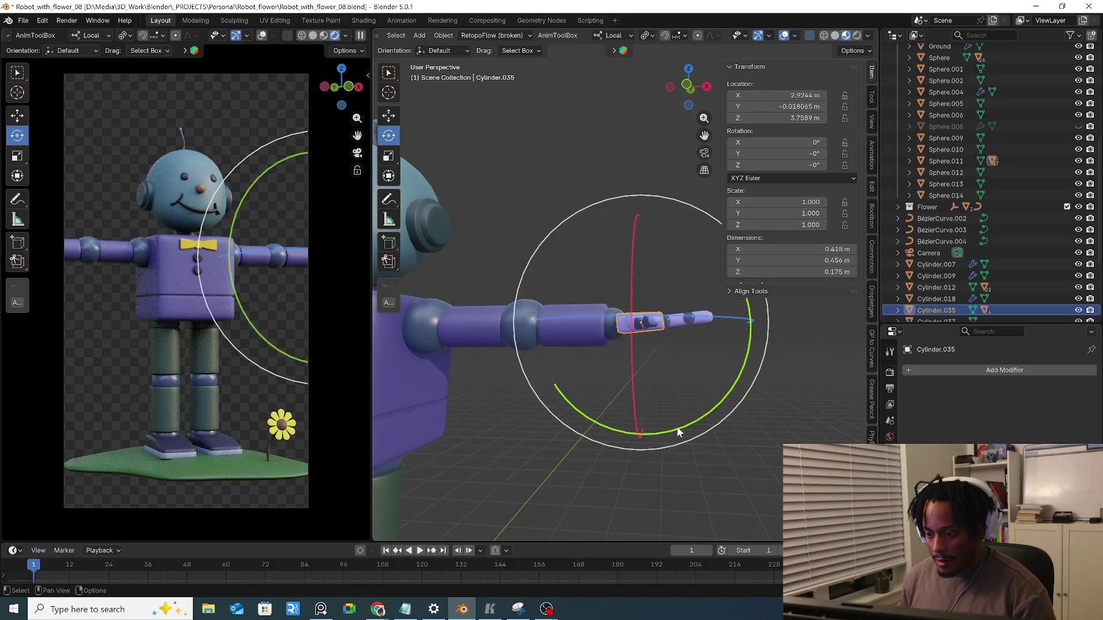
Select Cylinder.054 with knuckle sphere Cylinder.055 active, expand Align Tools, and rotate the sphere to bend the finger
{"action": "key", "text": "Escape"}
{"action": "middle_click_drag", "start_coordinate": [716, 412], "coordinate": [700, 370]}
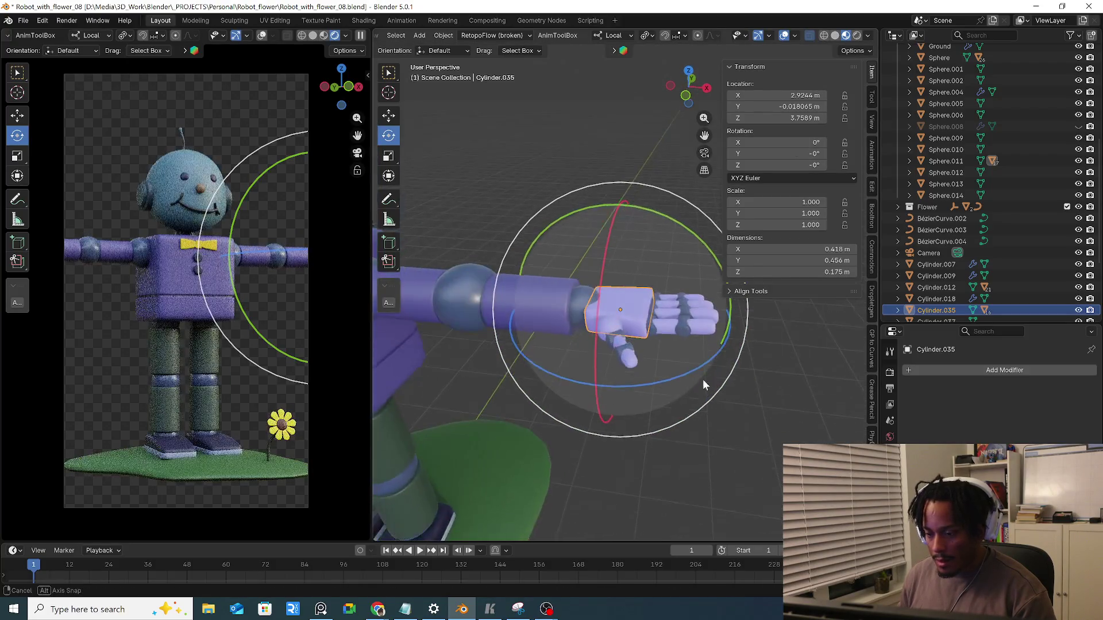
{"action": "scroll", "coordinate": [621, 394], "scroll_direction": "up", "scroll_amount": 3}
{"action": "scroll", "coordinate": [630, 360], "scroll_direction": "up", "scroll_amount": 3}
{"action": "scroll", "coordinate": [612, 338], "scroll_direction": "up", "scroll_amount": 3}
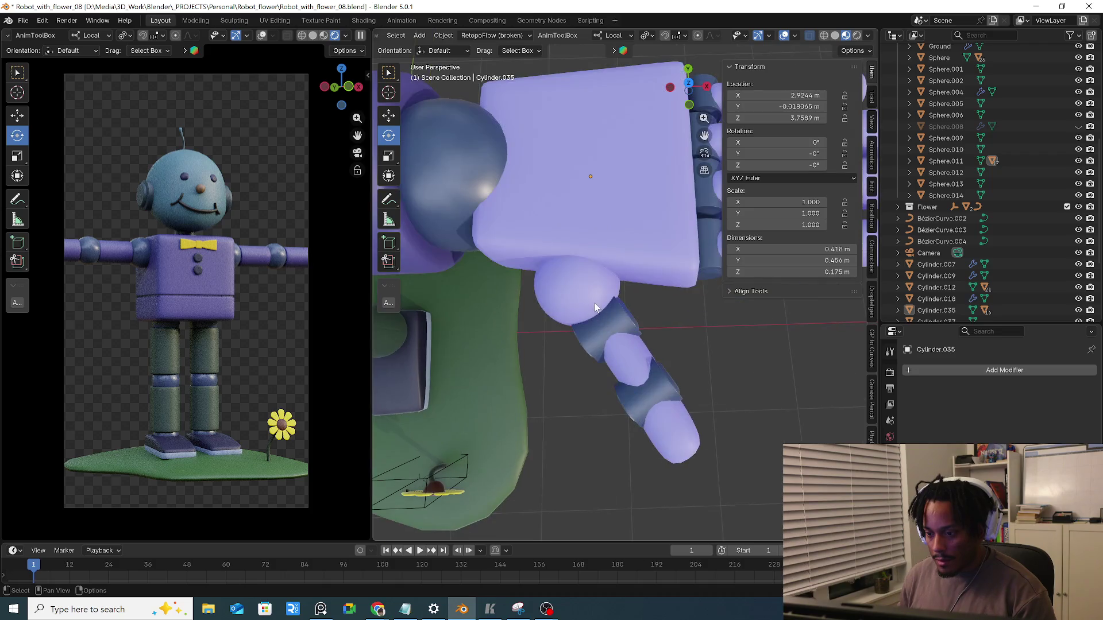
{"action": "left_click", "coordinate": [637, 350]}
{"action": "scroll", "coordinate": [638, 348], "scroll_direction": "down", "scroll_amount": 2}
{"action": "middle_click_drag", "start_coordinate": [638, 350], "coordinate": [665, 348]}
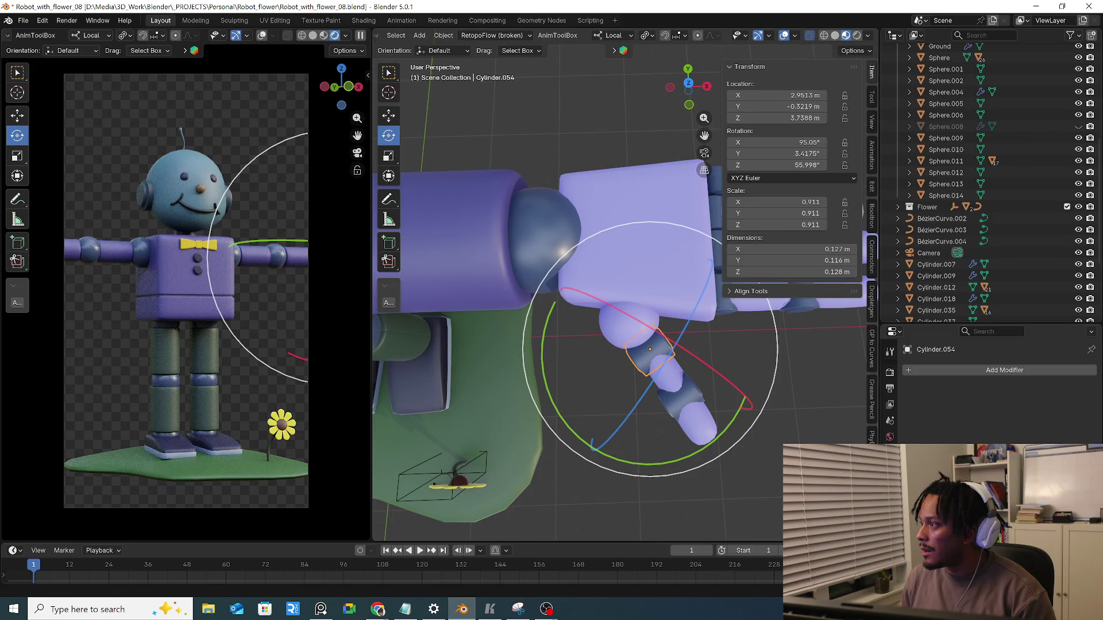
{"action": "left_click", "coordinate": [772, 290]}
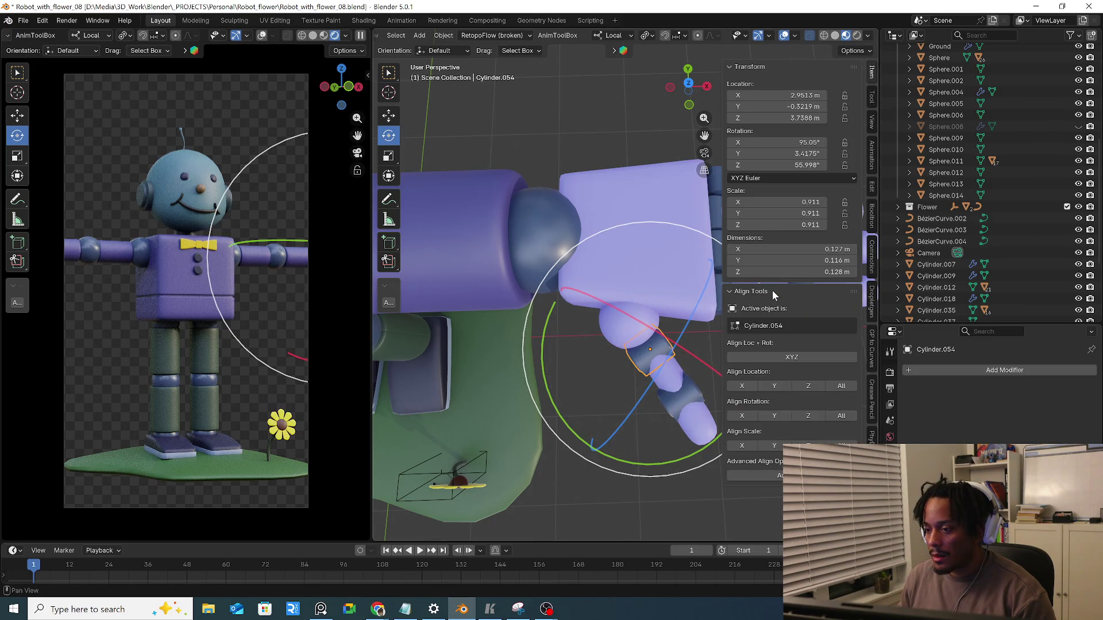
{"action": "left_click", "coordinate": [637, 340]}
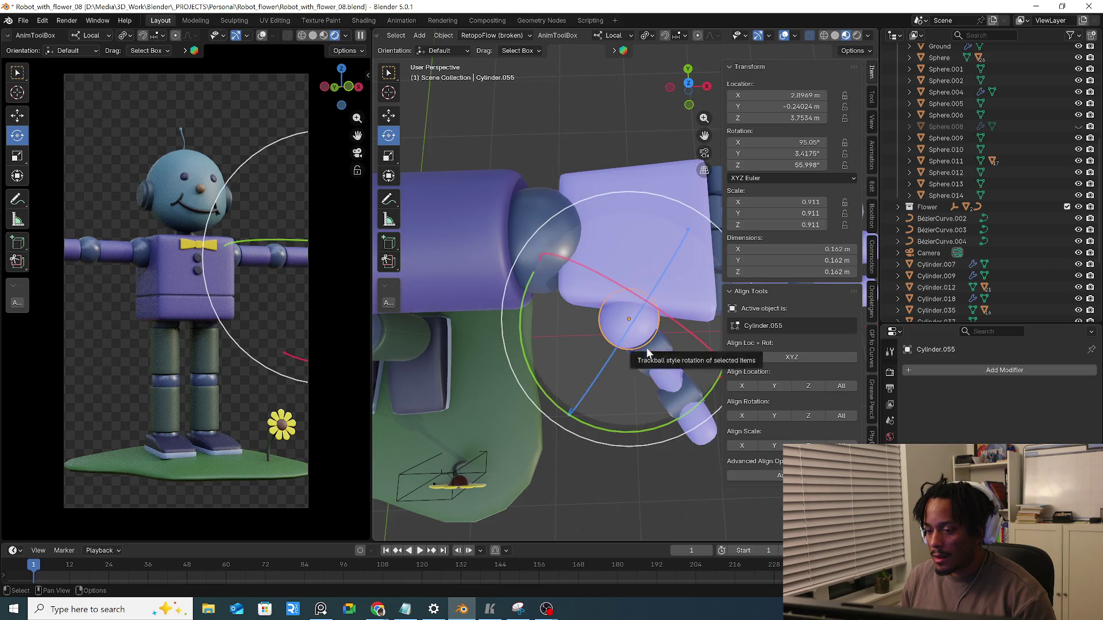
{"action": "mouse_move", "coordinate": [659, 399]}
{"action": "left_mouse_down"}
{"action": "mouse_move", "coordinate": [658, 429]}
{"action": "mouse_move", "coordinate": [642, 435]}
{"action": "left_mouse_up"}
Trackball-rotate the finger freely about its knuckle a few times, then undo the last bend
{"action": "left_click", "coordinate": [647, 36]}
{"action": "left_click", "coordinate": [672, 103]}
{"action": "scroll", "coordinate": [593, 204], "scroll_direction": "down", "scroll_amount": 1}
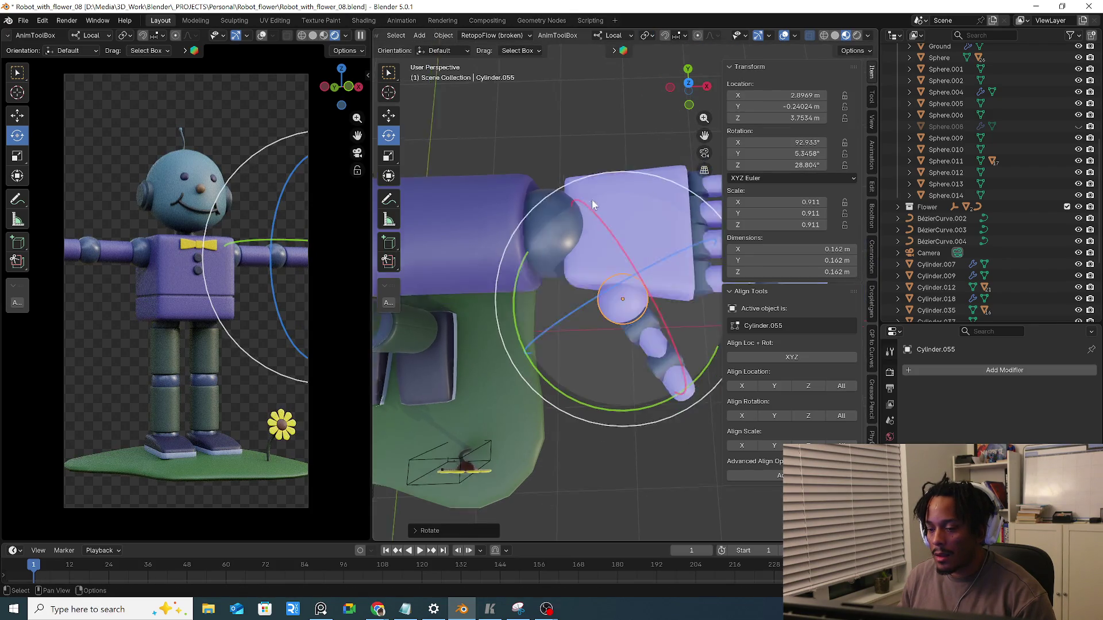
{"action": "scroll", "coordinate": [593, 205], "scroll_direction": "down", "scroll_amount": 2}
{"action": "mouse_move", "coordinate": [592, 205]}
{"action": "middle_mouse_down"}
{"action": "mouse_move", "coordinate": [514, 255]}
{"action": "mouse_move", "coordinate": [669, 256]}
{"action": "mouse_move", "coordinate": [539, 250]}
{"action": "middle_mouse_up"}
{"action": "scroll", "coordinate": [603, 249], "scroll_direction": "up", "scroll_amount": 2}
{"action": "left_click_drag", "start_coordinate": [638, 310], "coordinate": [623, 244]}
{"action": "scroll", "coordinate": [646, 301], "scroll_direction": "up", "scroll_amount": 2}
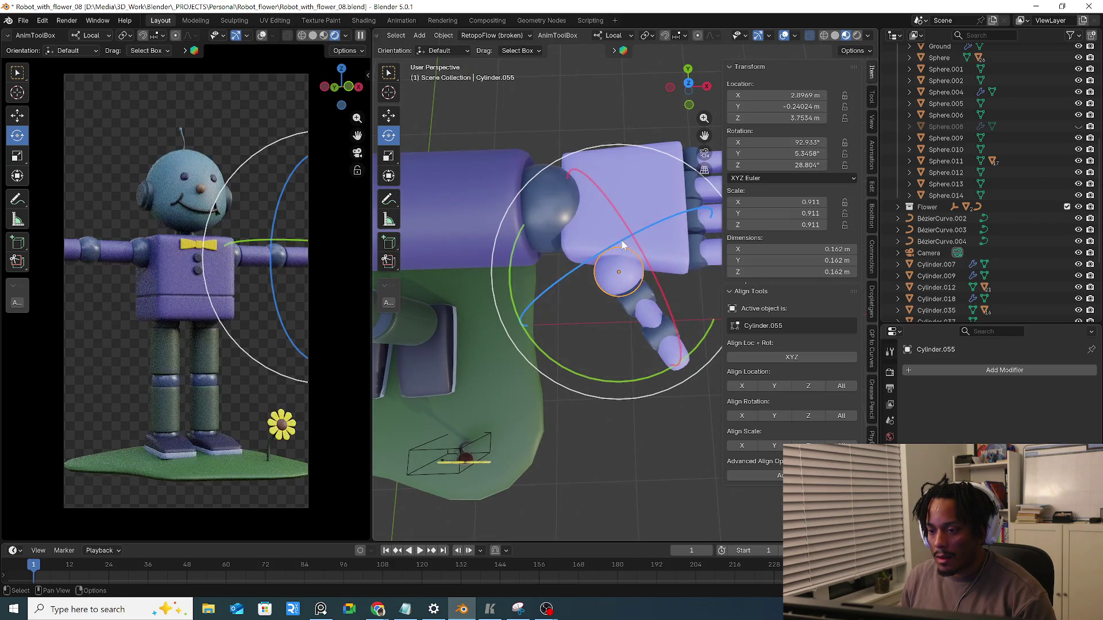
{"action": "left_click_drag", "start_coordinate": [568, 277], "coordinate": [547, 287]}
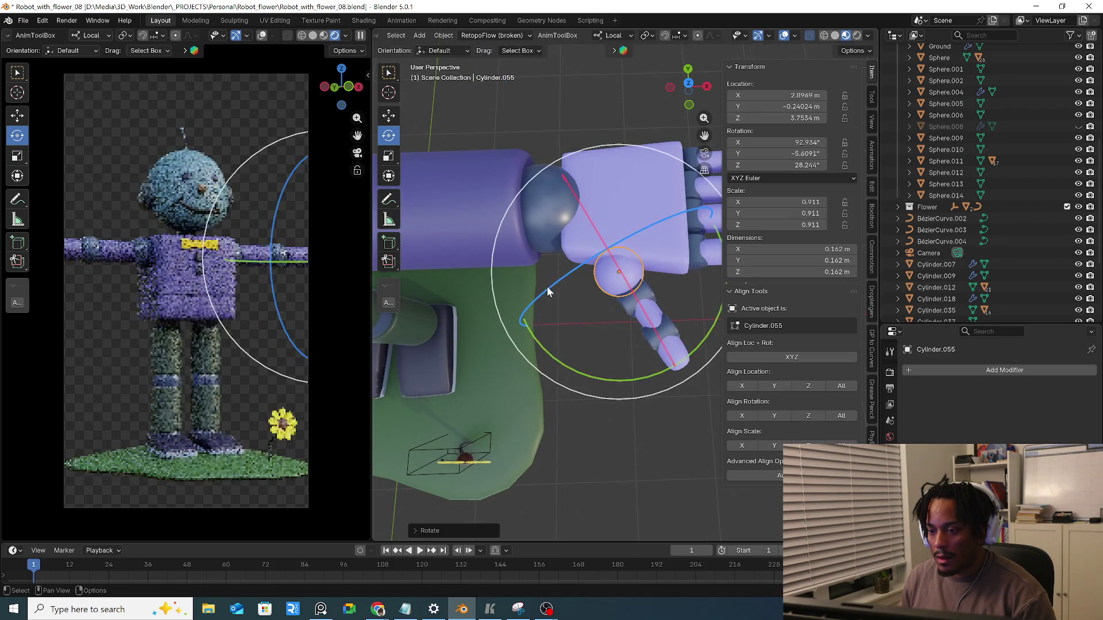
{"action": "left_click_drag", "start_coordinate": [640, 348], "coordinate": [647, 303]}
{"action": "mouse_move", "coordinate": [646, 301]}
{"action": "middle_mouse_down"}
{"action": "mouse_move", "coordinate": [675, 219]}
{"action": "mouse_move", "coordinate": [601, 246]}
{"action": "mouse_move", "coordinate": [611, 268]}
{"action": "mouse_move", "coordinate": [601, 287]}
{"action": "mouse_move", "coordinate": [413, 288]}
{"action": "mouse_move", "coordinate": [576, 368]}
{"action": "mouse_move", "coordinate": [580, 306]}
{"action": "middle_mouse_up"}
{"action": "key", "text": "ctrl+z"}
{"action": "scroll", "coordinate": [576, 368], "scroll_direction": "up", "scroll_amount": 2}
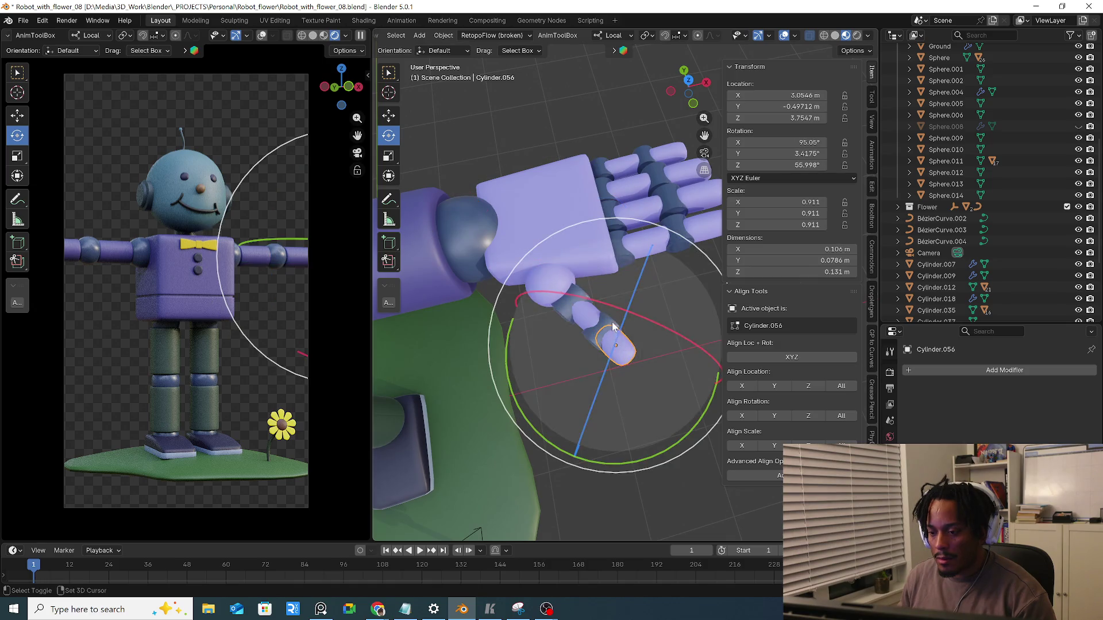
Select Cylinder.053 with knuckle Cylinder.055 active and try aligning its rotation to the knuckle
{"action": "left_click", "coordinate": [579, 305]}
{"action": "left_click", "coordinate": [549, 282], "text": "shift"}
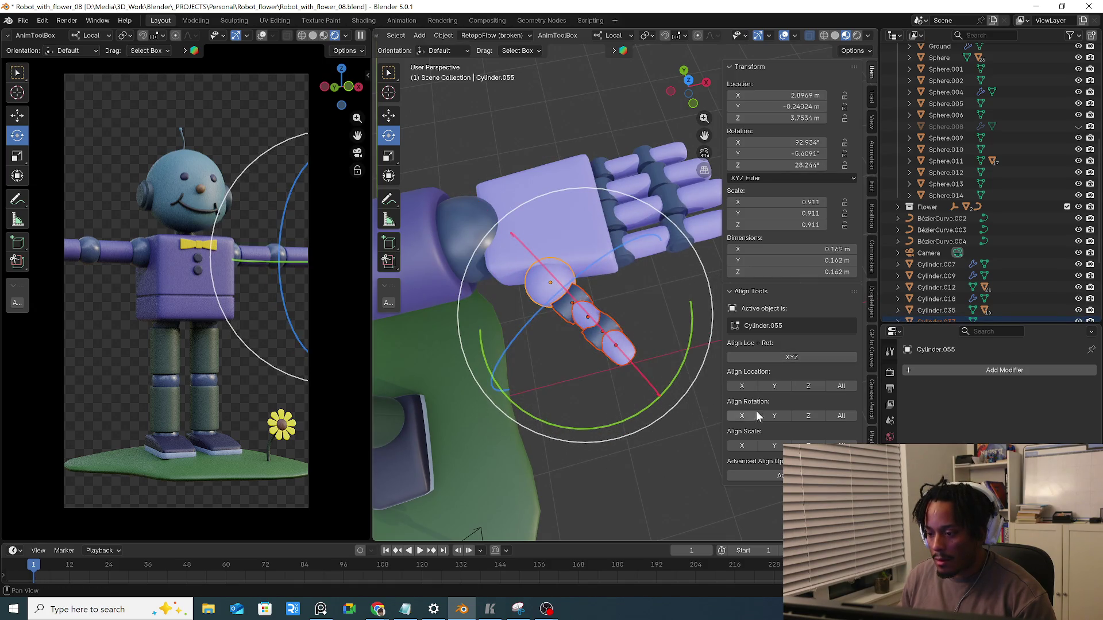
{"action": "left_click", "coordinate": [845, 418]}
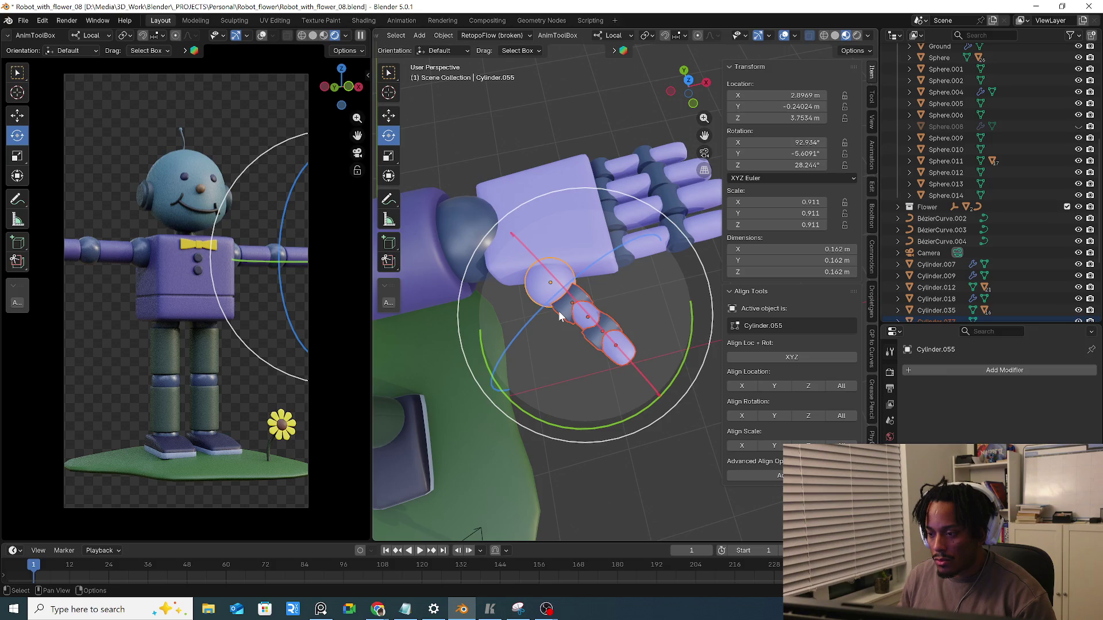
{"action": "left_click", "coordinate": [872, 98]}
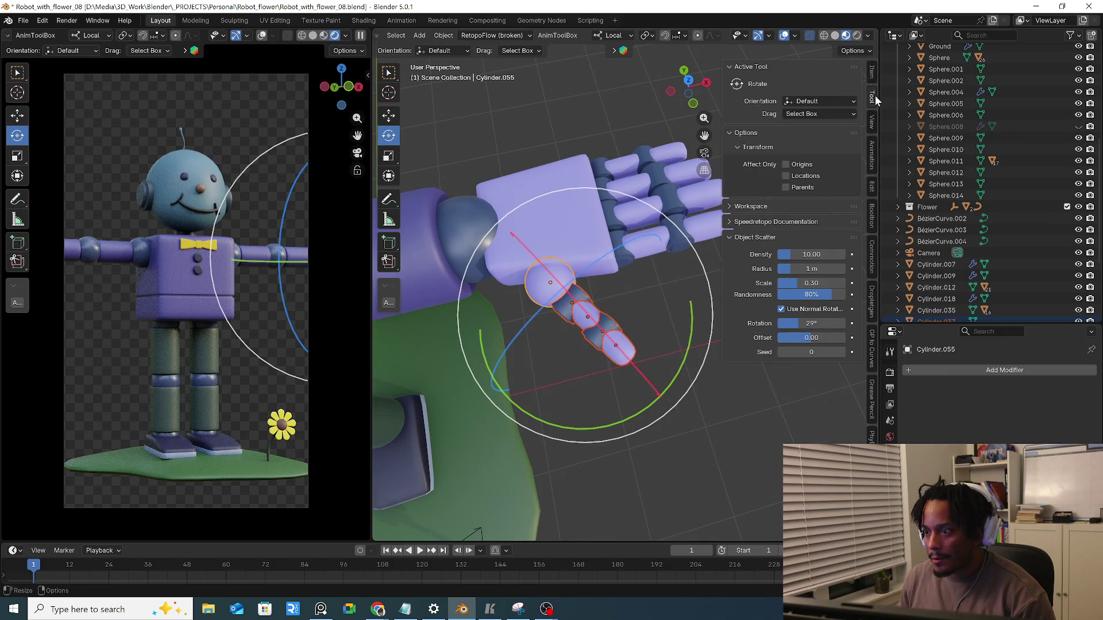
Collapse Object Scatter, expand Workspace settings, and trackball-rotate the selected finger piece
{"action": "left_click", "coordinate": [741, 237]}
{"action": "left_click", "coordinate": [754, 206]}
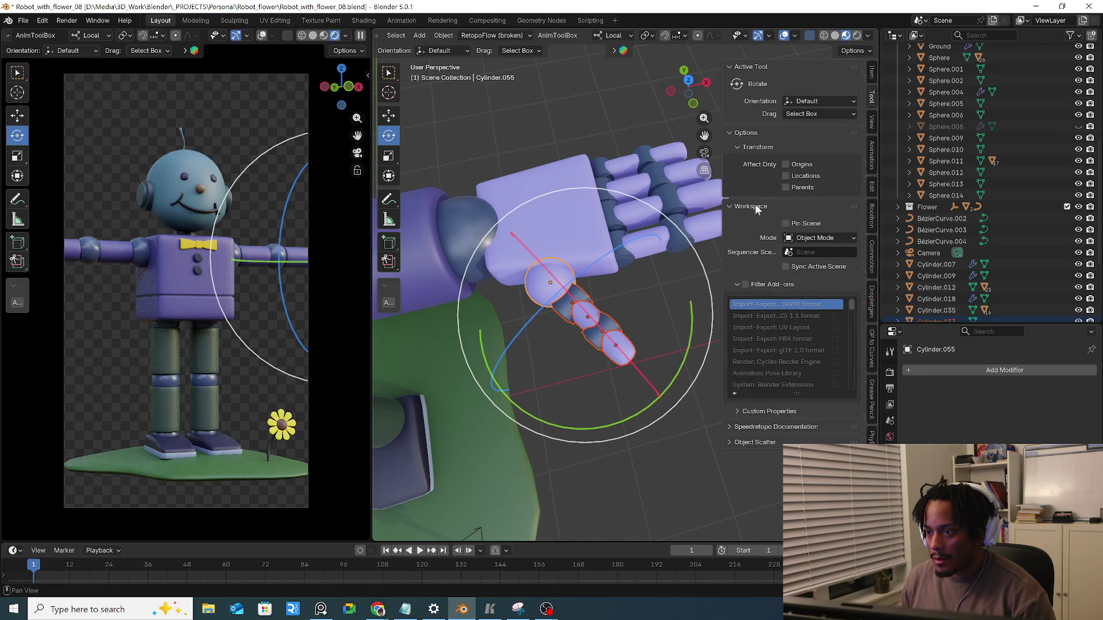
{"action": "mouse_move", "coordinate": [655, 294]}
{"action": "left_mouse_down"}
{"action": "mouse_move", "coordinate": [619, 326]}
{"action": "mouse_move", "coordinate": [557, 331]}
{"action": "left_mouse_up"}
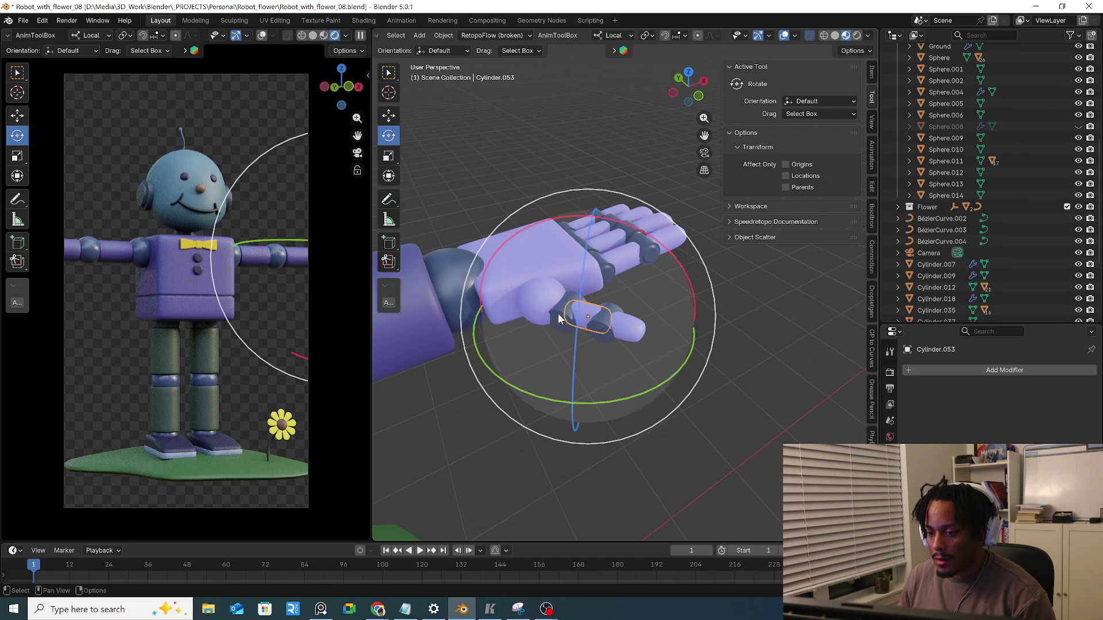
{"action": "middle_click_drag", "start_coordinate": [556, 326], "coordinate": [550, 303]}
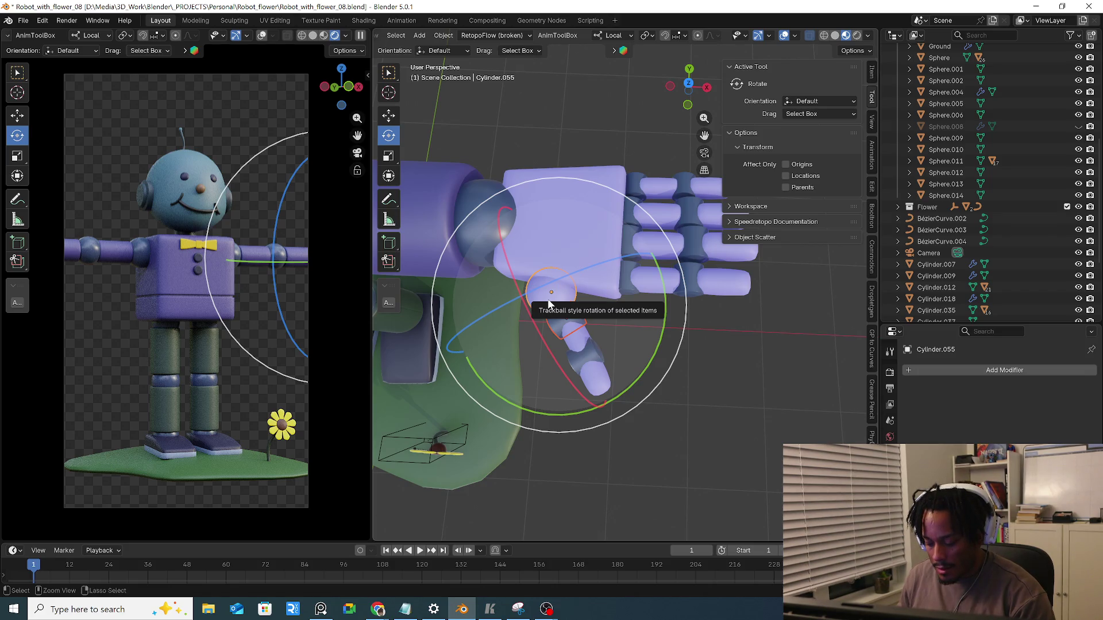
Dismiss the accidental Ctrl+L link menu, select knuckle Cylinder.055 and bring up the Object menu's Clear choices
{"action": "key", "text": "ctrl+l"}
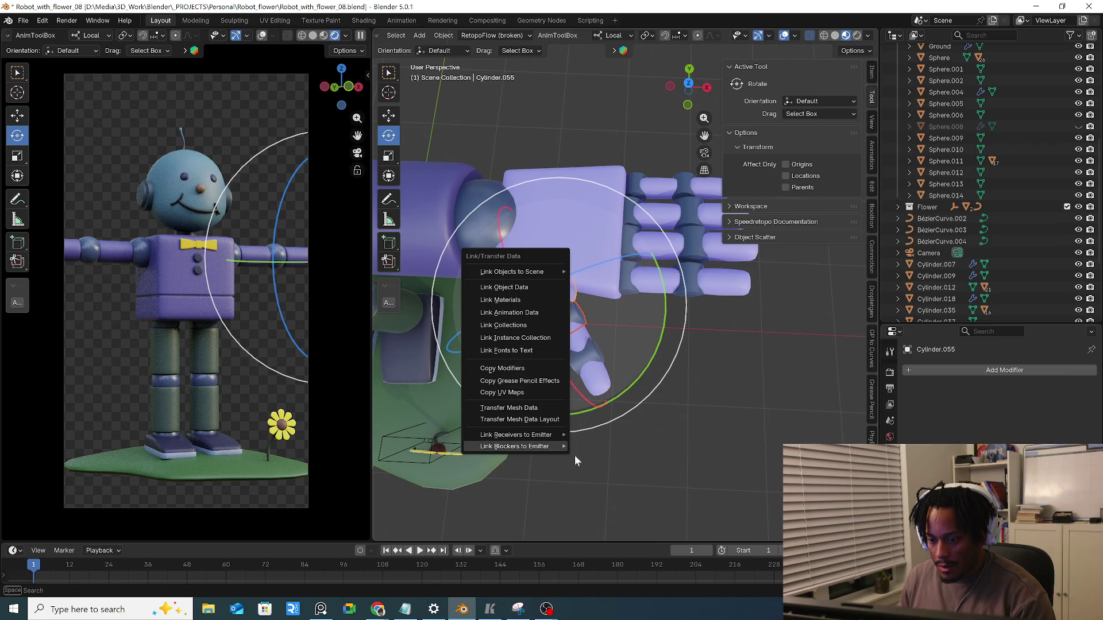
{"action": "left_click", "coordinate": [583, 321]}
{"action": "middle_click_drag", "start_coordinate": [582, 322], "coordinate": [587, 294]}
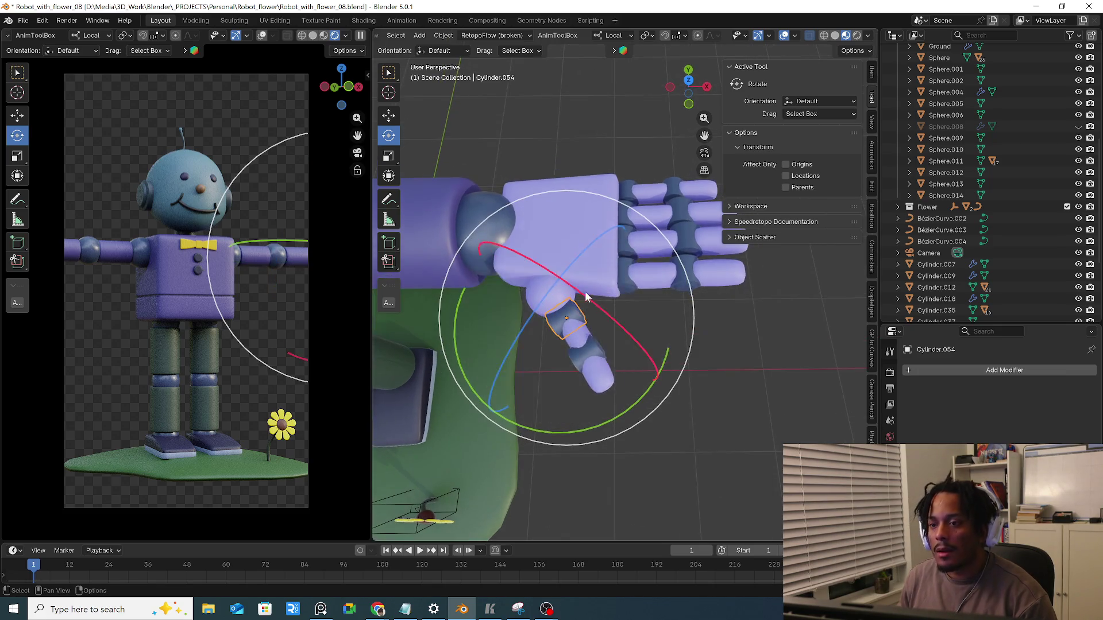
{"action": "left_click", "coordinate": [550, 299]}
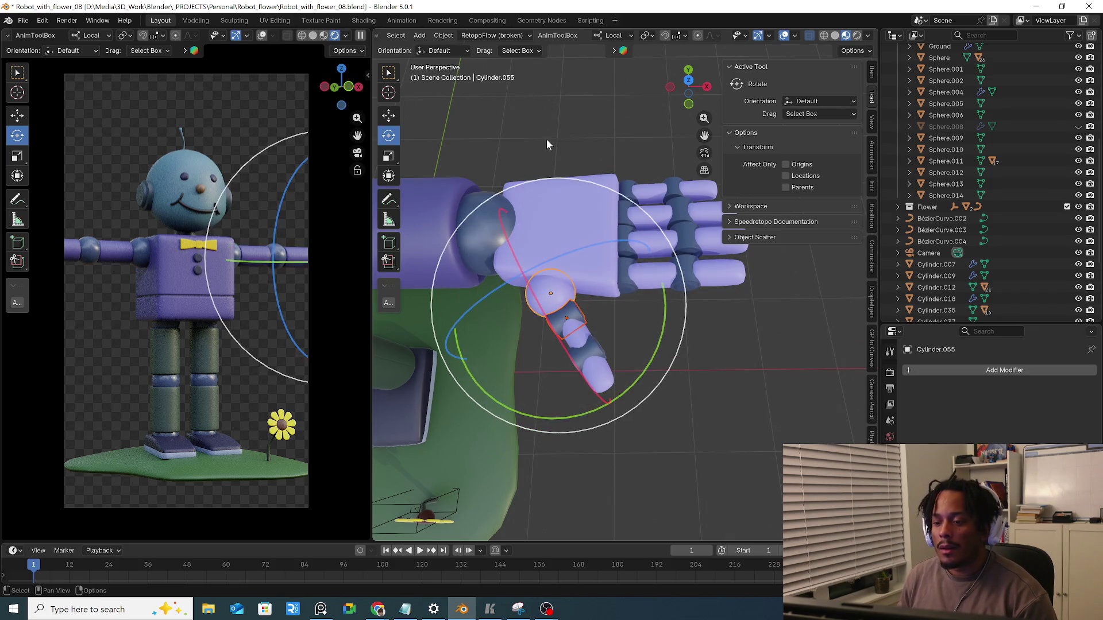
{"action": "left_click", "coordinate": [558, 36]}
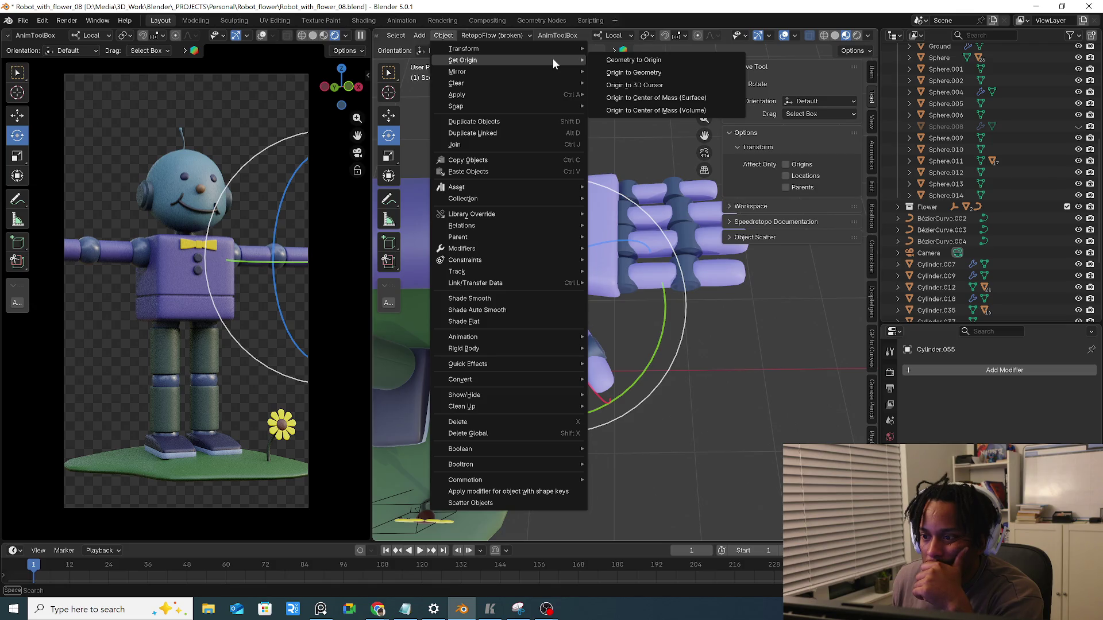
{"action": "mouse_move", "coordinate": [456, 83]}
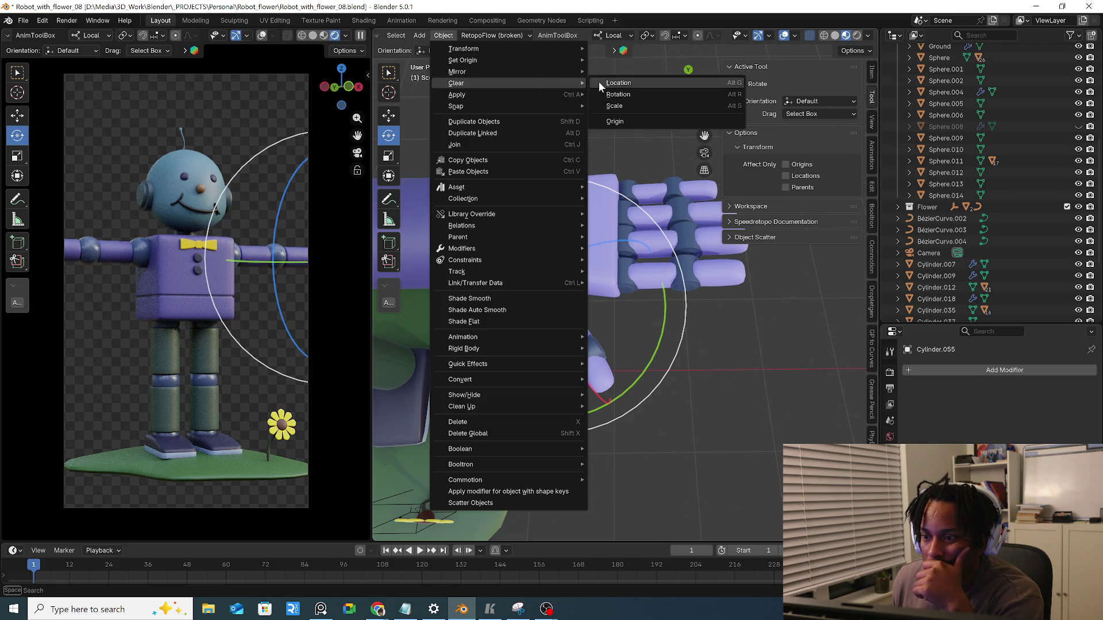
Clear the knuckle joint's rotation, show the Item transform values and select another finger segment
{"action": "left_click", "coordinate": [609, 95]}
{"action": "middle_click_drag", "start_coordinate": [611, 287], "coordinate": [577, 271]}
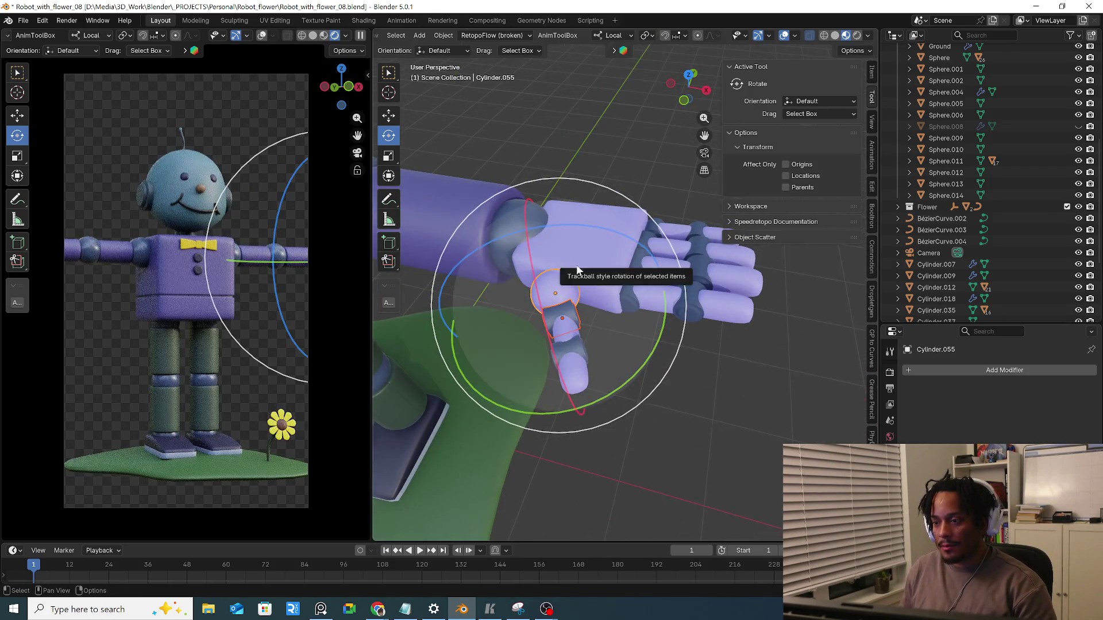
{"action": "left_click", "coordinate": [872, 71]}
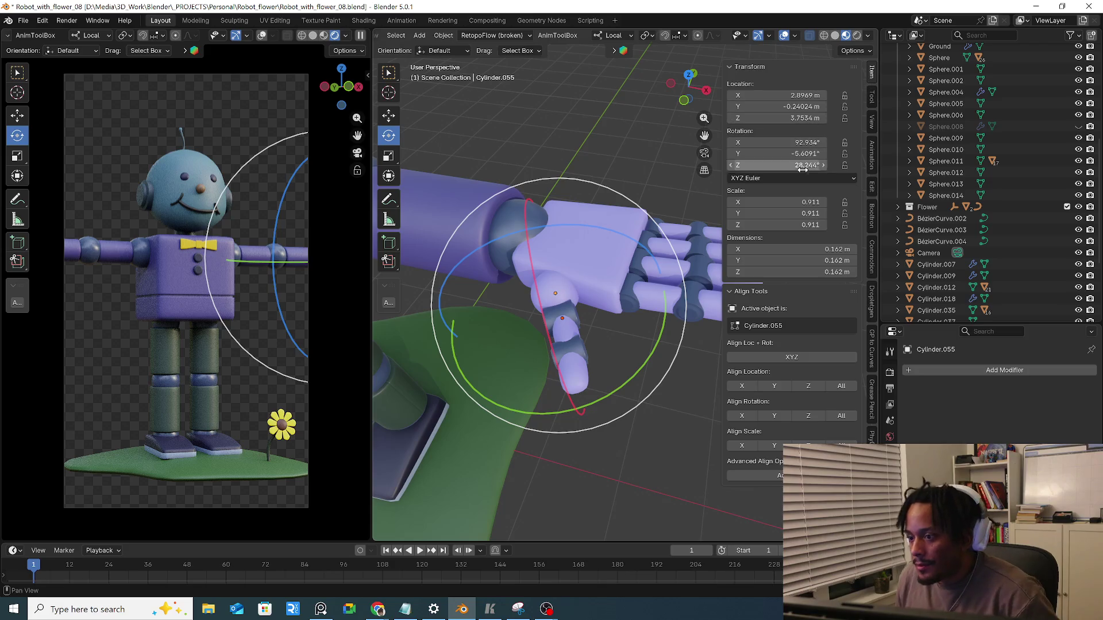
{"action": "mouse_move", "coordinate": [615, 332]}
{"action": "middle_mouse_down"}
{"action": "mouse_move", "coordinate": [641, 286]}
{"action": "mouse_move", "coordinate": [578, 319]}
{"action": "mouse_move", "coordinate": [609, 324]}
{"action": "mouse_move", "coordinate": [513, 326]}
{"action": "mouse_move", "coordinate": [594, 356]}
{"action": "mouse_move", "coordinate": [570, 273]}
{"action": "mouse_move", "coordinate": [548, 289]}
{"action": "mouse_move", "coordinate": [580, 299]}
{"action": "mouse_move", "coordinate": [586, 367]}
{"action": "middle_mouse_up"}
{"action": "left_click", "coordinate": [579, 334]}
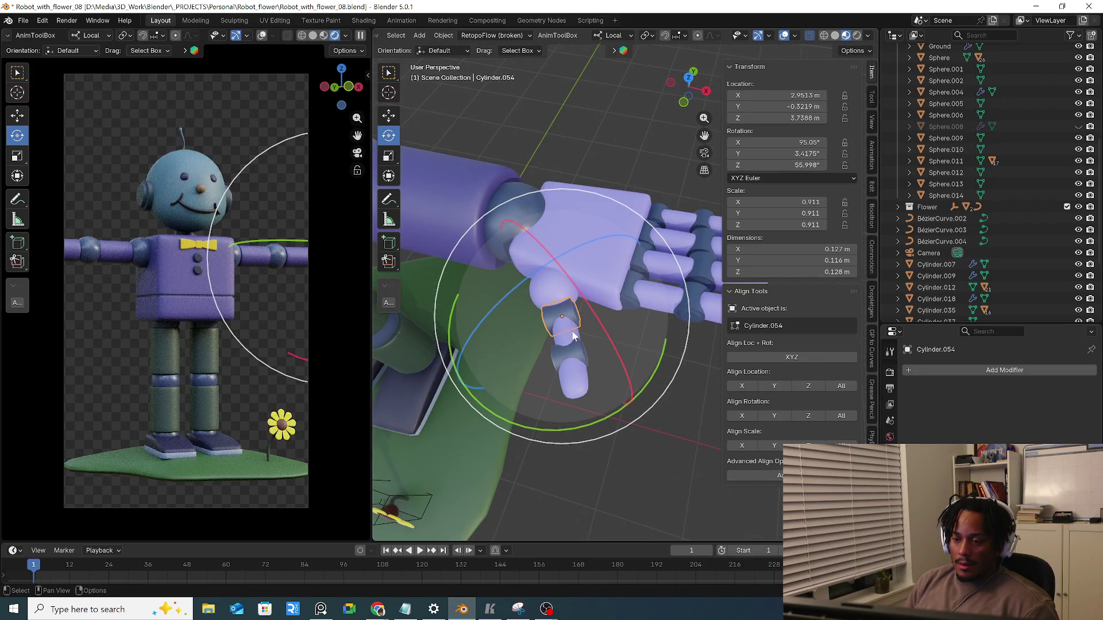
With Global orientation, shift-select the finger segments and apply their rotation and scale
{"action": "left_click", "coordinate": [619, 40]}
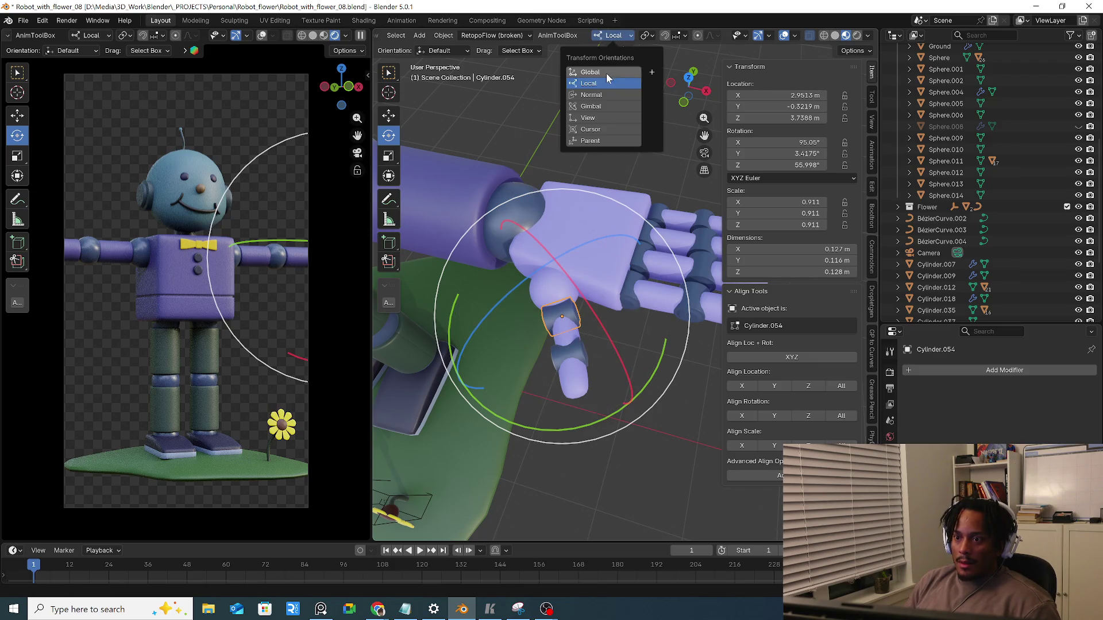
{"action": "left_click", "coordinate": [605, 73]}
{"action": "left_click", "coordinate": [565, 337], "text": "shift"}
{"action": "left_click", "coordinate": [570, 356], "text": "shift"}
{"action": "left_click", "coordinate": [574, 376], "text": "shift"}
{"action": "middle_click_drag", "start_coordinate": [587, 367], "coordinate": [637, 385]}
{"action": "key", "text": "ctrl+a"}
{"action": "left_click", "coordinate": [596, 399]}
Select only fingertip Cylinder.056, return to Local orientation and bring up the Advanced Align Operator
{"action": "middle_click_drag", "start_coordinate": [557, 387], "coordinate": [598, 338]}
{"action": "left_click", "coordinate": [587, 369]}
{"action": "left_click", "coordinate": [615, 35]}
{"action": "left_click", "coordinate": [593, 83]}
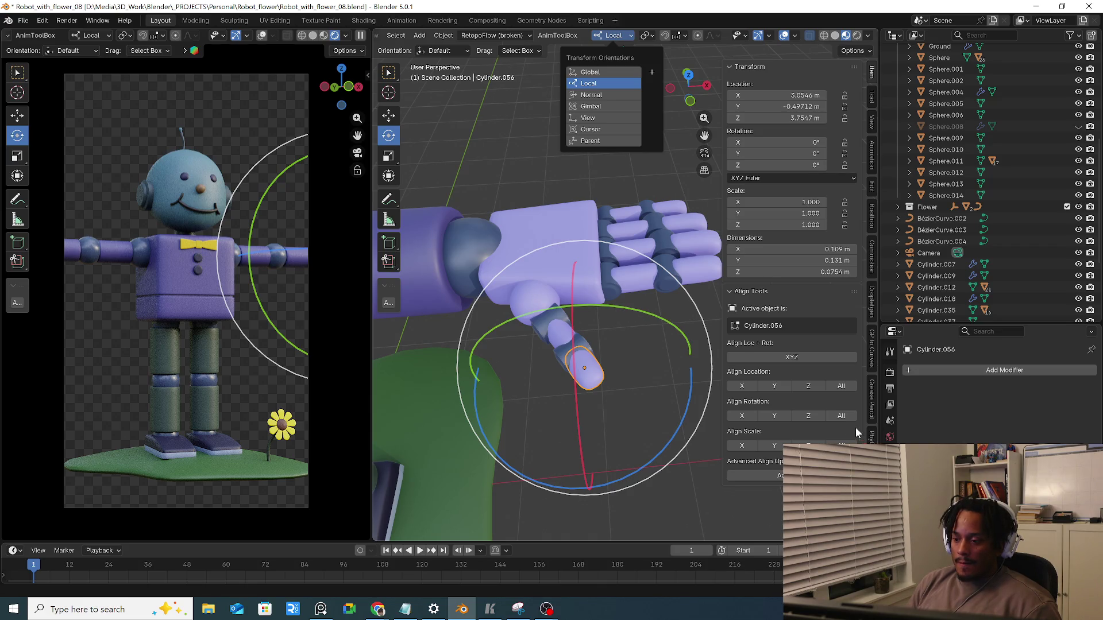
{"action": "left_click", "coordinate": [753, 475]}
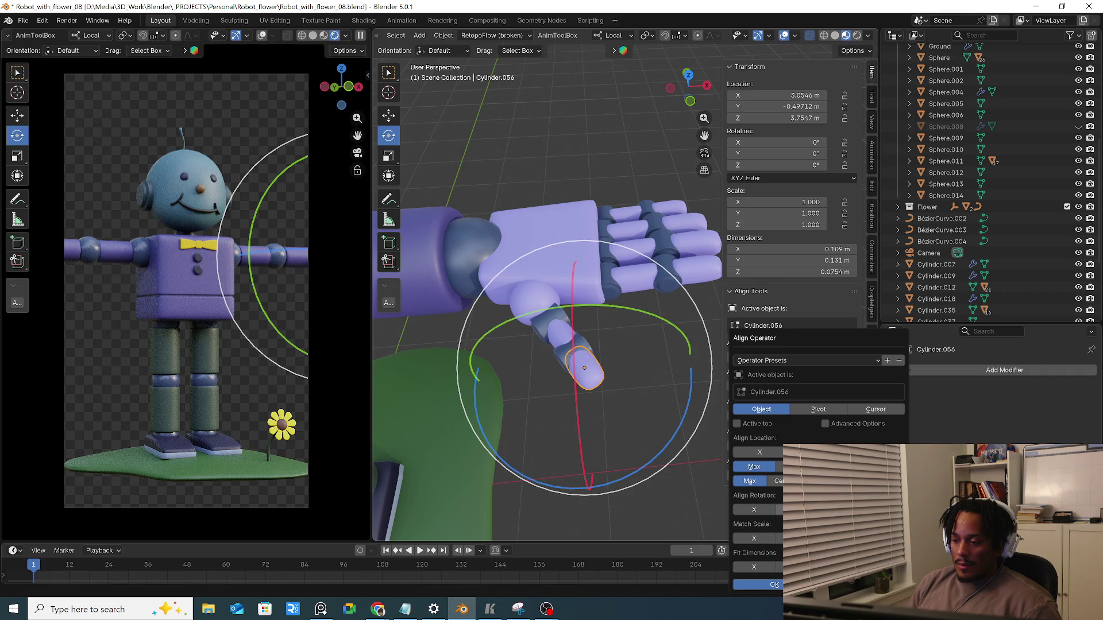
Select finger segment Cylinder.054 with the knuckle sphere active and reopen the advanced align settings
{"action": "left_click", "coordinate": [544, 320]}
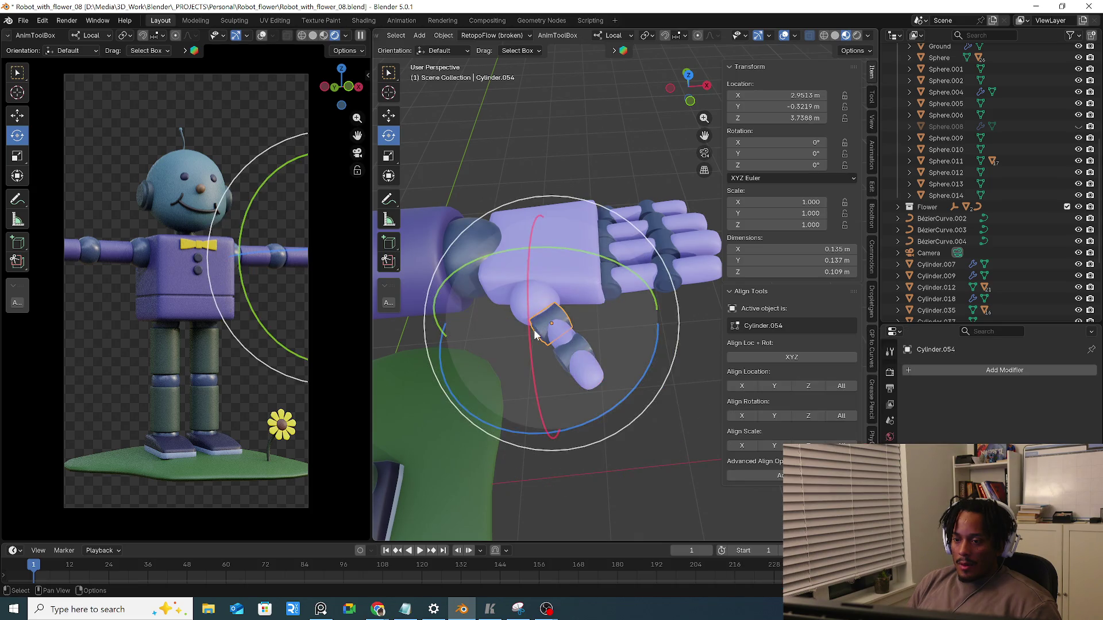
{"action": "left_click", "coordinate": [533, 299], "text": "shift"}
{"action": "left_click", "coordinate": [758, 475]}
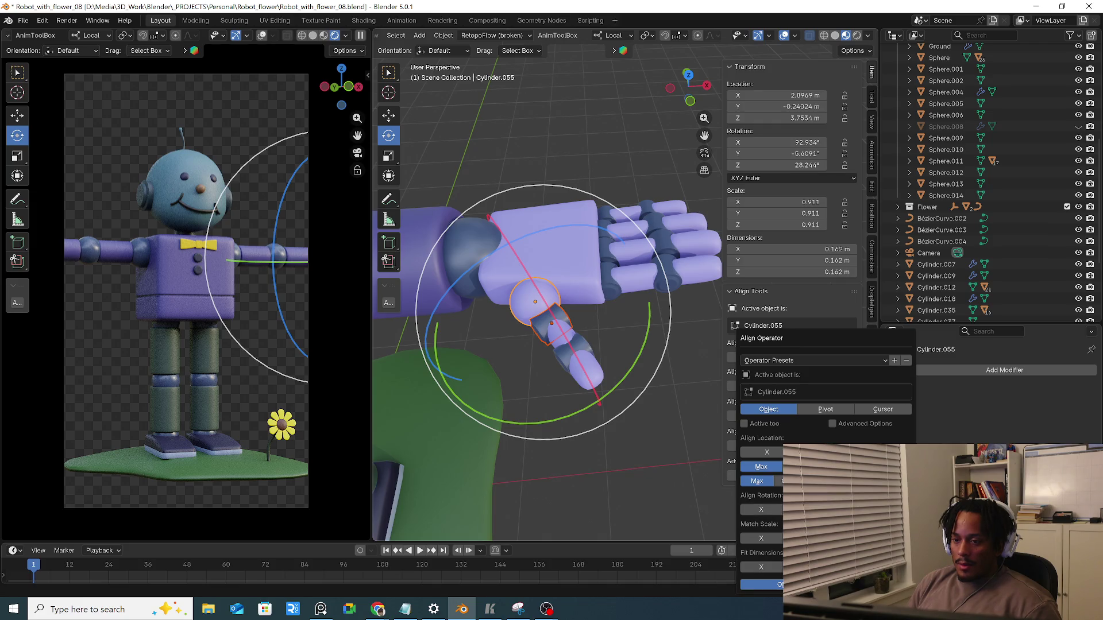
{"action": "left_click", "coordinate": [540, 331]}
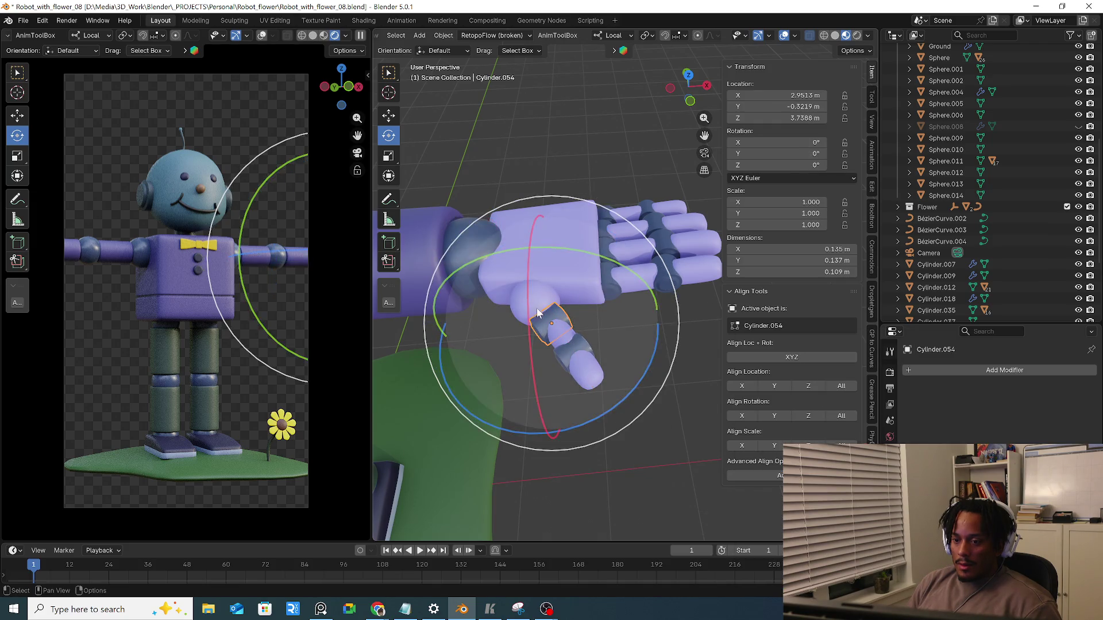
{"action": "left_click", "coordinate": [535, 301]}
{"action": "left_click", "coordinate": [551, 332], "text": "shift"}
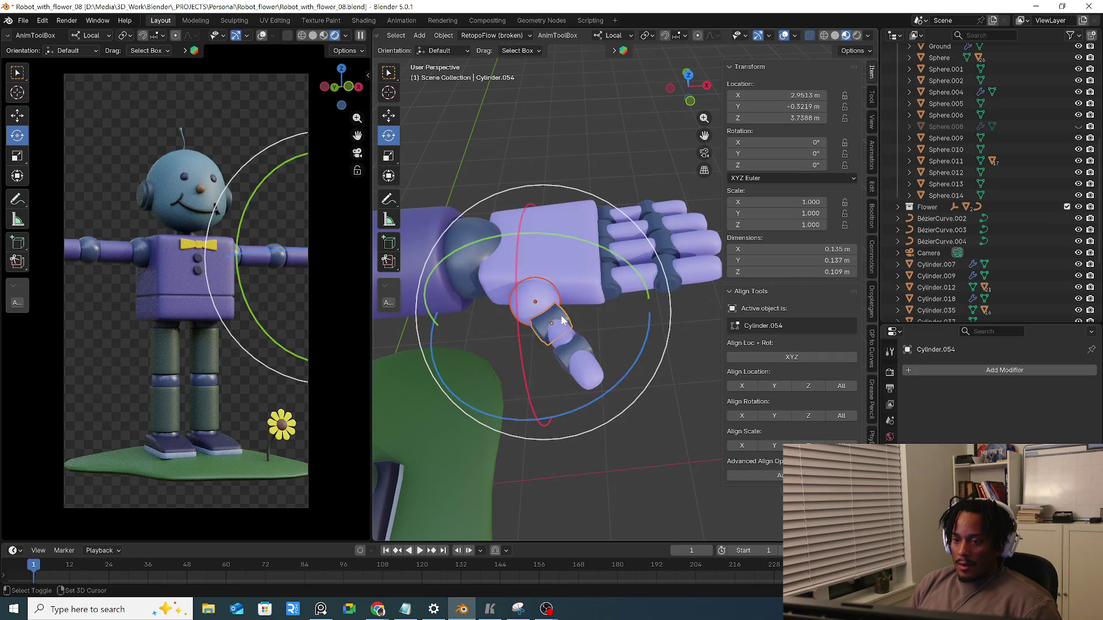
{"action": "left_click", "coordinate": [771, 474]}
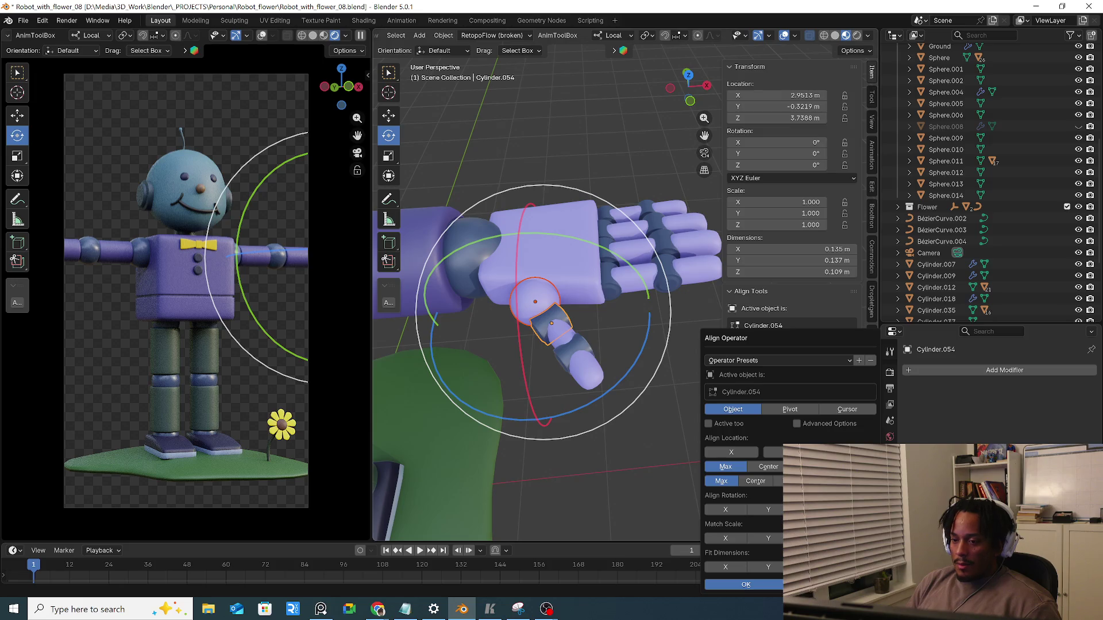
Switch the alignment to use pivot points, closing and reopening the align options to check
{"action": "left_click", "coordinate": [773, 409]}
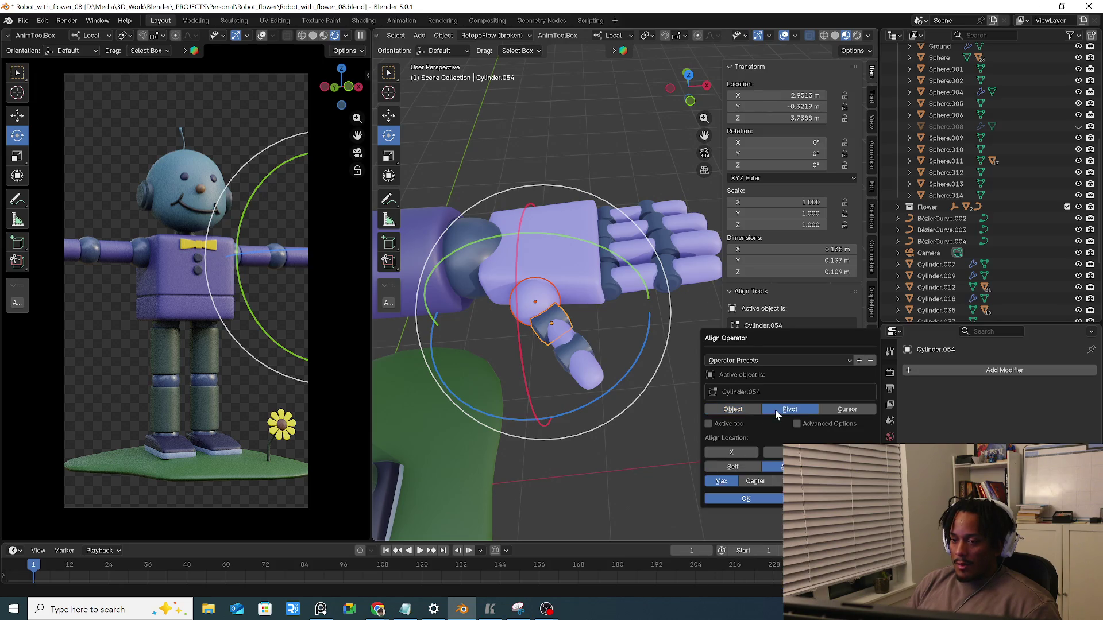
{"action": "left_click", "coordinate": [767, 498]}
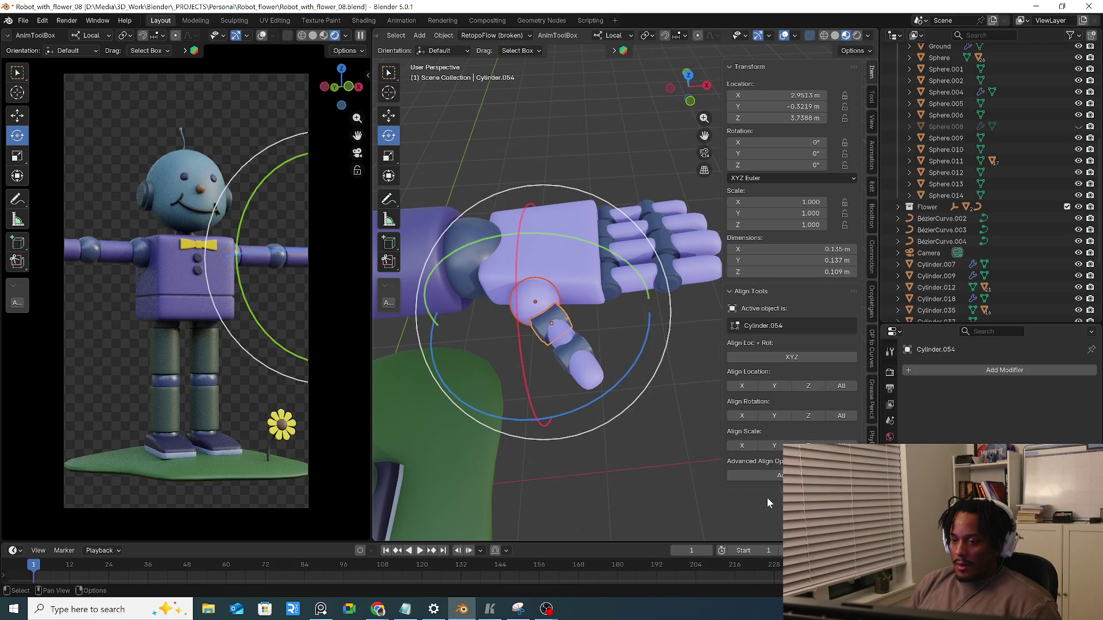
{"action": "left_click", "coordinate": [784, 426]}
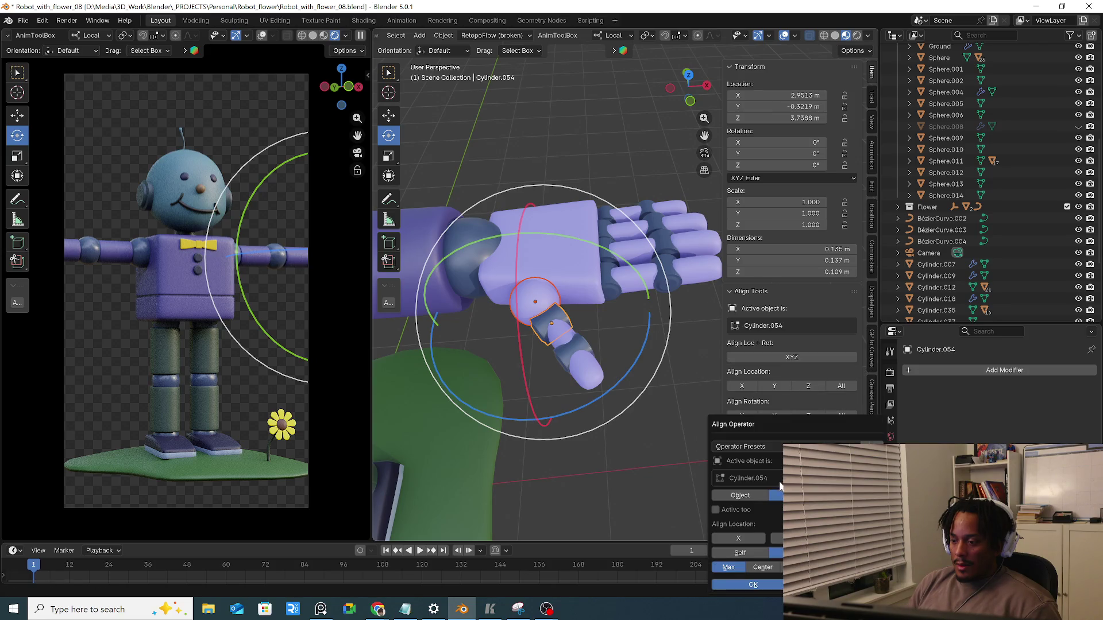
{"action": "left_click", "coordinate": [759, 583]}
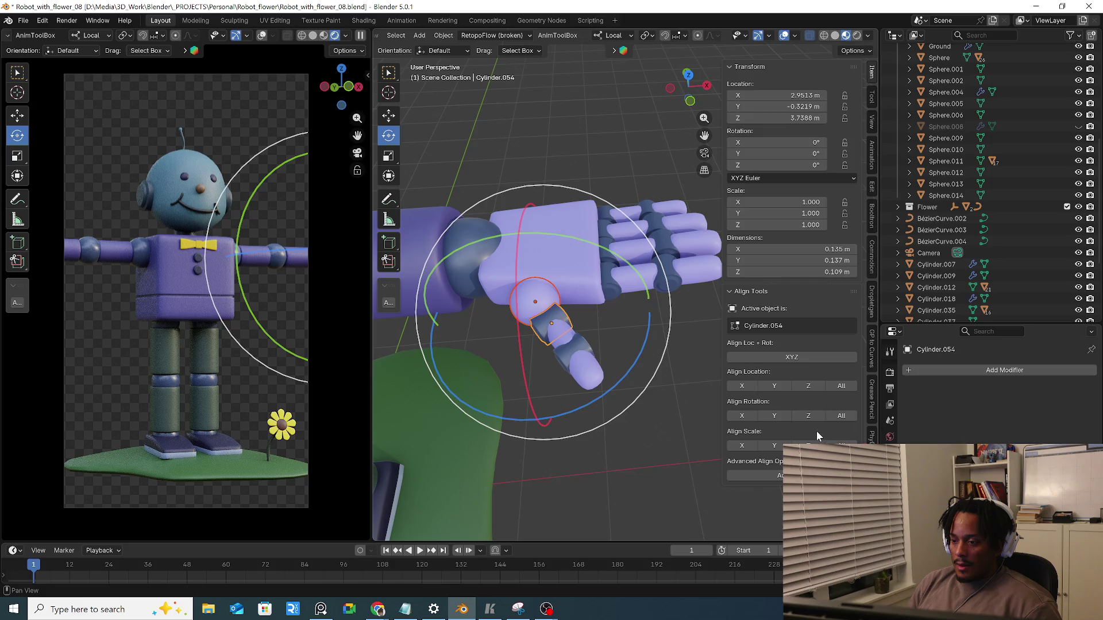
Settle the joint sphere as the active object and align Cylinder.054's rotation to it
{"action": "left_click", "coordinate": [549, 318]}
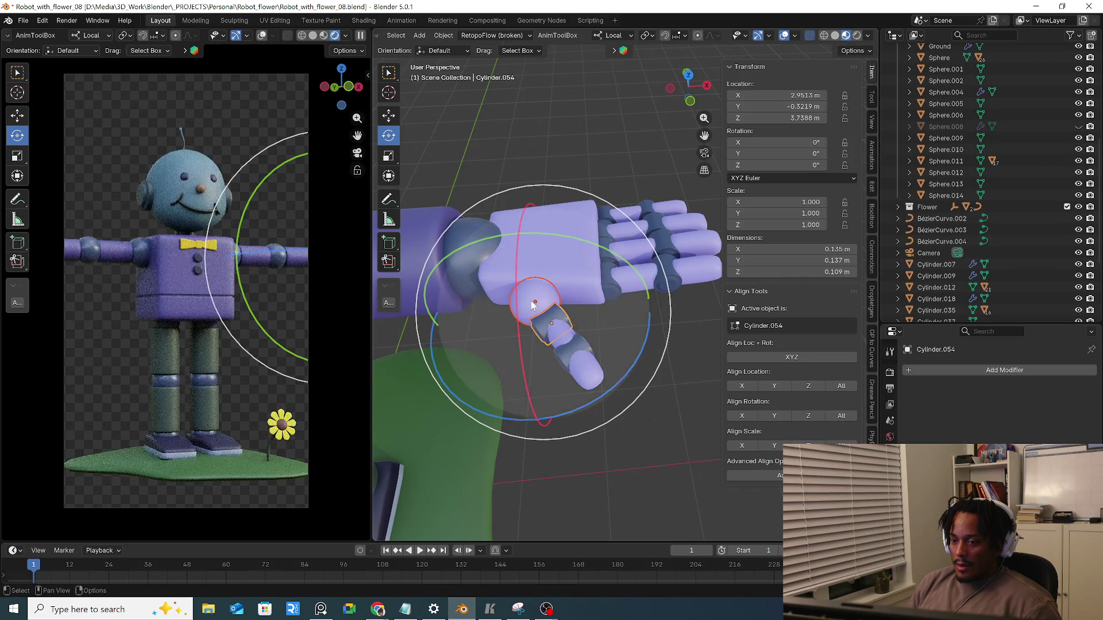
{"action": "left_click", "coordinate": [542, 331]}
{"action": "left_click", "coordinate": [544, 332]}
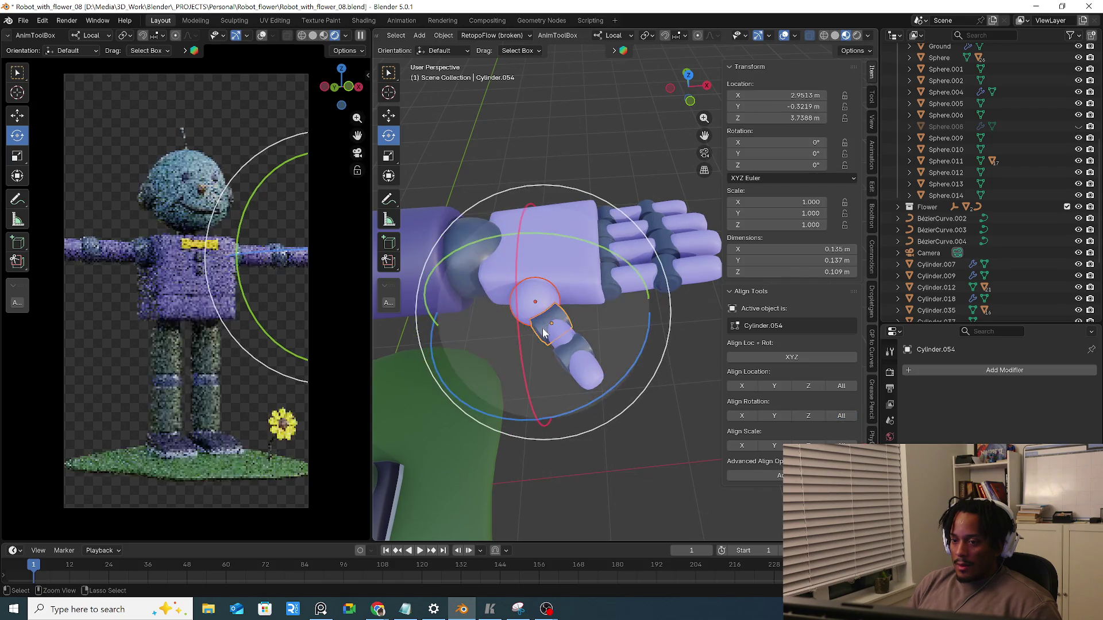
{"action": "left_click", "coordinate": [546, 337]}
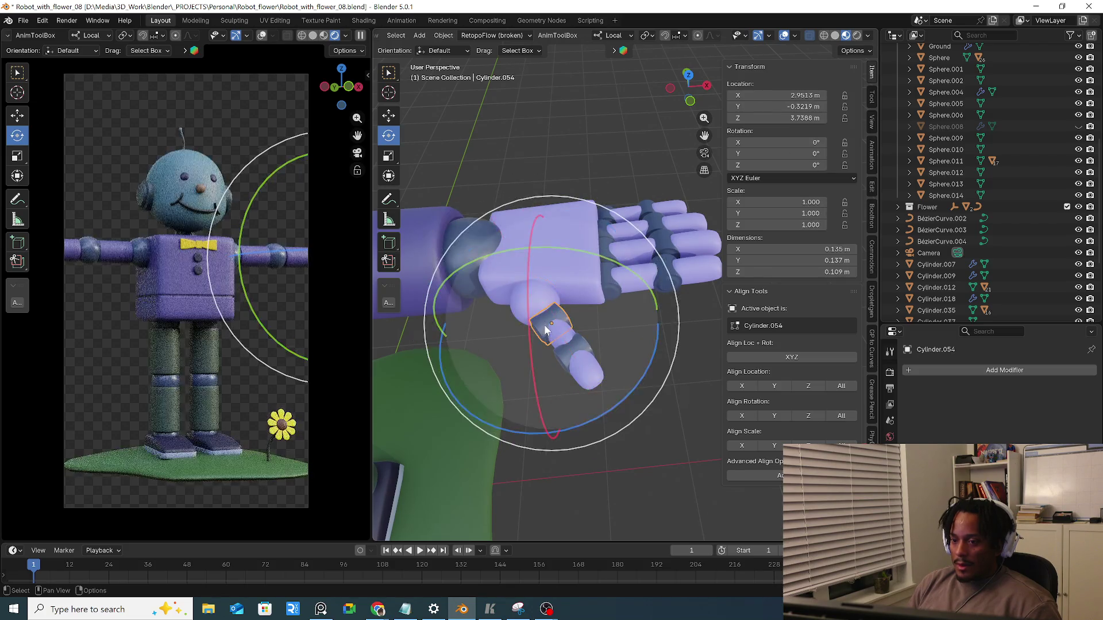
{"action": "left_click", "coordinate": [548, 297]}
{"action": "left_click", "coordinate": [548, 298], "text": "shift"}
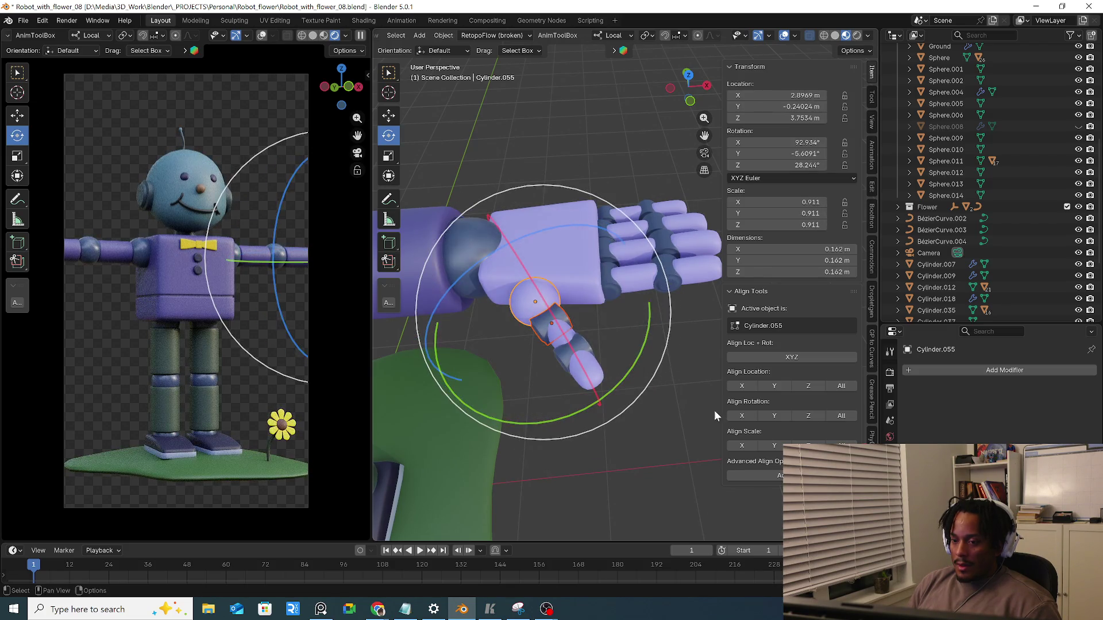
{"action": "left_click", "coordinate": [776, 476]}
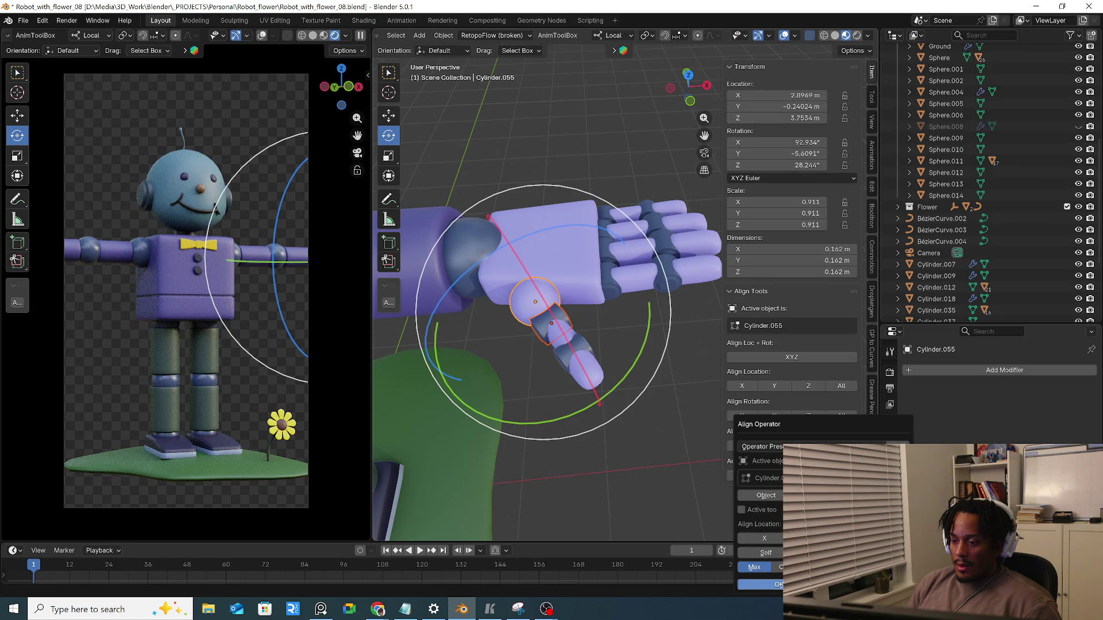
{"action": "left_click", "coordinate": [758, 584]}
{"action": "left_click", "coordinate": [842, 415]}
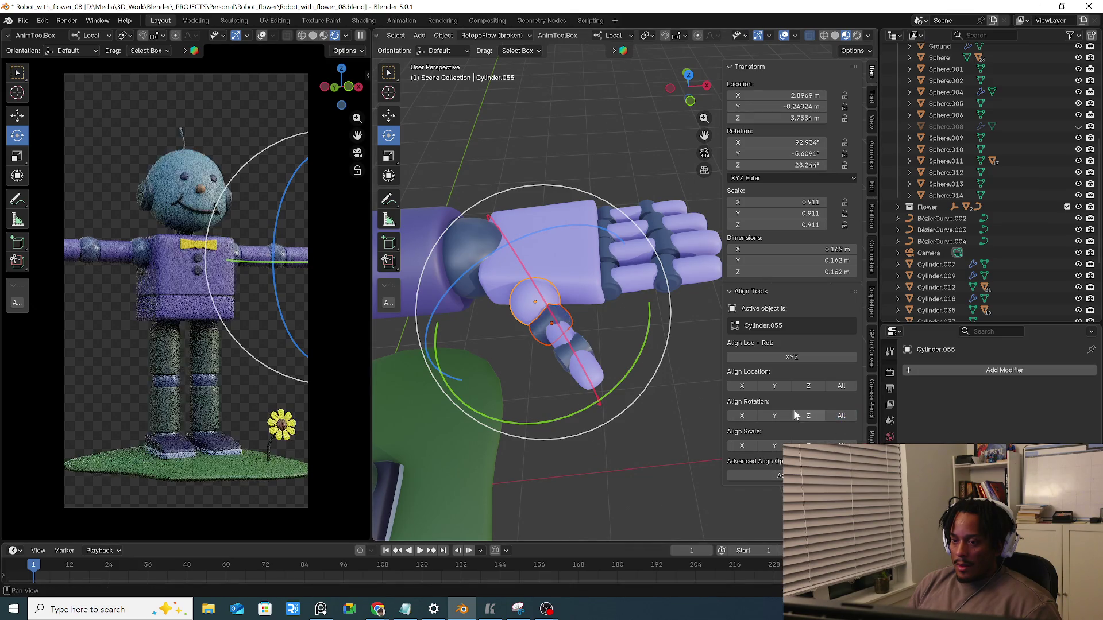
Test-rotate the finger, add the fingertip and other segments and align their rotation to the joint, checking from above
{"action": "left_click_drag", "start_coordinate": [603, 397], "coordinate": [623, 274]}
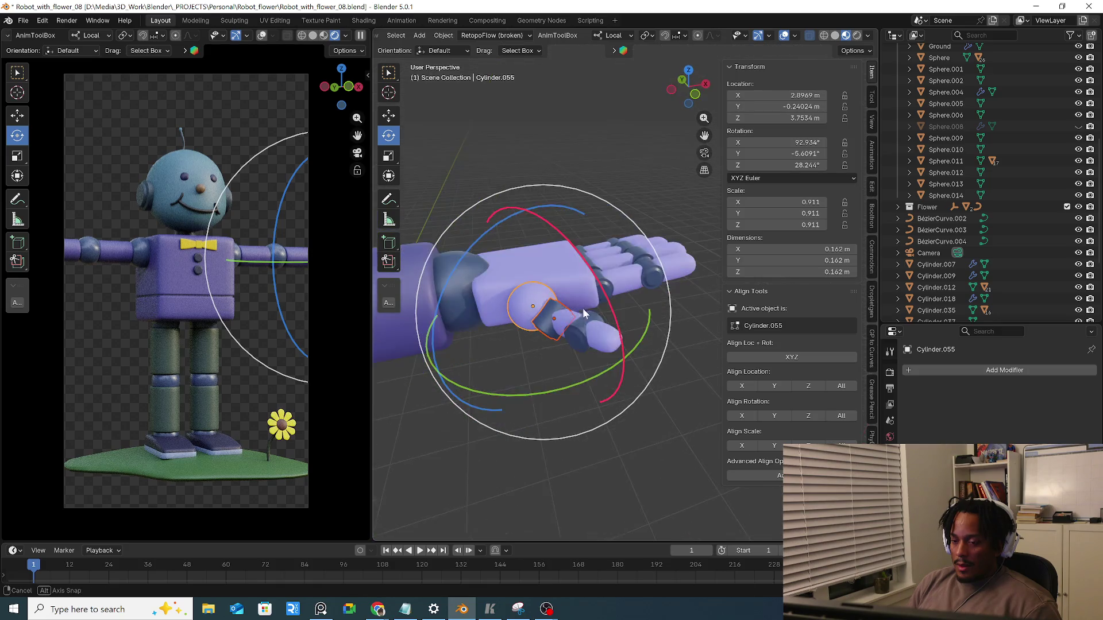
{"action": "middle_click_drag", "start_coordinate": [624, 274], "coordinate": [580, 341]}
{"action": "left_click", "coordinate": [572, 350]}
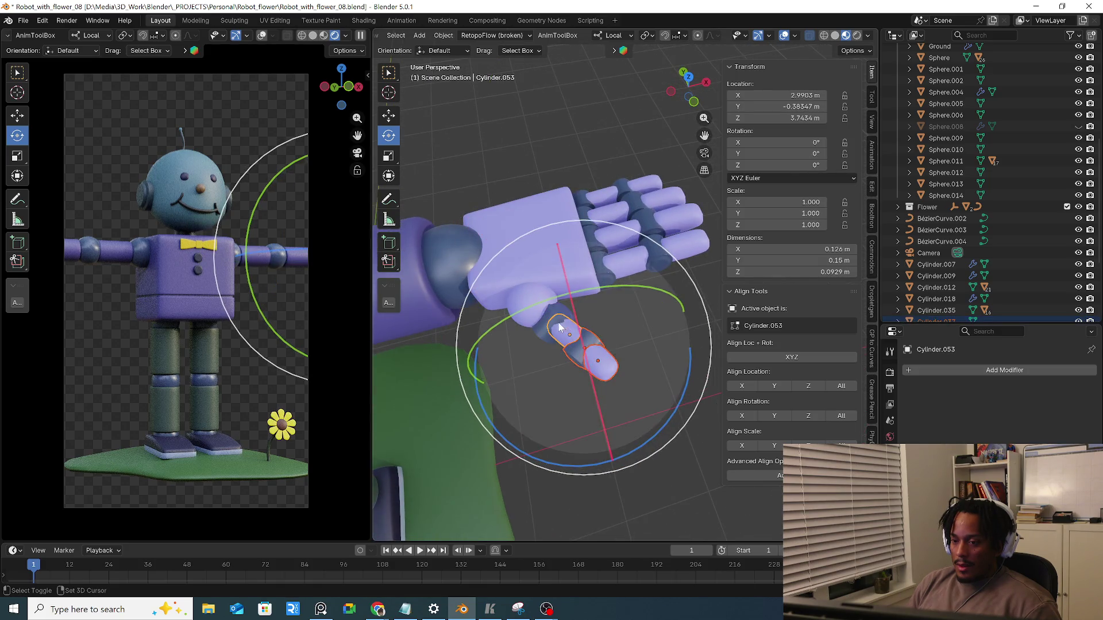
{"action": "left_click", "coordinate": [561, 321], "text": "shift"}
{"action": "left_click", "coordinate": [840, 416]}
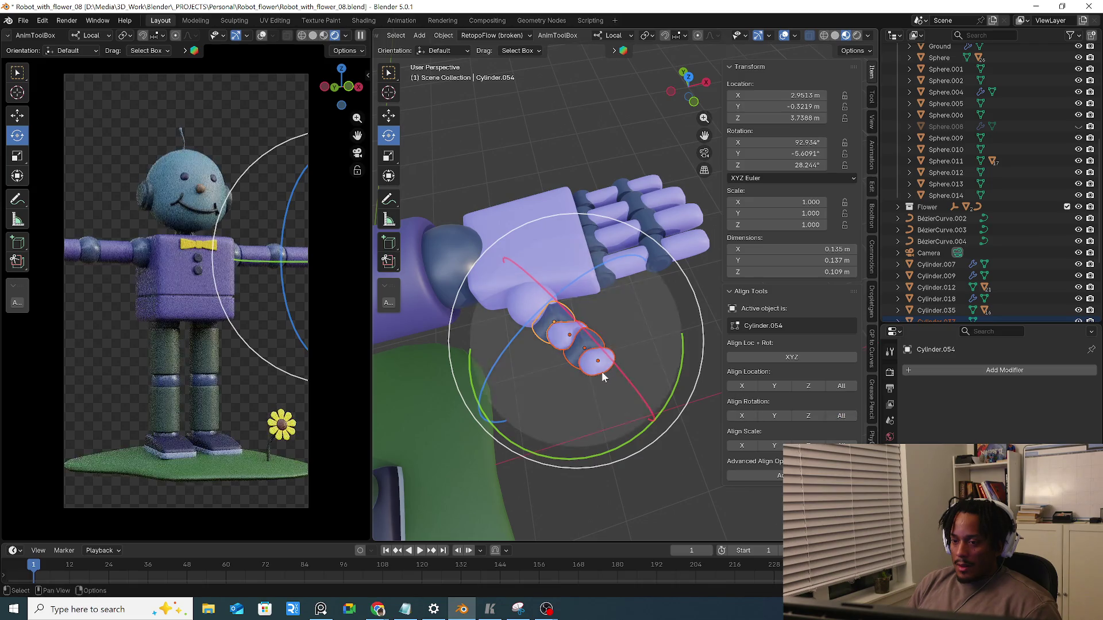
{"action": "middle_click_drag", "start_coordinate": [605, 373], "coordinate": [627, 310], "text": "shift"}
{"action": "mouse_move", "coordinate": [632, 300]}
{"action": "left_mouse_down"}
{"action": "mouse_move", "coordinate": [601, 358]}
{"action": "mouse_move", "coordinate": [633, 321]}
{"action": "left_mouse_up"}
{"action": "left_click", "coordinate": [580, 353]}
{"action": "mouse_move", "coordinate": [580, 352]}
{"action": "middle_mouse_down"}
{"action": "mouse_move", "coordinate": [536, 244]}
{"action": "mouse_move", "coordinate": [493, 242]}
{"action": "mouse_move", "coordinate": [517, 302]}
{"action": "mouse_move", "coordinate": [577, 380]}
{"action": "mouse_move", "coordinate": [488, 324]}
{"action": "mouse_move", "coordinate": [577, 364]}
{"action": "mouse_move", "coordinate": [565, 353]}
{"action": "mouse_move", "coordinate": [819, 435]}
{"action": "middle_mouse_up"}
Select Cylinder.054 and revert its rotation alignment so it reads zero again, viewing the hand edge-on
{"action": "left_click", "coordinate": [571, 355]}
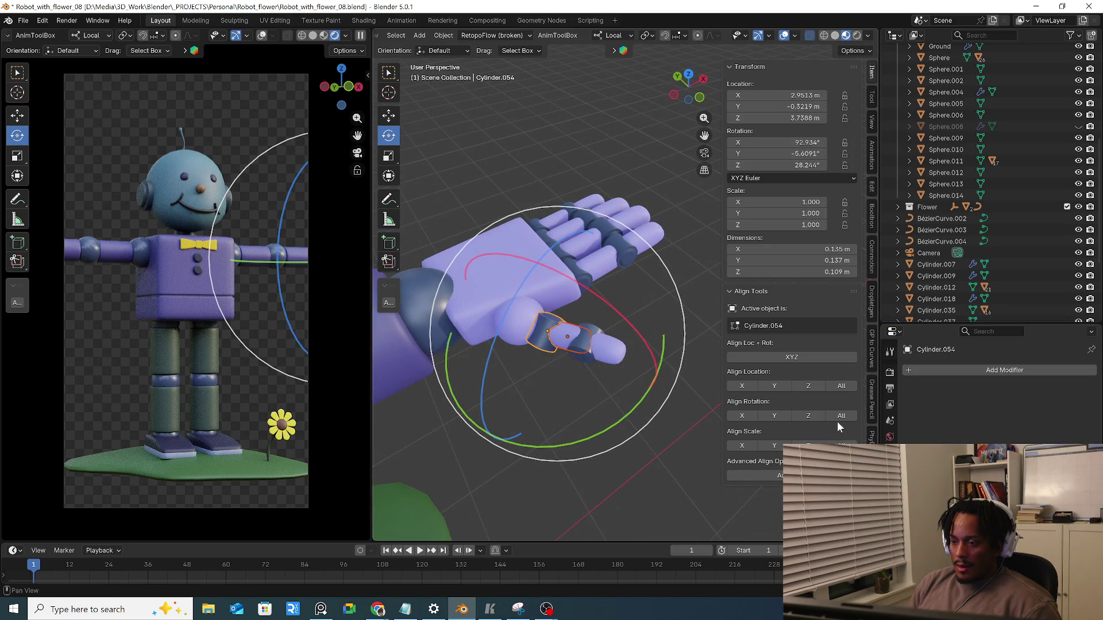
{"action": "mouse_move", "coordinate": [604, 344]}
{"action": "middle_mouse_down"}
{"action": "mouse_move", "coordinate": [598, 294]}
{"action": "mouse_move", "coordinate": [623, 334]}
{"action": "mouse_move", "coordinate": [559, 430]}
{"action": "middle_mouse_up"}
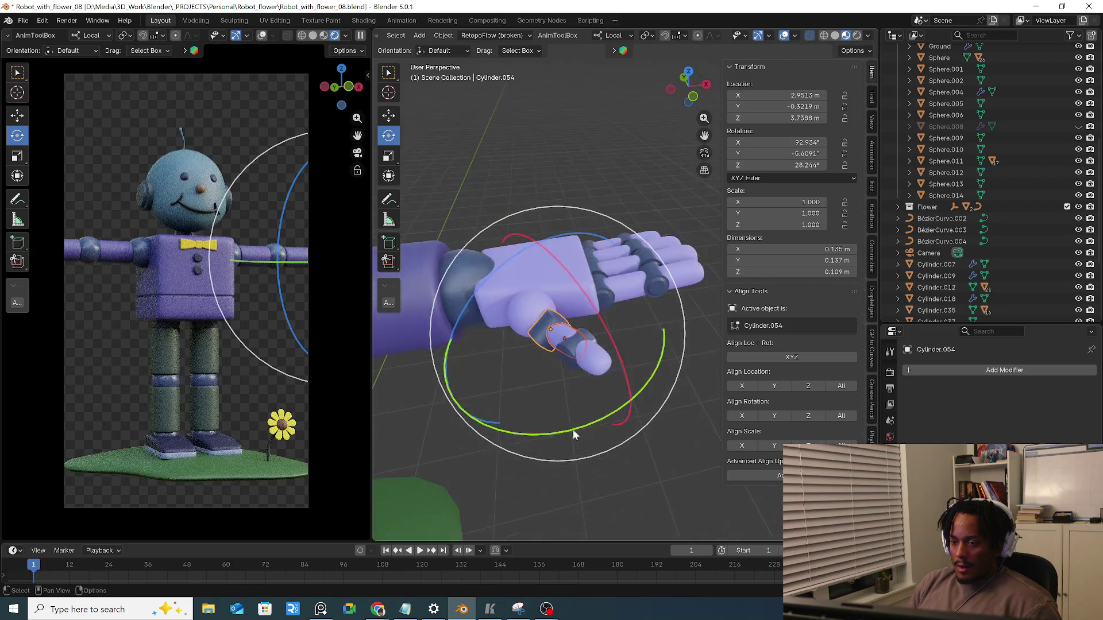
{"action": "left_click", "coordinate": [807, 416]}
{"action": "left_click", "coordinate": [743, 416]}
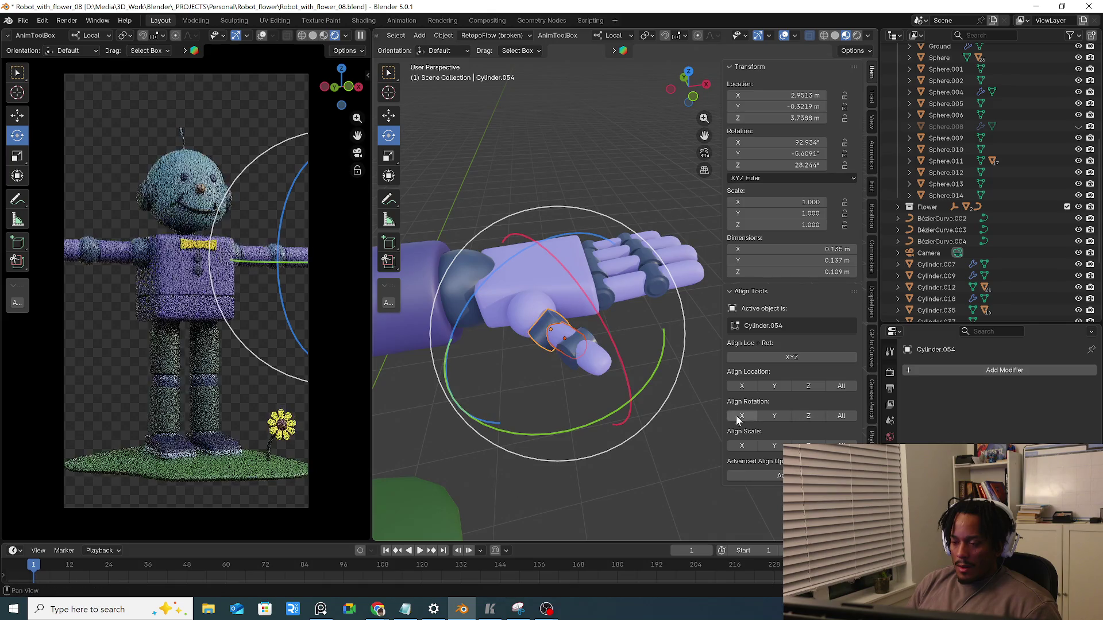
{"action": "middle_click_drag", "start_coordinate": [658, 403], "coordinate": [650, 334]}
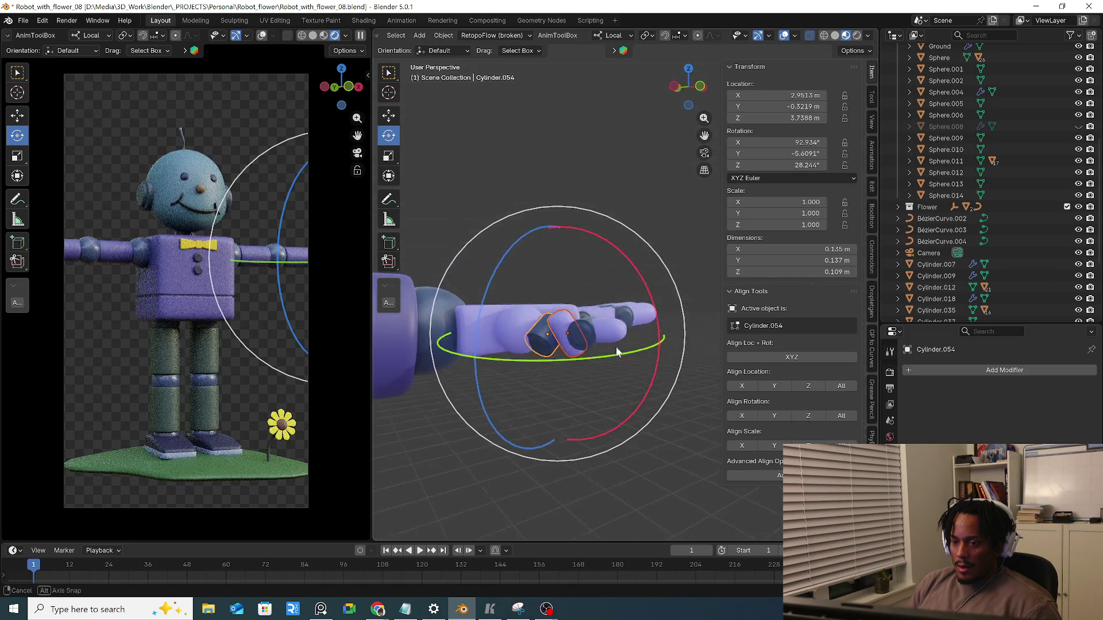
Inspect fingertip Cylinder.037 and joint Cylinder.055, reselect Cylinder.054 and reopen the advanced align options
{"action": "left_click", "coordinate": [606, 361]}
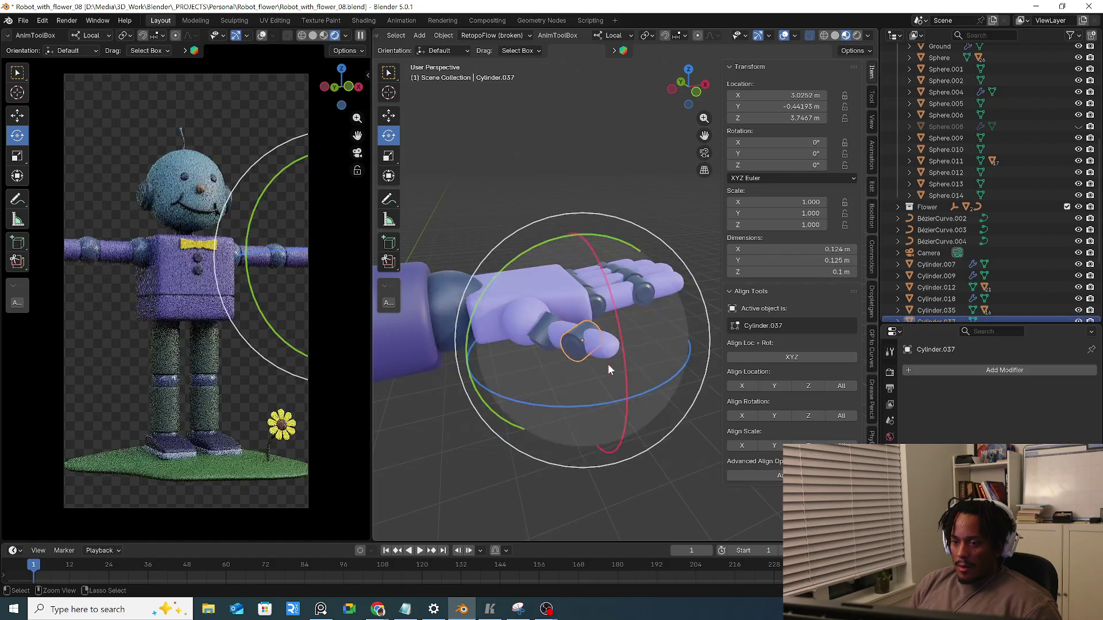
{"action": "left_click", "coordinate": [595, 377]}
{"action": "mouse_move", "coordinate": [594, 377]}
{"action": "middle_mouse_down"}
{"action": "mouse_move", "coordinate": [600, 369]}
{"action": "mouse_move", "coordinate": [549, 339]}
{"action": "mouse_move", "coordinate": [537, 283]}
{"action": "mouse_move", "coordinate": [538, 294]}
{"action": "middle_mouse_up"}
{"action": "left_click", "coordinate": [560, 345]}
{"action": "left_click", "coordinate": [542, 324]}
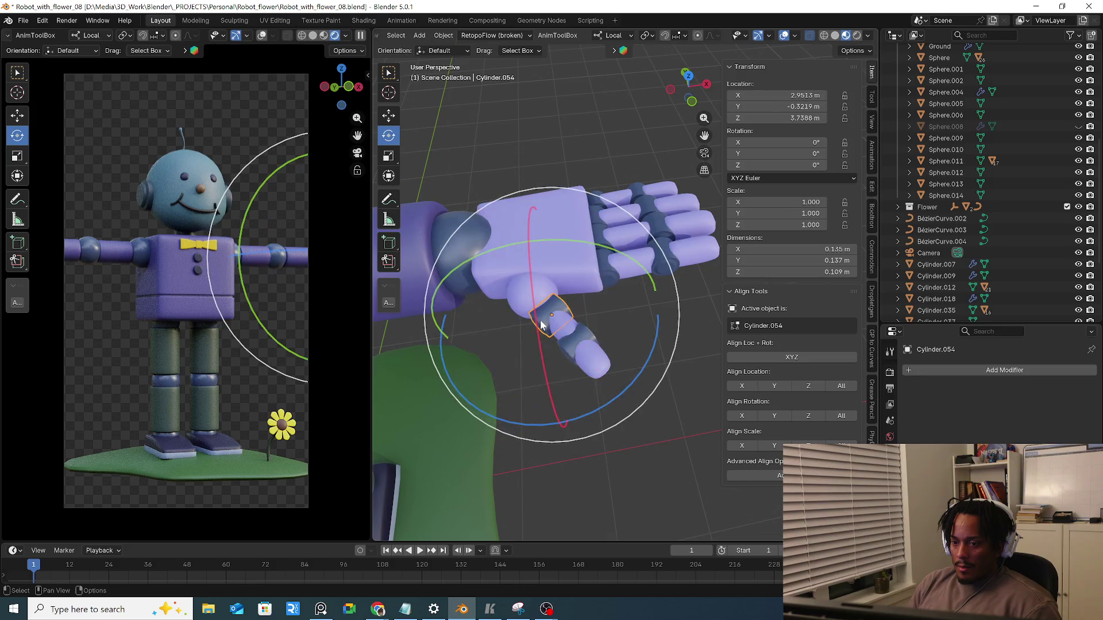
{"action": "left_click", "coordinate": [802, 475]}
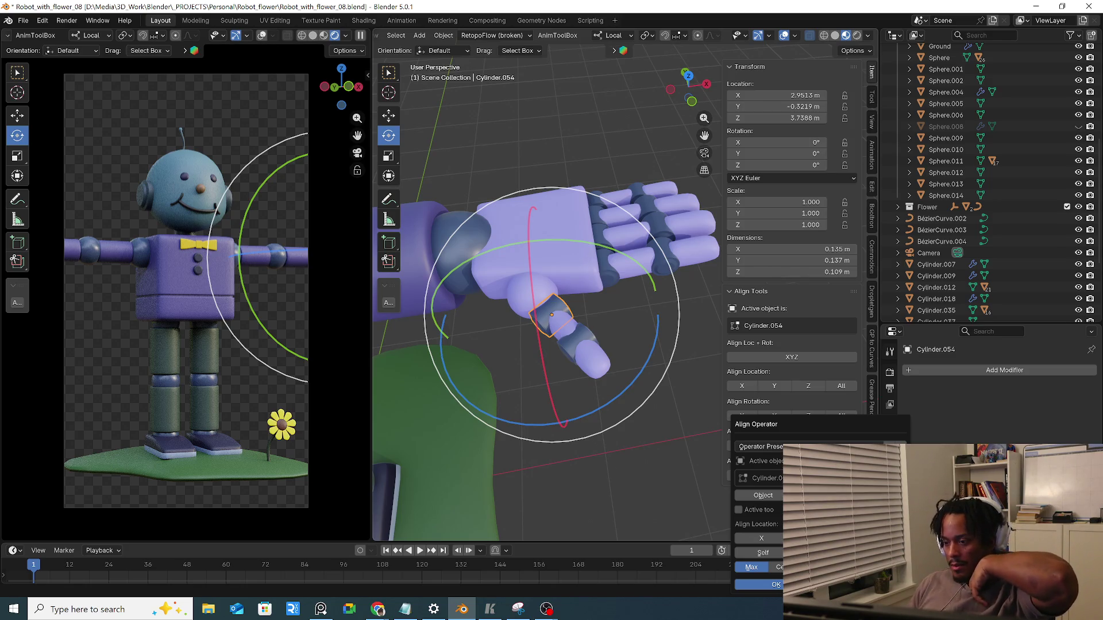
Set the Align Operator to Object mode with 'Active too' ticked, and make the joint sphere active
{"action": "left_click", "coordinate": [772, 495]}
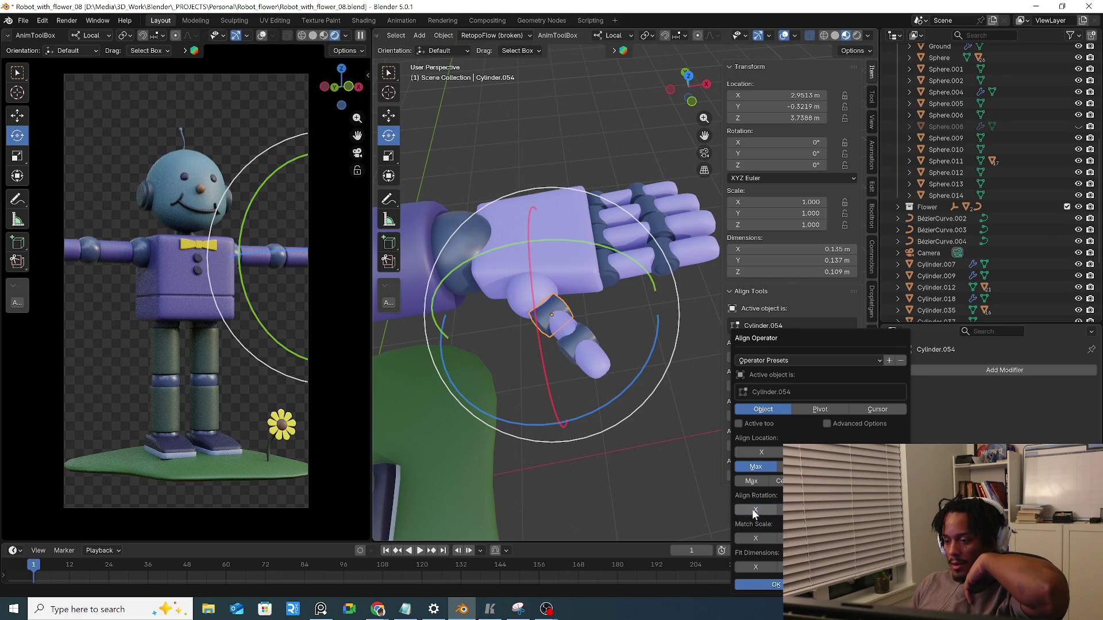
{"action": "left_click", "coordinate": [769, 423]}
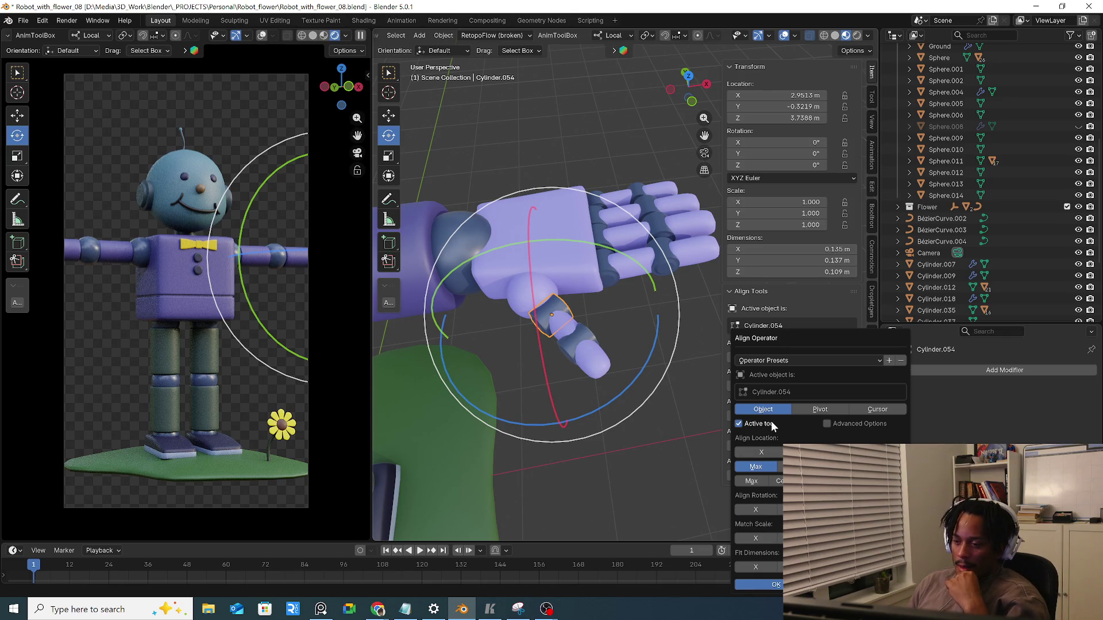
{"action": "left_click", "coordinate": [544, 296], "text": "shift"}
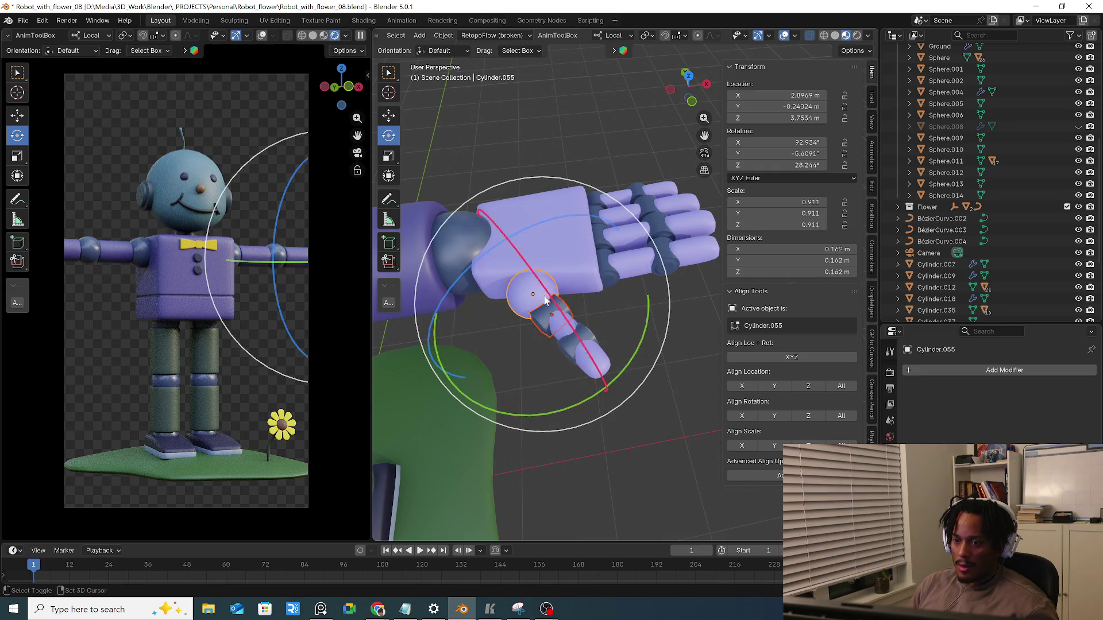
Align the finger's rotation to the joint sphere, then check Cylinder.037, .053 and .056 from the side
{"action": "left_click", "coordinate": [841, 416]}
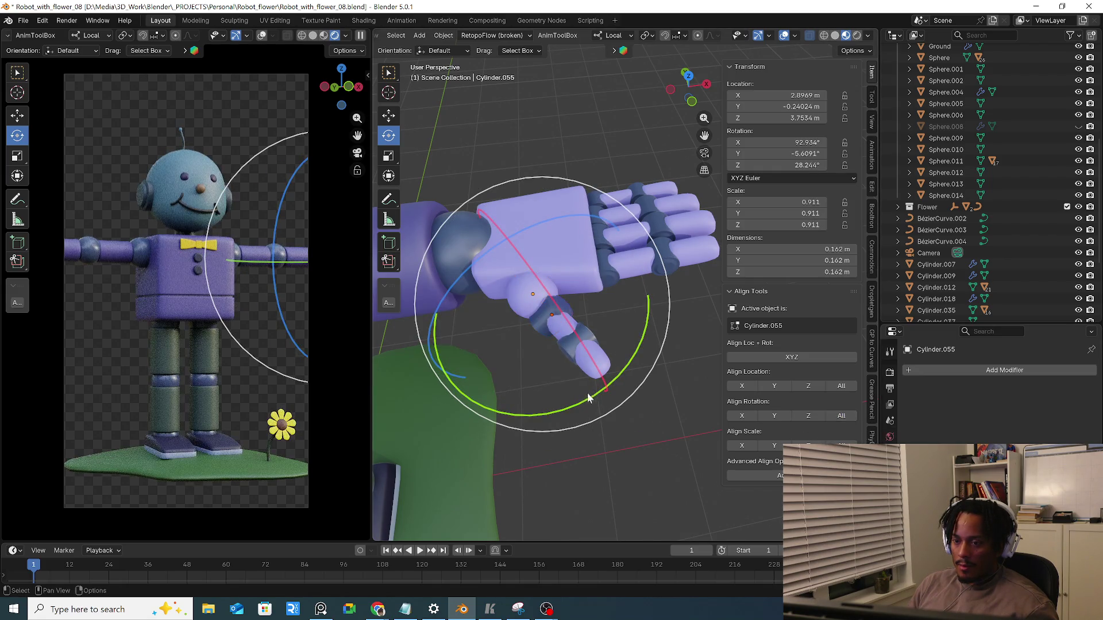
{"action": "middle_click_drag", "start_coordinate": [603, 370], "coordinate": [551, 328]}
{"action": "left_click", "coordinate": [545, 325]}
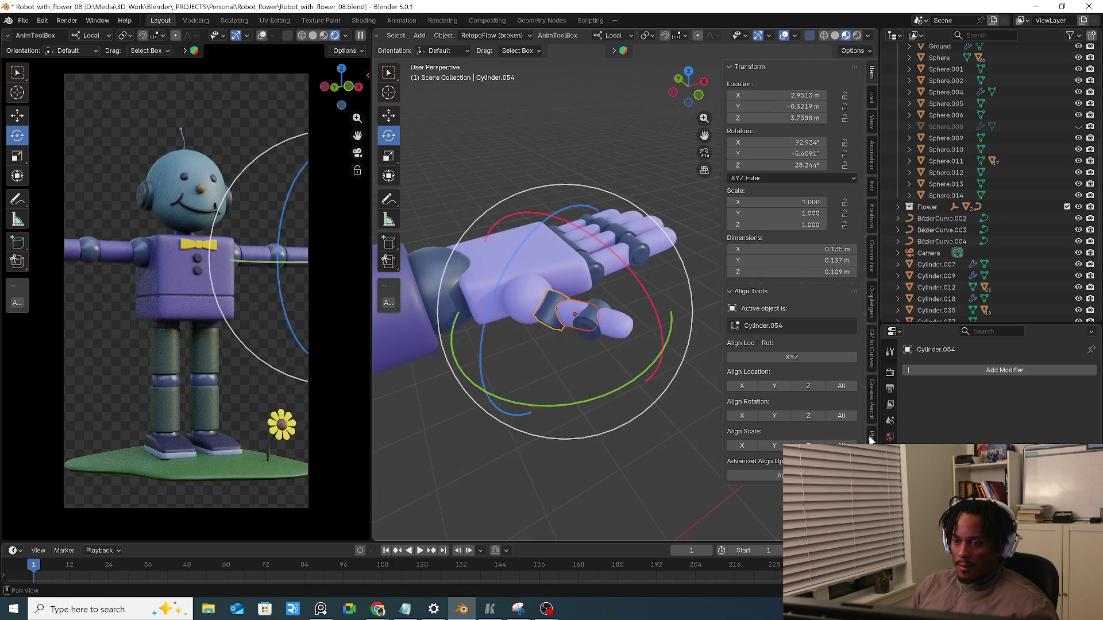
{"action": "mouse_move", "coordinate": [650, 346]}
{"action": "middle_mouse_down"}
{"action": "mouse_move", "coordinate": [600, 351]}
{"action": "mouse_move", "coordinate": [612, 317]}
{"action": "mouse_move", "coordinate": [572, 321]}
{"action": "mouse_move", "coordinate": [616, 323]}
{"action": "mouse_move", "coordinate": [609, 307]}
{"action": "mouse_move", "coordinate": [583, 420]}
{"action": "middle_mouse_up"}
{"action": "left_click", "coordinate": [573, 321], "text": "shift"}
{"action": "left_click", "coordinate": [605, 316], "text": "shift"}
{"action": "left_click", "coordinate": [608, 308], "text": "shift"}
{"action": "left_click", "coordinate": [623, 308], "text": "shift"}
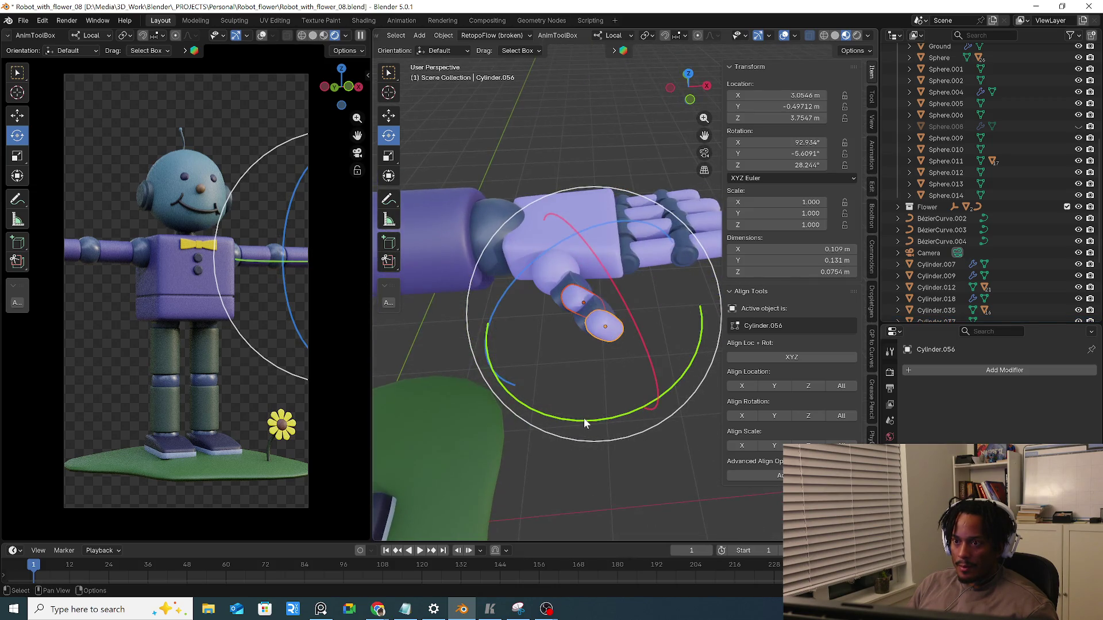
Select Cylinder.053, fingertip Cylinder.056 and two more segments, align their Y rotation, undo and redo it
{"action": "left_click", "coordinate": [569, 285]}
{"action": "mouse_move", "coordinate": [568, 284]}
{"action": "middle_mouse_down"}
{"action": "mouse_move", "coordinate": [634, 344]}
{"action": "mouse_move", "coordinate": [527, 364]}
{"action": "middle_mouse_up"}
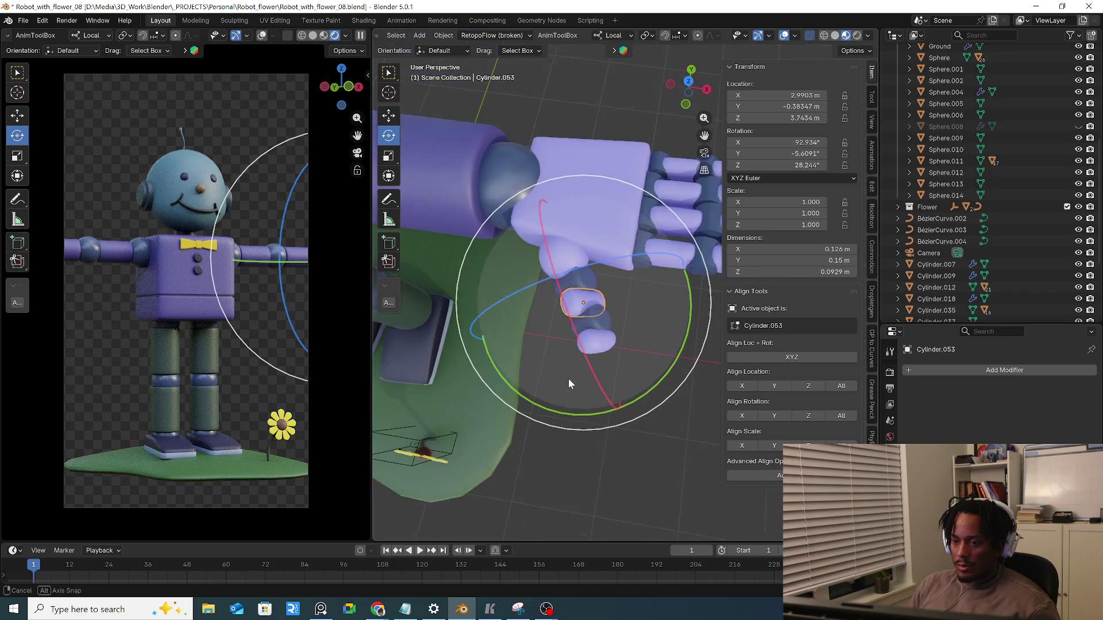
{"action": "middle_click_drag", "start_coordinate": [527, 359], "coordinate": [584, 324]}
{"action": "left_click", "coordinate": [584, 325]}
{"action": "left_click", "coordinate": [575, 302], "text": "shift"}
{"action": "left_click", "coordinate": [564, 278], "text": "shift"}
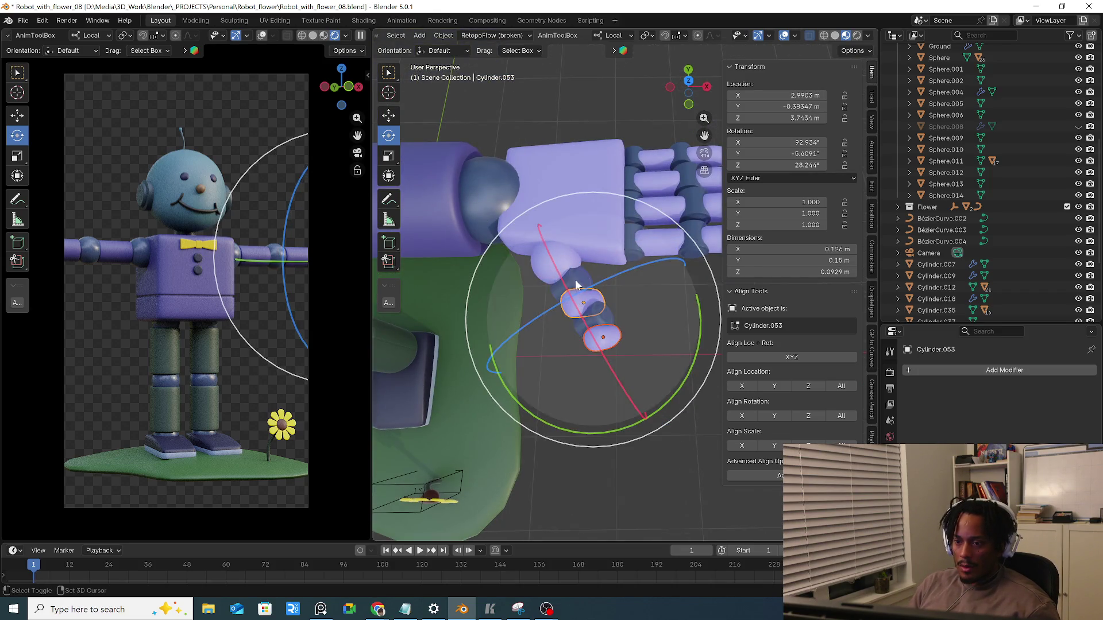
{"action": "left_click", "coordinate": [841, 416]}
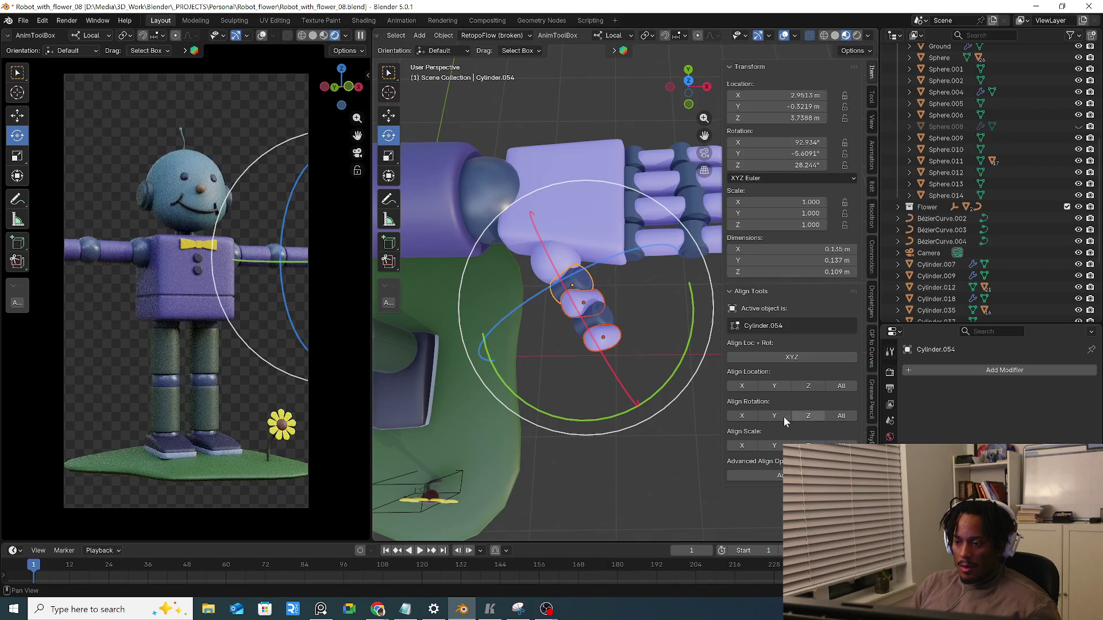
{"action": "left_click", "coordinate": [767, 417]}
{"action": "key", "text": "ctrl+z"}
{"action": "key", "text": "ctrl+shift+z"}
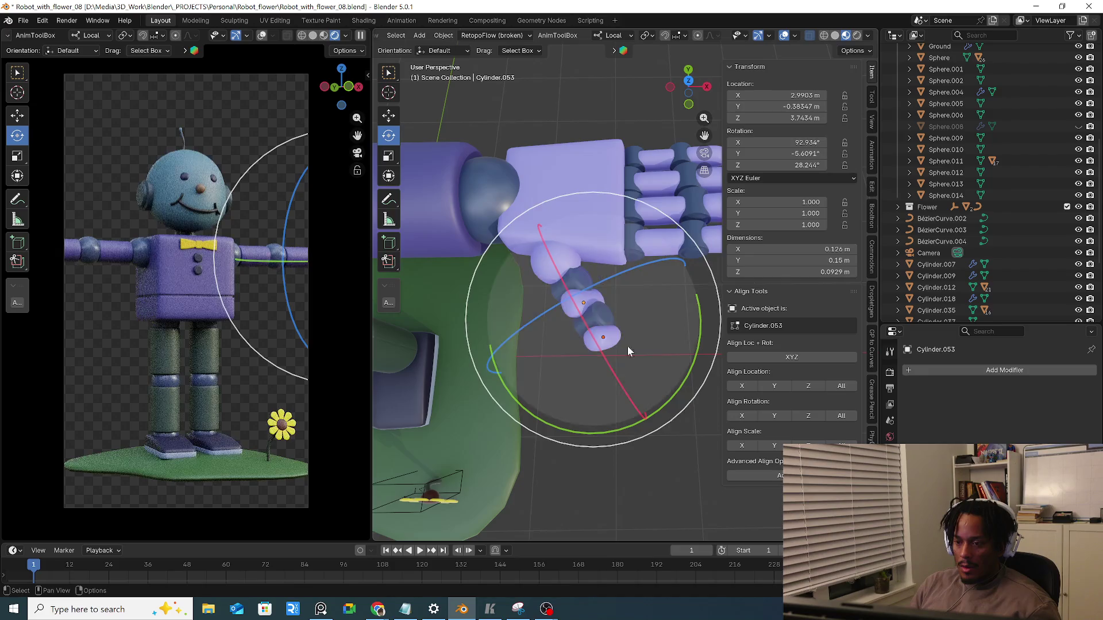
Run the Advanced Align Operator again, then make the lower segment and fingertip active in turn from a side view
{"action": "left_click", "coordinate": [758, 475]}
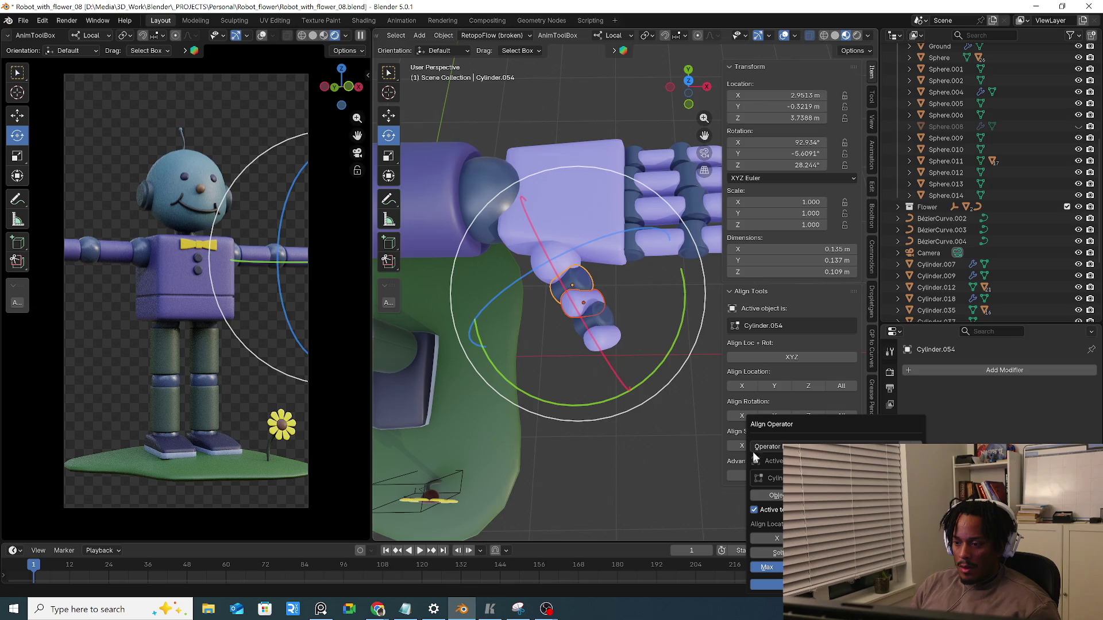
{"action": "left_click", "coordinate": [843, 418]}
{"action": "left_click", "coordinate": [584, 303], "text": "shift"}
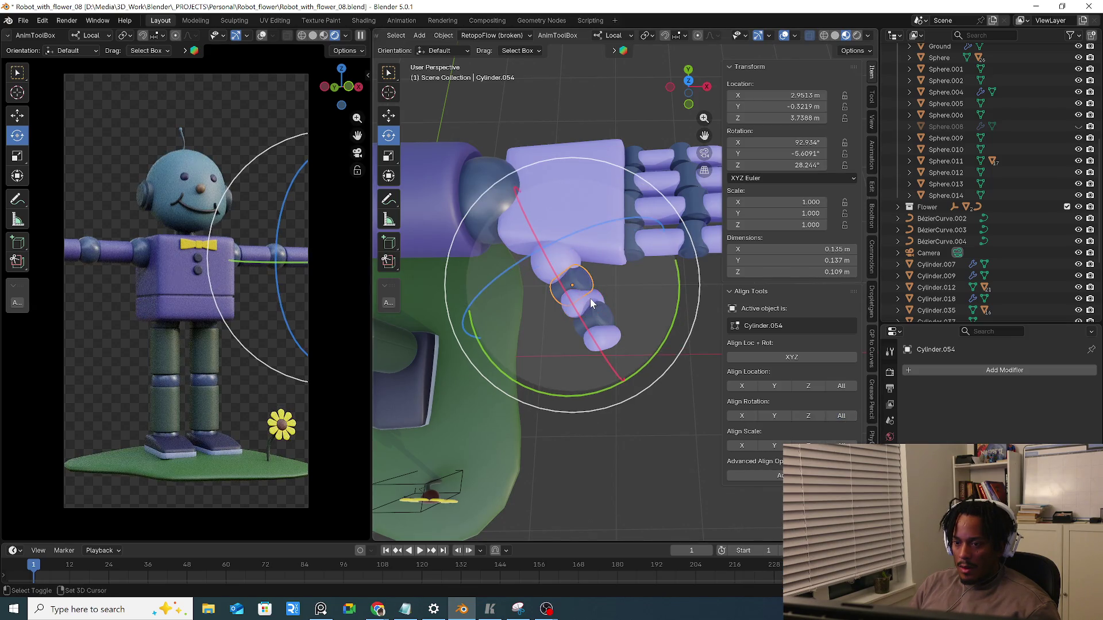
{"action": "mouse_move", "coordinate": [602, 223]}
{"action": "middle_mouse_down"}
{"action": "mouse_move", "coordinate": [576, 335]}
{"action": "mouse_move", "coordinate": [616, 355]}
{"action": "mouse_move", "coordinate": [618, 294]}
{"action": "middle_mouse_up"}
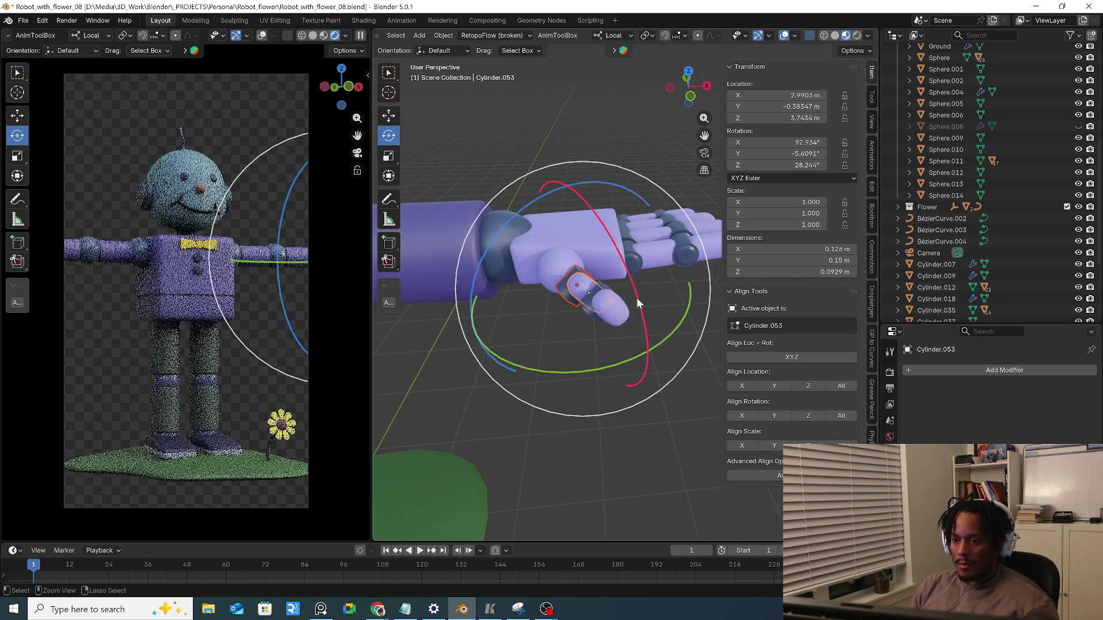
{"action": "left_click", "coordinate": [633, 304], "text": "shift"}
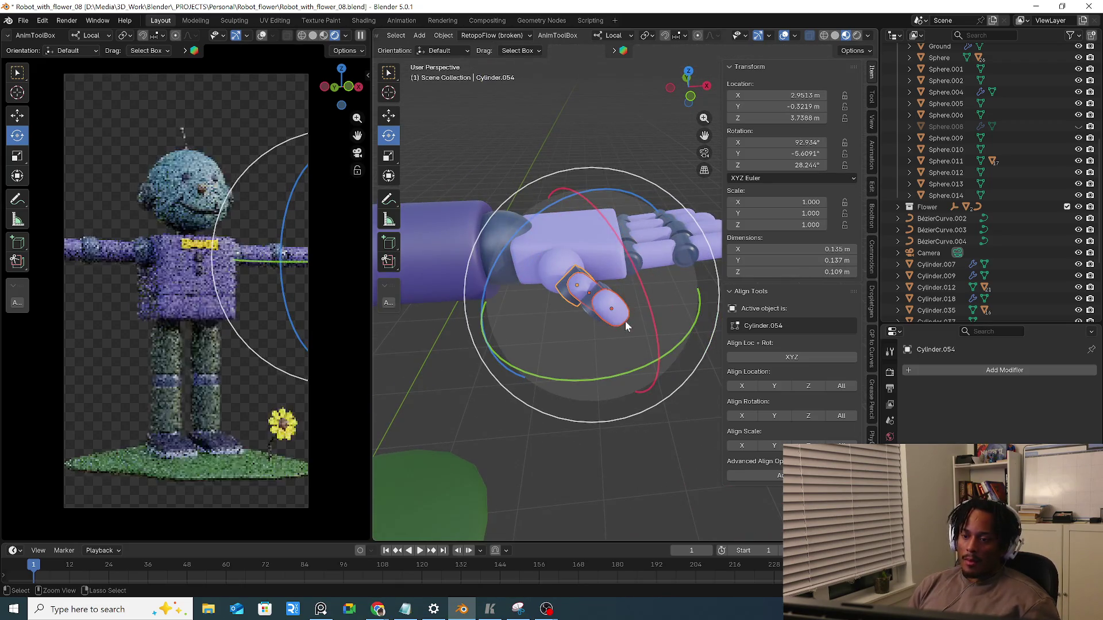
{"action": "left_click", "coordinate": [620, 323], "text": "shift"}
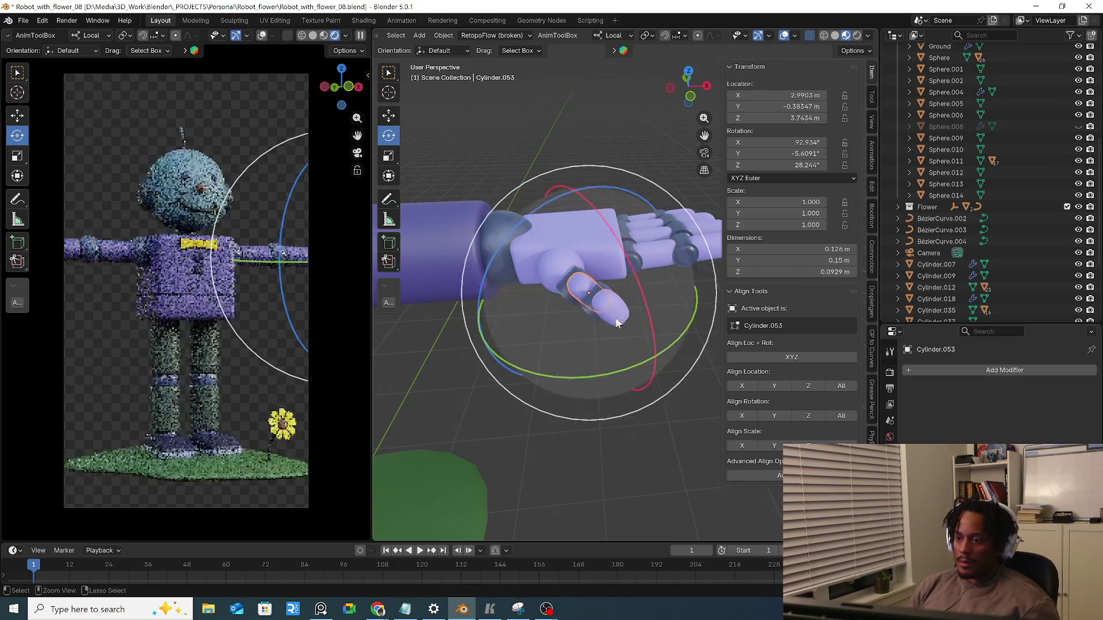
{"action": "left_click", "coordinate": [614, 321]}
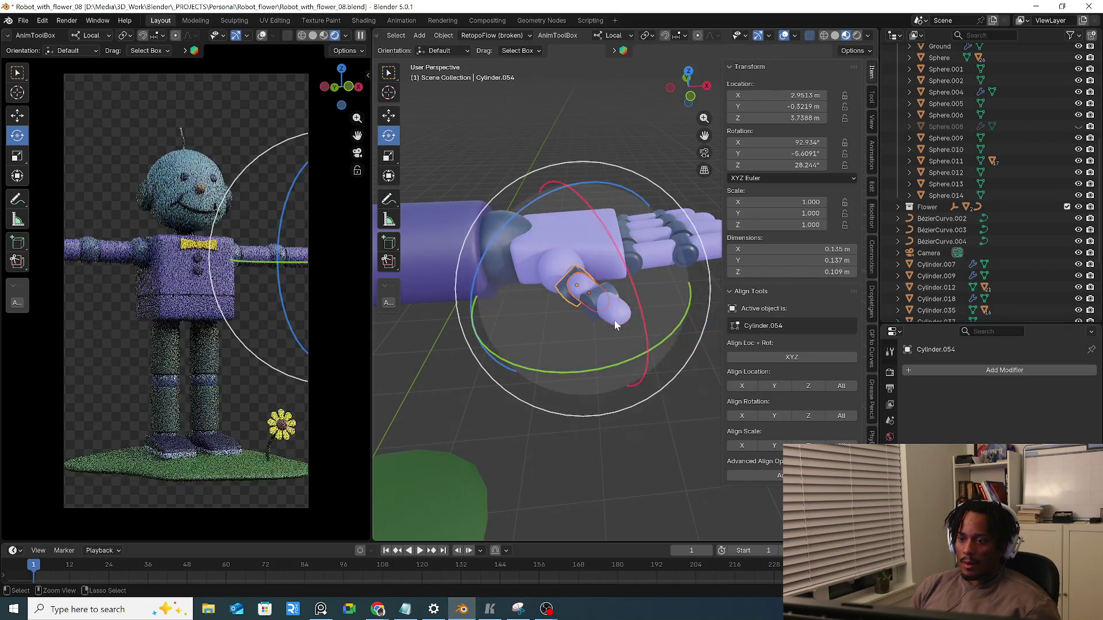
{"action": "left_click", "coordinate": [615, 319]}
Cancel two accidental Dimensions X stretches on the fingertip and collapse the Align Tools section
{"action": "left_click_drag", "start_coordinate": [801, 248], "coordinate": [853, 250]}
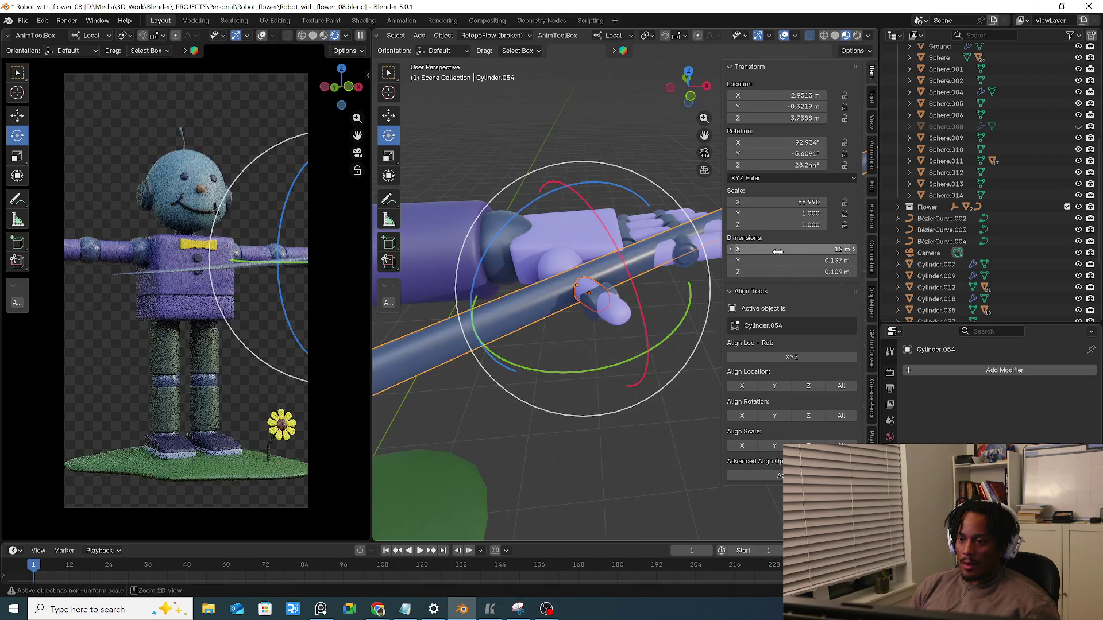
{"action": "key", "text": "Escape"}
{"action": "left_click_drag", "start_coordinate": [773, 272], "coordinate": [828, 272]}
{"action": "key", "text": "Escape"}
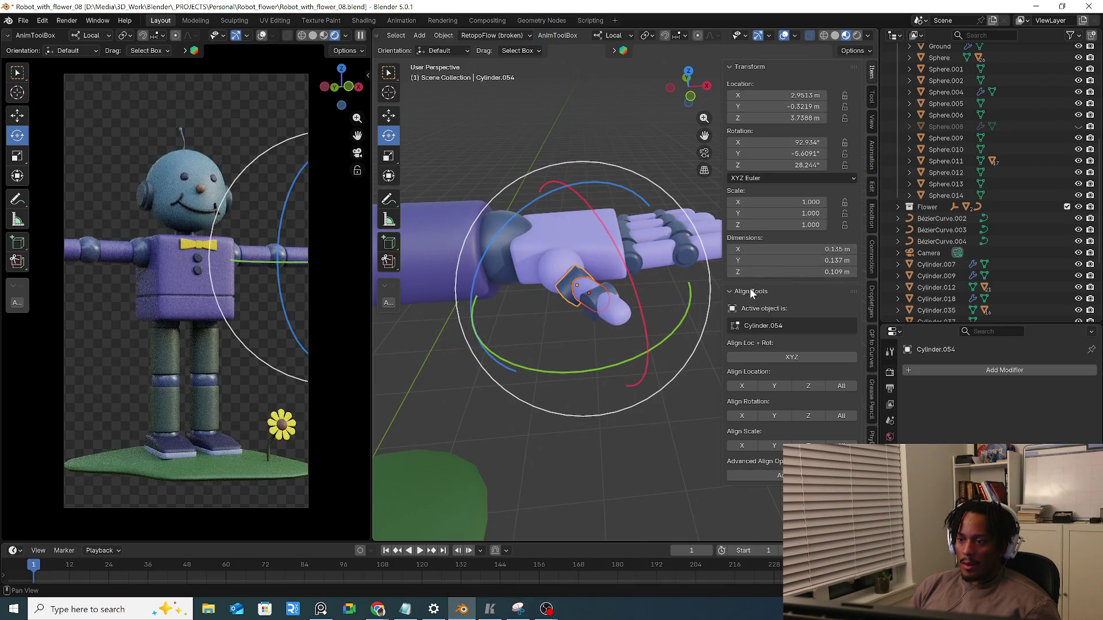
{"action": "left_click", "coordinate": [750, 291]}
{"action": "left_click", "coordinate": [872, 96]}
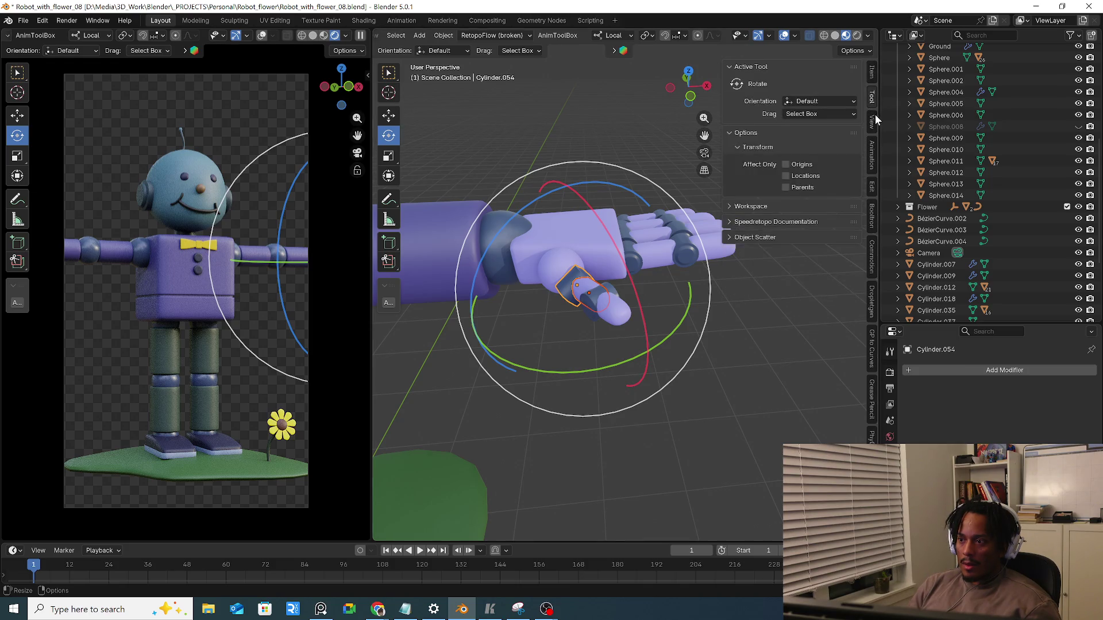
In the View sidebar set the 3D cursor rotation to X 0°, Y 15°, Z 0°
{"action": "left_click", "coordinate": [873, 120]}
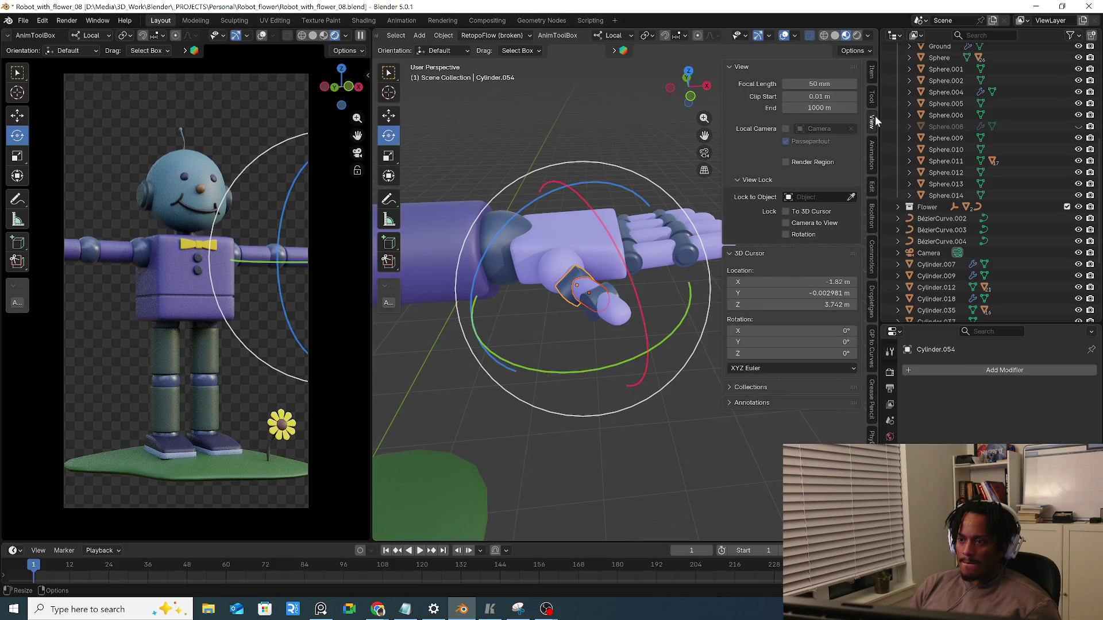
{"action": "mouse_move", "coordinate": [793, 330]}
{"action": "left_mouse_down"}
{"action": "mouse_move", "coordinate": [827, 330]}
{"action": "mouse_move", "coordinate": [827, 342]}
{"action": "mouse_move", "coordinate": [797, 343]}
{"action": "left_mouse_up"}
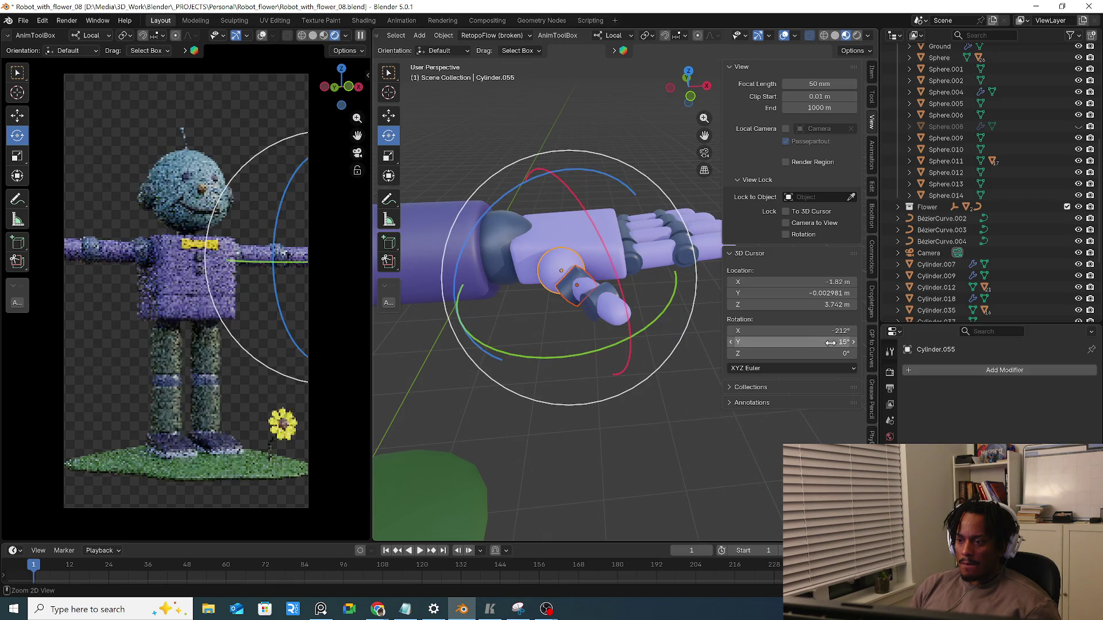
{"action": "left_click", "coordinate": [792, 330]}
{"action": "type", "text": "0"}
{"action": "key", "text": "Return"}
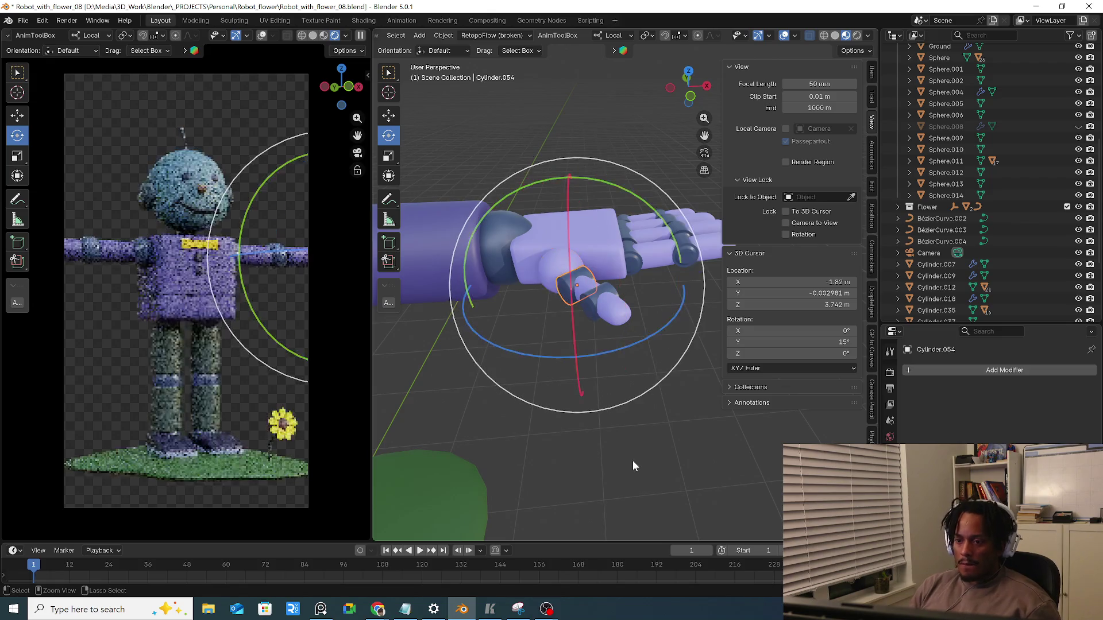
{"action": "middle_click_drag", "start_coordinate": [667, 421], "coordinate": [725, 417]}
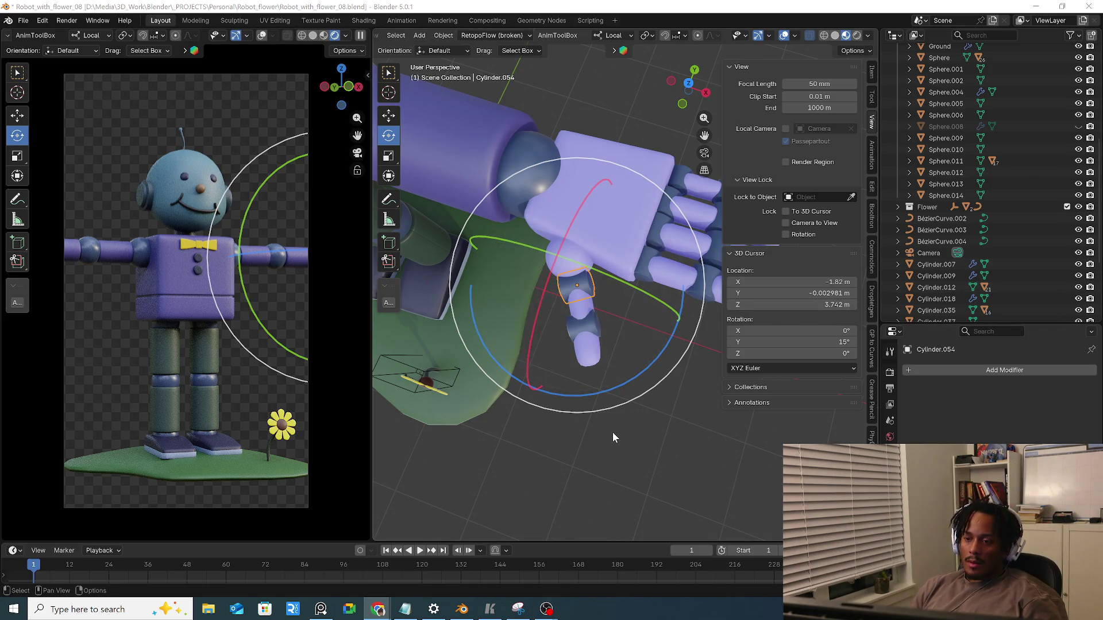
{"action": "mouse_move", "coordinate": [585, 388]}
{"action": "middle_mouse_down"}
{"action": "mouse_move", "coordinate": [511, 287]}
{"action": "mouse_move", "coordinate": [581, 308]}
{"action": "middle_mouse_up"}
Snap the 3D cursor to the knuckle sphere Cylinder.055
{"action": "left_click", "coordinate": [512, 287]}
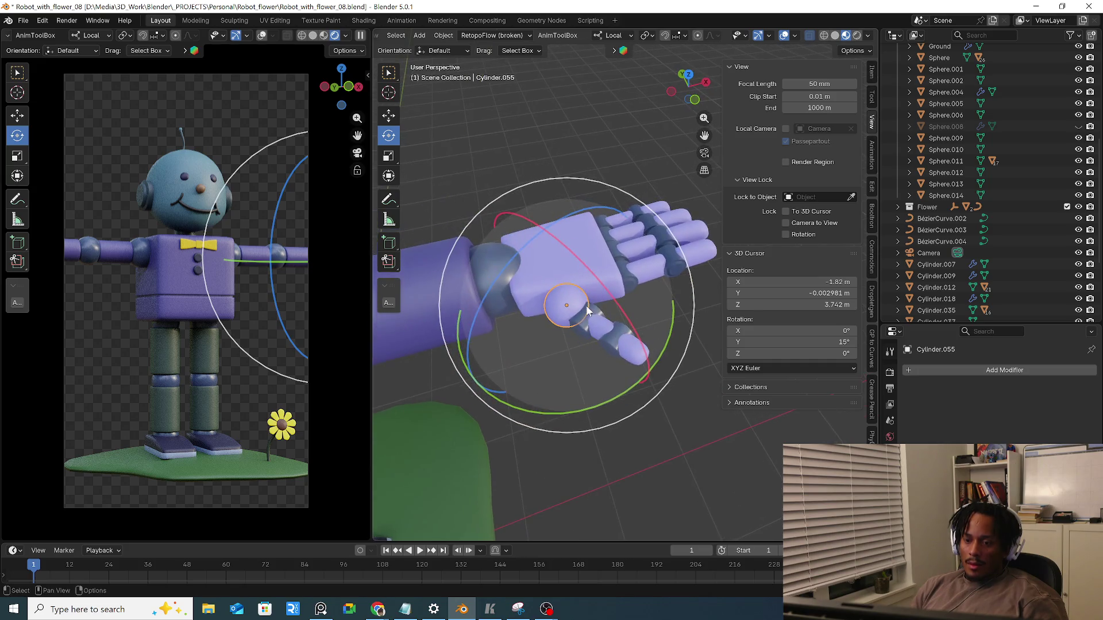
{"action": "key", "text": "shift+s"}
{"action": "left_click", "coordinate": [583, 358]}
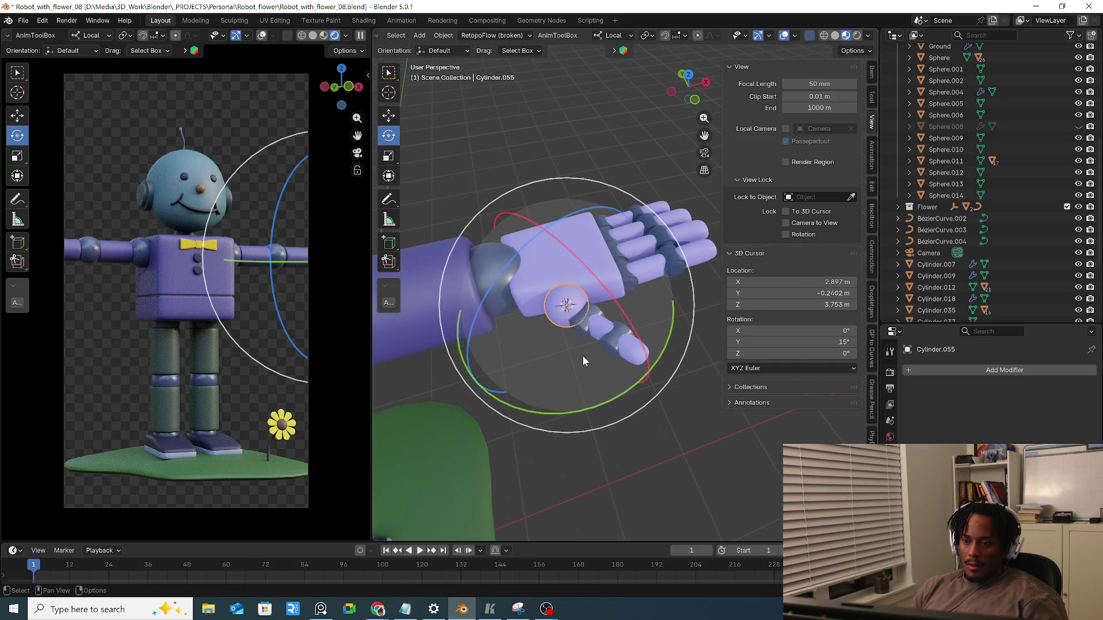
Align finger segment Cylinder.053's rotation axes to the knuckle sphere via the object transform tools
{"action": "left_click", "coordinate": [583, 328]}
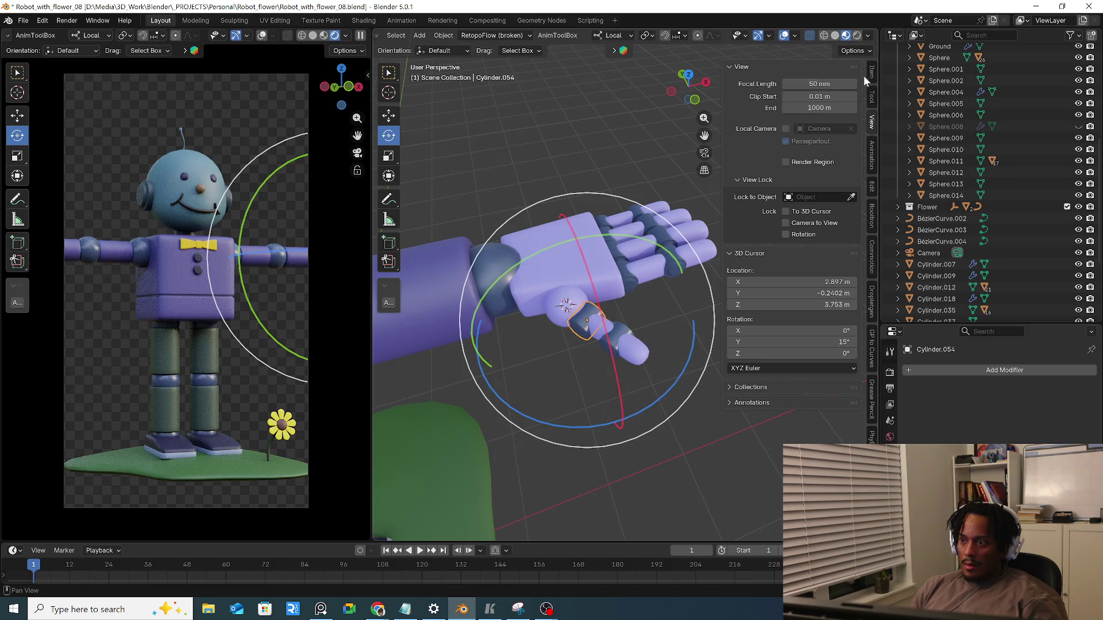
{"action": "left_click", "coordinate": [874, 101]}
{"action": "left_click", "coordinate": [874, 74]}
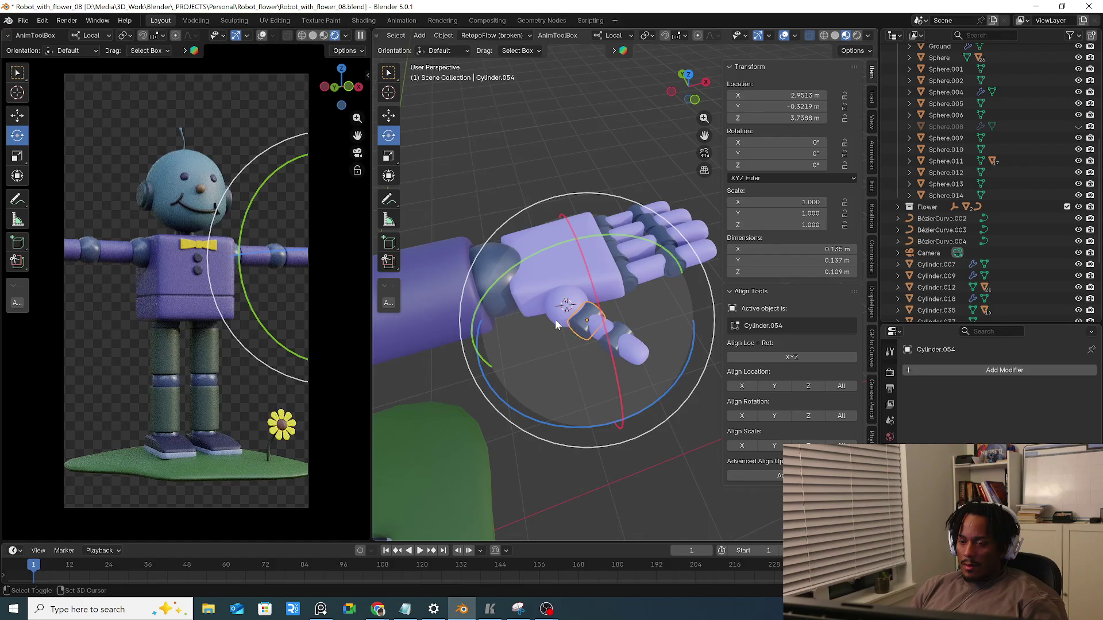
{"action": "left_click", "coordinate": [609, 332]}
{"action": "mouse_move", "coordinate": [609, 331]}
{"action": "middle_mouse_down"}
{"action": "mouse_move", "coordinate": [559, 328]}
{"action": "mouse_move", "coordinate": [578, 303]}
{"action": "mouse_move", "coordinate": [562, 311]}
{"action": "middle_mouse_up"}
{"action": "left_click", "coordinate": [607, 330]}
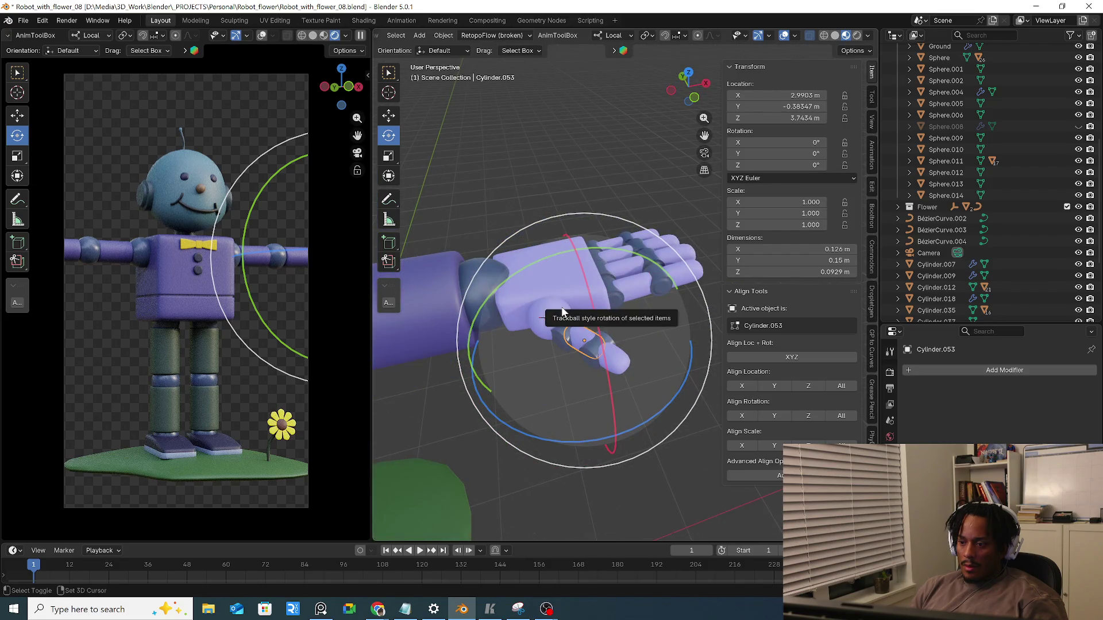
{"action": "left_click", "coordinate": [552, 317], "text": "shift"}
{"action": "left_click", "coordinate": [832, 415]}
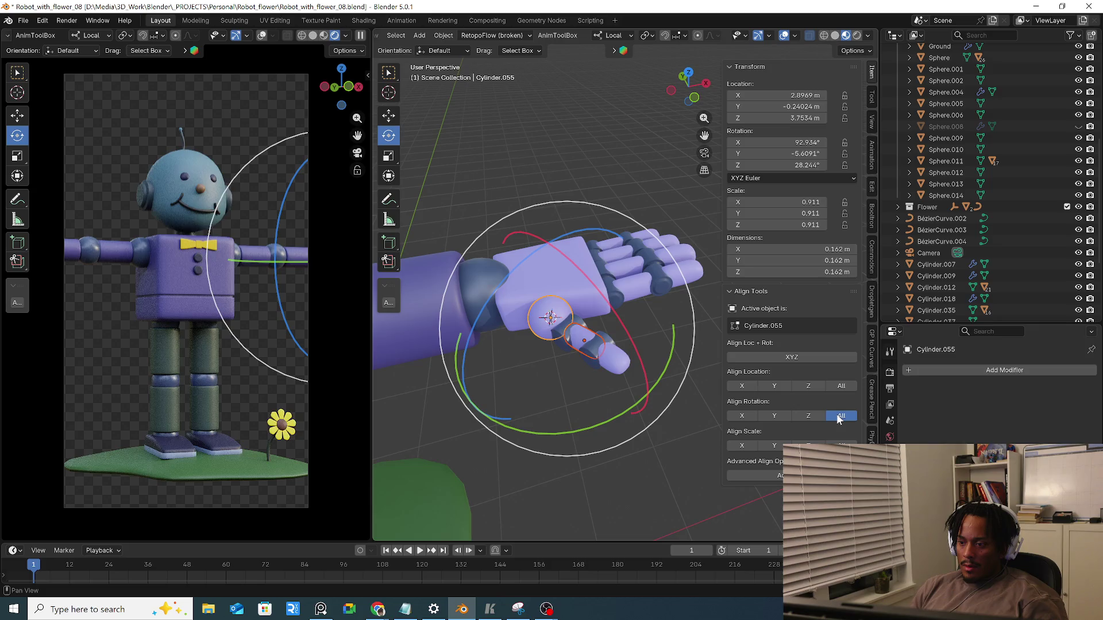
Try a free rotation, then clear Cylinder.053's rotation back to zero
{"action": "key", "text": "r"}
{"action": "key", "text": "r"}
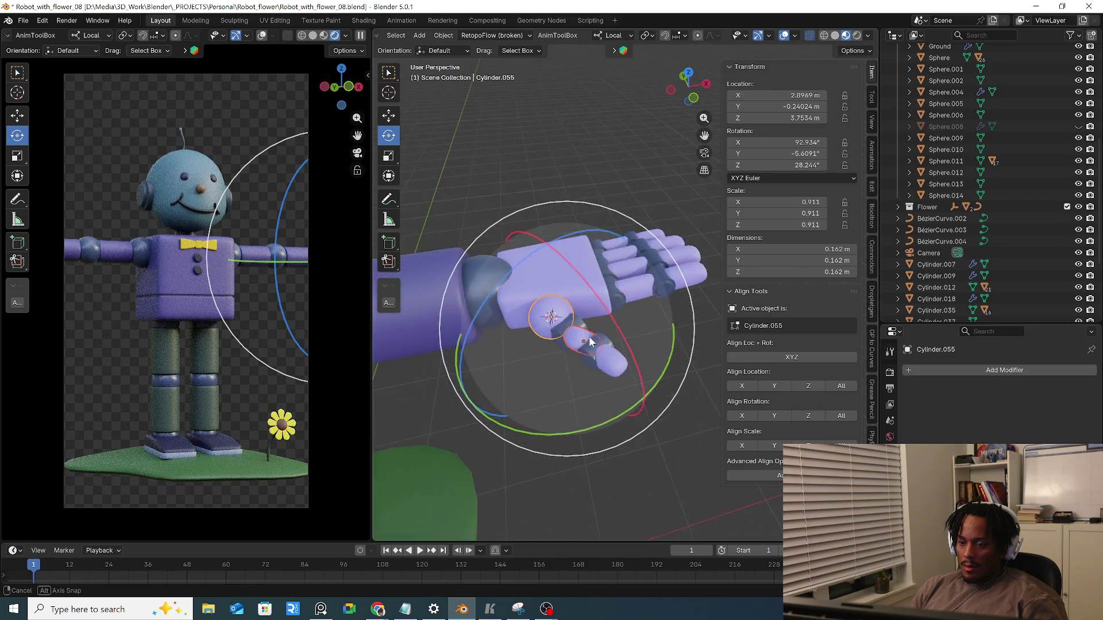
{"action": "middle_click_drag", "start_coordinate": [588, 336], "coordinate": [575, 331]}
{"action": "left_click", "coordinate": [575, 332]}
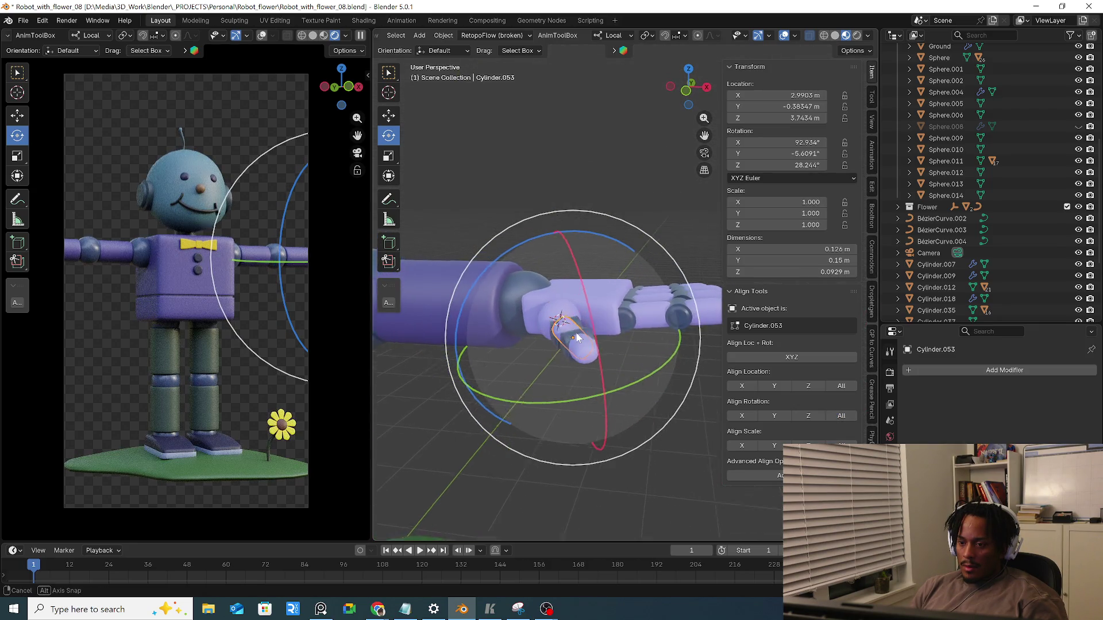
{"action": "key", "text": "alt+r"}
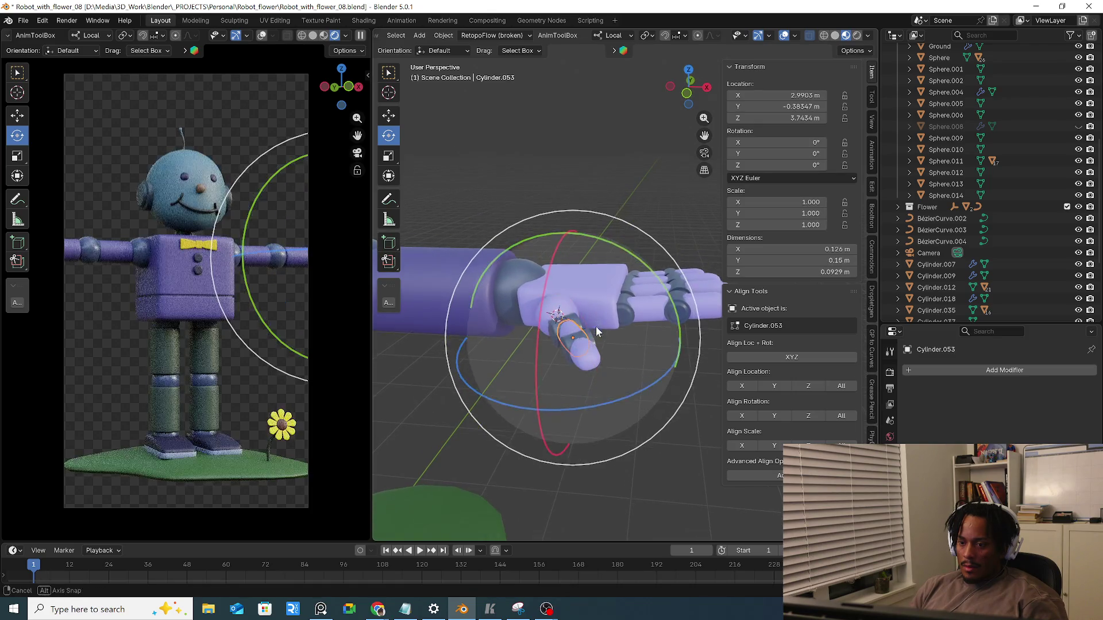
{"action": "middle_click_drag", "start_coordinate": [596, 325], "coordinate": [577, 332]}
{"action": "right_click", "coordinate": [575, 335]}
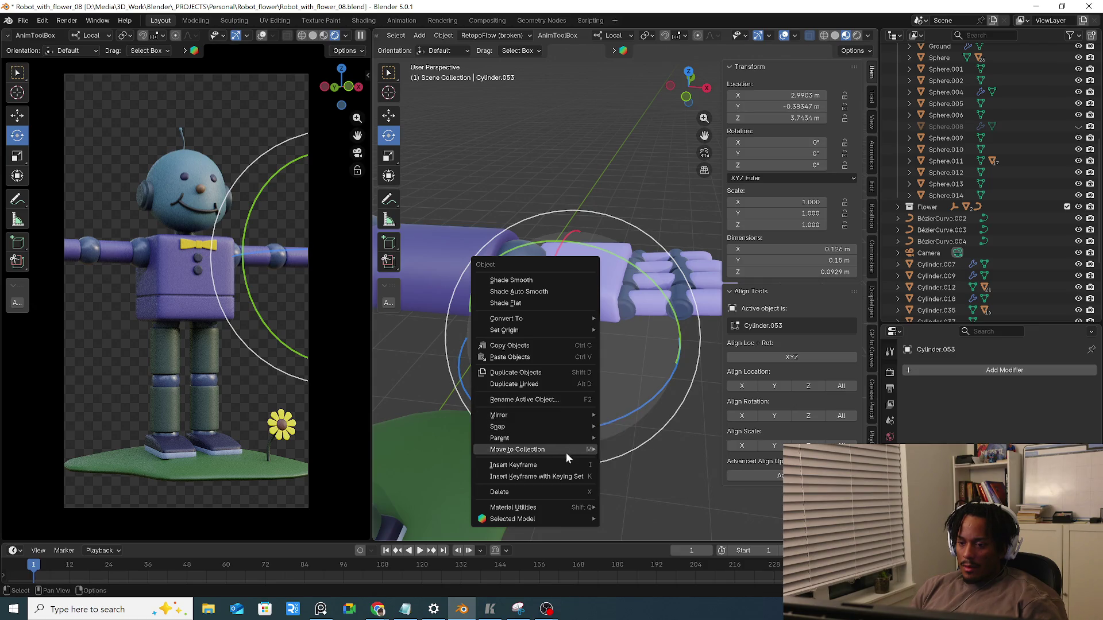
{"action": "mouse_move", "coordinate": [517, 330]}
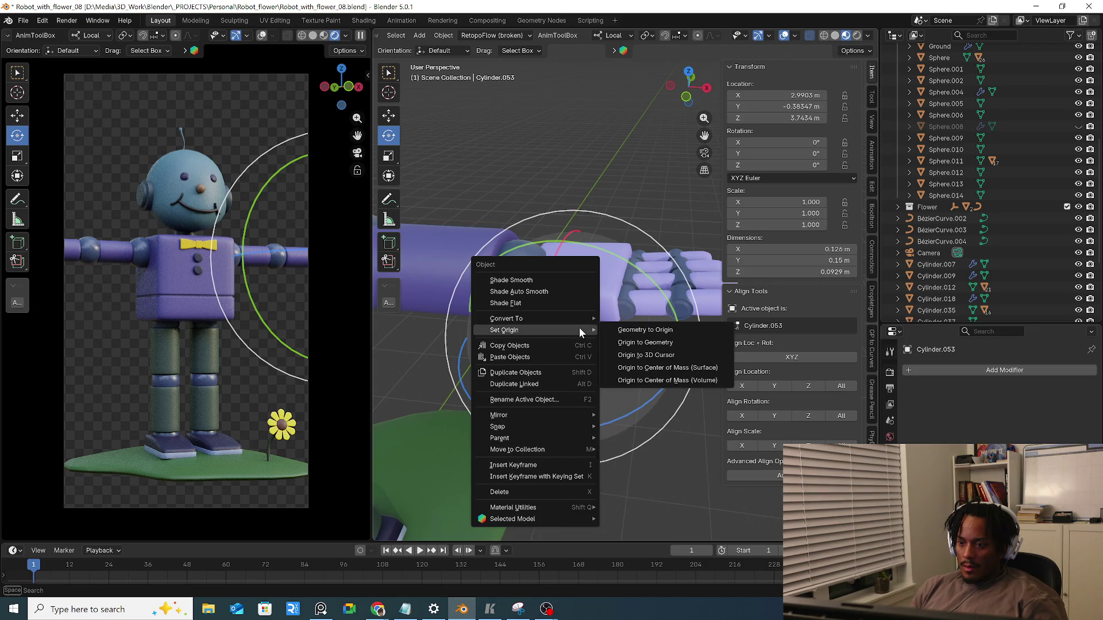
Move Cylinder.053's origin to the 3D cursor at the knuckle
{"action": "left_click", "coordinate": [648, 357]}
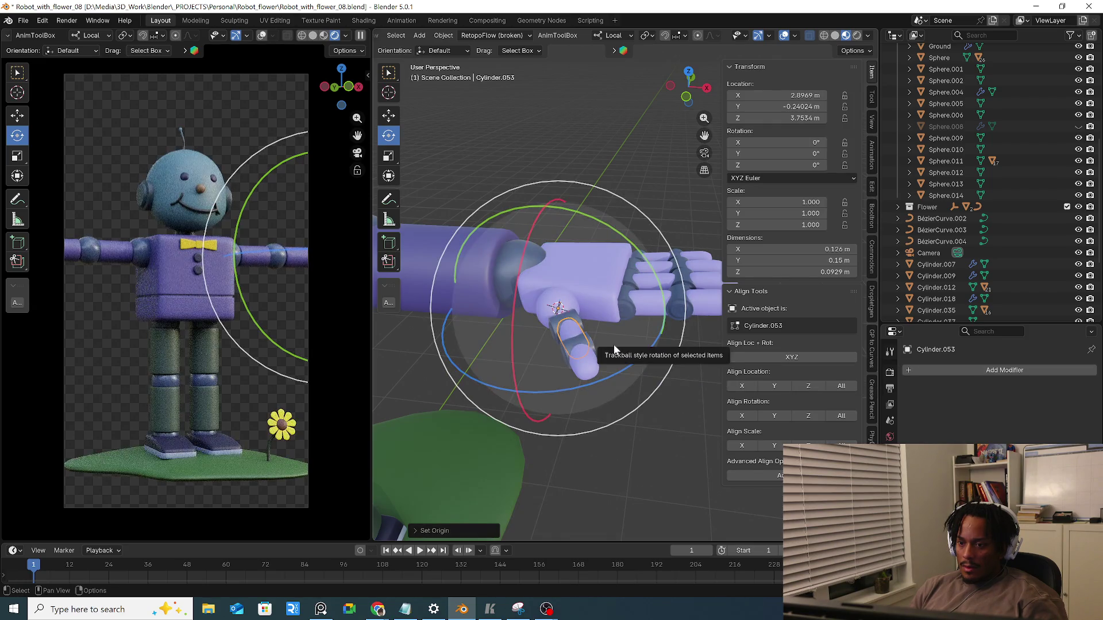
{"action": "right_click", "coordinate": [574, 327]}
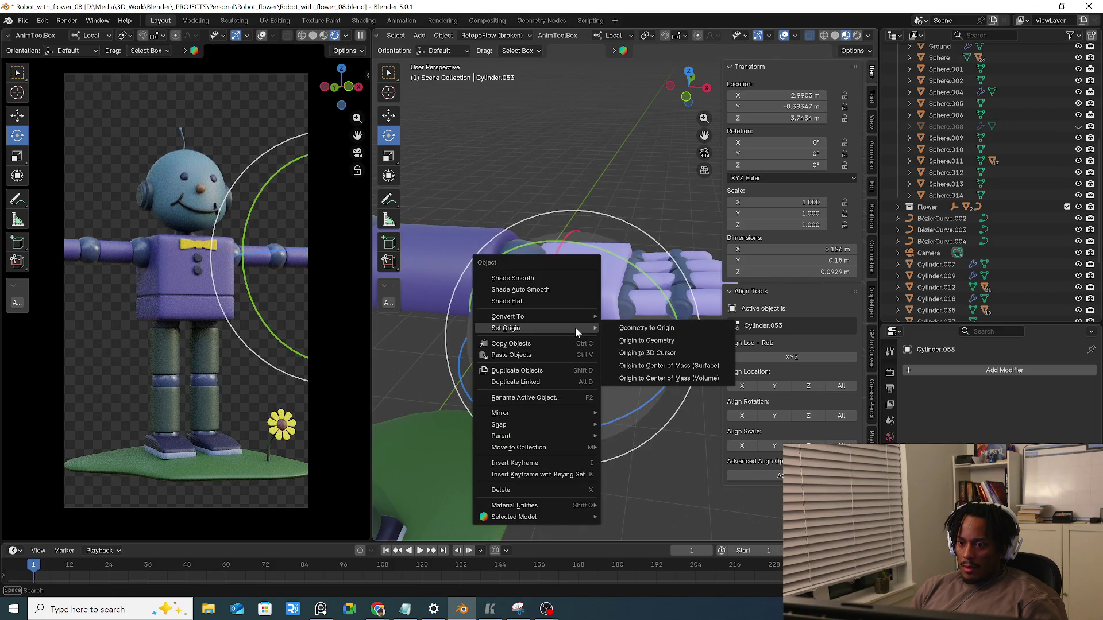
{"action": "mouse_move", "coordinate": [517, 316]}
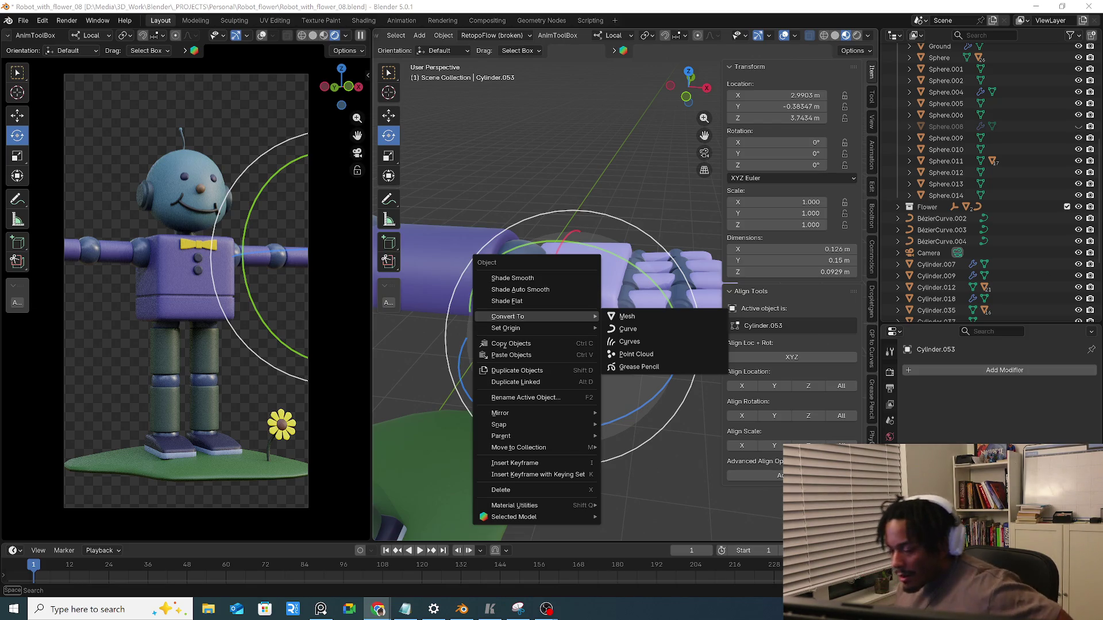
{"action": "mouse_move", "coordinate": [676, 470]}
{"action": "middle_mouse_down"}
{"action": "mouse_move", "coordinate": [612, 368]}
{"action": "mouse_move", "coordinate": [566, 338]}
{"action": "middle_mouse_up"}
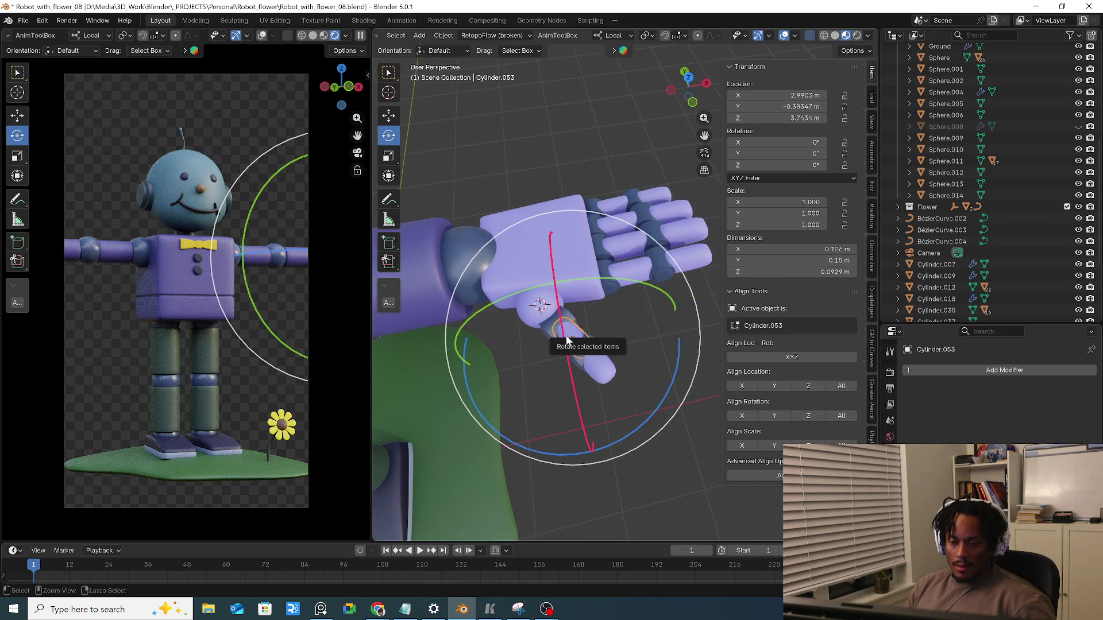
Apply Cylinder.053's rotation so its values read zero
{"action": "key", "text": "ctrl+a"}
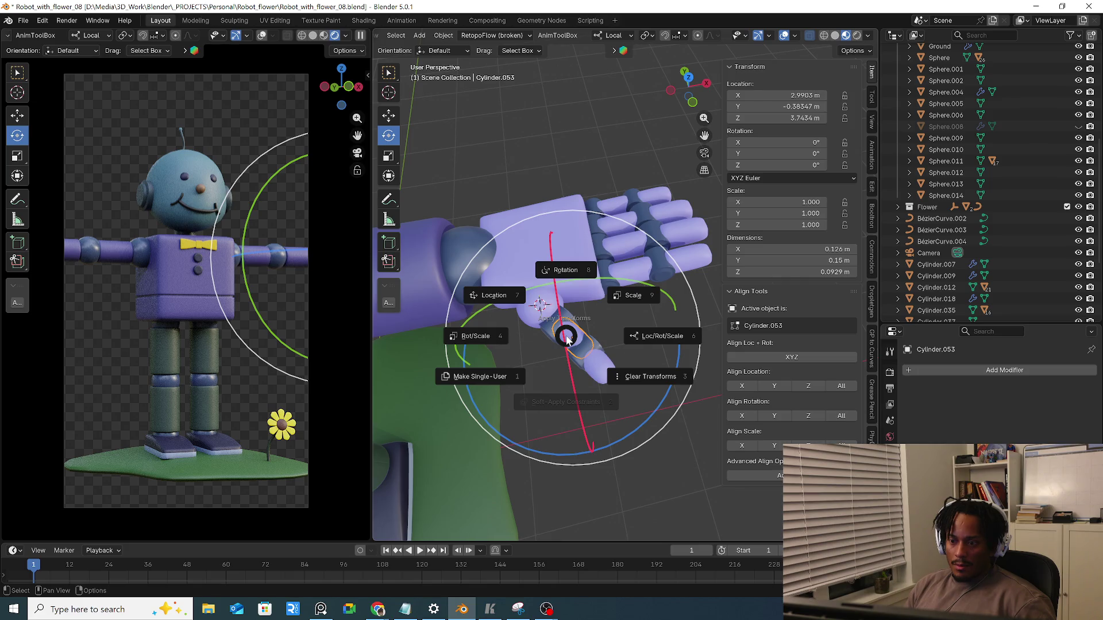
{"action": "left_click", "coordinate": [570, 284]}
{"action": "middle_click_drag", "start_coordinate": [571, 284], "coordinate": [580, 332]}
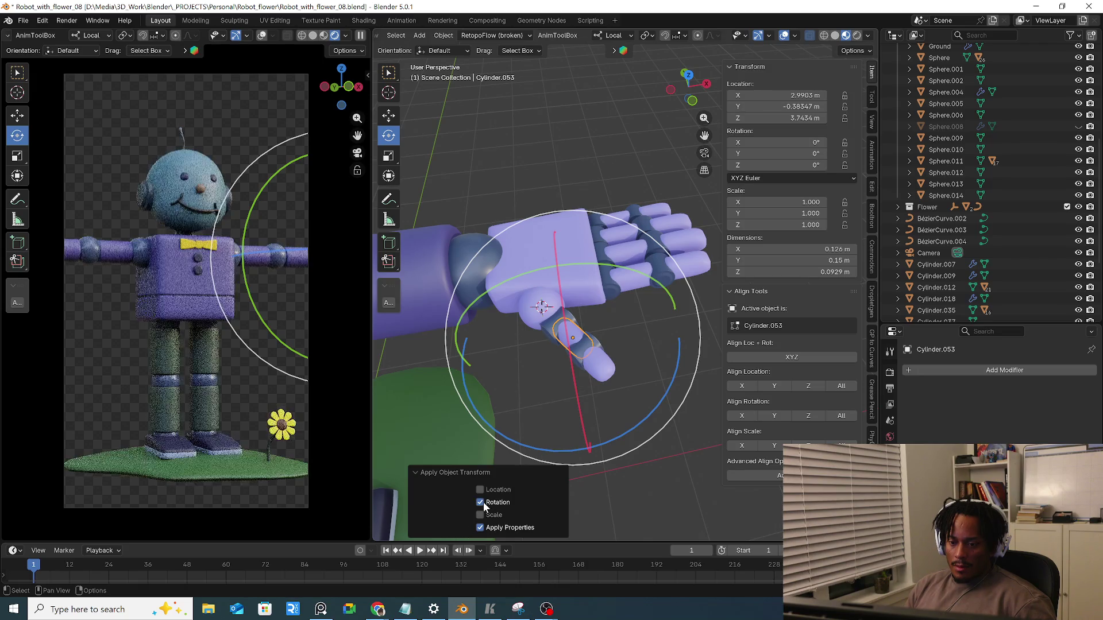
Deselect Cylinder.053 in empty viewport space so the bent finger shows clearly
{"action": "left_click", "coordinate": [632, 508]}
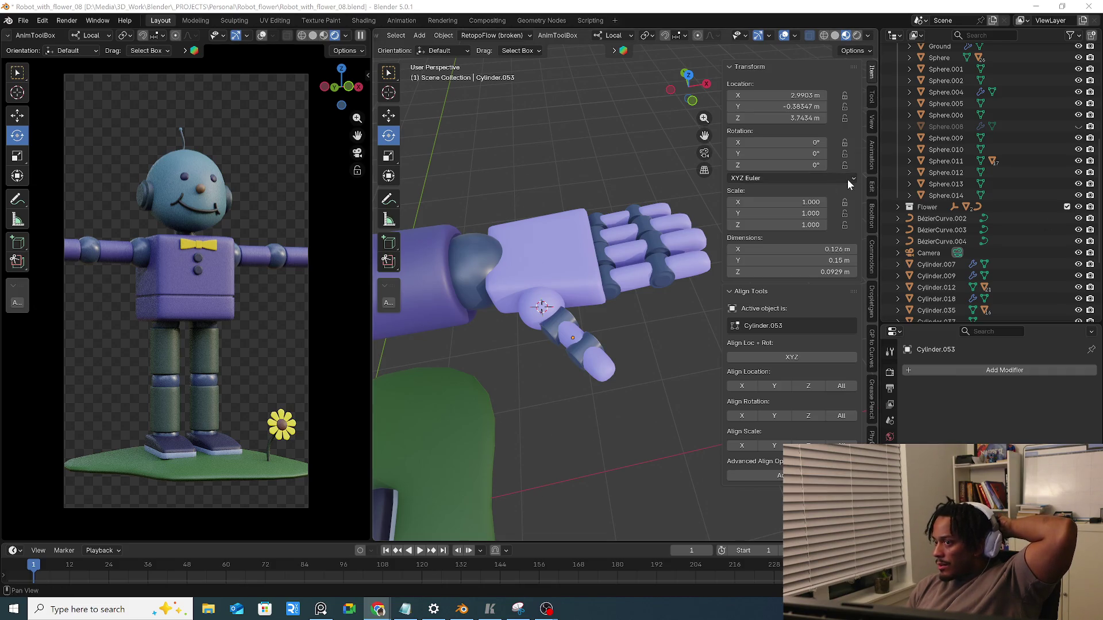
{"action": "left_click", "coordinate": [868, 36]}
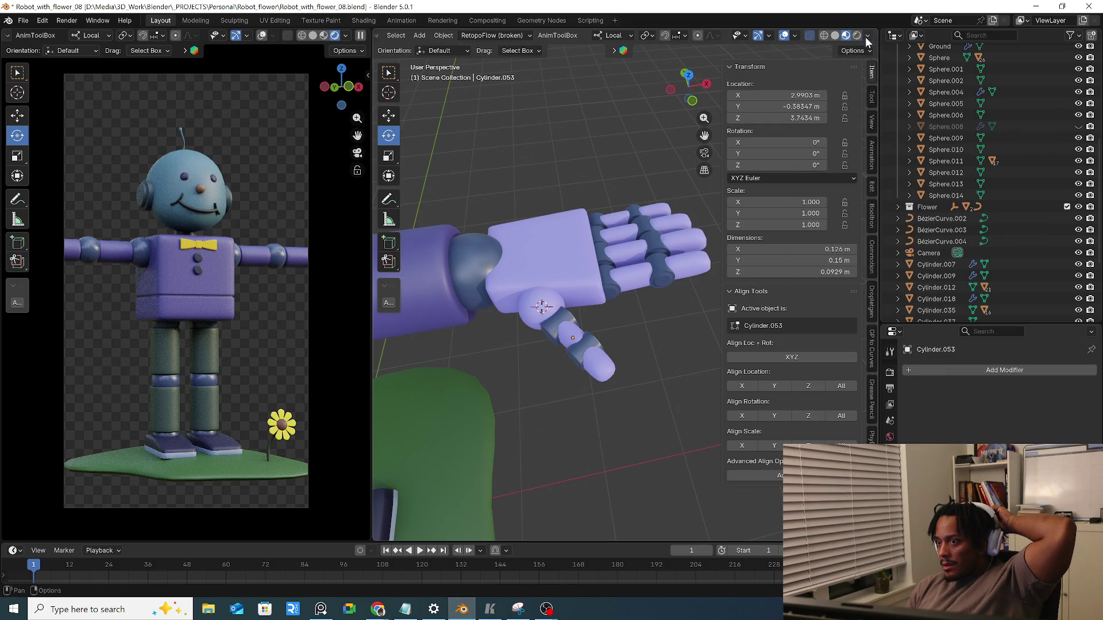
Enable Origins (All) in Viewport Overlays, check the browser, and select the lower finger segment
{"action": "left_click", "coordinate": [794, 35]}
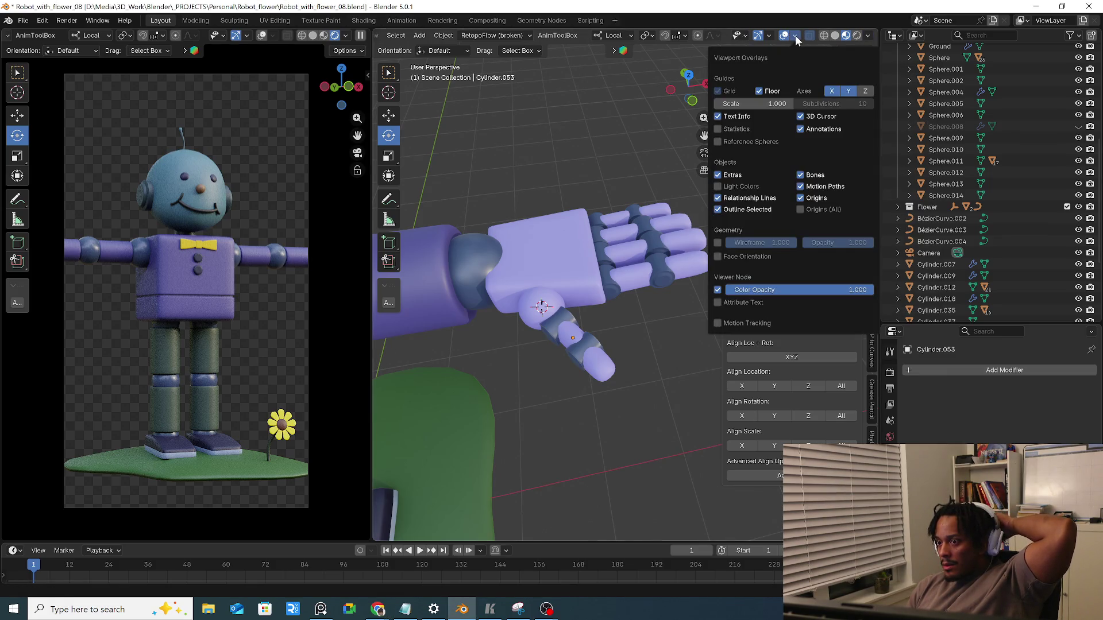
{"action": "left_click", "coordinate": [826, 211]}
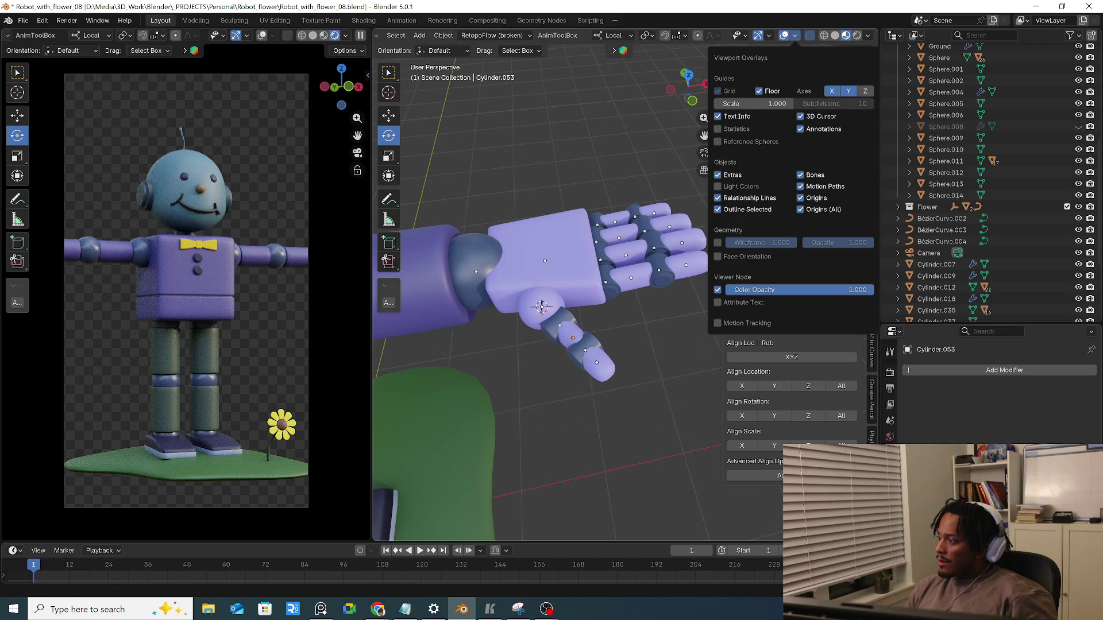
{"action": "key", "text": "alt+Tab"}
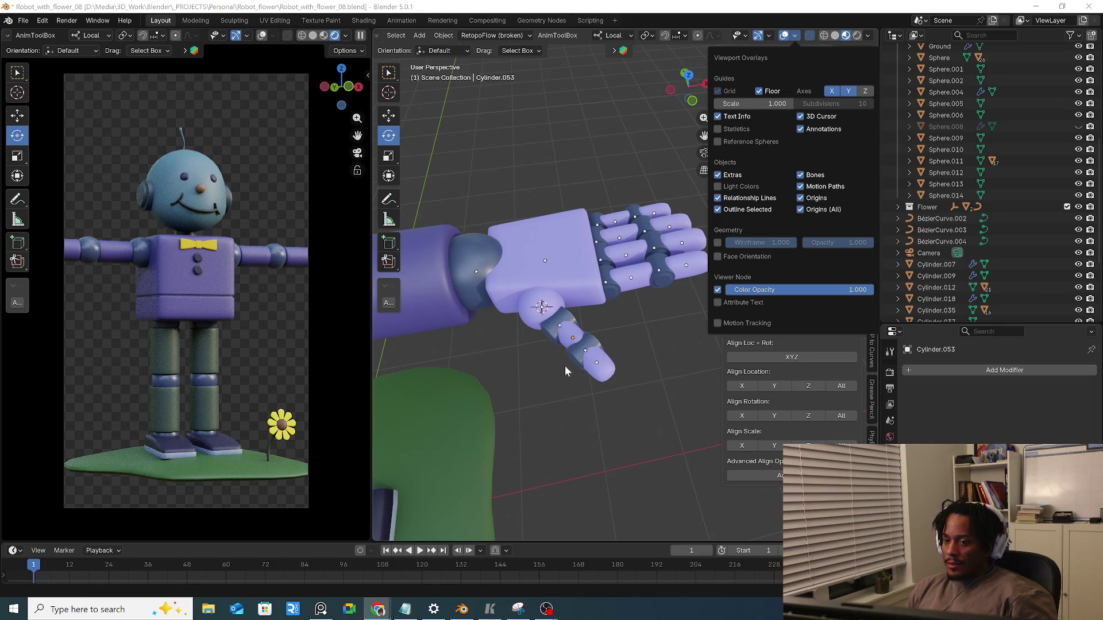
{"action": "key", "text": "alt+Tab"}
{"action": "left_click", "coordinate": [554, 325]}
{"action": "mouse_move", "coordinate": [554, 326]}
{"action": "middle_mouse_down"}
{"action": "mouse_move", "coordinate": [635, 317]}
{"action": "mouse_move", "coordinate": [570, 476]}
{"action": "middle_mouse_up"}
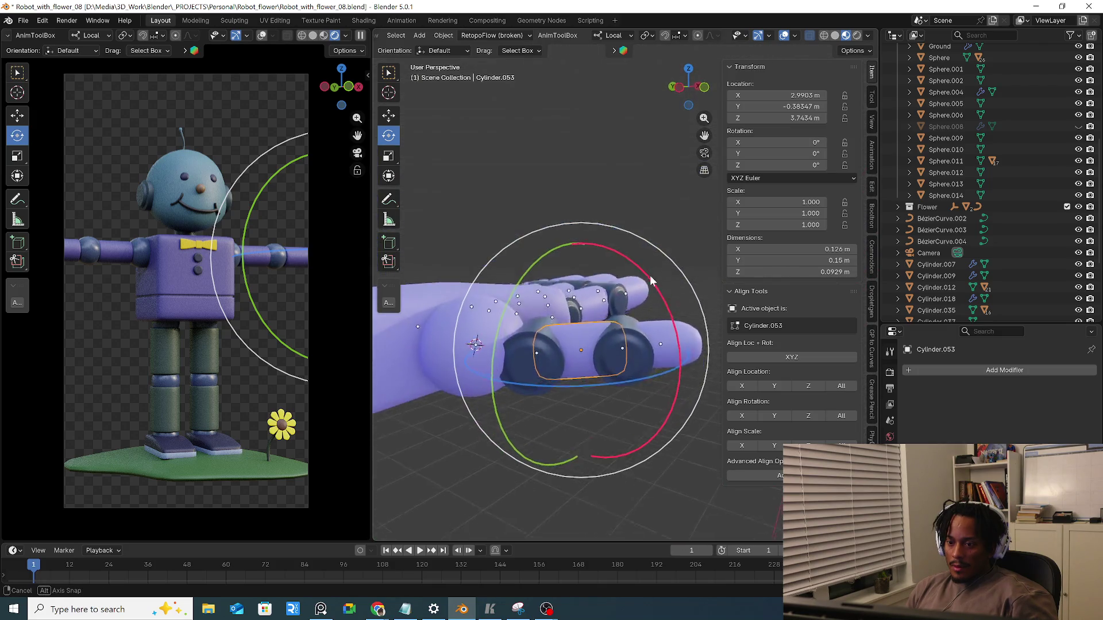
{"action": "left_click_drag", "start_coordinate": [570, 477], "coordinate": [579, 468]}
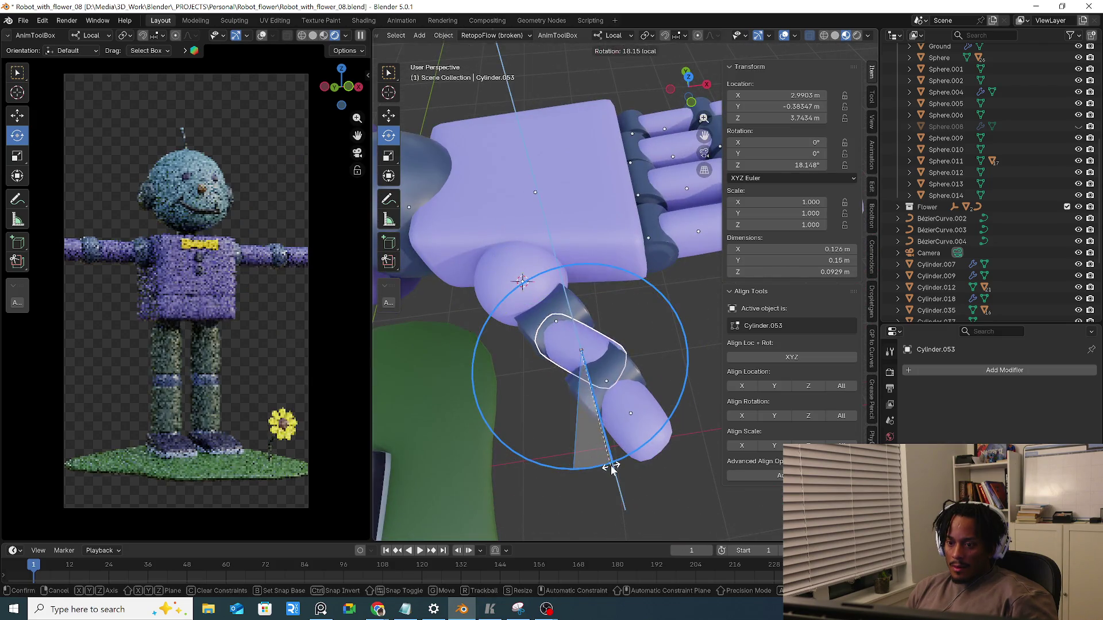
{"action": "key", "text": "ctrl+z"}
{"action": "left_click_drag", "start_coordinate": [606, 292], "coordinate": [596, 333]}
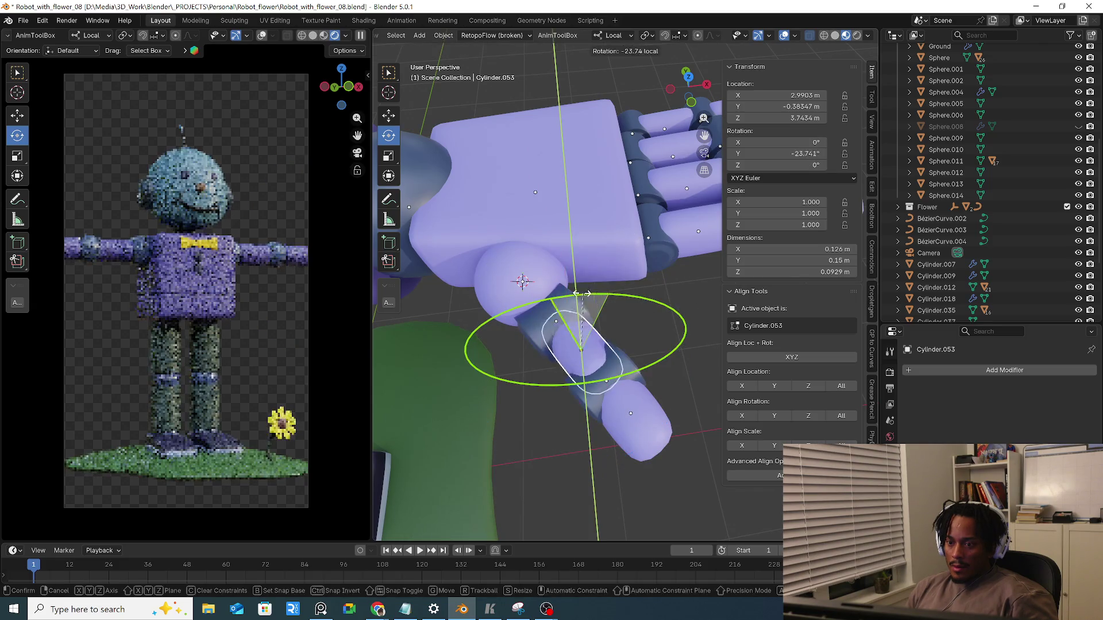
{"action": "key", "text": "Escape"}
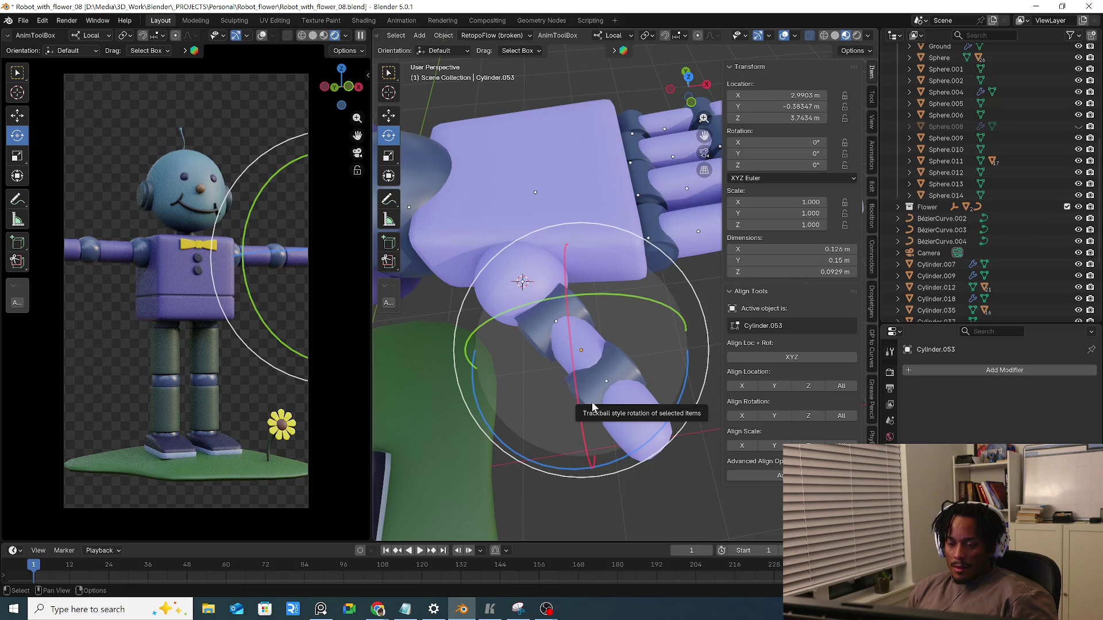
{"action": "mouse_move", "coordinate": [595, 393]}
{"action": "middle_mouse_down"}
{"action": "mouse_move", "coordinate": [604, 408]}
{"action": "mouse_move", "coordinate": [568, 367]}
{"action": "middle_mouse_up"}
{"action": "key", "text": "Tab"}
{"action": "key", "text": "Tab"}
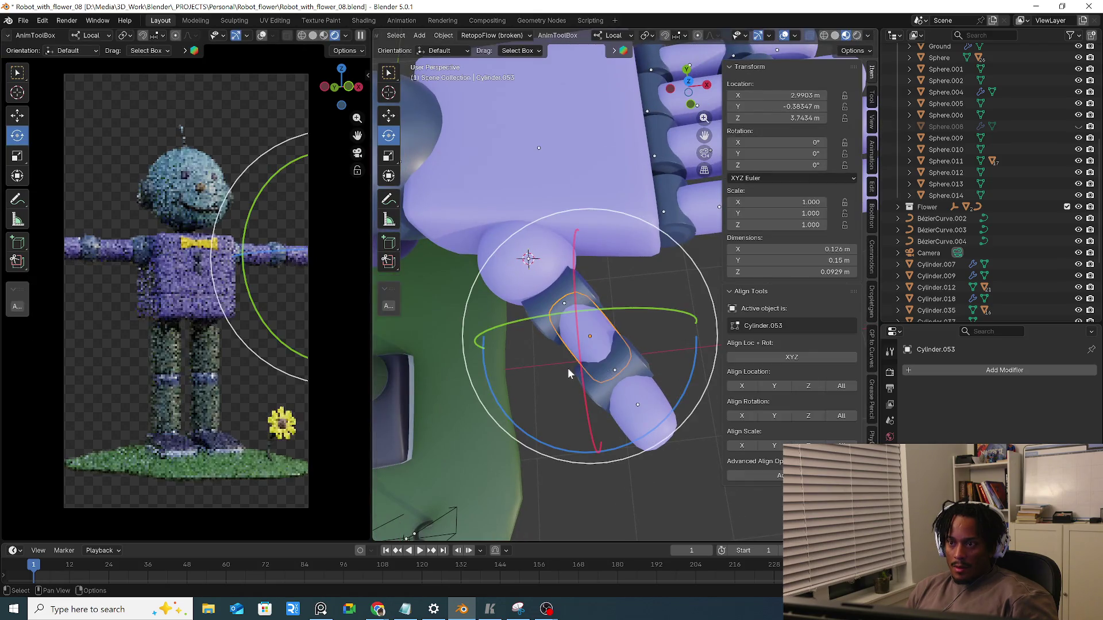
{"action": "mouse_move", "coordinate": [558, 355]}
{"action": "middle_mouse_down"}
{"action": "mouse_move", "coordinate": [674, 428]}
{"action": "mouse_move", "coordinate": [648, 411]}
{"action": "middle_mouse_up"}
{"action": "left_click", "coordinate": [674, 428]}
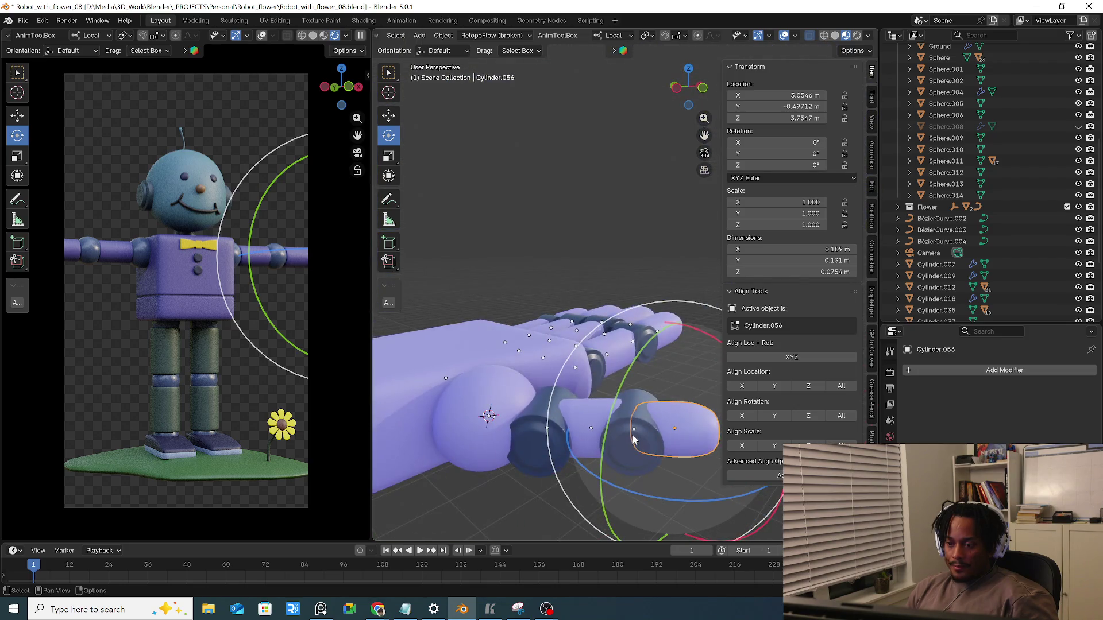
{"action": "middle_click_drag", "start_coordinate": [648, 410], "coordinate": [569, 427]}
{"action": "left_click", "coordinate": [597, 420]}
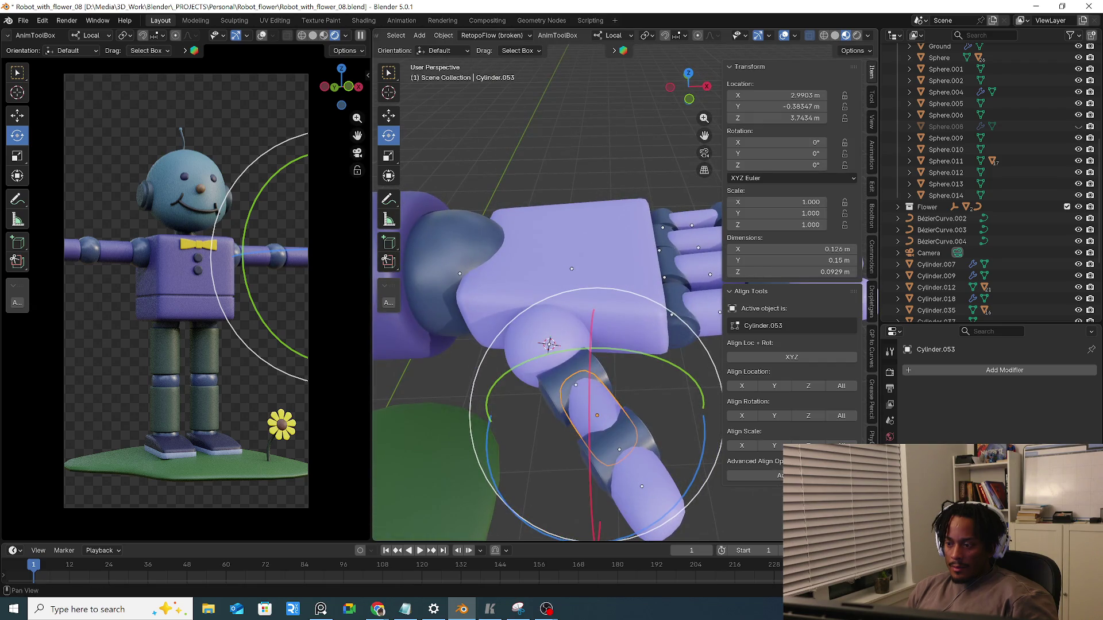
{"action": "left_click", "coordinate": [890, 467]}
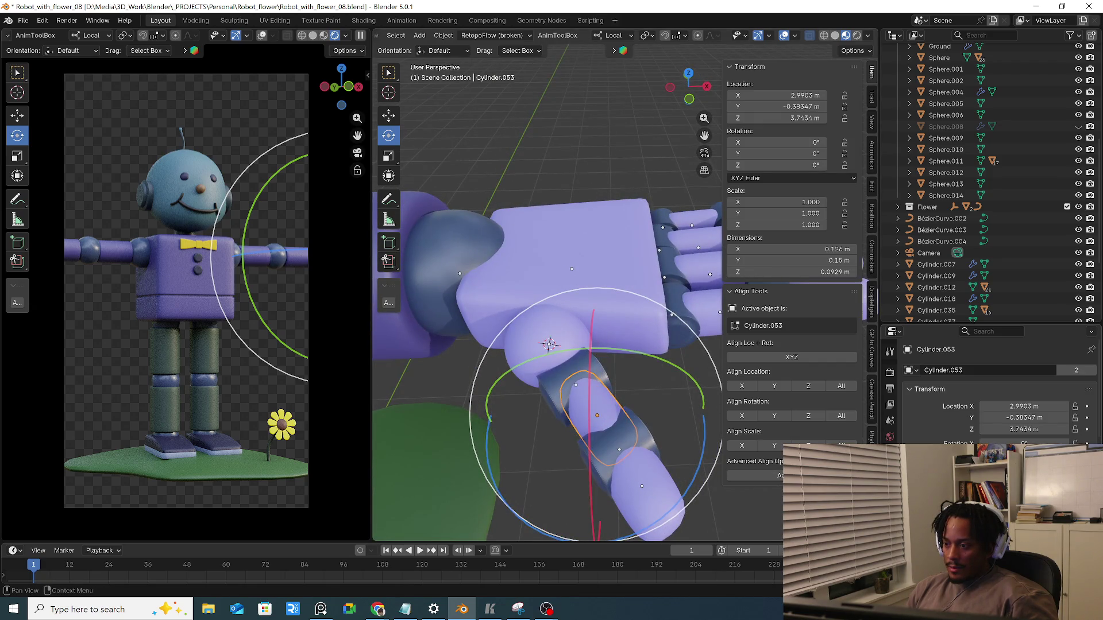
{"action": "scroll", "coordinate": [991, 406], "scroll_direction": "down", "scroll_amount": 3}
{"action": "scroll", "coordinate": [991, 405], "scroll_direction": "down", "scroll_amount": 2}
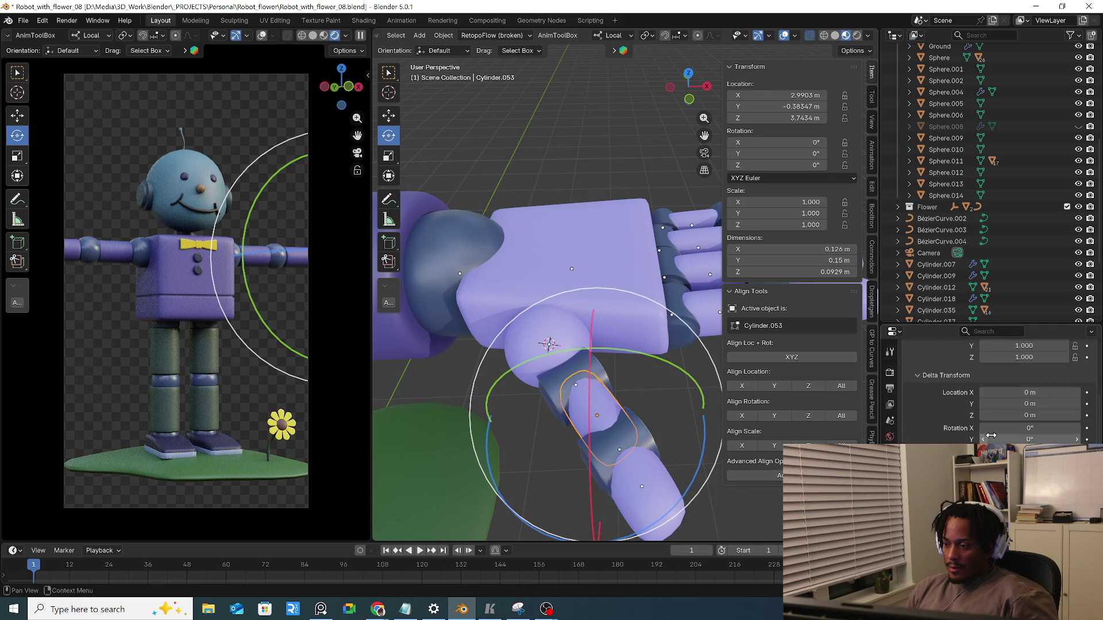
{"action": "left_click_drag", "start_coordinate": [1029, 427], "coordinate": [1060, 427]}
{"action": "key", "text": "Escape"}
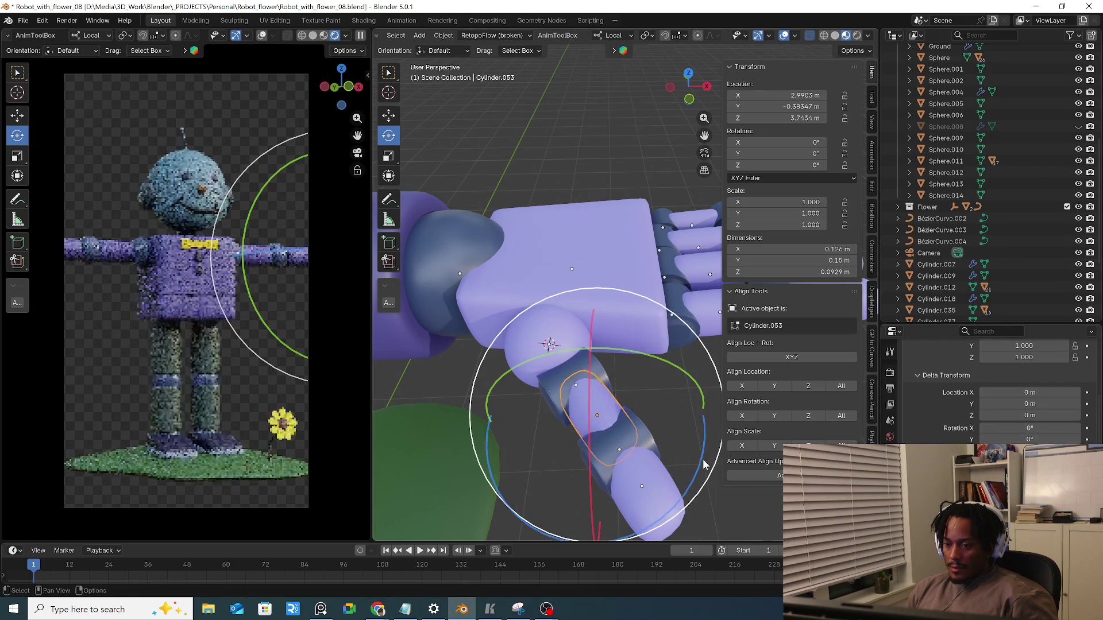
{"action": "scroll", "coordinate": [991, 388], "scroll_direction": "down", "scroll_amount": 3}
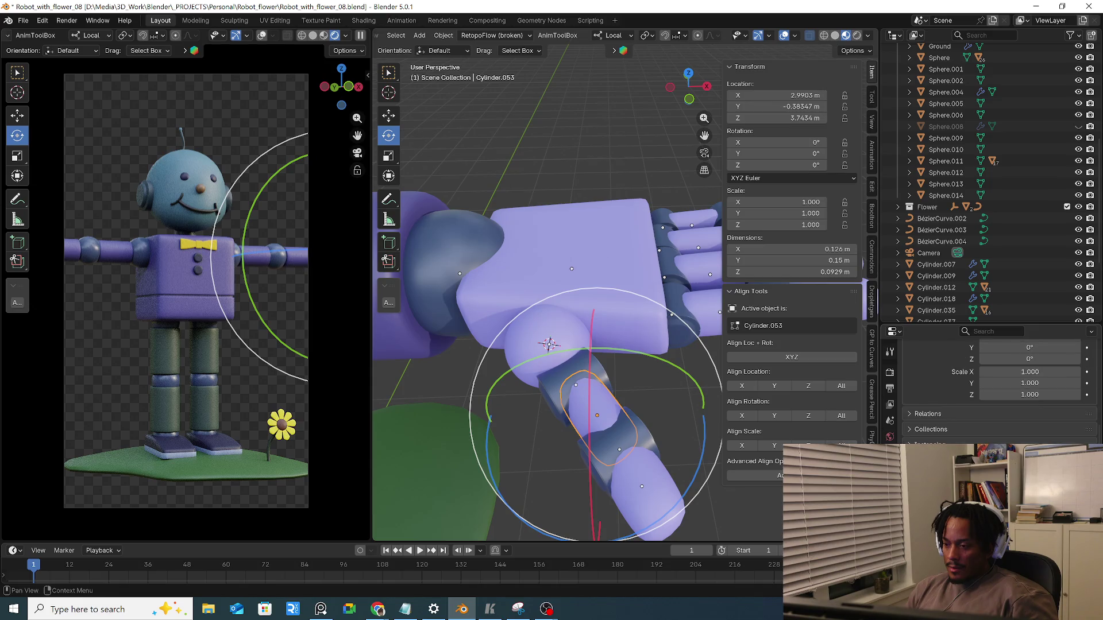
{"action": "scroll", "coordinate": [990, 379], "scroll_direction": "up", "scroll_amount": 1}
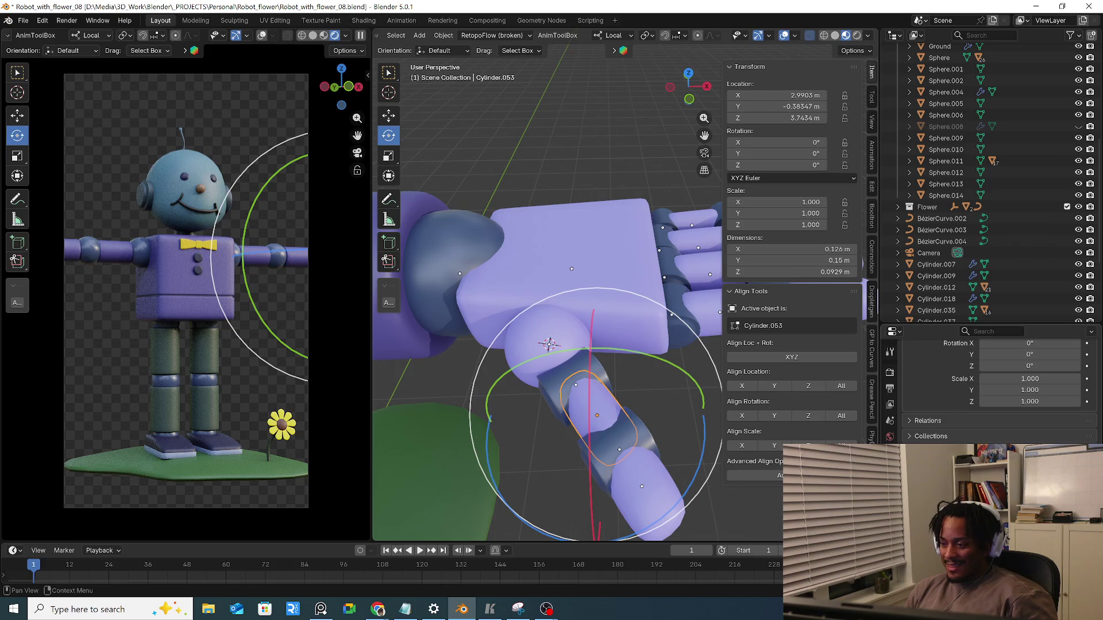
{"action": "left_click", "coordinate": [937, 437]}
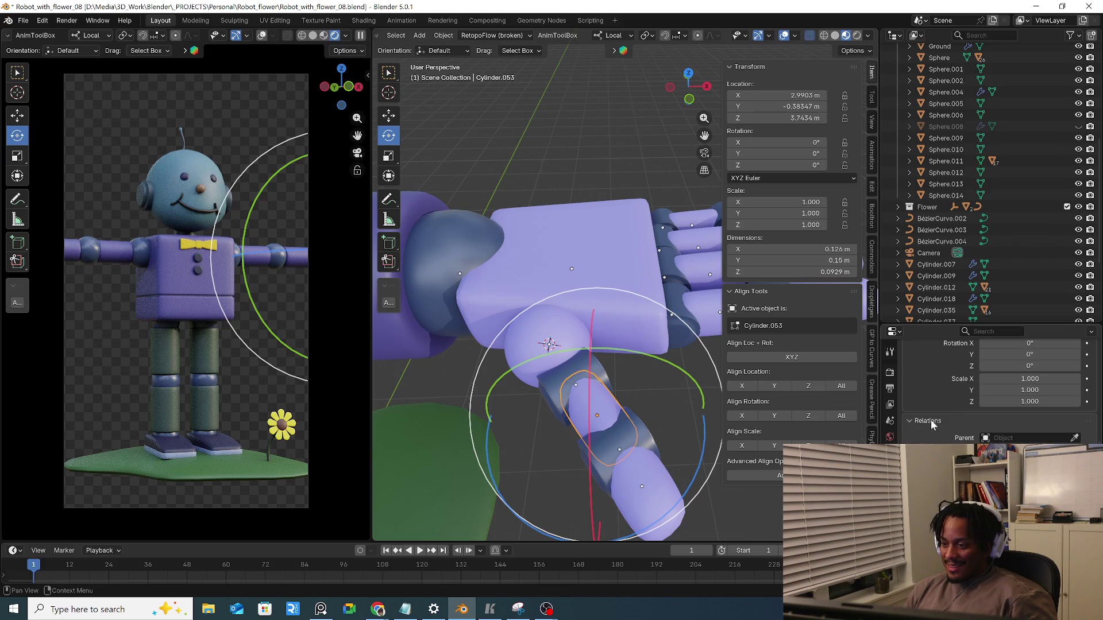
{"action": "scroll", "coordinate": [959, 430], "scroll_direction": "up", "scroll_amount": 5}
{"action": "key", "text": "ctrl+Tab"}
{"action": "key", "text": "ctrl+Tab"}
{"action": "key", "text": "ctrl+Tab"}
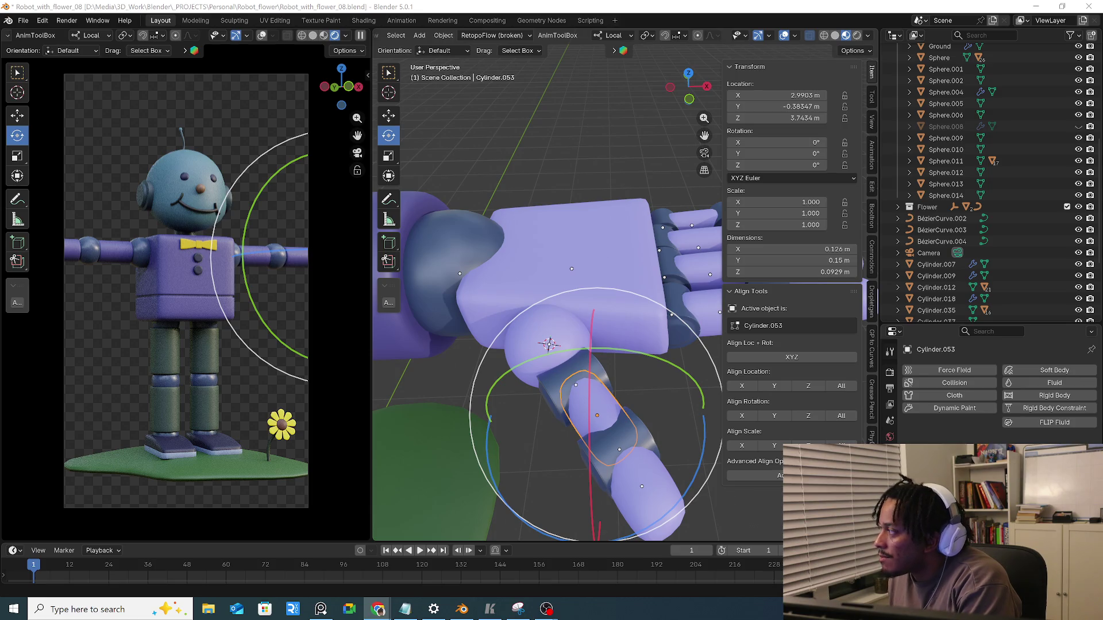
Orbit the view around the robot's hand
{"action": "middle_click_drag", "start_coordinate": [603, 259], "coordinate": [672, 285]}
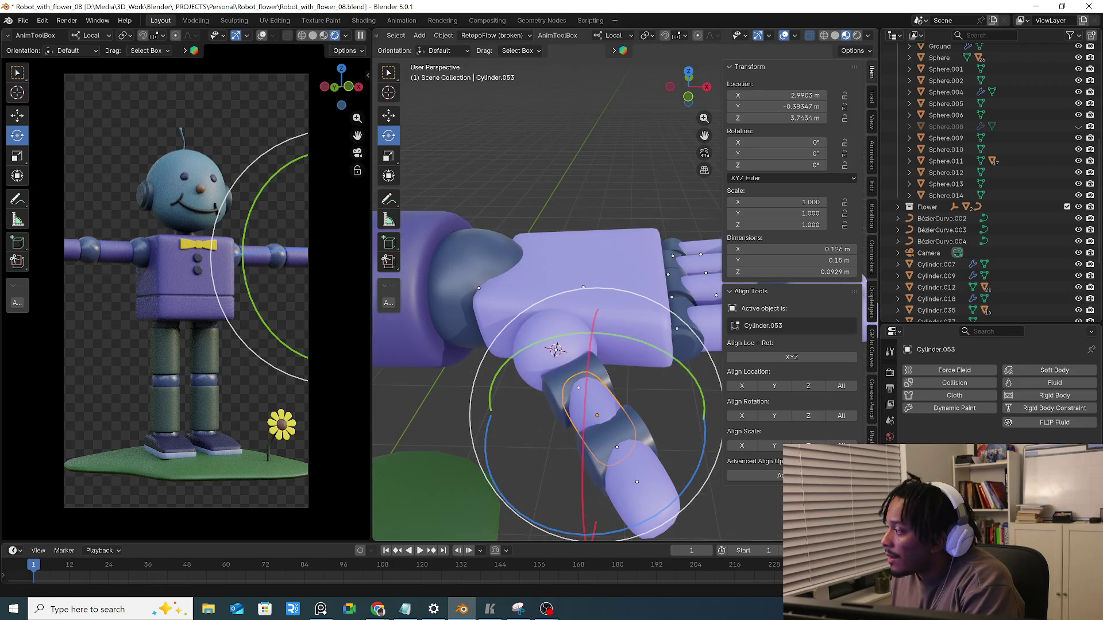
Select the thumb pieces and switch Transform Orientation from Local to Global
{"action": "mouse_move", "coordinate": [529, 352]}
{"action": "middle_mouse_down"}
{"action": "mouse_move", "coordinate": [581, 386]}
{"action": "mouse_move", "coordinate": [570, 339]}
{"action": "middle_mouse_up"}
{"action": "left_click", "coordinate": [581, 386]}
{"action": "left_click", "coordinate": [551, 395]}
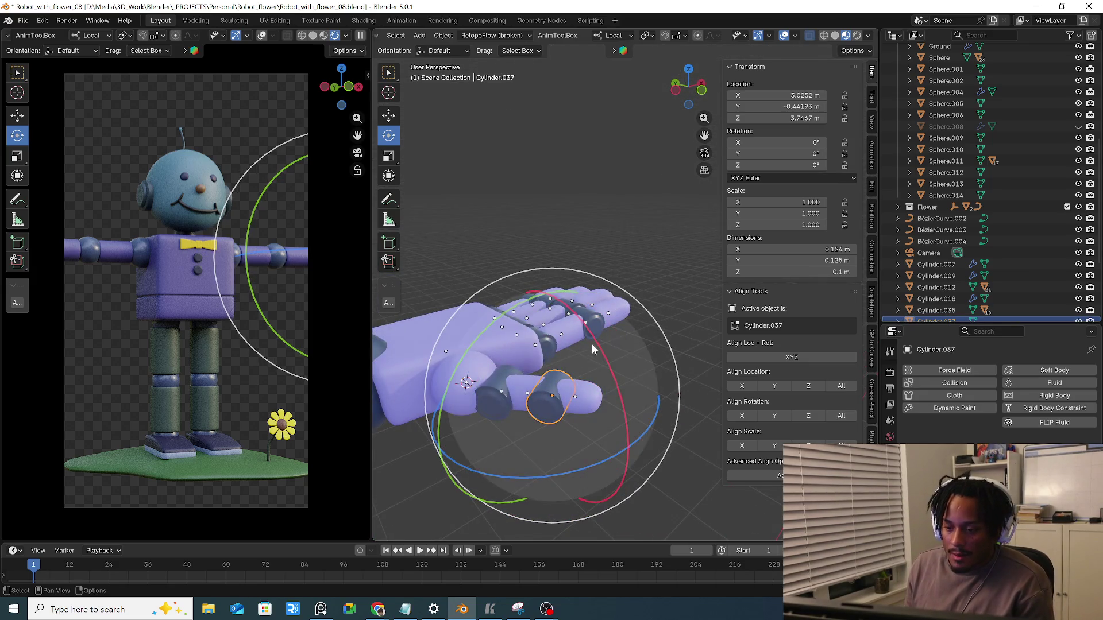
{"action": "left_click_drag", "start_coordinate": [592, 344], "coordinate": [634, 391]}
{"action": "left_click", "coordinate": [614, 35]}
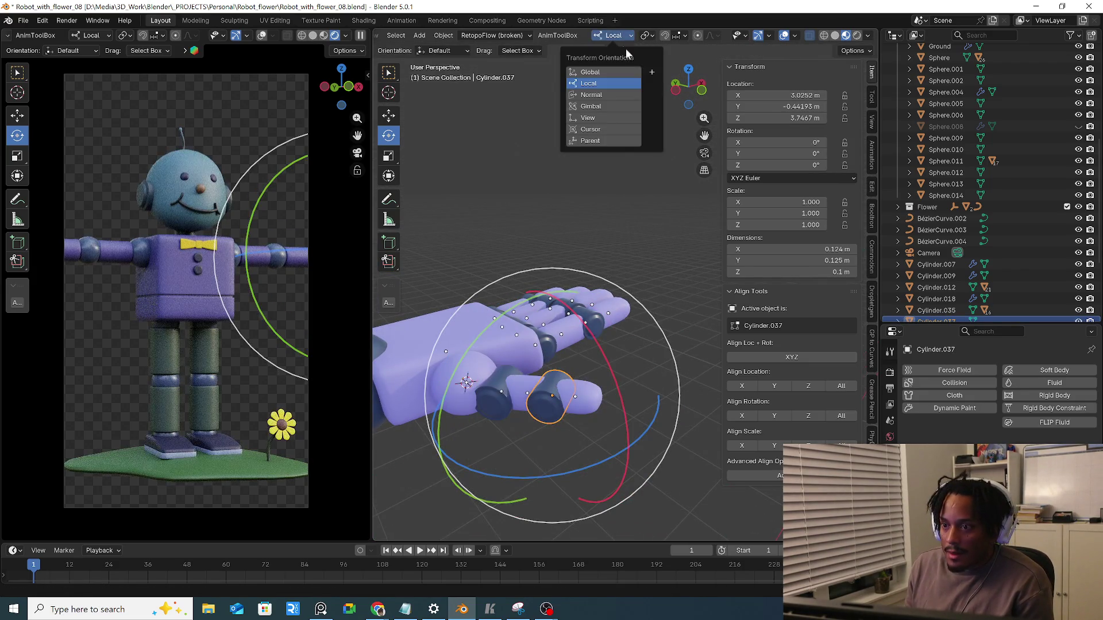
{"action": "left_click", "coordinate": [607, 72]}
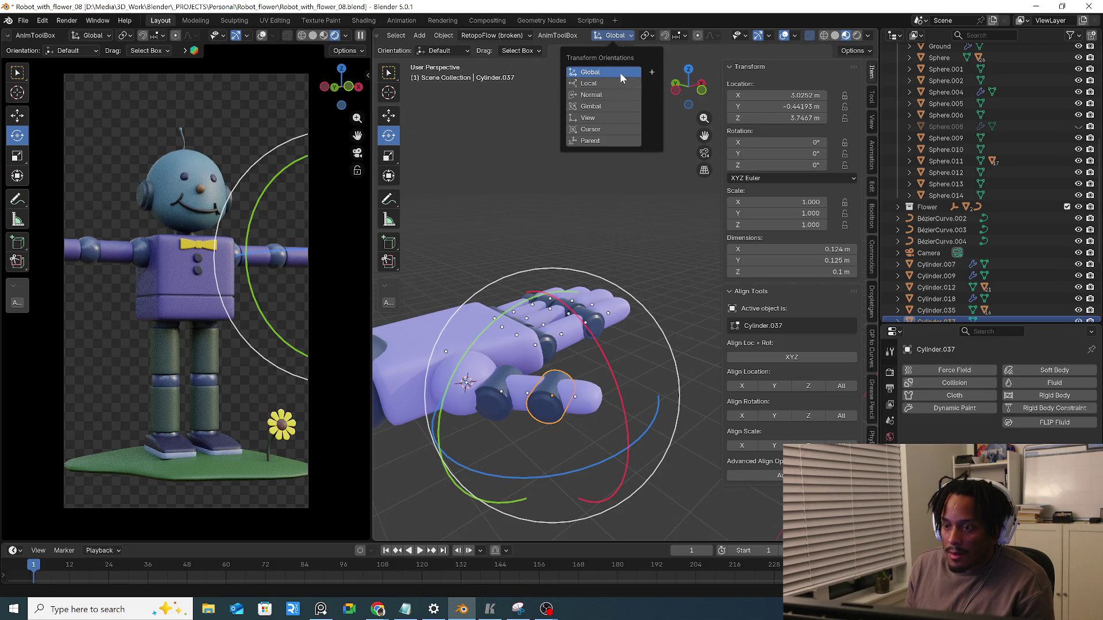
Review the Pivot Point and Snapping popovers, then reselect finger segment Cylinder.053
{"action": "left_click", "coordinate": [645, 36]}
{"action": "mouse_move", "coordinate": [648, 36]}
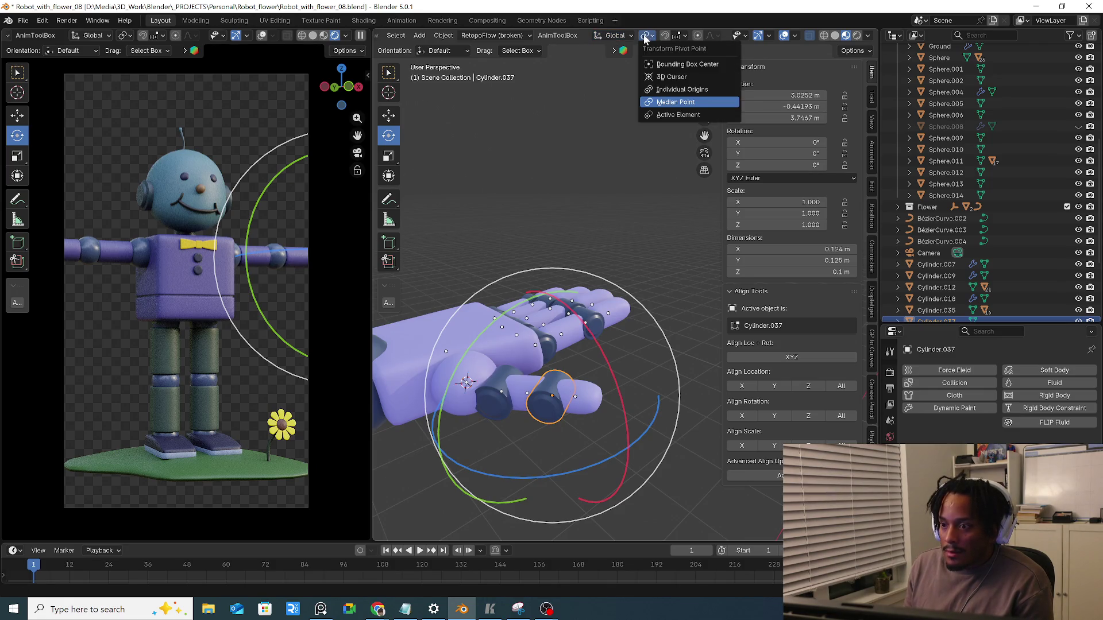
{"action": "left_click", "coordinate": [608, 35]}
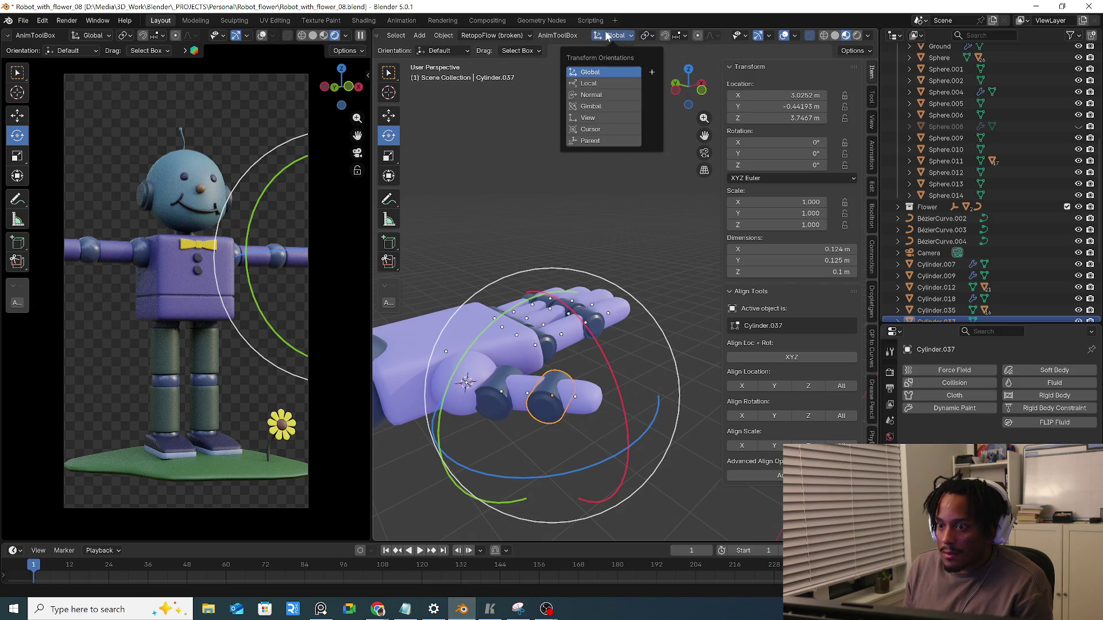
{"action": "left_click", "coordinate": [682, 38]}
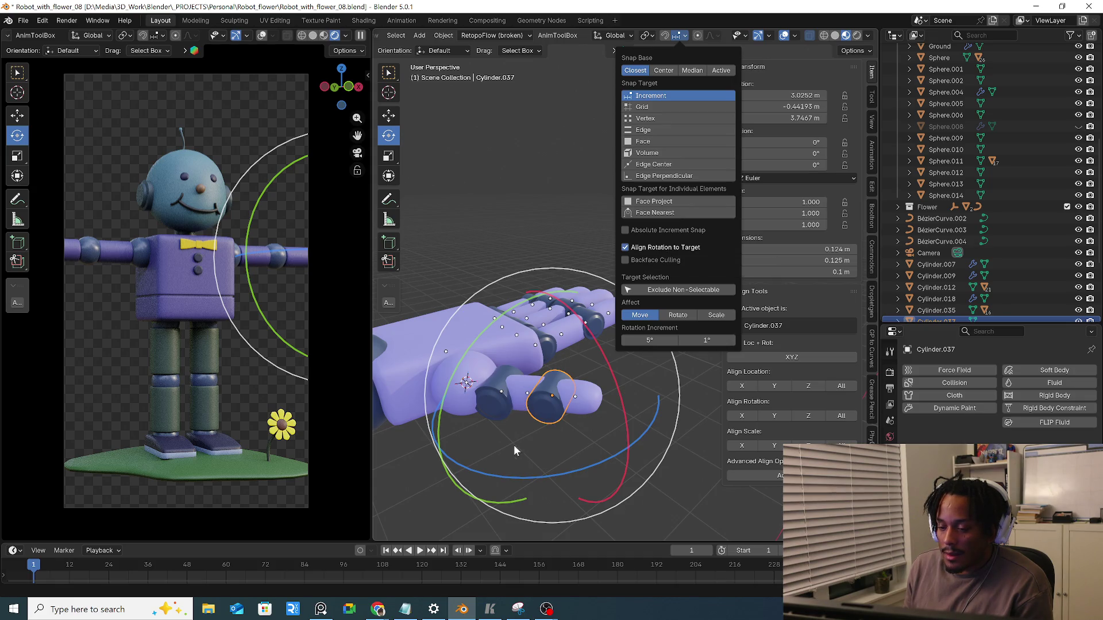
{"action": "middle_click_drag", "start_coordinate": [517, 451], "coordinate": [527, 415]}
{"action": "left_click", "coordinate": [509, 394]}
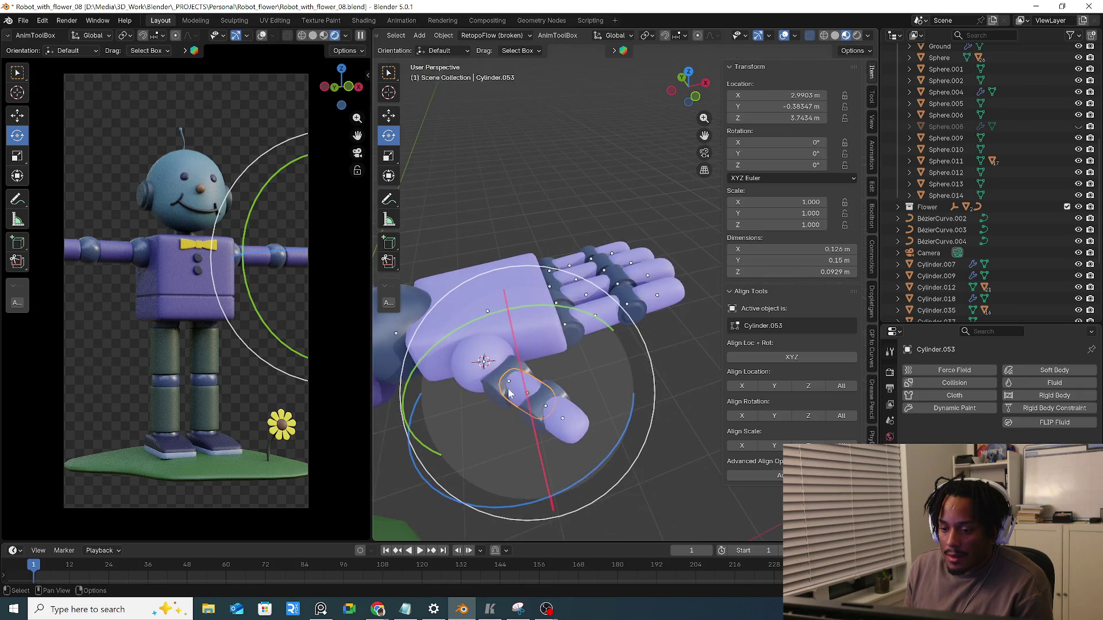
Rotate knuckle Cylinder.055 by 18.6° on the world Z axis, bringing it to about 63.655°
{"action": "left_click", "coordinate": [468, 372]}
{"action": "mouse_move", "coordinate": [470, 385]}
{"action": "middle_mouse_down"}
{"action": "mouse_move", "coordinate": [514, 411]}
{"action": "mouse_move", "coordinate": [562, 395]}
{"action": "middle_mouse_up"}
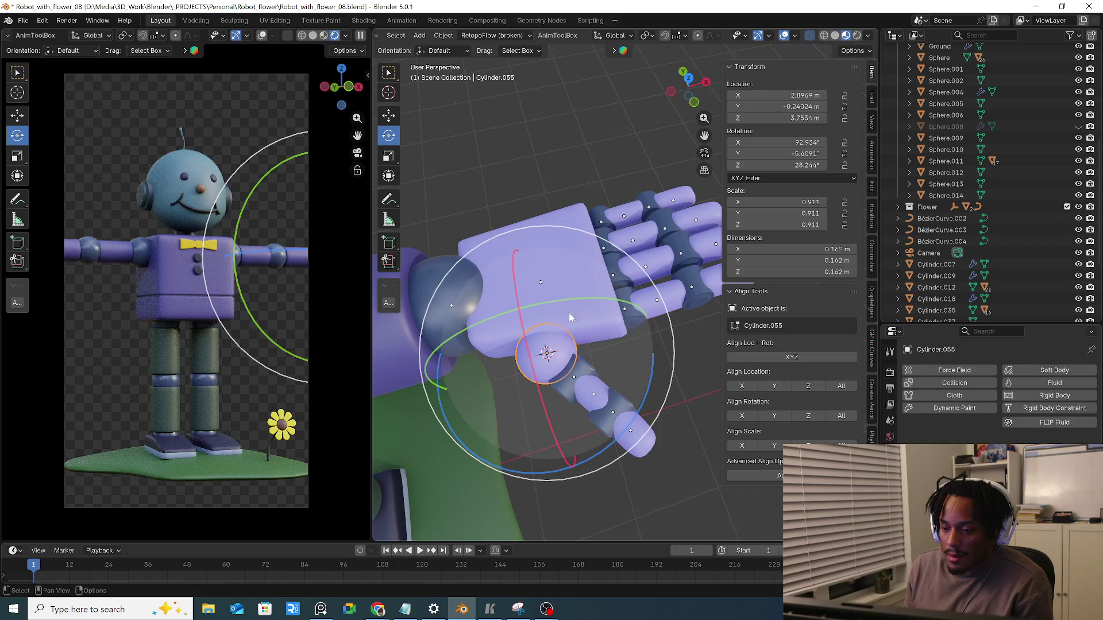
{"action": "left_click_drag", "start_coordinate": [612, 429], "coordinate": [636, 423]}
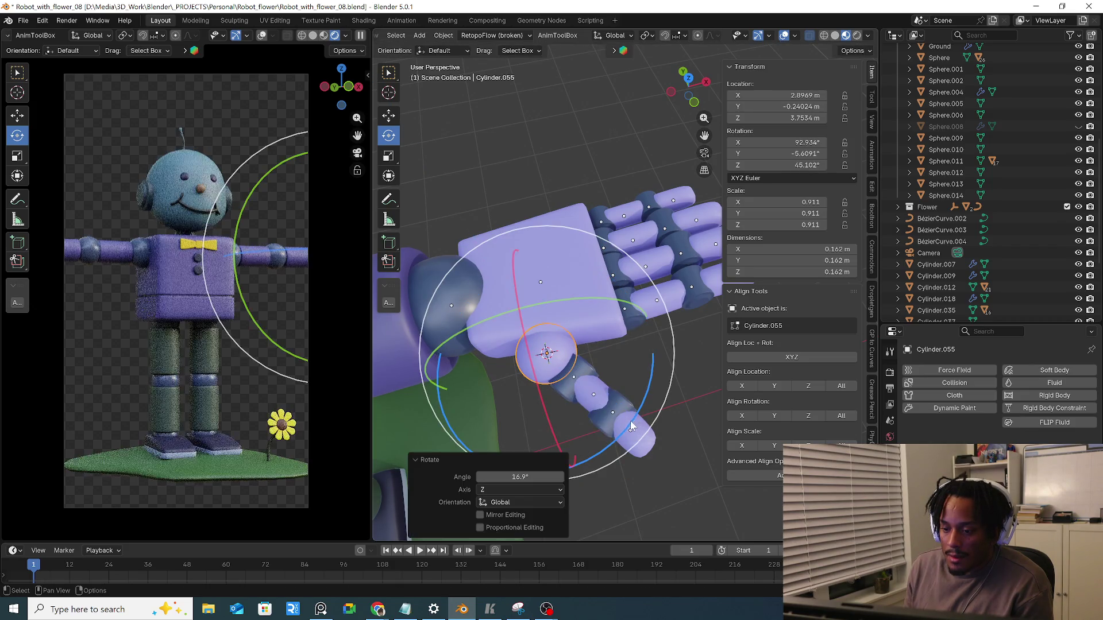
{"action": "left_click", "coordinate": [677, 37]}
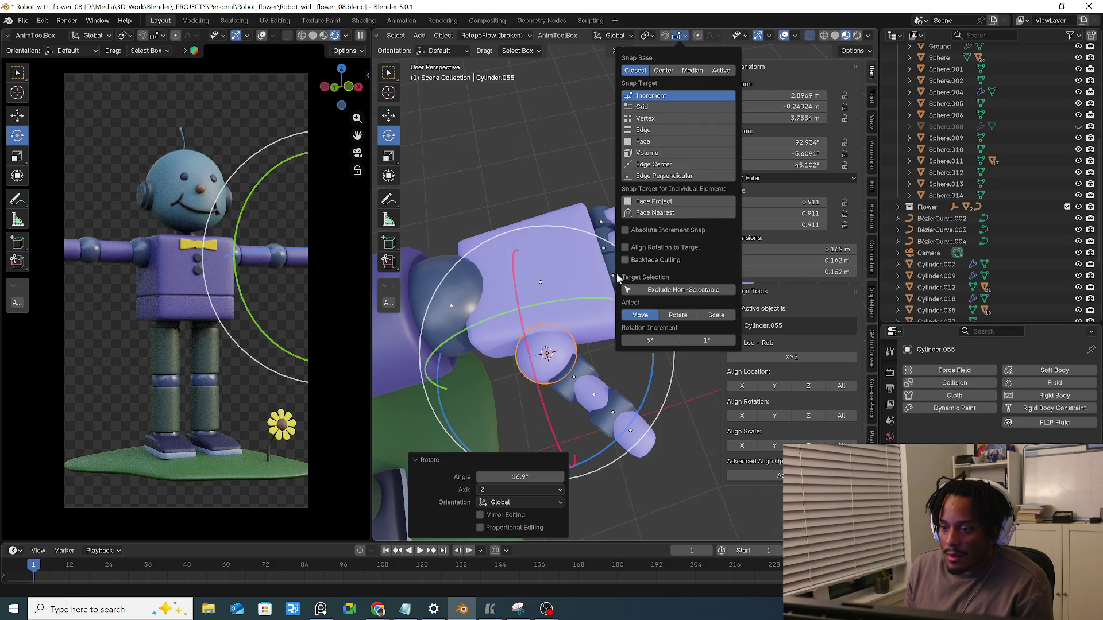
{"action": "middle_click_drag", "start_coordinate": [642, 364], "coordinate": [637, 319]}
{"action": "left_click_drag", "start_coordinate": [664, 376], "coordinate": [679, 339]}
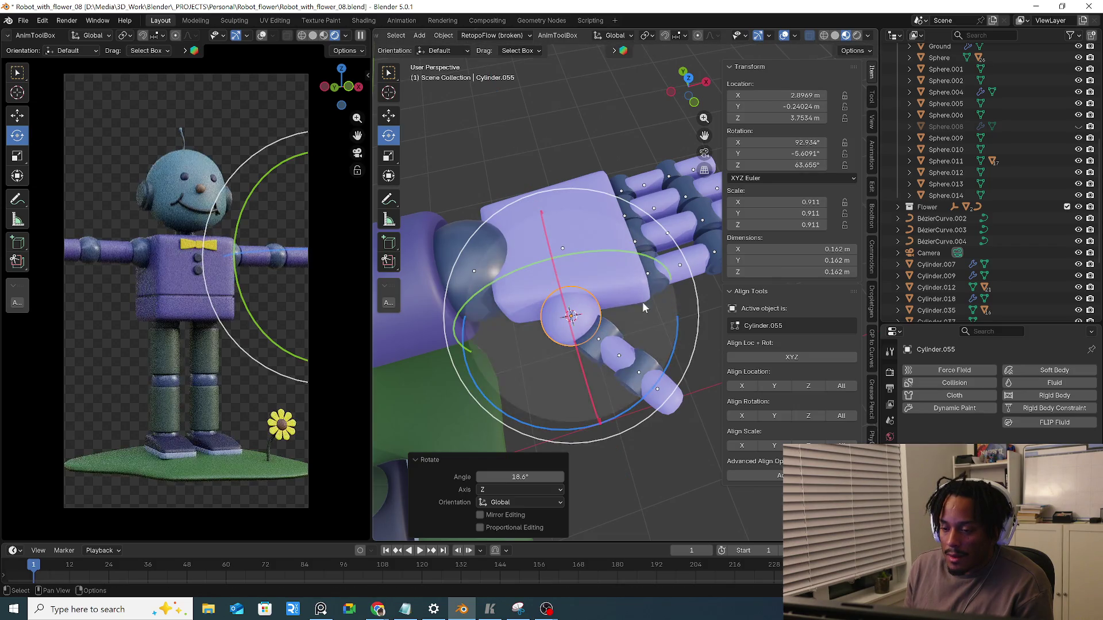
{"action": "middle_click_drag", "start_coordinate": [679, 340], "coordinate": [641, 203]}
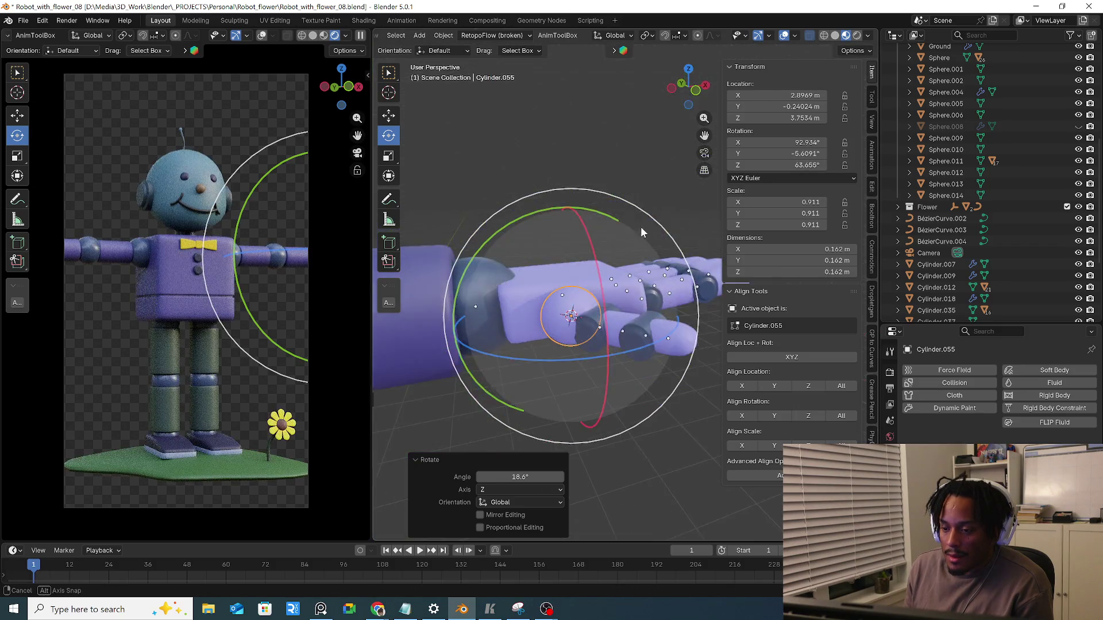
Undo the last joint rotation and set Transform Orientation back to Local
{"action": "left_click", "coordinate": [628, 36]}
{"action": "left_click", "coordinate": [601, 82]}
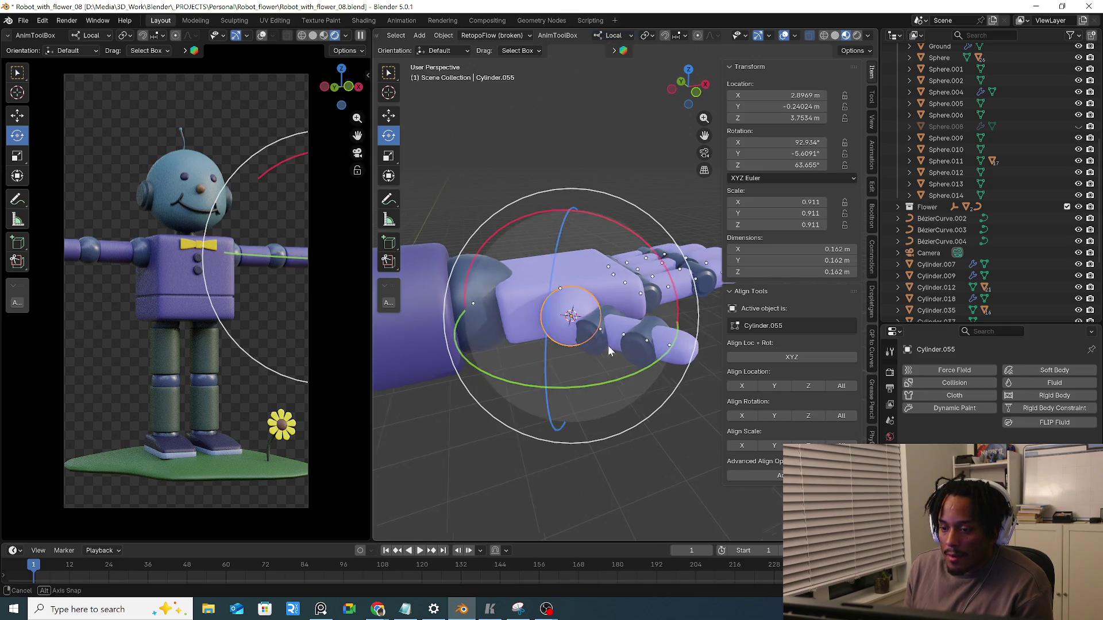
{"action": "middle_click_drag", "start_coordinate": [612, 336], "coordinate": [605, 365]}
{"action": "key", "text": "ctrl+z"}
{"action": "key", "text": "ctrl+z"}
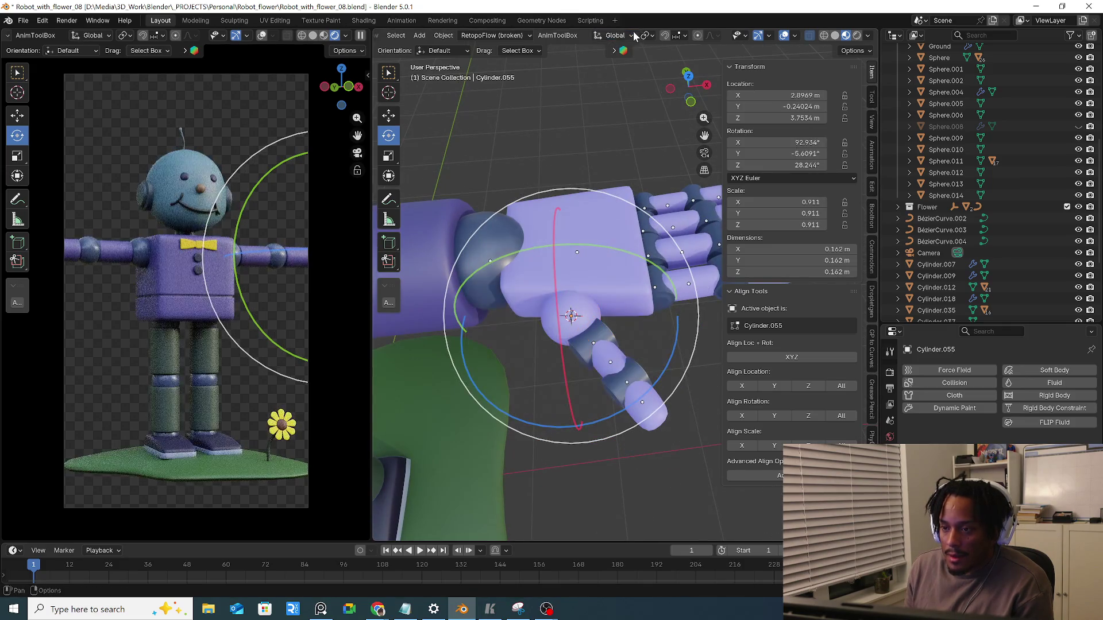
{"action": "left_click", "coordinate": [613, 36]}
{"action": "left_click", "coordinate": [608, 84]}
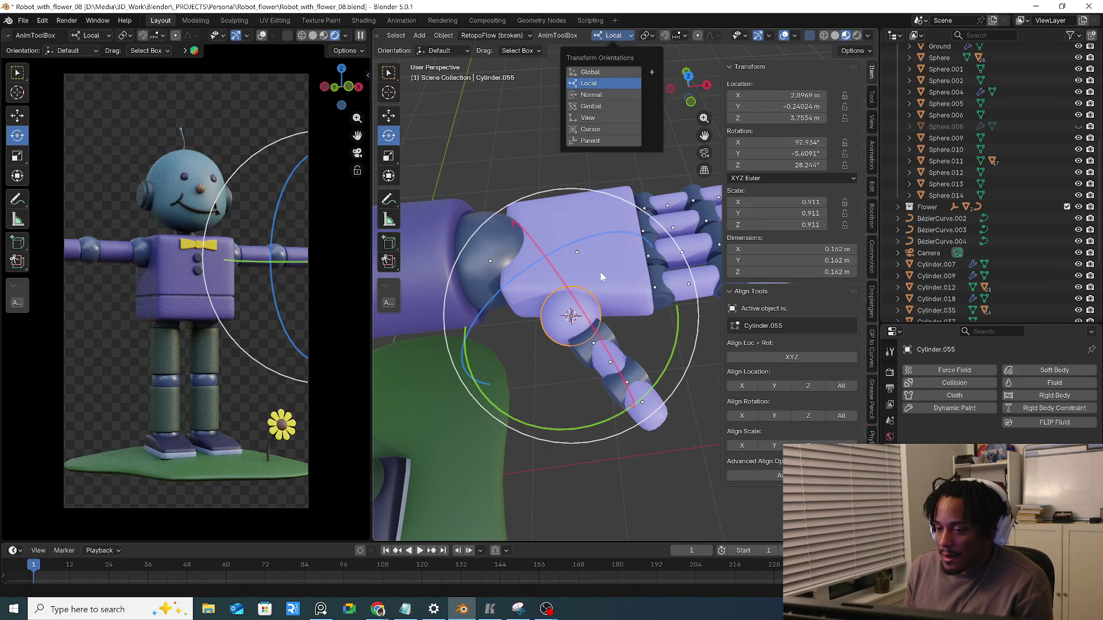
Try applying Rotation & Scale to the ball joint, undo it, and select finger segment Cylinder.054
{"action": "left_click", "coordinate": [627, 339]}
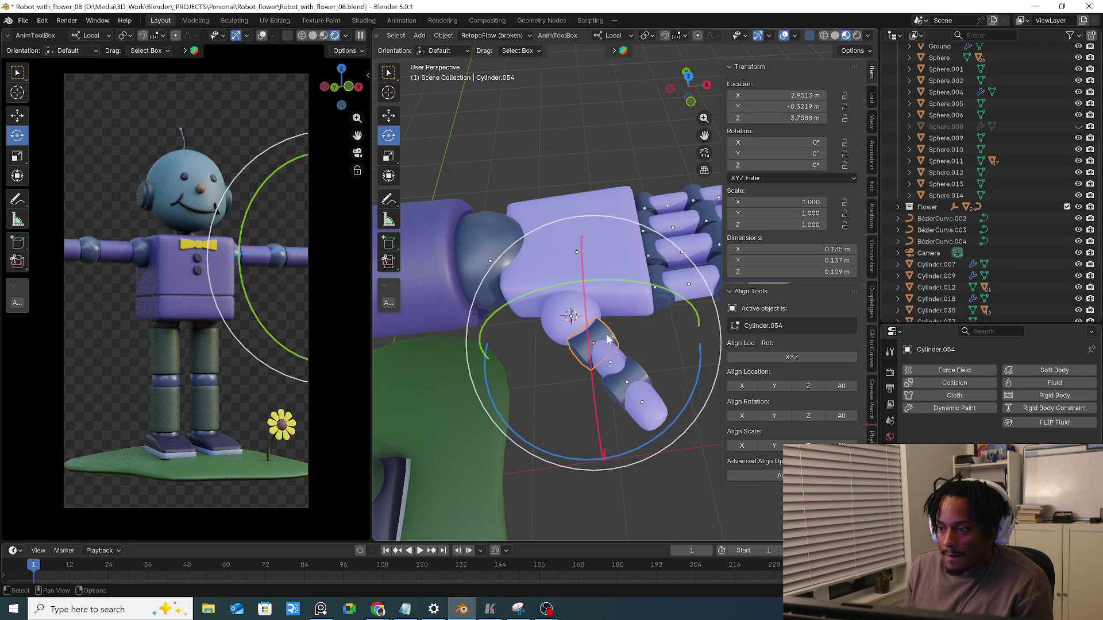
{"action": "left_click", "coordinate": [595, 323]}
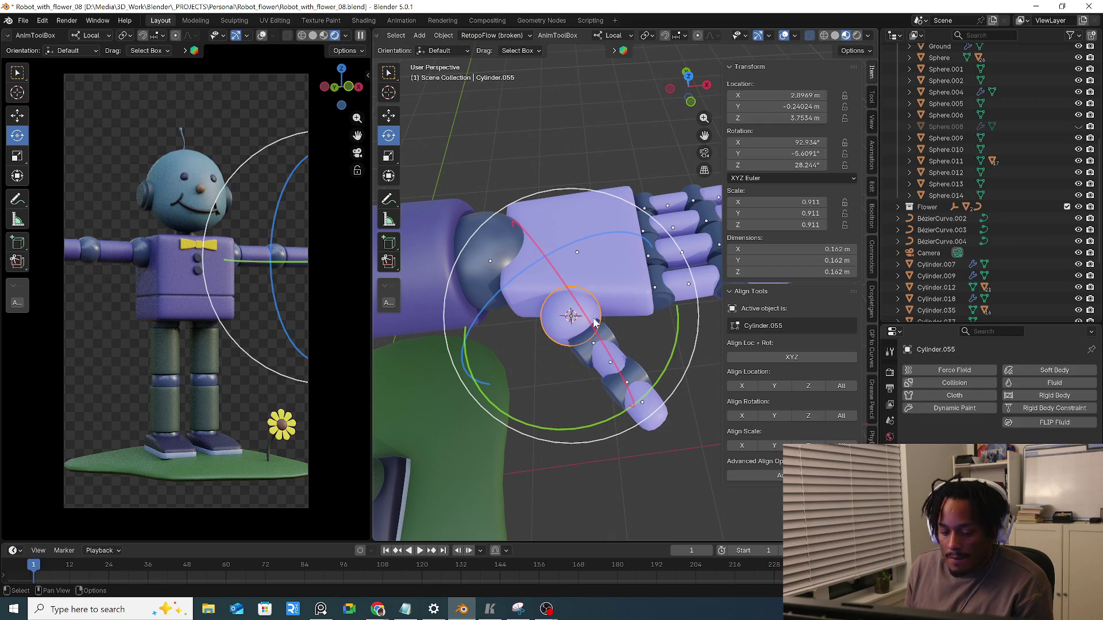
{"action": "key", "text": "ctrl+a"}
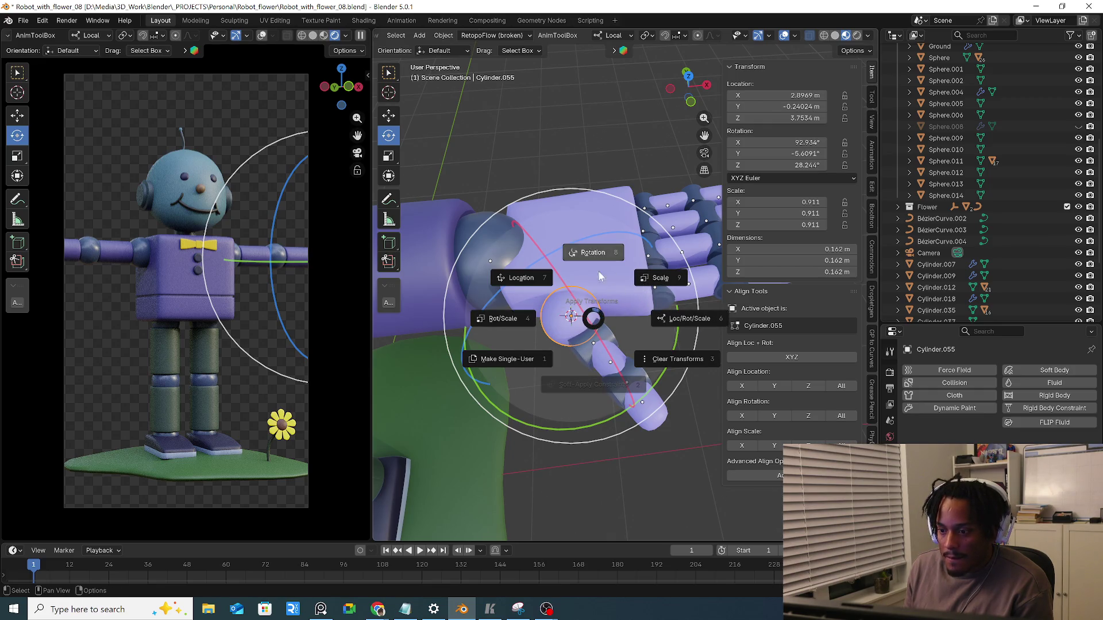
{"action": "left_click", "coordinate": [525, 318]}
{"action": "key", "text": "ctrl+z"}
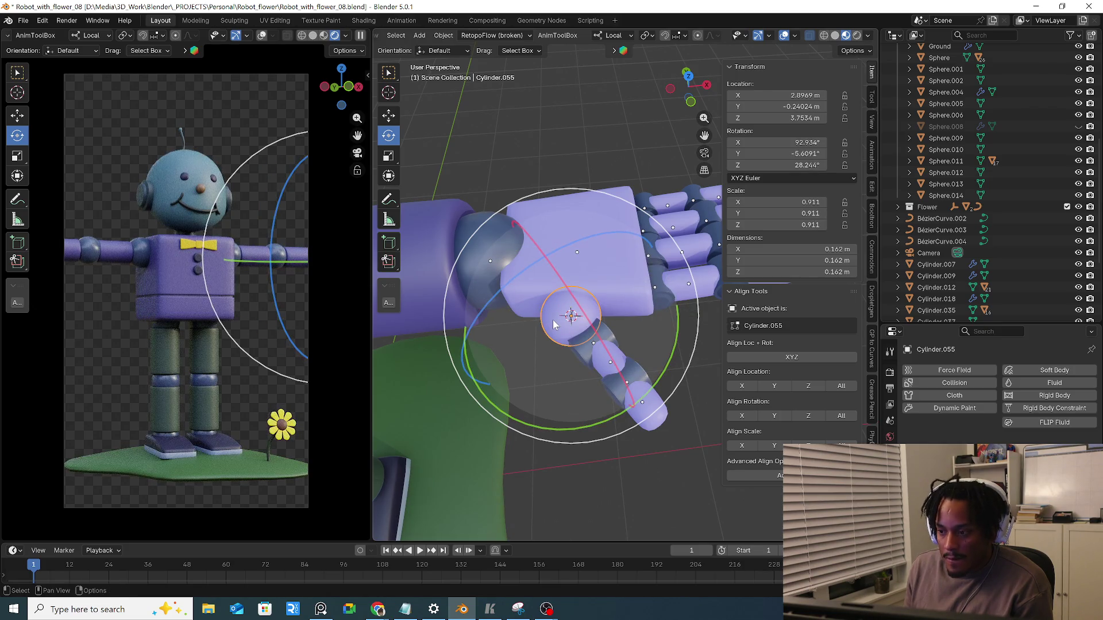
{"action": "left_click", "coordinate": [593, 338]}
{"action": "middle_click_drag", "start_coordinate": [593, 338], "coordinate": [604, 342]}
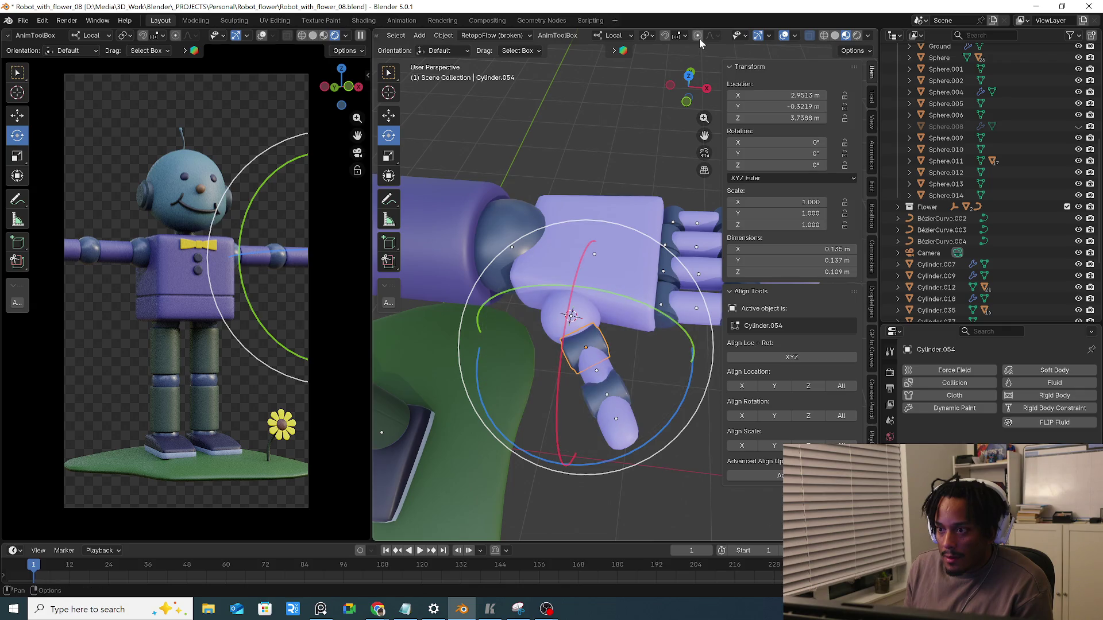
Enable Align Rotation to Target in the Snapping settings
{"action": "left_click", "coordinate": [683, 36]}
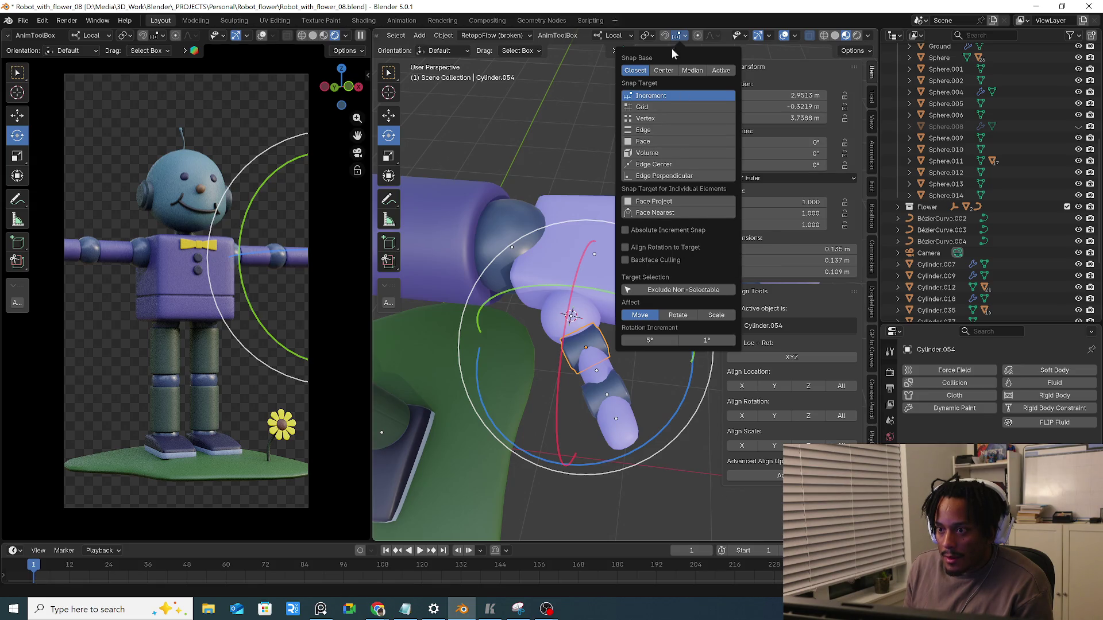
{"action": "left_click", "coordinate": [680, 37]}
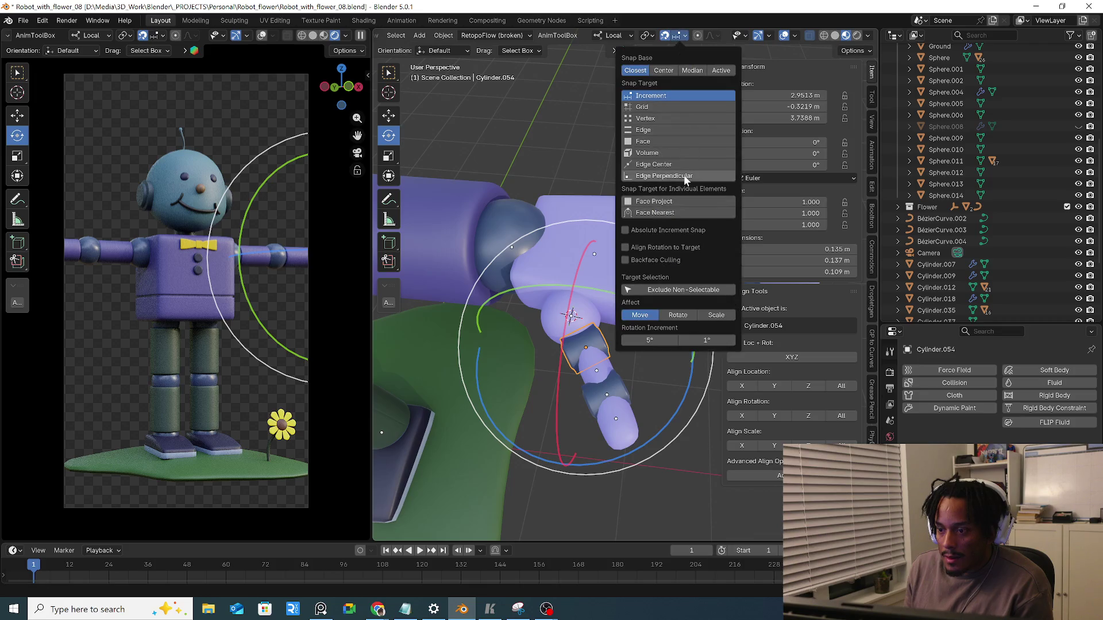
{"action": "left_click", "coordinate": [662, 249]}
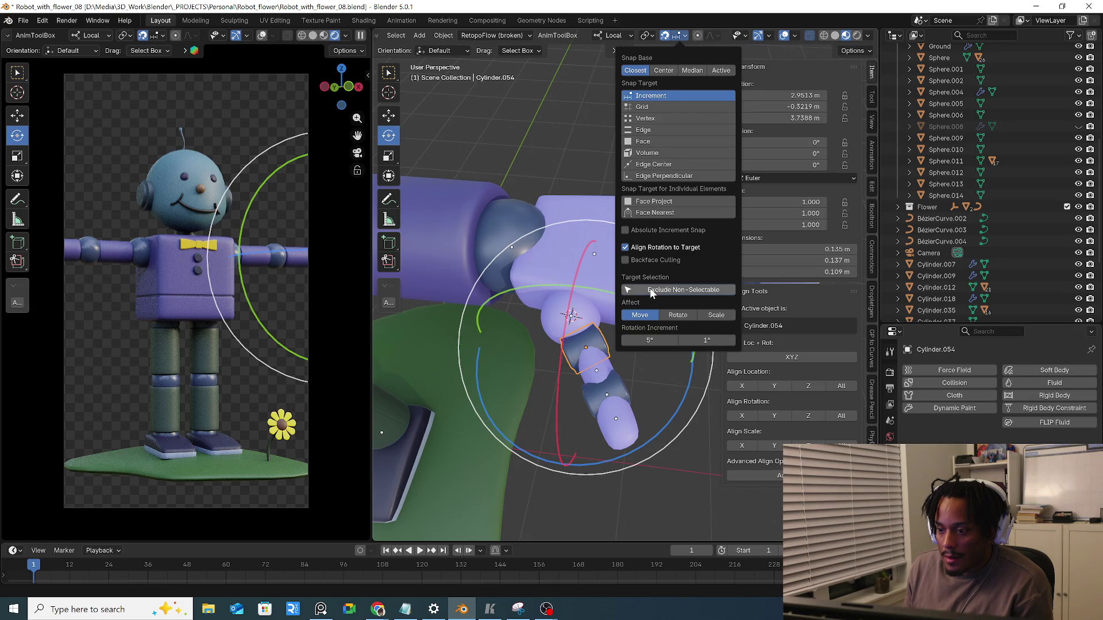
Test grab moves on the ball joint and finger segment, confirming each with zero offset
{"action": "left_click", "coordinate": [588, 321]}
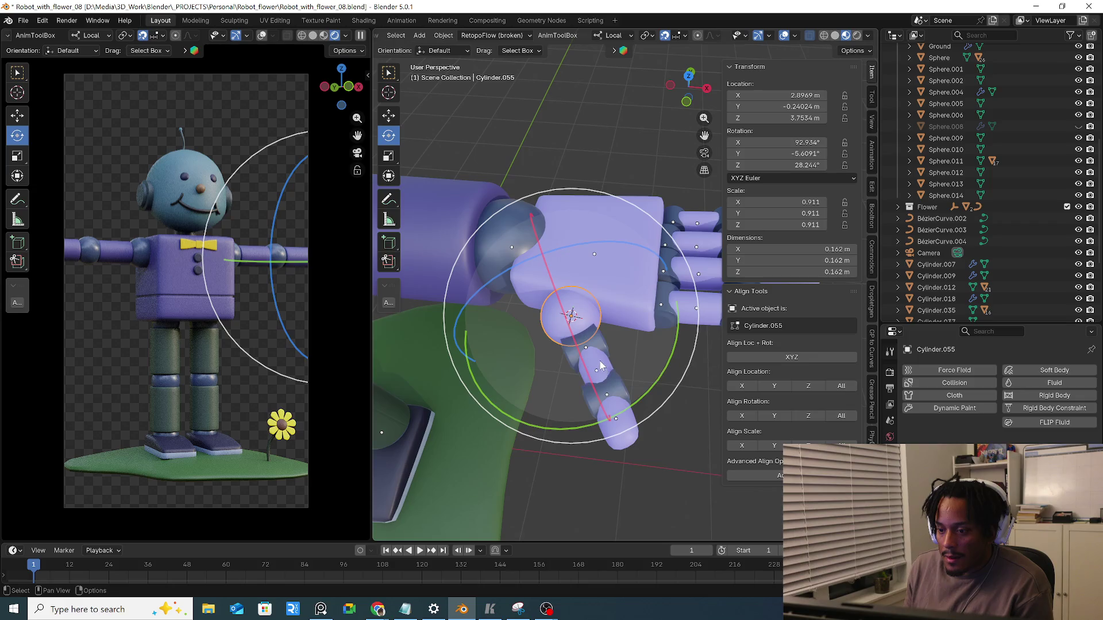
{"action": "left_click", "coordinate": [601, 345], "text": "shift"}
{"action": "key", "text": "g"}
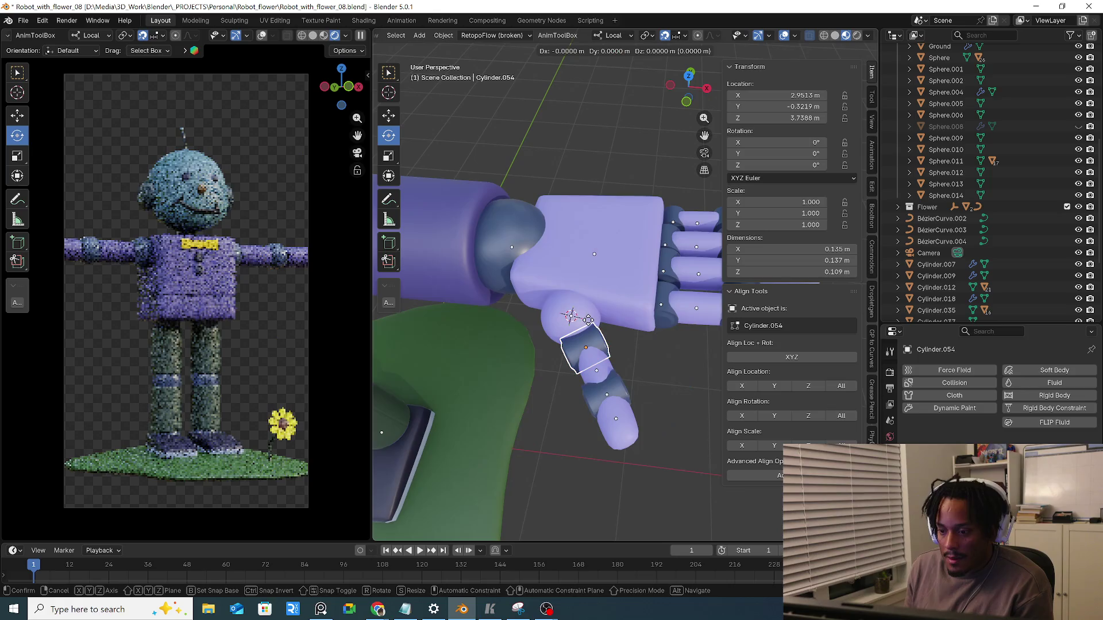
{"action": "left_click", "coordinate": [569, 314]}
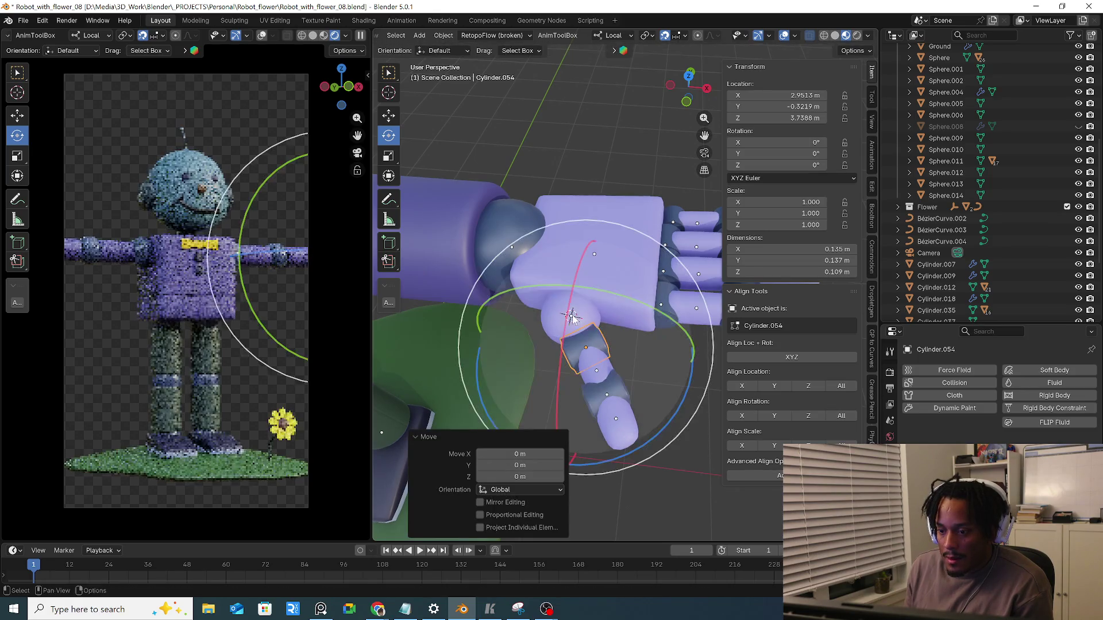
{"action": "left_click", "coordinate": [585, 327]}
{"action": "key", "text": "g"}
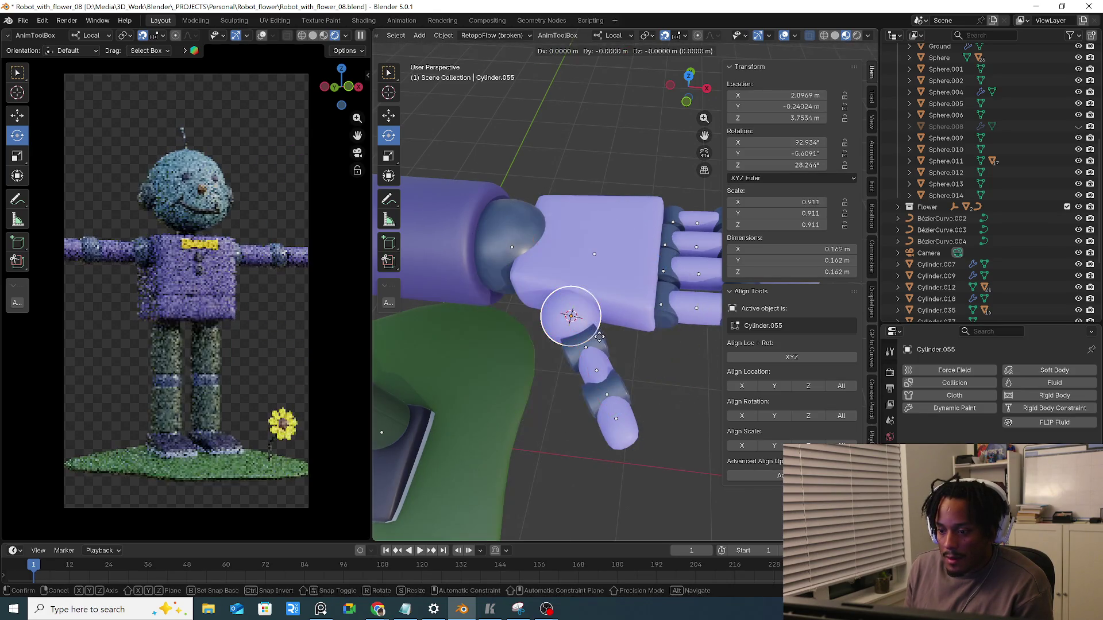
{"action": "left_click", "coordinate": [601, 343]}
{"action": "left_click", "coordinate": [604, 347]}
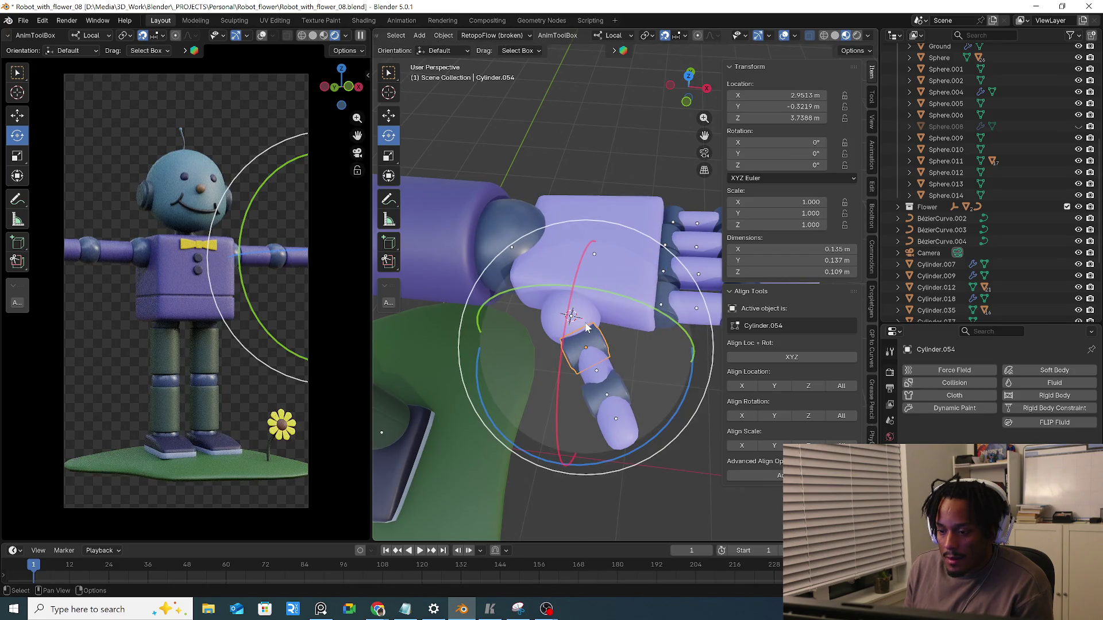
{"action": "key", "text": "g"}
{"action": "left_click", "coordinate": [584, 327]}
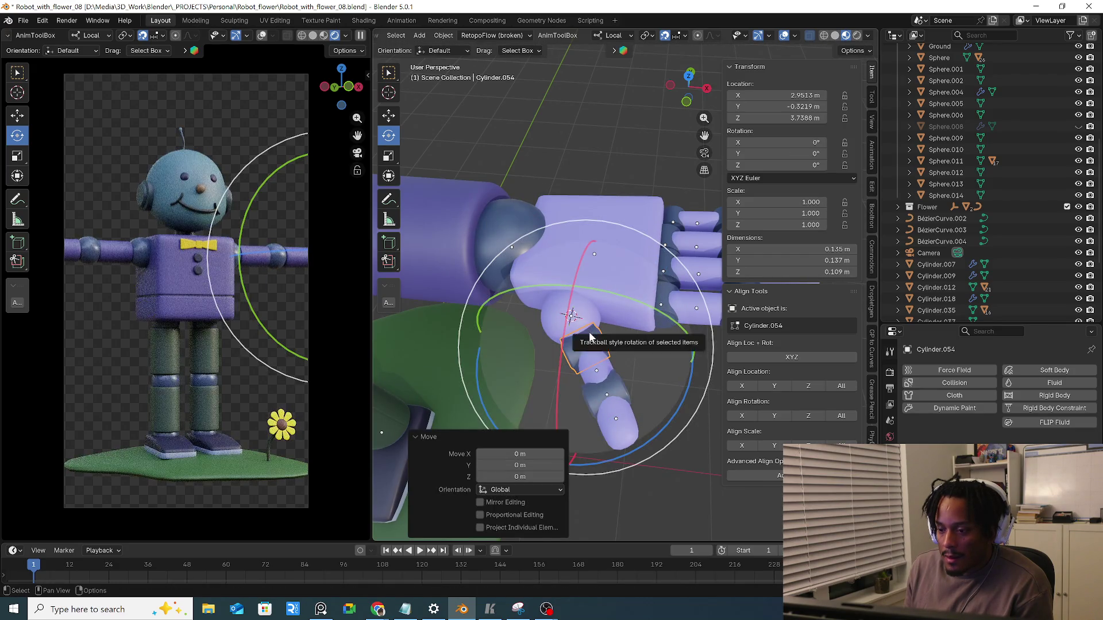
Turn off Exclude Non-Selectable, let snapping affect Rotate, and trial a ~25° Z turn of the finger
{"action": "left_click", "coordinate": [676, 36]}
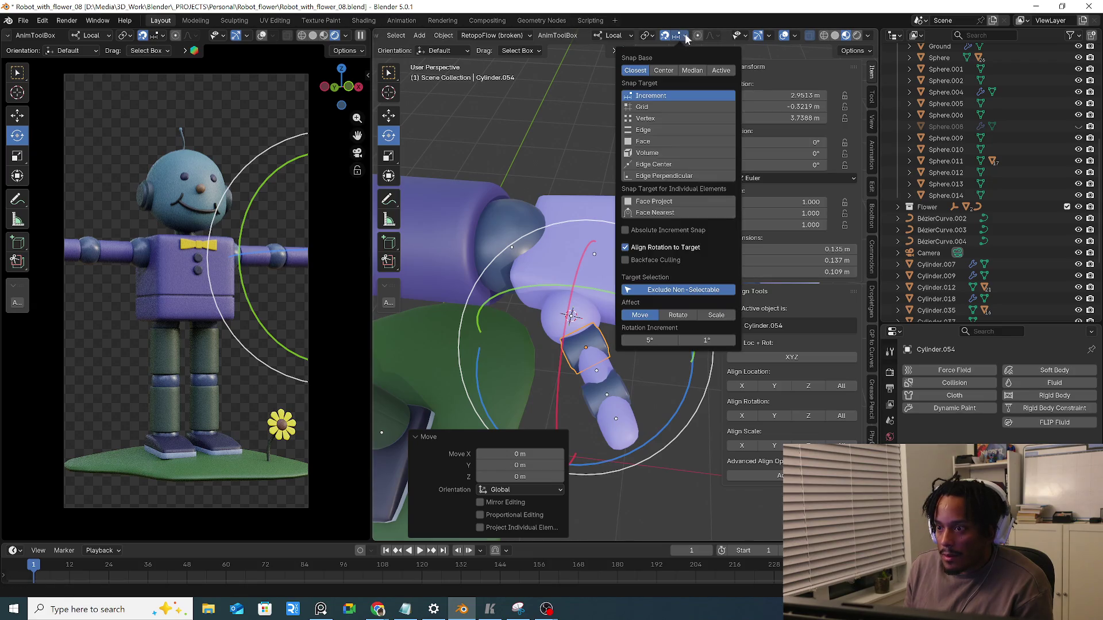
{"action": "left_click", "coordinate": [665, 293]}
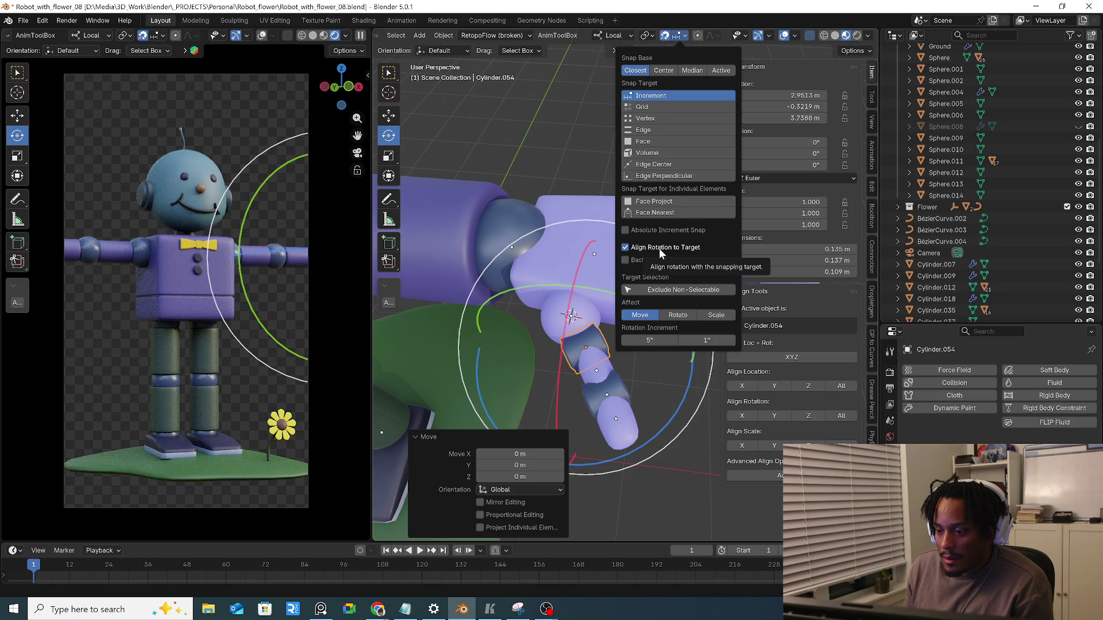
{"action": "left_click", "coordinate": [678, 316]}
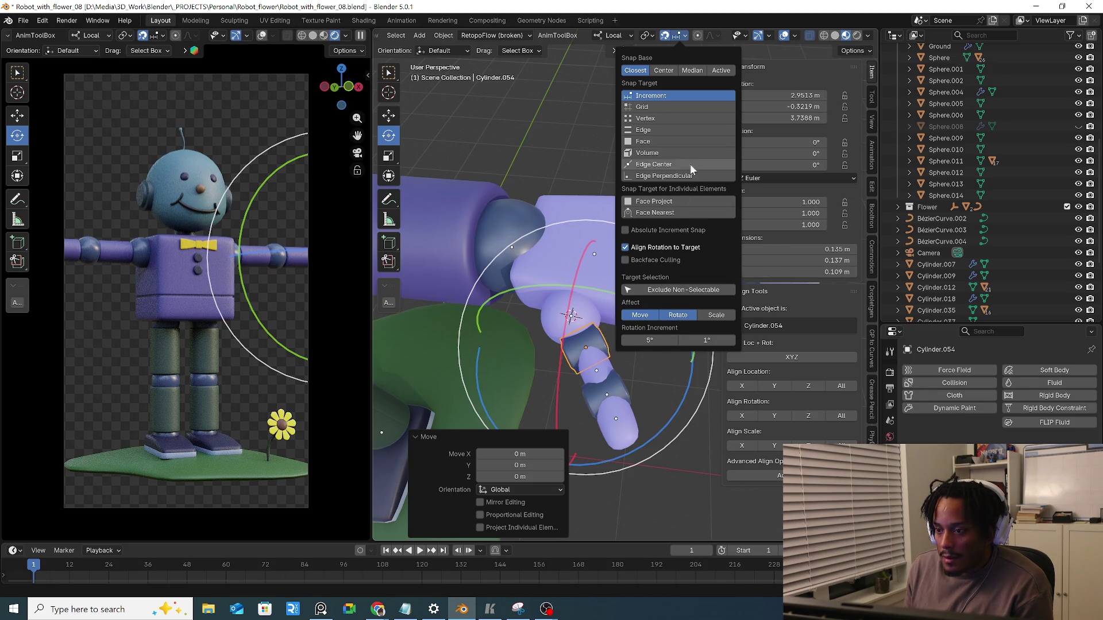
{"action": "mouse_move", "coordinate": [676, 425]}
{"action": "left_mouse_down"}
{"action": "mouse_move", "coordinate": [697, 366]}
{"action": "mouse_move", "coordinate": [627, 428]}
{"action": "mouse_move", "coordinate": [663, 431]}
{"action": "mouse_move", "coordinate": [658, 407]}
{"action": "left_mouse_up"}
{"action": "key", "text": "ctrl+z"}
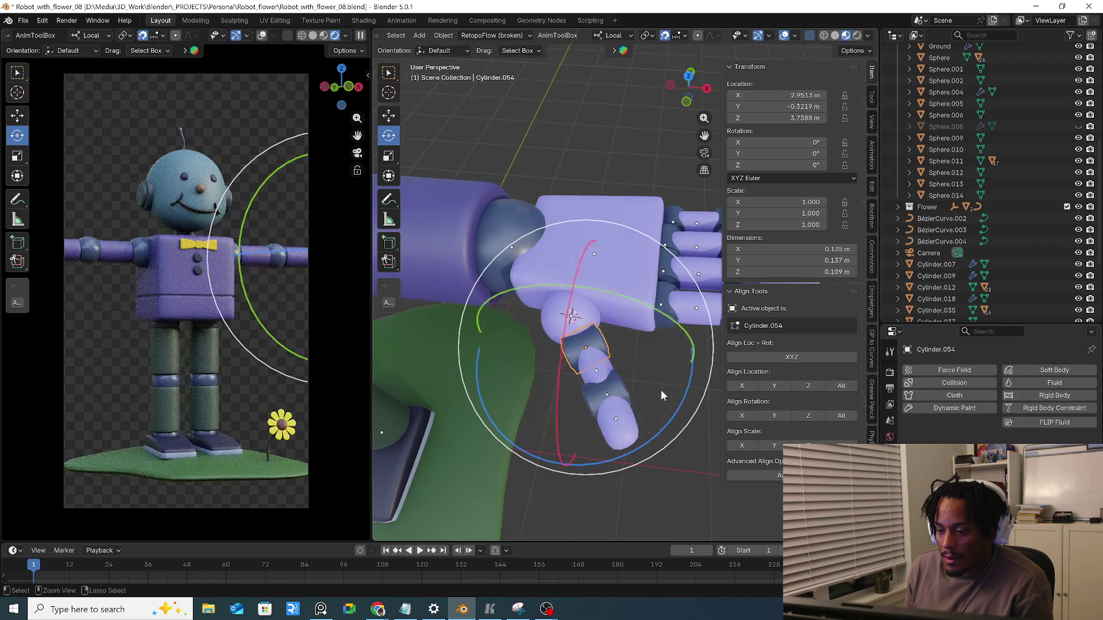
{"action": "left_click", "coordinate": [677, 35]}
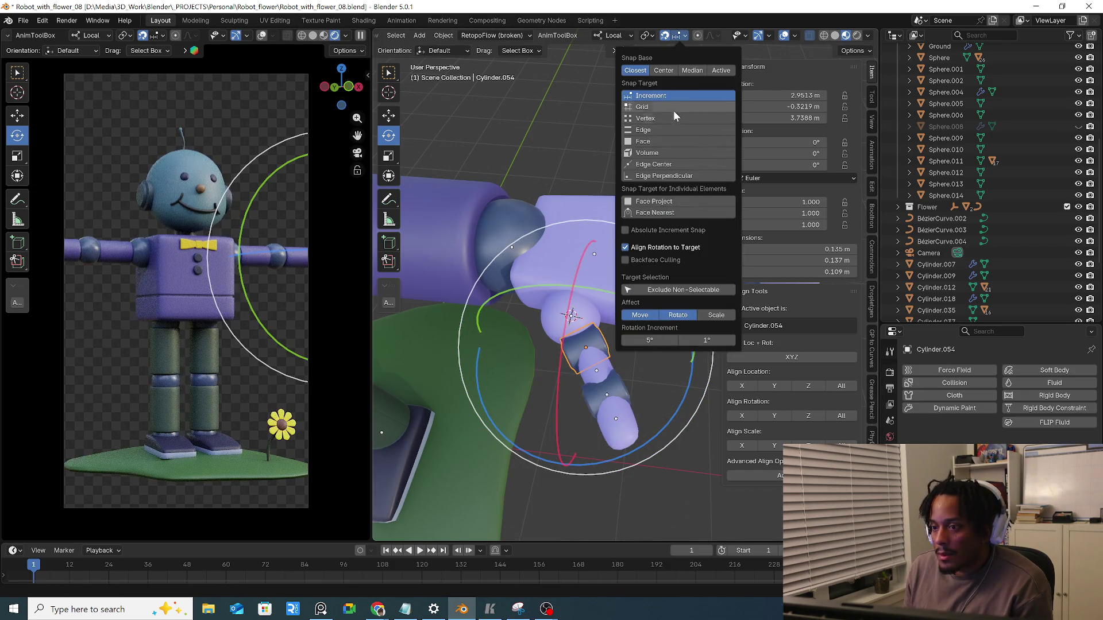
{"action": "left_click", "coordinate": [647, 36]}
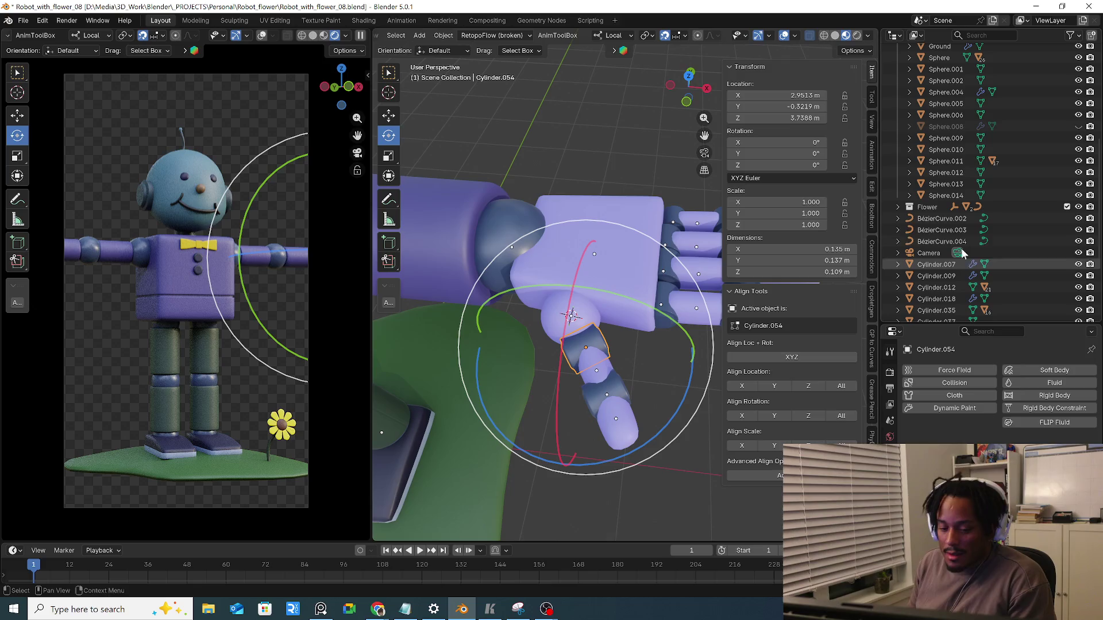
{"action": "key", "text": "alt+Tab"}
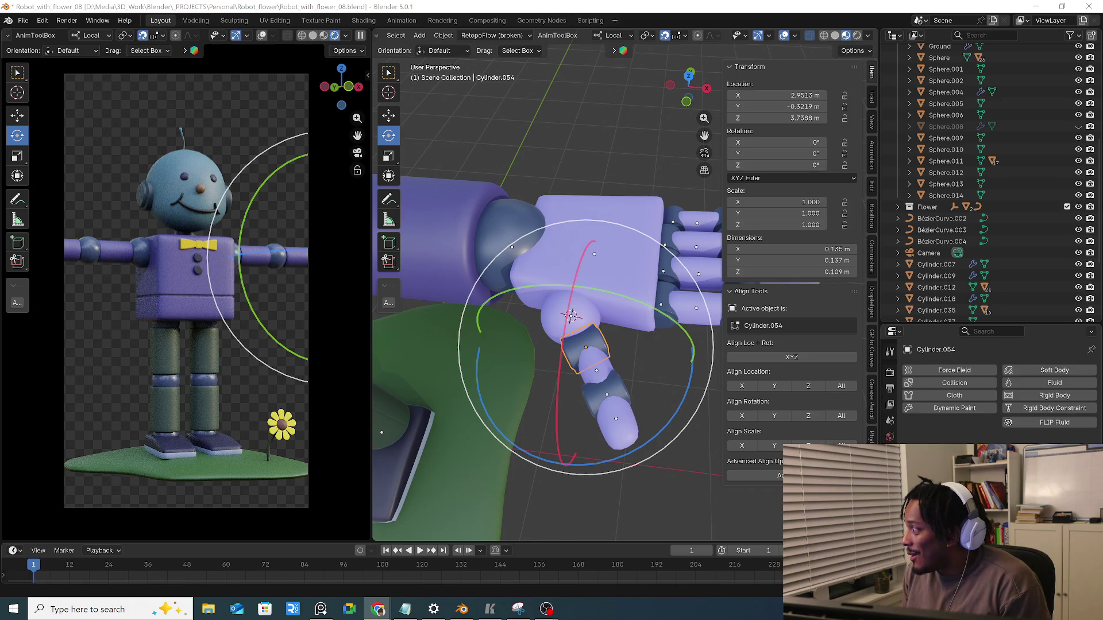
{"action": "left_click_drag", "start_coordinate": [700, 170], "coordinate": [626, 82]}
{"action": "left_click", "coordinate": [585, 85]}
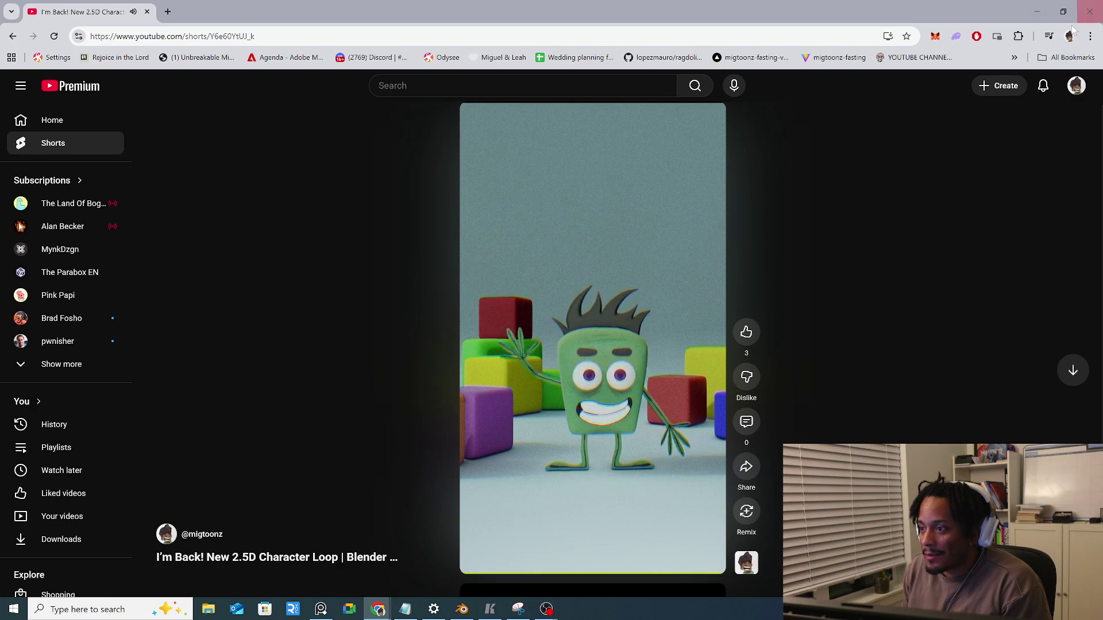
{"action": "left_click", "coordinate": [1077, 86]}
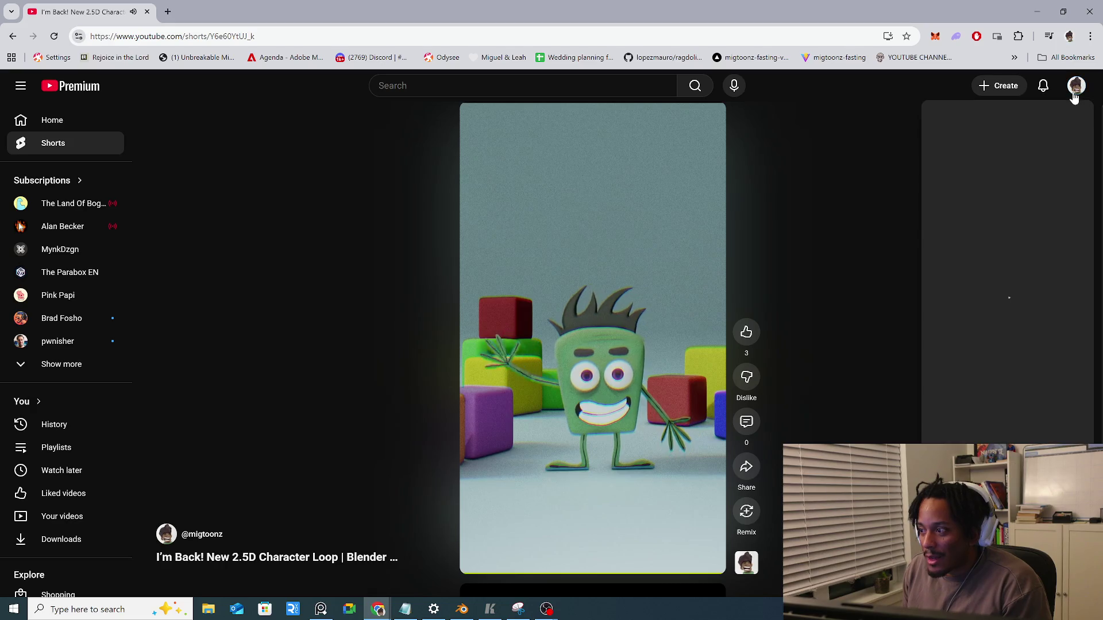
{"action": "left_click", "coordinate": [1003, 143]}
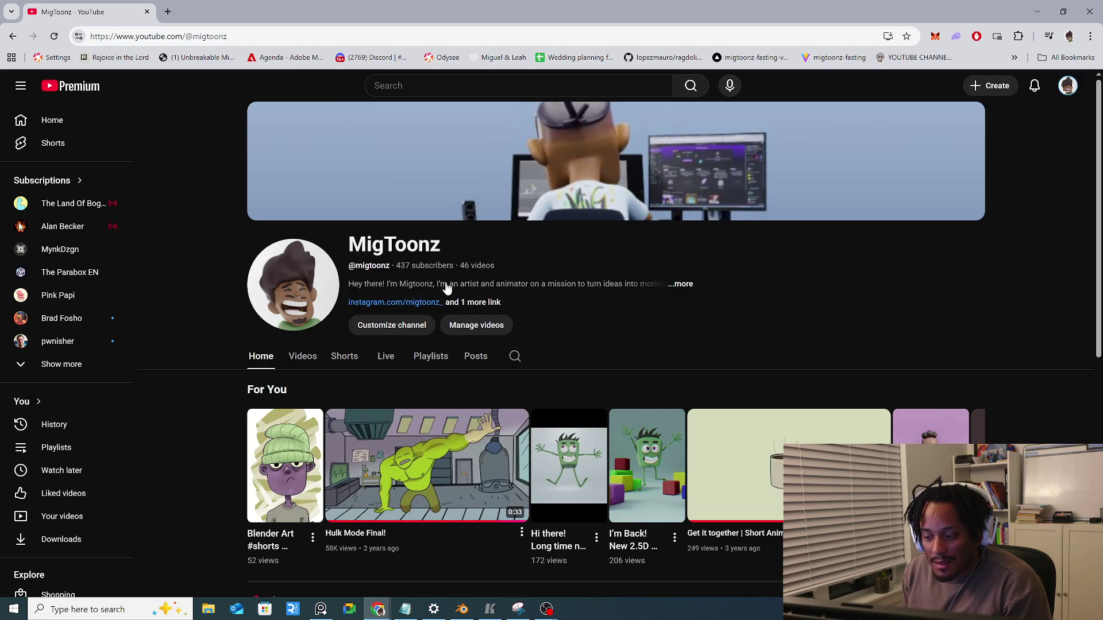
{"action": "scroll", "coordinate": [443, 285], "scroll_direction": "down", "scroll_amount": 2}
{"action": "scroll", "coordinate": [460, 308], "scroll_direction": "down", "scroll_amount": 2}
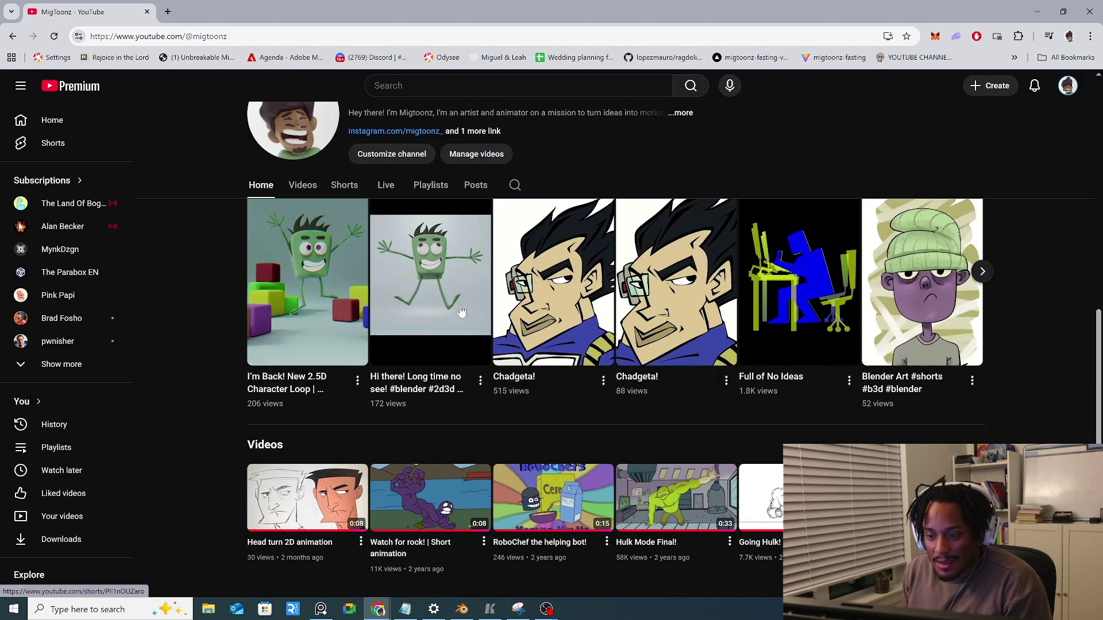
{"action": "scroll", "coordinate": [460, 314], "scroll_direction": "up", "scroll_amount": 3}
{"action": "left_click", "coordinate": [1088, 13]}
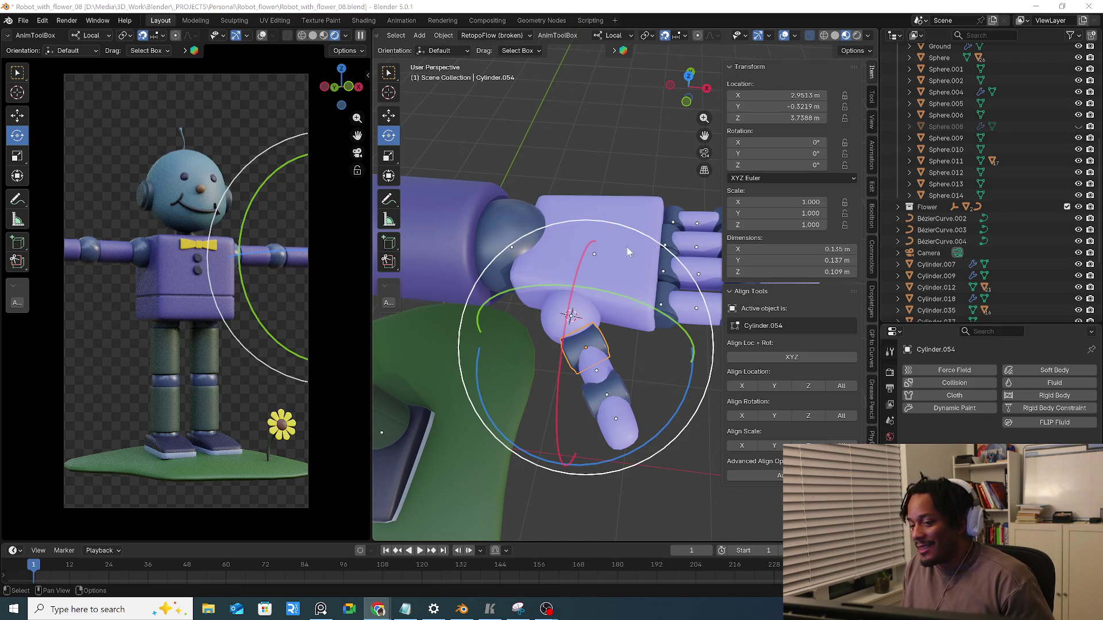
Centre the thumb in view and snap the 3D cursor to the selected thumb segment
{"action": "mouse_move", "coordinate": [586, 311]}
{"action": "middle_mouse_down"}
{"action": "mouse_move", "coordinate": [594, 298]}
{"action": "mouse_move", "coordinate": [486, 250]}
{"action": "mouse_move", "coordinate": [585, 266]}
{"action": "middle_mouse_up"}
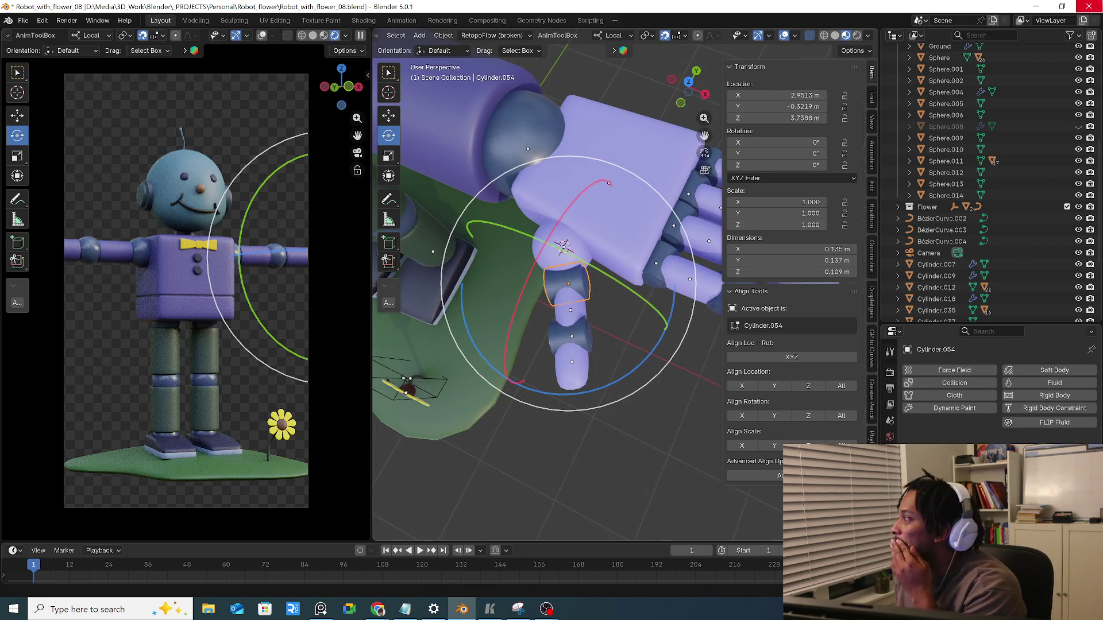
{"action": "left_click", "coordinate": [378, 609]}
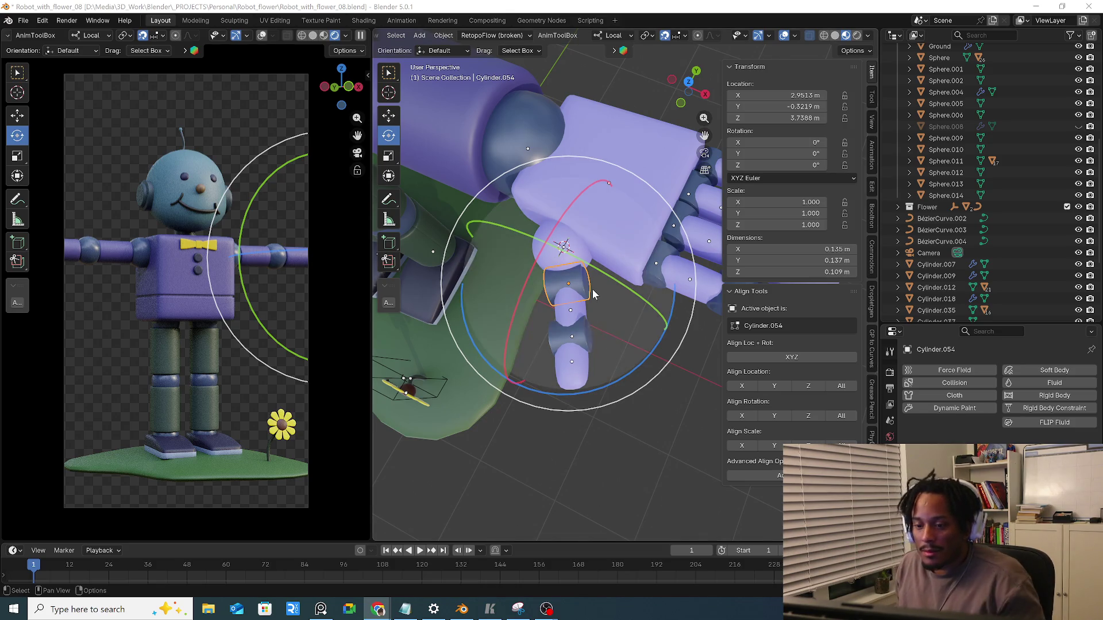
{"action": "middle_click_drag", "start_coordinate": [590, 291], "coordinate": [609, 304], "text": "shift"}
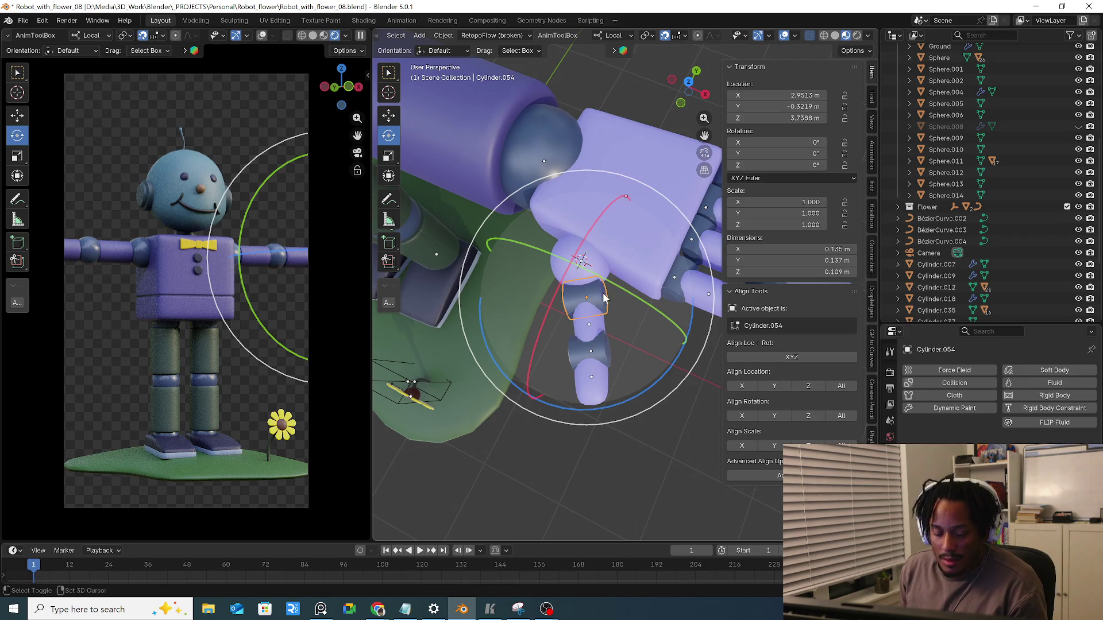
{"action": "key", "text": "shift+s"}
{"action": "left_click", "coordinate": [593, 319]}
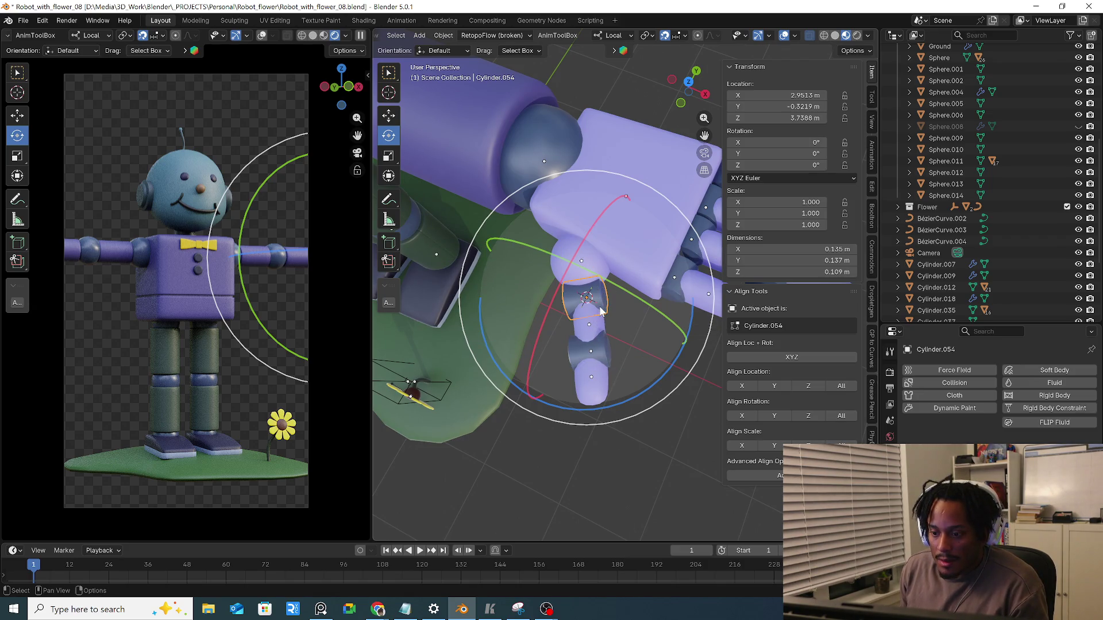
Set the next thumb segment Cylinder.055's origin to the 3D cursor
{"action": "left_click", "coordinate": [601, 296]}
{"action": "right_click", "coordinate": [599, 271]}
{"action": "left_click", "coordinate": [671, 293]}
{"action": "key", "text": "shift+s"}
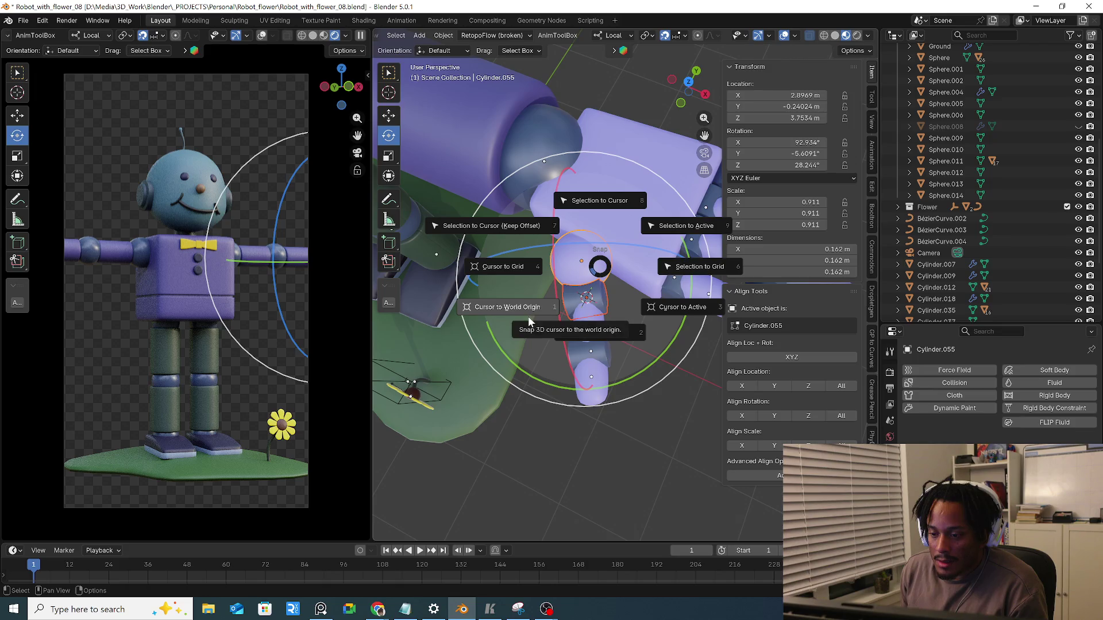
Select thumb segment Cylinder.054 and snap the 3D cursor to its origin
{"action": "left_click", "coordinate": [595, 441]}
{"action": "key", "text": "ctrl+z"}
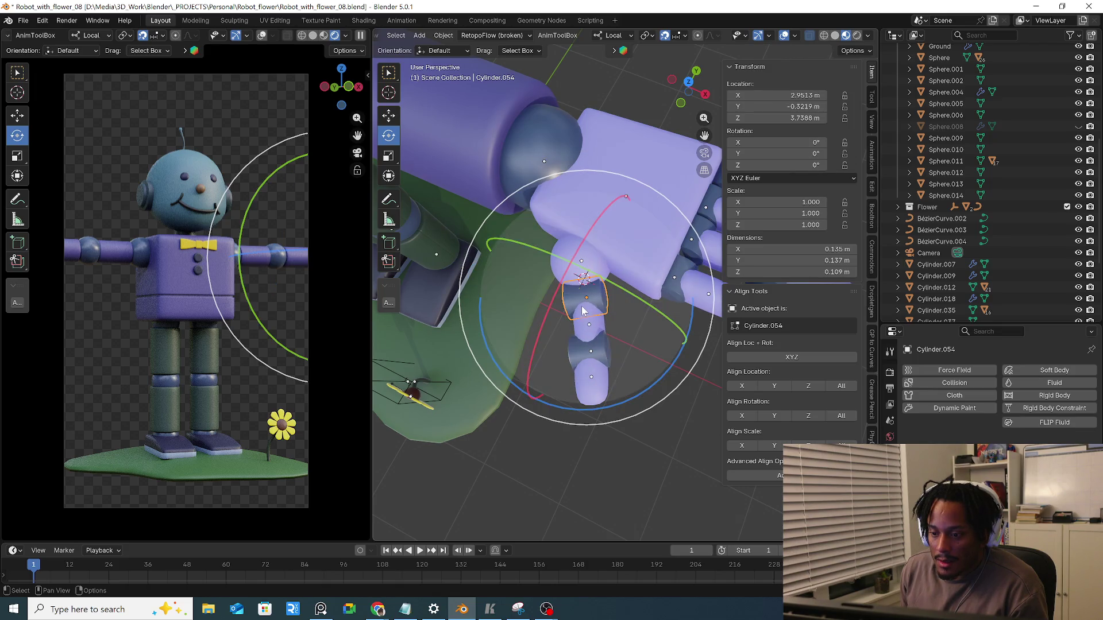
{"action": "left_click", "coordinate": [601, 304]}
{"action": "key", "text": "shift+s"}
{"action": "left_click", "coordinate": [604, 364]}
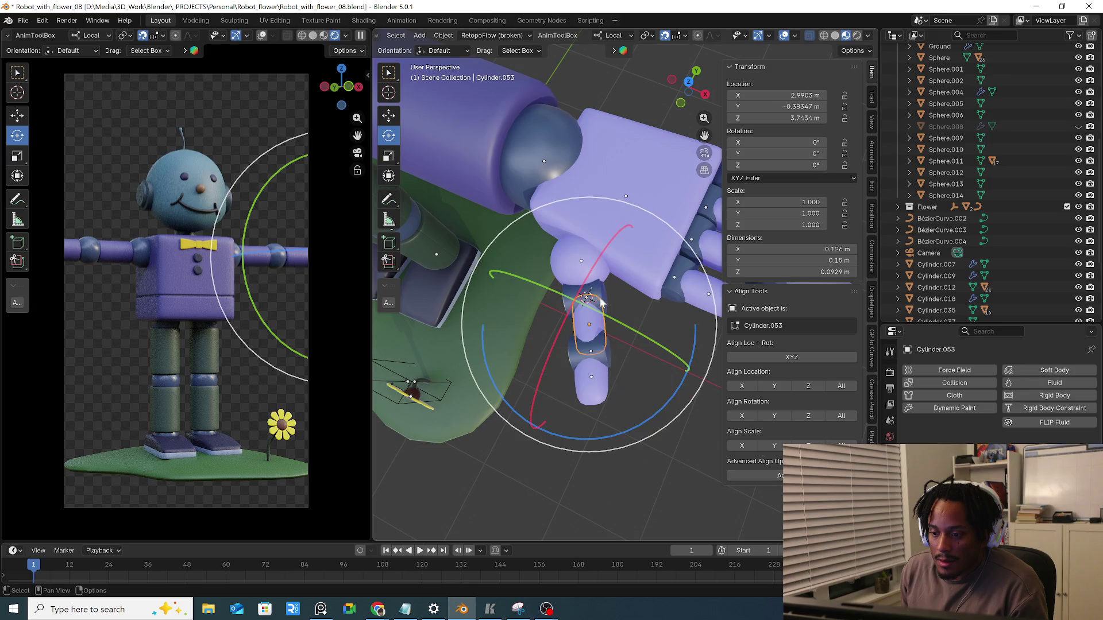
Try Align Tools rotation and scale alignment on the thumb, undo, and check the Advanced Align Operator
{"action": "left_click", "coordinate": [841, 416]}
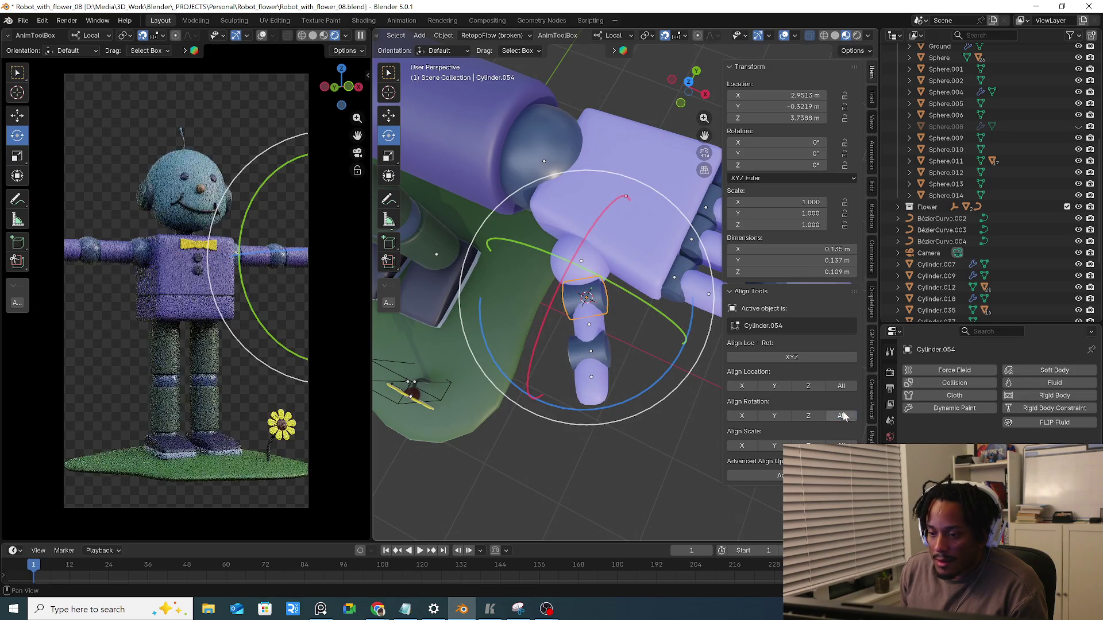
{"action": "key", "text": "ctrl+z"}
{"action": "left_click", "coordinate": [842, 444]}
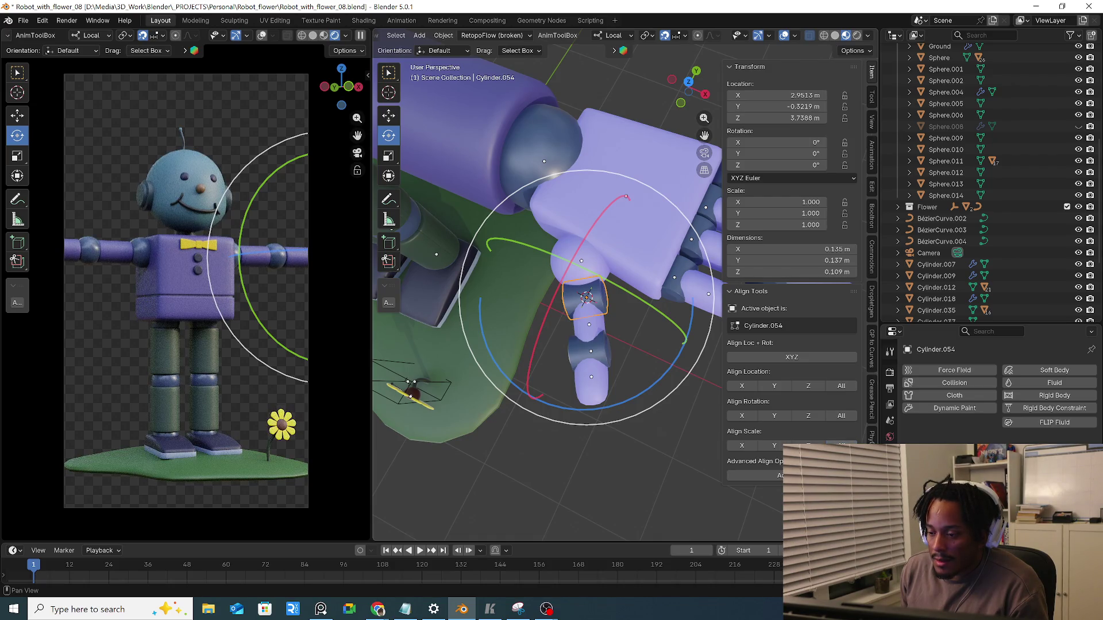
{"action": "left_click", "coordinate": [758, 476]}
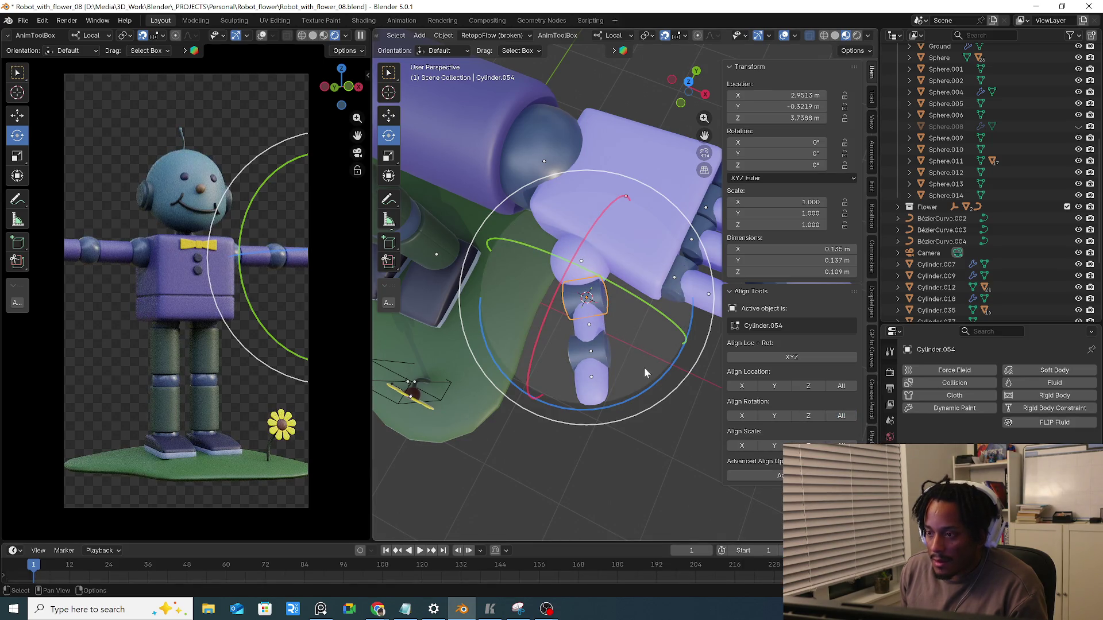
{"action": "left_click_drag", "start_coordinate": [643, 389], "coordinate": [666, 372]}
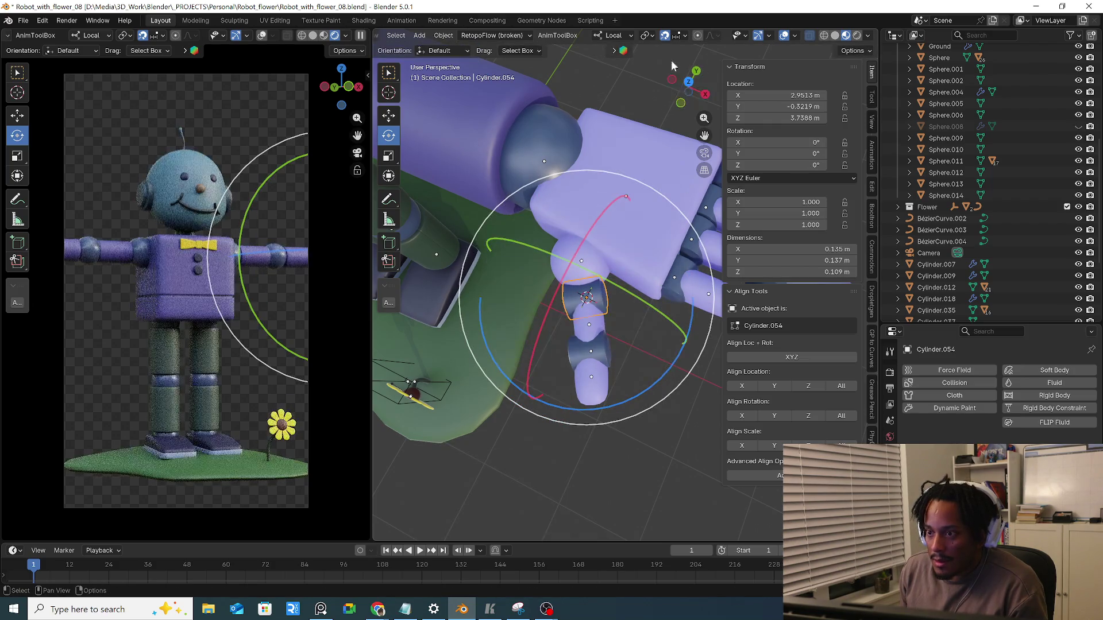
Review the snapping settings and test-rotate the thumb segment, cancelling the rotation
{"action": "left_click", "coordinate": [684, 35]}
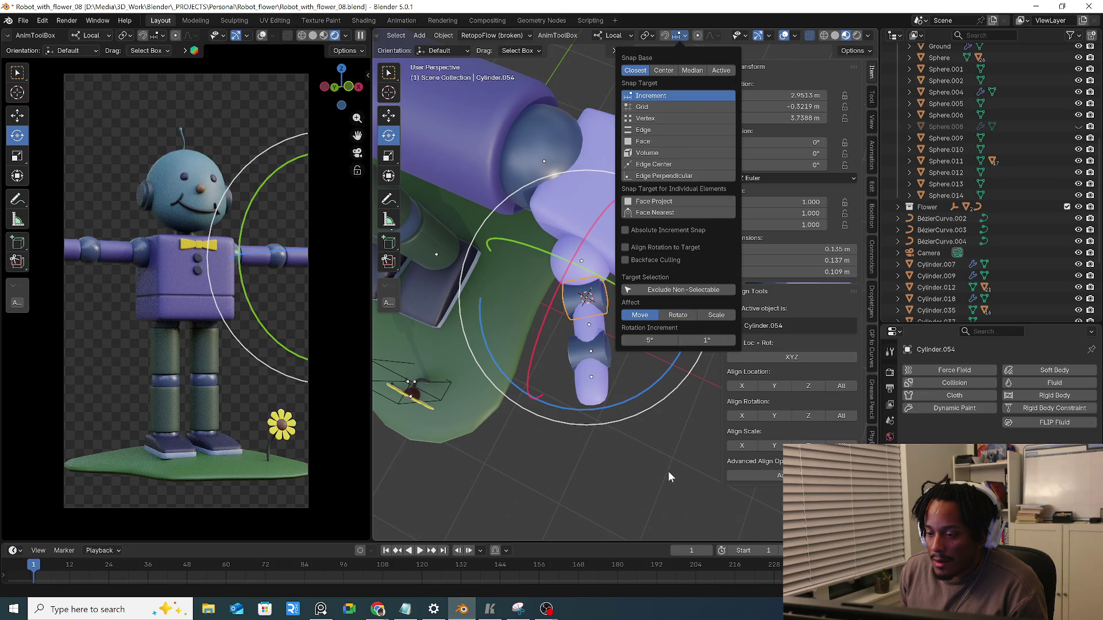
{"action": "key", "text": "ctrl+z"}
{"action": "left_click_drag", "start_coordinate": [613, 317], "coordinate": [622, 325]}
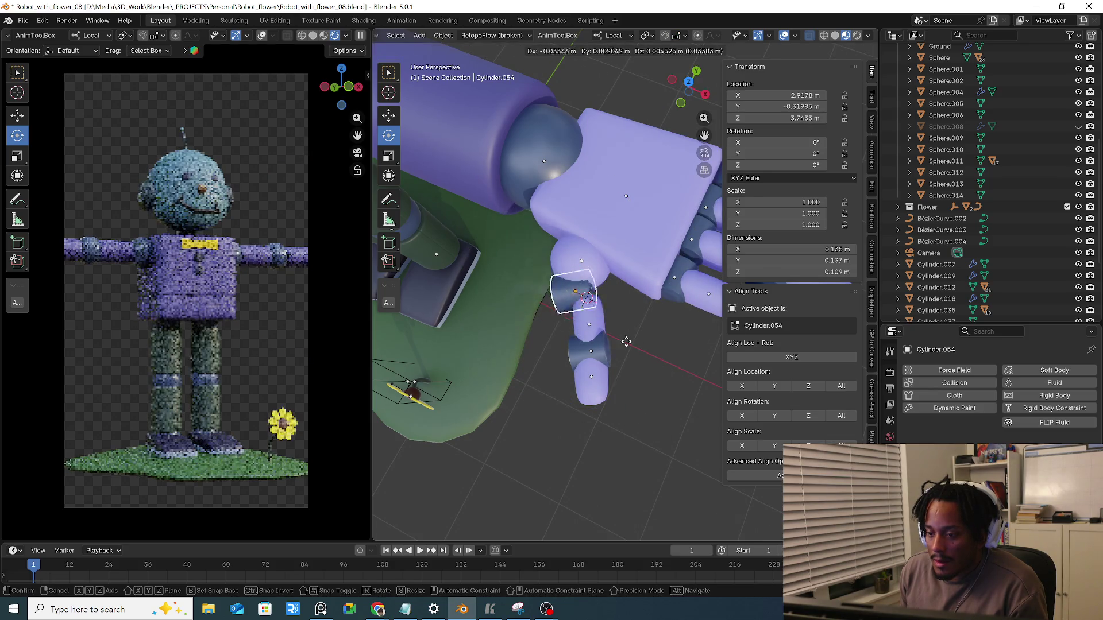
{"action": "right_click", "coordinate": [625, 331]}
Set transforms to affect only object origins, then deselect everything
{"action": "left_click", "coordinate": [868, 52]}
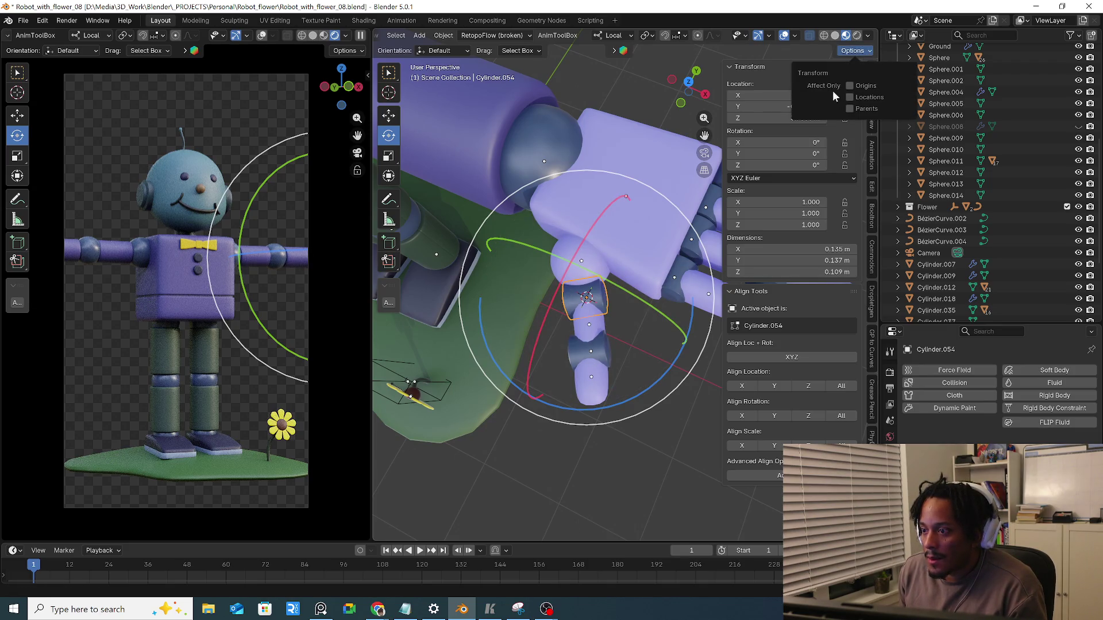
{"action": "left_click", "coordinate": [850, 86]}
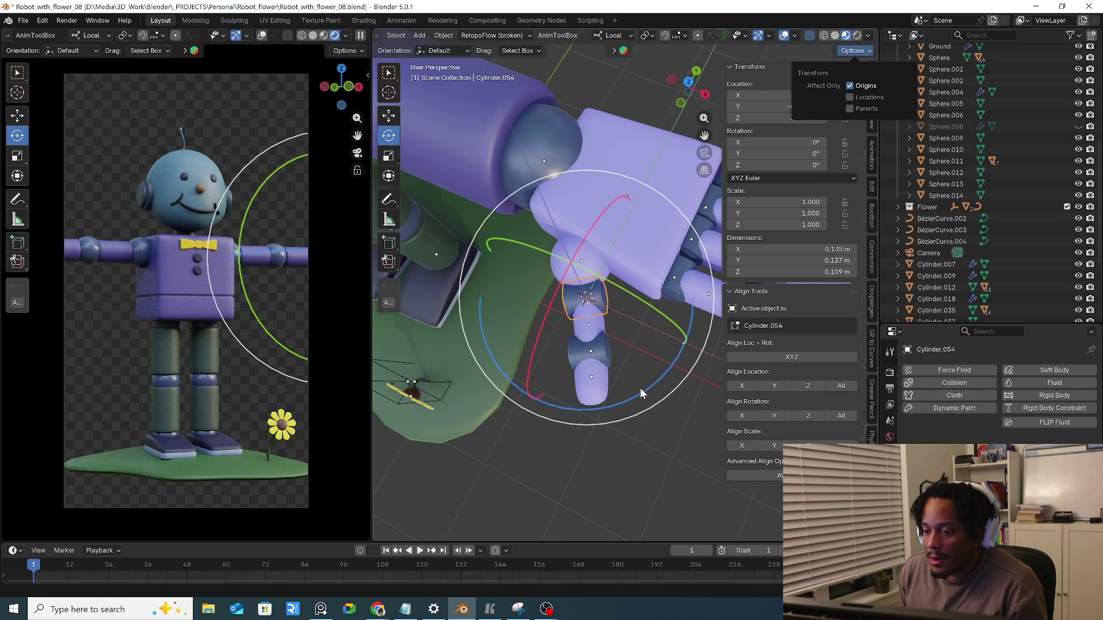
{"action": "middle_click_drag", "start_coordinate": [658, 378], "coordinate": [600, 191]}
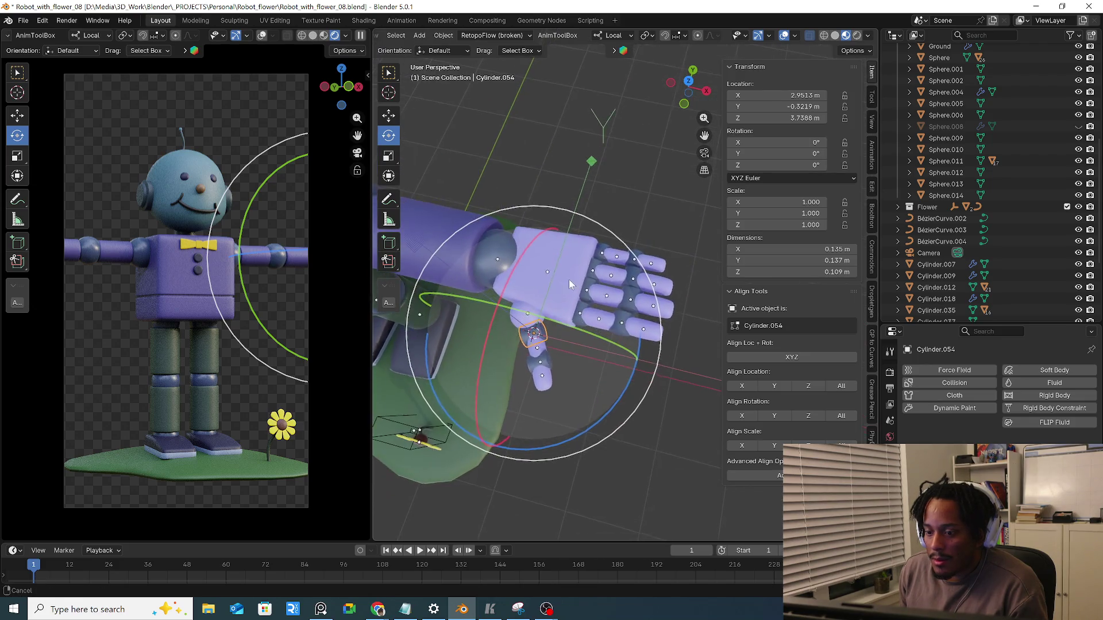
{"action": "middle_click_drag", "start_coordinate": [599, 190], "coordinate": [635, 172]}
{"action": "left_click", "coordinate": [646, 172]}
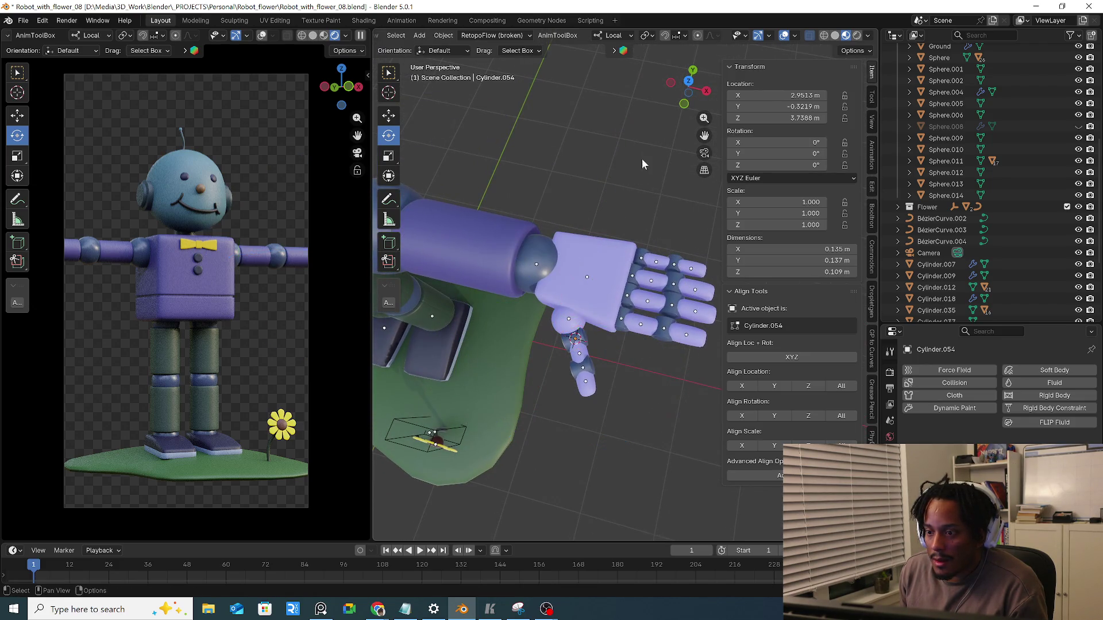
Rotate the thumb segment around its local Z axis, after abandoning a local Y attempt
{"action": "left_click", "coordinate": [586, 340]}
{"action": "middle_click_drag", "start_coordinate": [586, 341], "coordinate": [621, 336]}
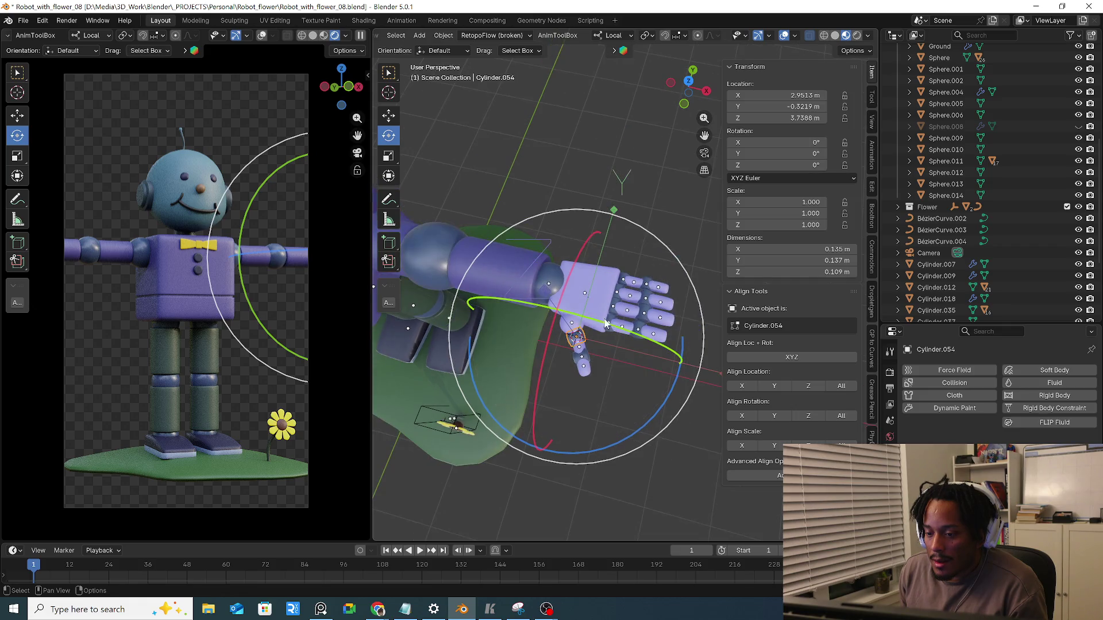
{"action": "key", "text": "r"}
{"action": "key", "text": "y"}
{"action": "key", "text": "y"}
{"action": "key", "text": "Escape"}
{"action": "key", "text": "r"}
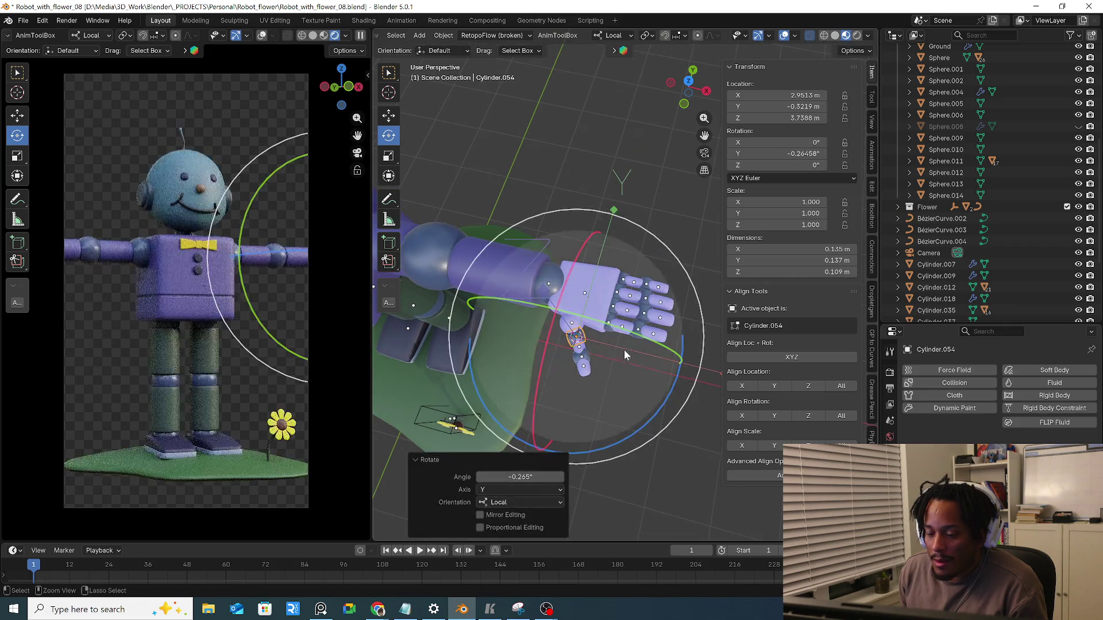
{"action": "key", "text": "z"}
{"action": "key", "text": "z"}
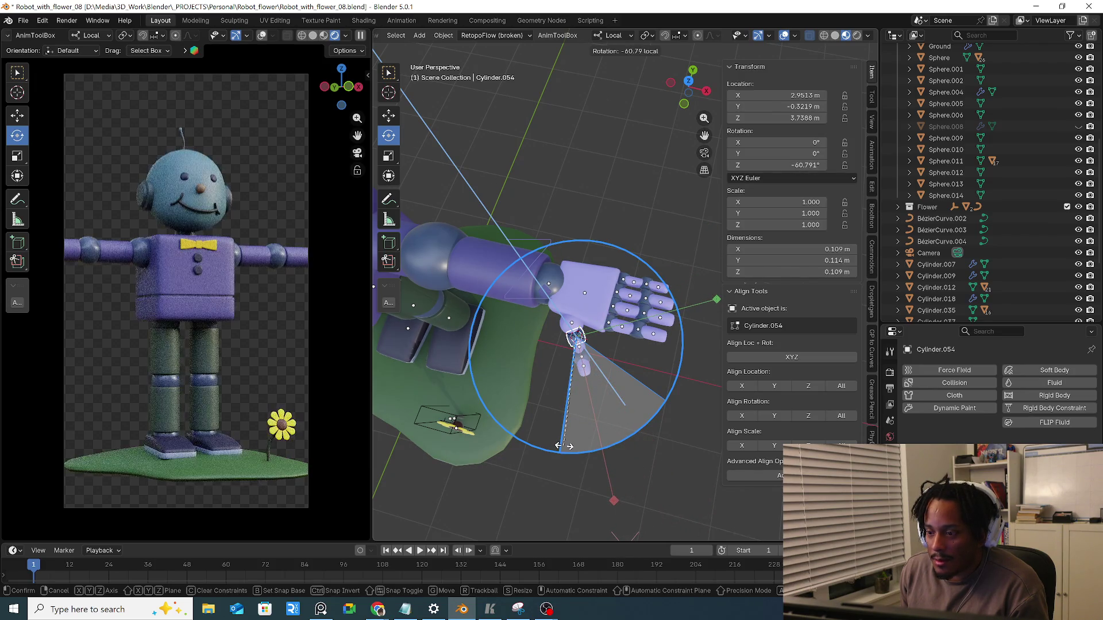
{"action": "left_click", "coordinate": [563, 445]}
From Top view fine-tune the thumb's Z rotation to about −59.5°, then select Cylinder.055
{"action": "key", "text": "KP_1"}
{"action": "key", "text": "KP_7"}
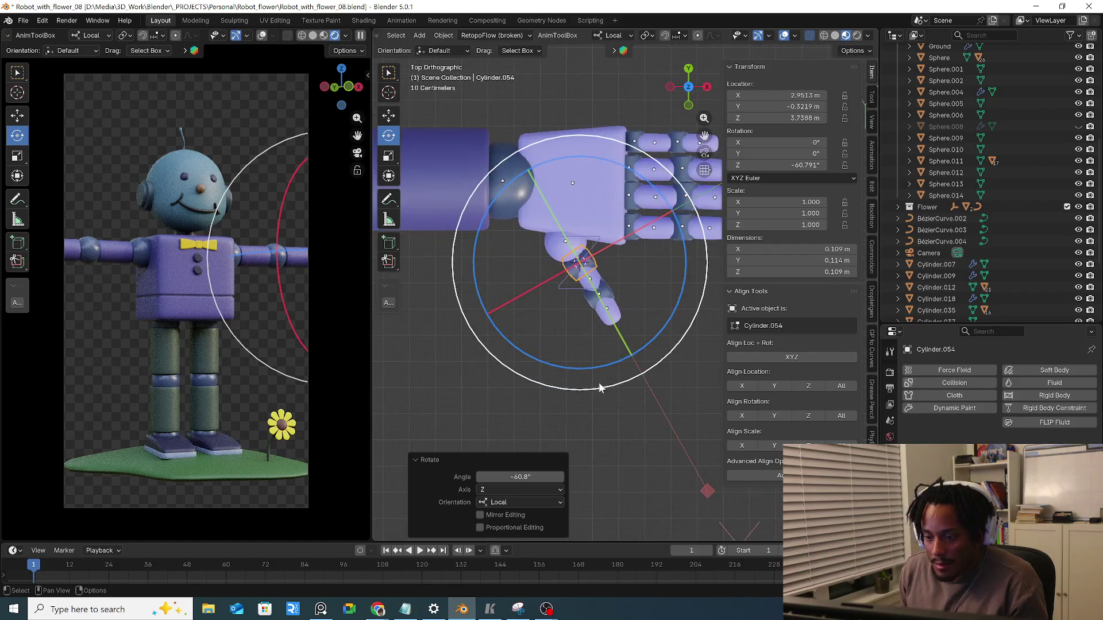
{"action": "left_click_drag", "start_coordinate": [652, 335], "coordinate": [663, 326]}
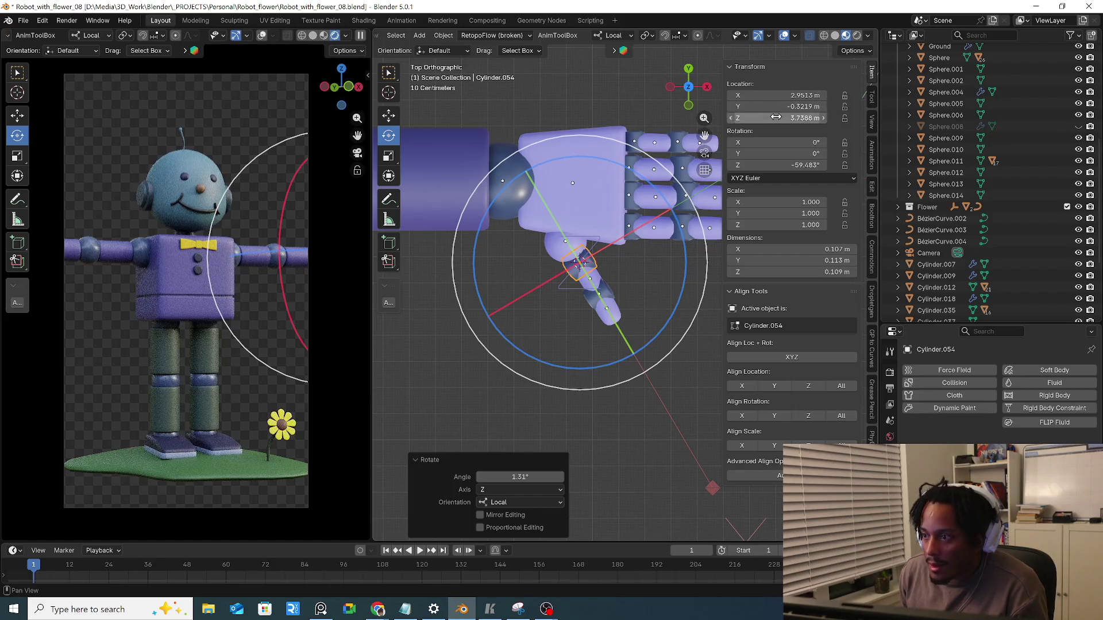
{"action": "left_click", "coordinate": [850, 52]}
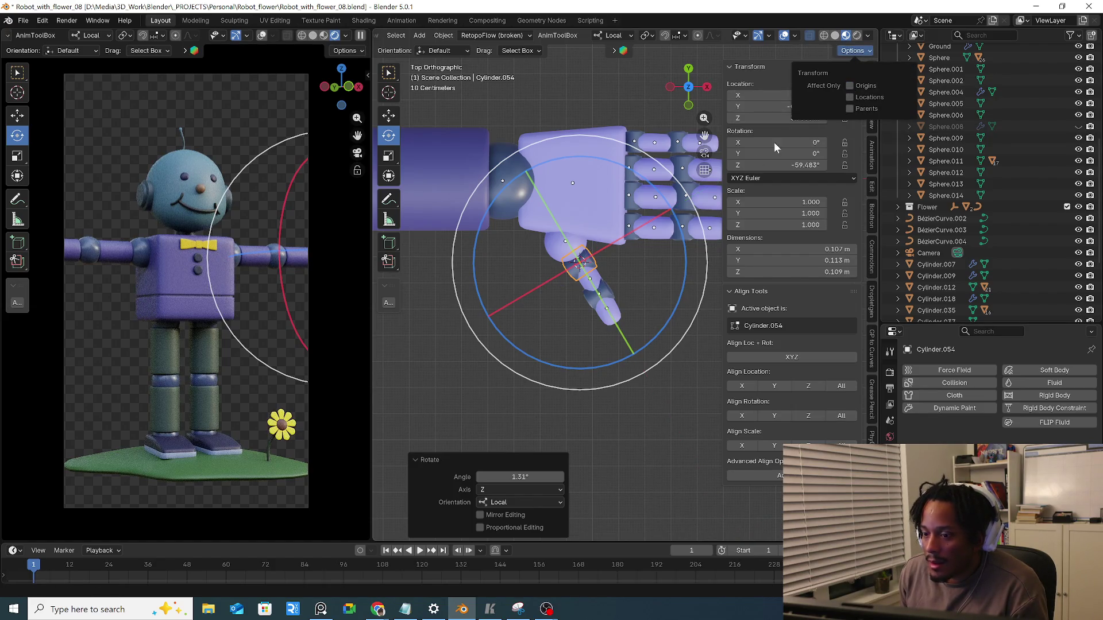
{"action": "left_click", "coordinate": [563, 274]}
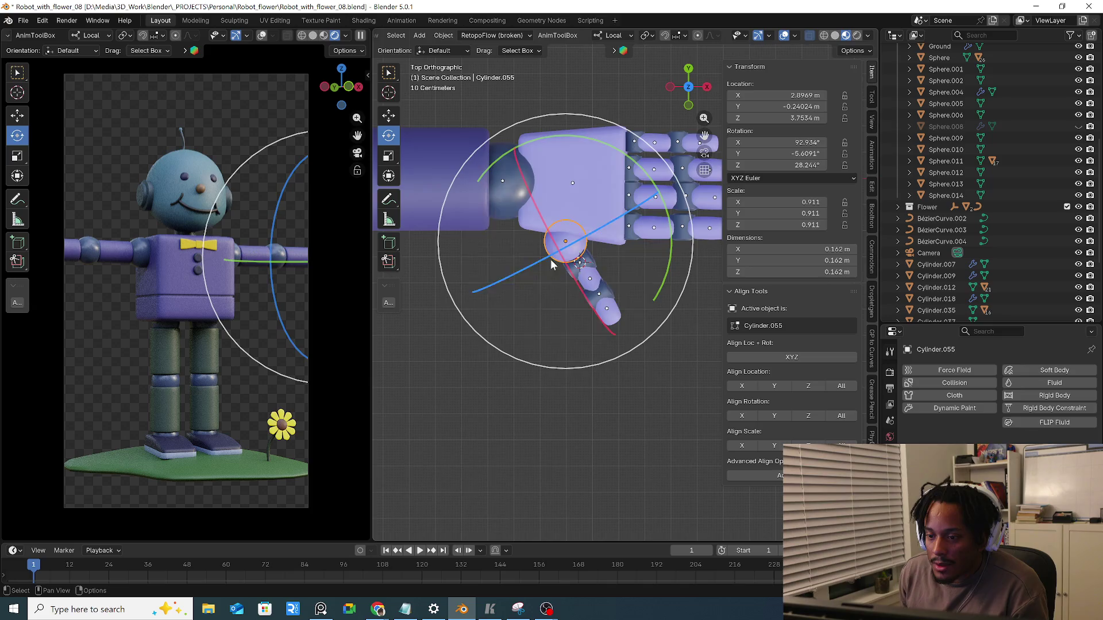
{"action": "middle_click_drag", "start_coordinate": [563, 274], "coordinate": [571, 288]}
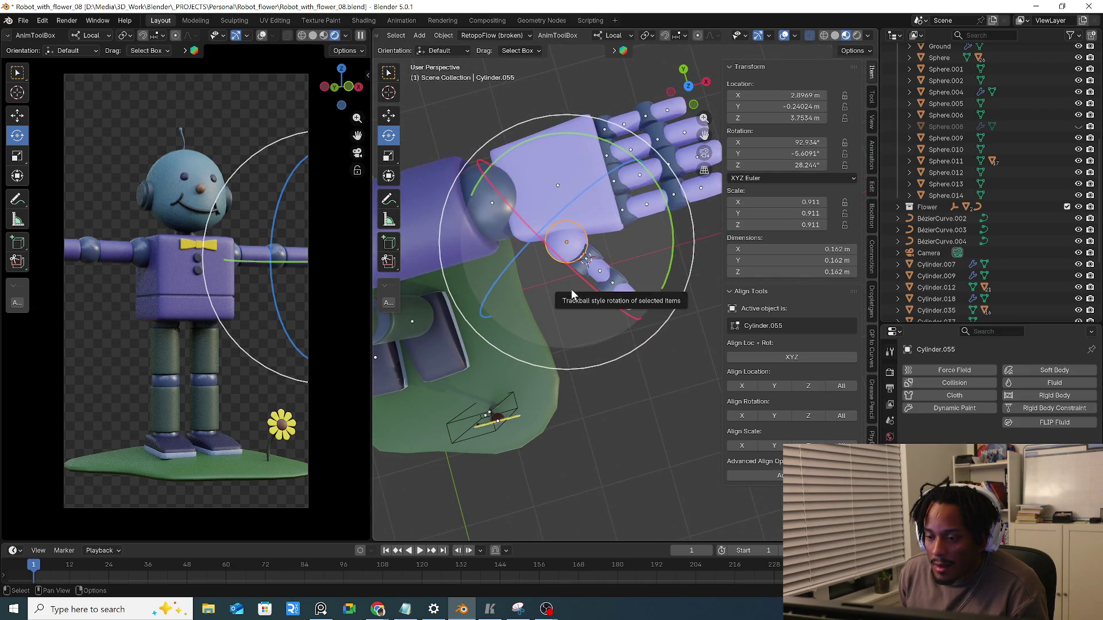
{"action": "key", "text": "KP_1"}
{"action": "scroll", "coordinate": [578, 293], "scroll_direction": "down", "scroll_amount": 5}
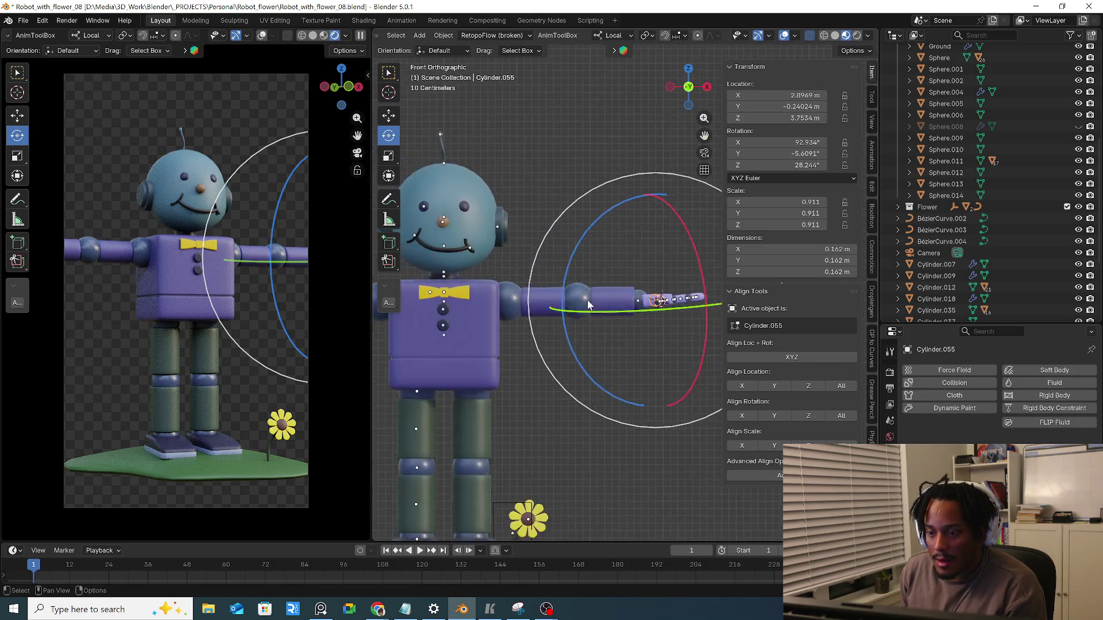
{"action": "scroll", "coordinate": [586, 297], "scroll_direction": "up", "scroll_amount": 3}
{"action": "scroll", "coordinate": [531, 316], "scroll_direction": "up", "scroll_amount": 2}
{"action": "mouse_move", "coordinate": [497, 311]}
{"action": "middle_mouse_down"}
{"action": "mouse_move", "coordinate": [472, 329]}
{"action": "mouse_move", "coordinate": [587, 351]}
{"action": "mouse_move", "coordinate": [479, 362]}
{"action": "middle_mouse_up"}
{"action": "left_click", "coordinate": [485, 322]}
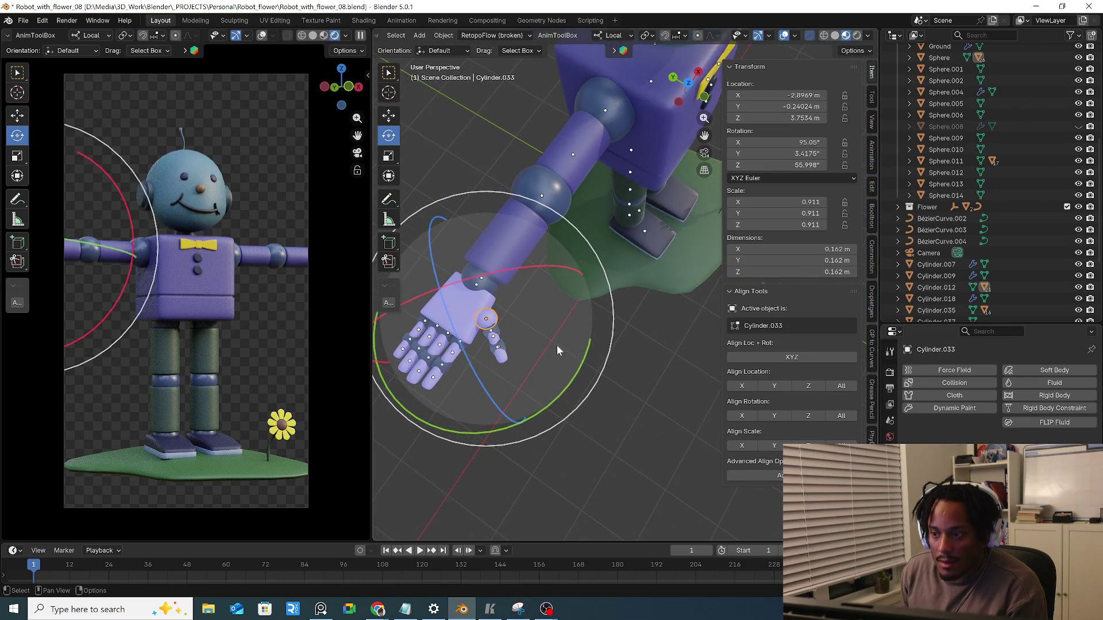
Frame the hand Cylinder.055 in front and top views and select thumb segment Cylinder.054
{"action": "middle_click_drag", "start_coordinate": [556, 345], "coordinate": [686, 334]}
{"action": "left_click", "coordinate": [687, 338]}
{"action": "key", "text": "KP_Decimal"}
{"action": "key", "text": "KP_1"}
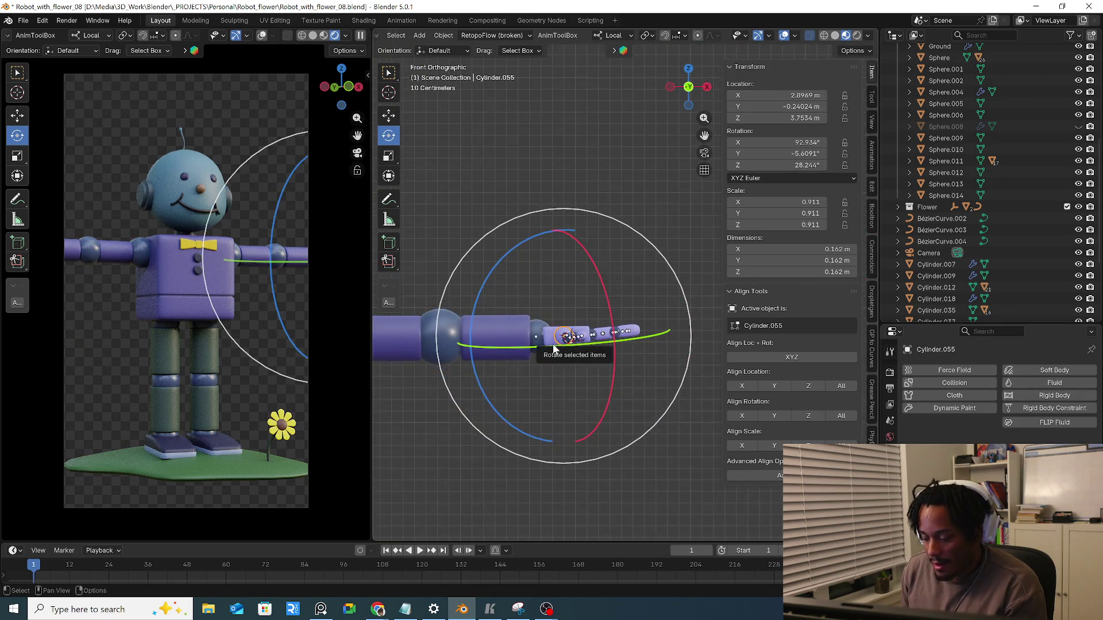
{"action": "key", "text": "KP_7"}
{"action": "scroll", "coordinate": [565, 353], "scroll_direction": "up", "scroll_amount": 5}
{"action": "left_click", "coordinate": [585, 340]}
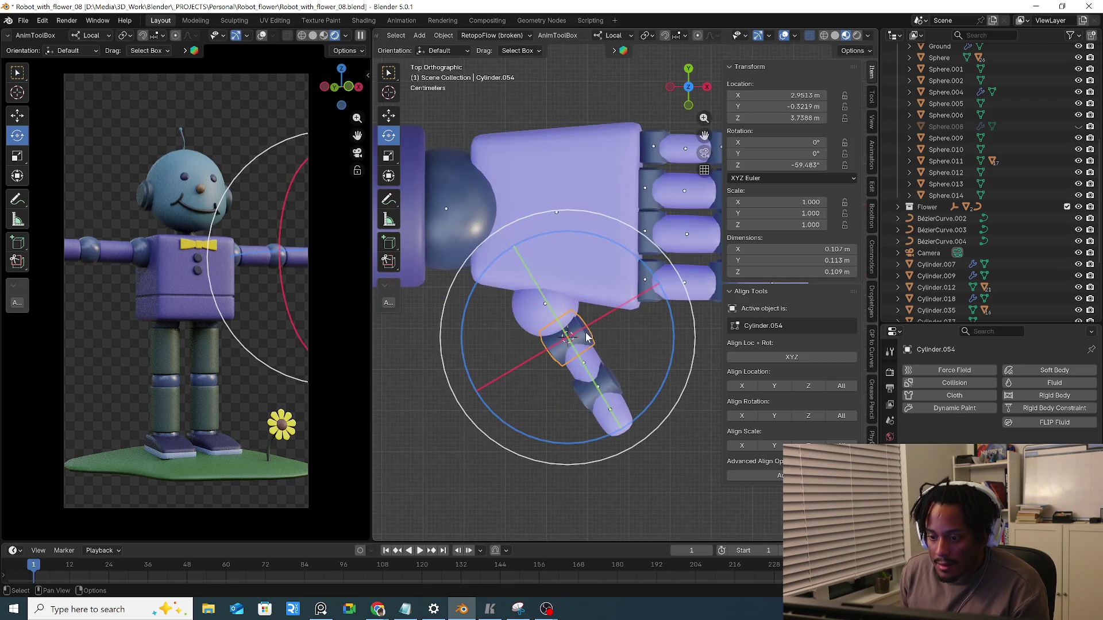
{"action": "left_click", "coordinate": [853, 50]}
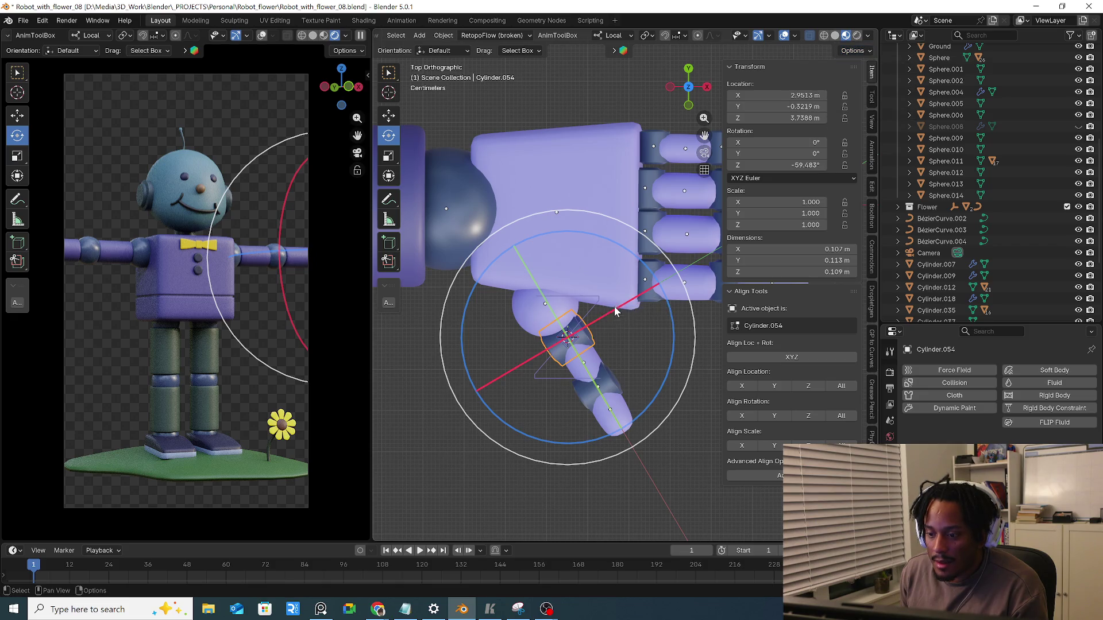
Rotate the thumb base segment about 90.2° on its local X axis in Front view after a cancelled first attempt
{"action": "left_click_drag", "start_coordinate": [543, 312], "coordinate": [571, 336]}
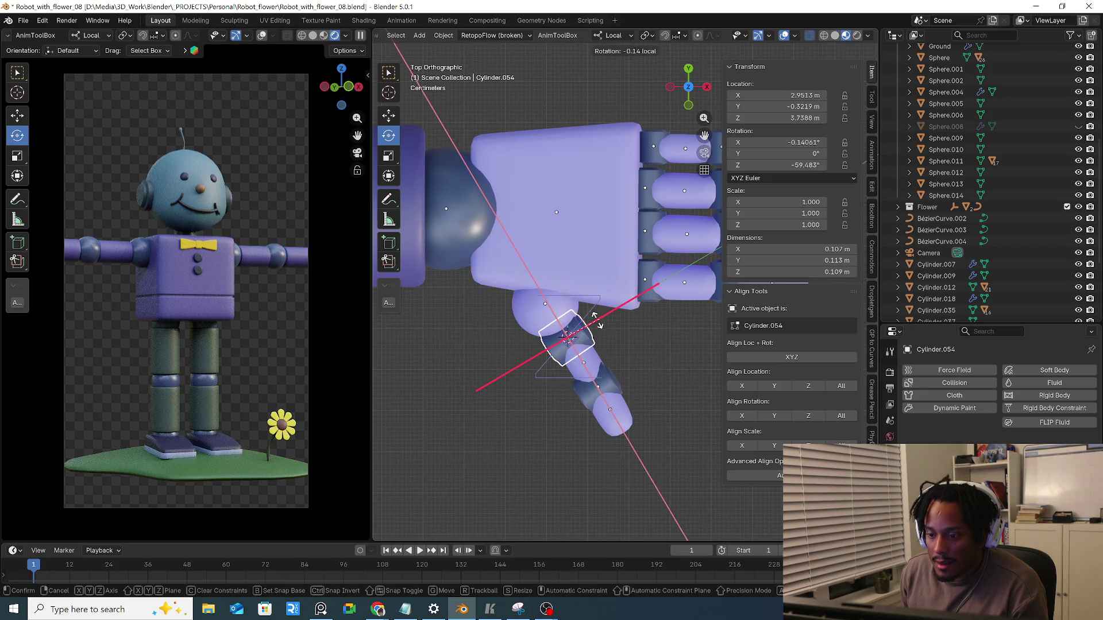
{"action": "key", "text": "ctrl+z"}
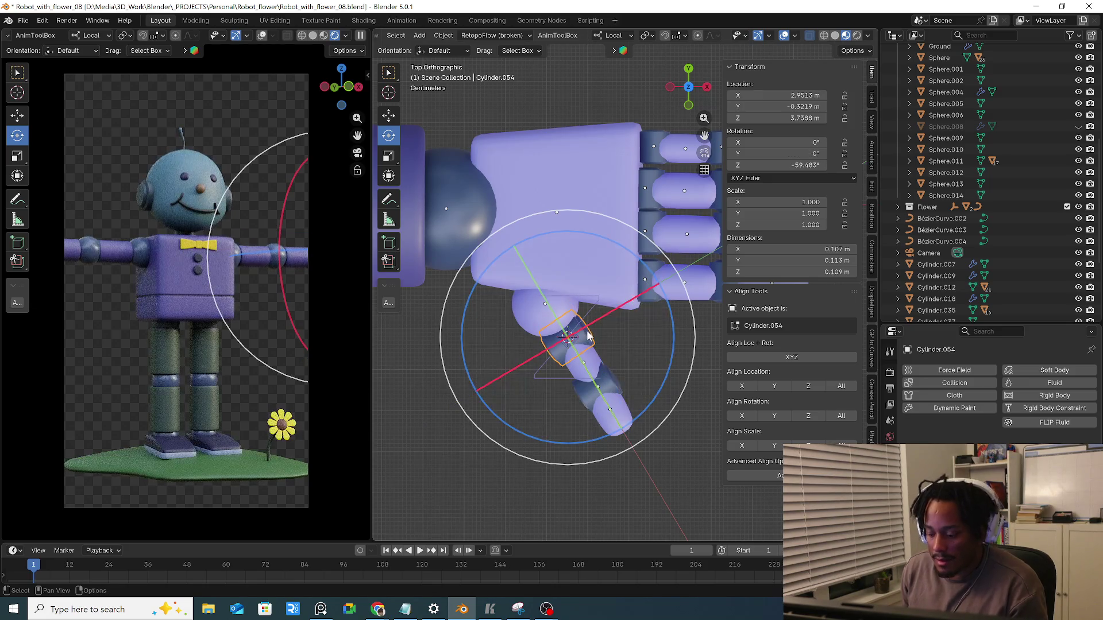
{"action": "middle_click_drag", "start_coordinate": [572, 336], "coordinate": [589, 338]}
{"action": "key", "text": "KP_1"}
{"action": "mouse_move", "coordinate": [519, 247]}
{"action": "left_mouse_down"}
{"action": "mouse_move", "coordinate": [489, 327]}
{"action": "mouse_move", "coordinate": [486, 385]}
{"action": "mouse_move", "coordinate": [487, 374]}
{"action": "left_mouse_up"}
{"action": "mouse_move", "coordinate": [486, 373]}
{"action": "middle_mouse_down"}
{"action": "mouse_move", "coordinate": [549, 372]}
{"action": "mouse_move", "coordinate": [597, 322]}
{"action": "mouse_move", "coordinate": [617, 324]}
{"action": "middle_mouse_up"}
Check the affect-only options and test-rotate the thumb base segment, cancelling it
{"action": "left_click", "coordinate": [852, 50]}
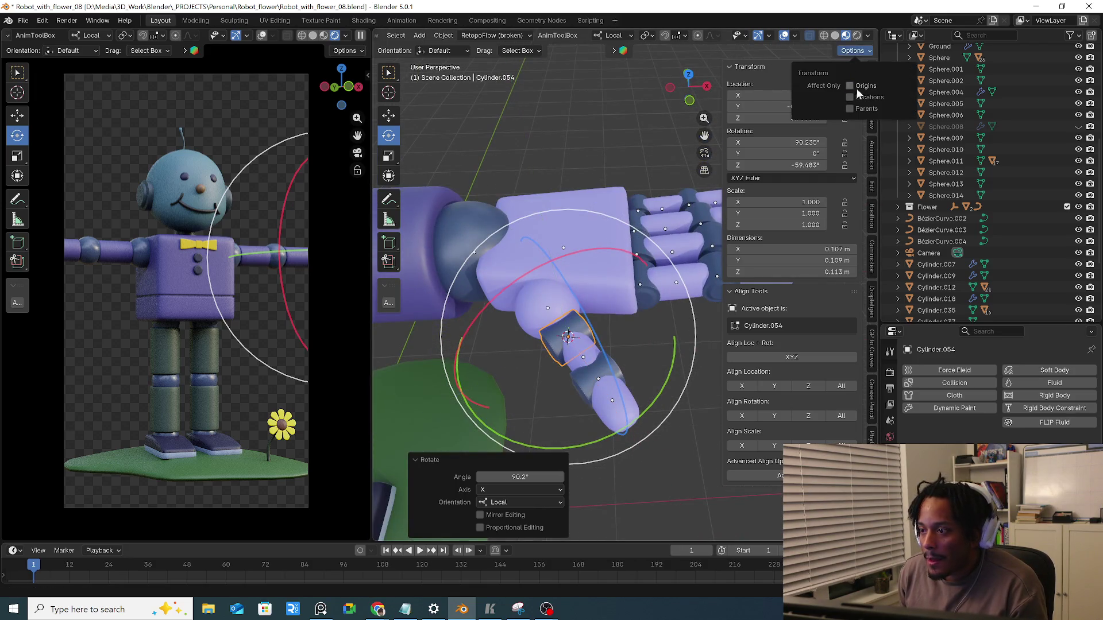
{"action": "left_click", "coordinate": [560, 343]}
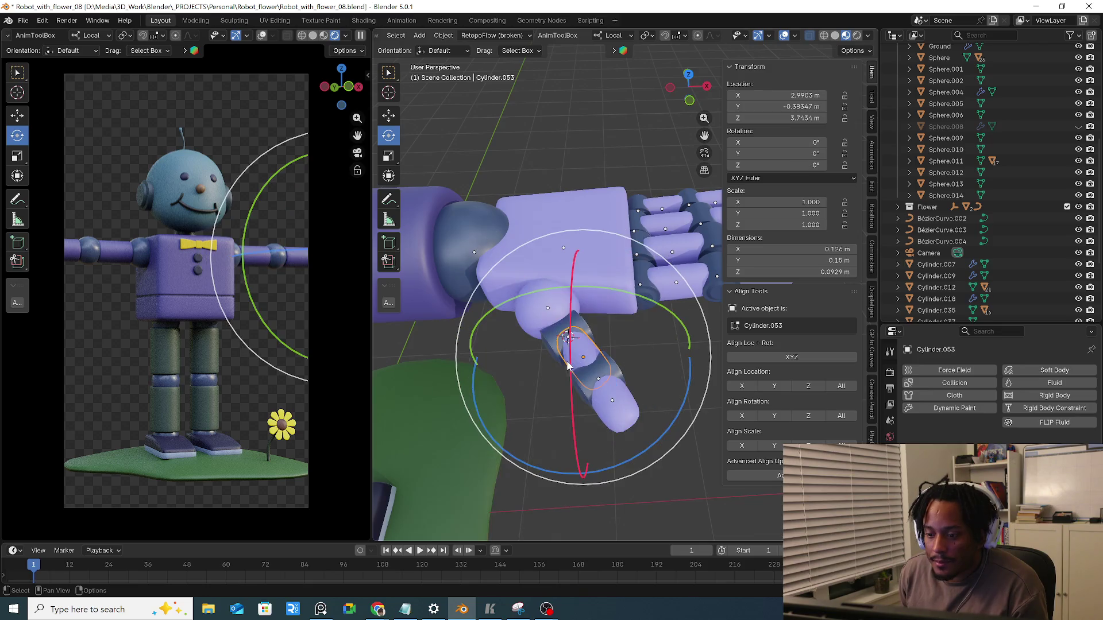
{"action": "middle_click_drag", "start_coordinate": [558, 344], "coordinate": [619, 369]}
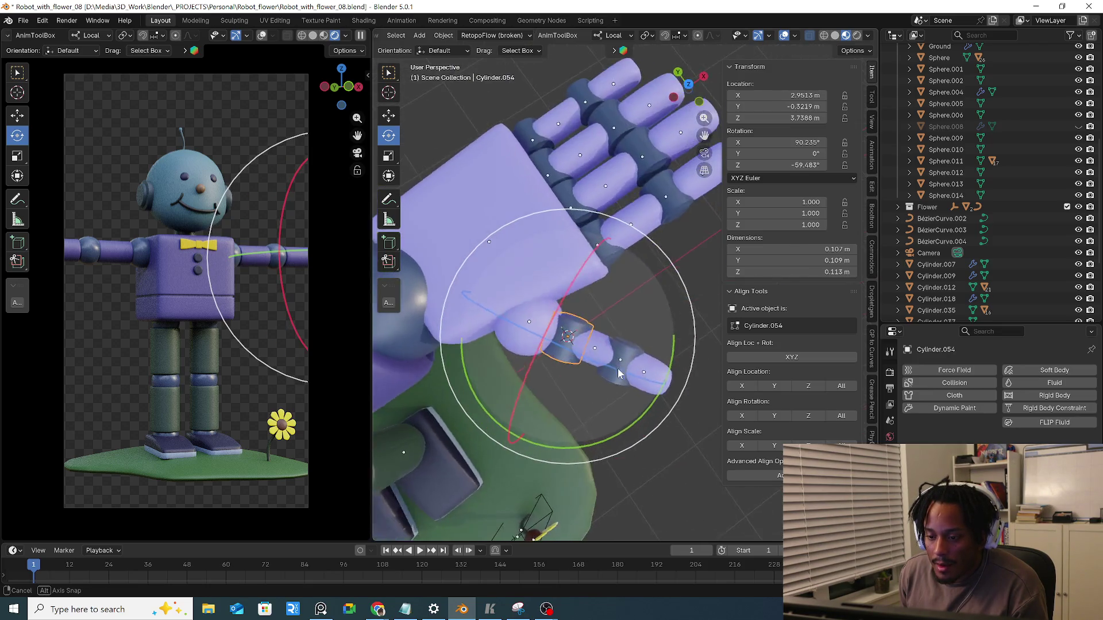
{"action": "left_click", "coordinate": [565, 341]}
{"action": "left_click_drag", "start_coordinate": [634, 358], "coordinate": [644, 373]}
{"action": "right_click", "coordinate": [645, 373]}
{"action": "mouse_move", "coordinate": [644, 373]}
{"action": "middle_mouse_down"}
{"action": "mouse_move", "coordinate": [625, 256]}
{"action": "mouse_move", "coordinate": [569, 362]}
{"action": "middle_mouse_up"}
Align the thumb tip segment's rotation to the base segment with Align Rotation All
{"action": "left_click", "coordinate": [596, 383]}
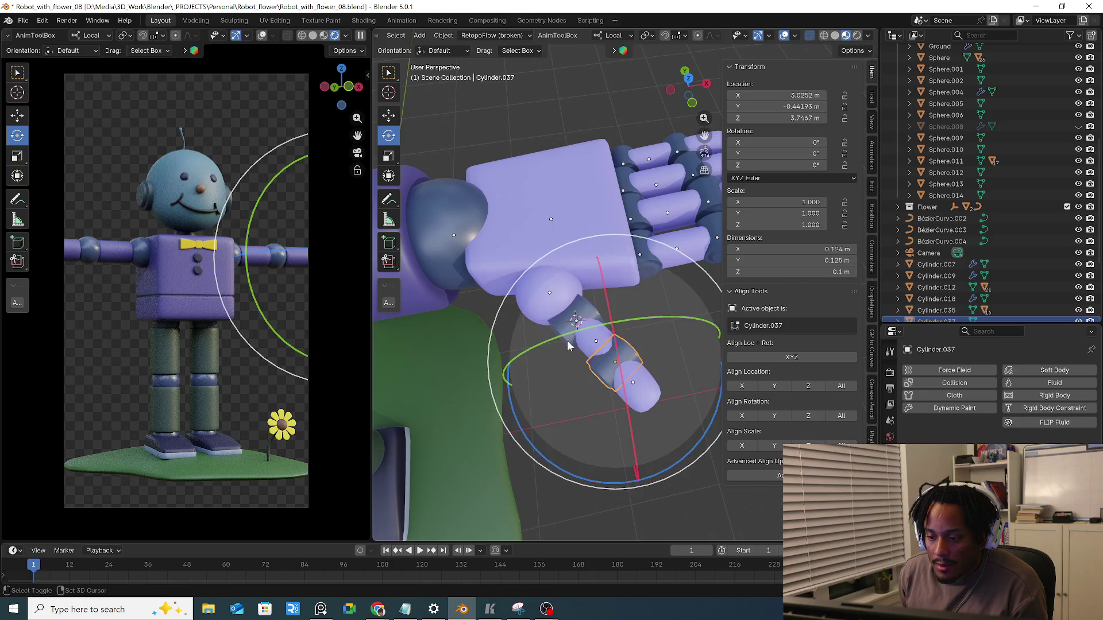
{"action": "left_click", "coordinate": [567, 340], "text": "shift"}
{"action": "left_click", "coordinate": [842, 418]}
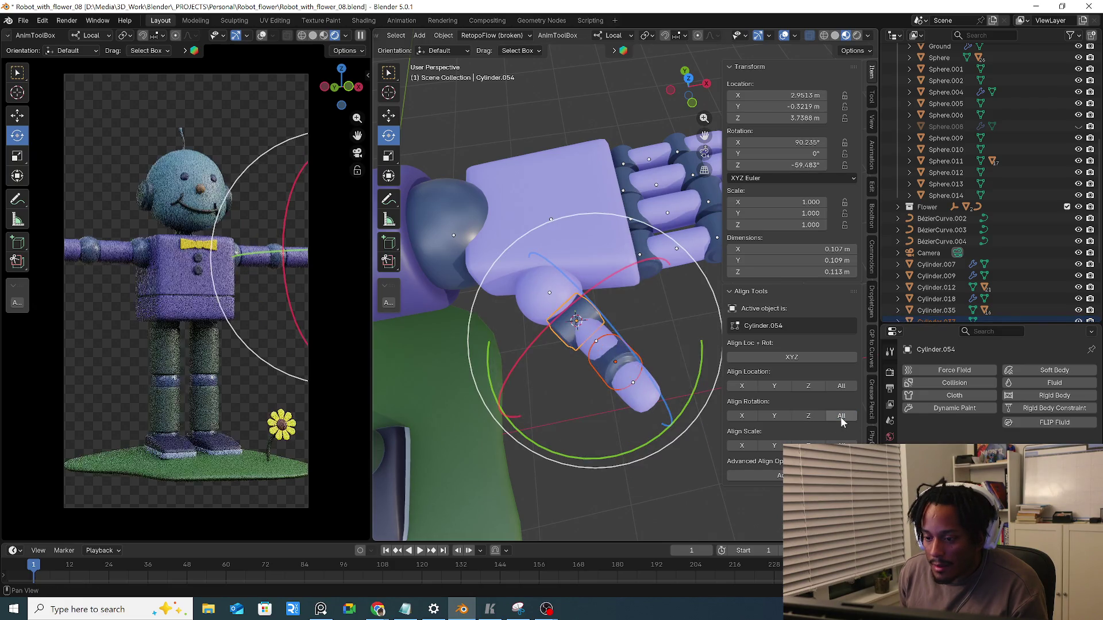
{"action": "middle_click_drag", "start_coordinate": [601, 383], "coordinate": [604, 382]}
{"action": "left_click", "coordinate": [605, 374]}
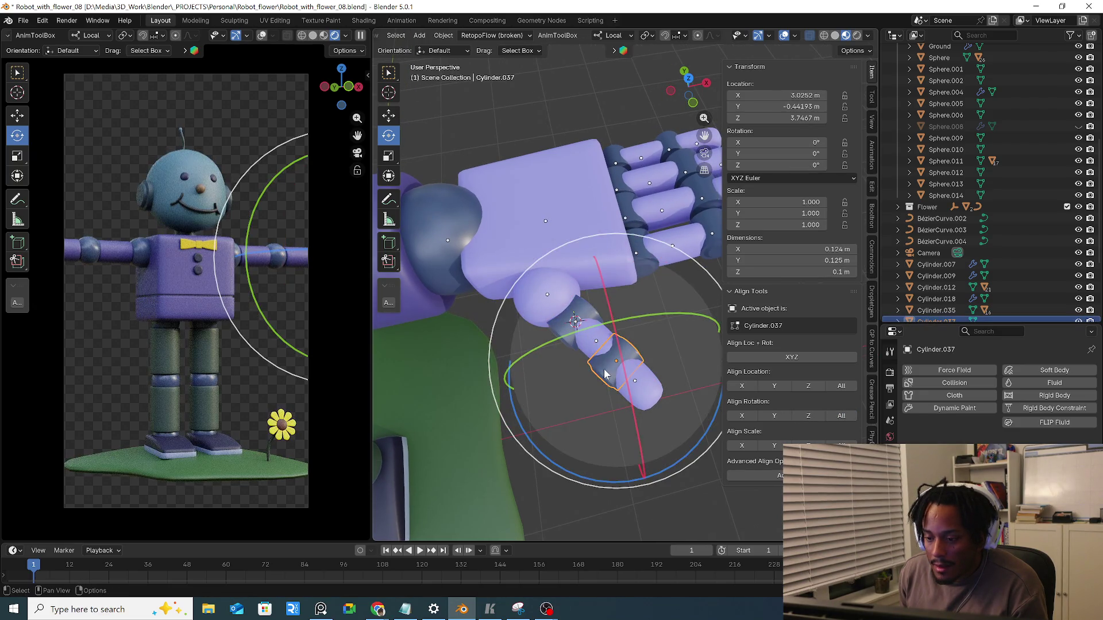
{"action": "left_click", "coordinate": [567, 334], "text": "shift"}
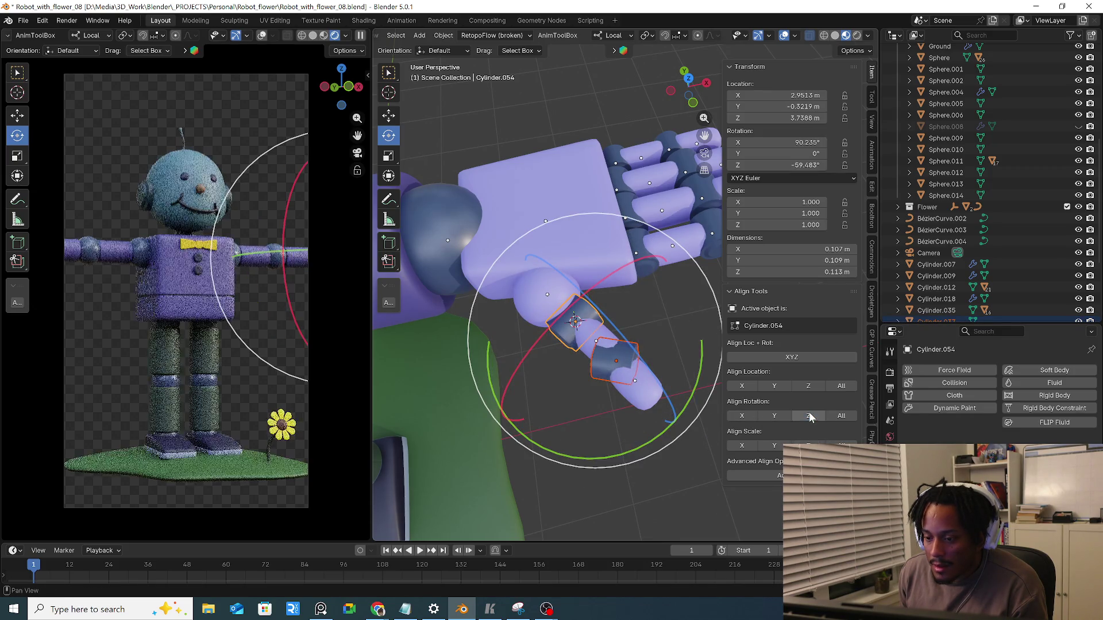
Apply the tip segment's rotation with Ctrl+A and align it to the base segment again
{"action": "left_click", "coordinate": [609, 379]}
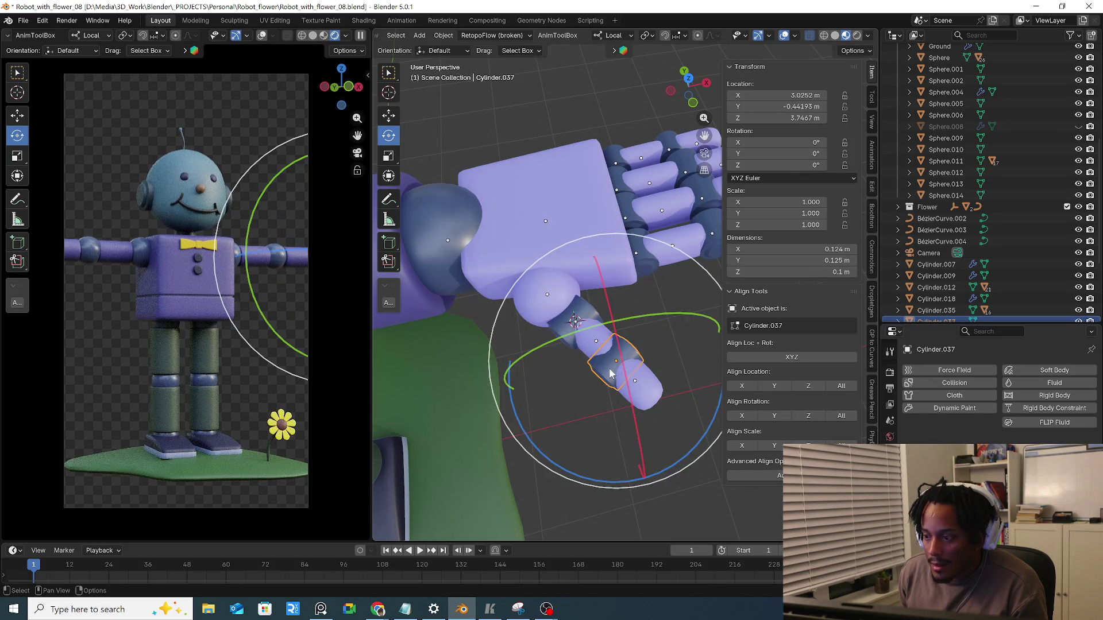
{"action": "key", "text": "ctrl+a"}
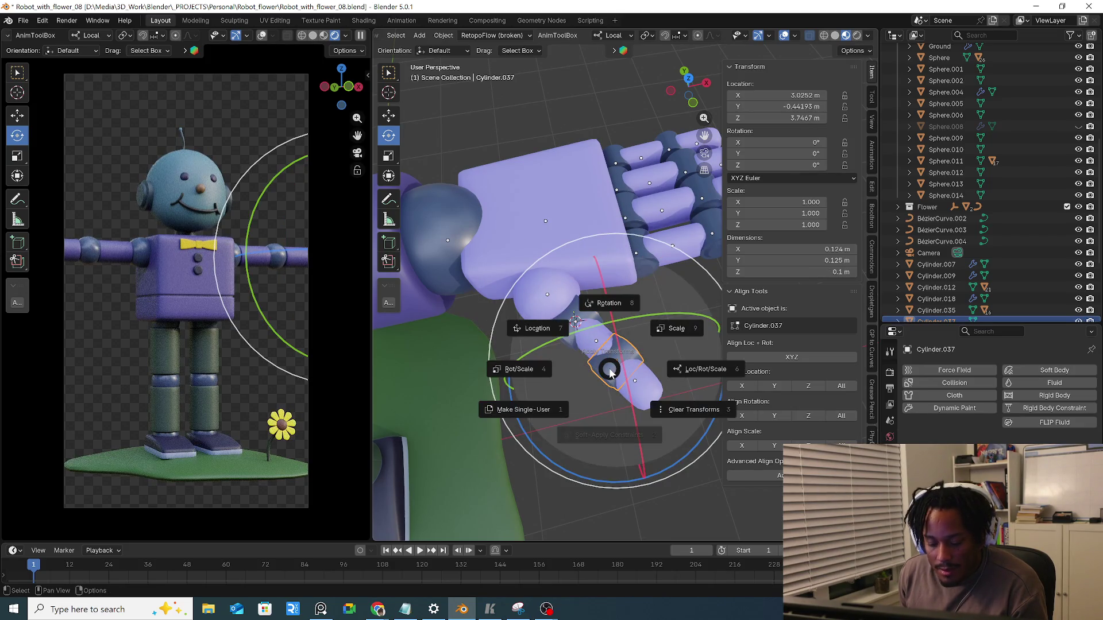
{"action": "left_click", "coordinate": [634, 321]}
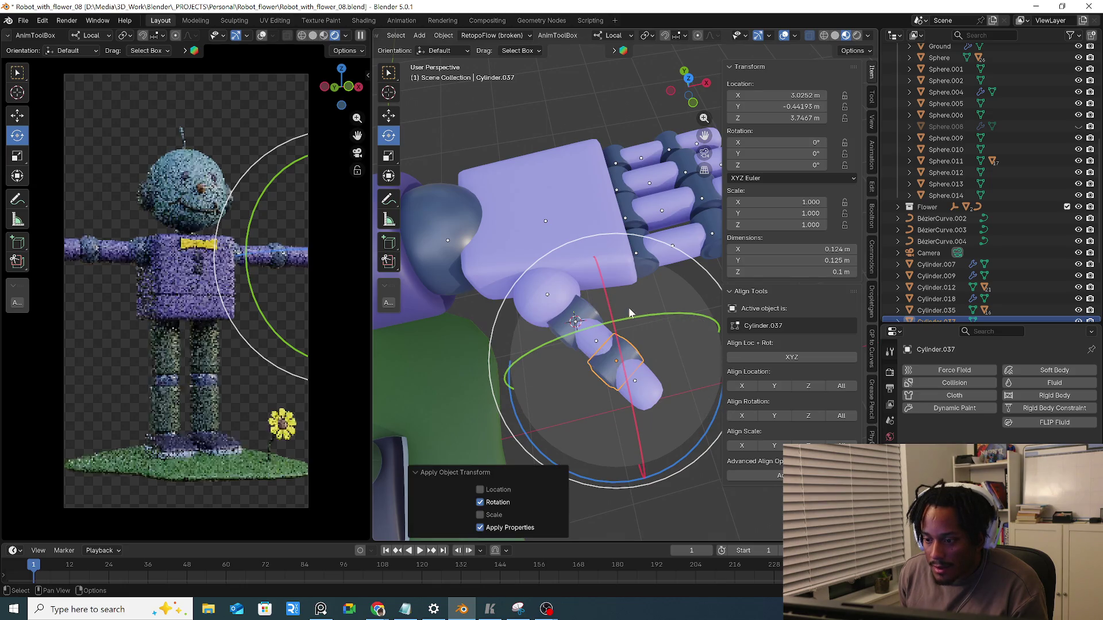
{"action": "left_click", "coordinate": [595, 320], "text": "shift"}
{"action": "left_click", "coordinate": [808, 415]}
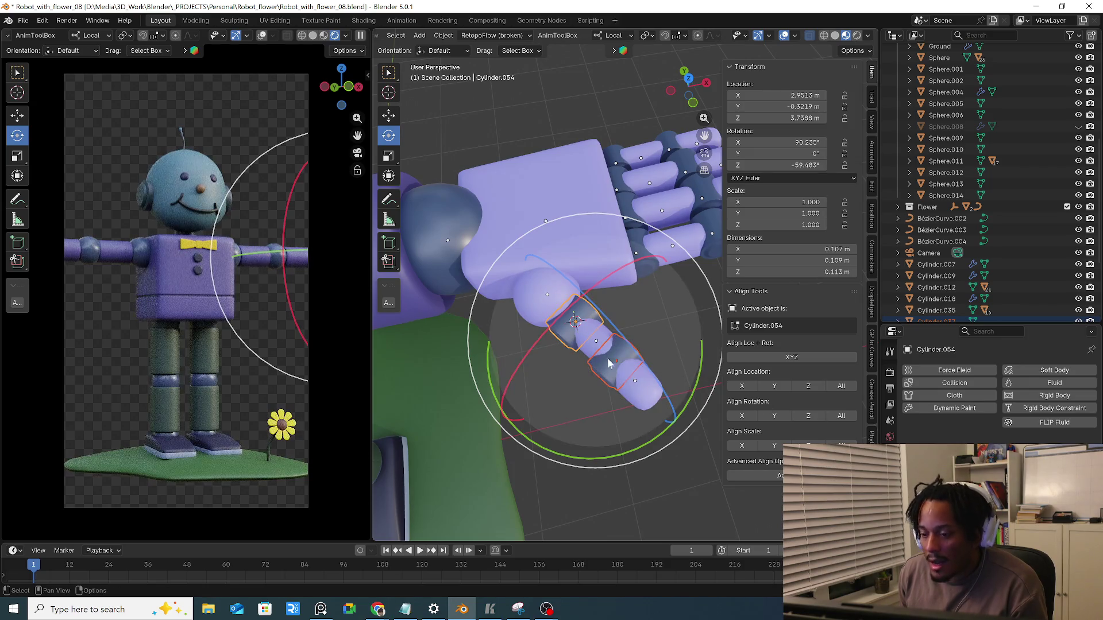
Step through the knuckle, middle and tip thumb segments, leaving Cylinder.056 active
{"action": "left_click", "coordinate": [603, 336]}
{"action": "left_click", "coordinate": [575, 320]}
{"action": "left_click", "coordinate": [601, 344]}
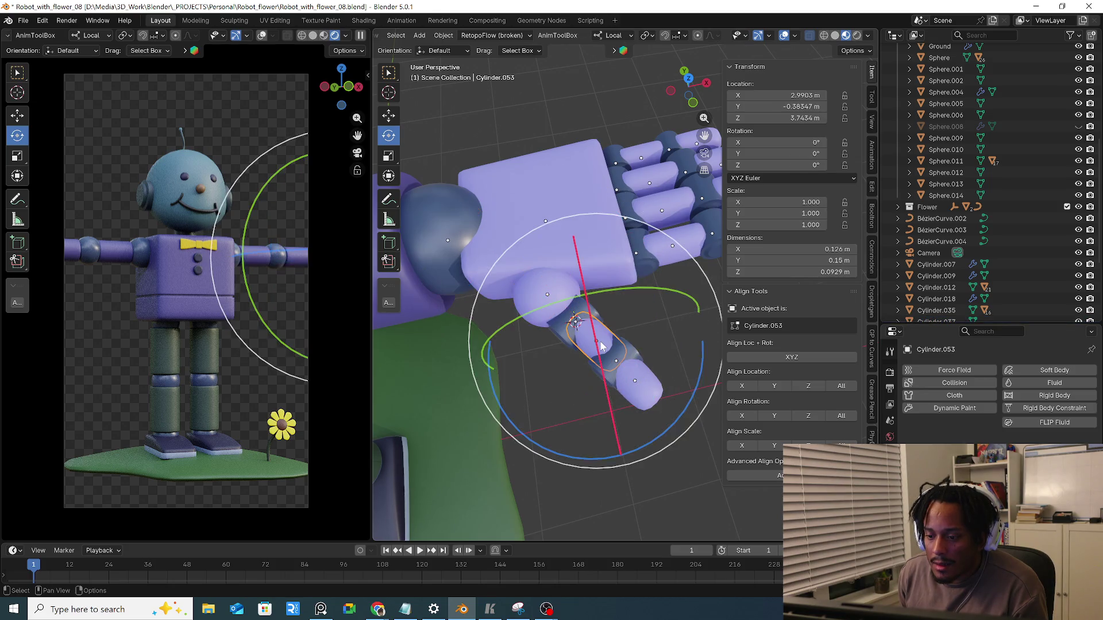
{"action": "left_click", "coordinate": [639, 366], "text": "shift"}
Enable Affect Only Origins for fingertip Cylinder.056 and switch to Front orthographic view
{"action": "left_click", "coordinate": [645, 388], "text": "shift"}
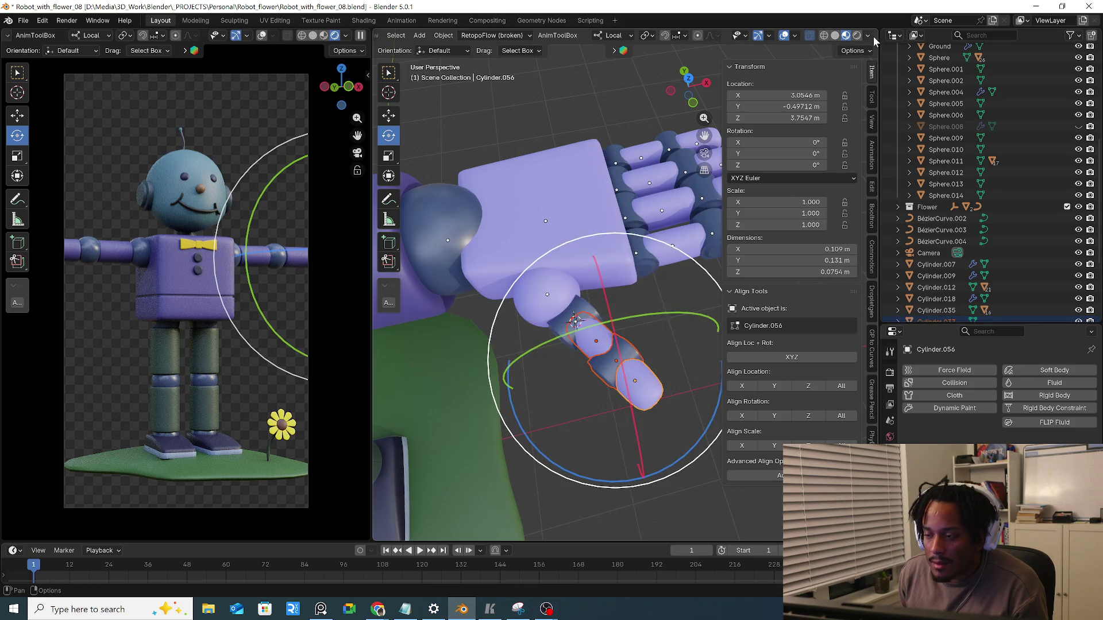
{"action": "left_click", "coordinate": [853, 51]}
{"action": "left_click", "coordinate": [850, 86]}
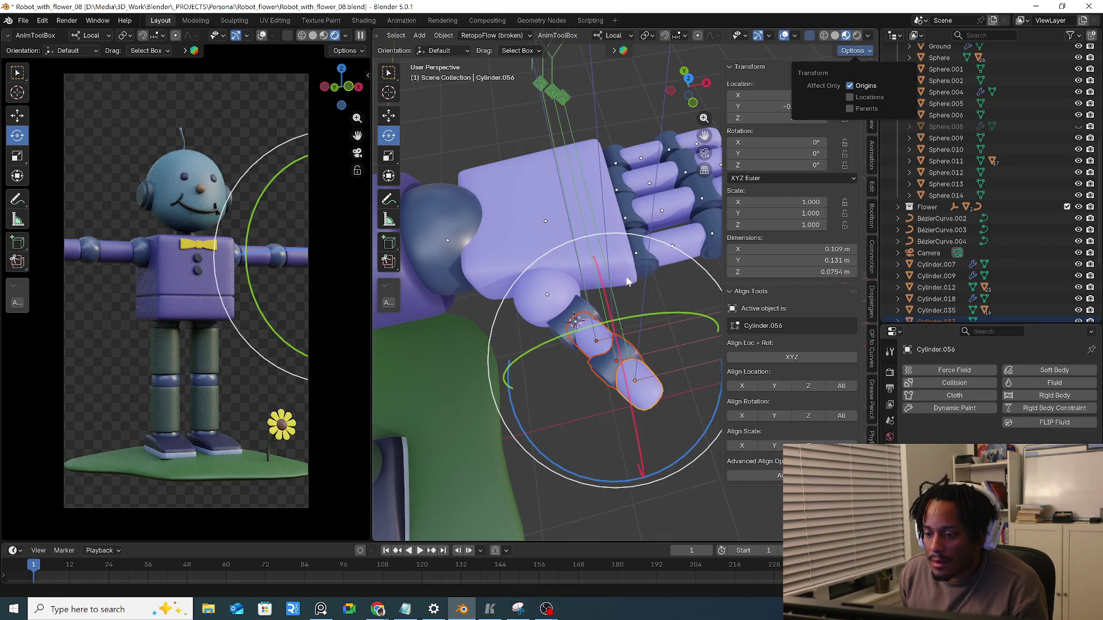
{"action": "key", "text": "KP_5"}
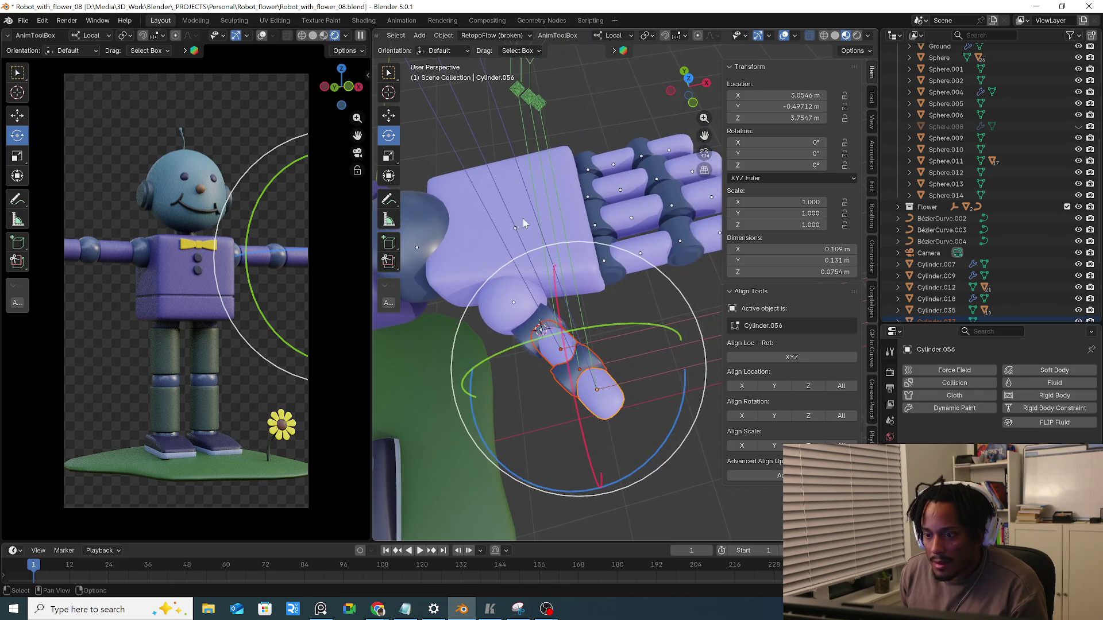
{"action": "key", "text": "KP_1"}
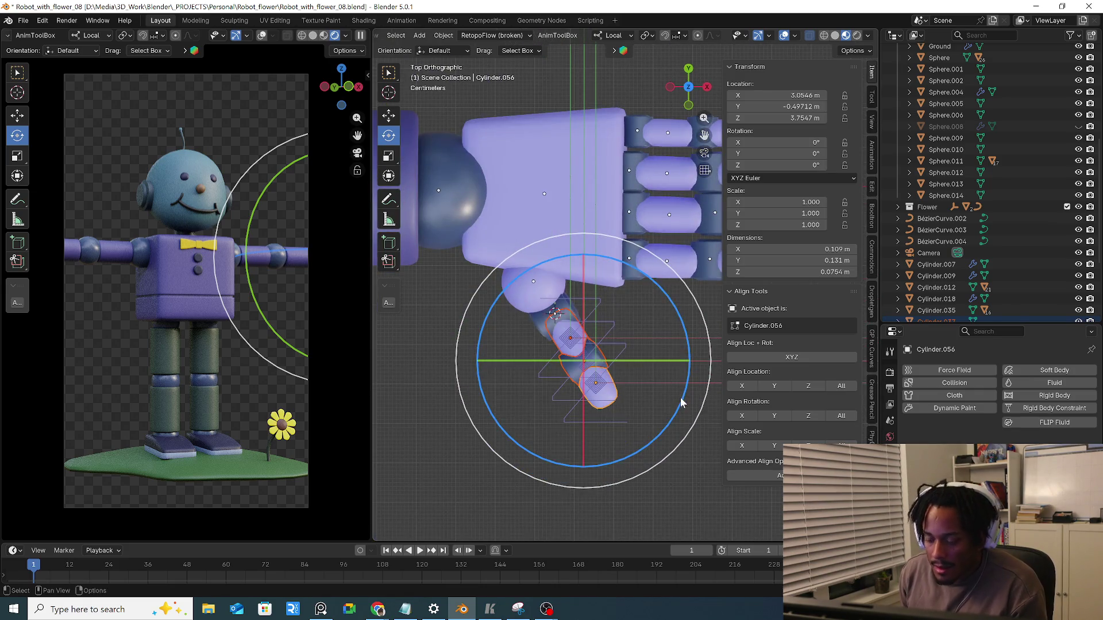
{"action": "key", "text": "KP_3"}
{"action": "key", "text": "KP_1"}
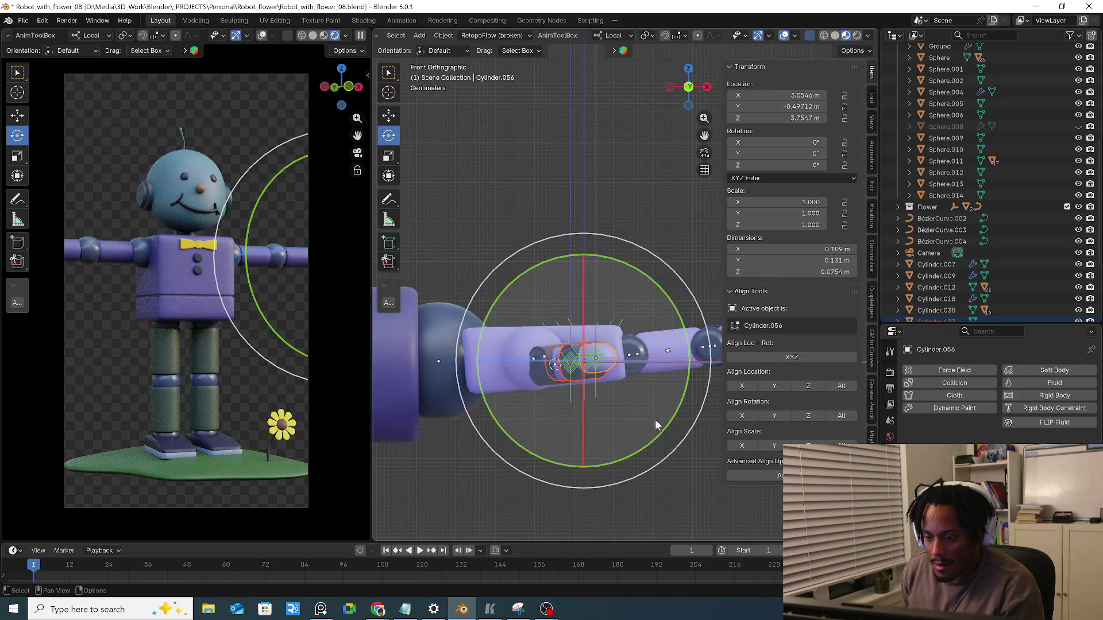
Rotate only the fingertip's origin around Y and X from Front and Right views
{"action": "mouse_move", "coordinate": [651, 446]}
{"action": "left_mouse_down"}
{"action": "mouse_move", "coordinate": [677, 415]}
{"action": "mouse_move", "coordinate": [688, 366]}
{"action": "left_mouse_up"}
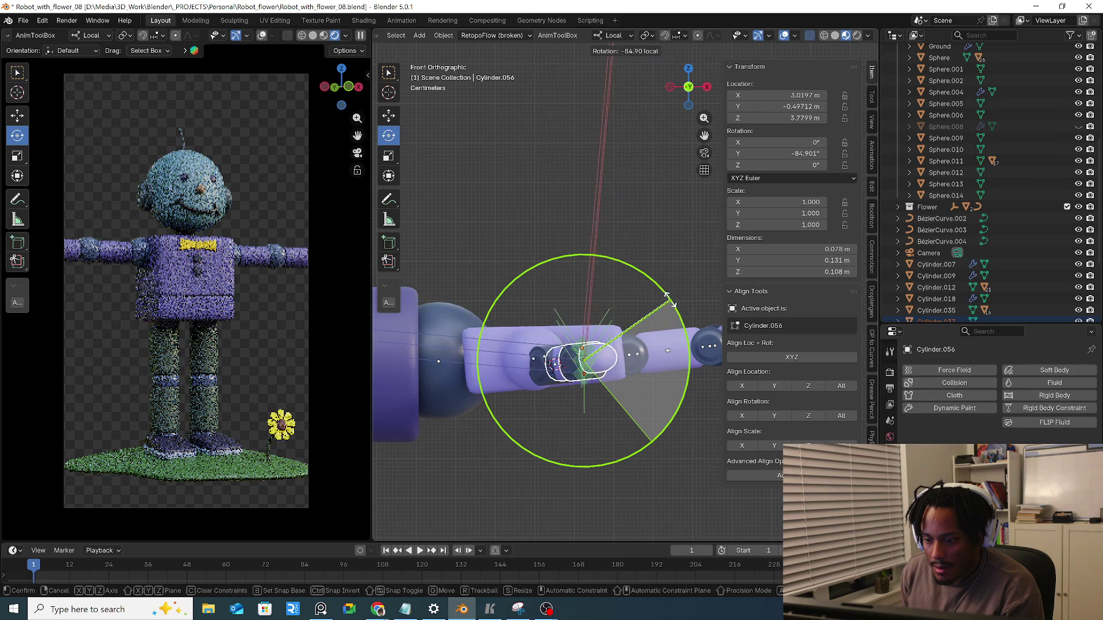
{"action": "mouse_move", "coordinate": [668, 297]}
{"action": "left_mouse_down"}
{"action": "mouse_move", "coordinate": [589, 450]}
{"action": "mouse_move", "coordinate": [545, 433]}
{"action": "mouse_move", "coordinate": [655, 280]}
{"action": "mouse_move", "coordinate": [662, 435]}
{"action": "mouse_move", "coordinate": [534, 424]}
{"action": "left_mouse_up"}
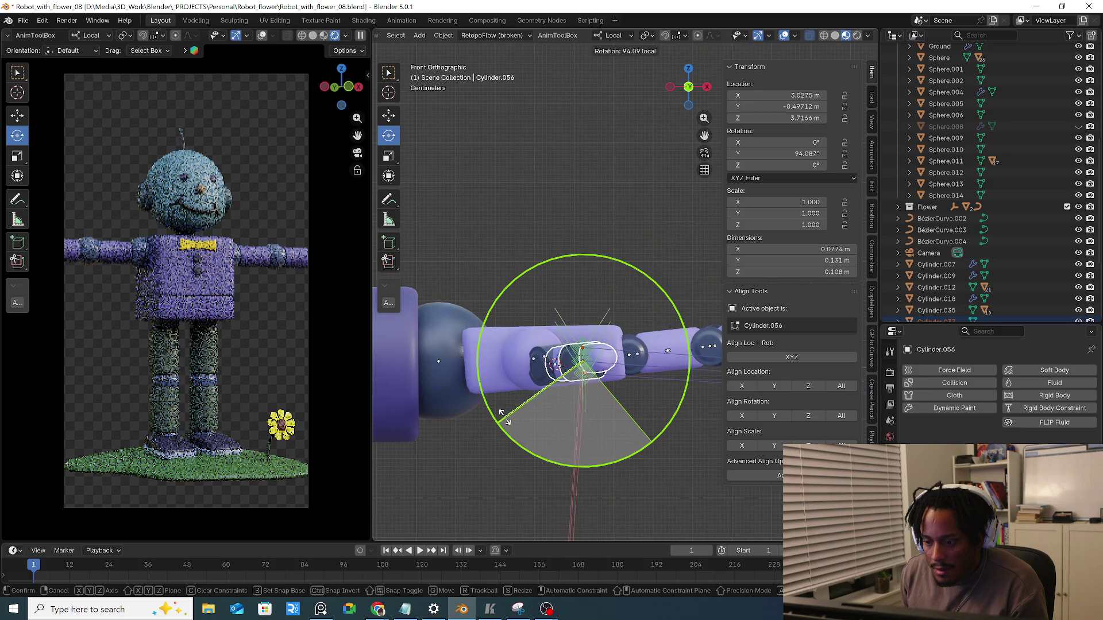
{"action": "key", "text": "Escape"}
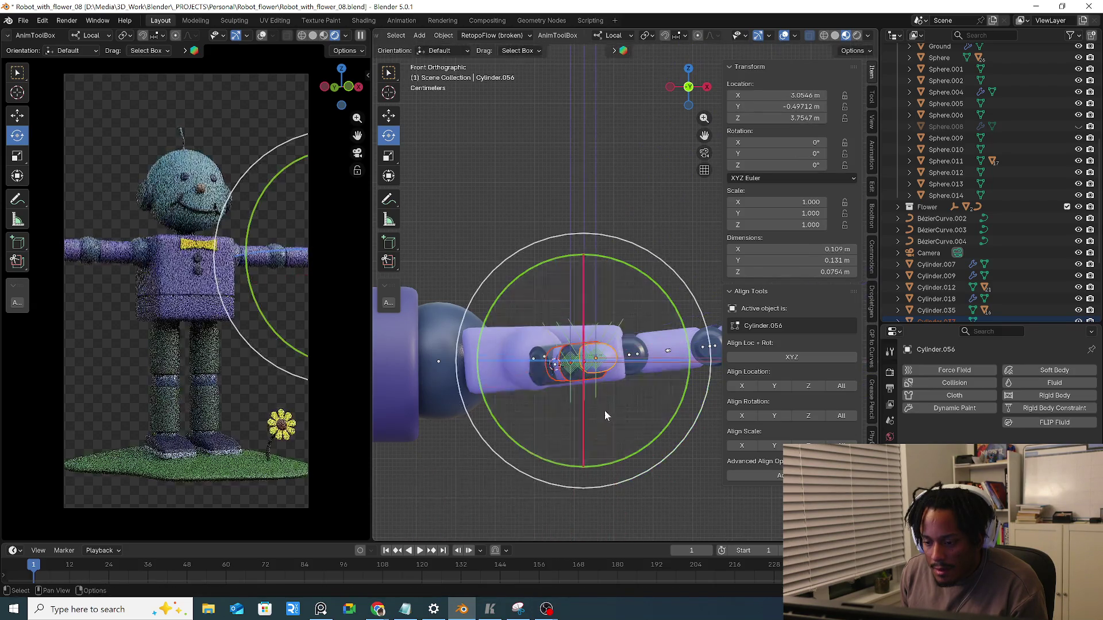
{"action": "key", "text": "KP_3"}
{"action": "key", "text": "KP_3"}
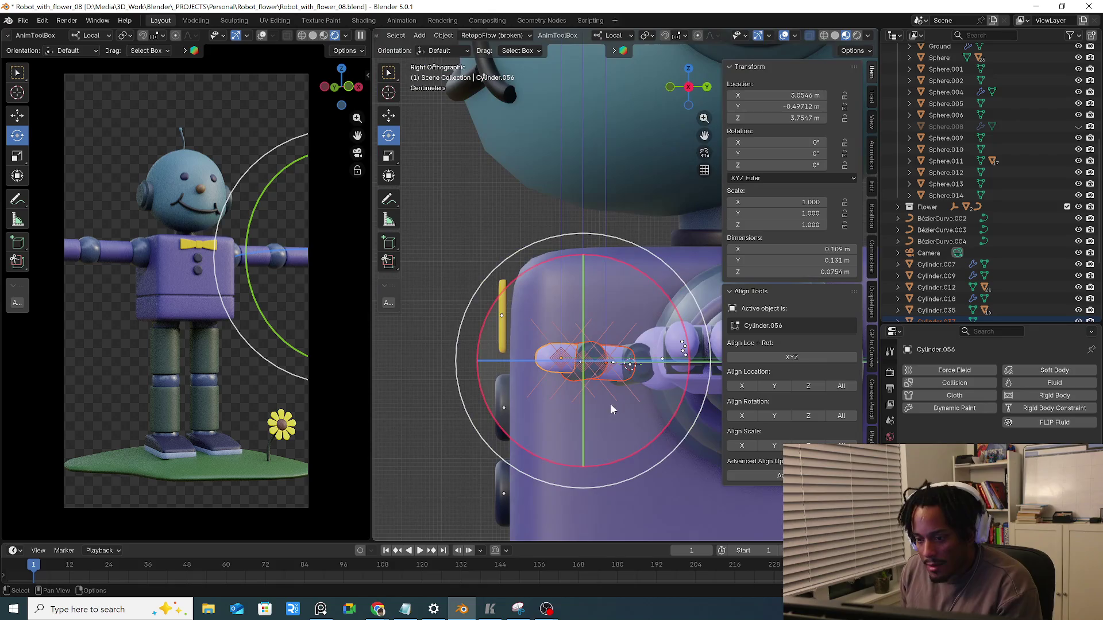
{"action": "mouse_move", "coordinate": [665, 296]}
{"action": "left_mouse_down"}
{"action": "mouse_move", "coordinate": [557, 250]}
{"action": "mouse_move", "coordinate": [509, 269]}
{"action": "mouse_move", "coordinate": [518, 289]}
{"action": "left_mouse_up"}
{"action": "mouse_move", "coordinate": [520, 294]}
{"action": "middle_mouse_down"}
{"action": "mouse_move", "coordinate": [655, 403]}
{"action": "mouse_move", "coordinate": [626, 346]}
{"action": "middle_mouse_up"}
Try another origin rotation from Top view, cancel it, and undo the pivot changes
{"action": "key", "text": "KP_7"}
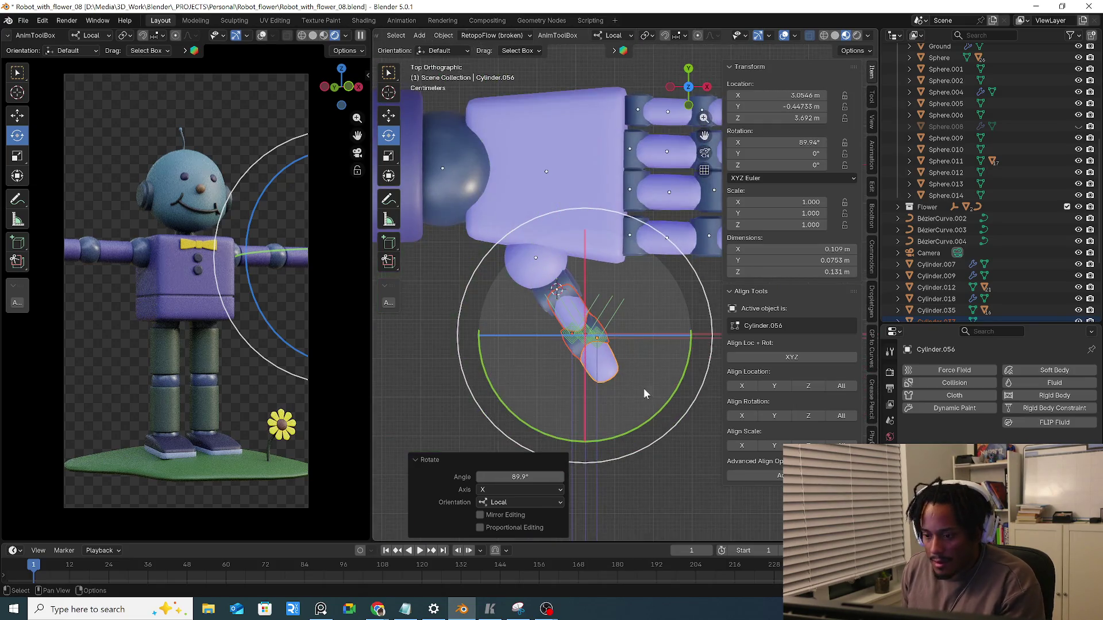
{"action": "mouse_move", "coordinate": [684, 380]}
{"action": "left_mouse_down"}
{"action": "mouse_move", "coordinate": [681, 395]}
{"action": "mouse_move", "coordinate": [660, 265]}
{"action": "left_mouse_up"}
{"action": "right_click", "coordinate": [624, 237]}
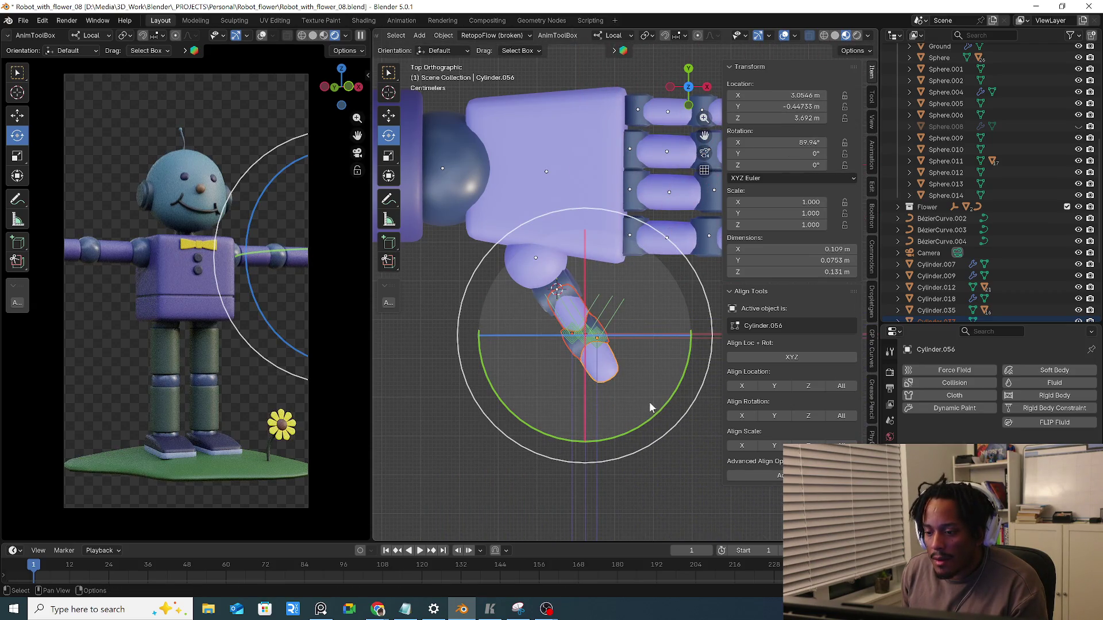
{"action": "key", "text": "ctrl+z"}
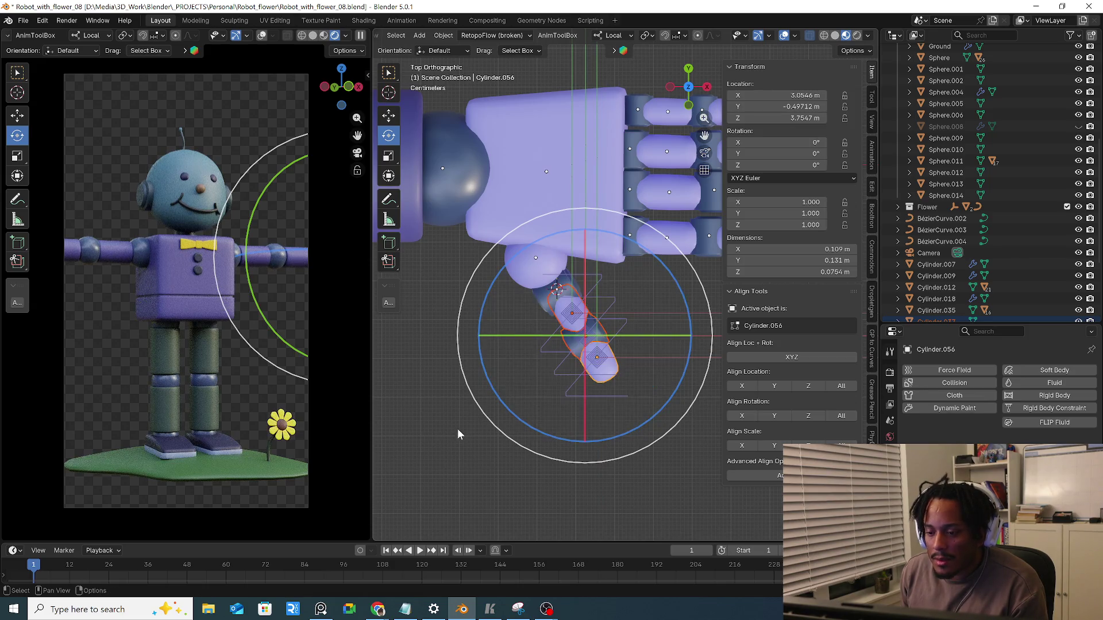
{"action": "key", "text": "ctrl+z"}
{"action": "key", "text": "ctrl+z"}
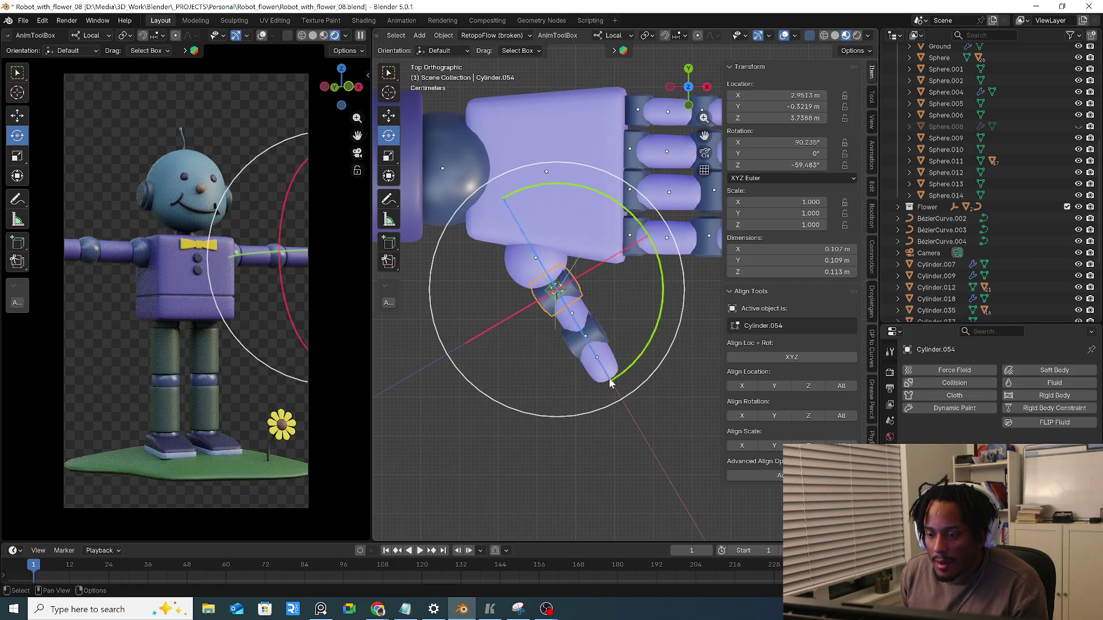
{"action": "scroll", "coordinate": [611, 389], "scroll_direction": "down", "scroll_amount": 2}
{"action": "scroll", "coordinate": [614, 391], "scroll_direction": "down", "scroll_amount": 2}
{"action": "scroll", "coordinate": [616, 394], "scroll_direction": "down", "scroll_amount": 2}
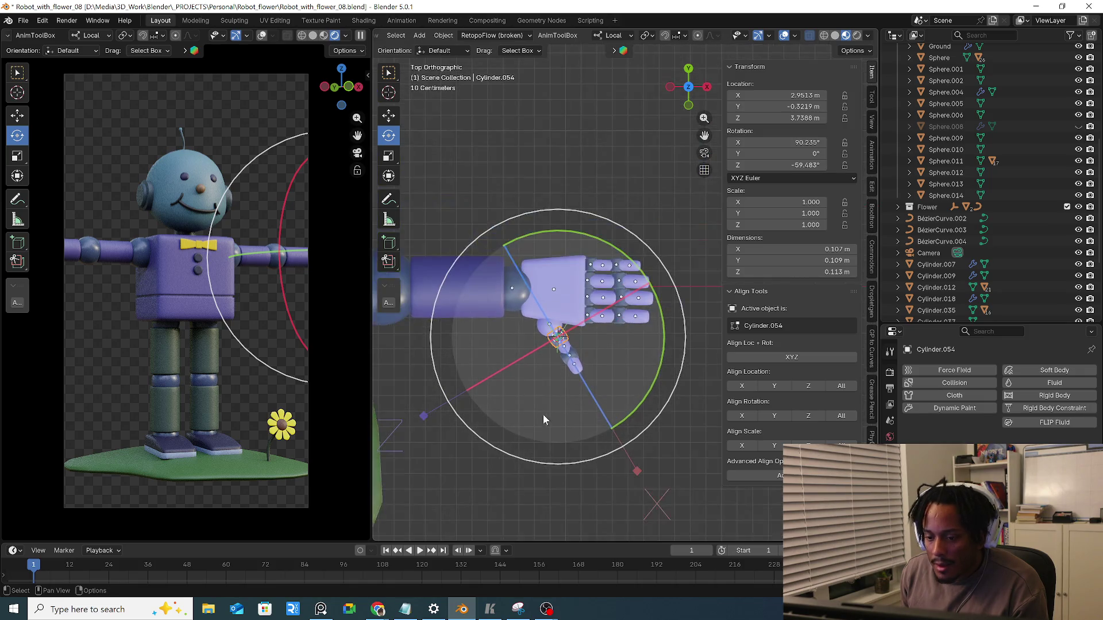
{"action": "scroll", "coordinate": [544, 411], "scroll_direction": "up", "scroll_amount": 1}
{"action": "scroll", "coordinate": [527, 383], "scroll_direction": "up", "scroll_amount": 1}
{"action": "scroll", "coordinate": [570, 354], "scroll_direction": "up", "scroll_amount": 1}
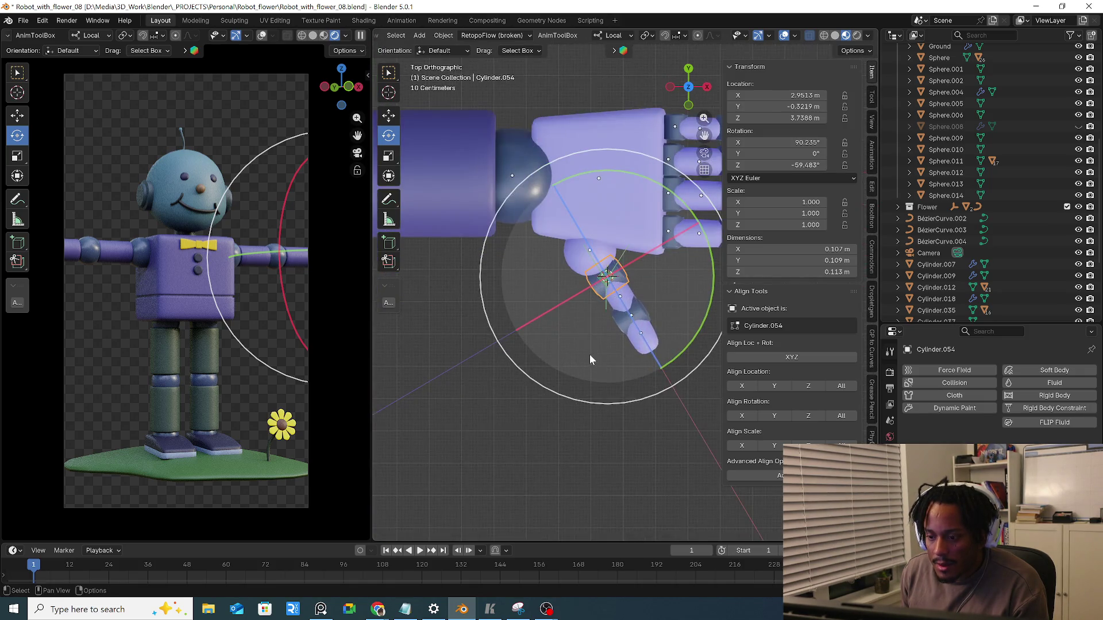
Rotate thumb segment Cylinder.053 about −89° on Y in Front view and about 36° on X in Top view
{"action": "key", "text": "ctrl+z"}
{"action": "key", "text": "ctrl+z"}
{"action": "key", "text": "ctrl+z"}
{"action": "key", "text": "ctrl+z"}
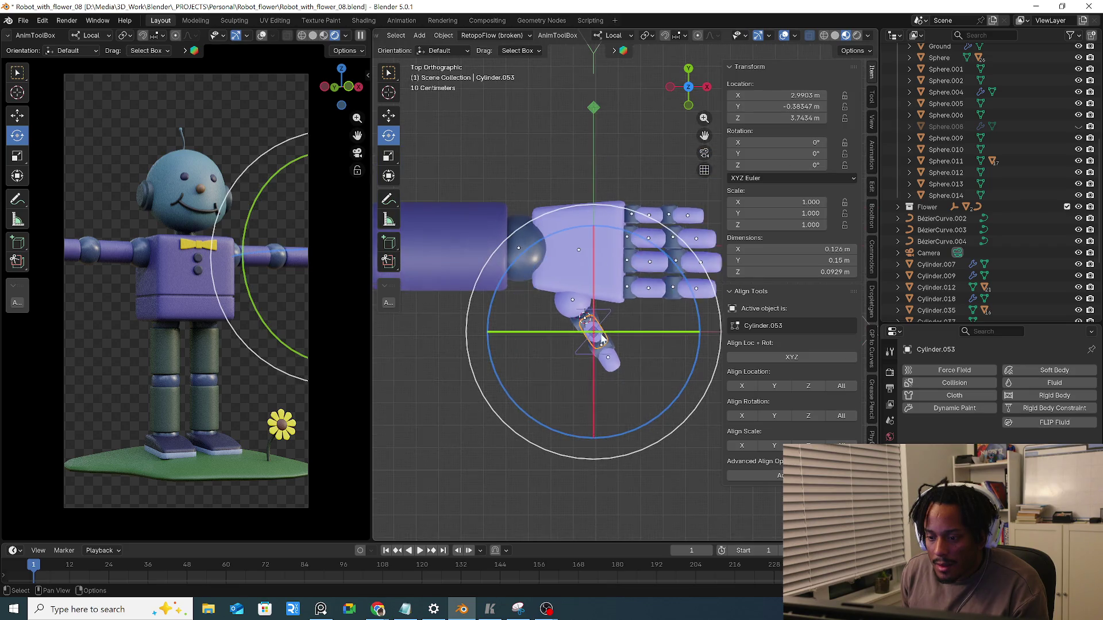
{"action": "key", "text": "ctrl+z"}
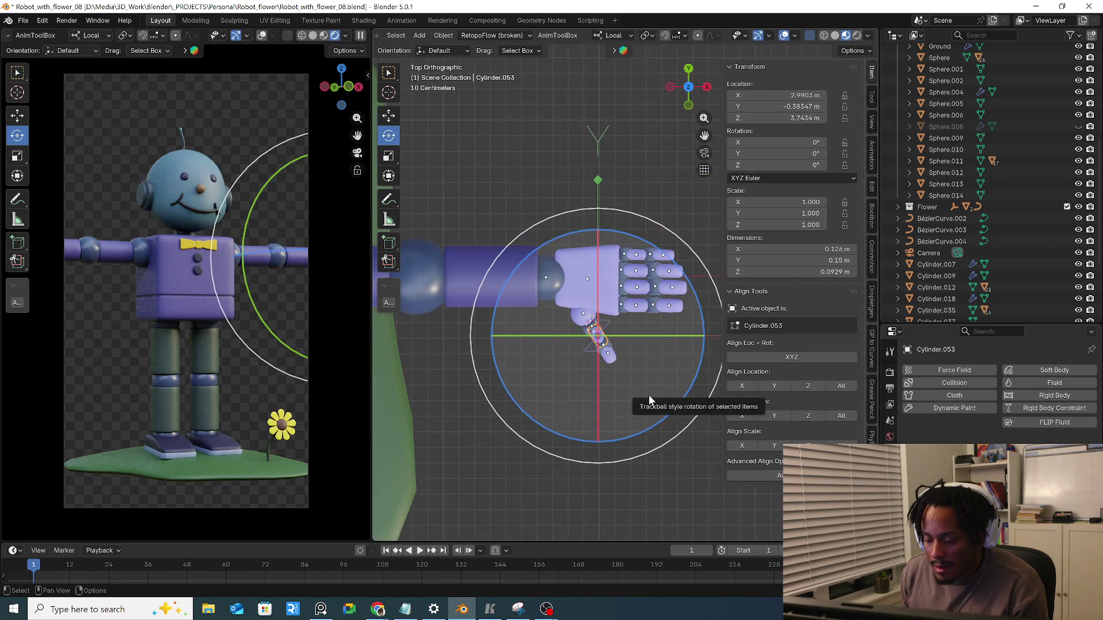
{"action": "key", "text": "KP_1"}
{"action": "left_click_drag", "start_coordinate": [699, 312], "coordinate": [692, 293]}
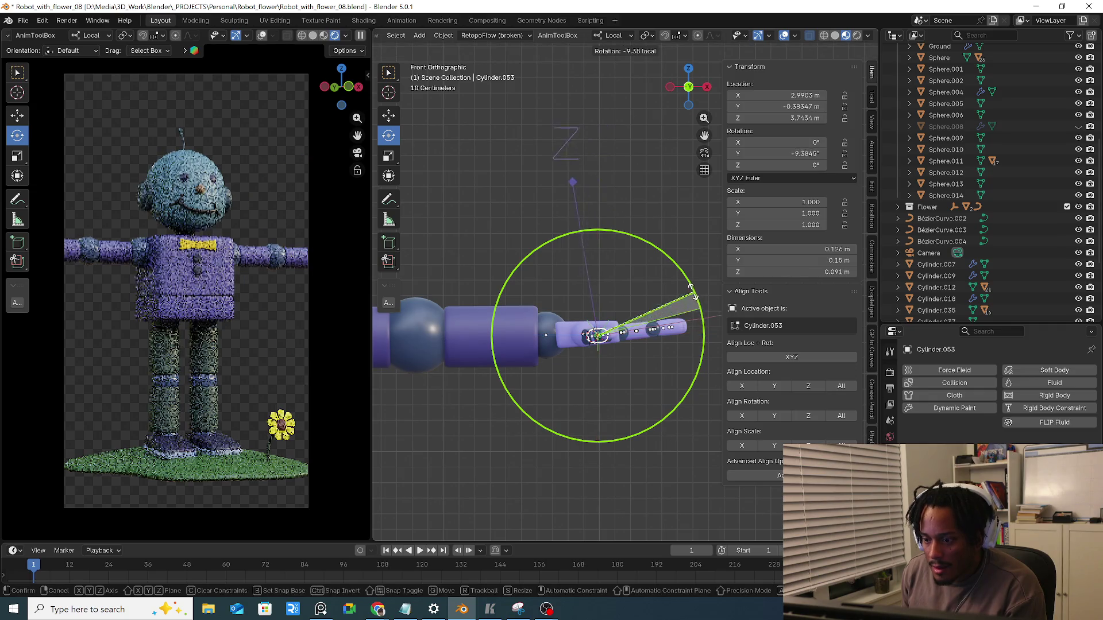
{"action": "mouse_move", "coordinate": [588, 240]}
{"action": "left_mouse_down"}
{"action": "mouse_move", "coordinate": [520, 282]}
{"action": "mouse_move", "coordinate": [517, 313]}
{"action": "left_mouse_up"}
{"action": "key", "text": "KP_7"}
{"action": "mouse_move", "coordinate": [590, 394]}
{"action": "middle_mouse_down"}
{"action": "mouse_move", "coordinate": [617, 349]}
{"action": "mouse_move", "coordinate": [632, 356]}
{"action": "middle_mouse_up"}
{"action": "scroll", "coordinate": [617, 349], "scroll_direction": "up", "scroll_amount": 3}
Rotate middle thumb segment Cylinder.037 −90° on Y in Front view and 33° on X in Top view
{"action": "left_click", "coordinate": [630, 356]}
{"action": "key", "text": "KP_1"}
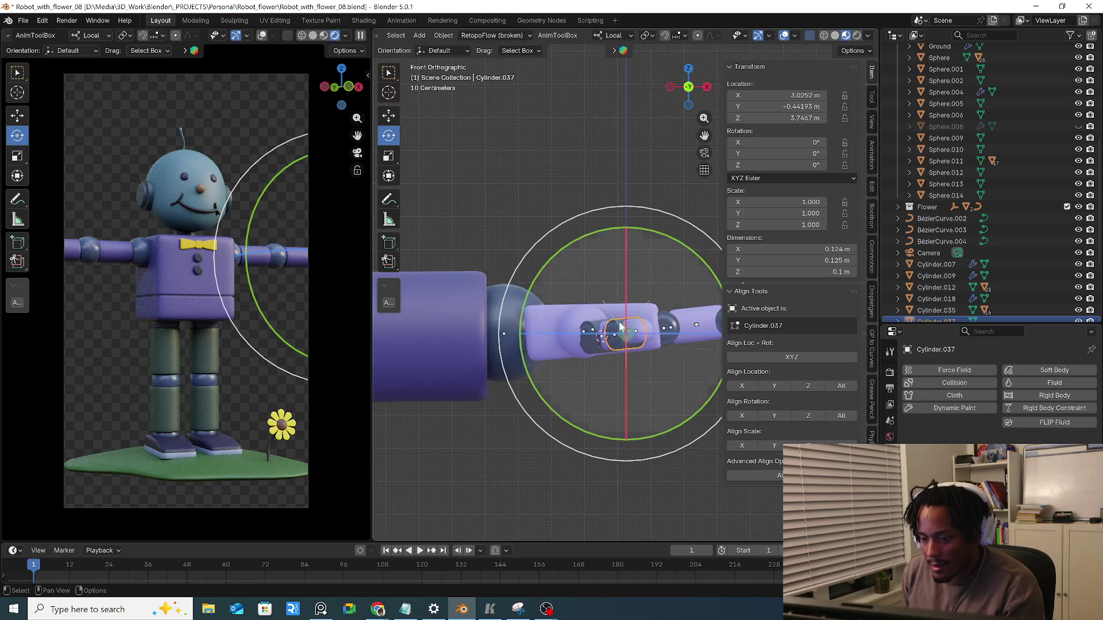
{"action": "left_click_drag", "start_coordinate": [596, 230], "coordinate": [569, 257]}
{"action": "left_click_drag", "start_coordinate": [538, 316], "coordinate": [538, 324]}
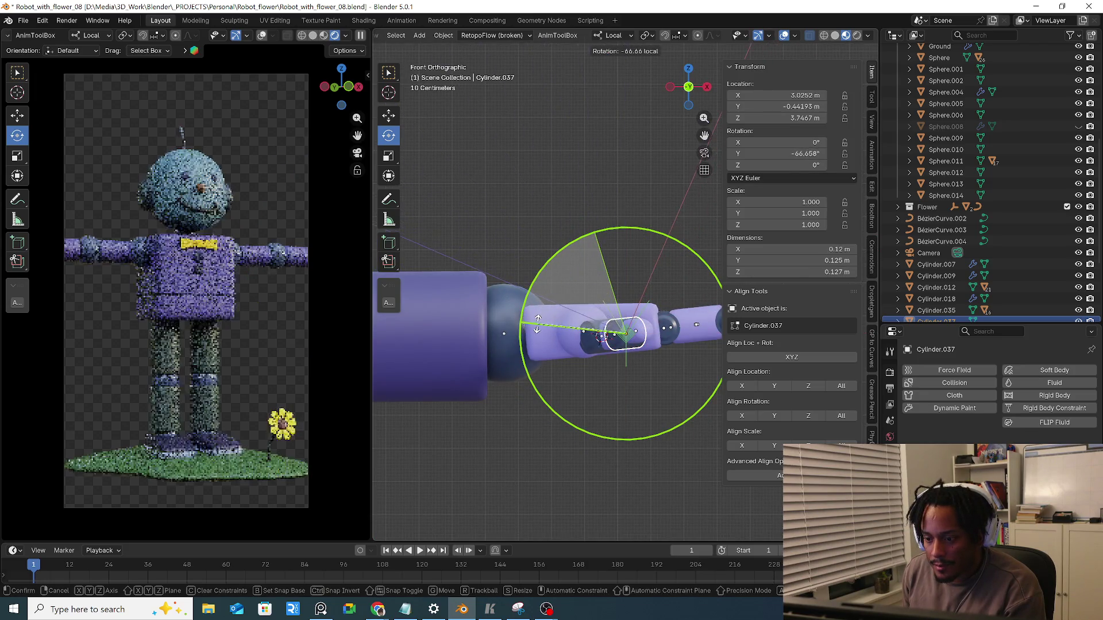
{"action": "left_click_drag", "start_coordinate": [543, 362], "coordinate": [548, 361]}
{"action": "key", "text": "KP_7"}
{"action": "left_click_drag", "start_coordinate": [570, 427], "coordinate": [628, 429]}
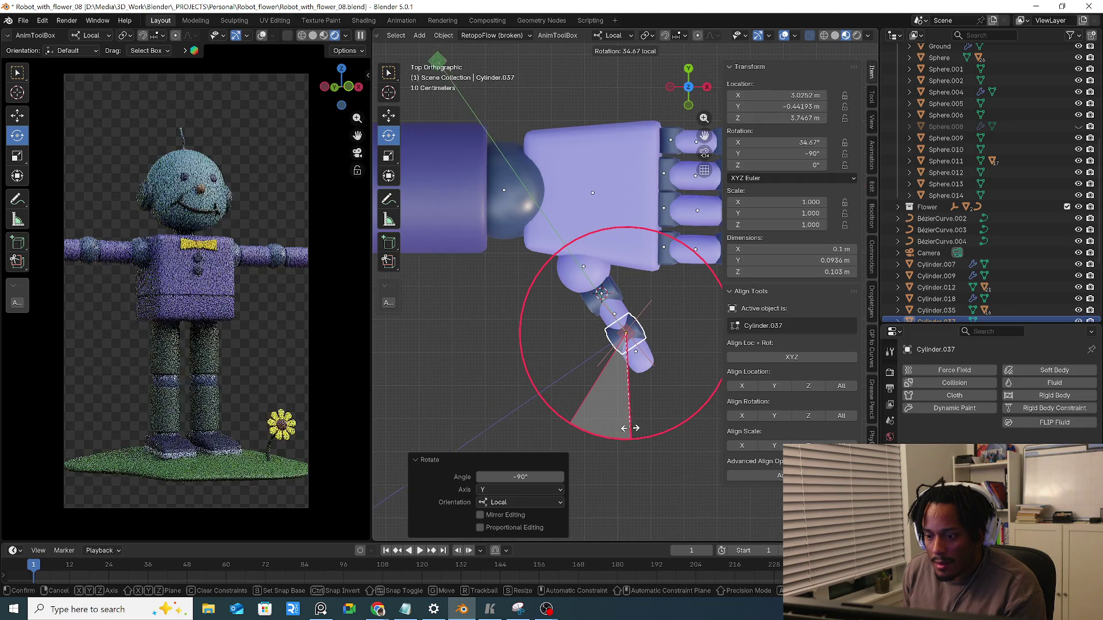
{"action": "left_click_drag", "start_coordinate": [628, 428], "coordinate": [629, 428]}
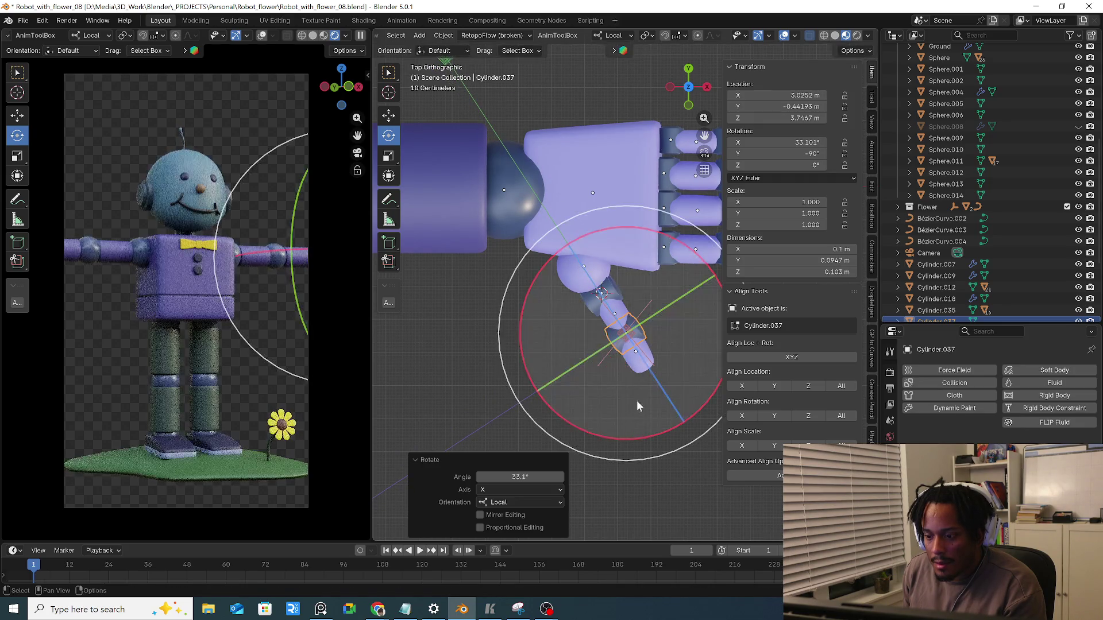
Rotate thumb tip Cylinder.056 −90° on Y and about 30° on X, then select Cylinder.054
{"action": "key", "text": "KP_1"}
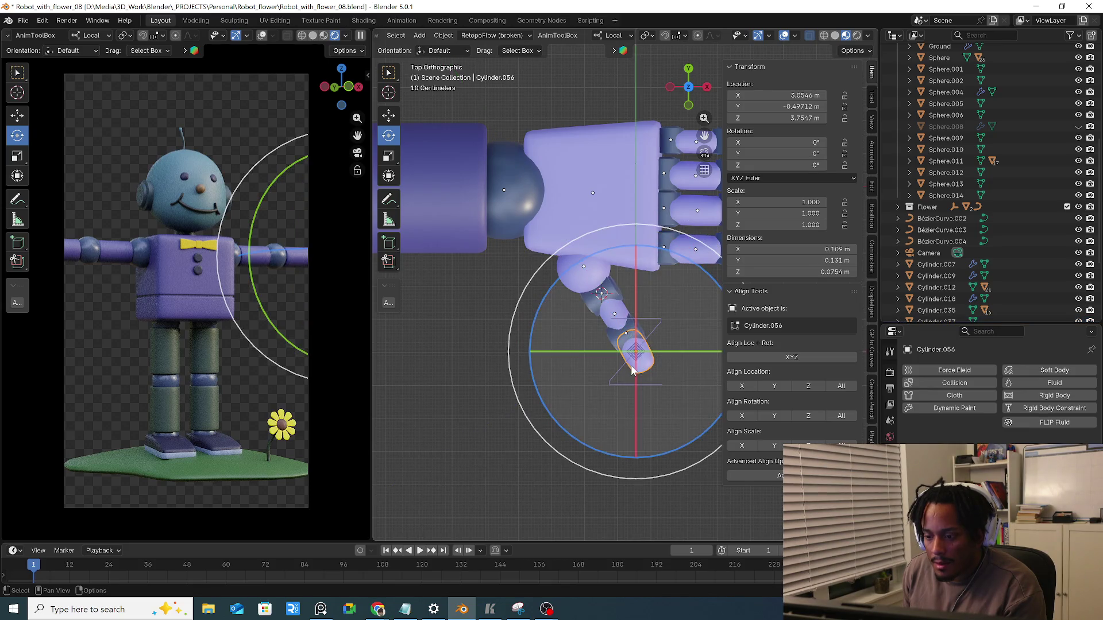
{"action": "left_click", "coordinate": [631, 369]}
{"action": "left_click_drag", "start_coordinate": [590, 254], "coordinate": [552, 340]}
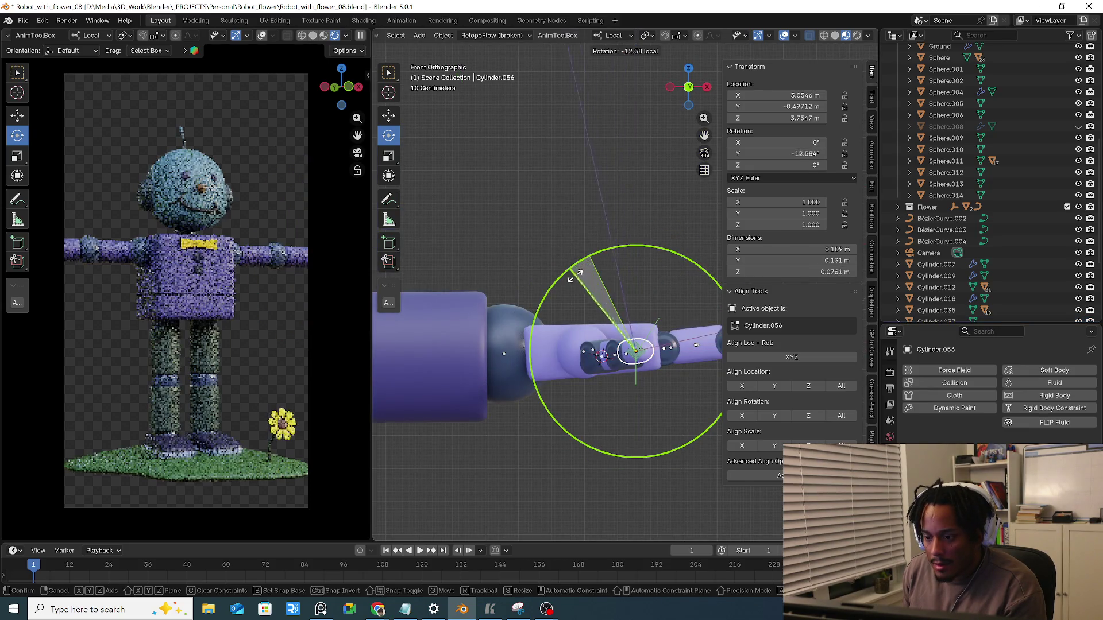
{"action": "left_click_drag", "start_coordinate": [556, 384], "coordinate": [556, 381]}
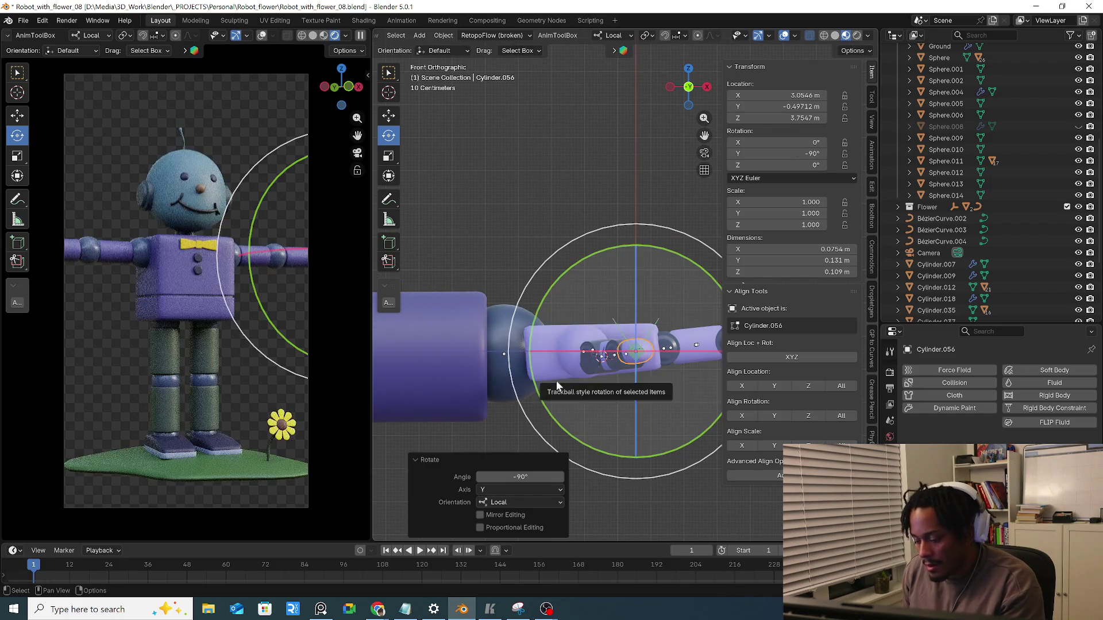
{"action": "key", "text": "KP_7"}
{"action": "left_click_drag", "start_coordinate": [540, 299], "coordinate": [532, 355]}
{"action": "left_click", "coordinate": [584, 267]}
{"action": "middle_click_drag", "start_coordinate": [583, 268], "coordinate": [617, 314]}
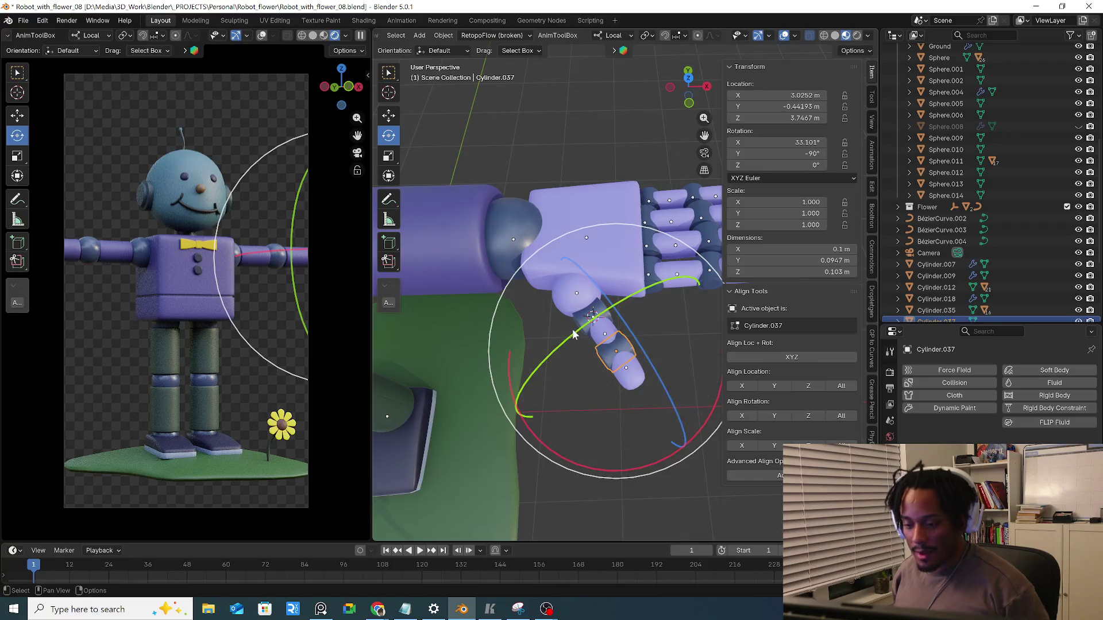
{"action": "left_click", "coordinate": [604, 315]}
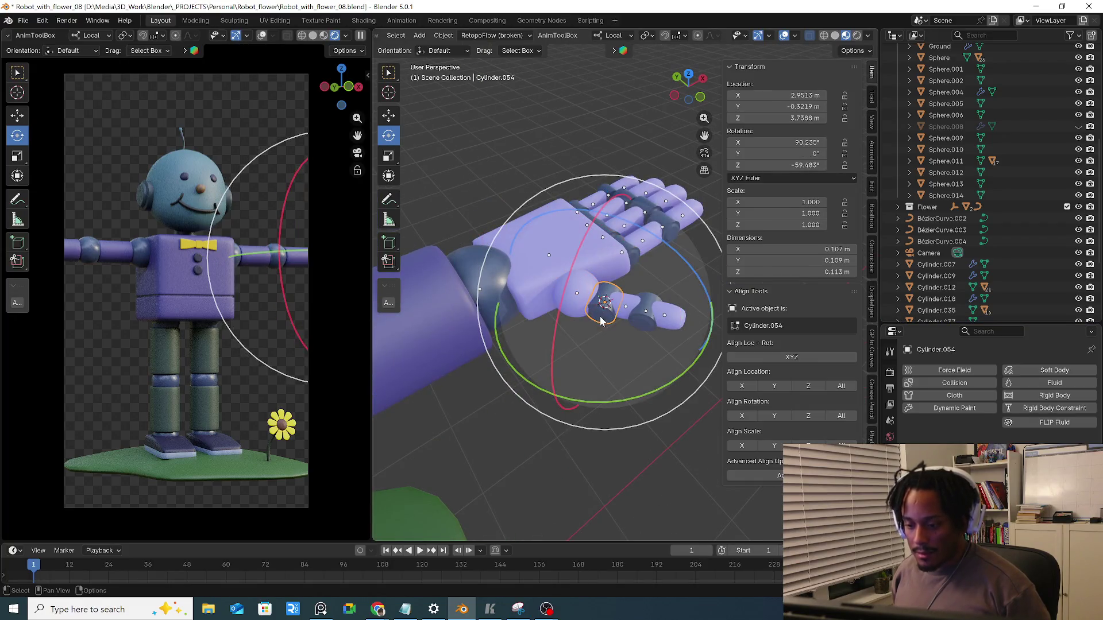
{"action": "scroll", "coordinate": [586, 302], "scroll_direction": "up", "scroll_amount": 3}
Parent Cylinder.054 to knuckle sphere .055 and Cylinder.053 to .054 with Ctrl+P > Object
{"action": "mouse_move", "coordinate": [552, 311]}
{"action": "middle_mouse_down"}
{"action": "mouse_move", "coordinate": [601, 330]}
{"action": "mouse_move", "coordinate": [577, 308]}
{"action": "middle_mouse_up"}
{"action": "left_click", "coordinate": [577, 303], "text": "shift"}
{"action": "key", "text": "ctrl+p"}
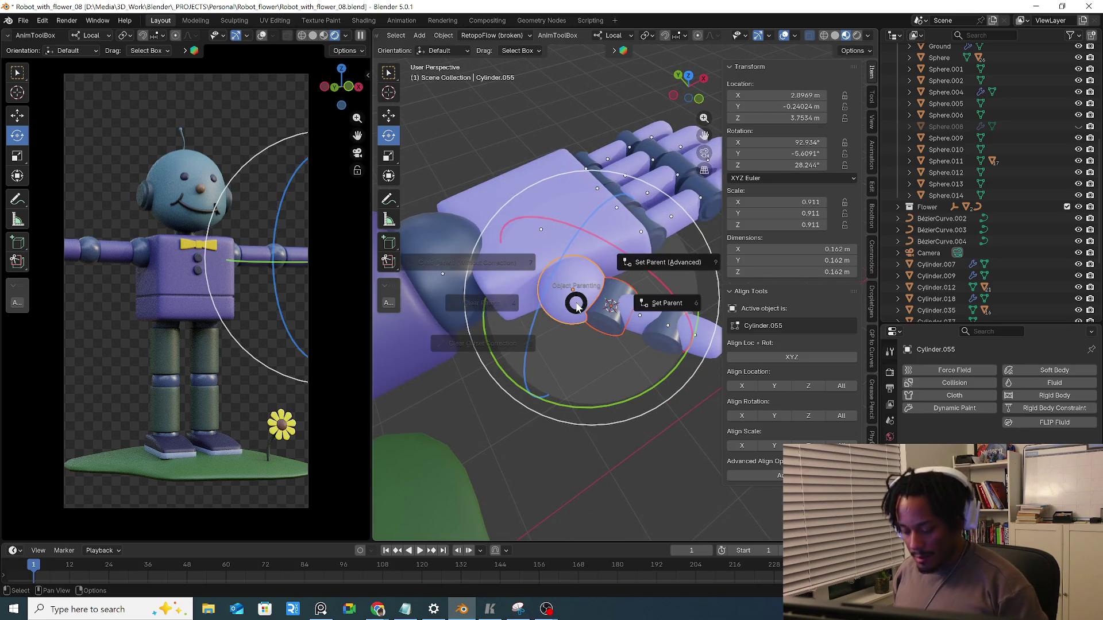
{"action": "left_click", "coordinate": [633, 306]}
{"action": "middle_click_drag", "start_coordinate": [632, 326], "coordinate": [583, 335]}
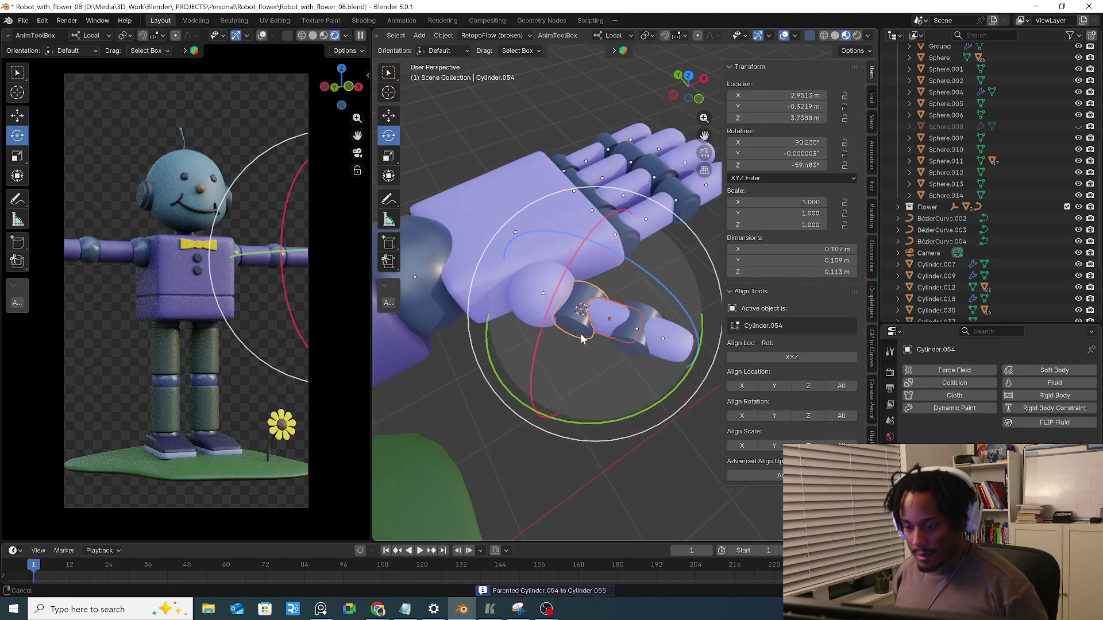
{"action": "left_click", "coordinate": [583, 334]}
{"action": "key", "text": "alt+p"}
{"action": "left_click", "coordinate": [631, 347]}
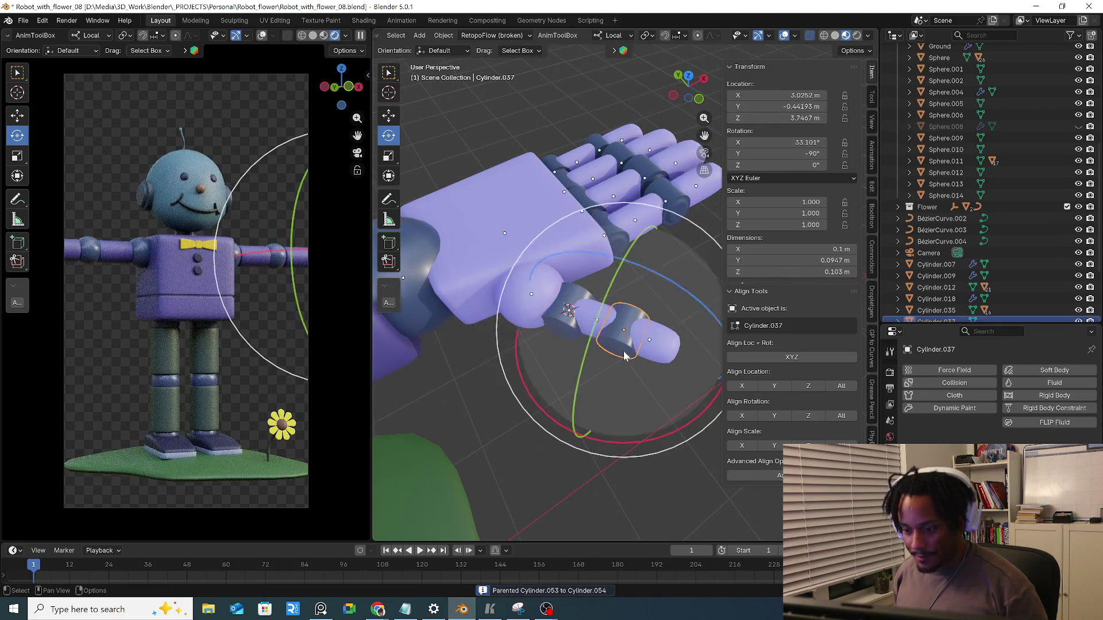
Parent Cylinder.037 to .054 and tip .056 to .037, then select the palm
{"action": "left_click", "coordinate": [548, 328], "text": "shift"}
{"action": "key", "text": "ctrl+p"}
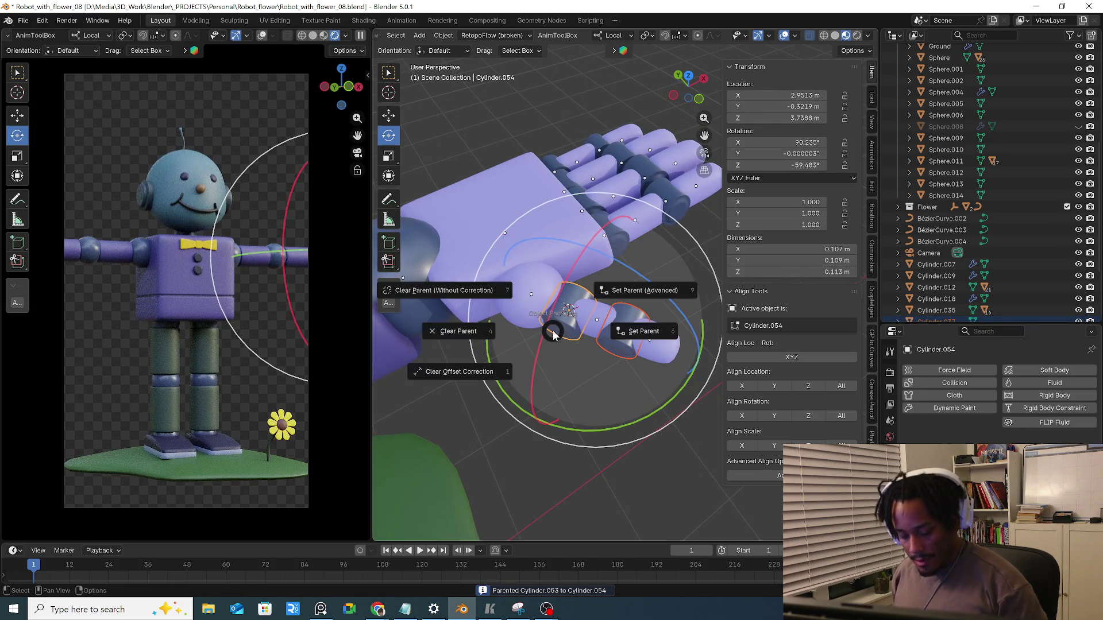
{"action": "left_click", "coordinate": [580, 336]}
{"action": "left_click", "coordinate": [633, 344]}
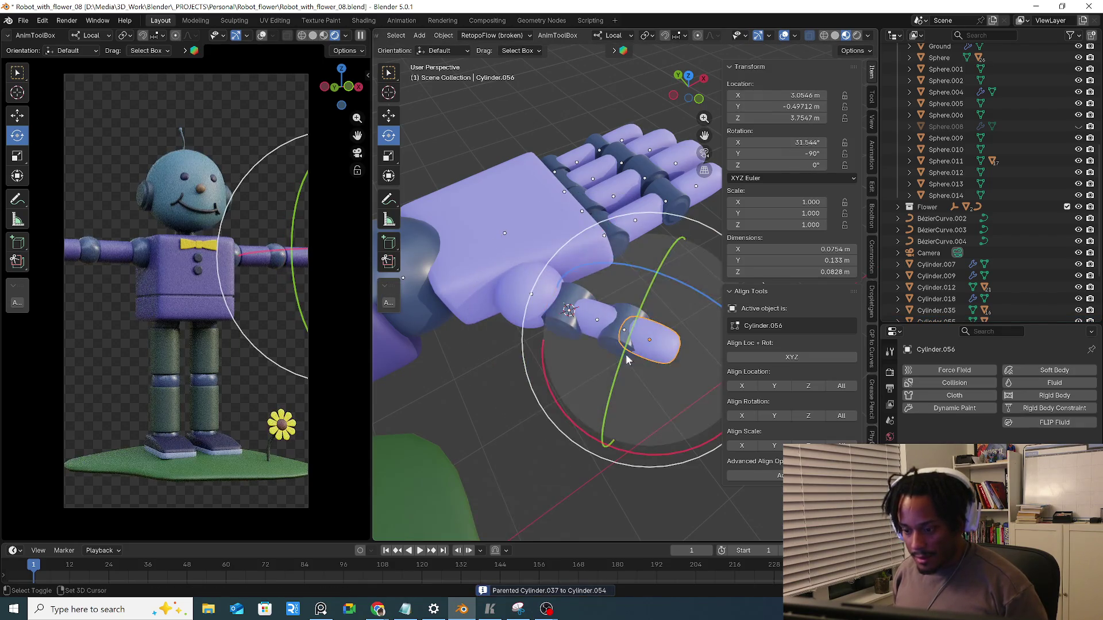
{"action": "left_click", "coordinate": [608, 353], "text": "shift"}
{"action": "key", "text": "ctrl+p"}
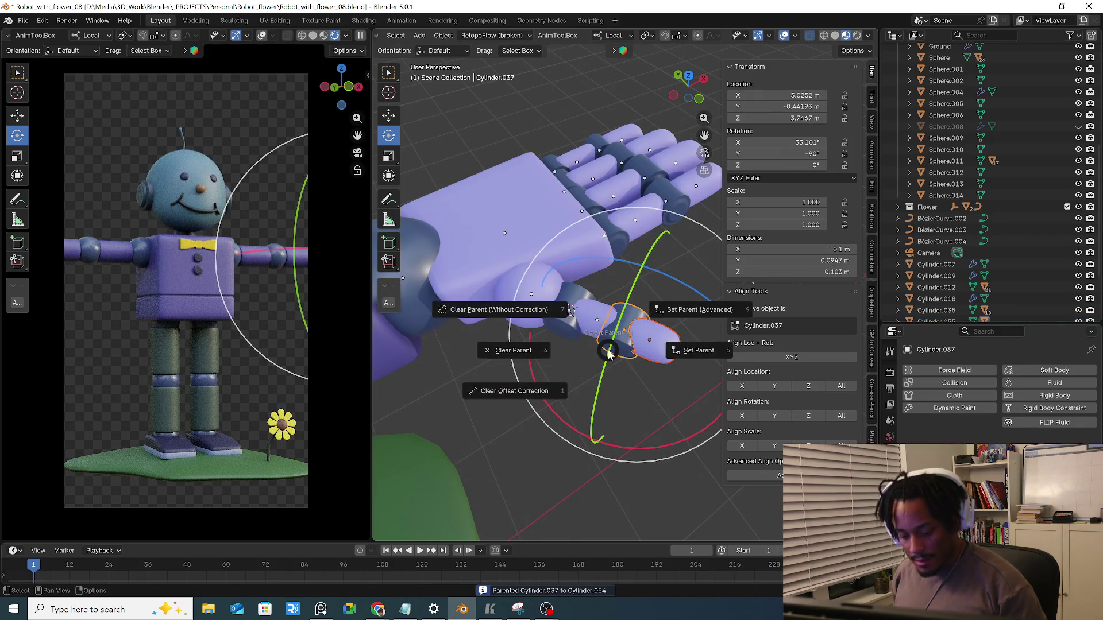
{"action": "left_click", "coordinate": [602, 354]}
{"action": "scroll", "coordinate": [620, 349], "scroll_direction": "down", "scroll_amount": 2}
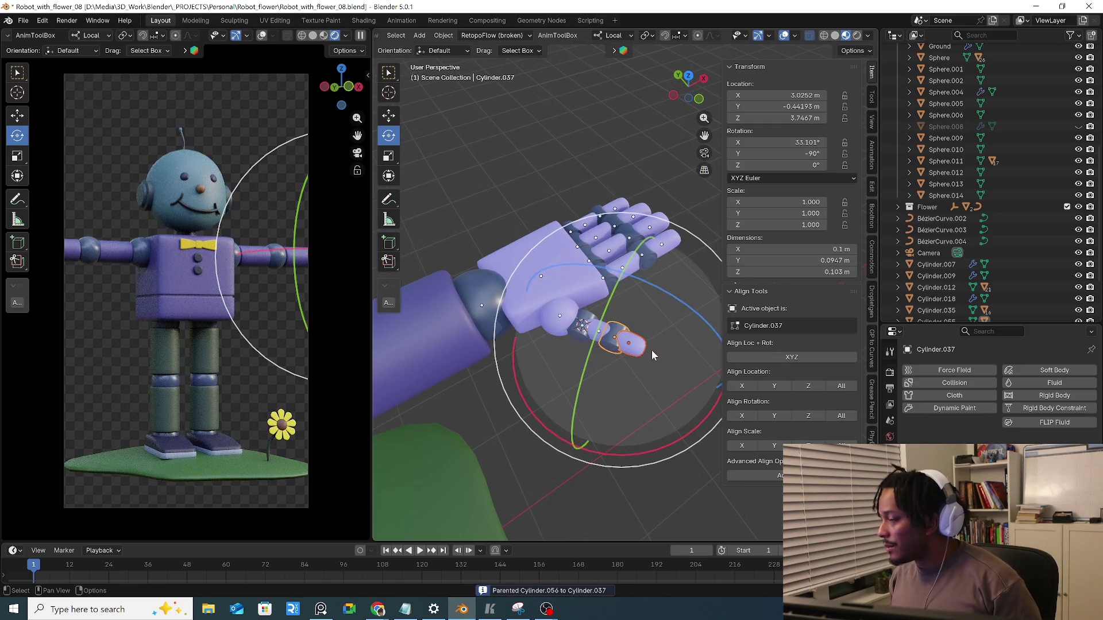
{"action": "middle_click_drag", "start_coordinate": [651, 351], "coordinate": [580, 274]}
{"action": "left_click", "coordinate": [579, 274]}
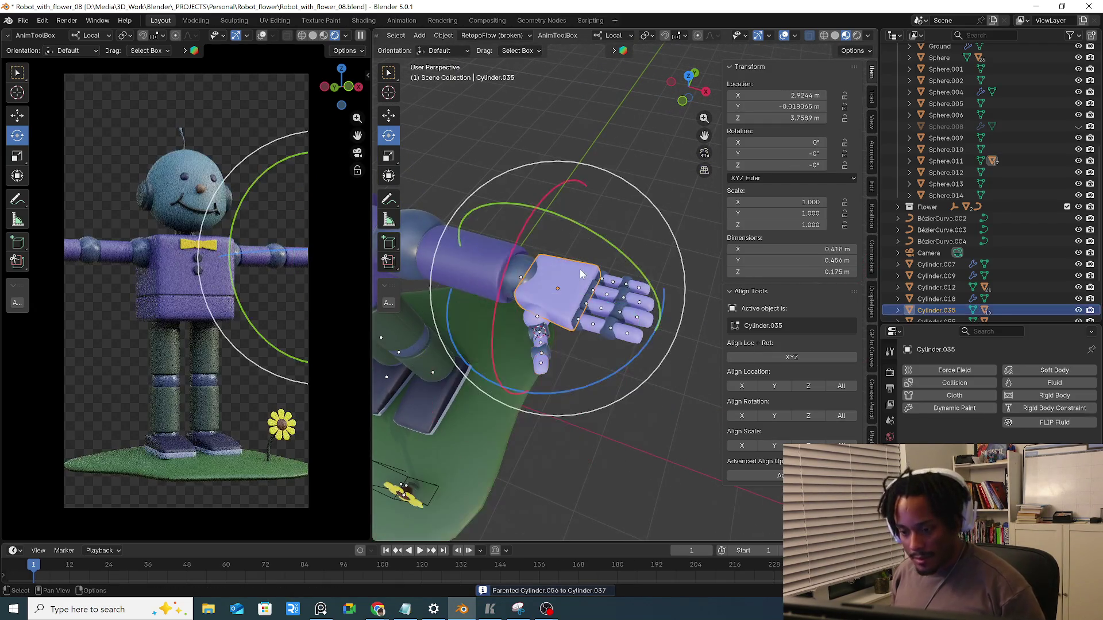
Parent thumb base joint Cylinder.055 to the palm and test by hiding and unhiding the palm
{"action": "left_click", "coordinate": [536, 316]}
{"action": "left_click", "coordinate": [569, 295], "text": "shift"}
{"action": "key", "text": "ctrl+p"}
{"action": "left_click", "coordinate": [569, 296]}
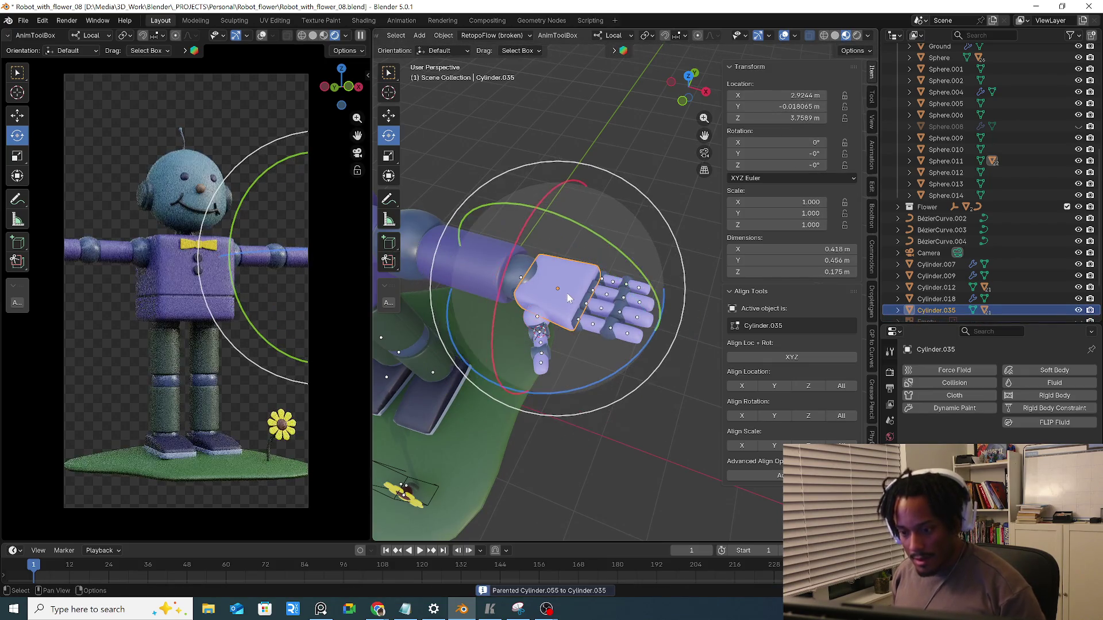
{"action": "key", "text": "h"}
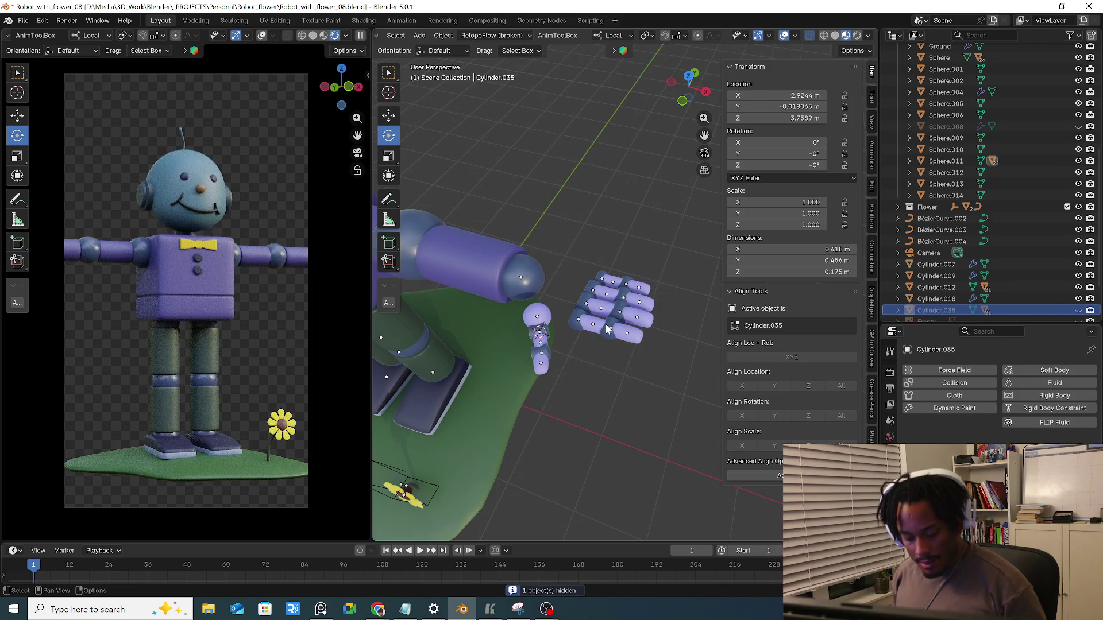
{"action": "key", "text": "alt+h"}
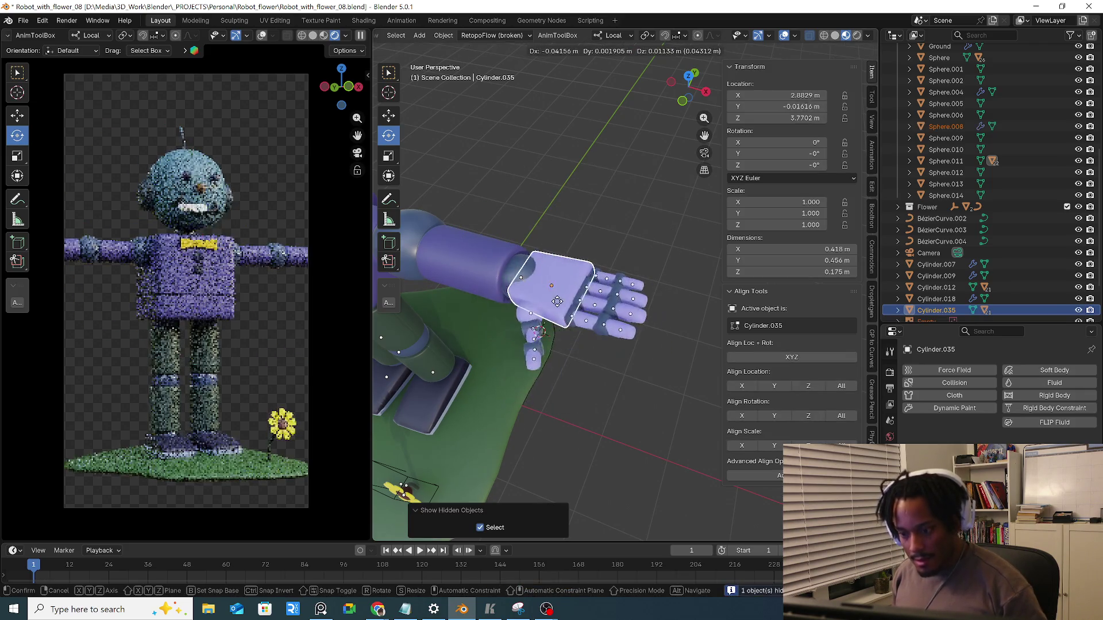
{"action": "right_click", "coordinate": [564, 313]}
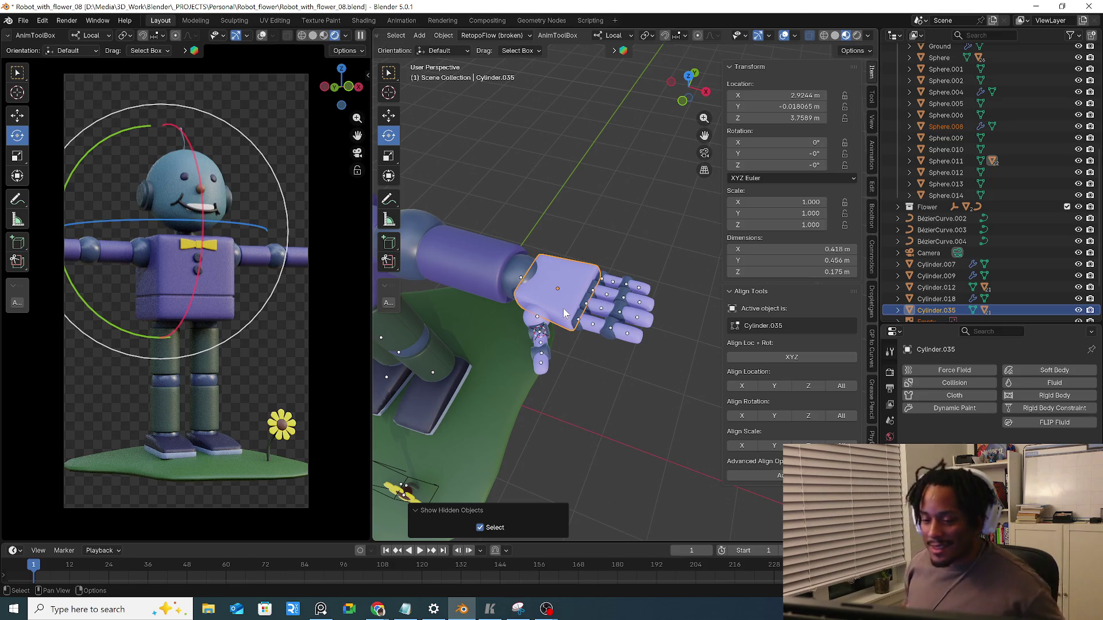
Test-rotate arm joint Sphere.011 so the hand follows, cancel, and frame the whole robot
{"action": "middle_click_drag", "start_coordinate": [527, 195], "coordinate": [543, 294]}
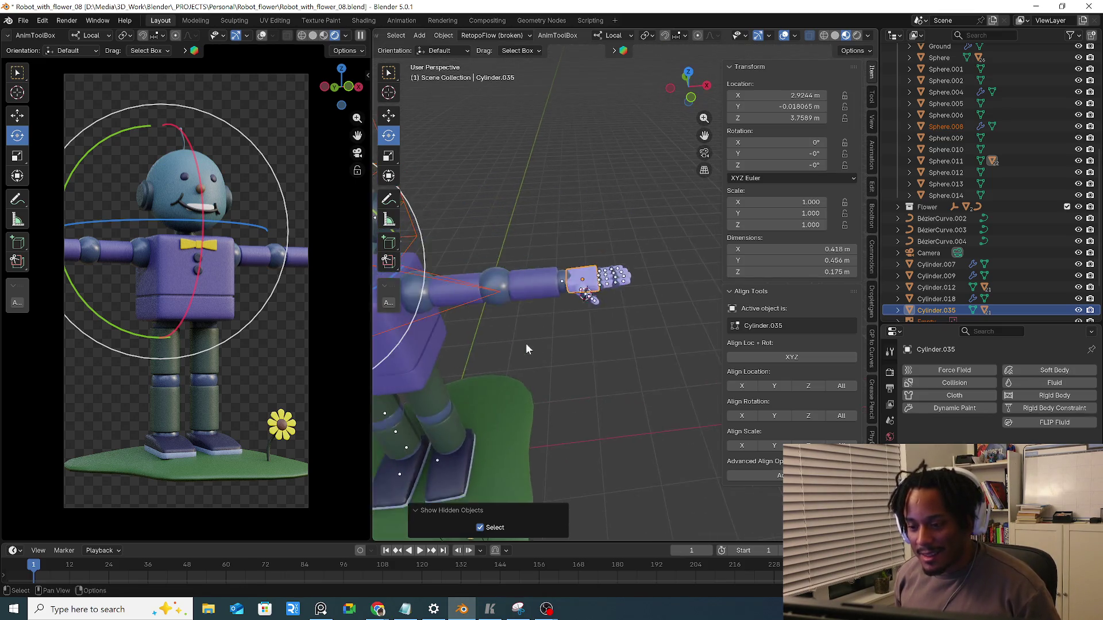
{"action": "scroll", "coordinate": [544, 293], "scroll_direction": "up", "scroll_amount": 4}
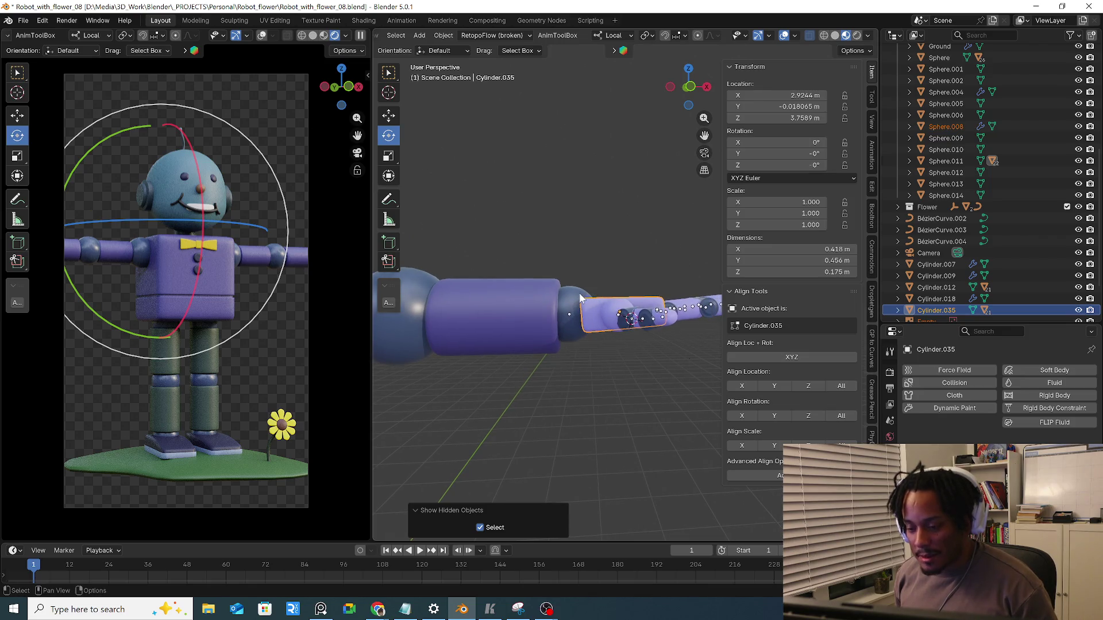
{"action": "left_click", "coordinate": [590, 313]}
{"action": "left_click_drag", "start_coordinate": [528, 216], "coordinate": [601, 207]}
{"action": "right_click", "coordinate": [601, 208]}
{"action": "scroll", "coordinate": [587, 245], "scroll_direction": "down", "scroll_amount": 3}
{"action": "scroll", "coordinate": [587, 246], "scroll_direction": "down", "scroll_amount": 3}
{"action": "scroll", "coordinate": [629, 348], "scroll_direction": "down", "scroll_amount": 3}
{"action": "mouse_move", "coordinate": [628, 348]}
{"action": "middle_mouse_down"}
{"action": "mouse_move", "coordinate": [633, 376]}
{"action": "mouse_move", "coordinate": [634, 363]}
{"action": "middle_mouse_up"}
{"action": "middle_click_drag", "start_coordinate": [562, 338], "coordinate": [765, 323]}
{"action": "middle_click_drag", "start_coordinate": [559, 374], "coordinate": [871, 340], "text": "shift"}
{"action": "scroll", "coordinate": [1032, 278], "scroll_direction": "down", "scroll_amount": 2}
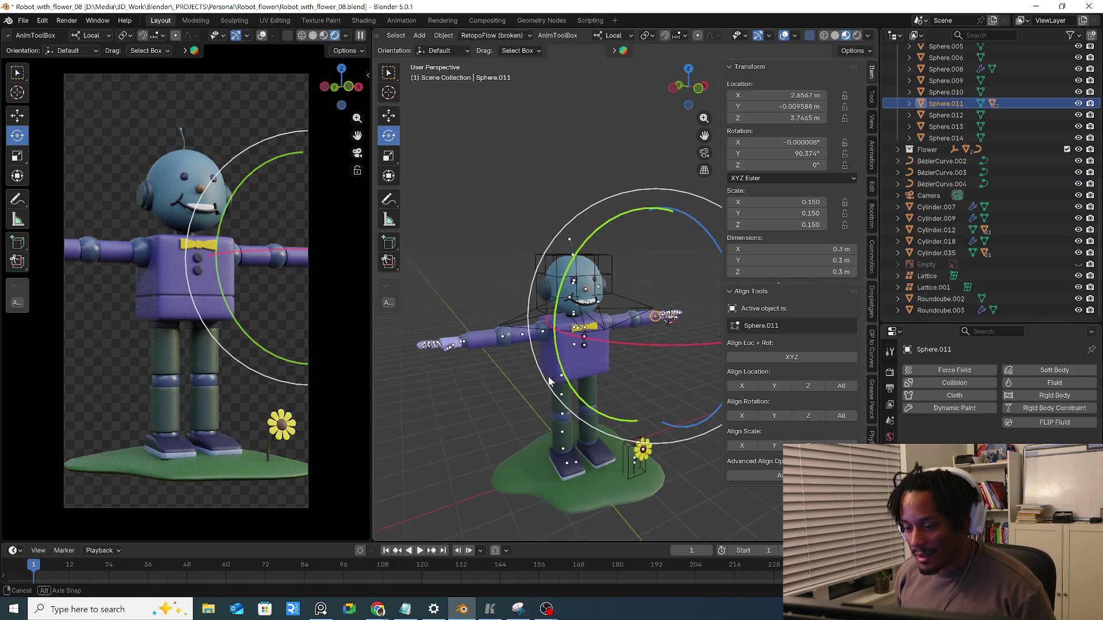
Hide the Lattice from view after selecting it together with Empty.001
{"action": "middle_click_drag", "start_coordinate": [551, 345], "coordinate": [582, 285]}
{"action": "scroll", "coordinate": [582, 278], "scroll_direction": "up", "scroll_amount": 3}
{"action": "left_click", "coordinate": [601, 216]}
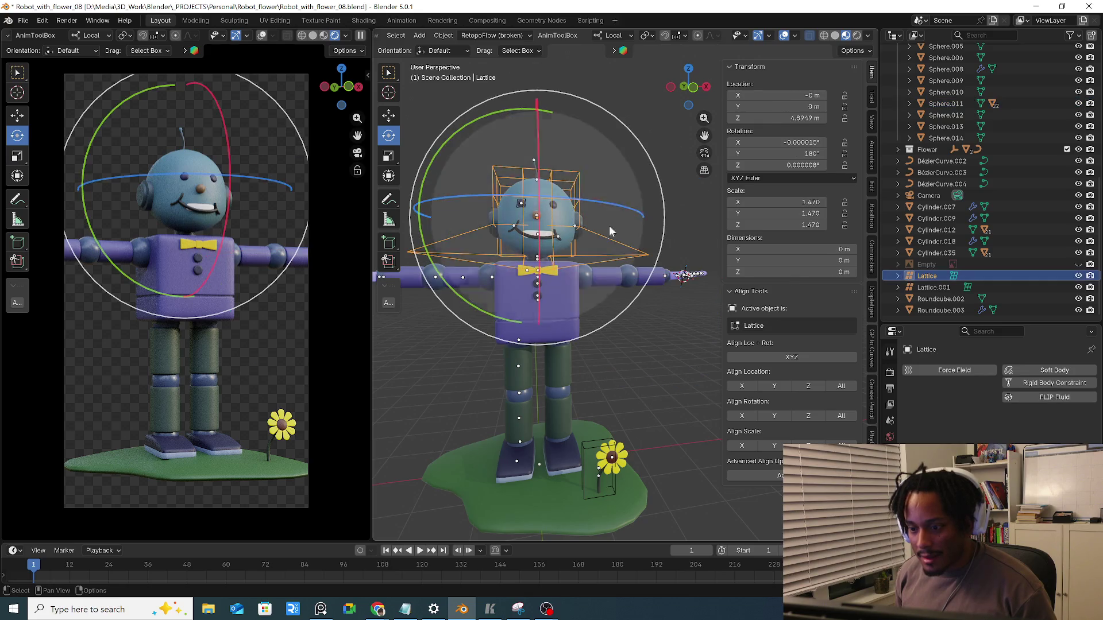
{"action": "left_click", "coordinate": [591, 455], "text": "shift"}
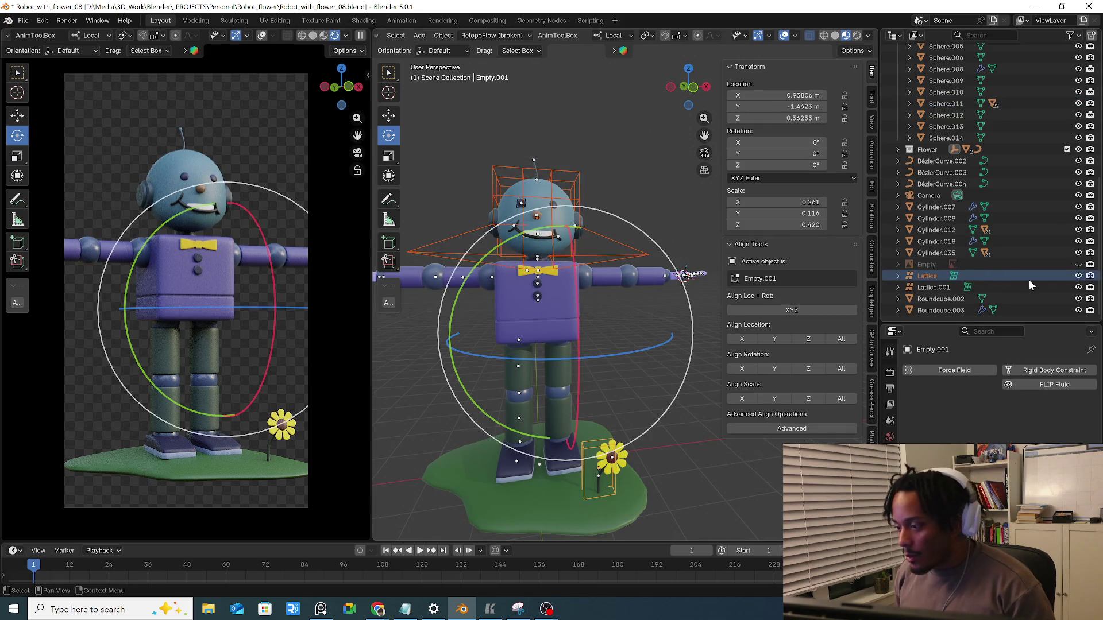
{"action": "left_click", "coordinate": [1088, 276]}
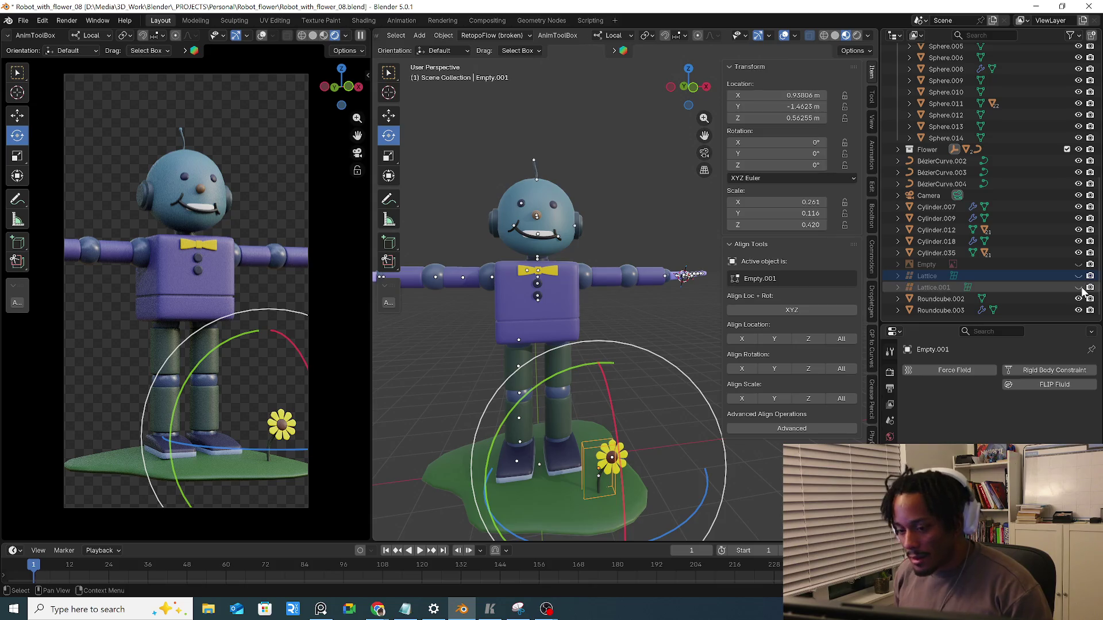
Hide the robot's mouth piece Sphere.008, then select the Body
{"action": "left_click", "coordinate": [540, 239]}
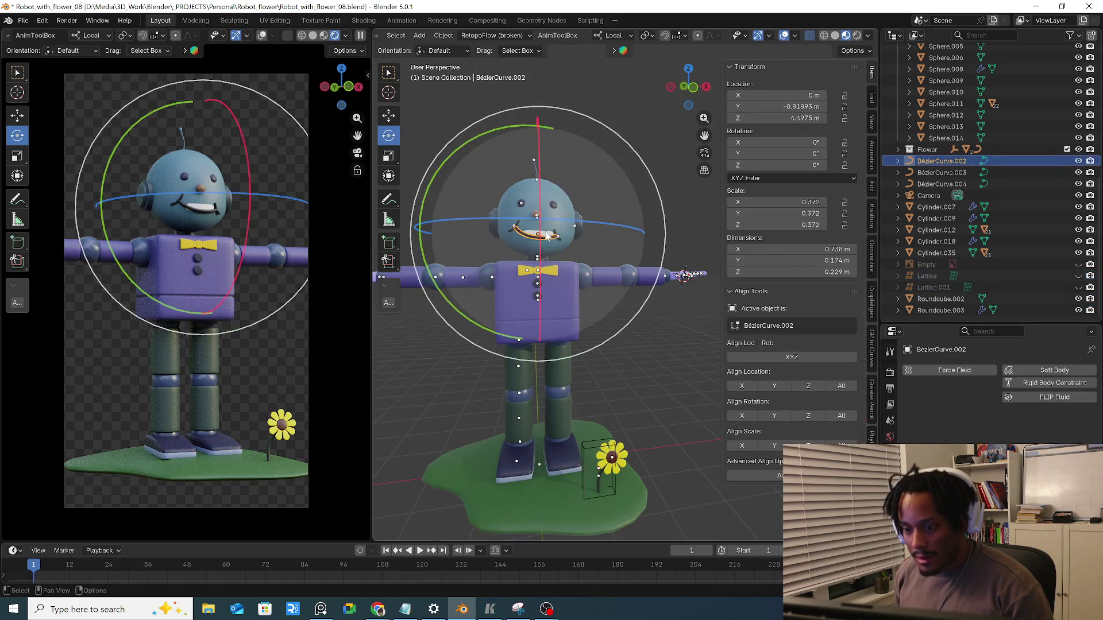
{"action": "scroll", "coordinate": [540, 238], "scroll_direction": "up", "scroll_amount": 5}
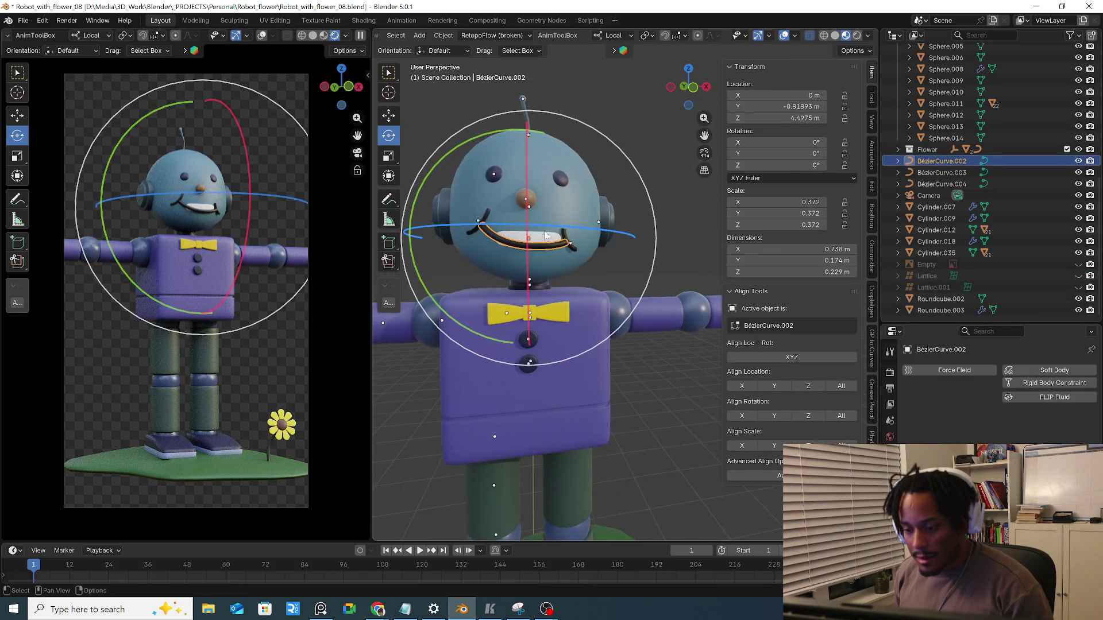
{"action": "left_click", "coordinate": [1078, 68]}
{"action": "scroll", "coordinate": [618, 214], "scroll_direction": "down", "scroll_amount": 3}
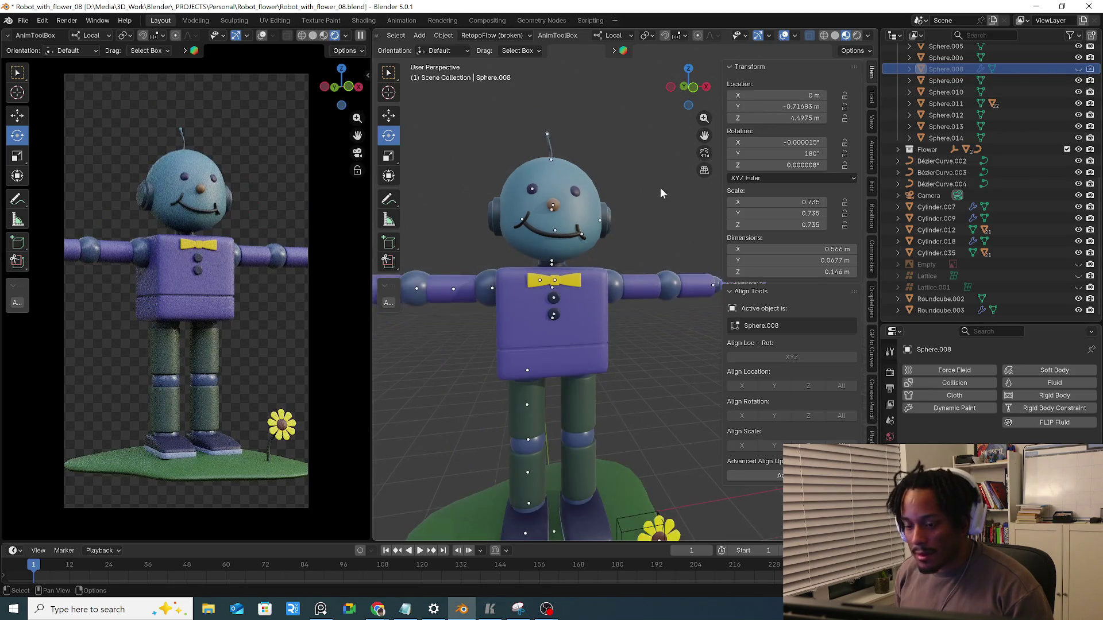
{"action": "left_click", "coordinate": [795, 38]}
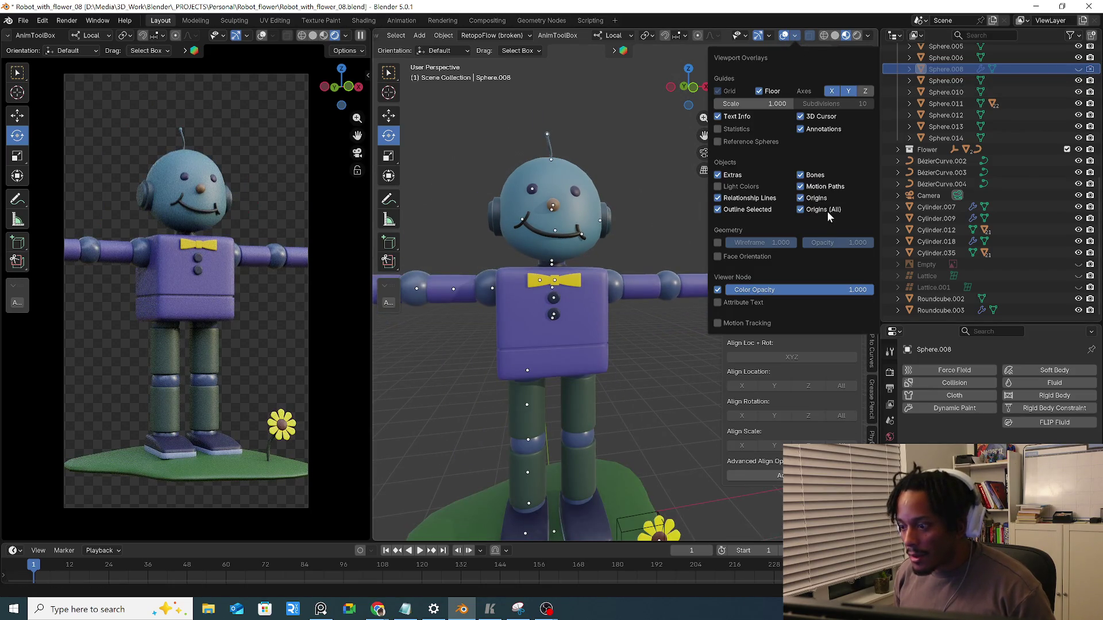
{"action": "left_click", "coordinate": [592, 377]}
{"action": "mouse_move", "coordinate": [592, 379]}
{"action": "middle_mouse_down"}
{"action": "mouse_move", "coordinate": [615, 359]}
{"action": "mouse_move", "coordinate": [595, 355]}
{"action": "middle_mouse_up"}
{"action": "scroll", "coordinate": [579, 354], "scroll_direction": "up", "scroll_amount": 1}
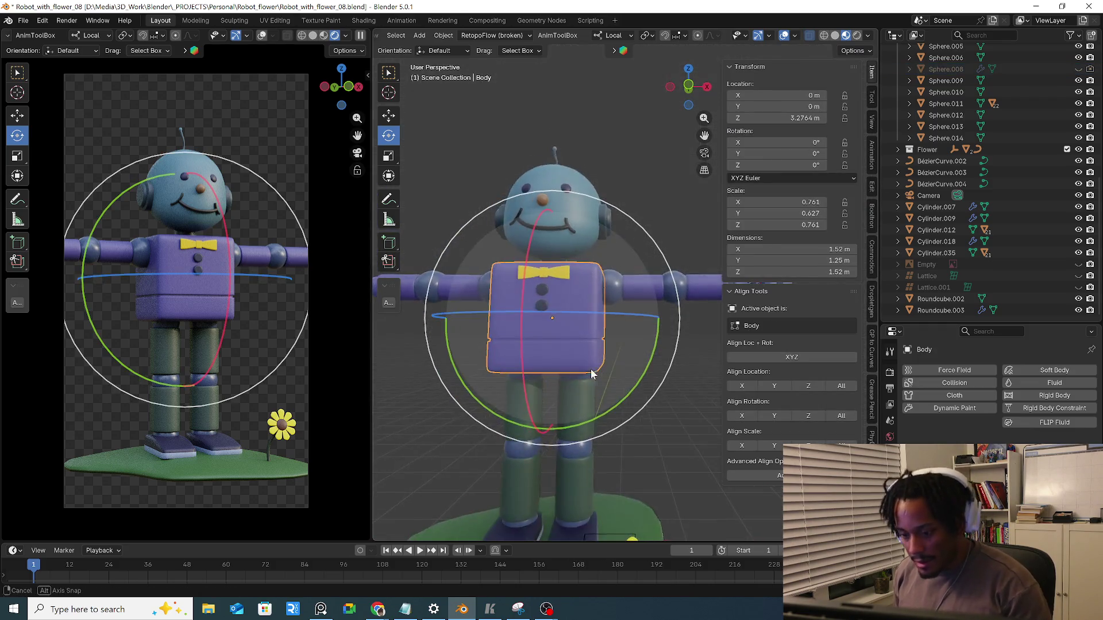
{"action": "scroll", "coordinate": [578, 353], "scroll_direction": "up", "scroll_amount": 3}
Switch the Body into Edit Mode for mesh editing
{"action": "key", "text": "Tab"}
{"action": "scroll", "coordinate": [517, 370], "scroll_direction": "up", "scroll_amount": 2}
{"action": "scroll", "coordinate": [503, 359], "scroll_direction": "up", "scroll_amount": 2}
{"action": "scroll", "coordinate": [566, 325], "scroll_direction": "up", "scroll_amount": 2}
{"action": "scroll", "coordinate": [557, 320], "scroll_direction": "up", "scroll_amount": 3}
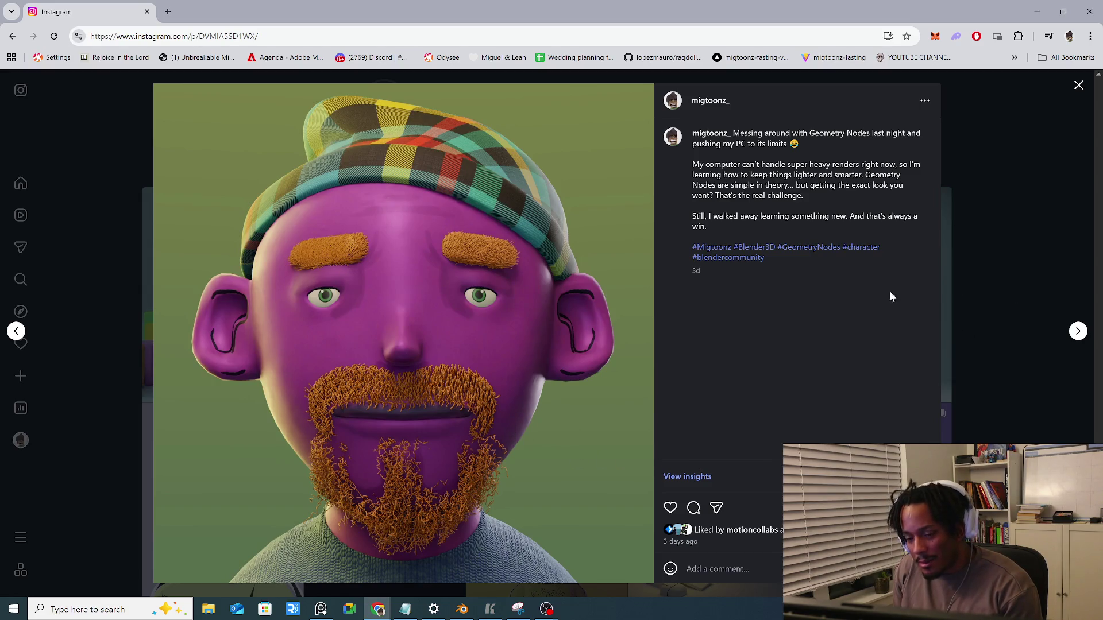
Close the open Instagram post and view the Blender scene post
{"action": "left_click", "coordinate": [1077, 86]}
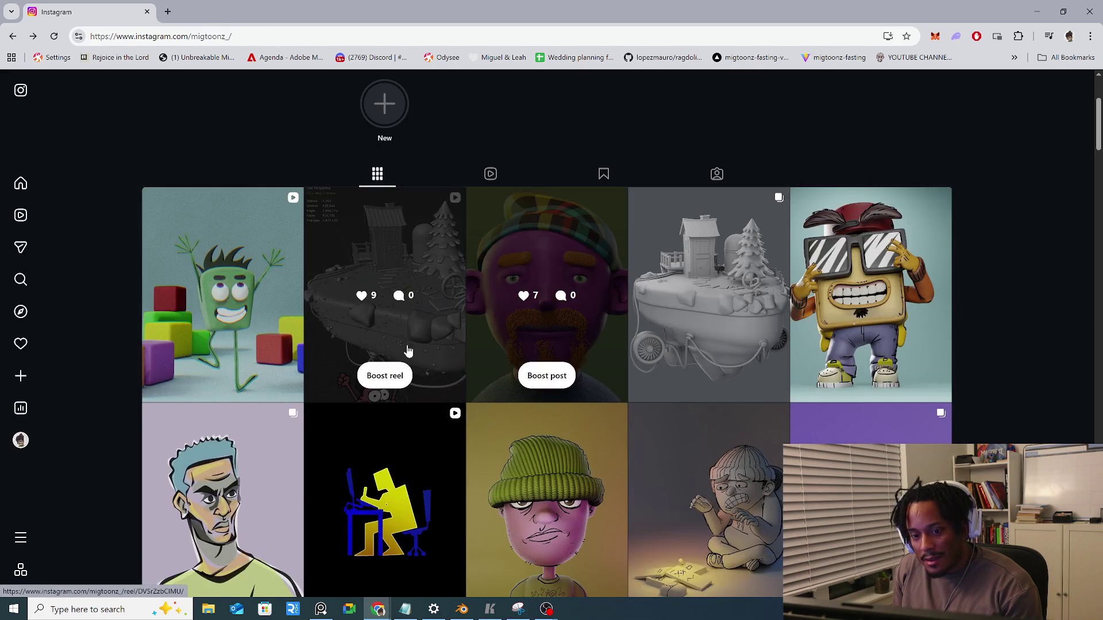
{"action": "left_click", "coordinate": [444, 332]}
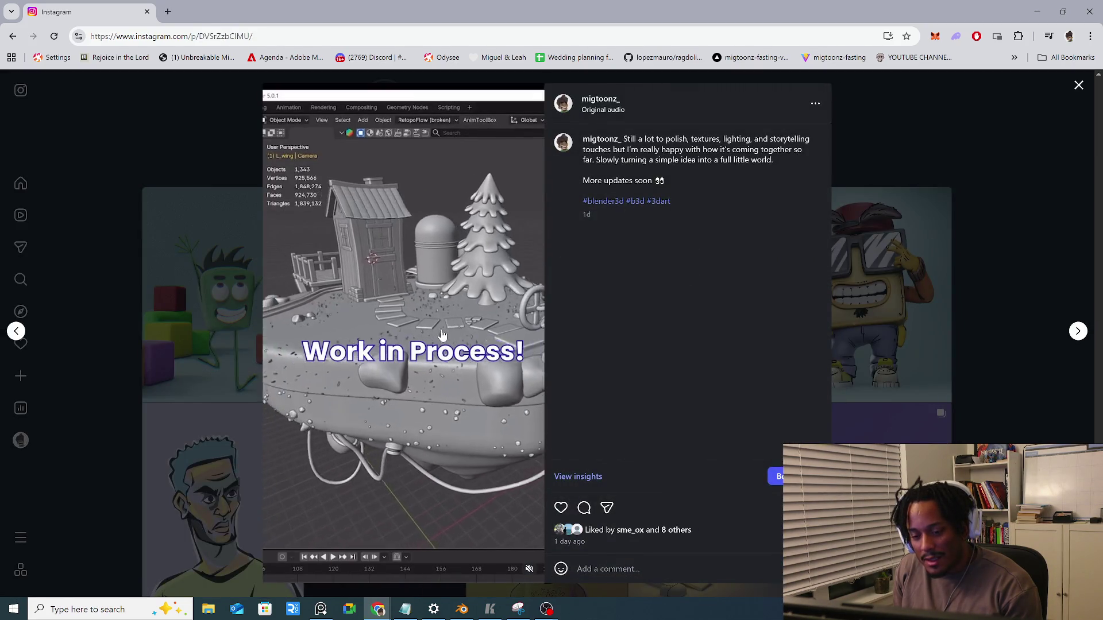
{"action": "left_click", "coordinate": [1078, 84]}
View the green character video post, then return to the profile grid
{"action": "left_click", "coordinate": [206, 336]}
{"action": "left_click", "coordinate": [221, 330]}
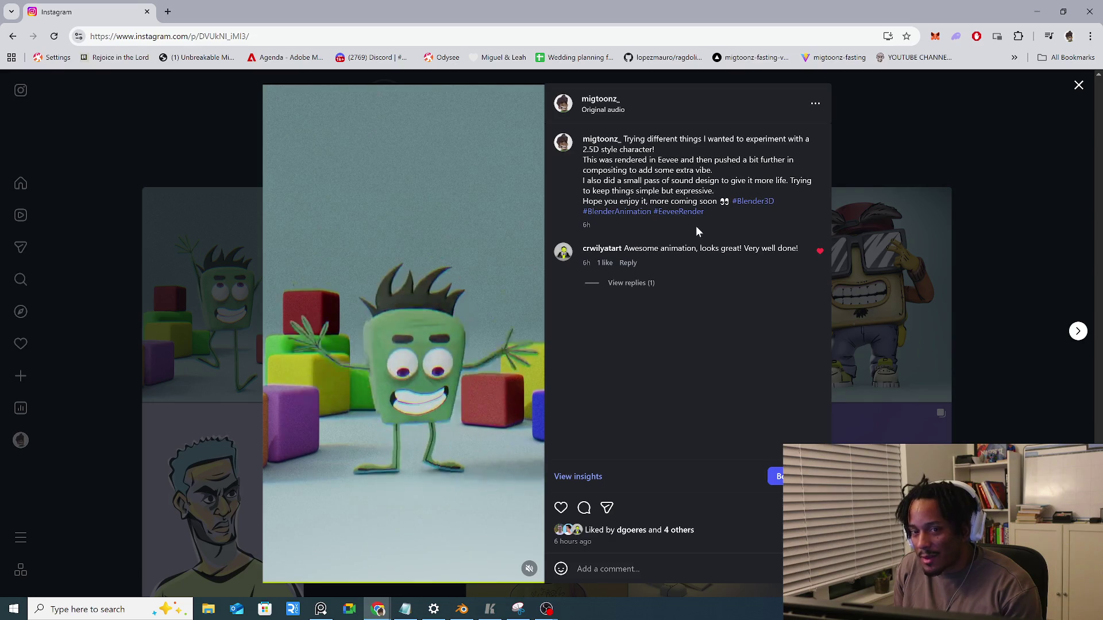
{"action": "left_click", "coordinate": [1078, 87]}
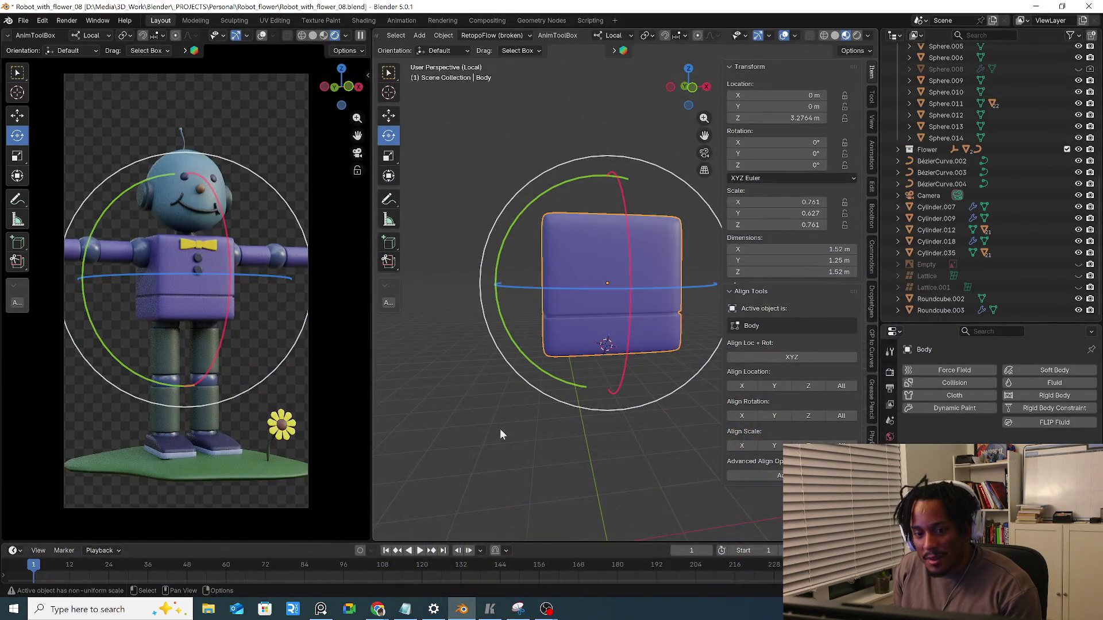
{"action": "mouse_move", "coordinate": [500, 434]}
{"action": "middle_mouse_down"}
{"action": "mouse_move", "coordinate": [575, 349]}
{"action": "mouse_move", "coordinate": [589, 303]}
{"action": "middle_mouse_up"}
Set the Body's origin to the 3D cursor and leave Local View to show the whole robot
{"action": "right_click", "coordinate": [588, 303]}
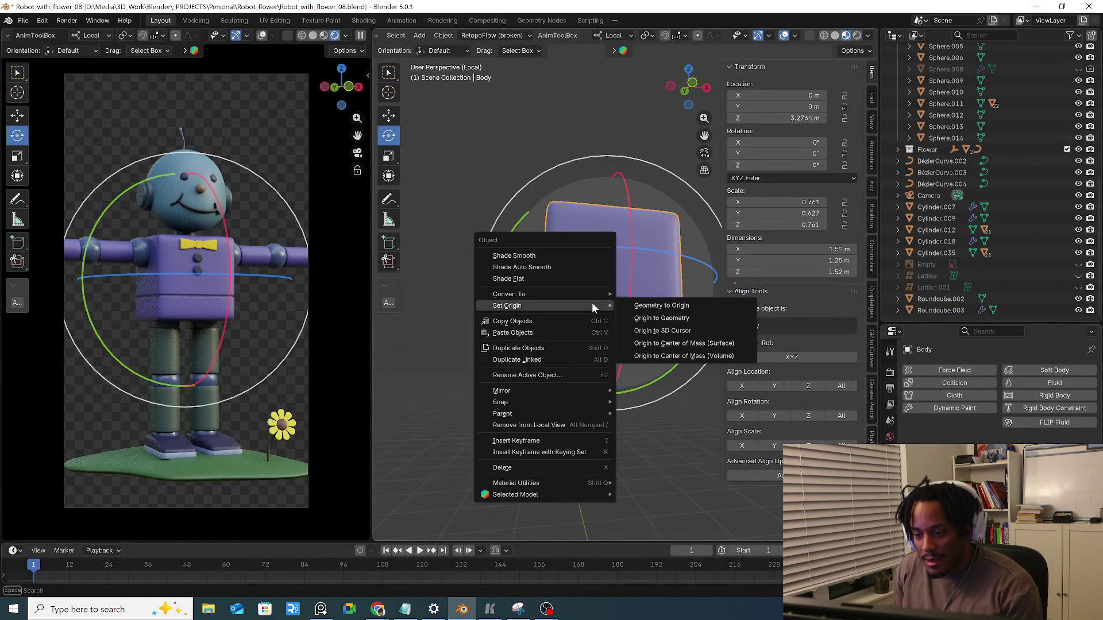
{"action": "left_click", "coordinate": [646, 330]}
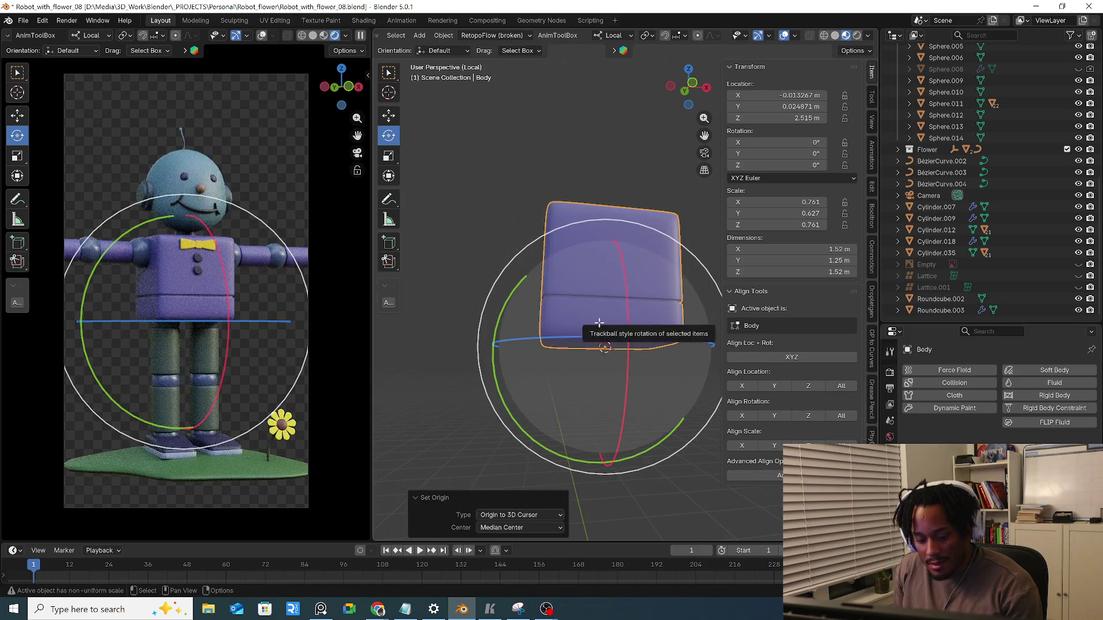
{"action": "key", "text": "Tab"}
{"action": "key", "text": "KP_Divide"}
{"action": "scroll", "coordinate": [623, 300], "scroll_direction": "down", "scroll_amount": 5}
{"action": "scroll", "coordinate": [580, 344], "scroll_direction": "down", "scroll_amount": 3}
{"action": "scroll", "coordinate": [580, 347], "scroll_direction": "up", "scroll_amount": 3}
{"action": "scroll", "coordinate": [578, 338], "scroll_direction": "down", "scroll_amount": 3}
{"action": "key", "text": "Tab"}
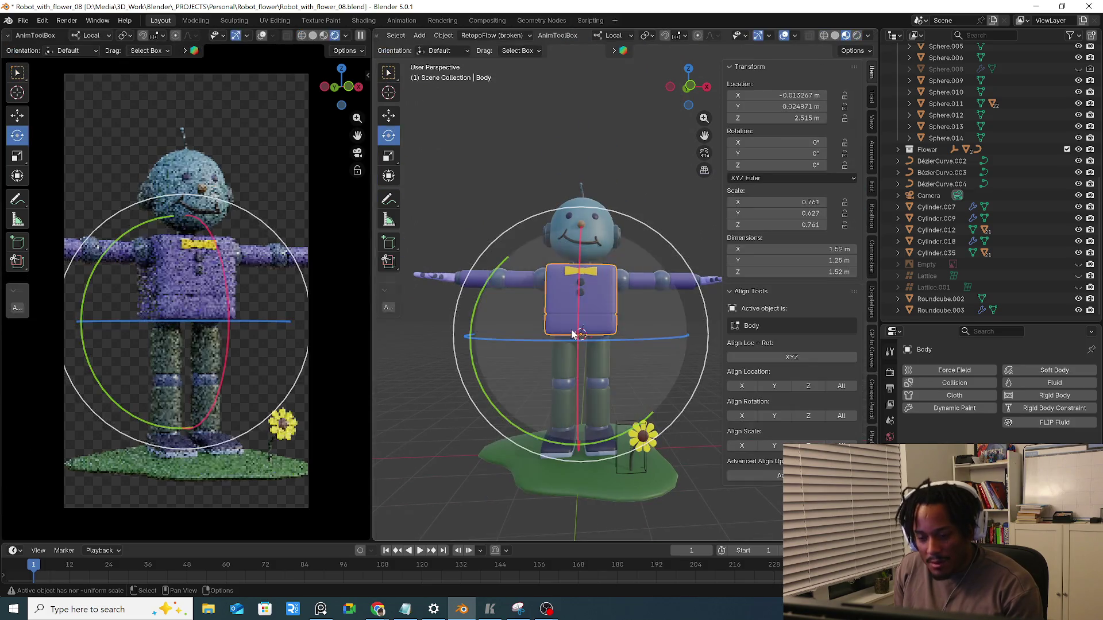
{"action": "left_click", "coordinate": [439, 292]}
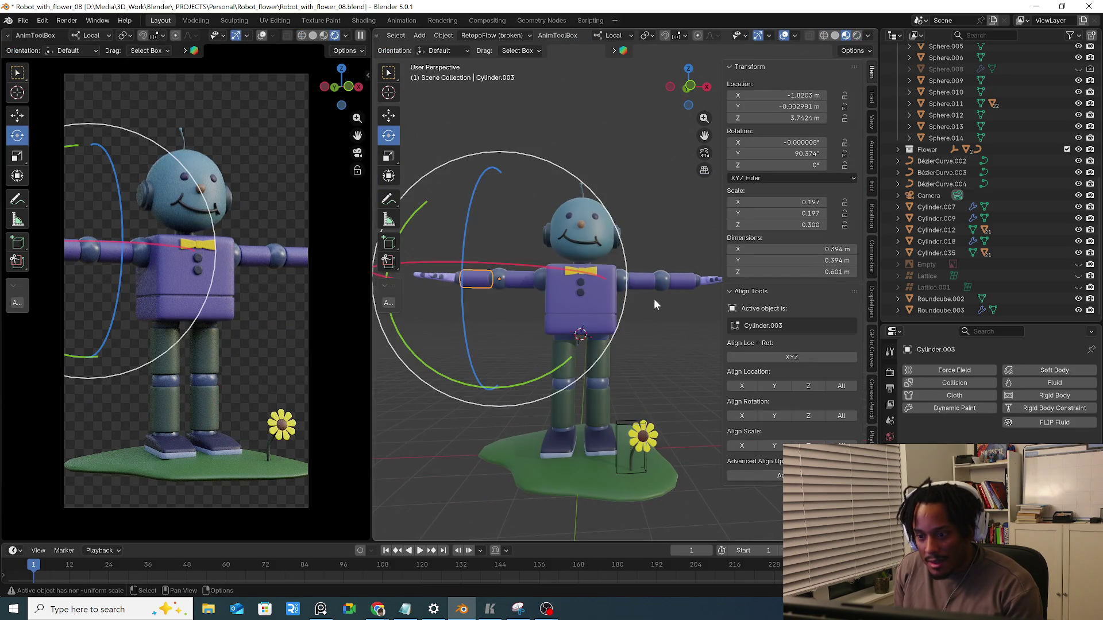
{"action": "left_click", "coordinate": [638, 285]}
{"action": "middle_click_drag", "start_coordinate": [638, 284], "coordinate": [610, 310]}
{"action": "left_click", "coordinate": [610, 337]}
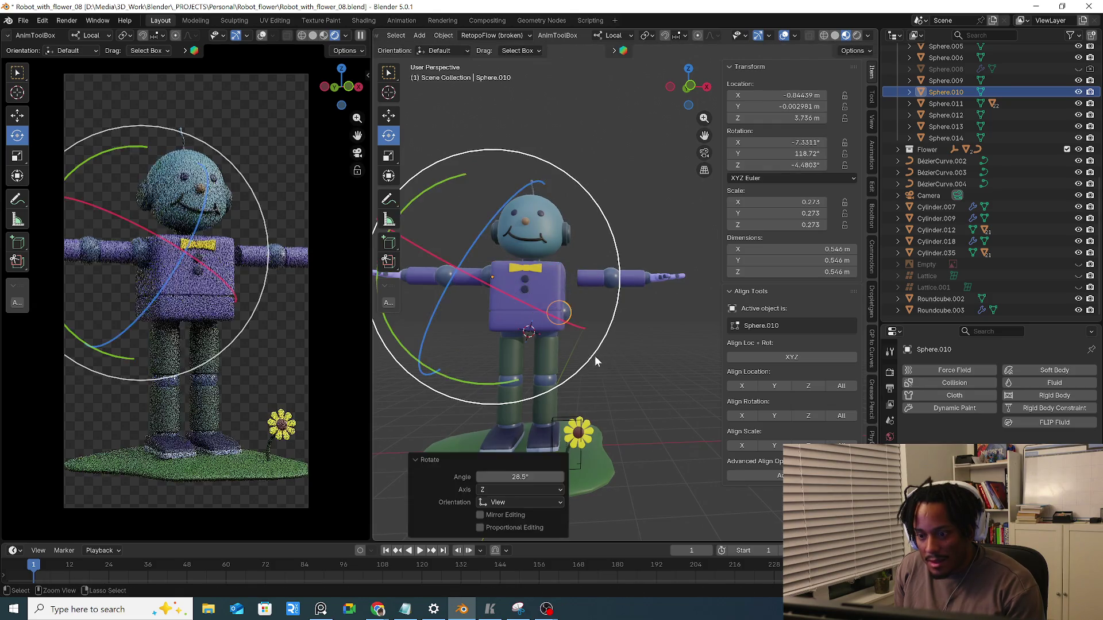
{"action": "left_click", "coordinate": [489, 298]}
{"action": "middle_click_drag", "start_coordinate": [472, 284], "coordinate": [612, 313], "text": "shift"}
{"action": "left_click", "coordinate": [613, 313]}
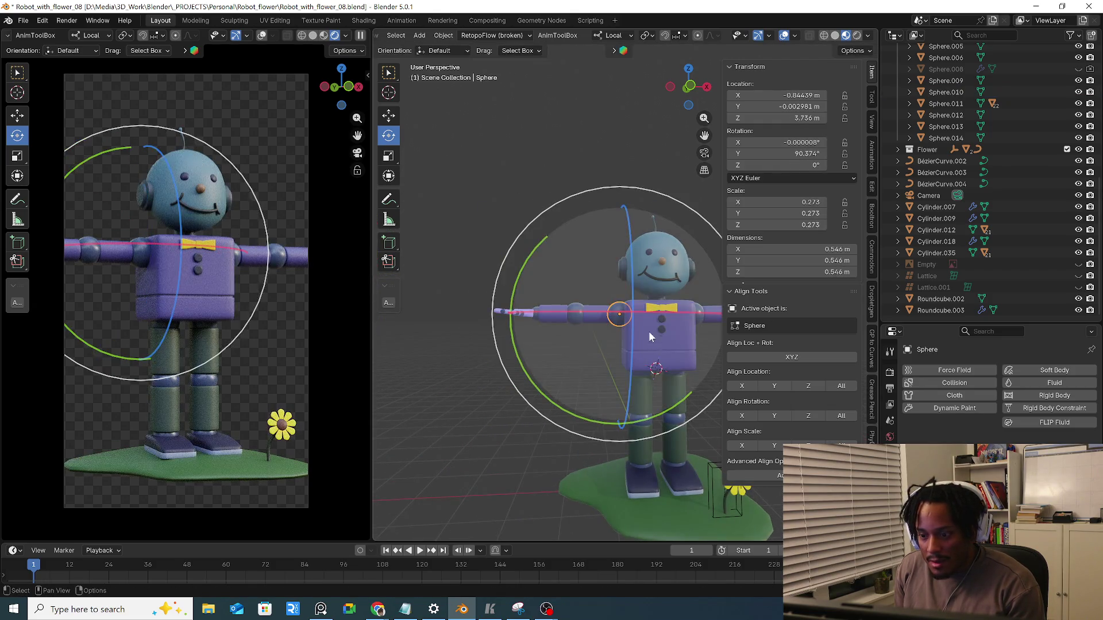
{"action": "mouse_move", "coordinate": [648, 327]}
{"action": "left_mouse_down"}
{"action": "mouse_move", "coordinate": [685, 298]}
{"action": "mouse_move", "coordinate": [673, 285]}
{"action": "left_mouse_up"}
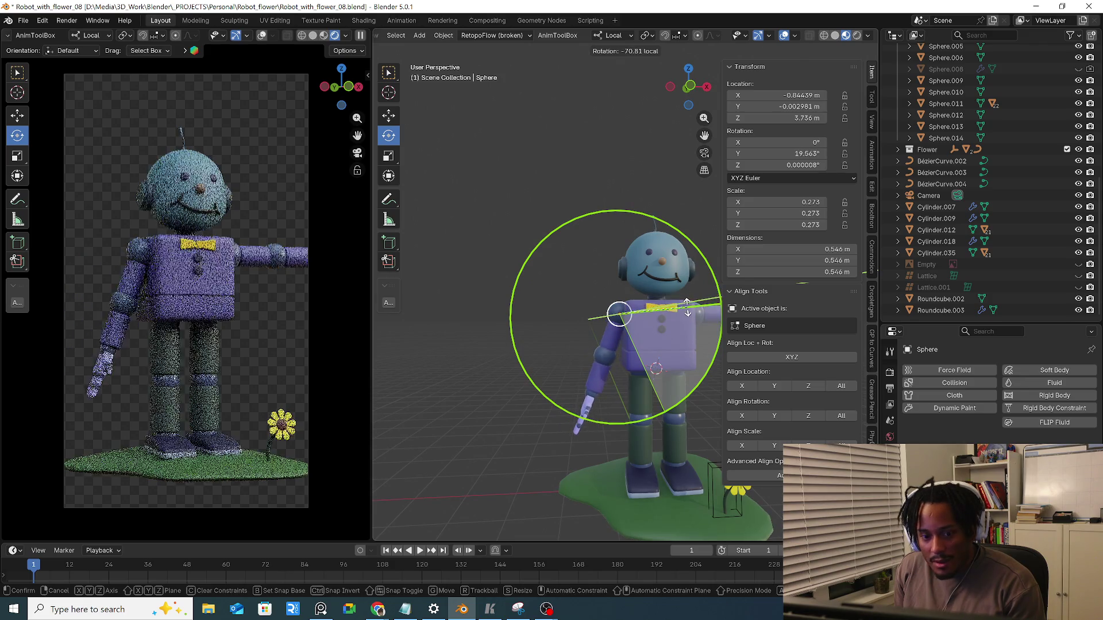
{"action": "left_click", "coordinate": [569, 312]}
{"action": "middle_click_drag", "start_coordinate": [569, 313], "coordinate": [579, 419]}
{"action": "left_click_drag", "start_coordinate": [579, 420], "coordinate": [559, 402]}
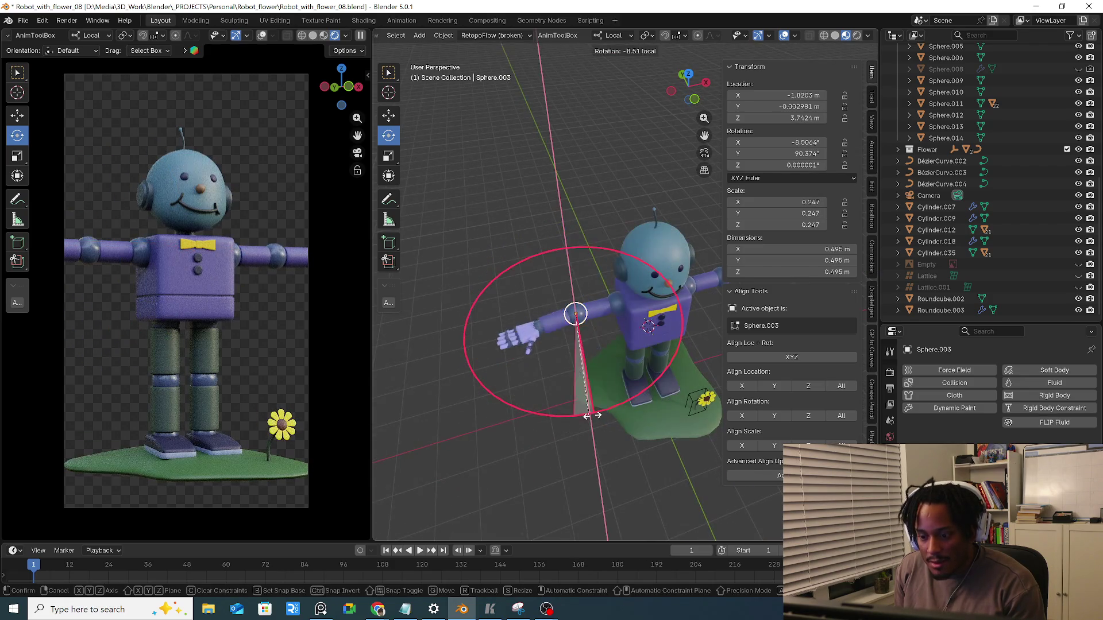
{"action": "key", "text": "ctrl+z"}
{"action": "mouse_move", "coordinate": [566, 366]}
{"action": "middle_mouse_down"}
{"action": "mouse_move", "coordinate": [524, 375]}
{"action": "mouse_move", "coordinate": [523, 318]}
{"action": "mouse_move", "coordinate": [599, 357]}
{"action": "middle_mouse_up"}
{"action": "left_click", "coordinate": [522, 319]}
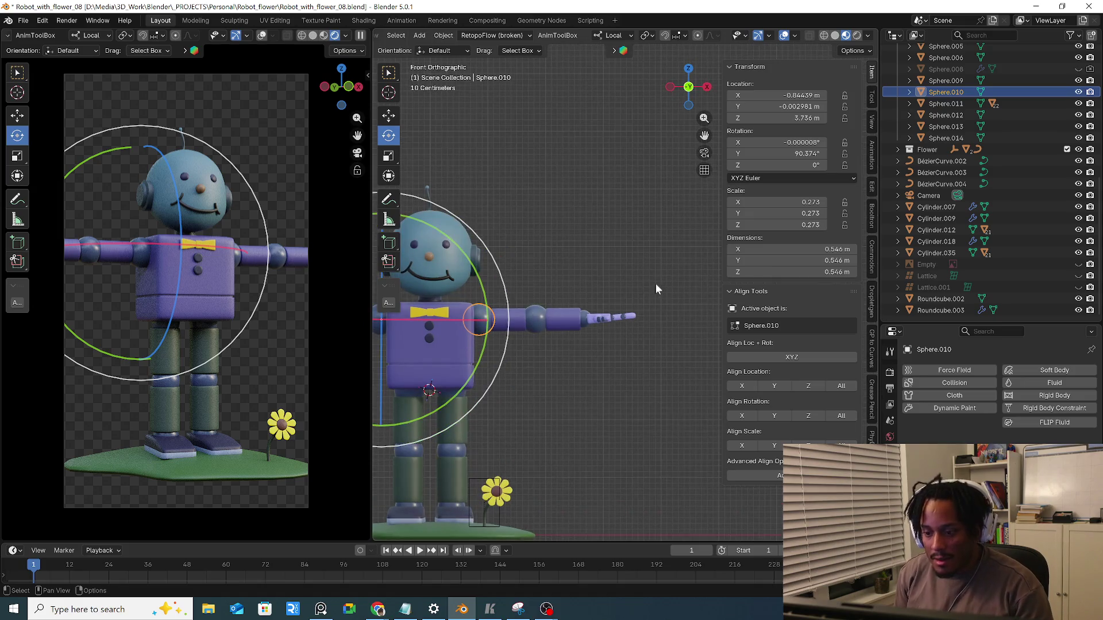
Select just the right arm pieces and set each one's origin to its geometry
{"action": "left_click_drag", "start_coordinate": [654, 283], "coordinate": [470, 366]}
{"action": "scroll", "coordinate": [576, 352], "scroll_direction": "up", "scroll_amount": 2}
{"action": "mouse_move", "coordinate": [575, 353]}
{"action": "middle_mouse_down", "text": "shift"}
{"action": "mouse_move", "coordinate": [561, 376]}
{"action": "mouse_move", "coordinate": [461, 377]}
{"action": "middle_mouse_up", "text": "shift"}
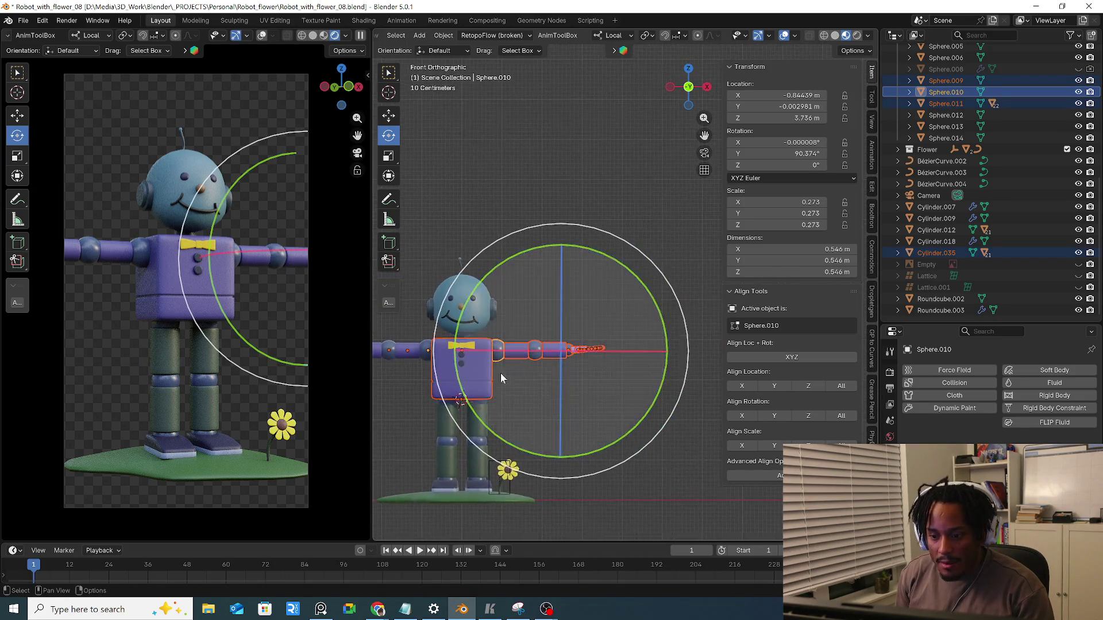
{"action": "scroll", "coordinate": [462, 322], "scroll_direction": "up", "scroll_amount": 3}
{"action": "left_click", "coordinate": [466, 284]}
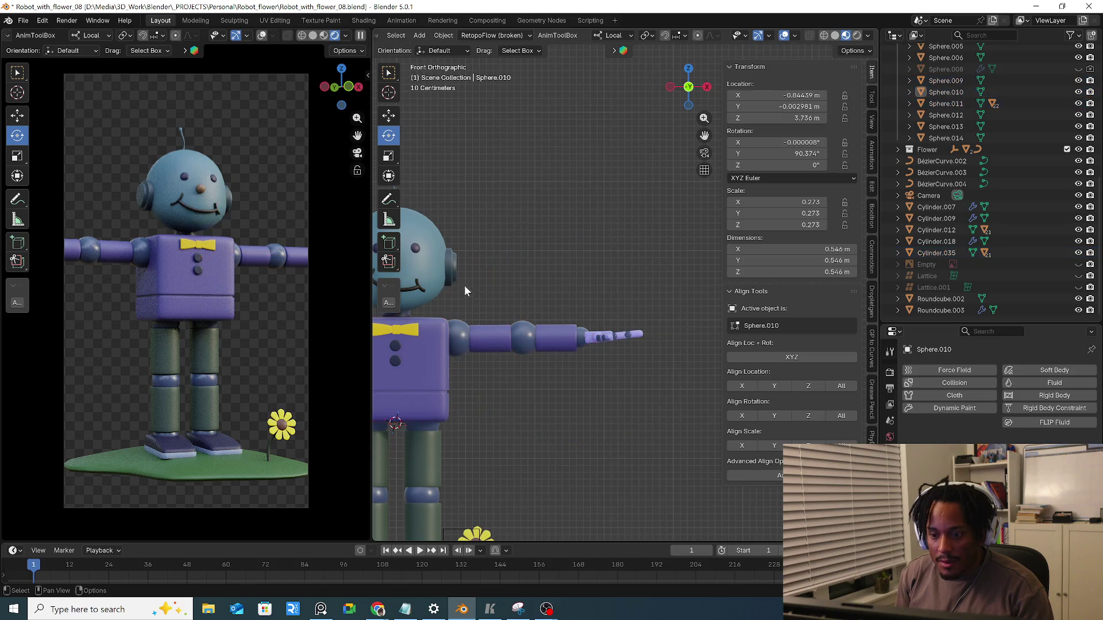
{"action": "left_click_drag", "start_coordinate": [463, 308], "coordinate": [569, 366]}
{"action": "right_click", "coordinate": [567, 345]}
{"action": "mouse_move", "coordinate": [503, 338]}
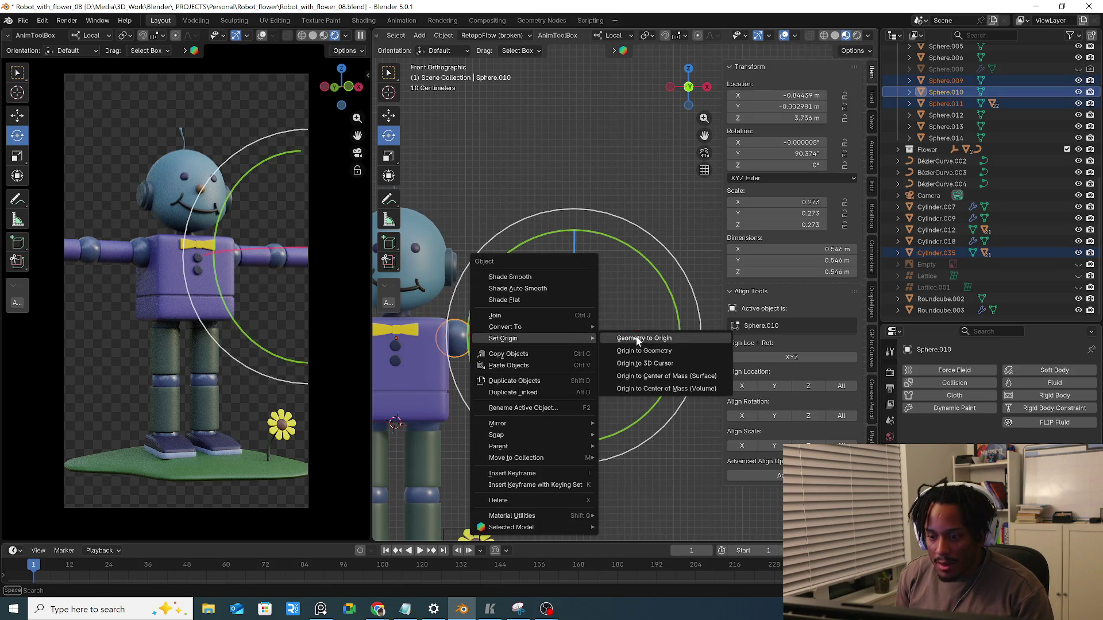
{"action": "left_click", "coordinate": [653, 351]}
{"action": "scroll", "coordinate": [618, 415], "scroll_direction": "down", "scroll_amount": 2}
{"action": "scroll", "coordinate": [594, 410], "scroll_direction": "up", "scroll_amount": 2}
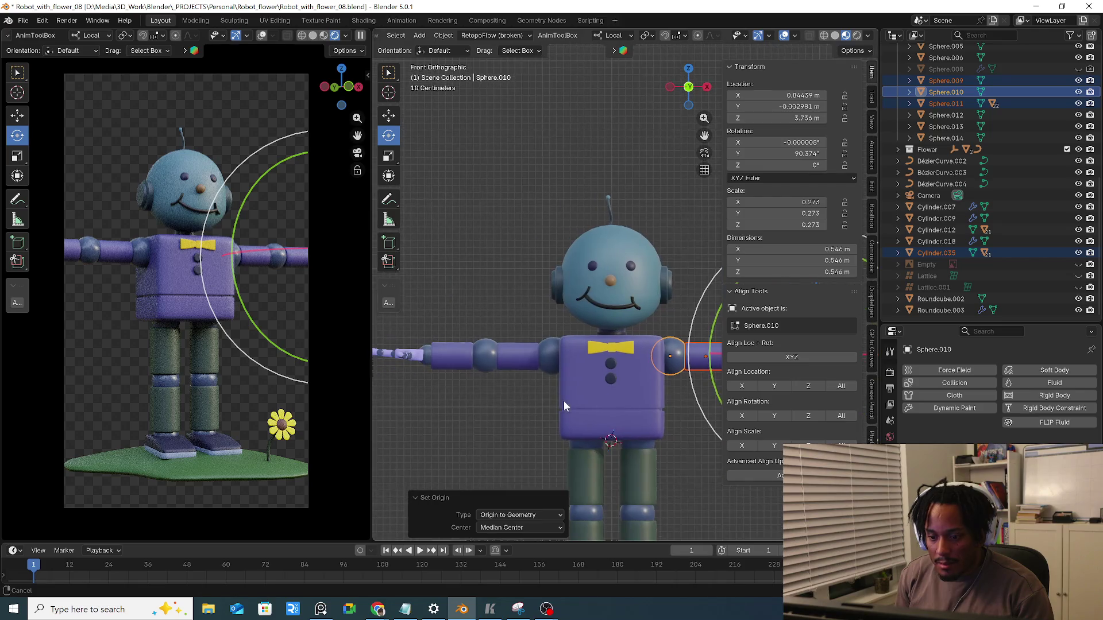
{"action": "scroll", "coordinate": [521, 404], "scroll_direction": "down", "scroll_amount": 2}
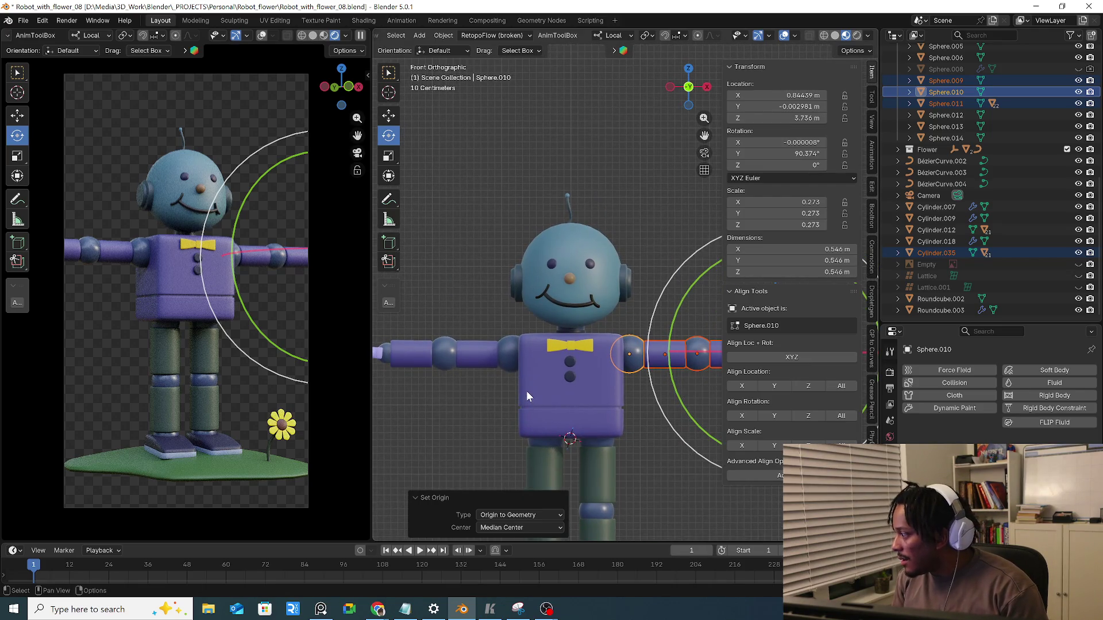
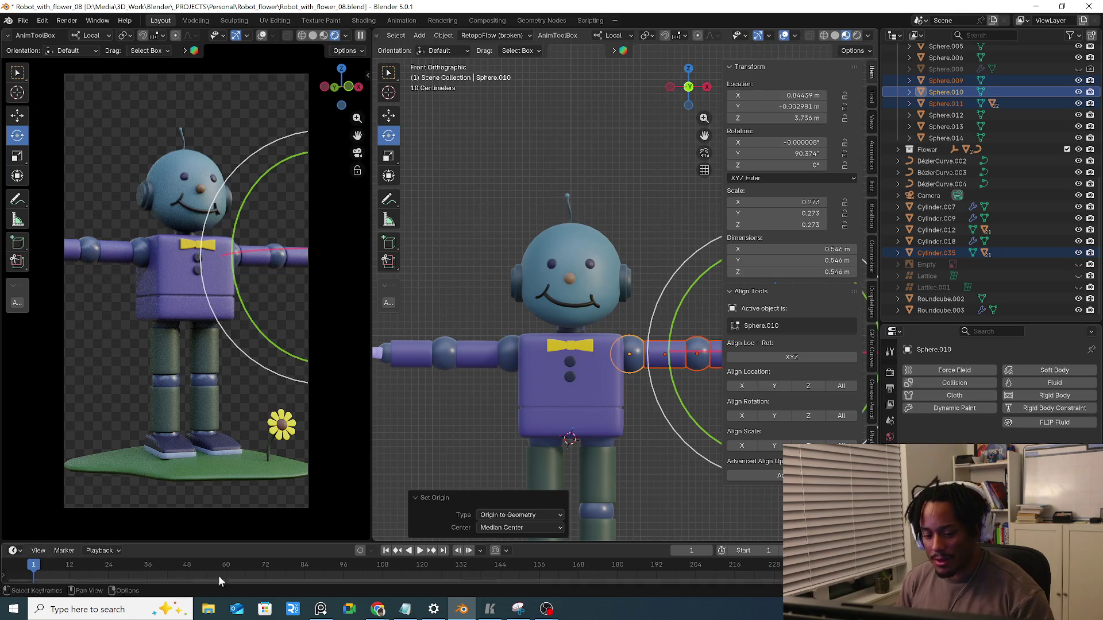
Bring the Blender Projects board up over Blender, then open another board from the recent list
{"action": "left_click", "coordinate": [320, 609]}
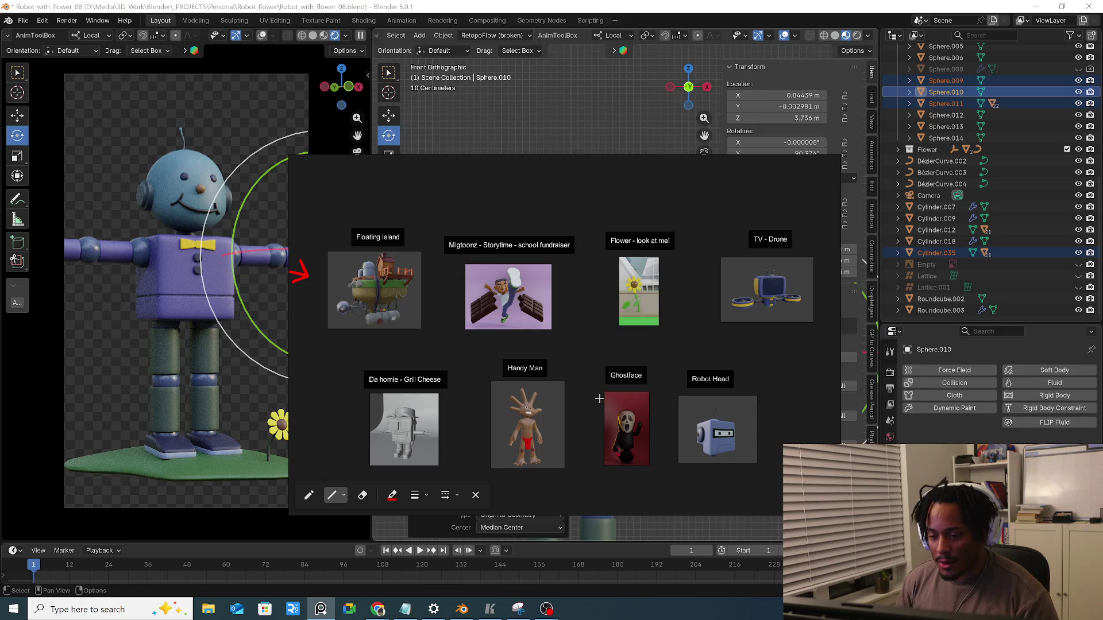
{"action": "scroll", "coordinate": [582, 411], "scroll_direction": "down", "scroll_amount": 3}
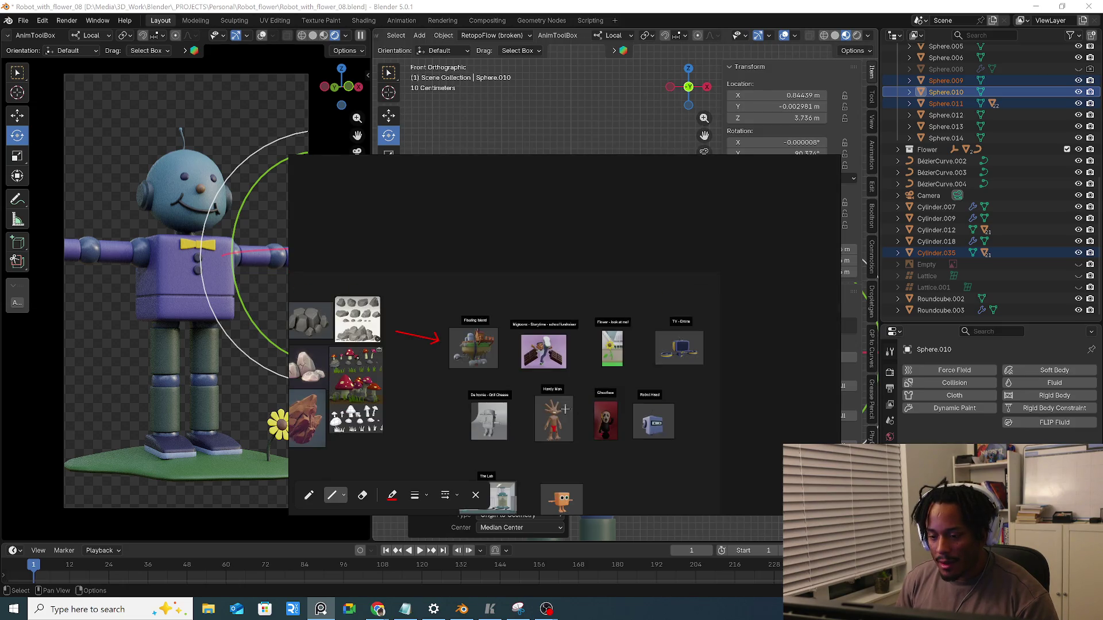
{"action": "middle_click_drag", "start_coordinate": [586, 431], "coordinate": [579, 397]}
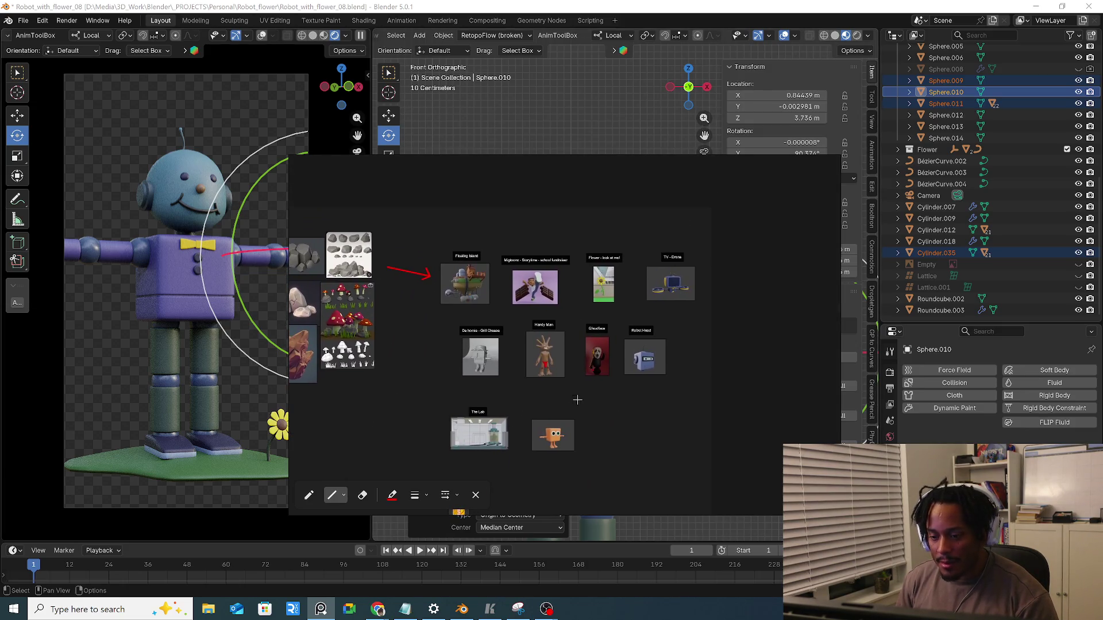
{"action": "right_click", "coordinate": [321, 610]}
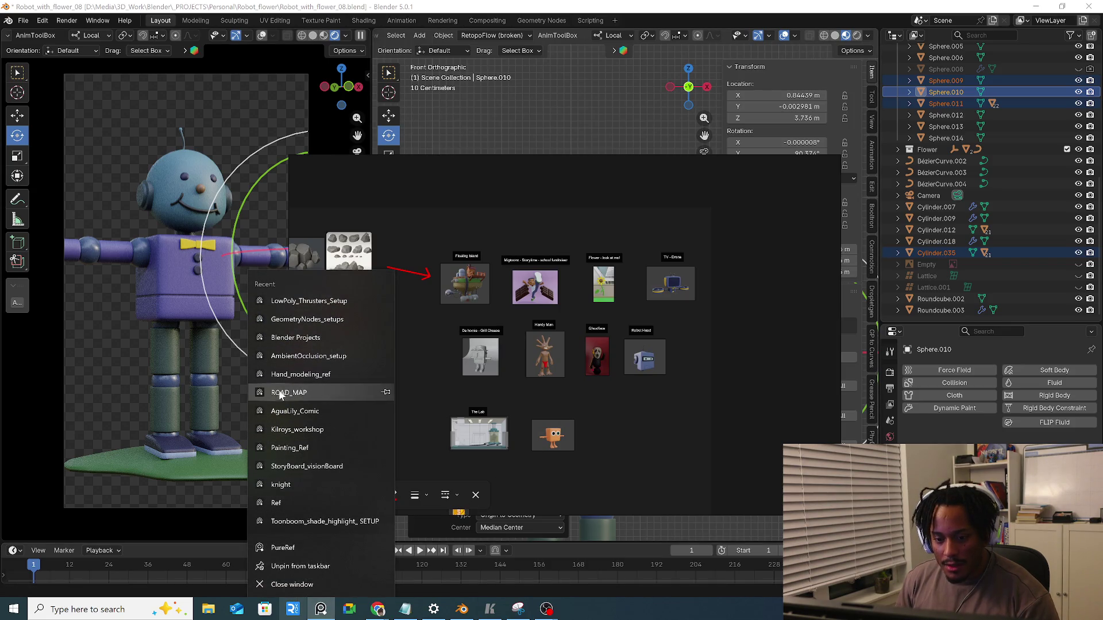
{"action": "left_click", "coordinate": [300, 268]}
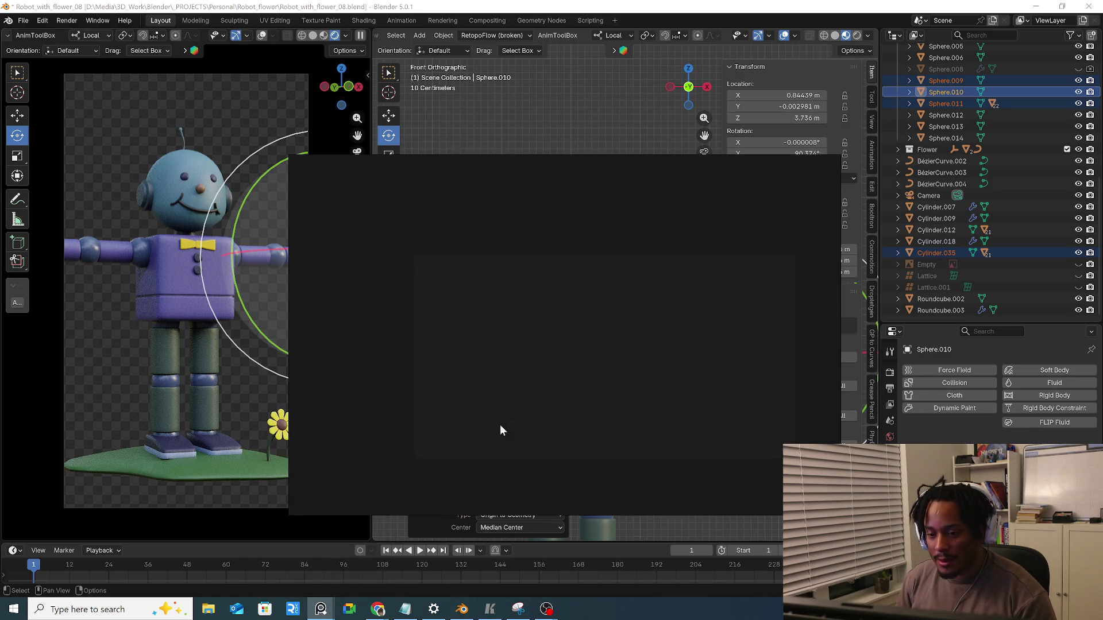
{"action": "scroll", "coordinate": [534, 340], "scroll_direction": "up", "scroll_amount": 5}
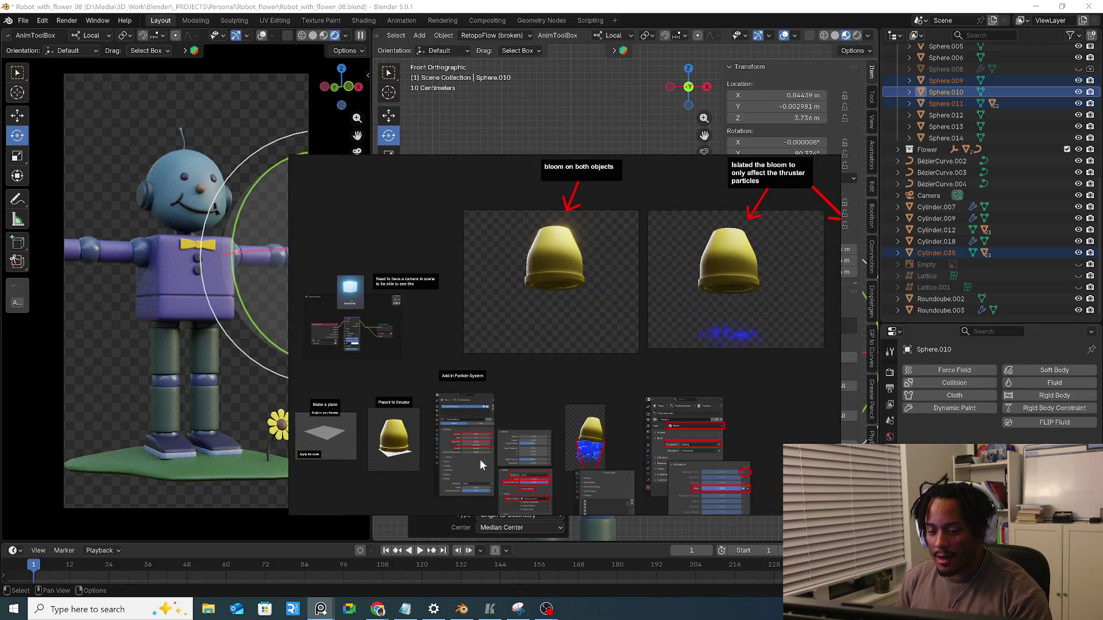
Pan across the bloom comparison images, then bring the Blender Projects board forward
{"action": "mouse_move", "coordinate": [557, 445]}
{"action": "middle_mouse_down"}
{"action": "mouse_move", "coordinate": [498, 371]}
{"action": "mouse_move", "coordinate": [578, 404]}
{"action": "middle_mouse_up"}
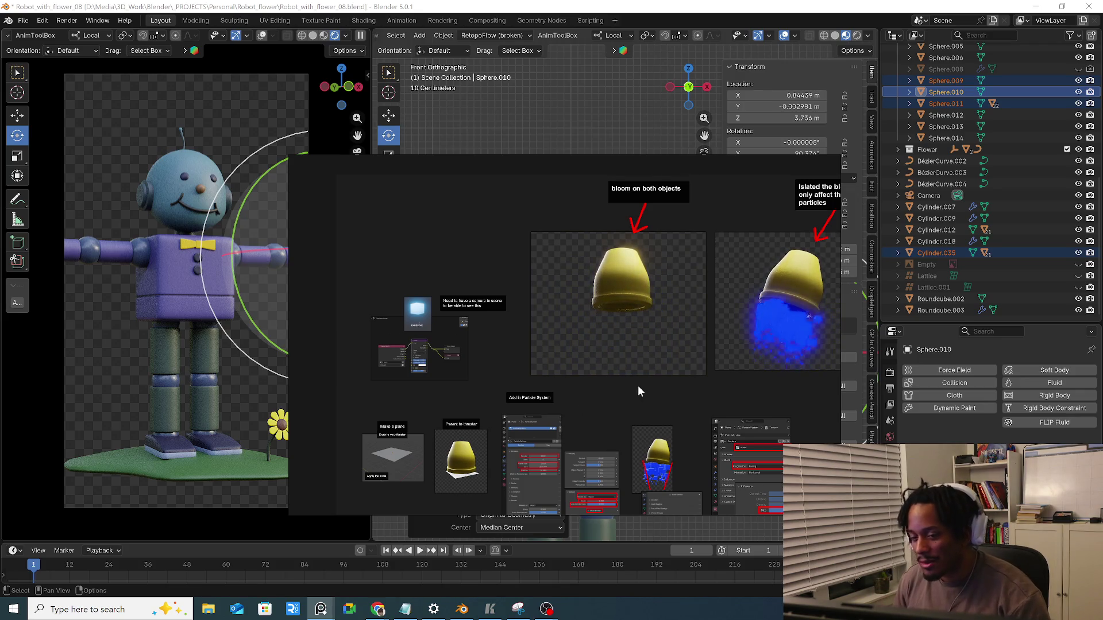
{"action": "scroll", "coordinate": [638, 403], "scroll_direction": "down", "scroll_amount": 2}
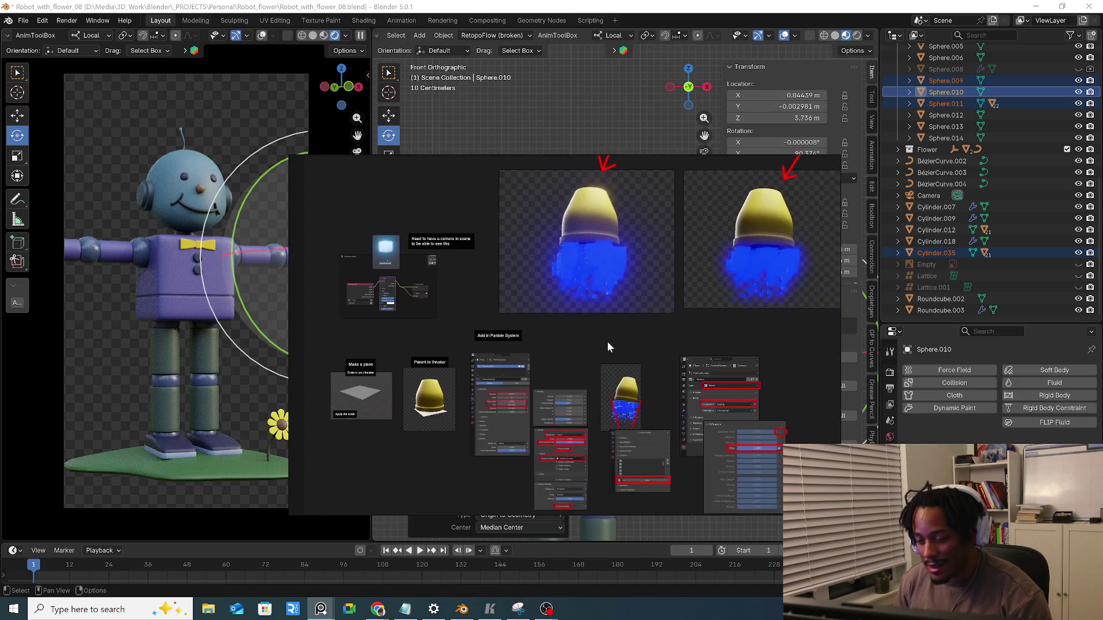
{"action": "middle_click_drag", "start_coordinate": [654, 381], "coordinate": [501, 371]}
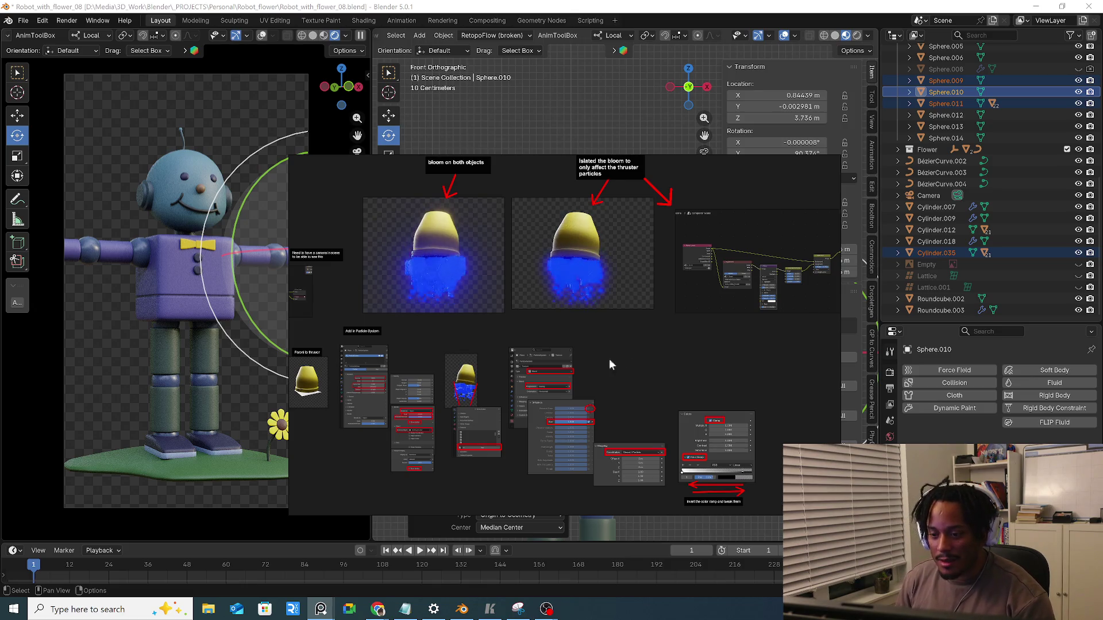
{"action": "scroll", "coordinate": [618, 368], "scroll_direction": "up", "scroll_amount": 1}
{"action": "scroll", "coordinate": [618, 392], "scroll_direction": "up", "scroll_amount": 1}
{"action": "scroll", "coordinate": [611, 382], "scroll_direction": "up", "scroll_amount": 2}
{"action": "scroll", "coordinate": [645, 382], "scroll_direction": "up", "scroll_amount": 1}
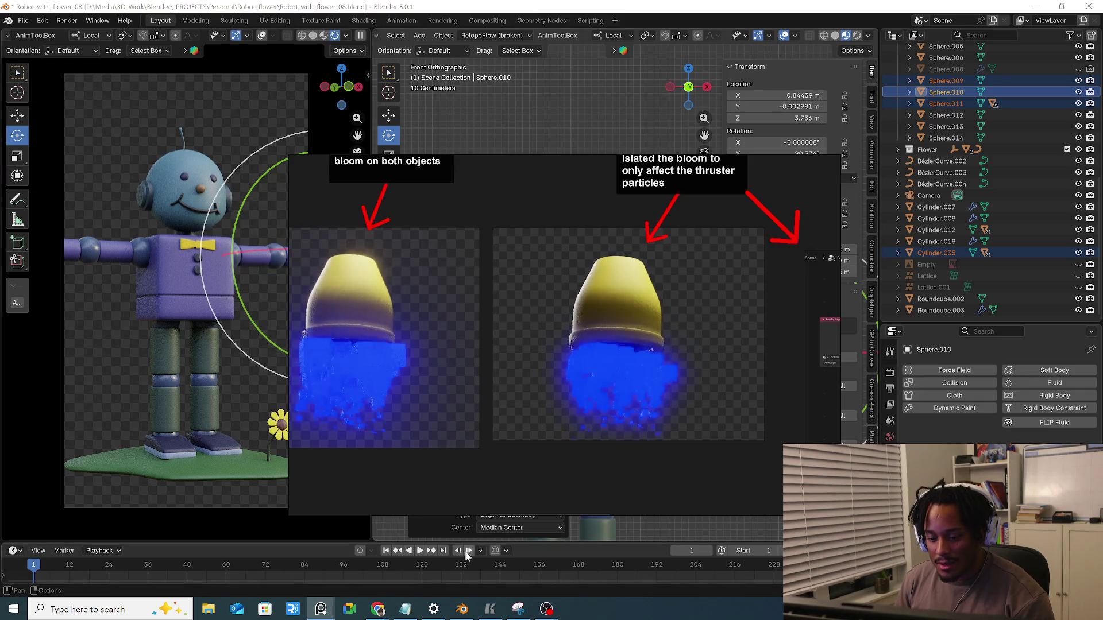
{"action": "left_click", "coordinate": [310, 561]}
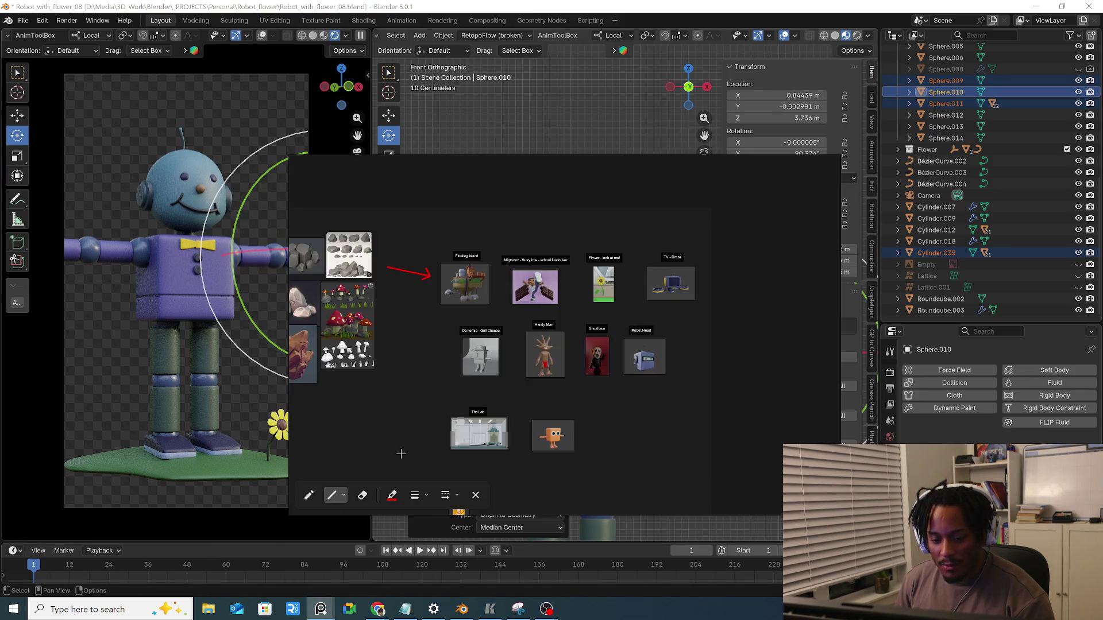
{"action": "scroll", "coordinate": [466, 285], "scroll_direction": "up", "scroll_amount": 3}
{"action": "scroll", "coordinate": [516, 293], "scroll_direction": "up", "scroll_amount": 2}
{"action": "scroll", "coordinate": [574, 297], "scroll_direction": "down", "scroll_amount": 1}
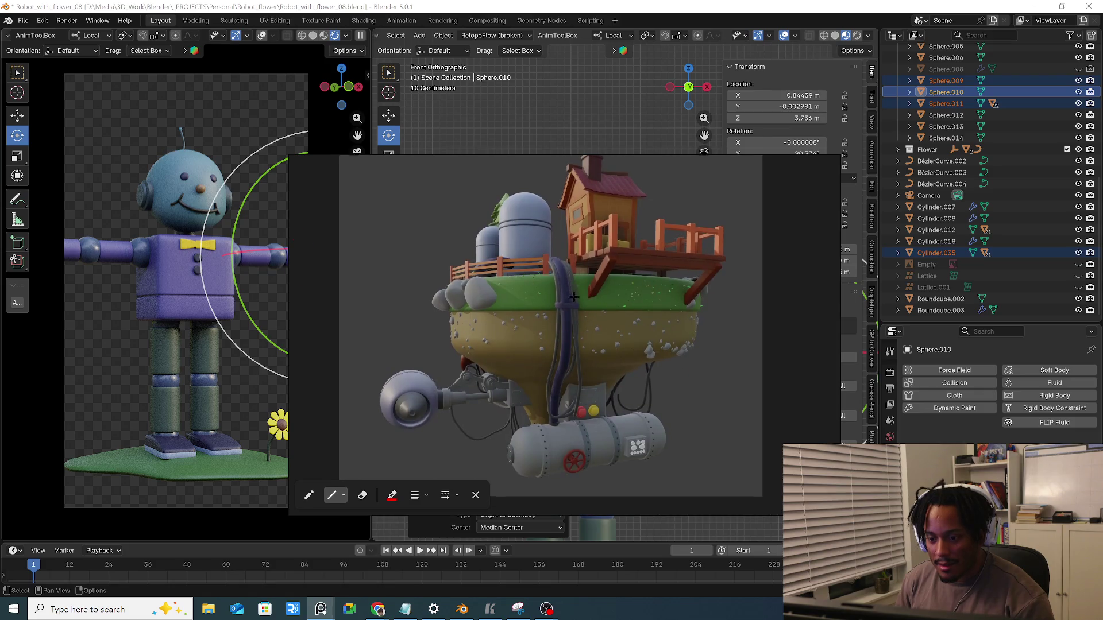
{"action": "scroll", "coordinate": [573, 297], "scroll_direction": "down", "scroll_amount": 2}
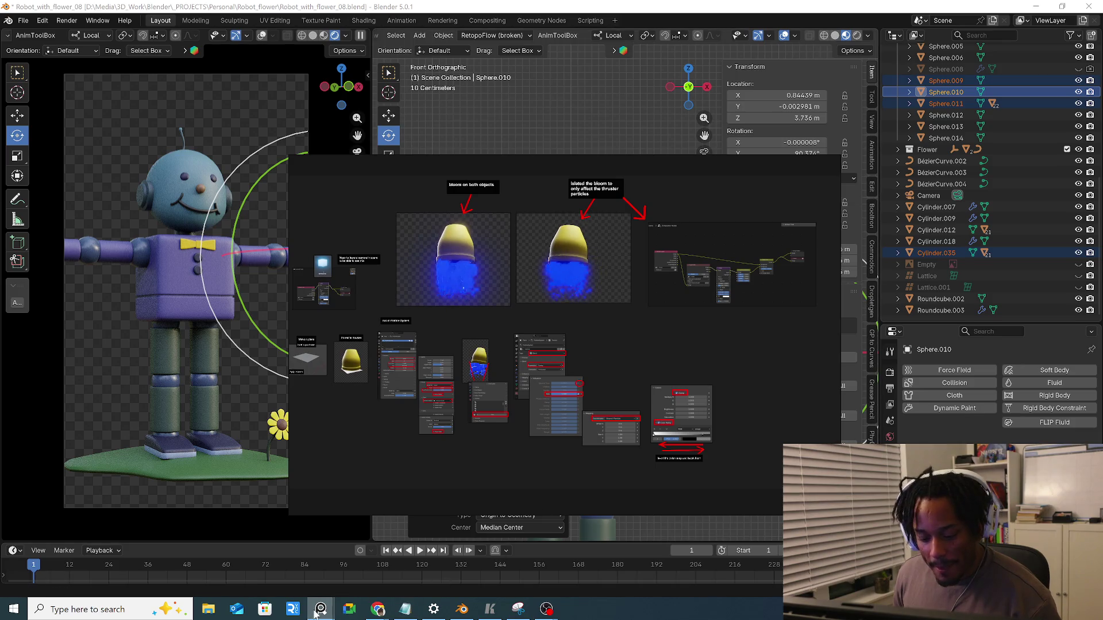
{"action": "mouse_move", "coordinate": [321, 609]}
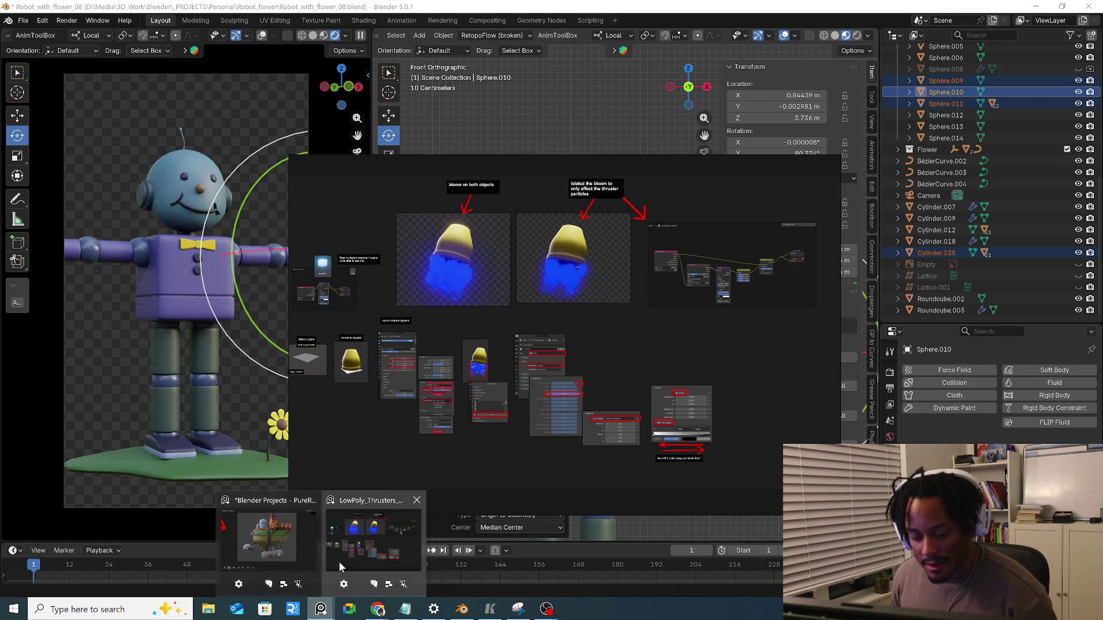
Preview the open PureRef board windows from the taskbar
{"action": "left_click", "coordinate": [321, 609]}
Open the GeometryNodes_setups board from Recent and bring the Instagram browser window forward
{"action": "right_click", "coordinate": [320, 609]}
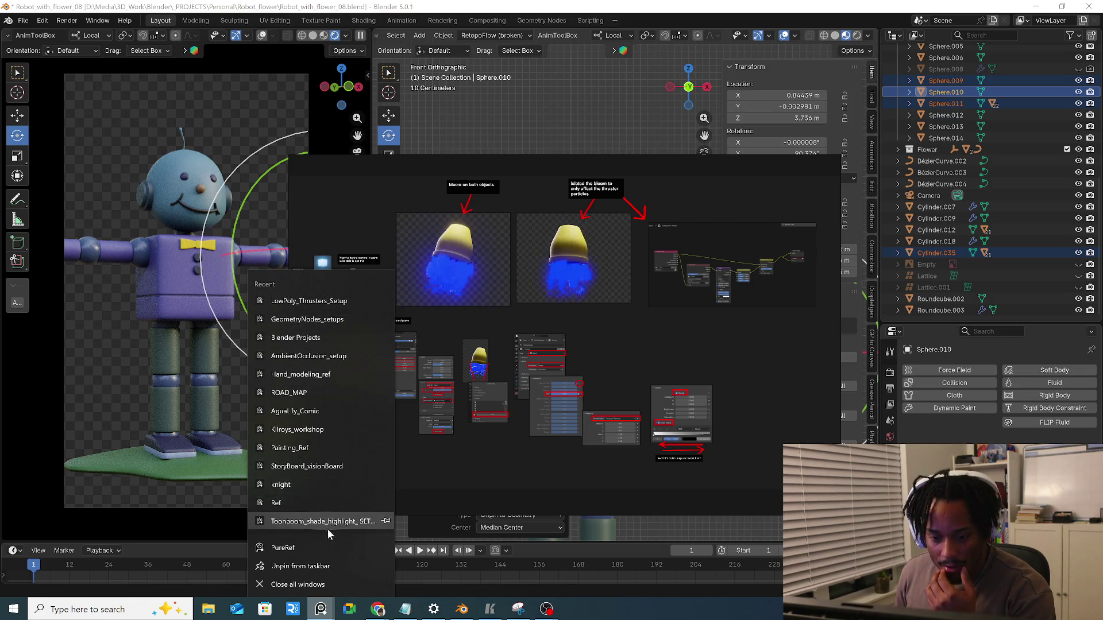
{"action": "left_click", "coordinate": [331, 324]}
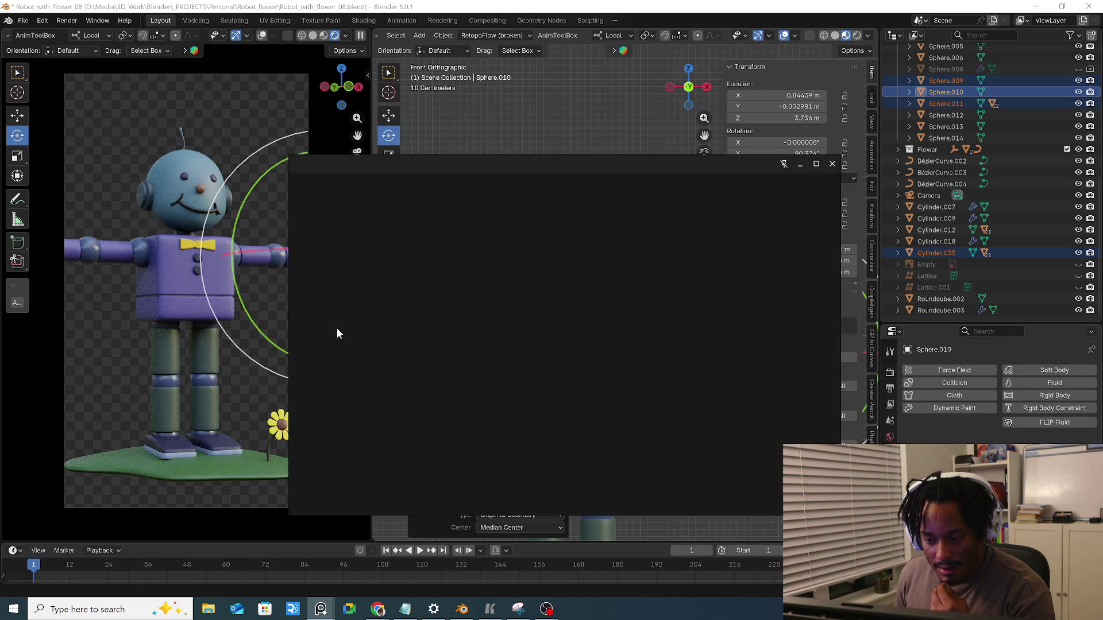
{"action": "scroll", "coordinate": [555, 384], "scroll_direction": "down", "scroll_amount": 2}
{"action": "scroll", "coordinate": [562, 386], "scroll_direction": "down", "scroll_amount": 2}
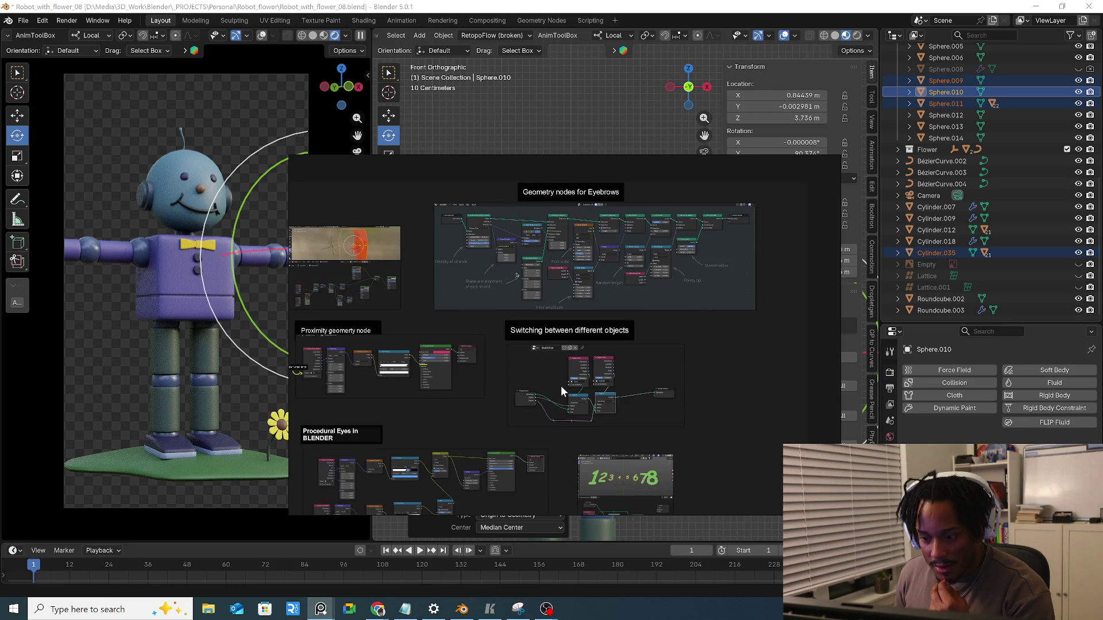
{"action": "scroll", "coordinate": [561, 385], "scroll_direction": "up", "scroll_amount": 2}
{"action": "scroll", "coordinate": [559, 399], "scroll_direction": "down", "scroll_amount": 2}
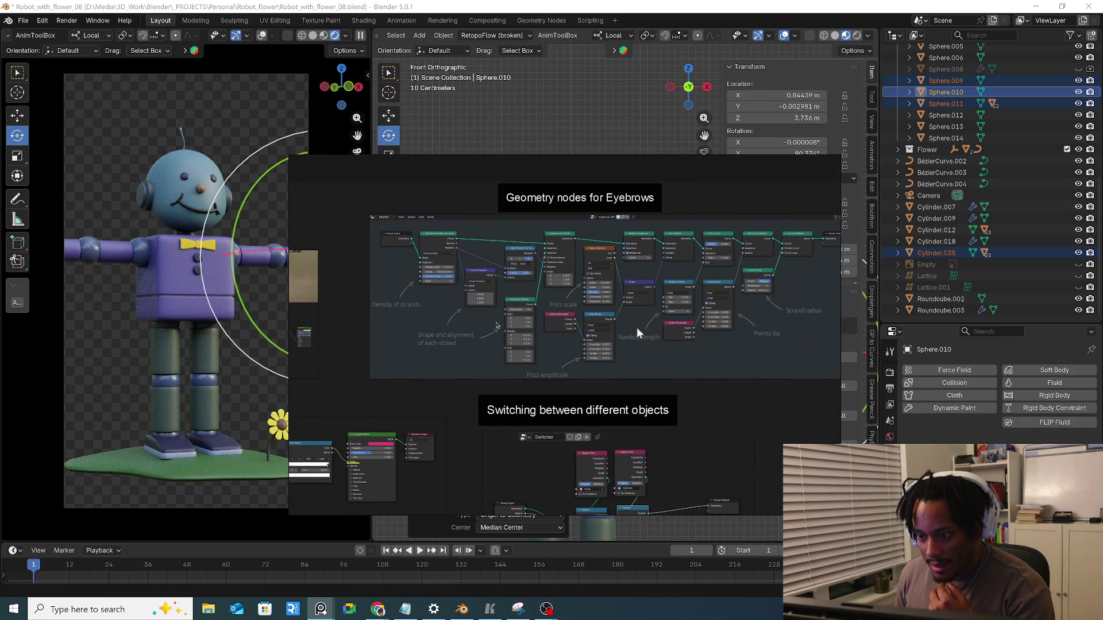
{"action": "scroll", "coordinate": [583, 388], "scroll_direction": "up", "scroll_amount": 1}
{"action": "scroll", "coordinate": [504, 302], "scroll_direction": "up", "scroll_amount": 1}
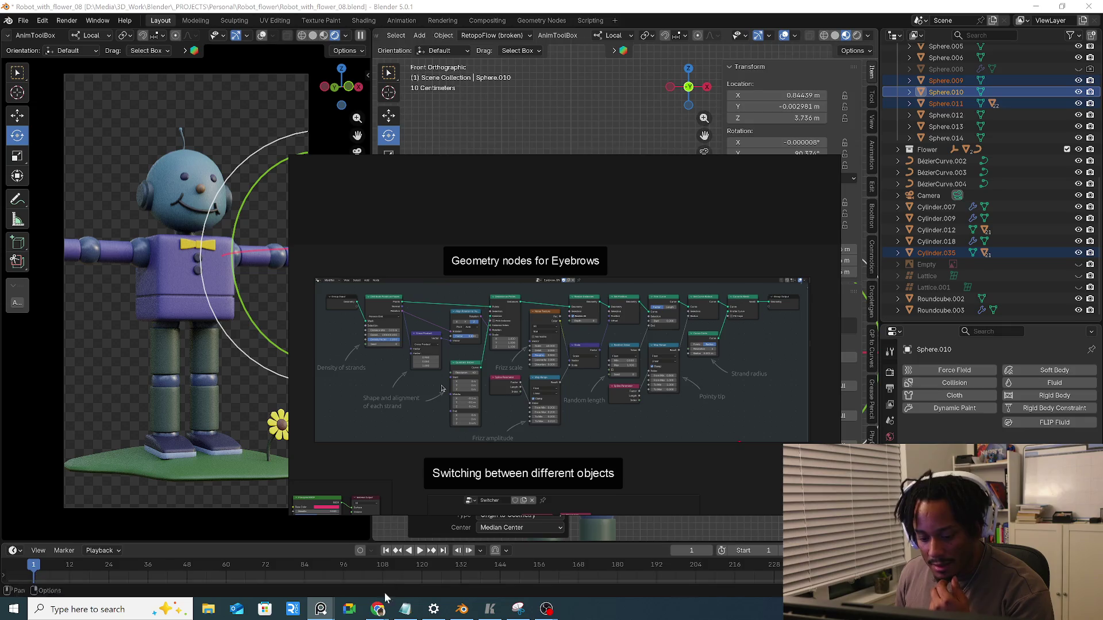
{"action": "mouse_move", "coordinate": [377, 609]}
{"action": "left_click", "coordinate": [634, 570]}
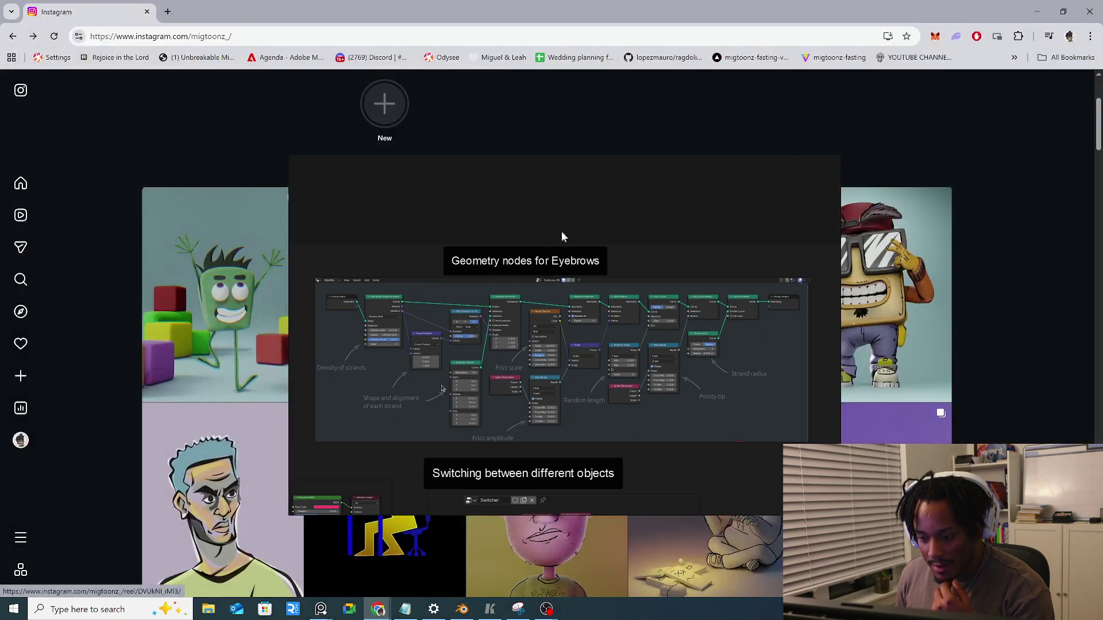
Move the eyebrows reference aside and close the thruster bloom board
{"action": "left_click_drag", "start_coordinate": [549, 207], "coordinate": [621, 384]}
{"action": "right_click", "coordinate": [716, 193]}
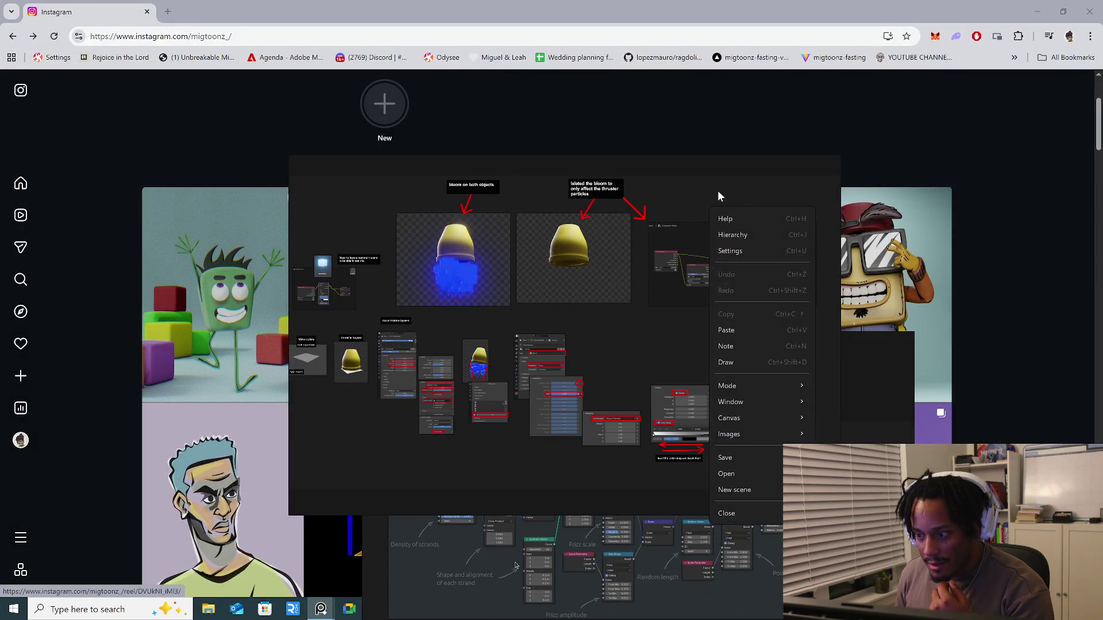
{"action": "left_click", "coordinate": [733, 514]}
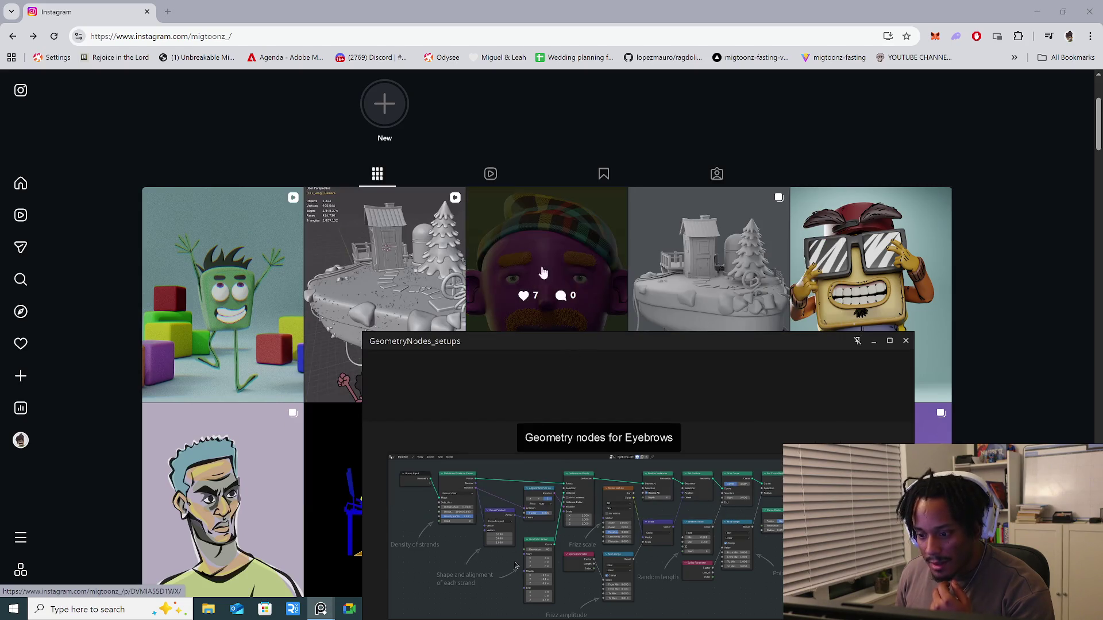
{"action": "scroll", "coordinate": [645, 373], "scroll_direction": "up", "scroll_amount": 2}
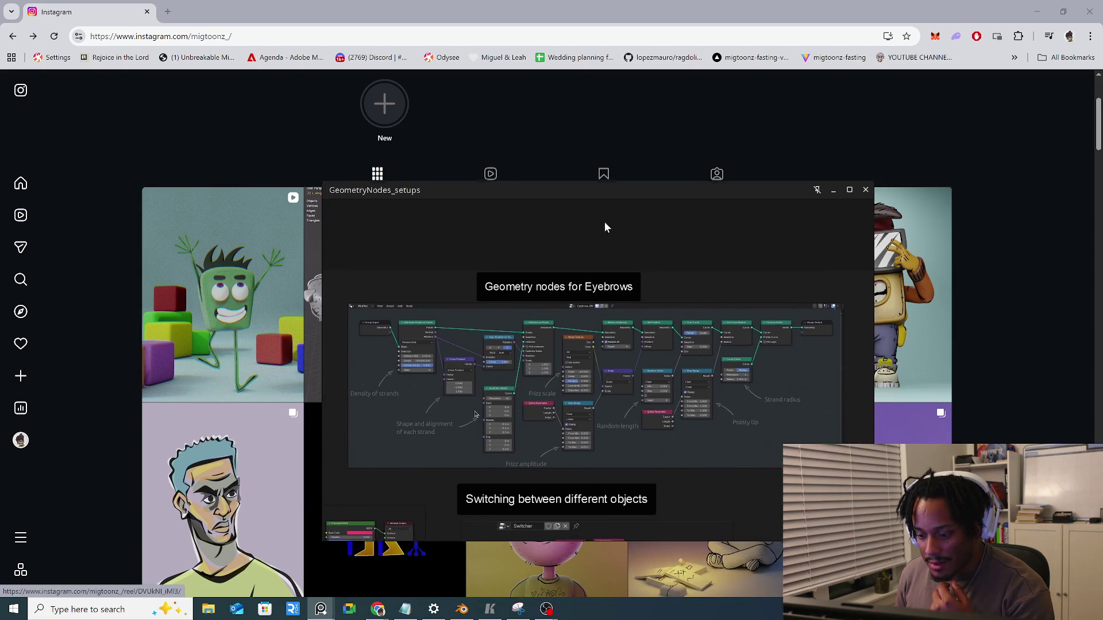
{"action": "scroll", "coordinate": [604, 223], "scroll_direction": "up", "scroll_amount": 2}
{"action": "scroll", "coordinate": [524, 367], "scroll_direction": "down", "scroll_amount": 1}
{"action": "scroll", "coordinate": [522, 370], "scroll_direction": "down", "scroll_amount": 1}
{"action": "scroll", "coordinate": [548, 393], "scroll_direction": "down", "scroll_amount": 1}
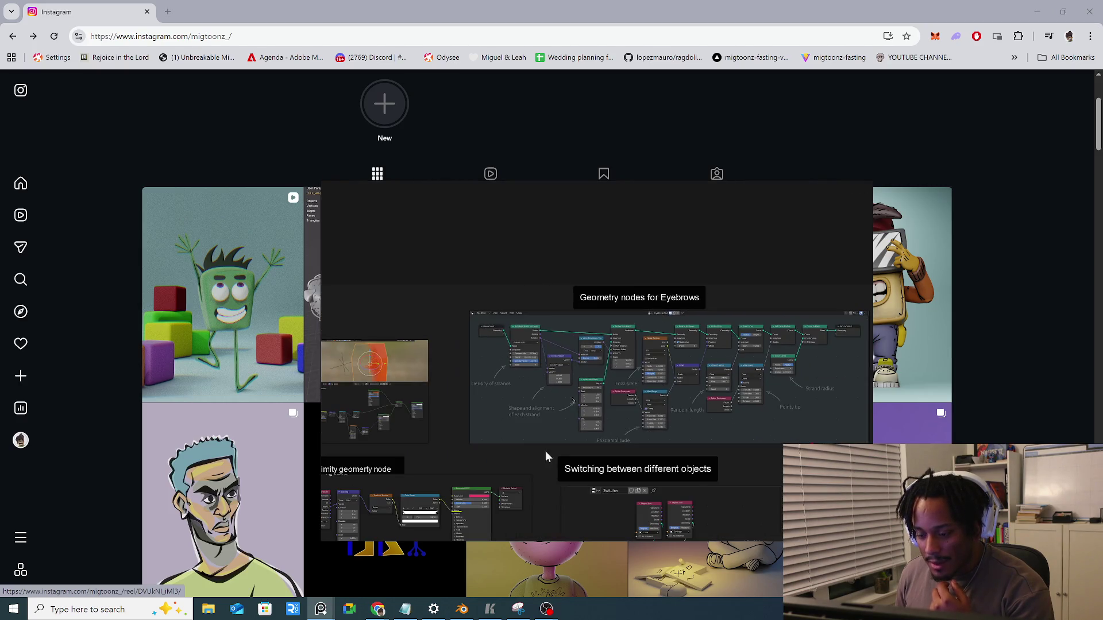
{"action": "scroll", "coordinate": [559, 438], "scroll_direction": "down", "scroll_amount": 1}
{"action": "scroll", "coordinate": [517, 446], "scroll_direction": "up", "scroll_amount": 2}
{"action": "scroll", "coordinate": [547, 431], "scroll_direction": "up", "scroll_amount": 1}
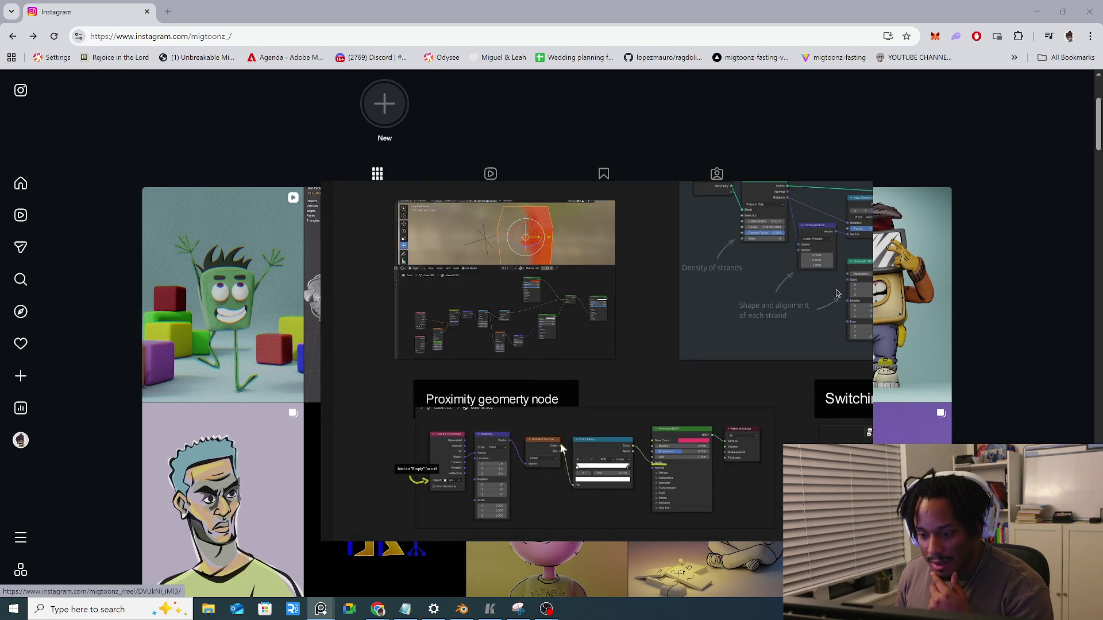
{"action": "scroll", "coordinate": [513, 314], "scroll_direction": "up", "scroll_amount": 2}
{"action": "scroll", "coordinate": [518, 336], "scroll_direction": "down", "scroll_amount": 2}
{"action": "scroll", "coordinate": [532, 456], "scroll_direction": "down", "scroll_amount": 1}
{"action": "scroll", "coordinate": [567, 390], "scroll_direction": "down", "scroll_amount": 1}
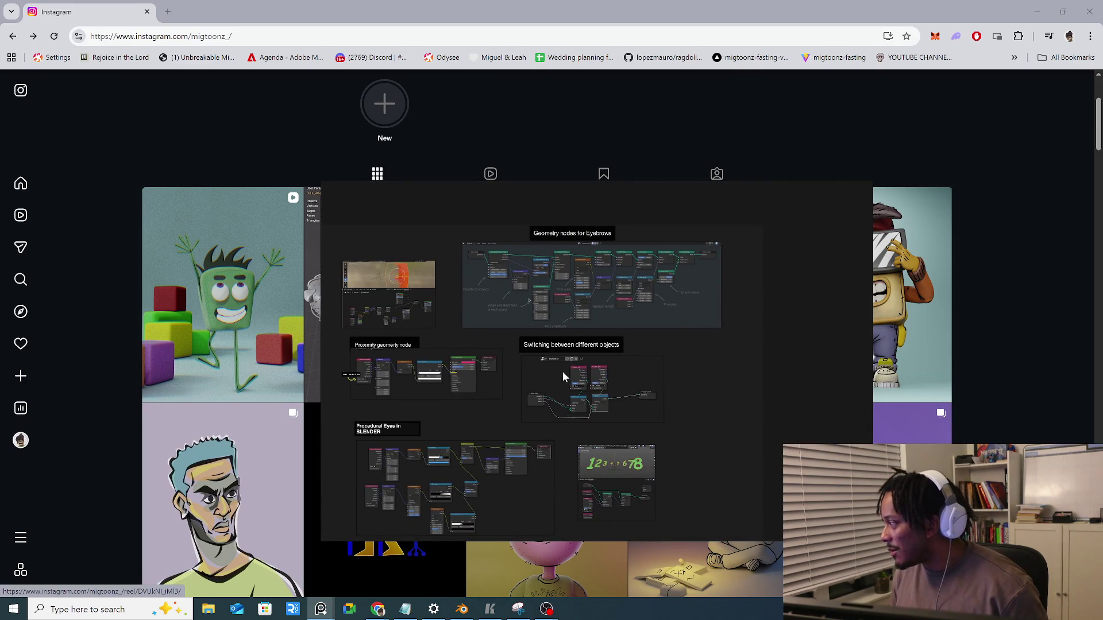
Pan to the Proximity geometry node image, then close the geometry nodes board
{"action": "right_click", "coordinate": [800, 250]}
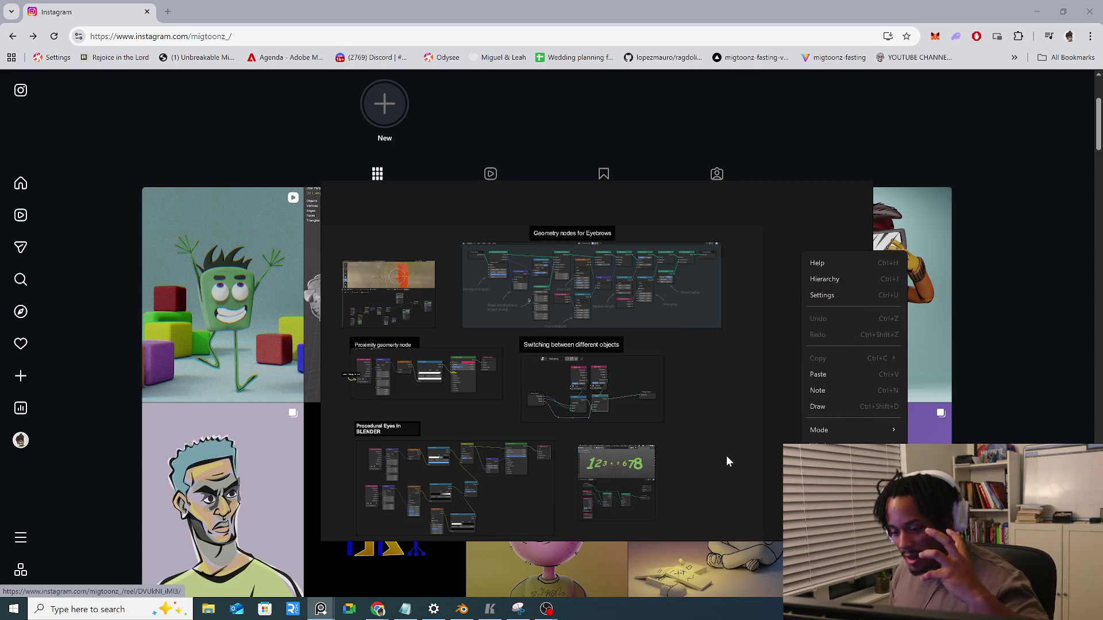
{"action": "key", "text": "Escape"}
{"action": "scroll", "coordinate": [425, 404], "scroll_direction": "up", "scroll_amount": 5}
{"action": "mouse_move", "coordinate": [410, 429]}
{"action": "middle_mouse_down"}
{"action": "mouse_move", "coordinate": [596, 468]}
{"action": "mouse_move", "coordinate": [476, 299]}
{"action": "middle_mouse_up"}
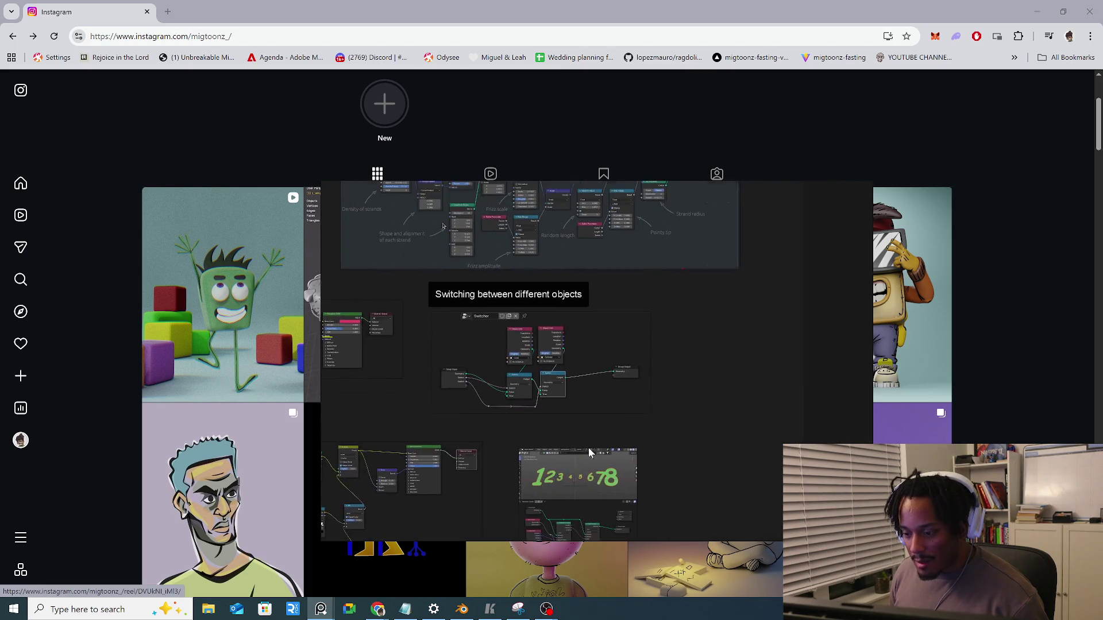
{"action": "right_click", "coordinate": [752, 389]}
{"action": "left_click", "coordinate": [810, 376]}
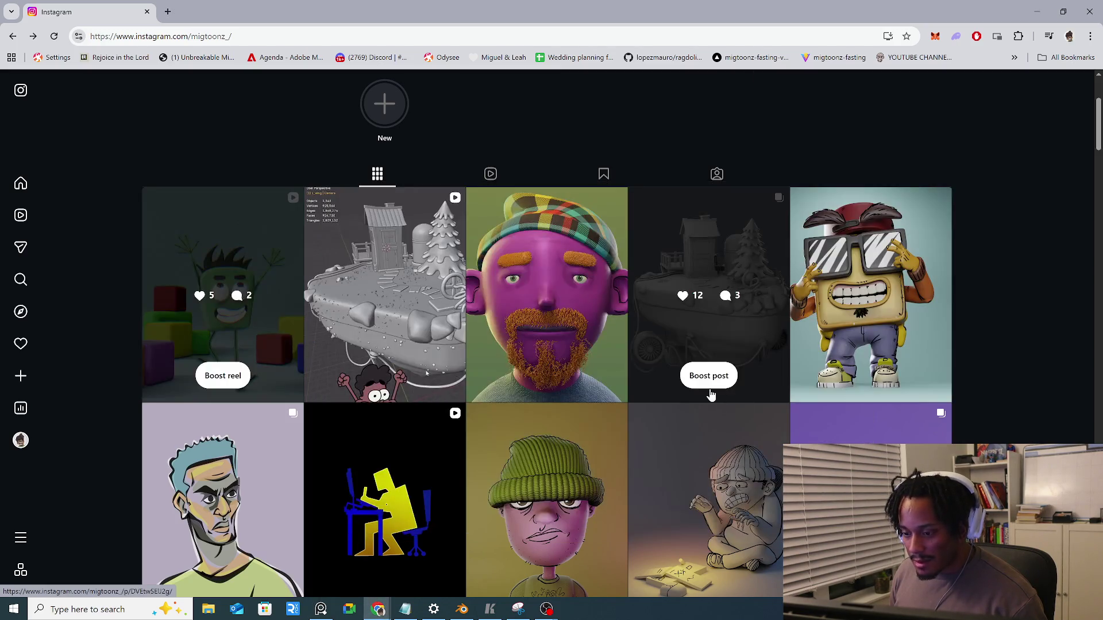
{"action": "left_click", "coordinate": [1033, 13]}
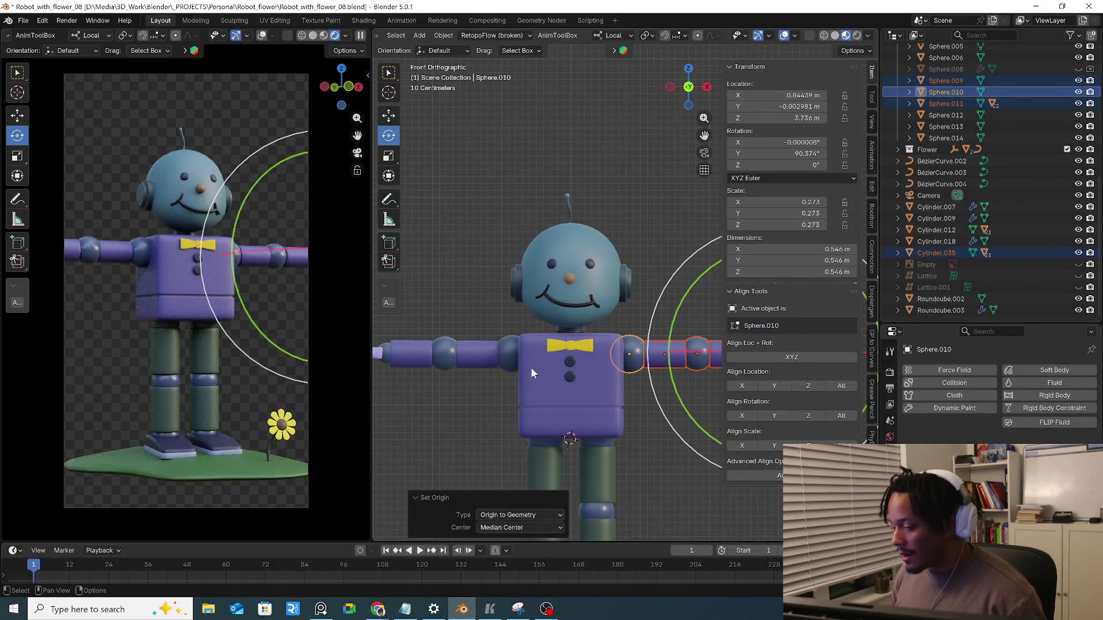
{"action": "scroll", "coordinate": [535, 367], "scroll_direction": "down", "scroll_amount": 3}
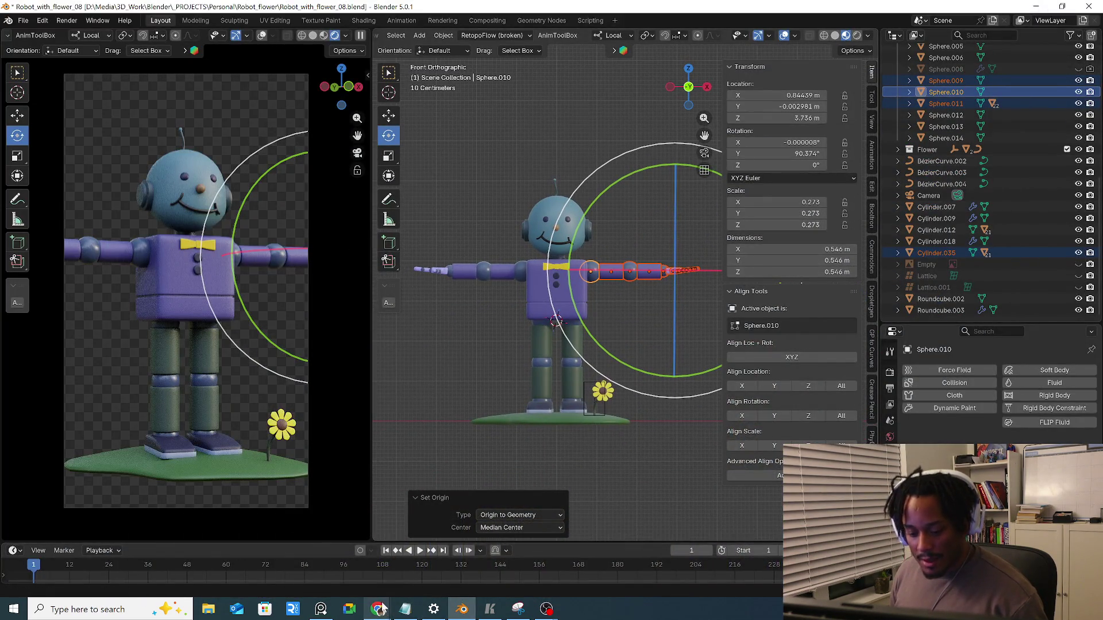
{"action": "left_click", "coordinate": [614, 564]}
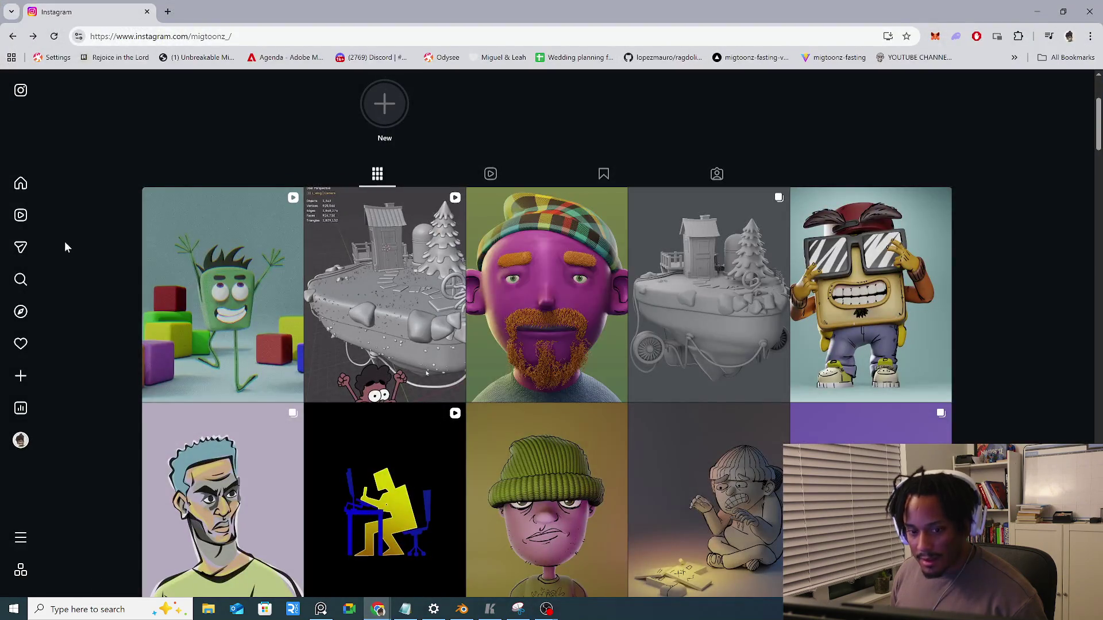
{"action": "scroll", "coordinate": [967, 324], "scroll_direction": "down", "scroll_amount": 3}
{"action": "scroll", "coordinate": [862, 344], "scroll_direction": "down", "scroll_amount": 3}
{"action": "scroll", "coordinate": [746, 371], "scroll_direction": "down", "scroll_amount": 3}
{"action": "left_click", "coordinate": [257, 418]}
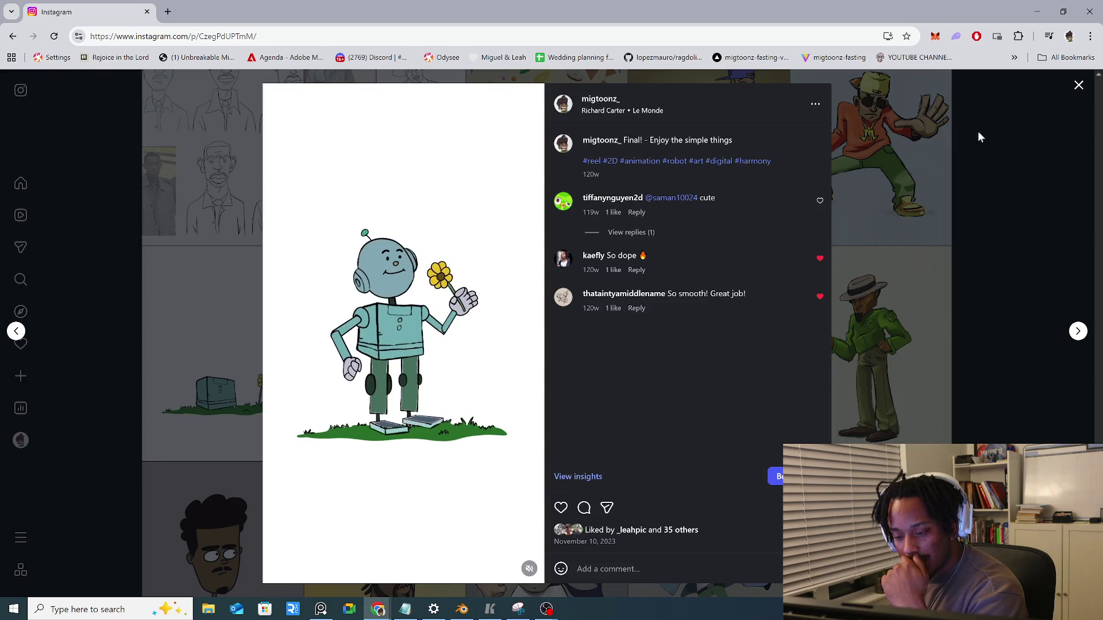
{"action": "left_click", "coordinate": [1038, 13]}
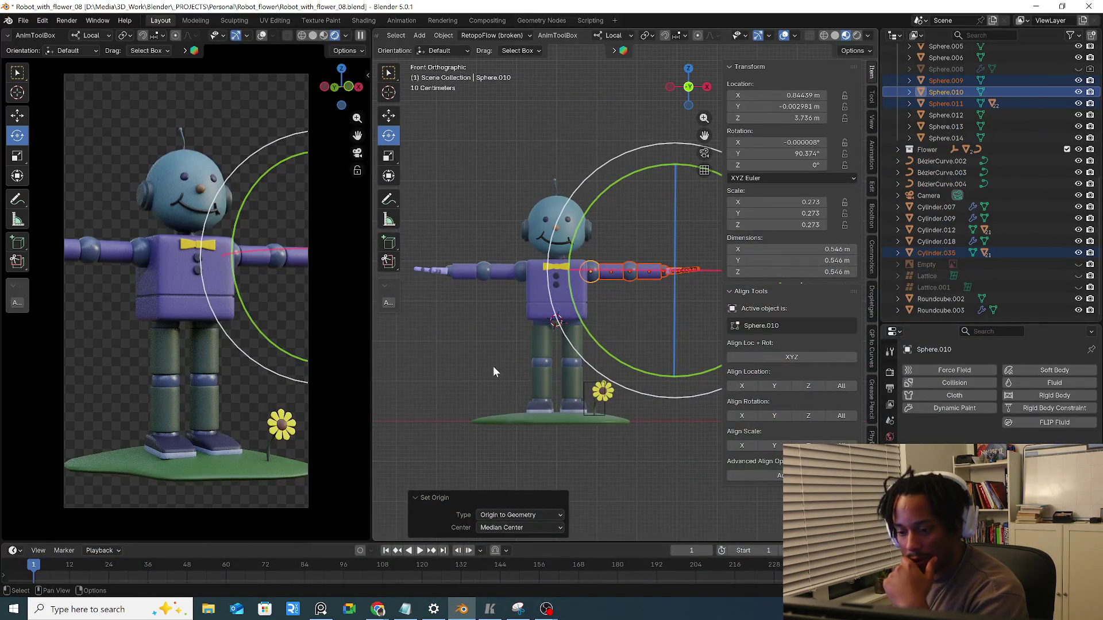
Inspect the shoulder joint spheres and arm cylinder, test-swinging the arm and undoing it
{"action": "left_click", "coordinate": [493, 366]}
{"action": "mouse_move", "coordinate": [494, 366]}
{"action": "middle_mouse_down"}
{"action": "mouse_move", "coordinate": [480, 376]}
{"action": "mouse_move", "coordinate": [511, 369]}
{"action": "middle_mouse_up"}
{"action": "scroll", "coordinate": [510, 365], "scroll_direction": "up", "scroll_amount": 1}
{"action": "scroll", "coordinate": [525, 370], "scroll_direction": "down", "scroll_amount": 1}
{"action": "scroll", "coordinate": [504, 364], "scroll_direction": "up", "scroll_amount": 2}
{"action": "scroll", "coordinate": [580, 290], "scroll_direction": "up", "scroll_amount": 1}
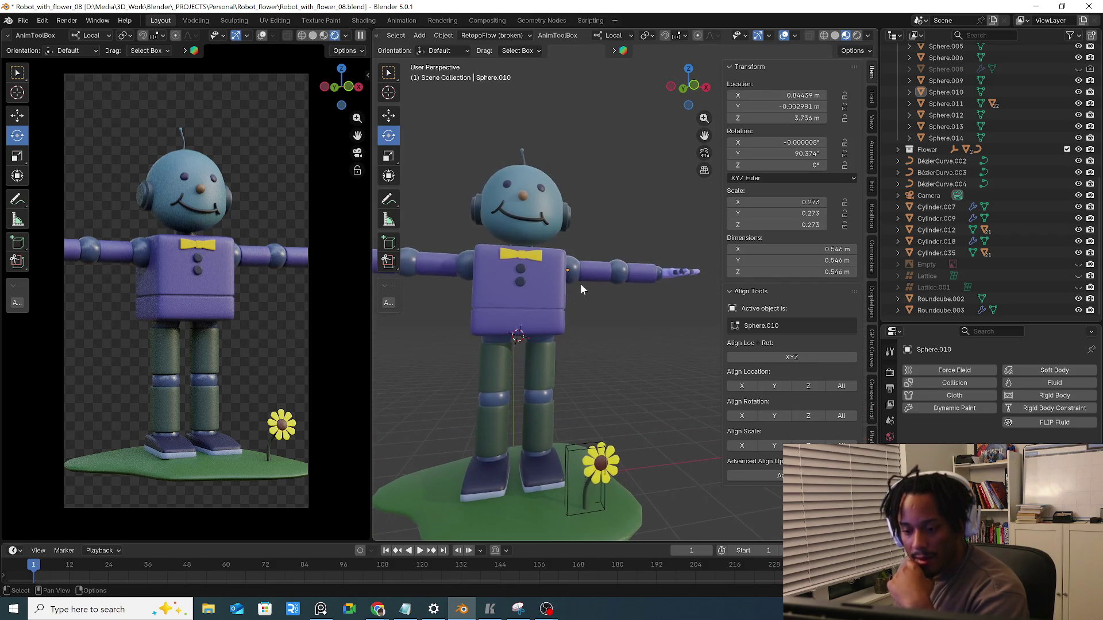
{"action": "left_click", "coordinate": [580, 290]}
{"action": "mouse_move", "coordinate": [580, 289]}
{"action": "middle_mouse_down"}
{"action": "mouse_move", "coordinate": [553, 300]}
{"action": "mouse_move", "coordinate": [613, 287]}
{"action": "middle_mouse_up"}
{"action": "left_click", "coordinate": [581, 286]}
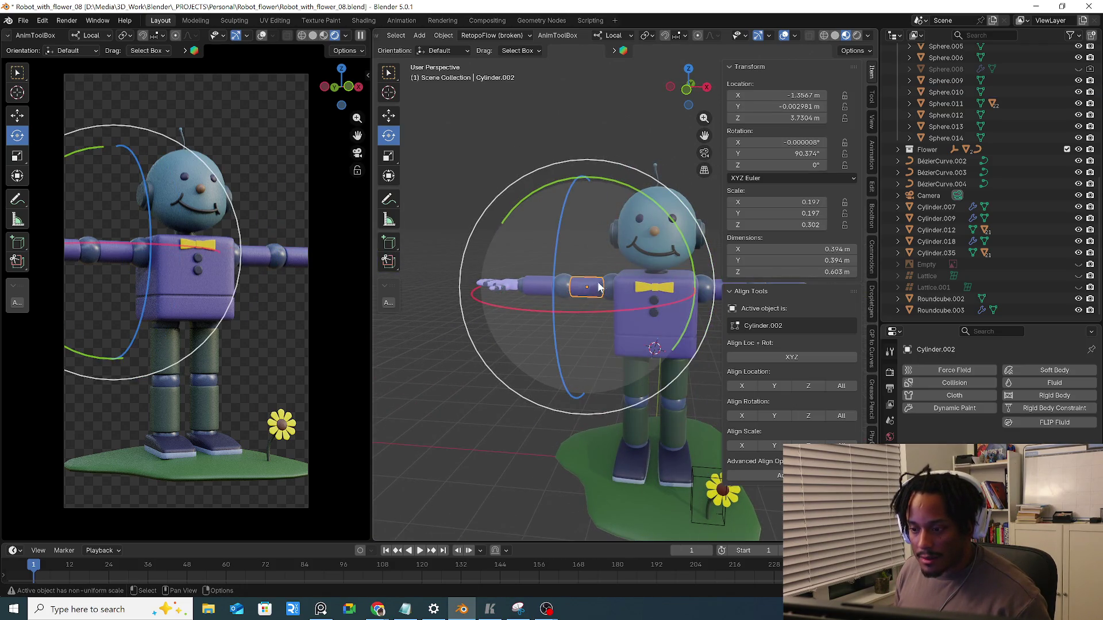
{"action": "left_click", "coordinate": [564, 288]}
{"action": "left_click_drag", "start_coordinate": [604, 186], "coordinate": [627, 215]}
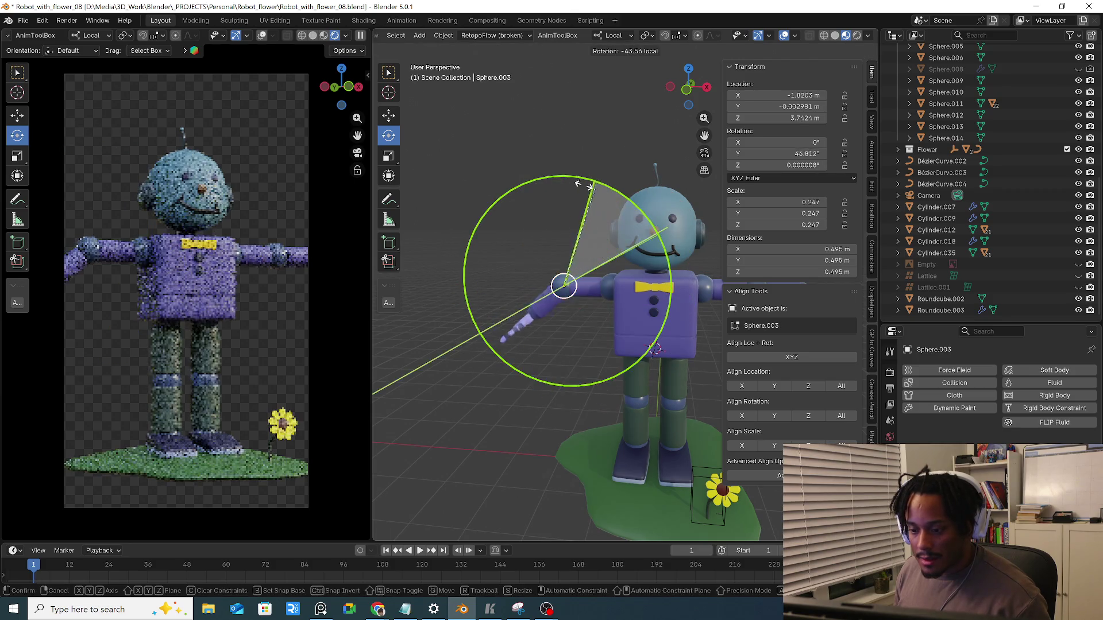
{"action": "key", "text": "ctrl+z"}
{"action": "key", "text": "ctrl+z"}
{"action": "key", "text": "ctrl+z"}
{"action": "middle_click_drag", "start_coordinate": [548, 229], "coordinate": [595, 264]}
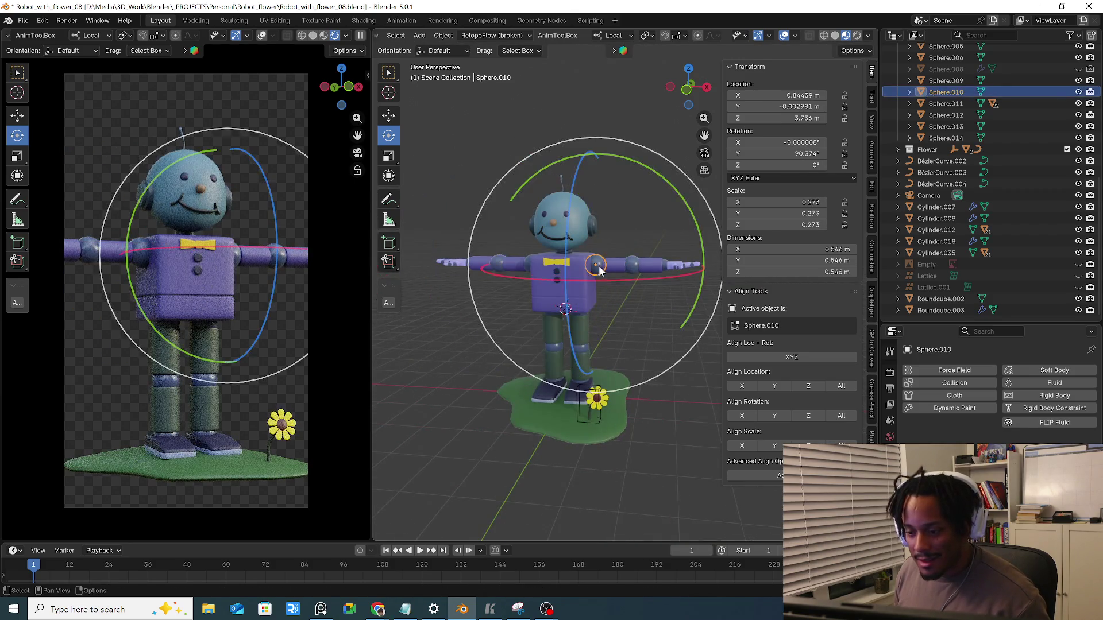
{"action": "scroll", "coordinate": [617, 253], "scroll_direction": "up", "scroll_amount": 2}
{"action": "scroll", "coordinate": [617, 252], "scroll_direction": "up", "scroll_amount": 2}
{"action": "scroll", "coordinate": [614, 262], "scroll_direction": "up", "scroll_amount": 2}
Parent the upper arm cylinder and the elbow joint to the shoulder joint (Ctrl+P > Object), testing the rotation
{"action": "left_click", "coordinate": [605, 271]}
{"action": "left_click", "coordinate": [538, 277], "text": "shift"}
{"action": "key", "text": "ctrl+p"}
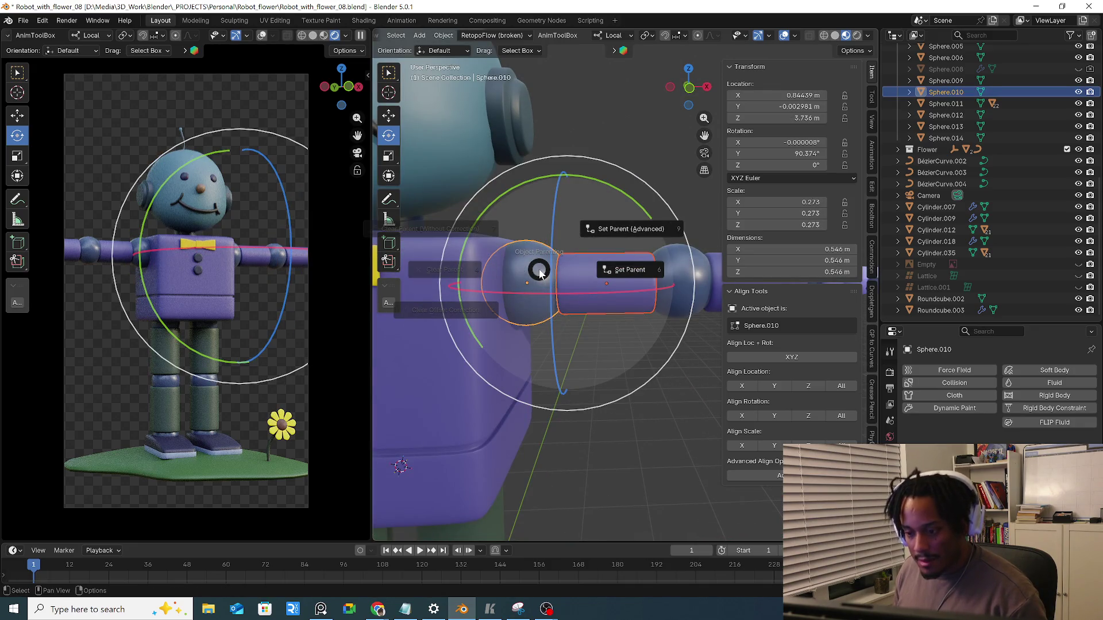
{"action": "left_click", "coordinate": [629, 270]}
{"action": "left_click_drag", "start_coordinate": [608, 209], "coordinate": [614, 229]}
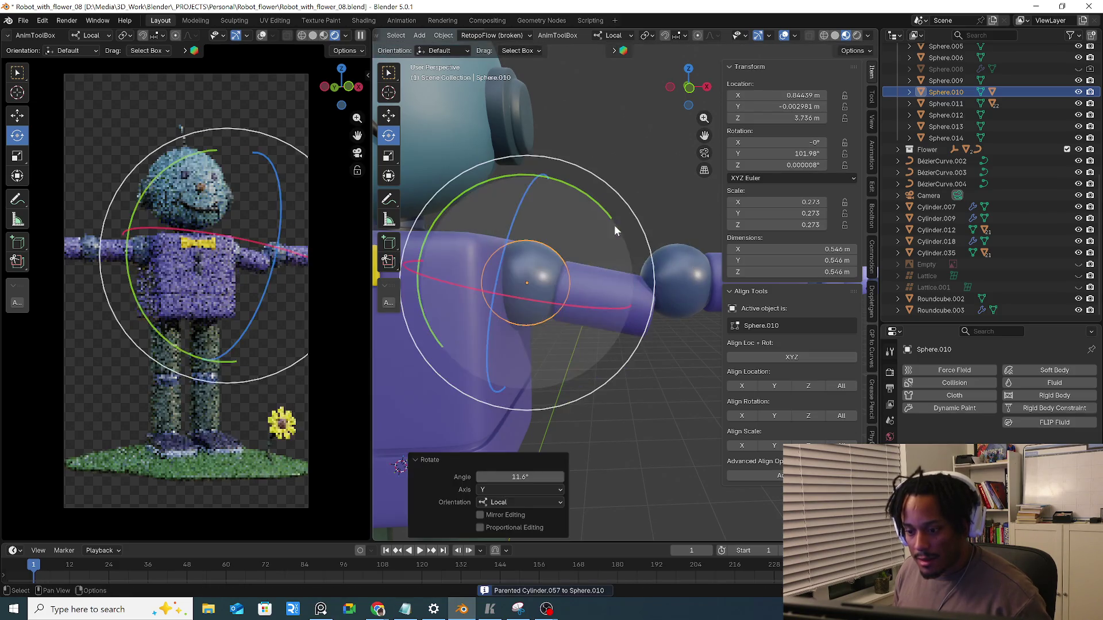
{"action": "key", "text": "ctrl+z"}
{"action": "left_click", "coordinate": [451, 278], "text": "shift"}
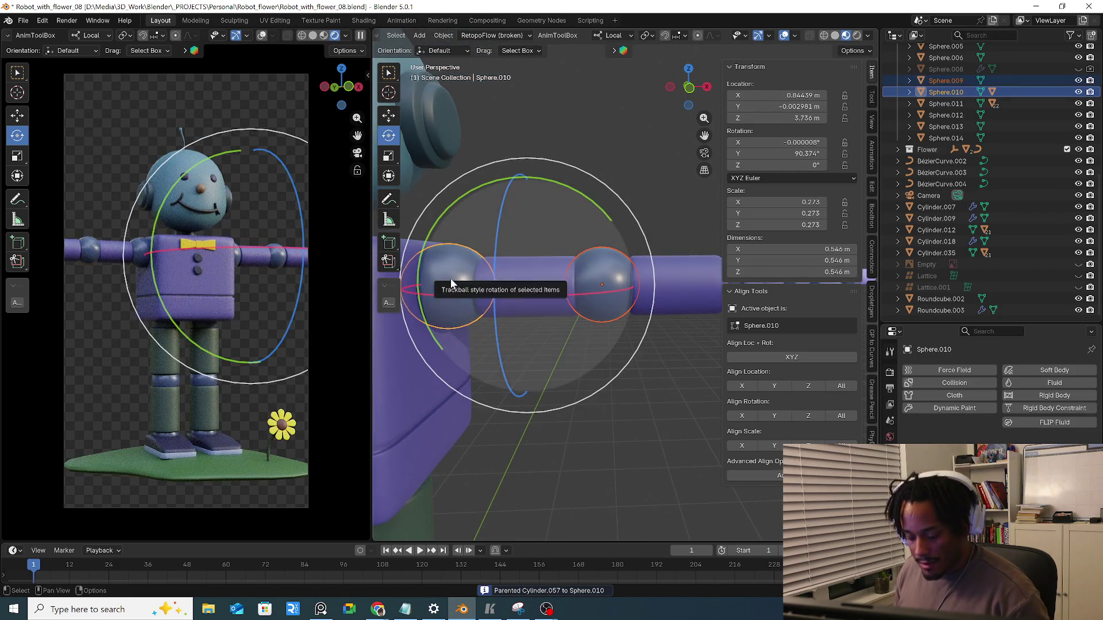
{"action": "key", "text": "ctrl+p"}
{"action": "left_click", "coordinate": [540, 285]}
{"action": "scroll", "coordinate": [542, 279], "scroll_direction": "down", "scroll_amount": 3}
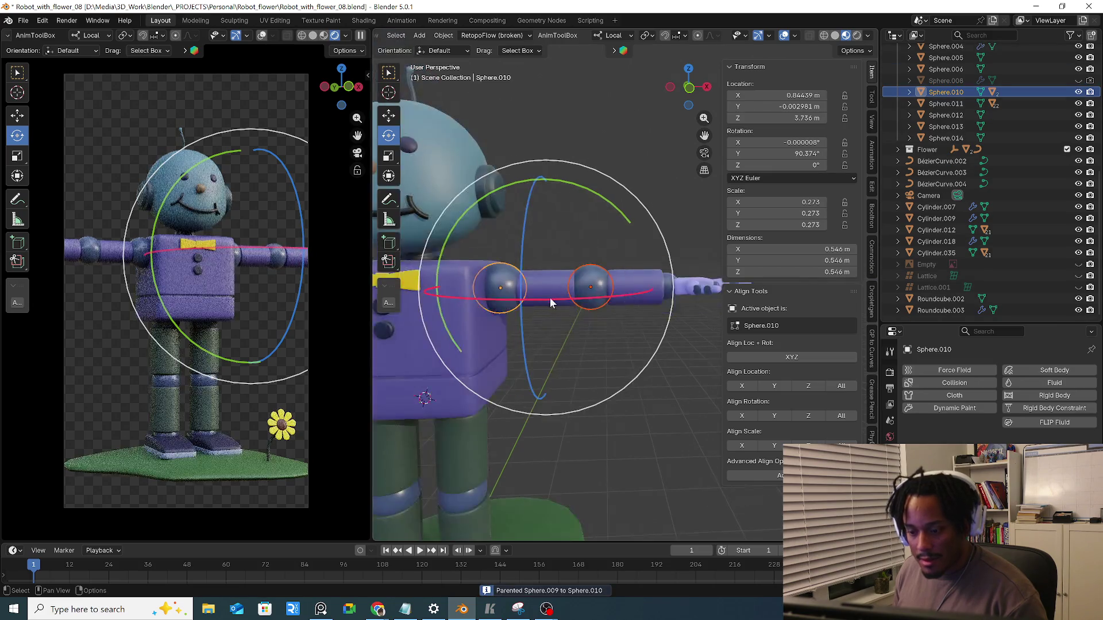
Parent the forearm cylinder and the wrist joint to the elbow joint, then bend the forearm to test
{"action": "left_click", "coordinate": [510, 291]}
{"action": "key", "text": "ctrl+p"}
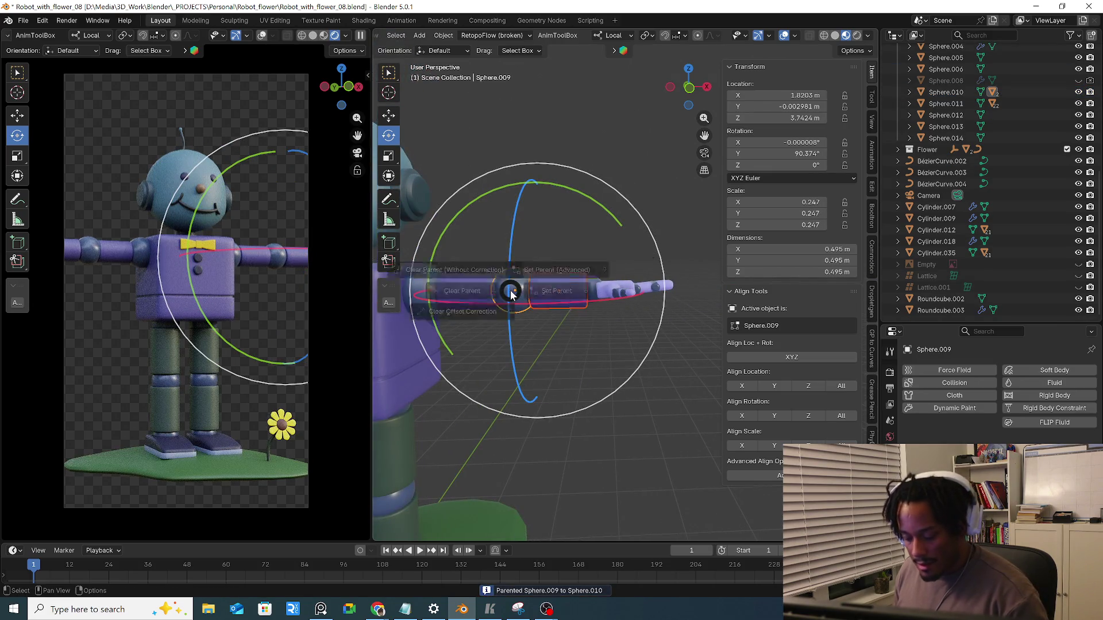
{"action": "left_click", "coordinate": [536, 295]}
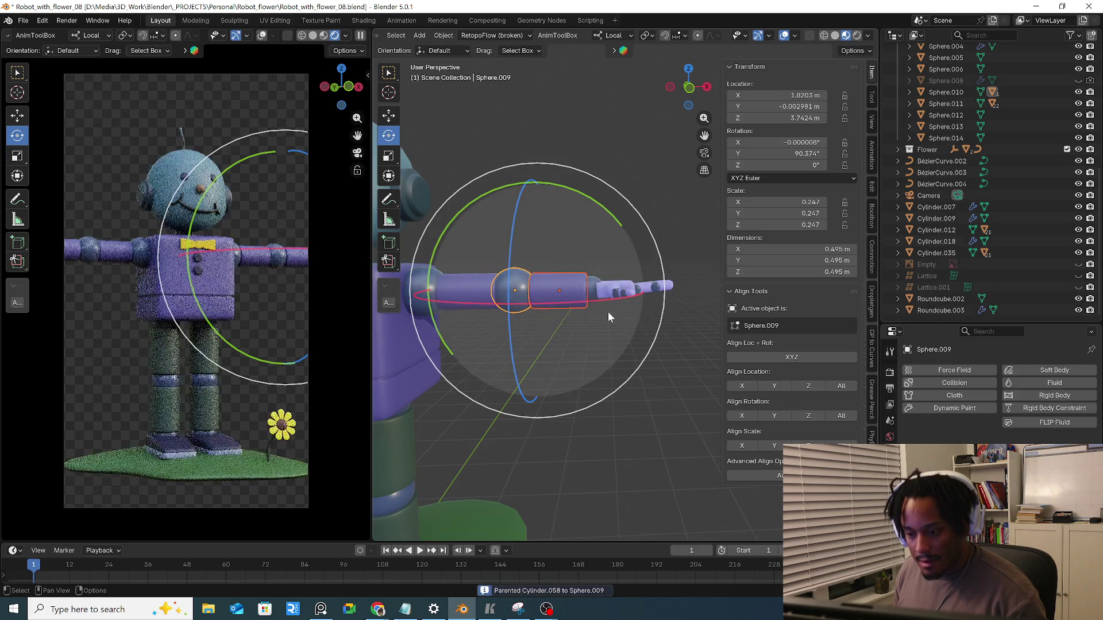
{"action": "left_click", "coordinate": [589, 285]}
{"action": "left_click", "coordinate": [513, 285]}
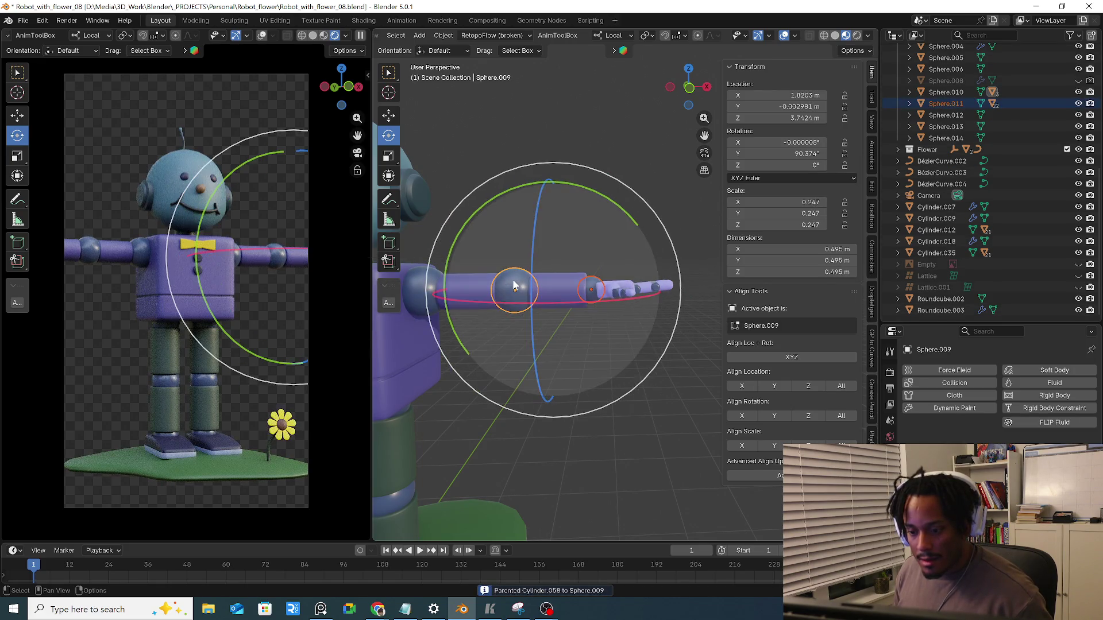
{"action": "key", "text": "ctrl+p"}
{"action": "left_click", "coordinate": [614, 288]}
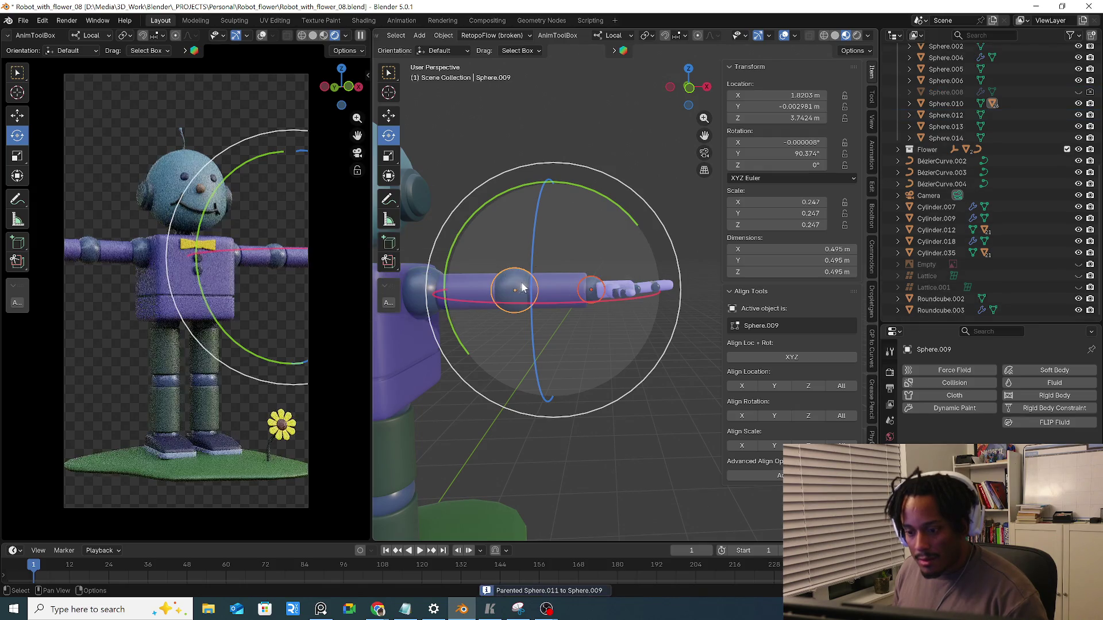
{"action": "mouse_move", "coordinate": [595, 224]}
{"action": "left_mouse_down"}
{"action": "mouse_move", "coordinate": [610, 259]}
{"action": "mouse_move", "coordinate": [601, 270]}
{"action": "left_mouse_up"}
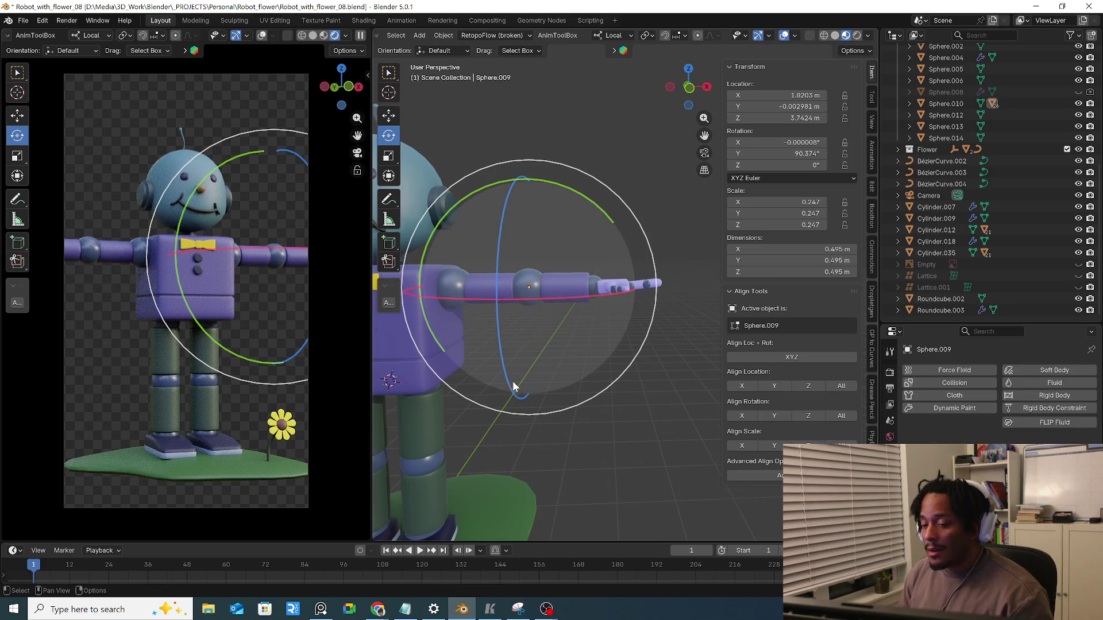
{"action": "scroll", "coordinate": [518, 375], "scroll_direction": "down", "scroll_amount": 3}
Rotate the shoulder to confirm the whole arm follows, then look over the head sphere
{"action": "left_click", "coordinate": [528, 298]}
{"action": "left_click", "coordinate": [533, 241]}
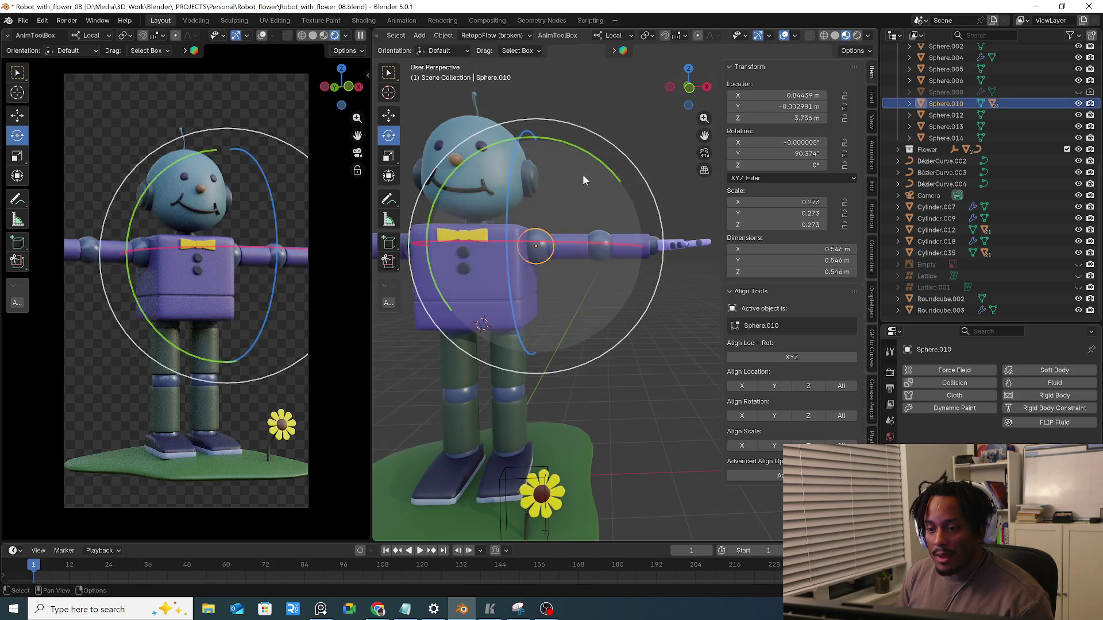
{"action": "left_click_drag", "start_coordinate": [582, 177], "coordinate": [572, 278]}
{"action": "left_click", "coordinate": [497, 165]}
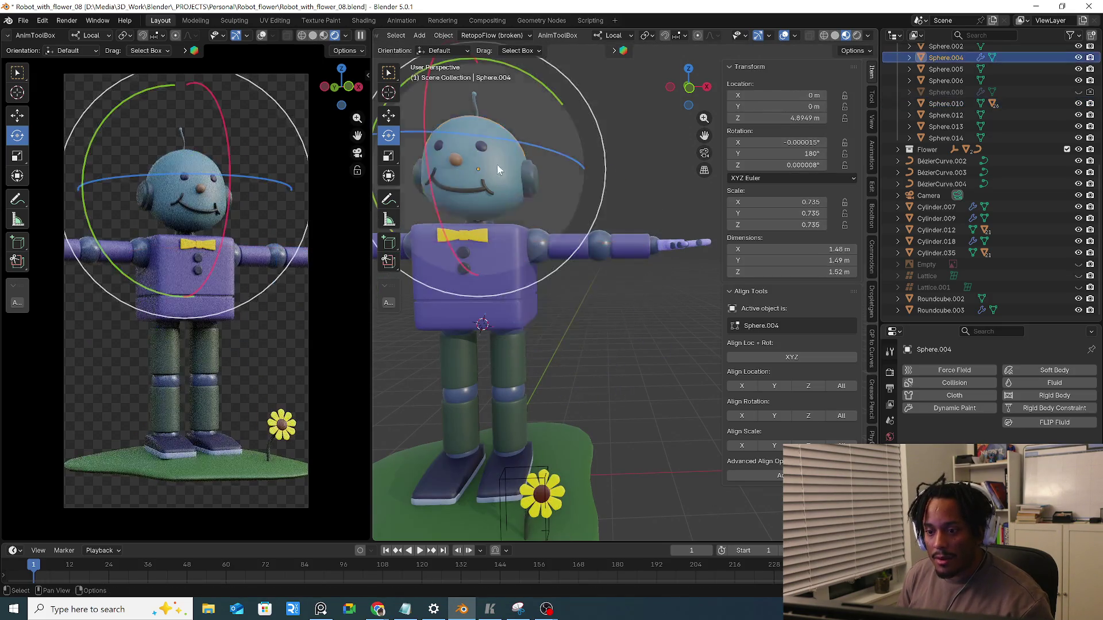
{"action": "scroll", "coordinate": [516, 229], "scroll_direction": "down", "scroll_amount": 3}
{"action": "mouse_move", "coordinate": [516, 228]}
{"action": "middle_mouse_down"}
{"action": "mouse_move", "coordinate": [544, 256]}
{"action": "mouse_move", "coordinate": [528, 259]}
{"action": "middle_mouse_up"}
{"action": "scroll", "coordinate": [544, 256], "scroll_direction": "up", "scroll_amount": 4}
{"action": "scroll", "coordinate": [545, 256], "scroll_direction": "up", "scroll_amount": 3}
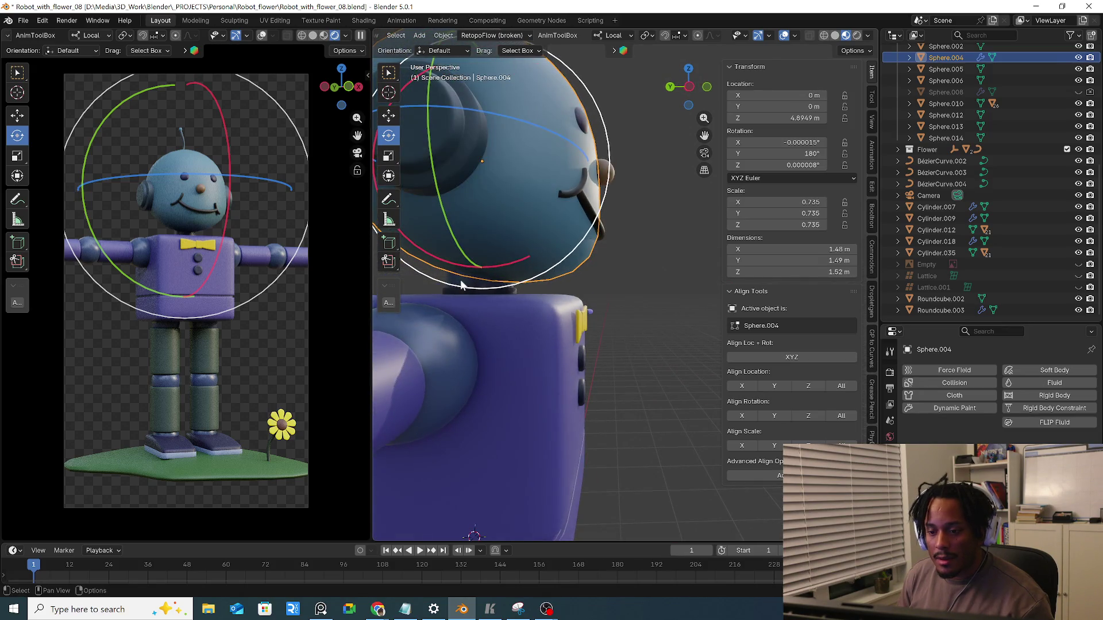
Test-tilt the neck cylinder to check its pivot, cancel it, and look at the head from behind
{"action": "left_click", "coordinate": [481, 293]}
{"action": "left_click_drag", "start_coordinate": [528, 196], "coordinate": [542, 200]}
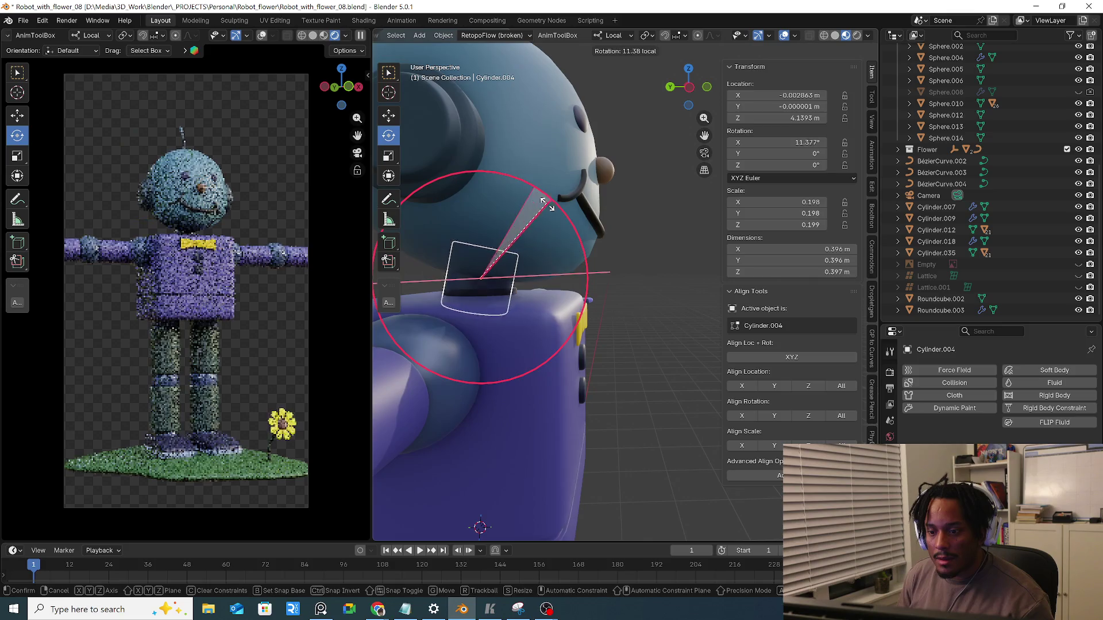
{"action": "right_click", "coordinate": [557, 218]}
{"action": "mouse_move", "coordinate": [557, 217]}
{"action": "middle_mouse_down"}
{"action": "mouse_move", "coordinate": [496, 231]}
{"action": "mouse_move", "coordinate": [553, 249]}
{"action": "middle_mouse_up"}
{"action": "left_click", "coordinate": [551, 240]}
{"action": "mouse_move", "coordinate": [516, 288]}
{"action": "middle_mouse_down"}
{"action": "mouse_move", "coordinate": [529, 247]}
{"action": "mouse_move", "coordinate": [590, 272]}
{"action": "mouse_move", "coordinate": [541, 256]}
{"action": "mouse_move", "coordinate": [521, 267]}
{"action": "mouse_move", "coordinate": [567, 291]}
{"action": "mouse_move", "coordinate": [560, 271]}
{"action": "mouse_move", "coordinate": [457, 280]}
{"action": "mouse_move", "coordinate": [502, 287]}
{"action": "middle_mouse_up"}
In local view, snap the 3D cursor to the neck's top centre vertex, then return to a front view of the robot
{"action": "left_click", "coordinate": [522, 297]}
{"action": "key", "text": "KP_Divide"}
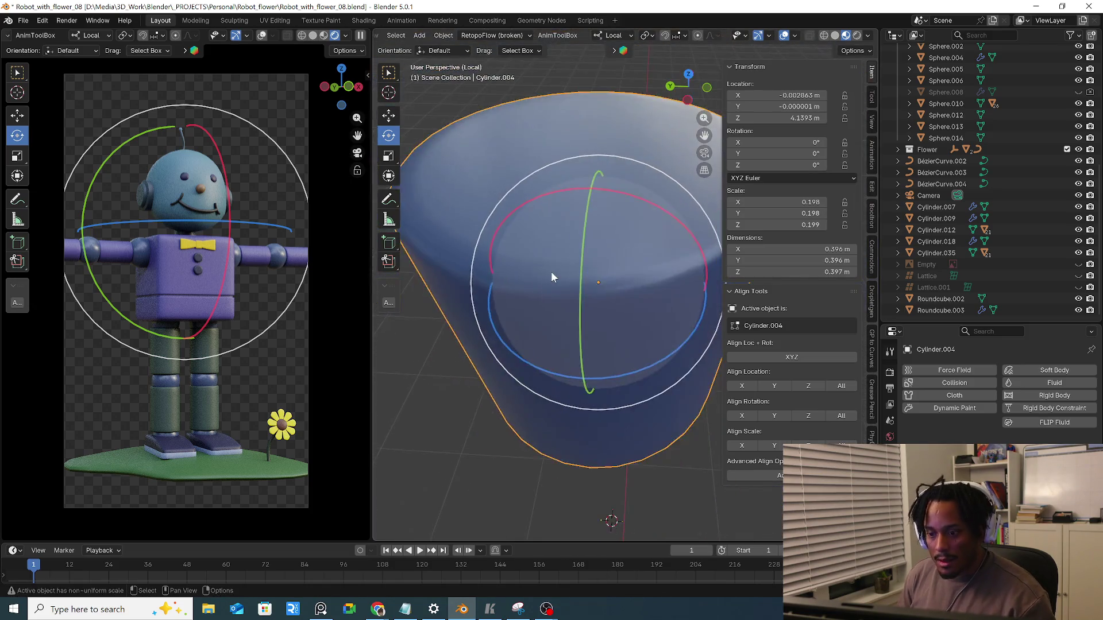
{"action": "key", "text": "Tab"}
{"action": "left_click", "coordinate": [578, 190]}
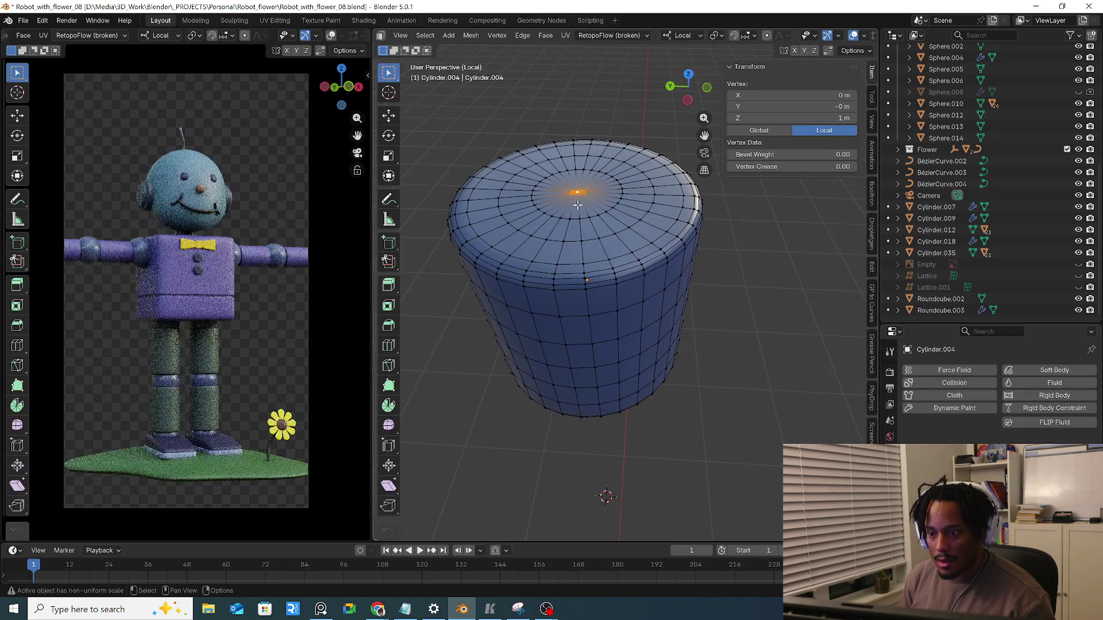
{"action": "key", "text": "shift+s"}
{"action": "left_click", "coordinate": [576, 268]}
{"action": "key", "text": "Tab"}
{"action": "scroll", "coordinate": [581, 282], "scroll_direction": "down", "scroll_amount": 3}
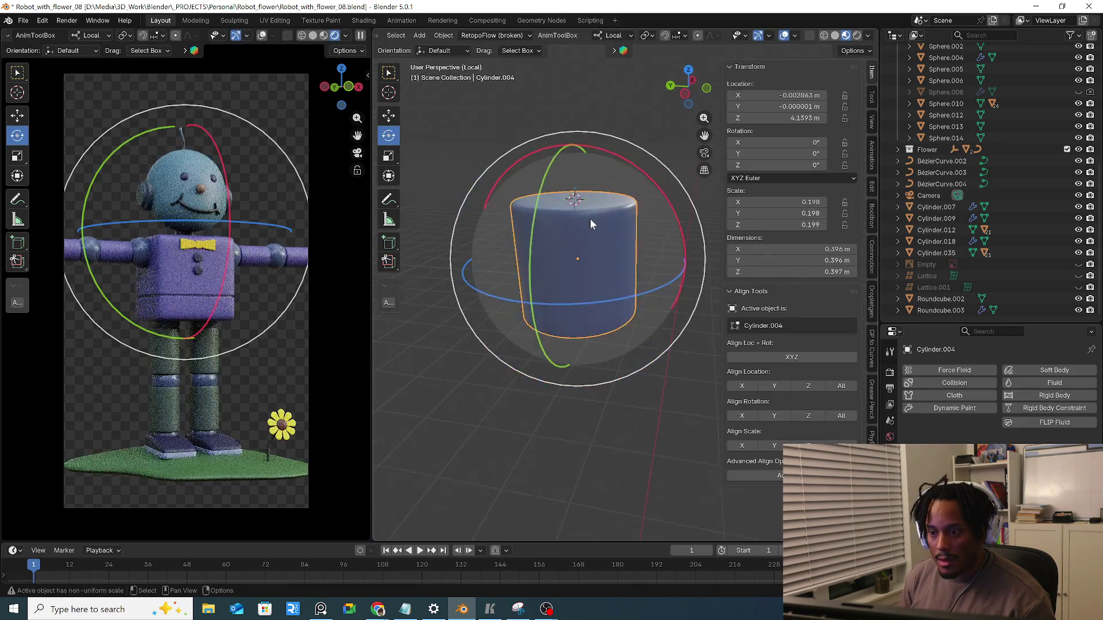
{"action": "key", "text": "KP_Divide"}
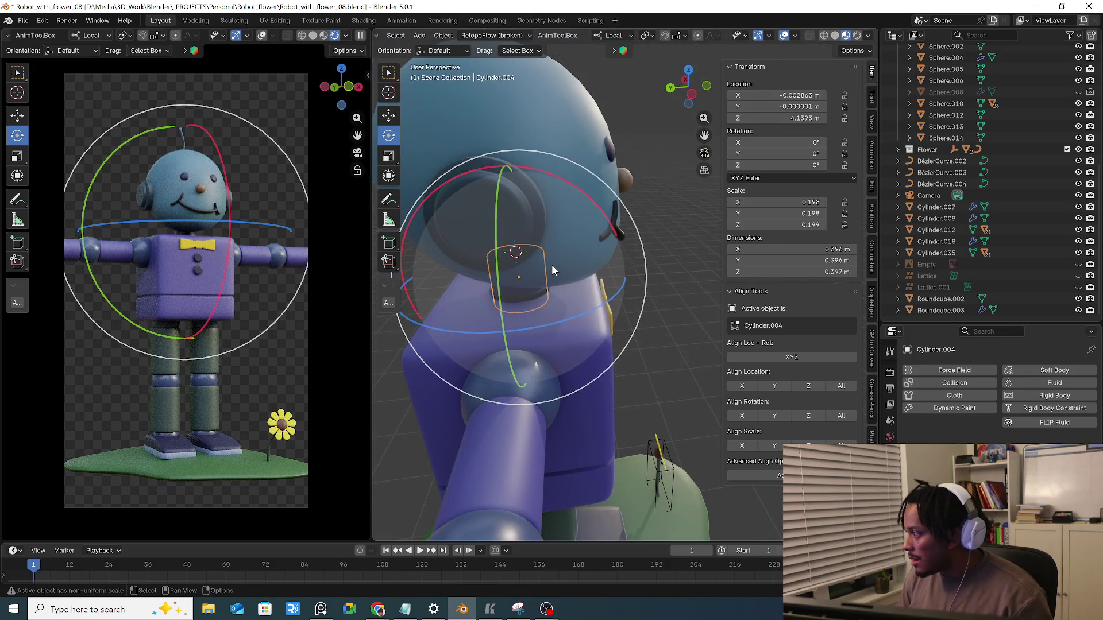
{"action": "middle_click_drag", "start_coordinate": [551, 267], "coordinate": [559, 277]}
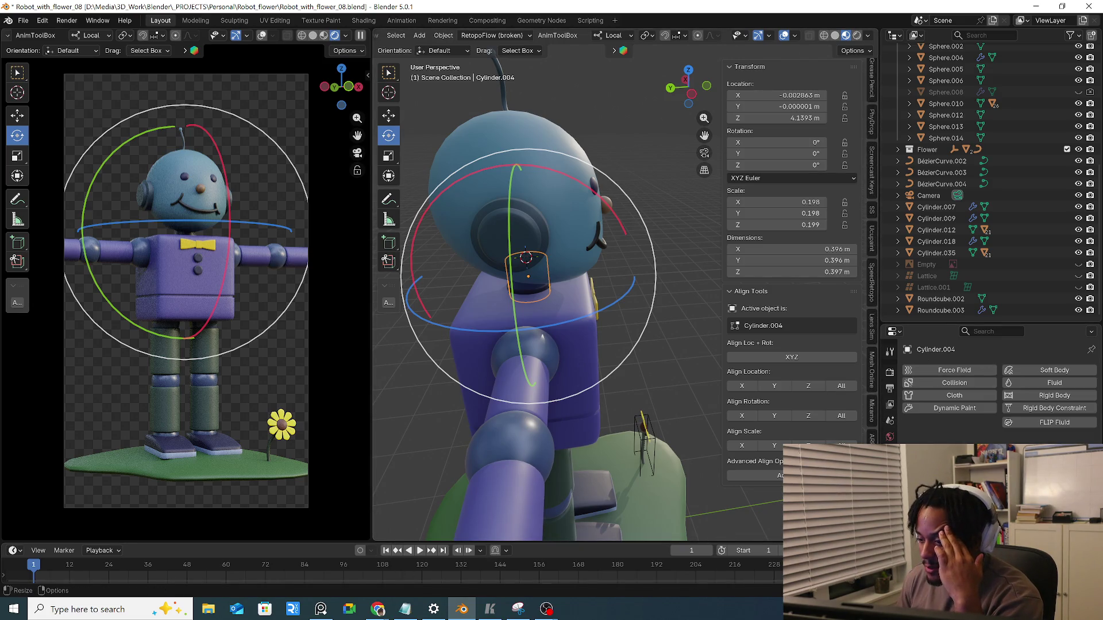
{"action": "middle_click_drag", "start_coordinate": [526, 381], "coordinate": [534, 354]}
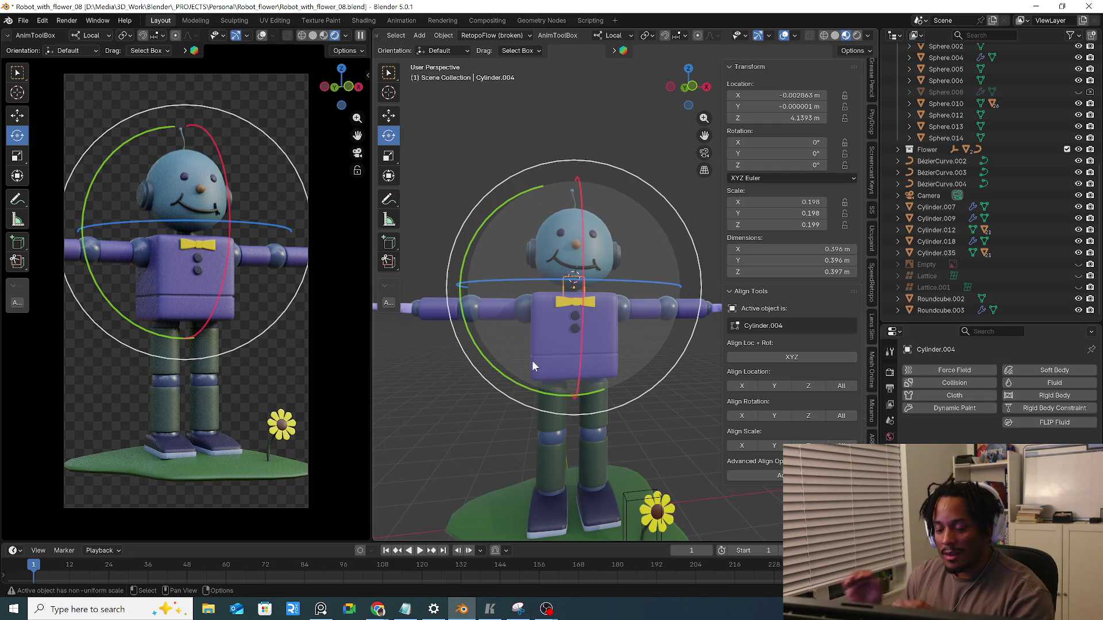
{"action": "key", "text": "KP_1"}
Try moving the shoulder sphere to the body centre, then undo the move
{"action": "left_click", "coordinate": [490, 366]}
{"action": "left_click", "coordinate": [527, 326]}
{"action": "key", "text": "g"}
{"action": "left_click", "coordinate": [567, 345]}
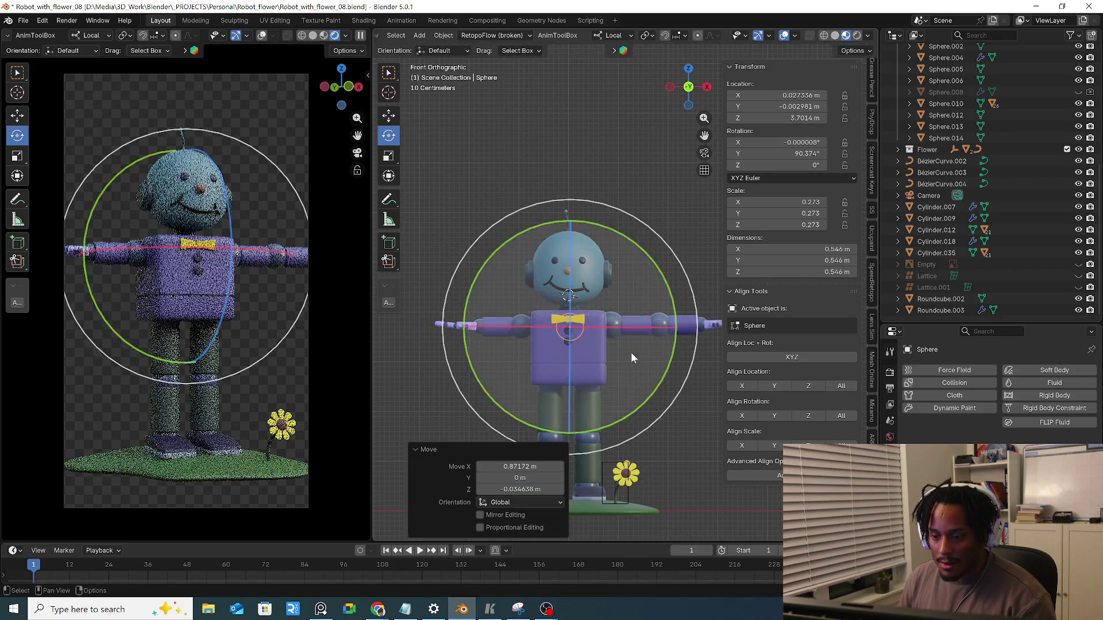
{"action": "key", "text": "ctrl+z"}
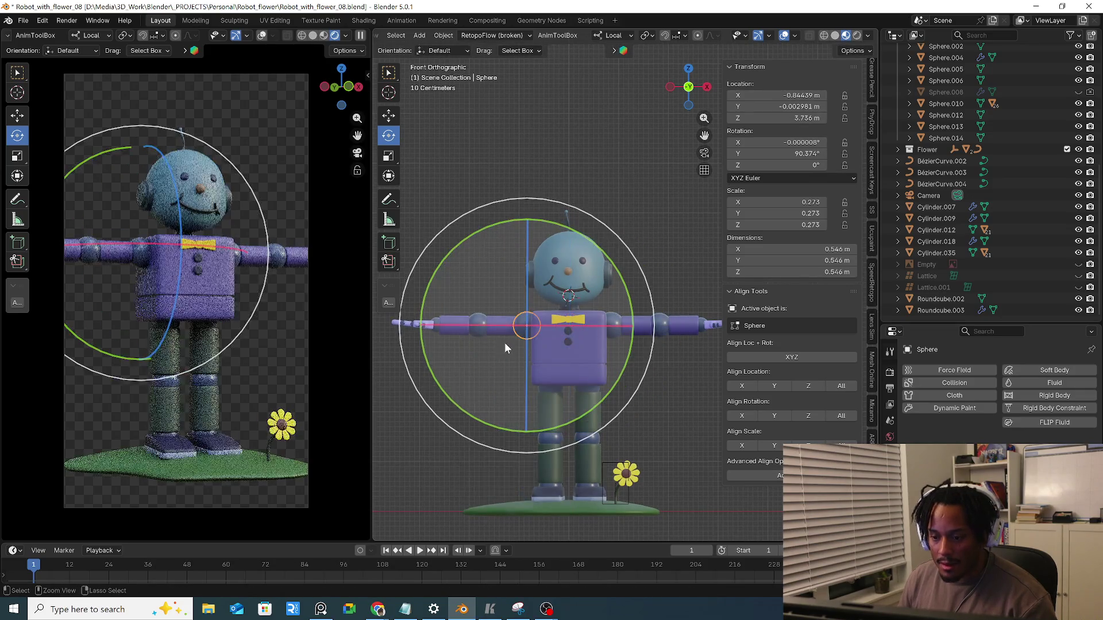
Box-select all the left arm parts and scrub the timeline back to frame 1
{"action": "key", "text": "a"}
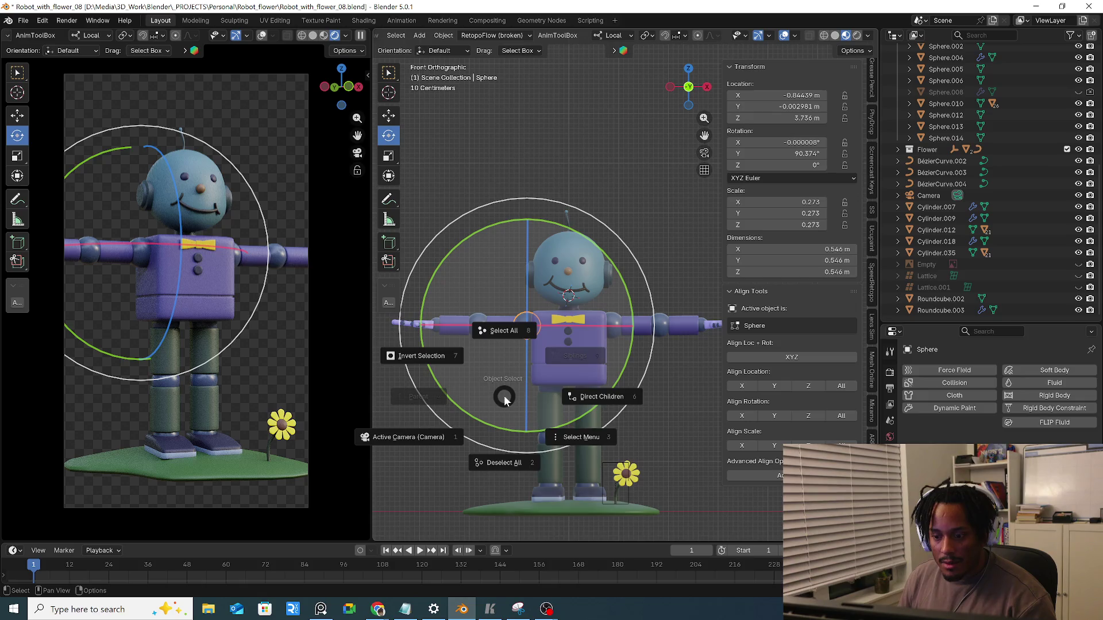
{"action": "key", "text": "Escape"}
{"action": "middle_click_drag", "start_coordinate": [402, 319], "coordinate": [530, 244], "text": "shift"}
{"action": "left_click", "coordinate": [432, 282]}
{"action": "left_click_drag", "start_coordinate": [420, 296], "coordinate": [584, 362]}
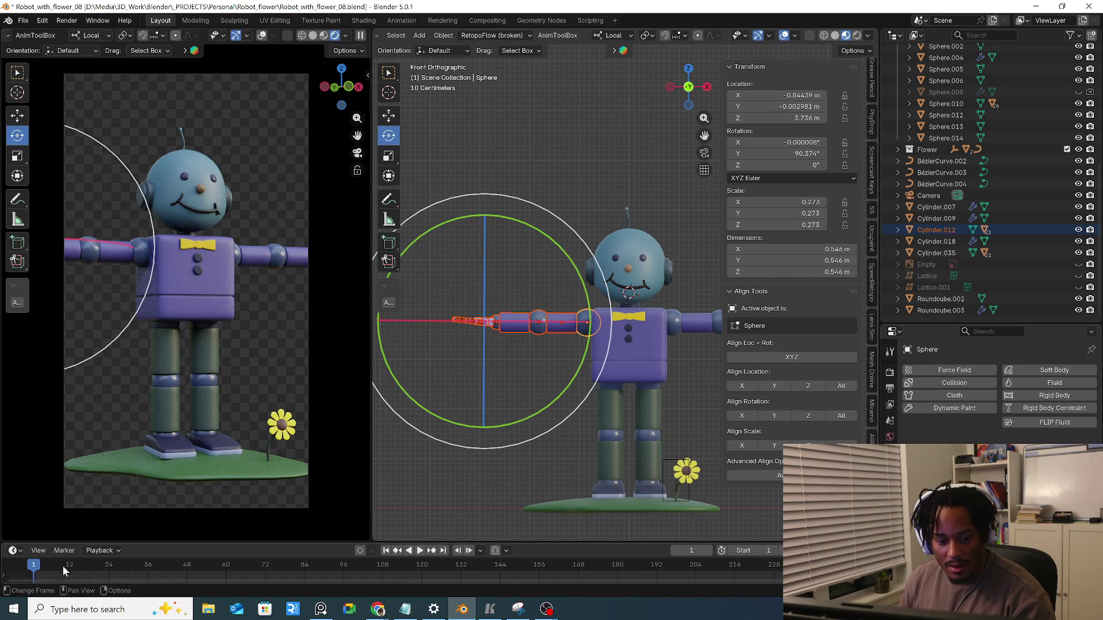
{"action": "left_click_drag", "start_coordinate": [36, 573], "coordinate": [34, 575]}
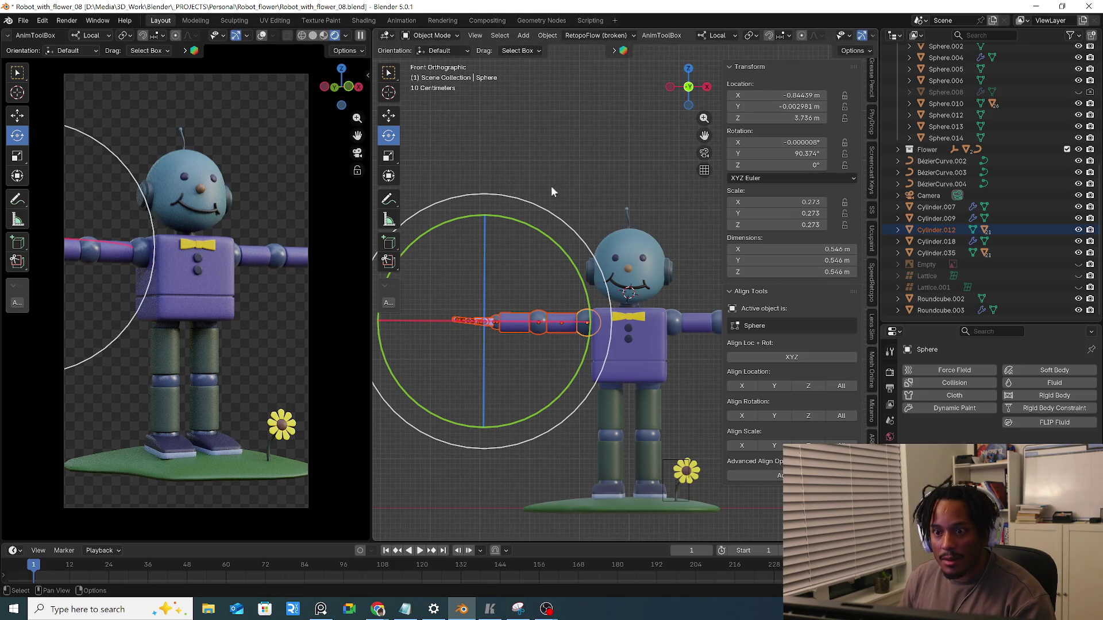
Insert a LocRotScale keyframe at frame 1, compare frame 12, return to frame 1 and pick the upper-arm cylinder
{"action": "key", "text": "i"}
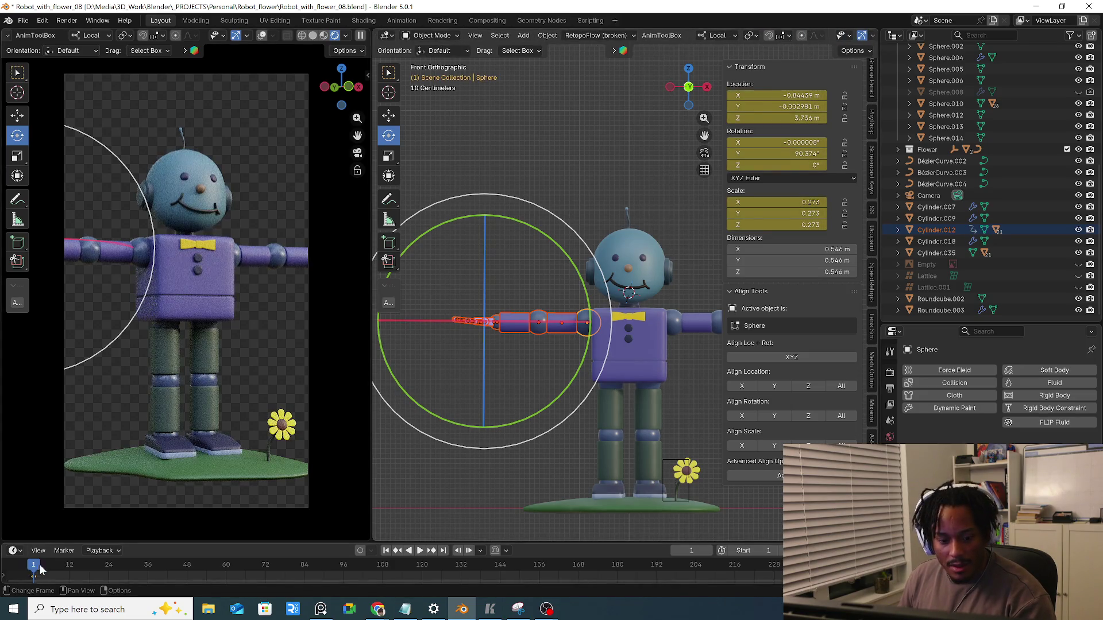
{"action": "left_click_drag", "start_coordinate": [40, 568], "coordinate": [69, 573]}
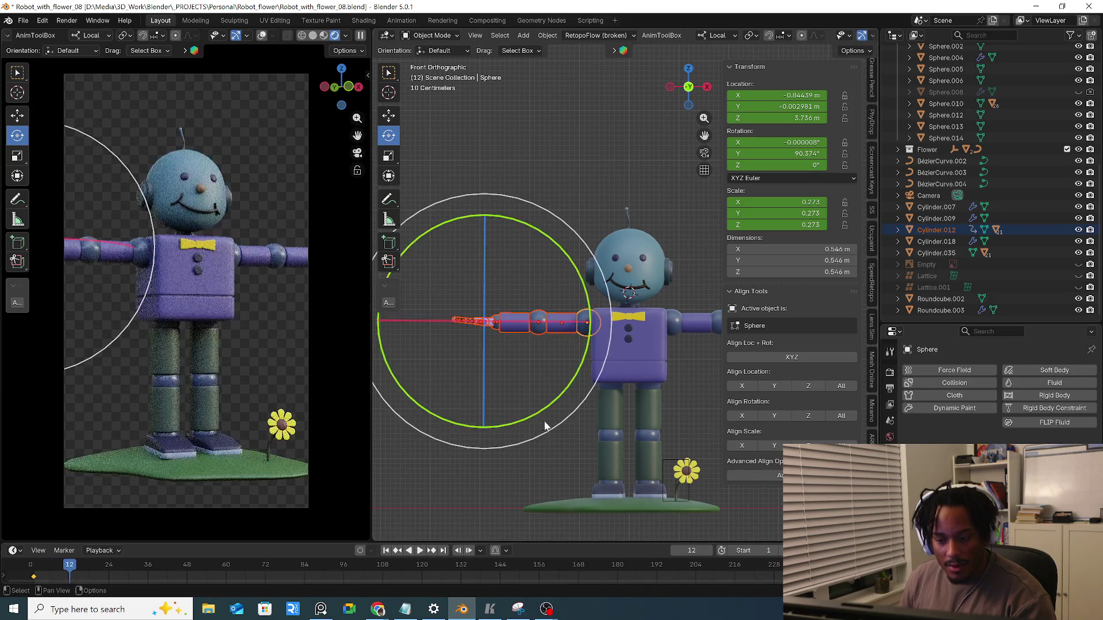
{"action": "left_click", "coordinate": [32, 564]}
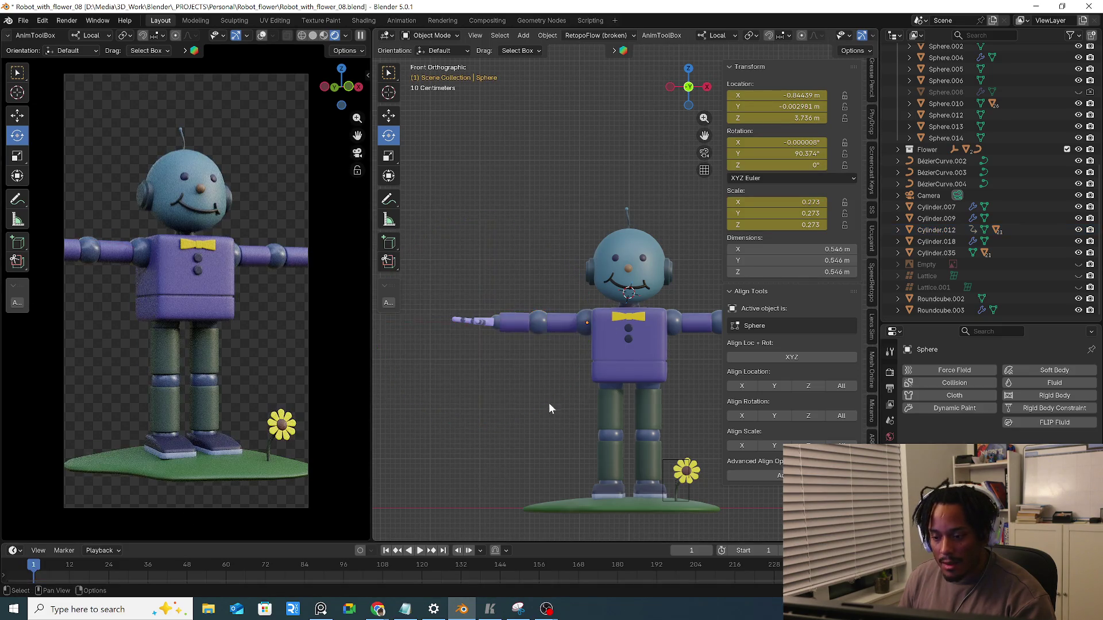
{"action": "scroll", "coordinate": [549, 410], "scroll_direction": "up", "scroll_amount": 2}
{"action": "scroll", "coordinate": [568, 333], "scroll_direction": "up", "scroll_amount": 1}
{"action": "left_click", "coordinate": [556, 337]}
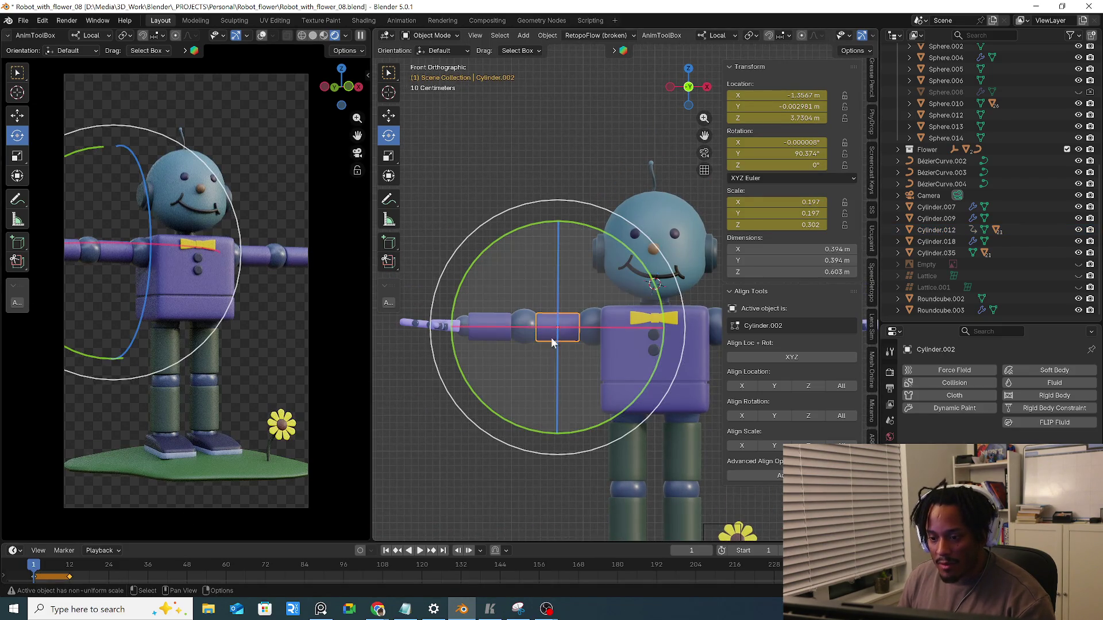
Try an X-axis move on the upper-arm cylinder, then slide the elbow sphere along X toward the torso
{"action": "key", "text": "g"}
{"action": "key", "text": "x"}
{"action": "key", "text": "x"}
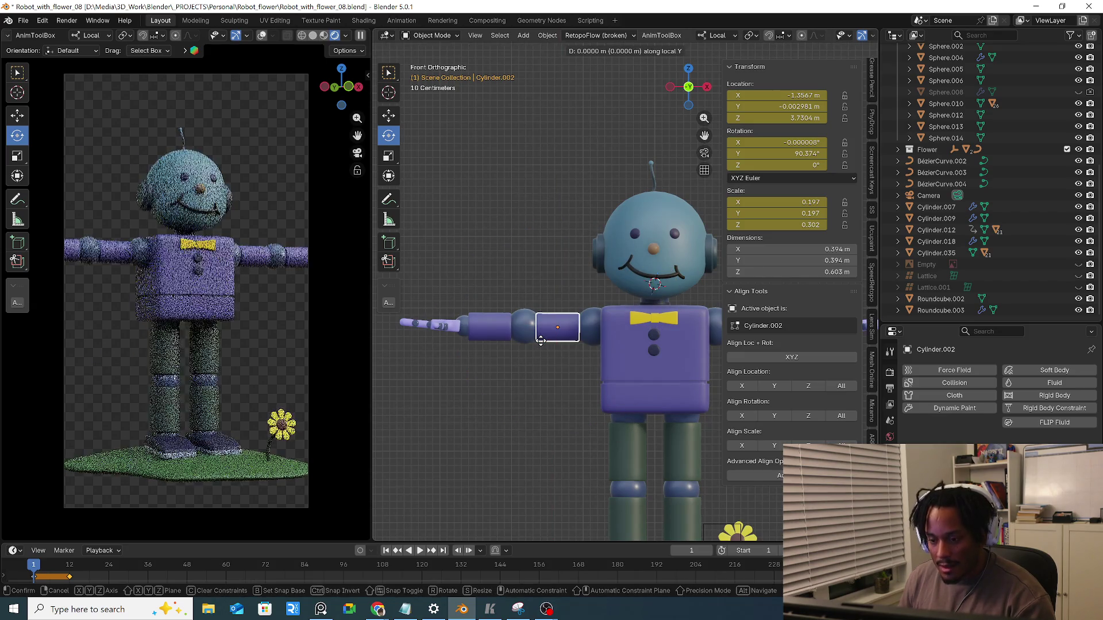
{"action": "key", "text": "x"}
{"action": "key", "text": "x"}
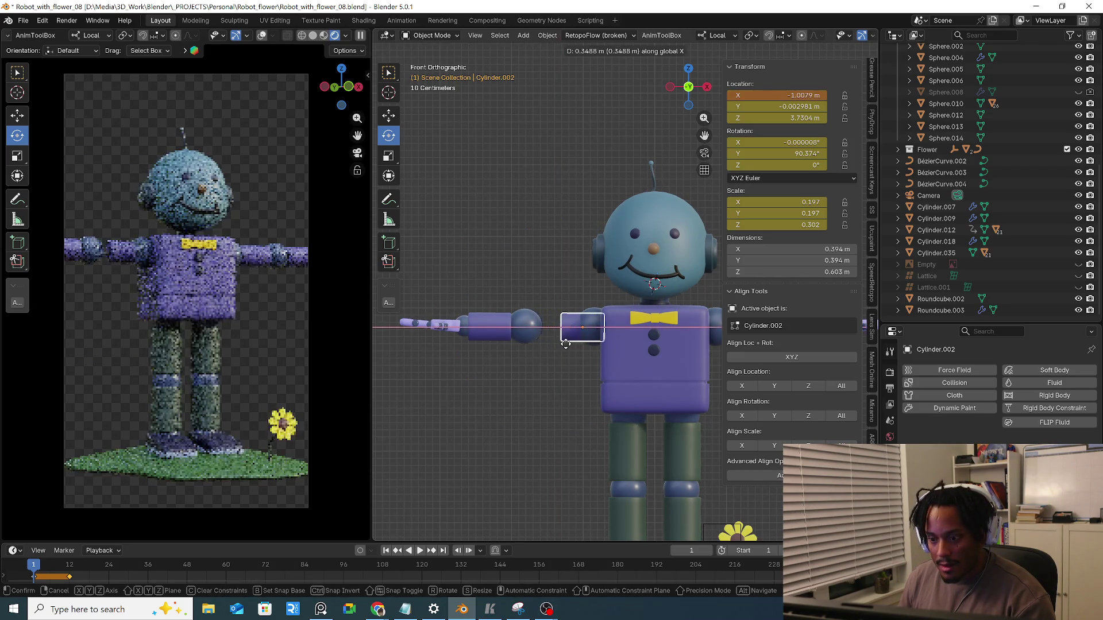
{"action": "key", "text": "Escape"}
{"action": "left_click", "coordinate": [526, 327]}
{"action": "key", "text": "g"}
{"action": "key", "text": "x"}
{"action": "key", "text": "x"}
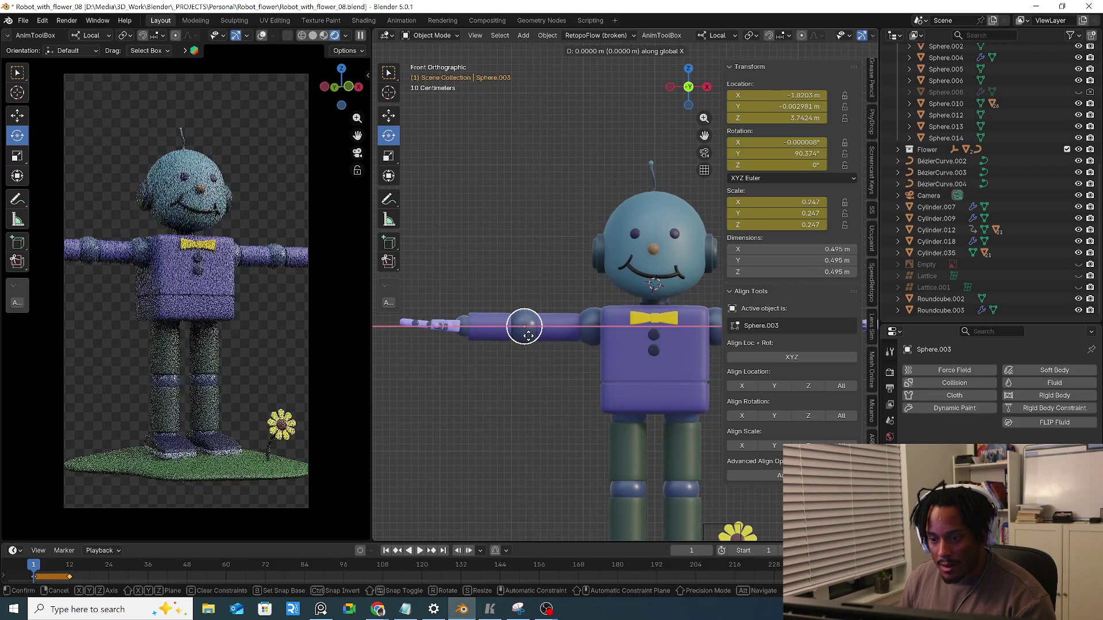
{"action": "left_click", "coordinate": [594, 344]}
Start and cancel moves on the hand sphere, upper-arm cylinder and shoulder sphere
{"action": "left_click", "coordinate": [532, 329]}
{"action": "key", "text": "g"}
{"action": "key", "text": "x"}
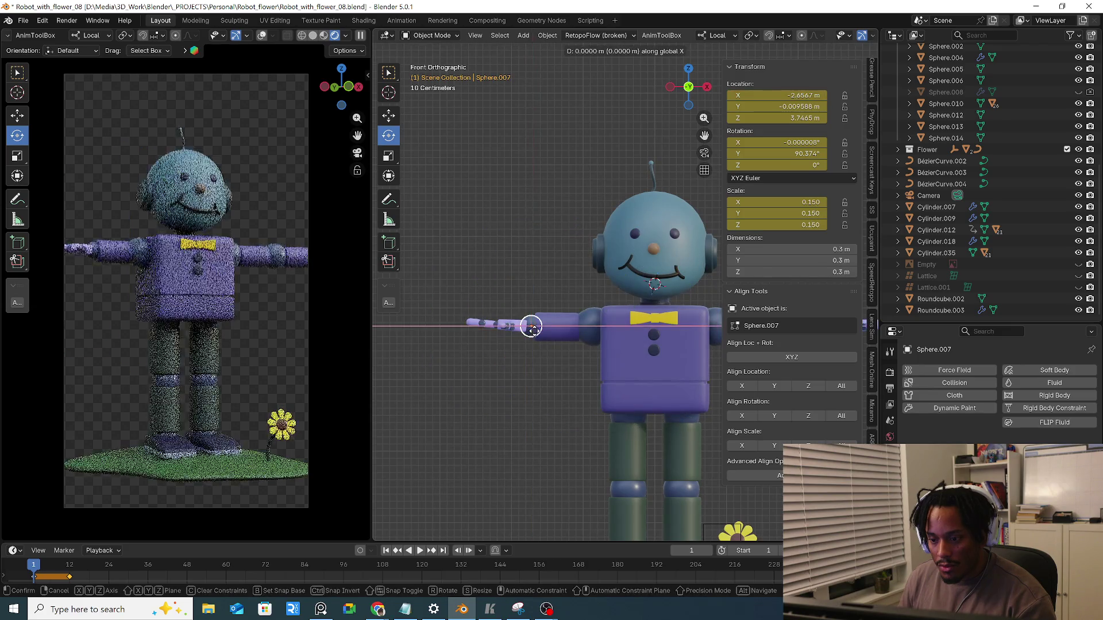
{"action": "key", "text": "Escape"}
{"action": "left_click", "coordinate": [547, 335]}
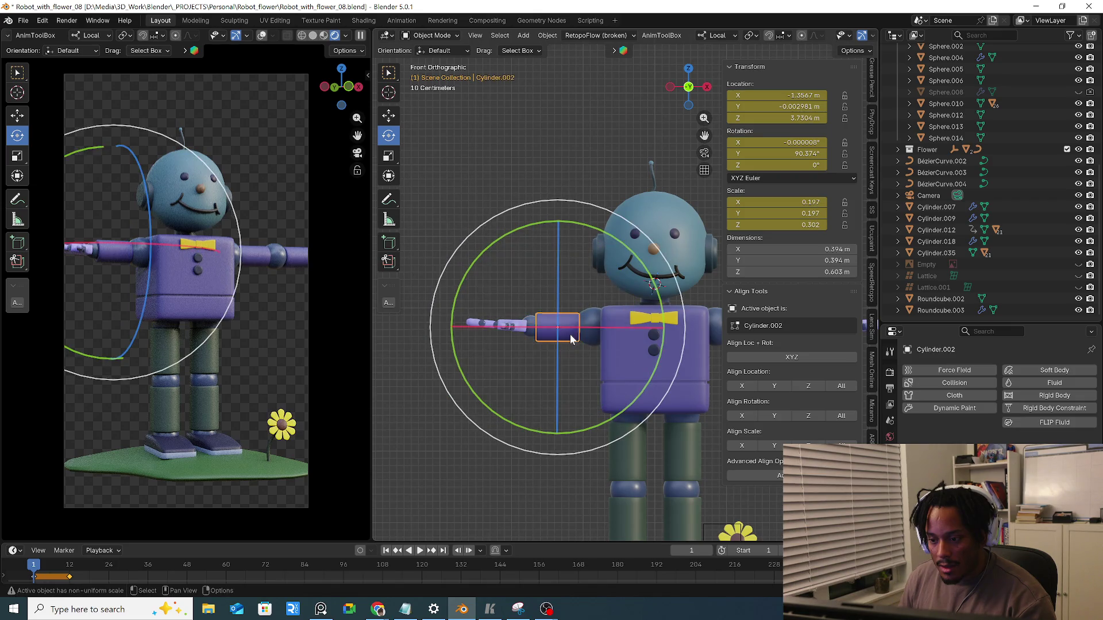
{"action": "key", "text": "g"}
{"action": "key", "text": "Escape"}
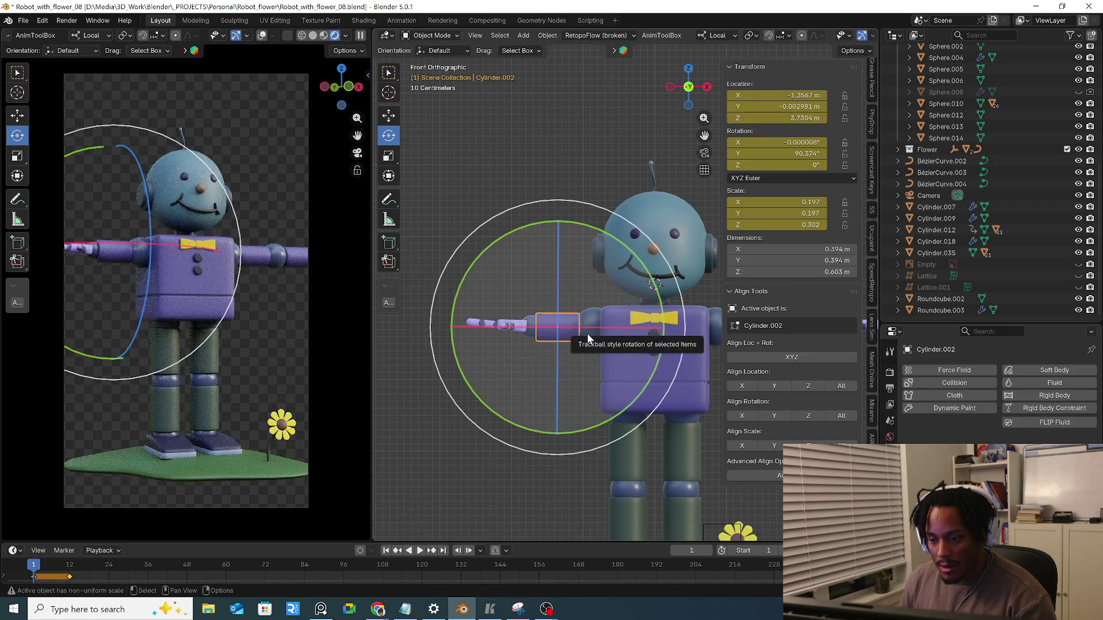
{"action": "left_click", "coordinate": [587, 334]}
{"action": "key", "text": "g"}
{"action": "key", "text": "Escape"}
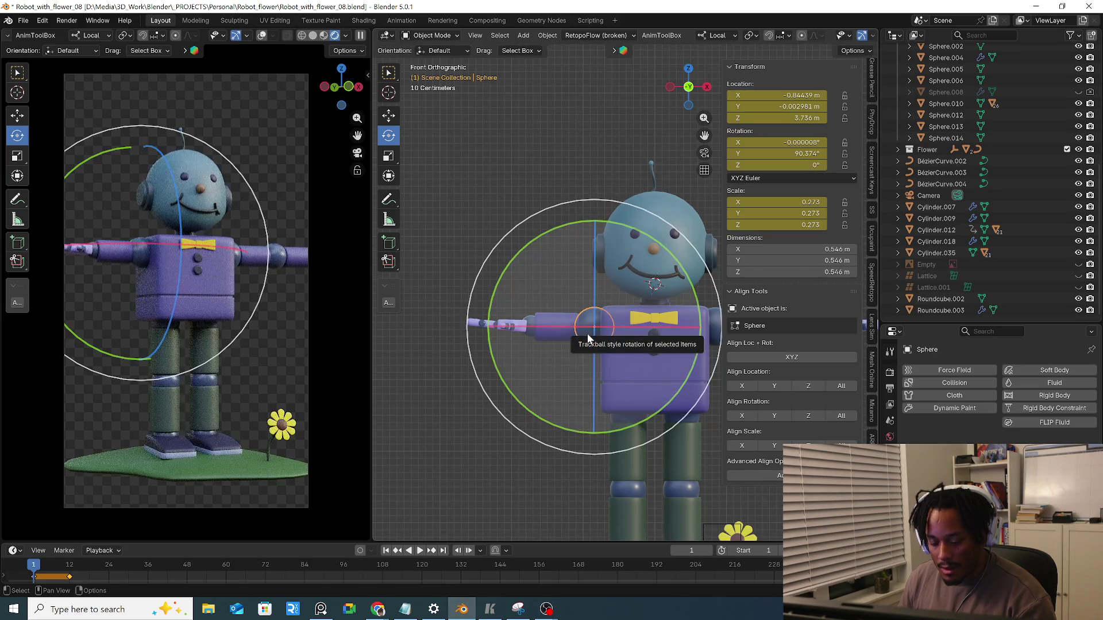
Slide the shoulder and elbow spheres along global X into the torso
{"action": "left_click", "coordinate": [588, 333]}
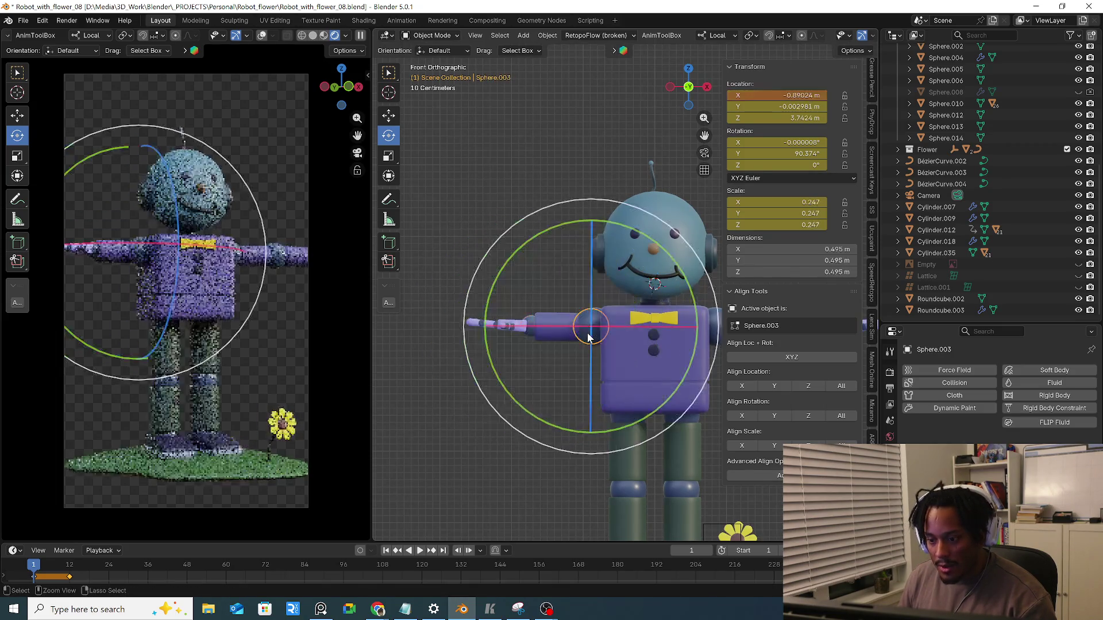
{"action": "left_click", "coordinate": [587, 333]}
{"action": "key", "text": "g"}
{"action": "key", "text": "x"}
{"action": "key", "text": "x"}
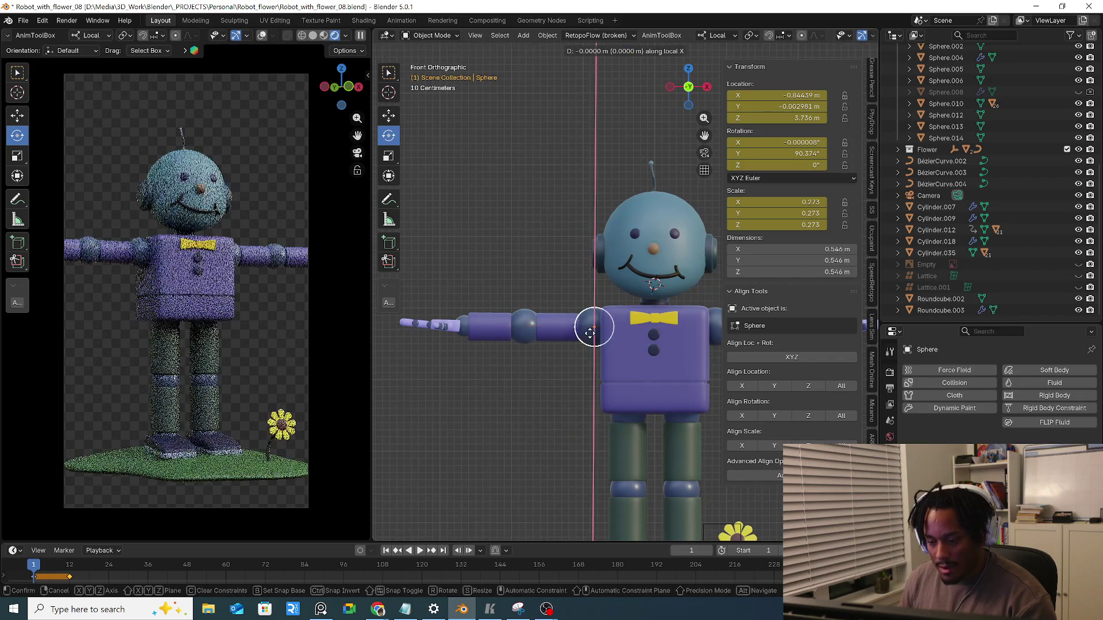
{"action": "key", "text": "x"}
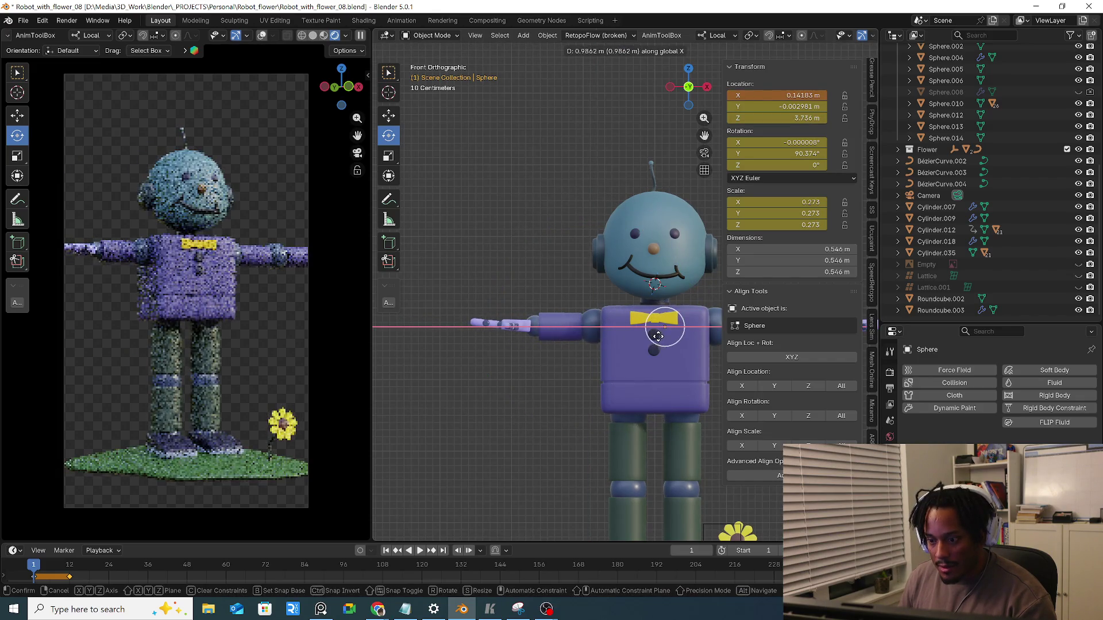
{"action": "left_click", "coordinate": [657, 337]}
{"action": "left_click", "coordinate": [590, 332]}
{"action": "key", "text": "g"}
{"action": "key", "text": "x"}
{"action": "key", "text": "x"}
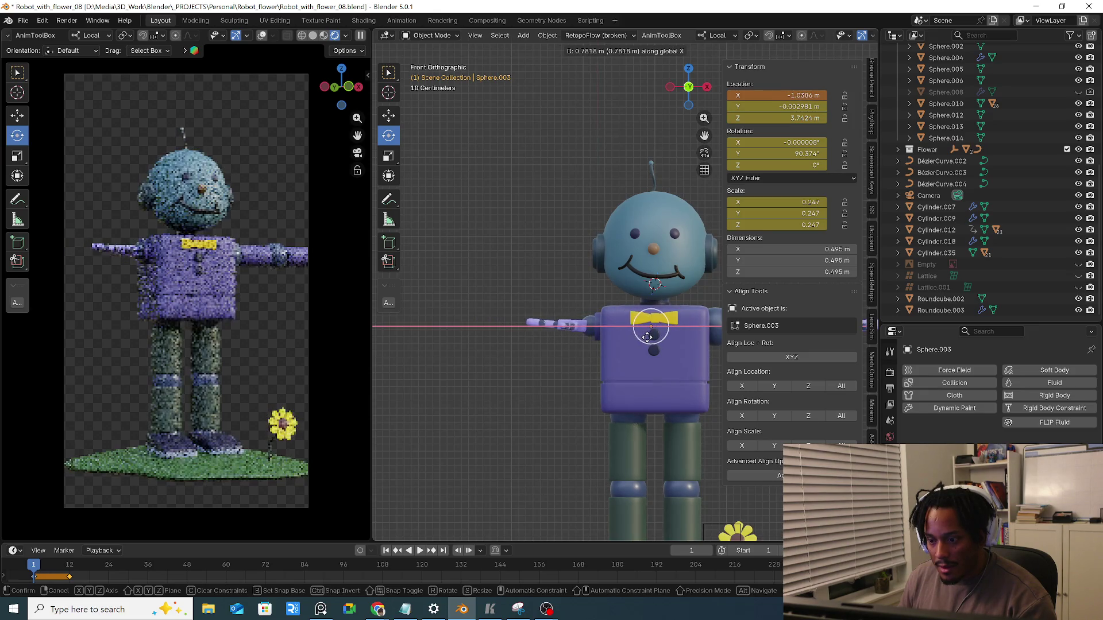
{"action": "left_click", "coordinate": [652, 336]}
Slide the hand sphere along global X into the torso, checking it in local view and X-ray
{"action": "left_click", "coordinate": [595, 331]}
{"action": "key", "text": "g"}
{"action": "key", "text": "x"}
{"action": "key", "text": "x"}
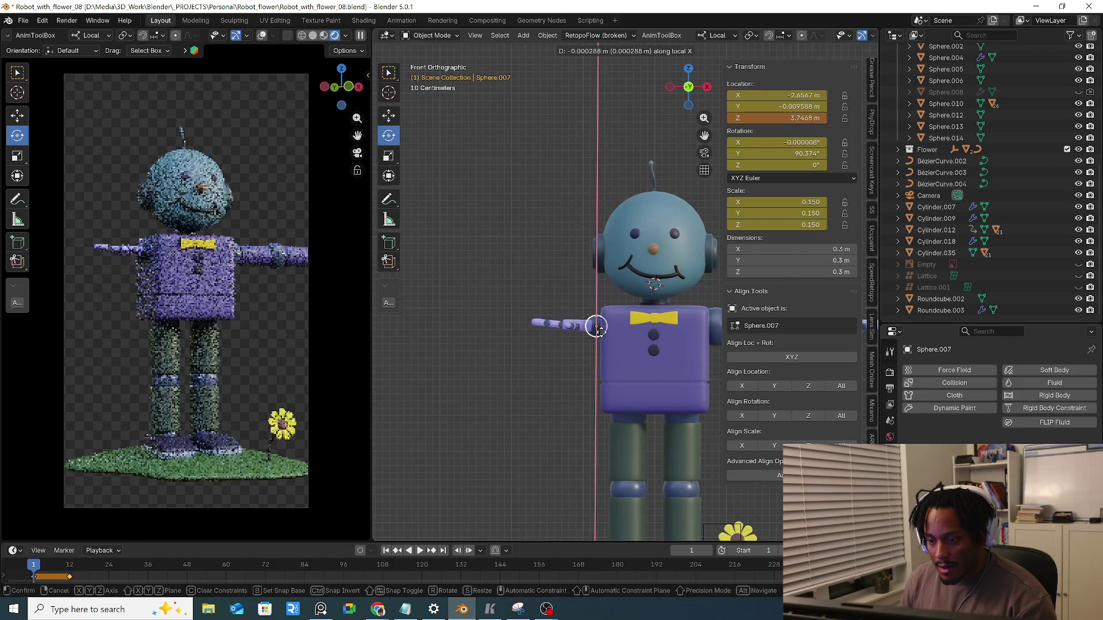
{"action": "key", "text": "x"}
{"action": "left_click", "coordinate": [671, 338]}
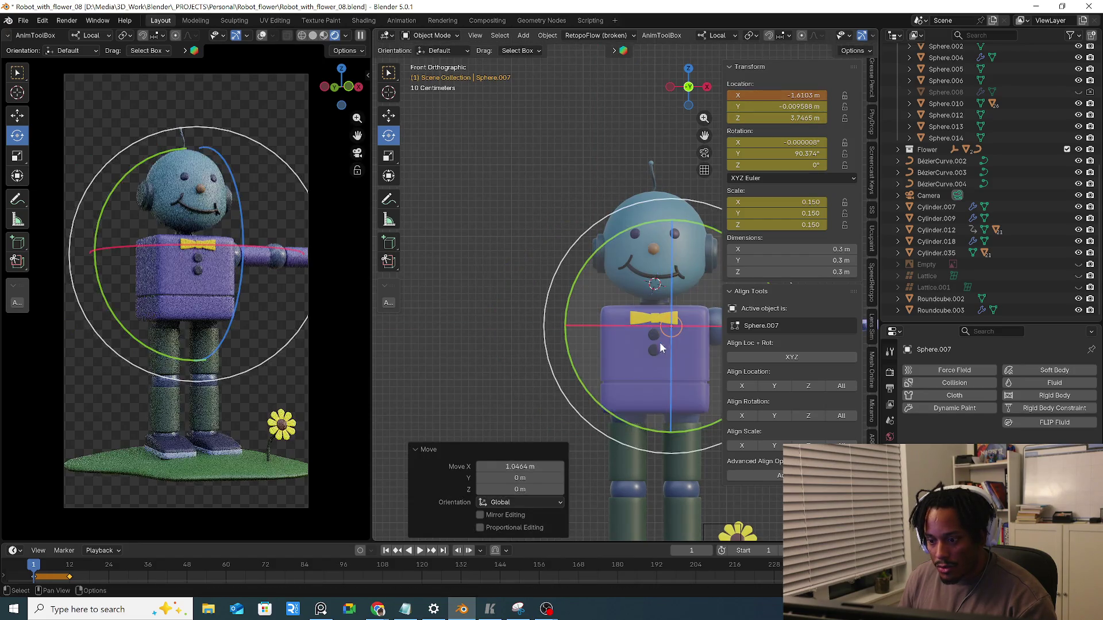
{"action": "key", "text": "KP_Divide"}
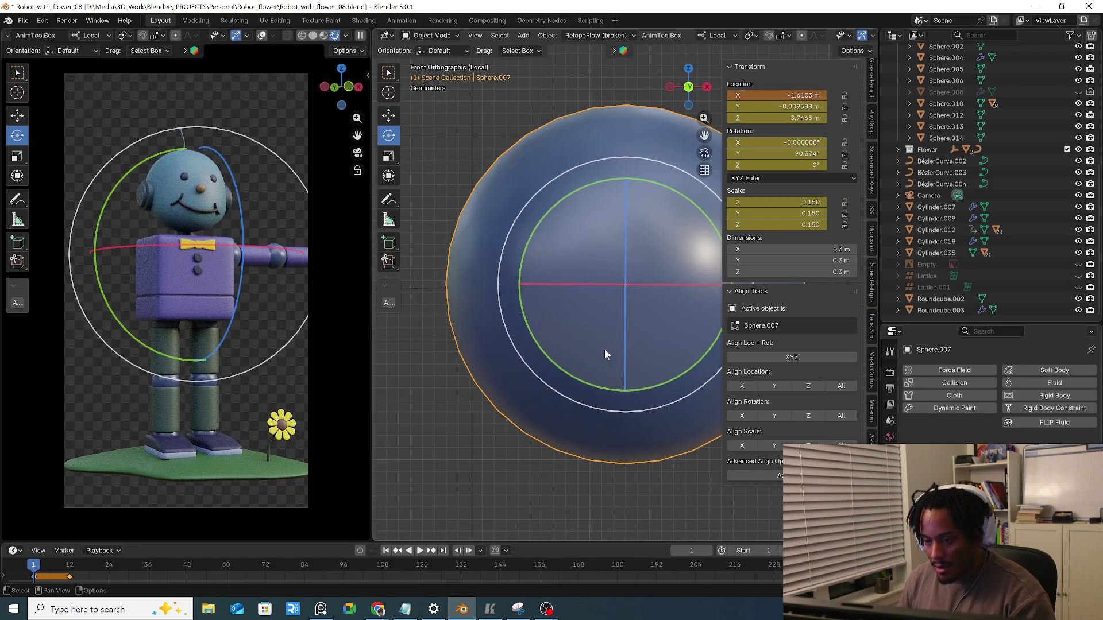
{"action": "key", "text": "KP_Divide"}
{"action": "key", "text": "alt+z"}
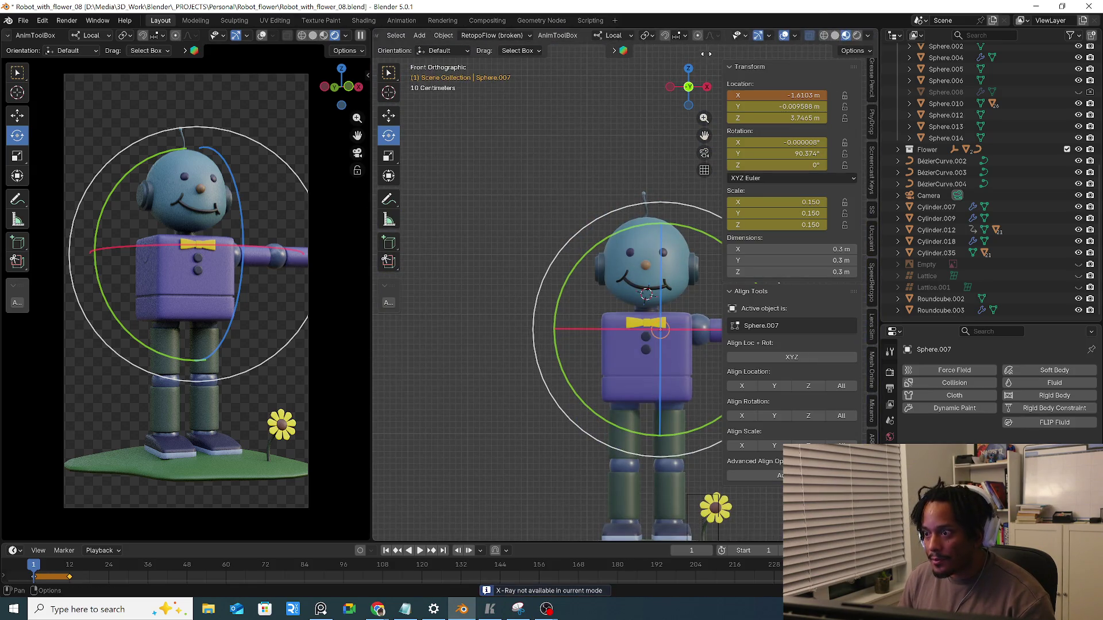
In wireframe, select the arm parts tucked inside the torso and keyframe their location
{"action": "left_click", "coordinate": [824, 35]}
{"action": "middle_click_drag", "start_coordinate": [603, 243], "coordinate": [554, 242], "text": "shift"}
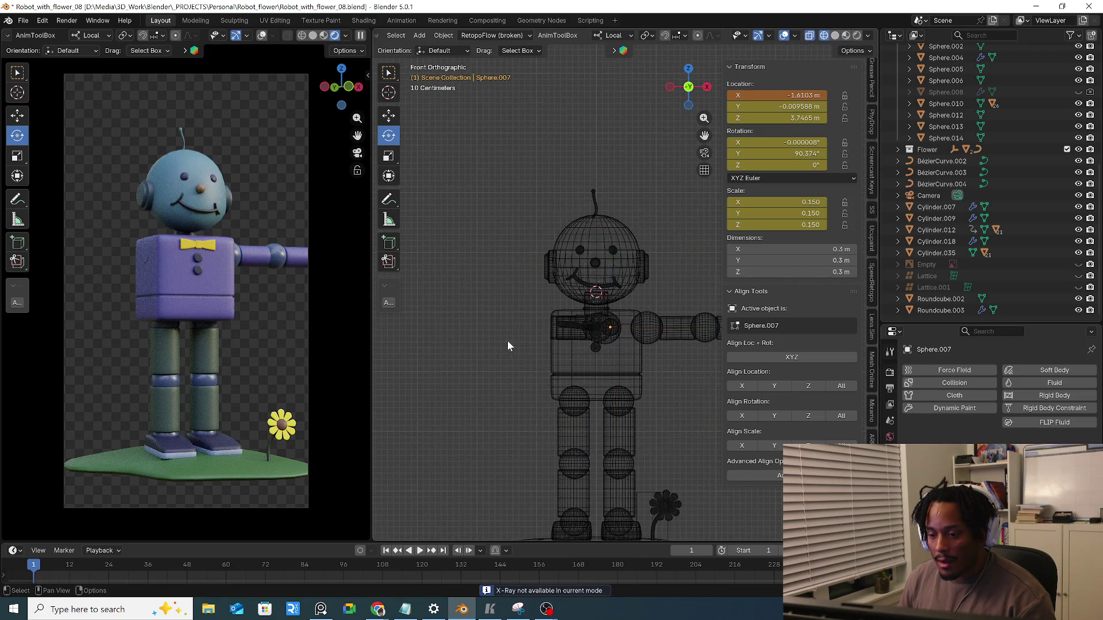
{"action": "scroll", "coordinate": [507, 341], "scroll_direction": "up", "scroll_amount": 3}
{"action": "left_click_drag", "start_coordinate": [700, 336], "coordinate": [700, 336]}
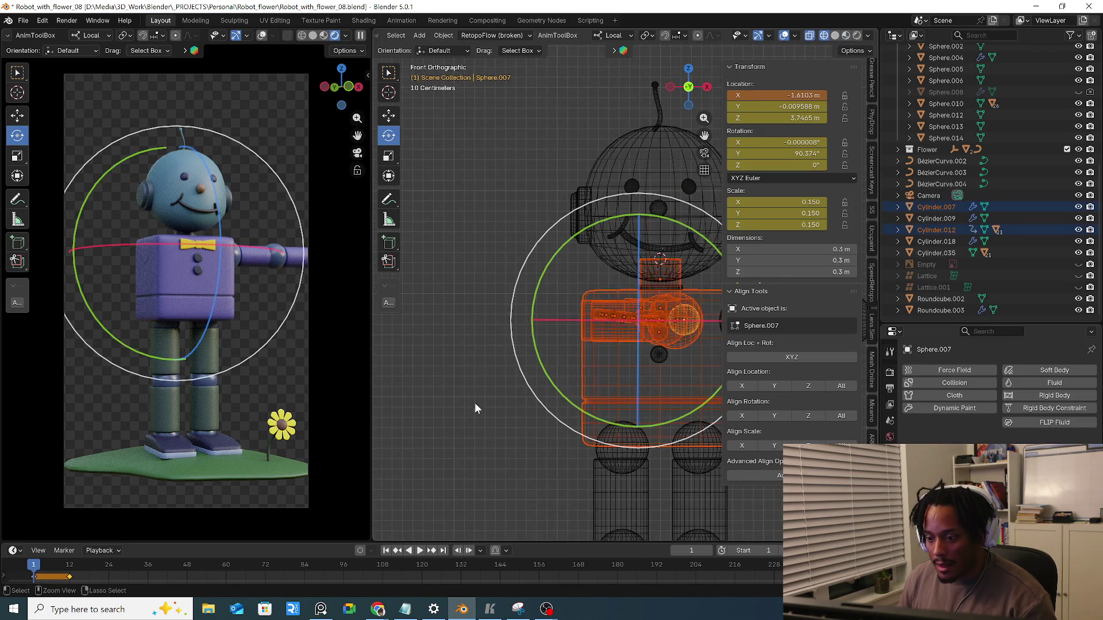
{"action": "left_click_drag", "start_coordinate": [492, 207], "coordinate": [694, 270], "text": "ctrl"}
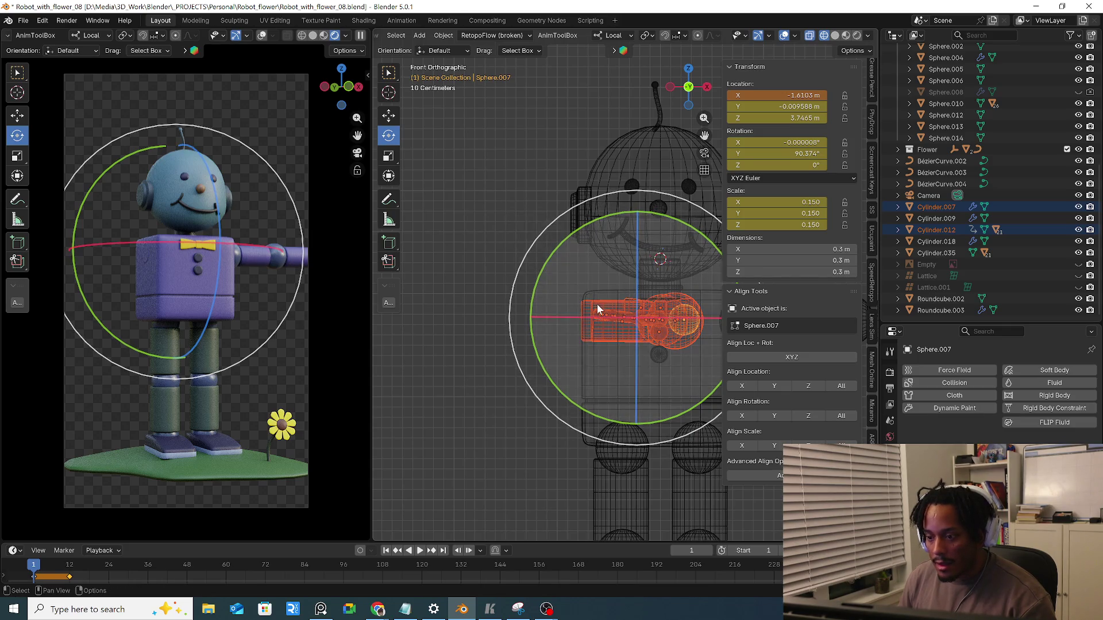
{"action": "key", "text": "i"}
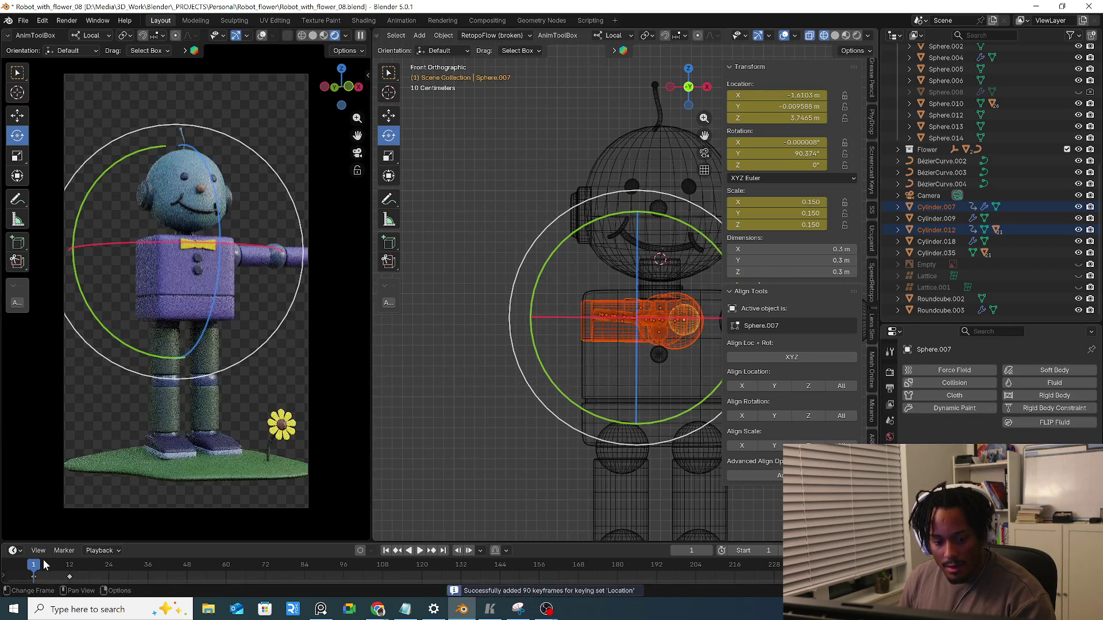
Preview the arm animation, stop near frame 12 in solid shading, and scrub to frame 18
{"action": "key", "text": "space"}
{"action": "left_click_drag", "start_coordinate": [44, 575], "coordinate": [40, 580]}
{"action": "key", "text": "space"}
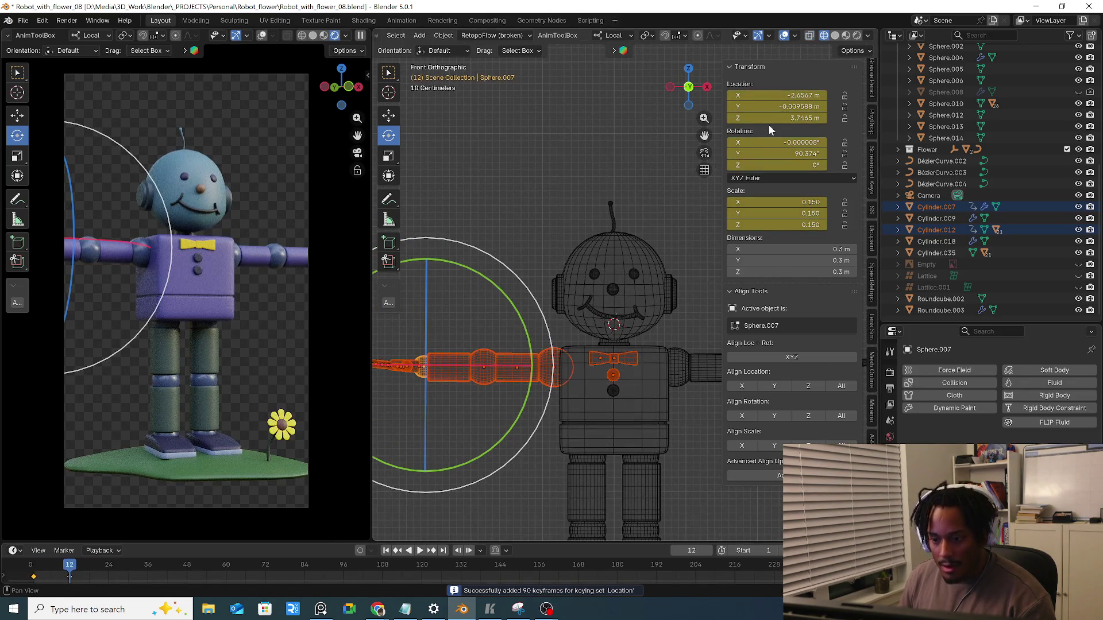
{"action": "left_click", "coordinate": [835, 35]}
{"action": "scroll", "coordinate": [510, 398], "scroll_direction": "up", "scroll_amount": 2}
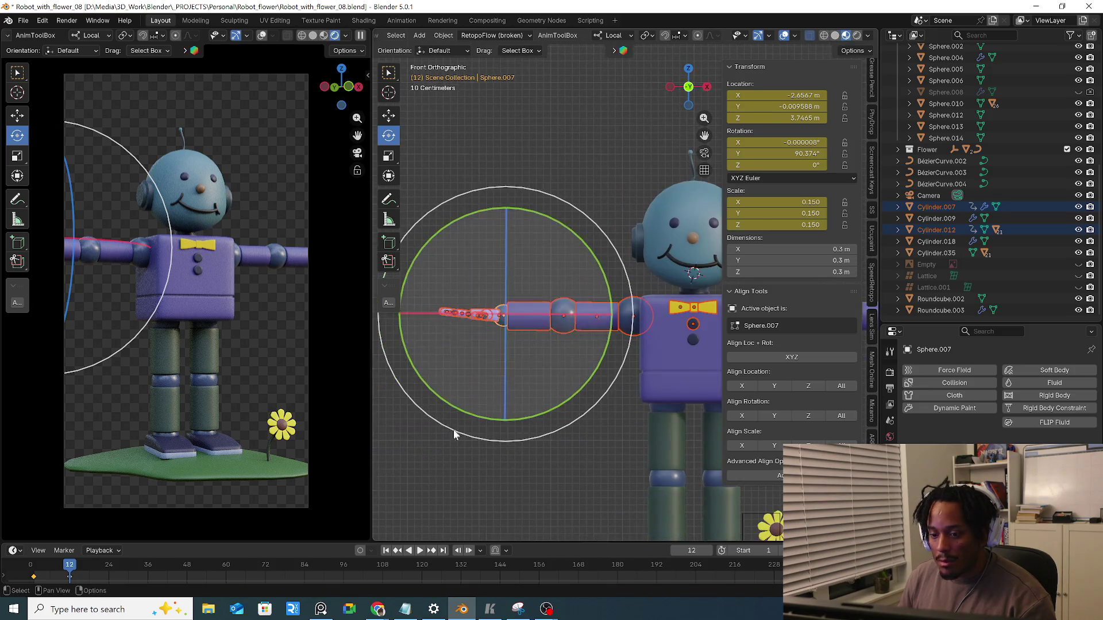
{"action": "left_click_drag", "start_coordinate": [69, 566], "coordinate": [89, 576]}
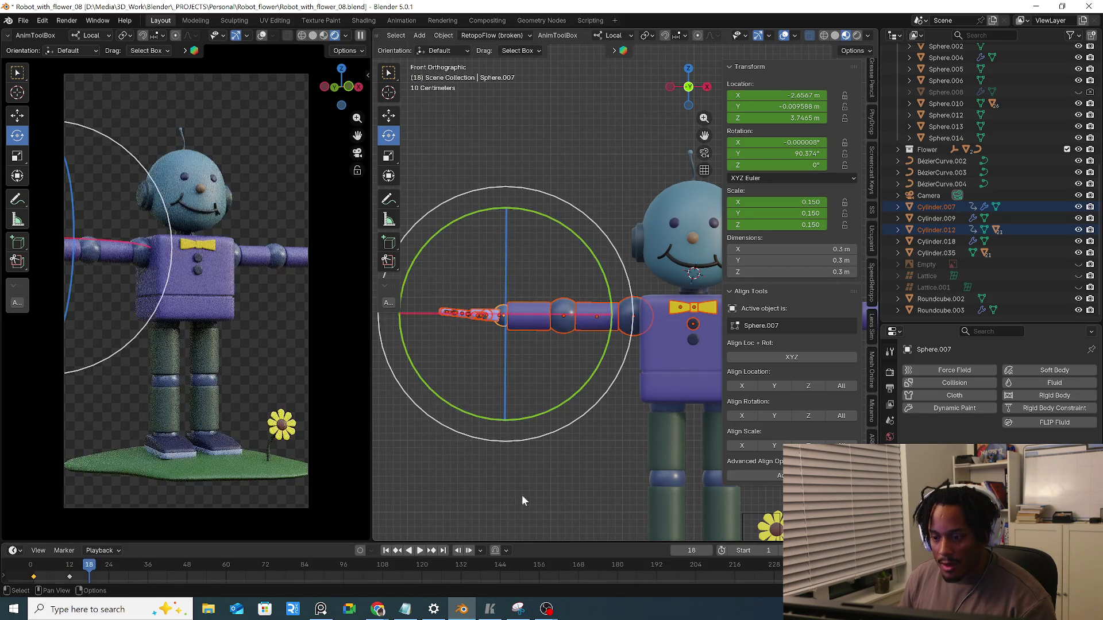
Box-select the whole robot arm cleanly, without the neck or other parts
{"action": "left_click_drag", "start_coordinate": [431, 274], "coordinate": [586, 373]}
{"action": "left_click", "coordinate": [612, 409]}
{"action": "left_click", "coordinate": [607, 326]}
{"action": "left_click", "coordinate": [458, 397]}
{"action": "left_click_drag", "start_coordinate": [439, 271], "coordinate": [562, 363]}
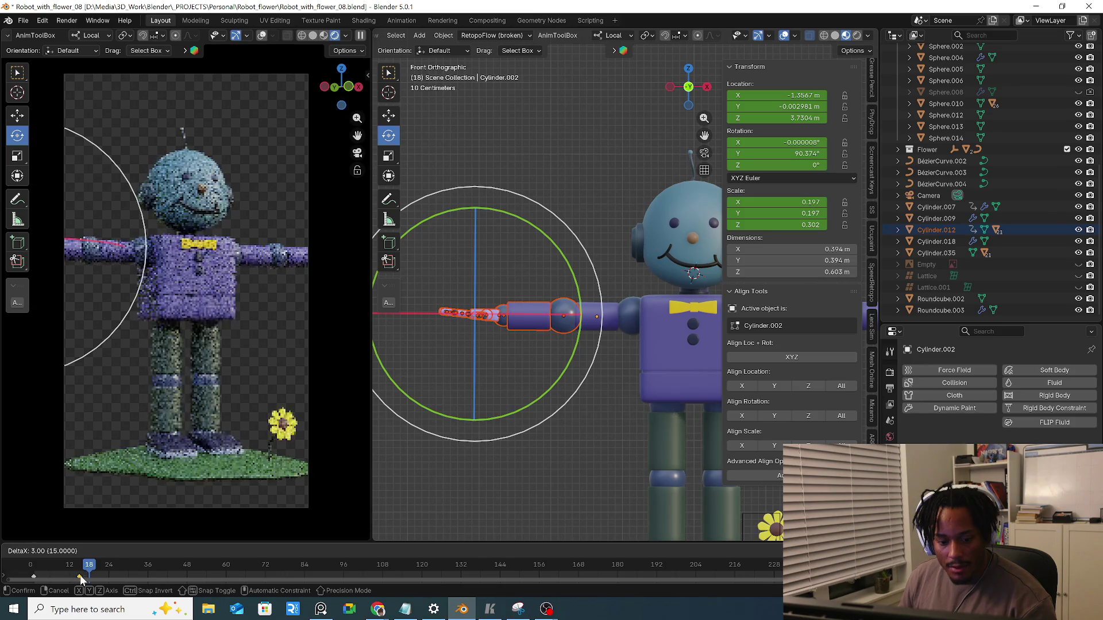
{"action": "left_click", "coordinate": [440, 295]}
{"action": "left_click_drag", "start_coordinate": [440, 295], "coordinate": [528, 364]}
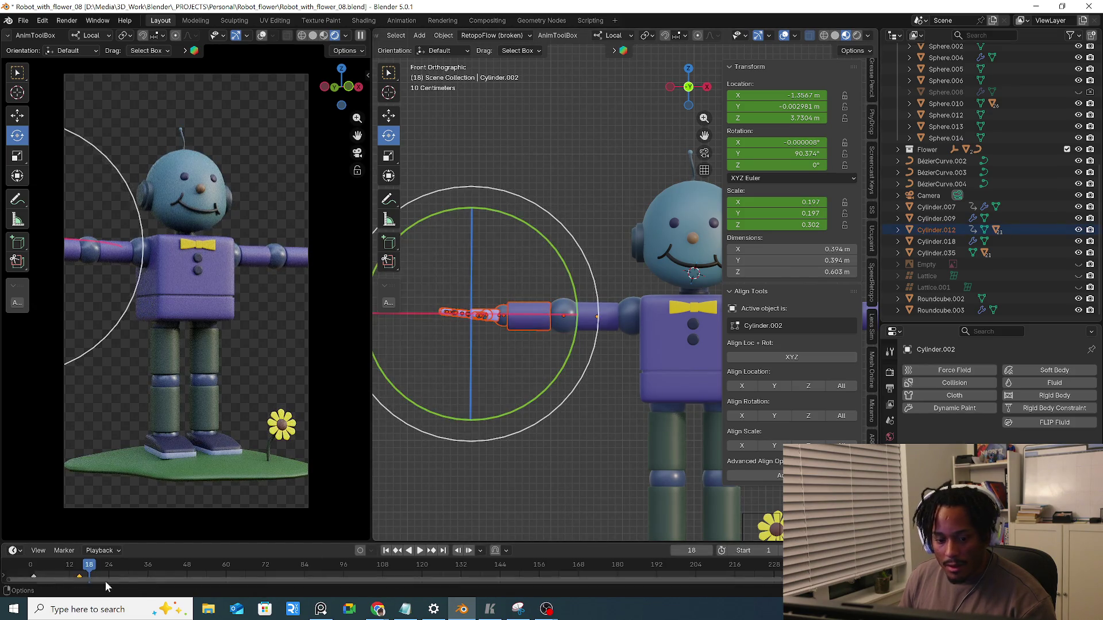
{"action": "left_click", "coordinate": [428, 290]}
{"action": "left_click_drag", "start_coordinate": [428, 293], "coordinate": [505, 350]}
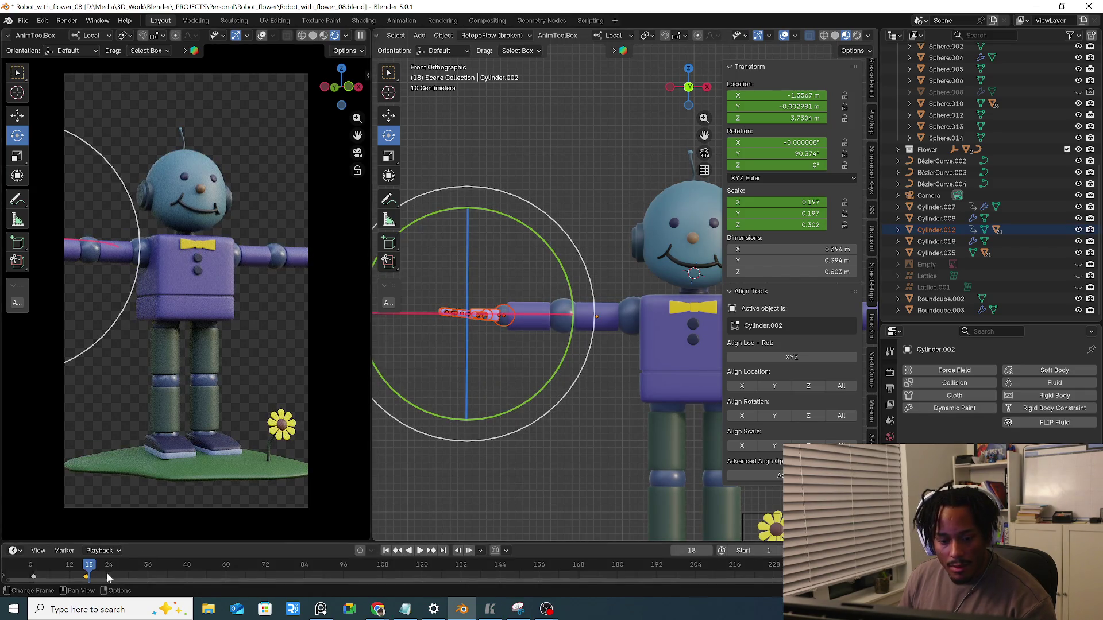
Replay the arm animation, set the current frame to 25 and enlarge the timeline area
{"action": "key", "text": "space"}
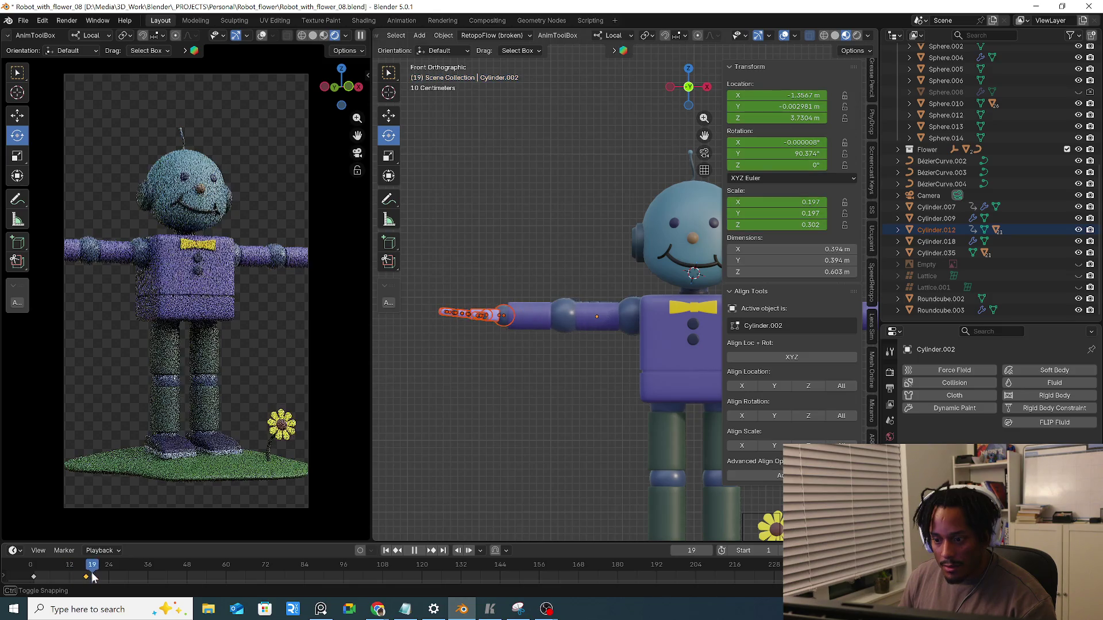
{"action": "key", "text": "space"}
{"action": "left_click", "coordinate": [461, 252]}
{"action": "left_click_drag", "start_coordinate": [460, 253], "coordinate": [609, 390]}
{"action": "left_click", "coordinate": [470, 459]}
{"action": "left_click_drag", "start_coordinate": [426, 274], "coordinate": [585, 408]}
{"action": "left_click", "coordinate": [112, 565]}
{"action": "left_click_drag", "start_coordinate": [171, 543], "coordinate": [171, 470]}
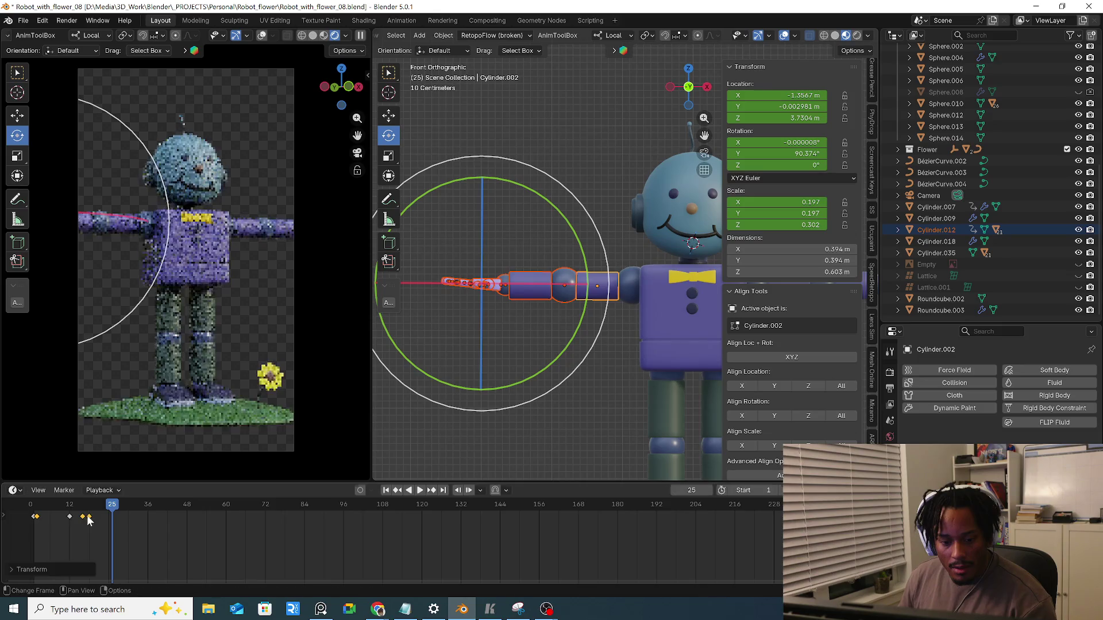
Nudge the arm's early keyframes in the timeline and preview the retimed motion
{"action": "left_click_drag", "start_coordinate": [82, 536], "coordinate": [101, 507]}
{"action": "left_click", "coordinate": [90, 528]}
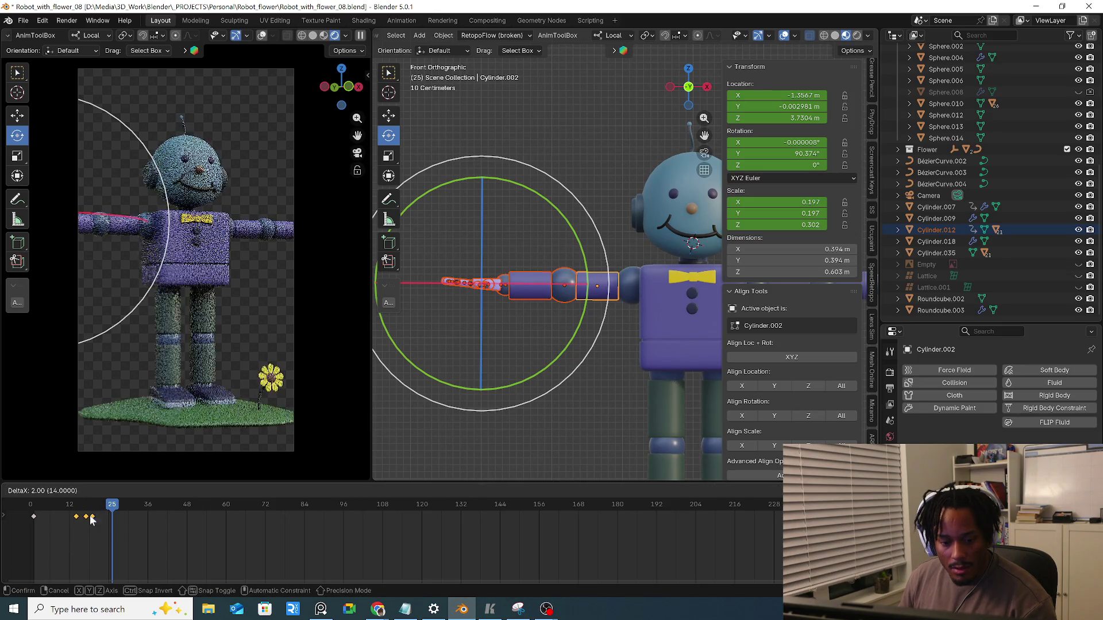
{"action": "left_click_drag", "start_coordinate": [96, 519], "coordinate": [93, 520]}
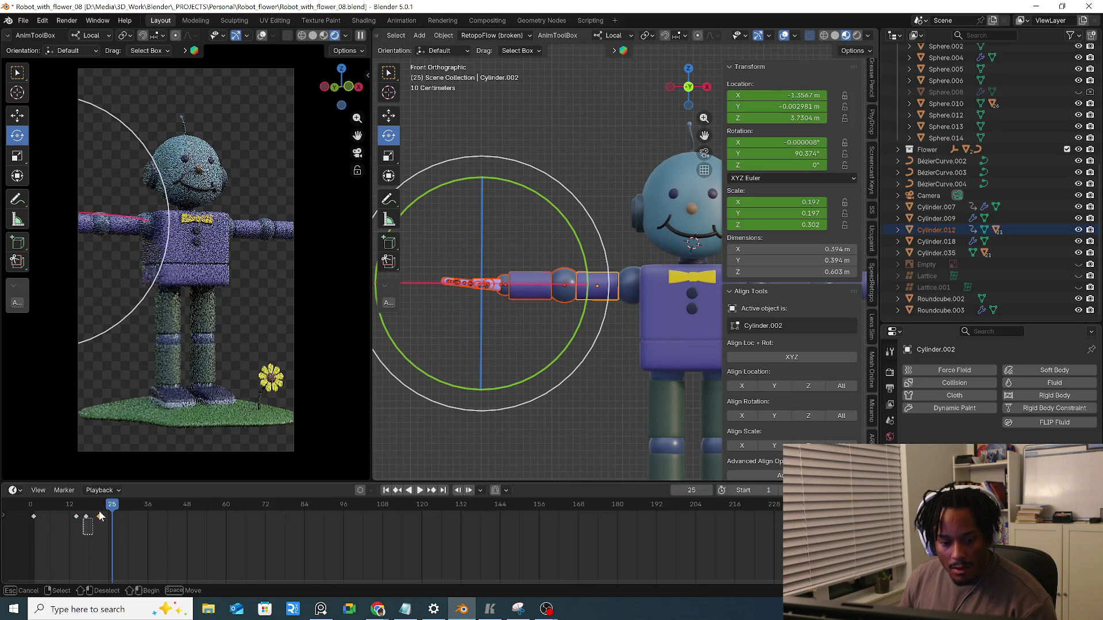
{"action": "key", "text": "space"}
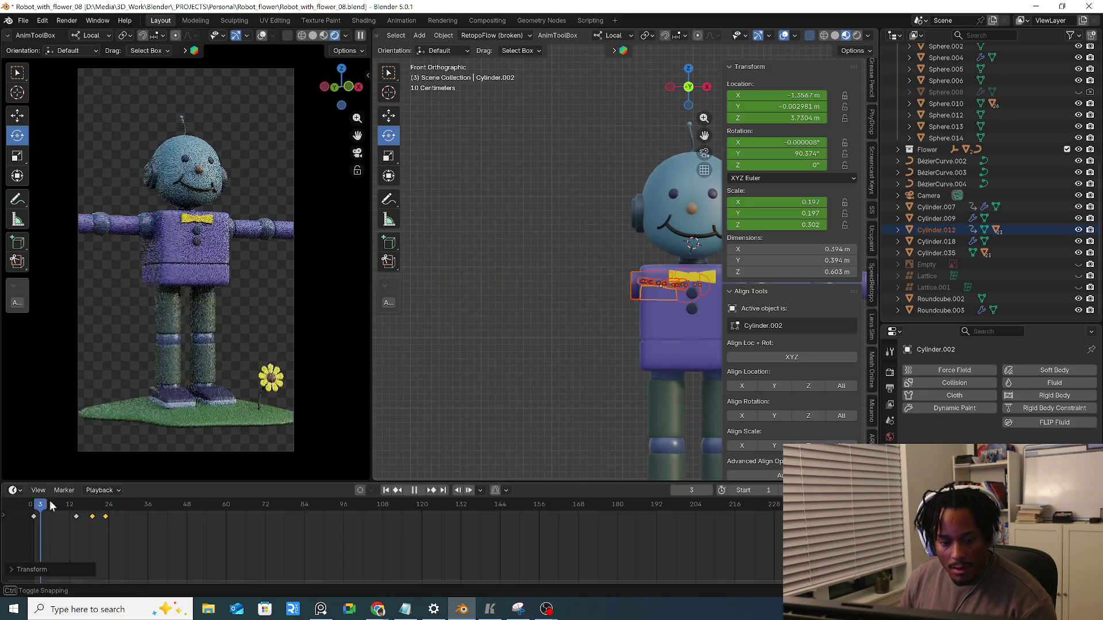
{"action": "mouse_move", "coordinate": [93, 520]}
{"action": "left_mouse_down"}
{"action": "mouse_move", "coordinate": [60, 517]}
{"action": "mouse_move", "coordinate": [92, 520]}
{"action": "left_mouse_up"}
{"action": "scroll", "coordinate": [98, 525], "scroll_direction": "up", "scroll_amount": 2}
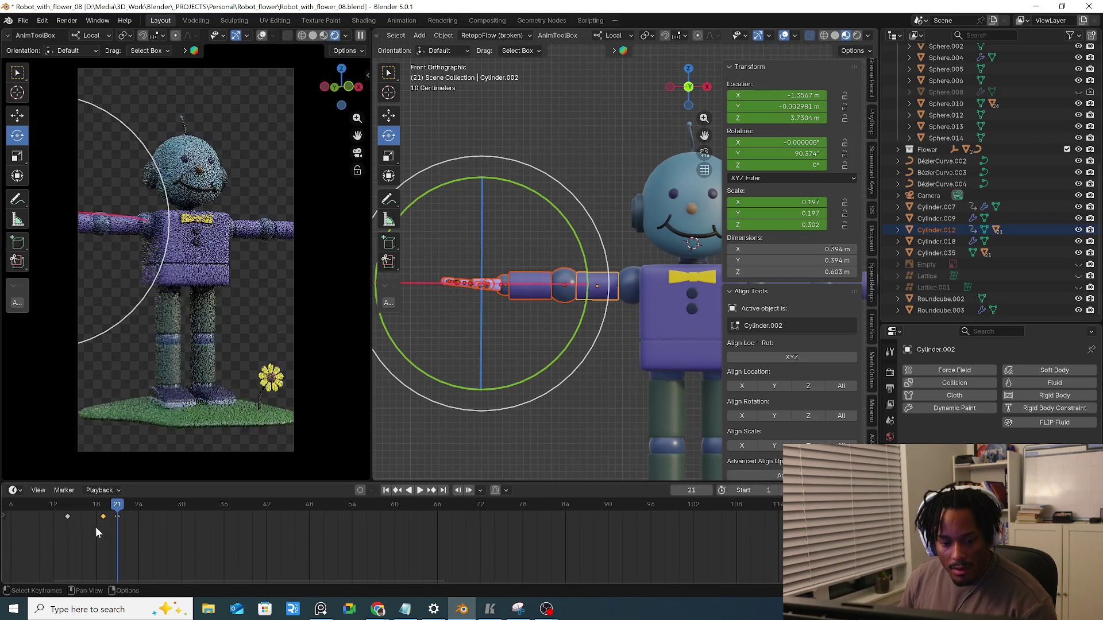
{"action": "key", "text": "g"}
{"action": "key", "text": "Escape"}
{"action": "key", "text": "space"}
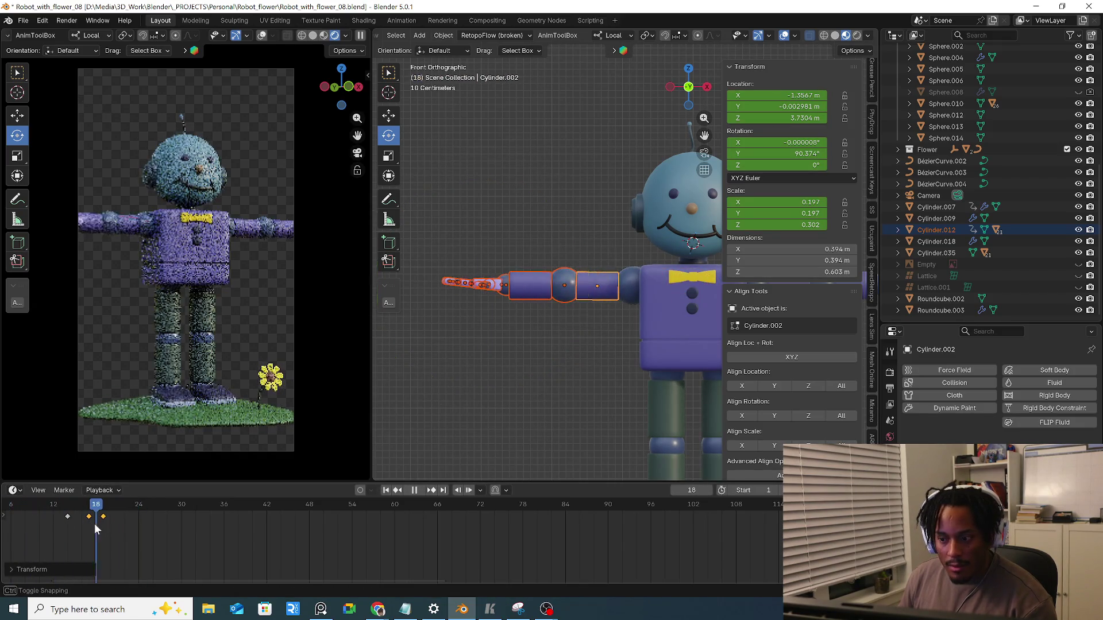
{"action": "key", "text": "space"}
Shift the later keyframes about 8 frames earlier and play the result
{"action": "key", "text": "Home"}
{"action": "left_click", "coordinate": [195, 518]}
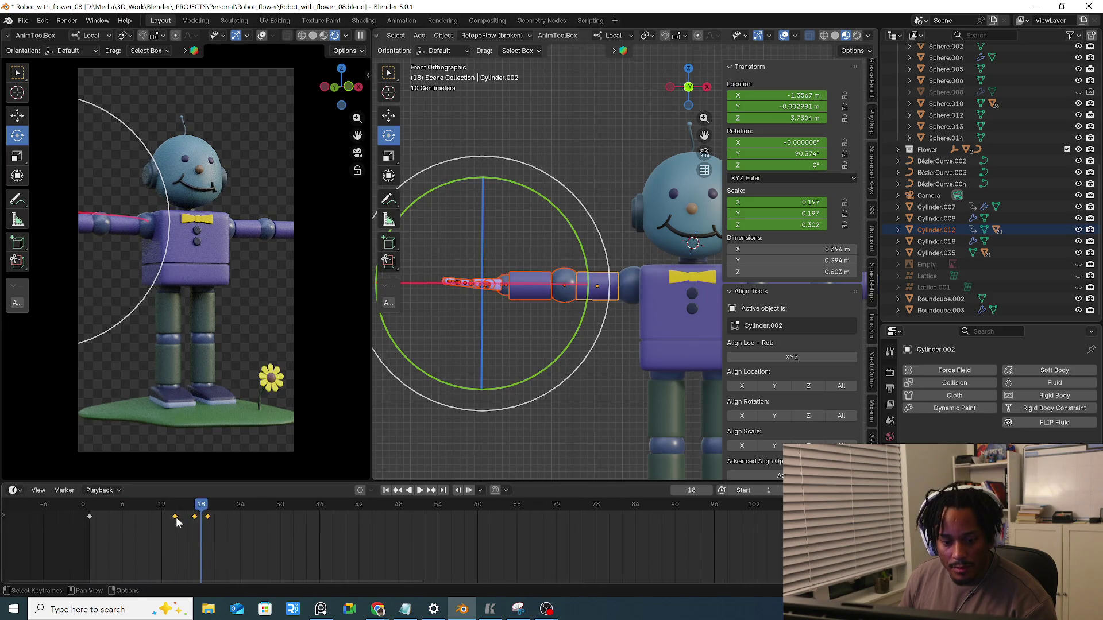
{"action": "left_click_drag", "start_coordinate": [174, 517], "coordinate": [122, 518]}
{"action": "key", "text": "space"}
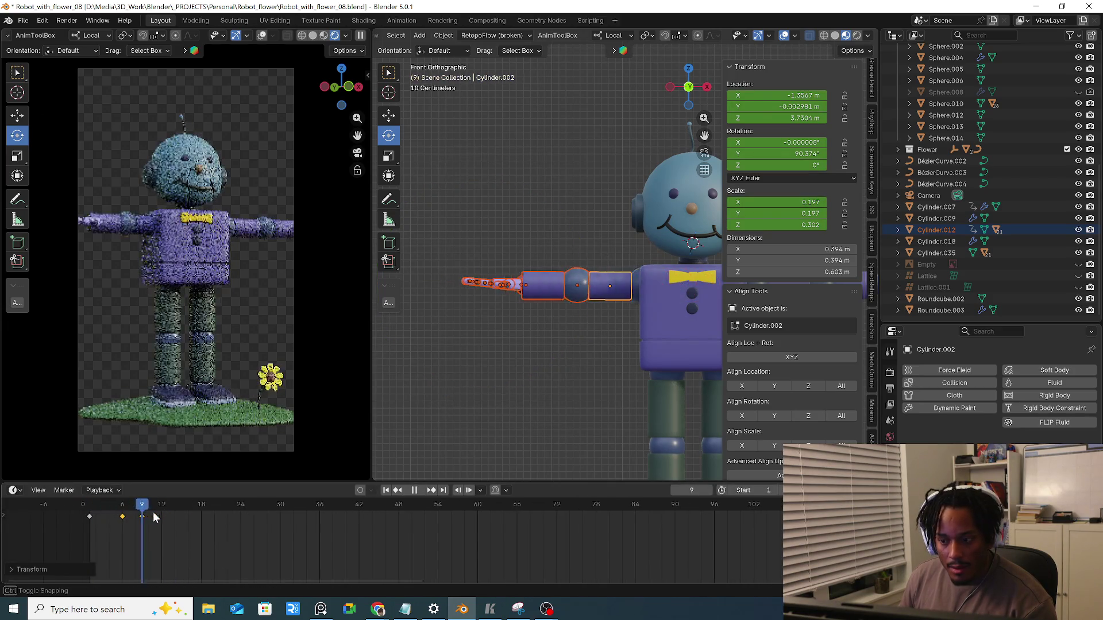
{"action": "key", "text": "space"}
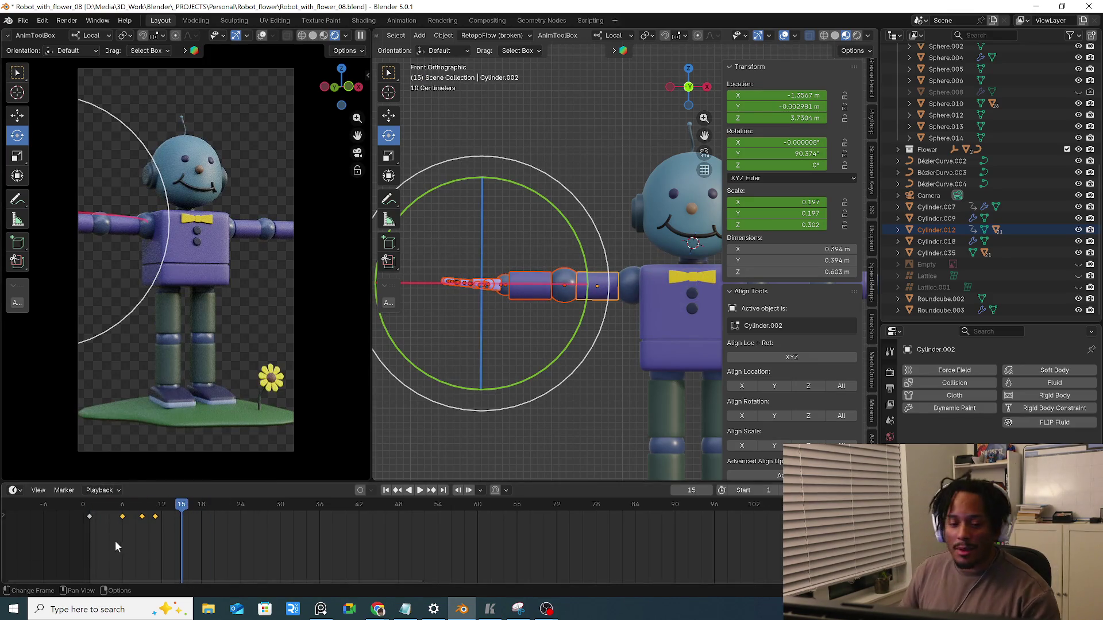
{"action": "key", "text": "space"}
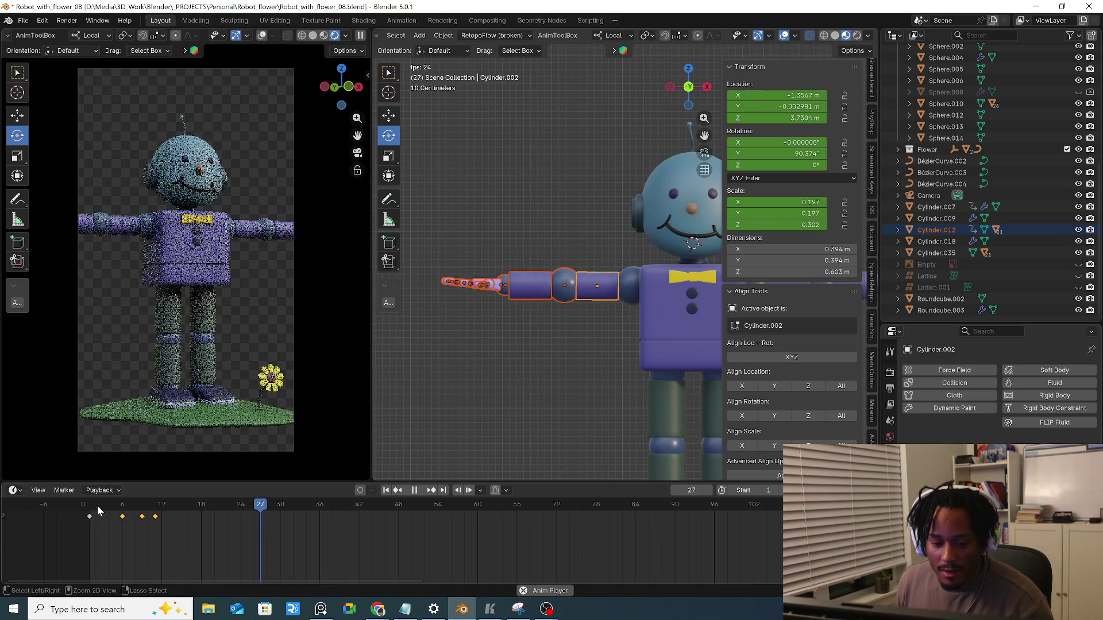
{"action": "key", "text": "ctrl+space"}
{"action": "key", "text": "ctrl+space"}
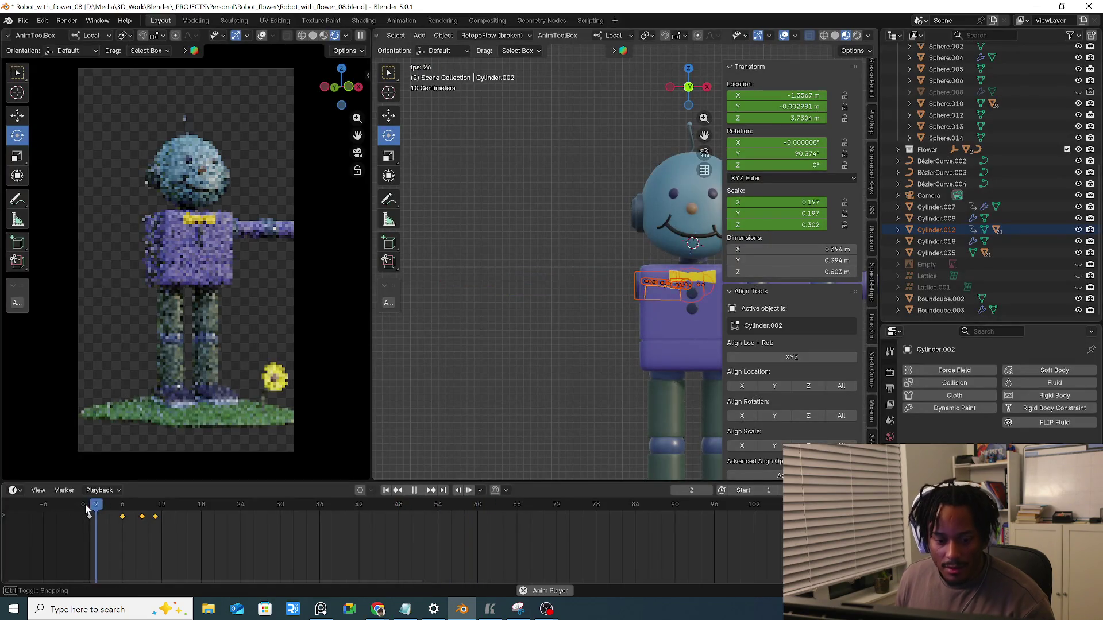
{"action": "key", "text": "space"}
Switch the side viewport to Material Preview shading and replay from the start
{"action": "key", "text": "z"}
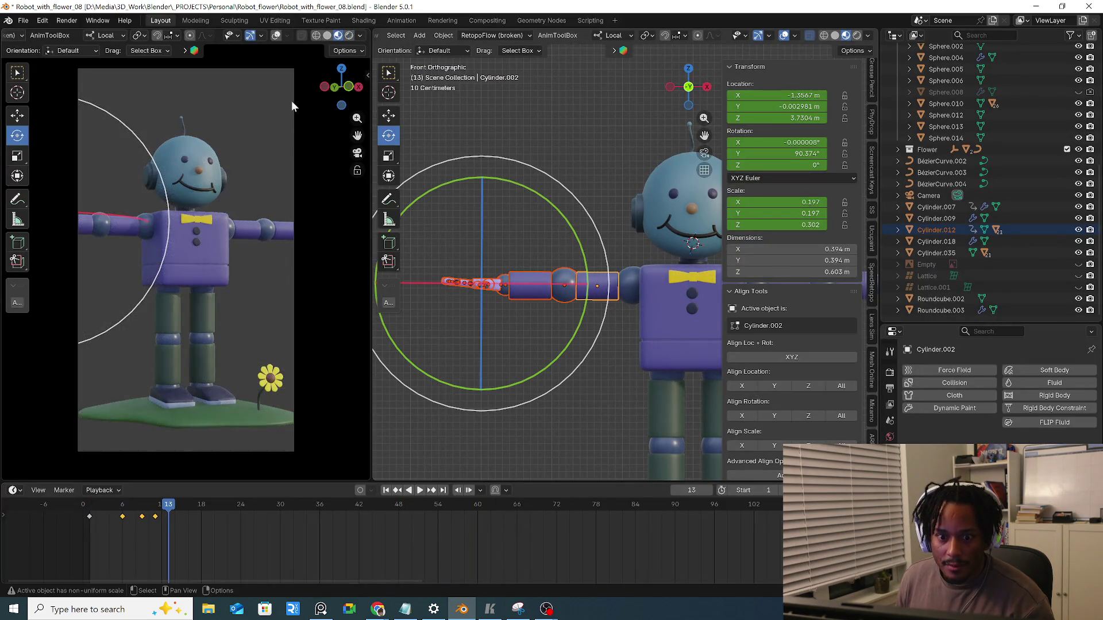
{"action": "left_click", "coordinate": [100, 491]}
{"action": "key", "text": "space"}
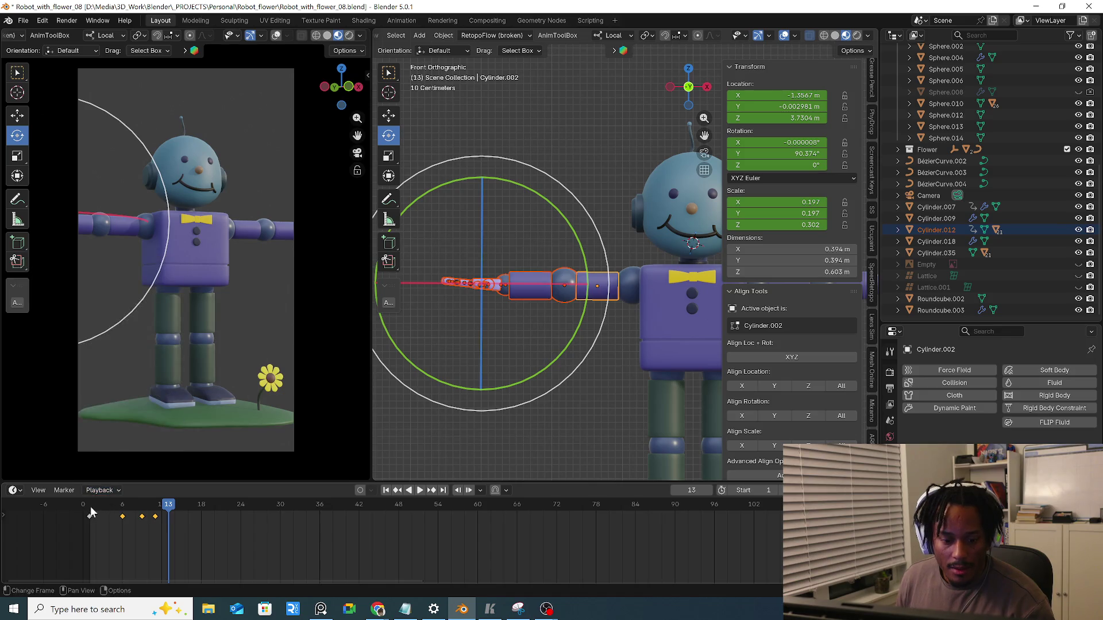
{"action": "mouse_move", "coordinate": [112, 510]}
{"action": "left_mouse_down"}
{"action": "mouse_move", "coordinate": [94, 526]}
{"action": "mouse_move", "coordinate": [145, 519]}
{"action": "left_mouse_up"}
{"action": "key", "text": "Escape"}
Delete all of the arm's keyframes, leaving it outstretched at frame 11
{"action": "key", "text": "Delete"}
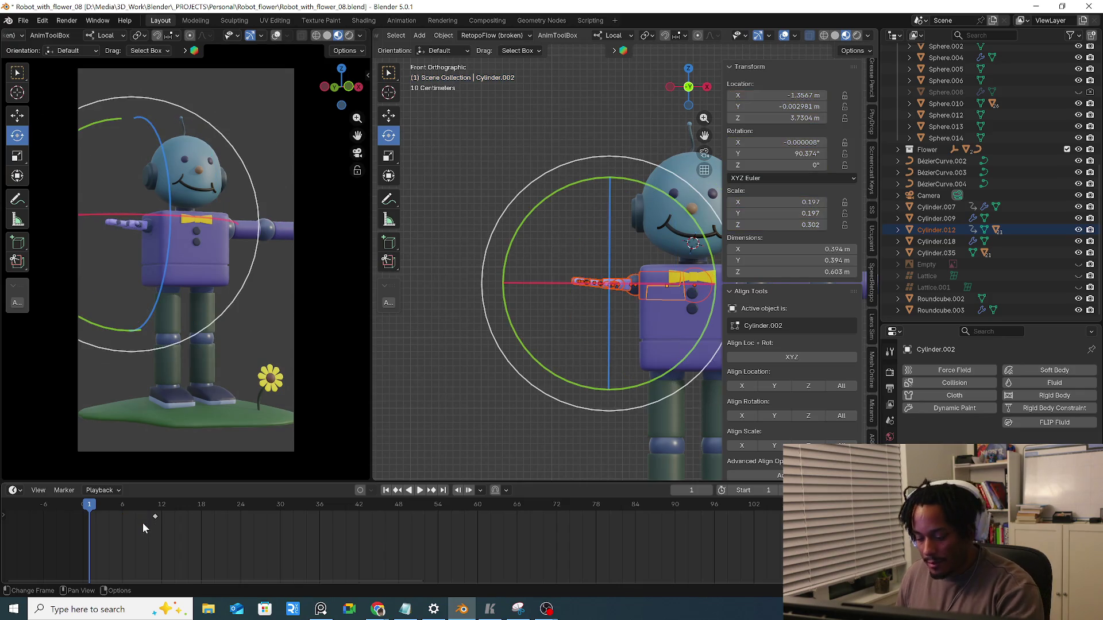
{"action": "left_click", "coordinate": [156, 517]}
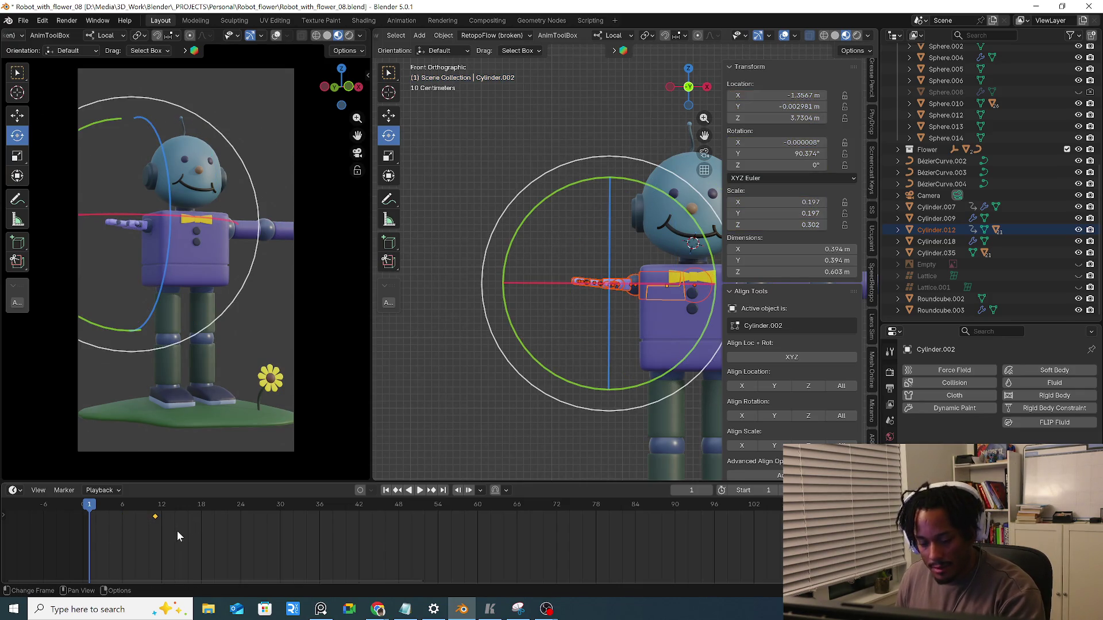
{"action": "left_click", "coordinate": [142, 534]}
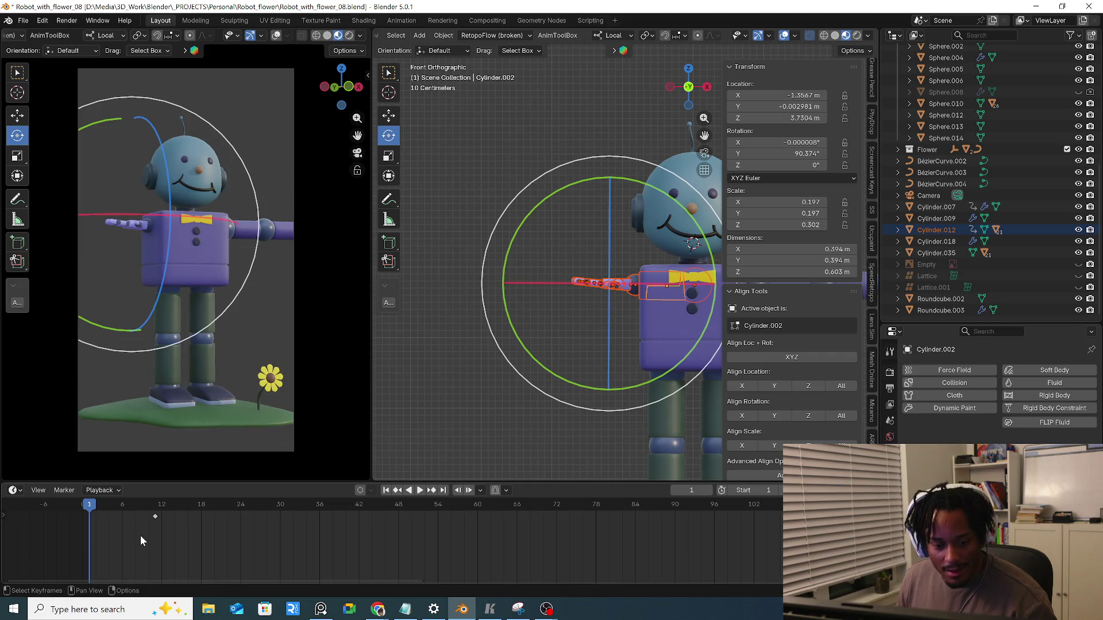
{"action": "key", "text": "ctrl+z"}
{"action": "mouse_move", "coordinate": [142, 507]}
{"action": "left_mouse_down"}
{"action": "mouse_move", "coordinate": [155, 511]}
{"action": "mouse_move", "coordinate": [60, 508]}
{"action": "left_mouse_up"}
{"action": "key", "text": "Delete"}
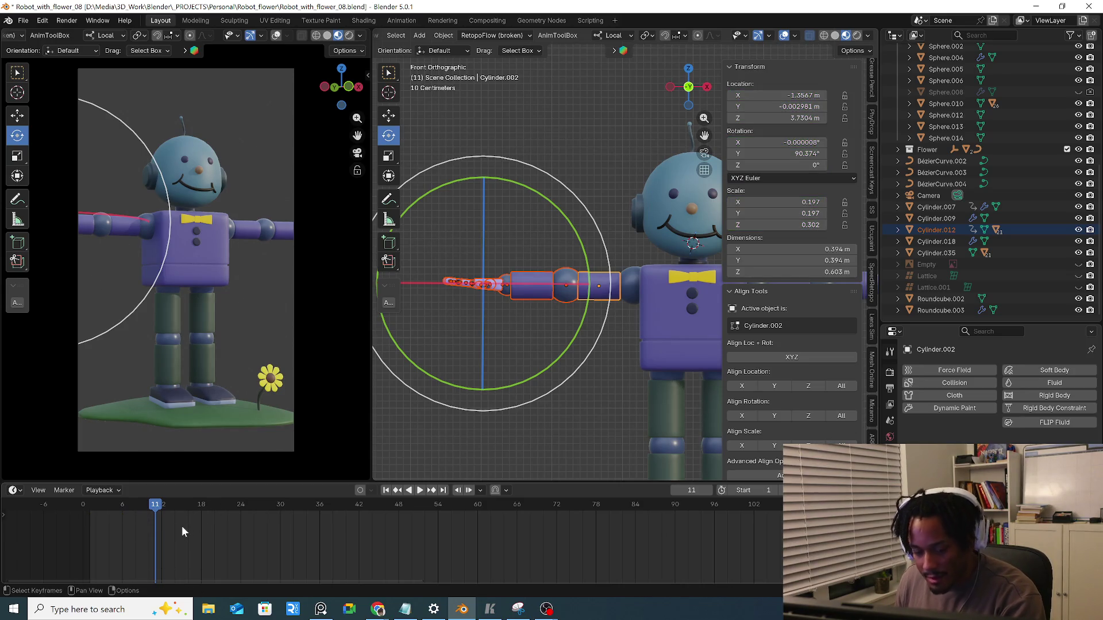
{"action": "scroll", "coordinate": [594, 329], "scroll_direction": "down", "scroll_amount": 2}
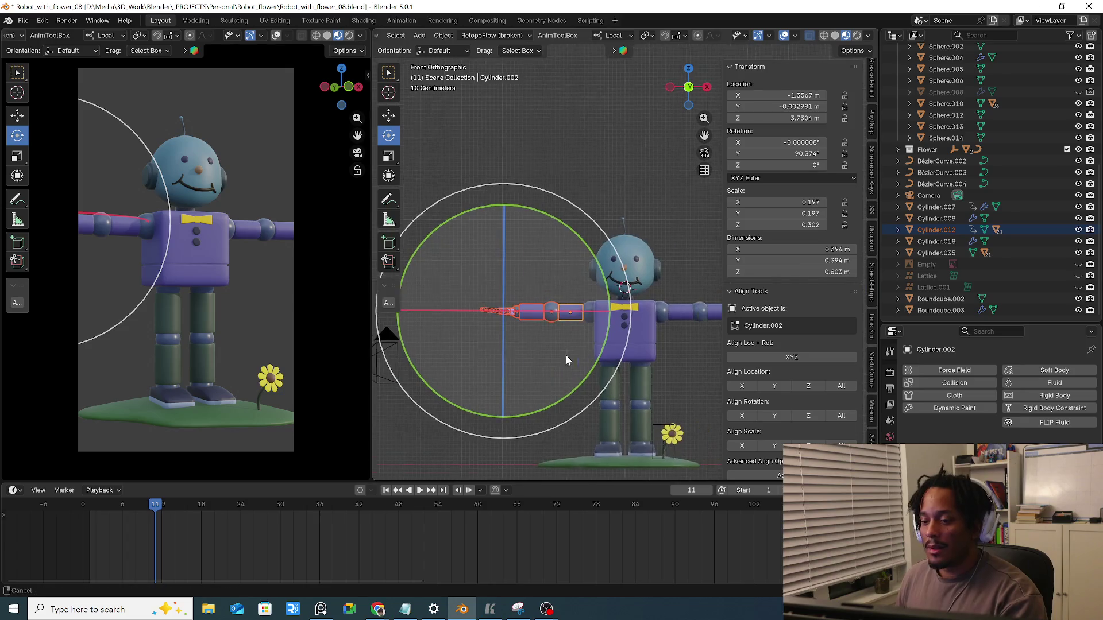
{"action": "scroll", "coordinate": [567, 357], "scroll_direction": "down", "scroll_amount": 1}
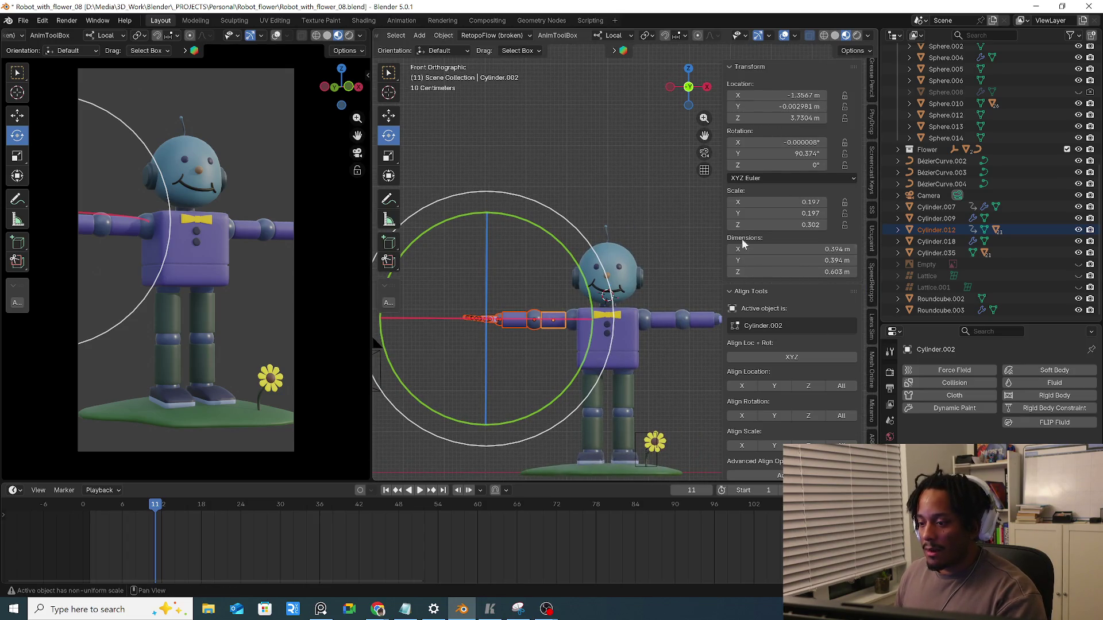
Show the upper-arm cylinder's Object transform properties and the Object > Apply options
{"action": "left_click", "coordinate": [891, 465]}
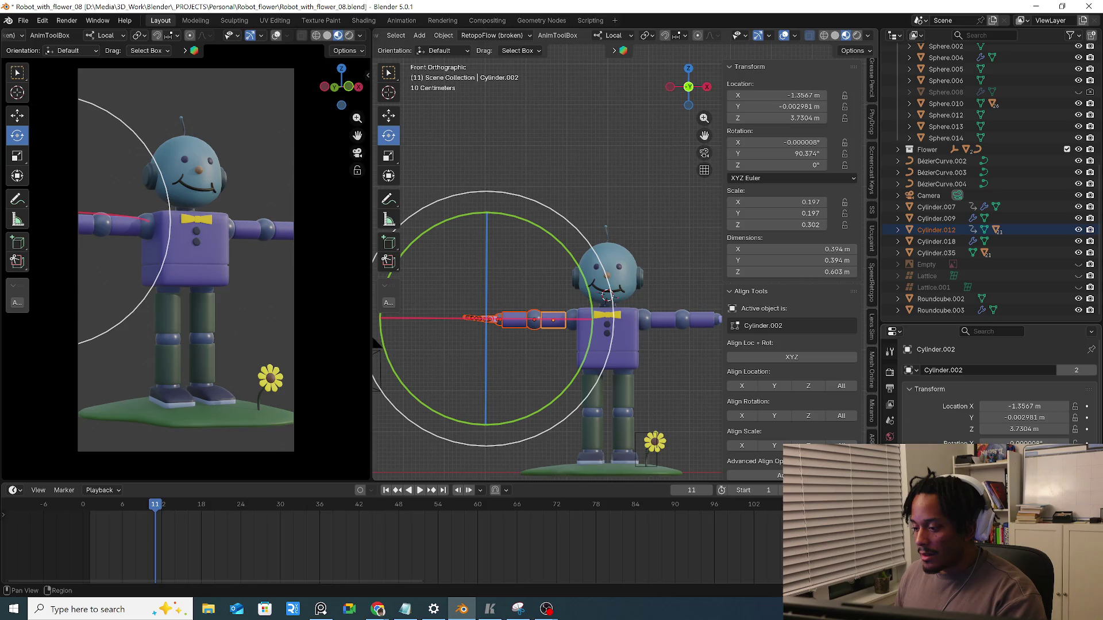
{"action": "scroll", "coordinate": [991, 388], "scroll_direction": "down", "scroll_amount": 2}
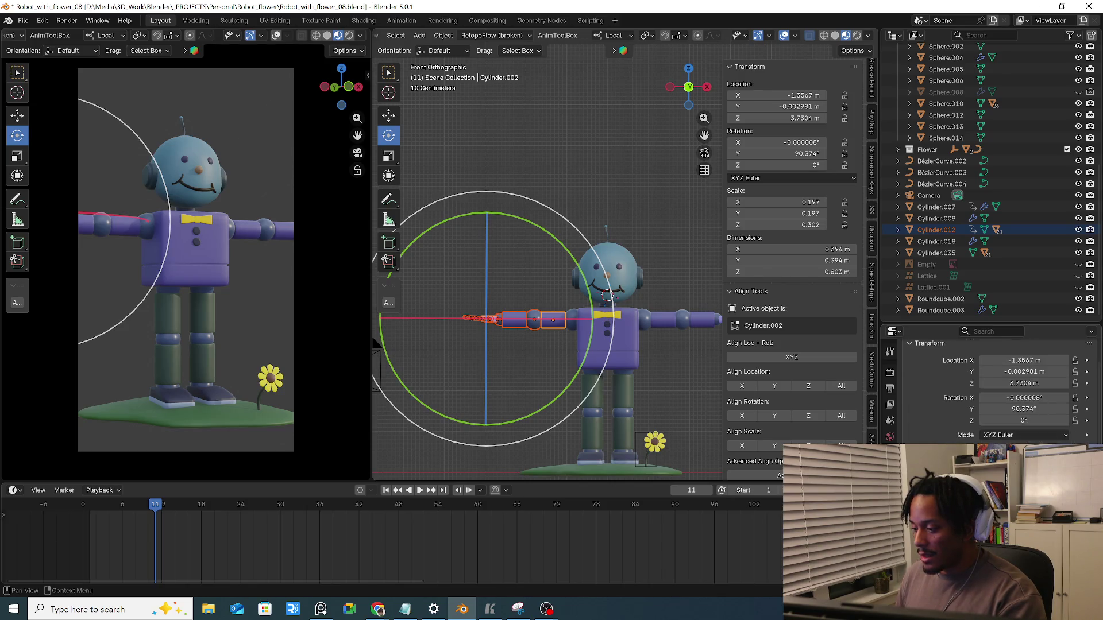
{"action": "scroll", "coordinate": [992, 388], "scroll_direction": "down", "scroll_amount": 1}
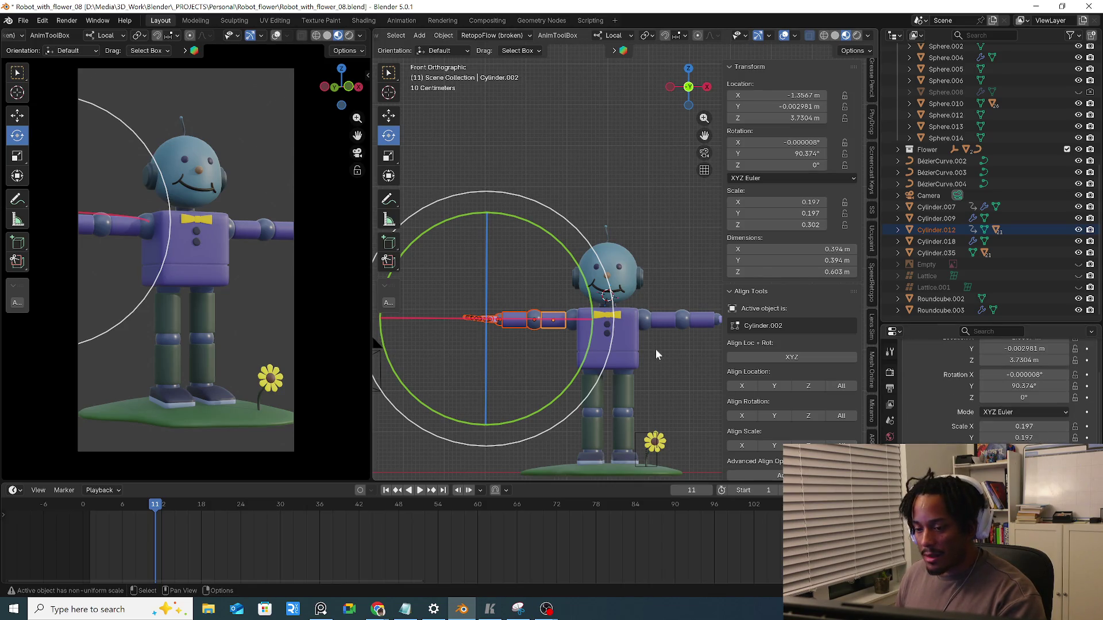
{"action": "scroll", "coordinate": [517, 353], "scroll_direction": "up", "scroll_amount": 2}
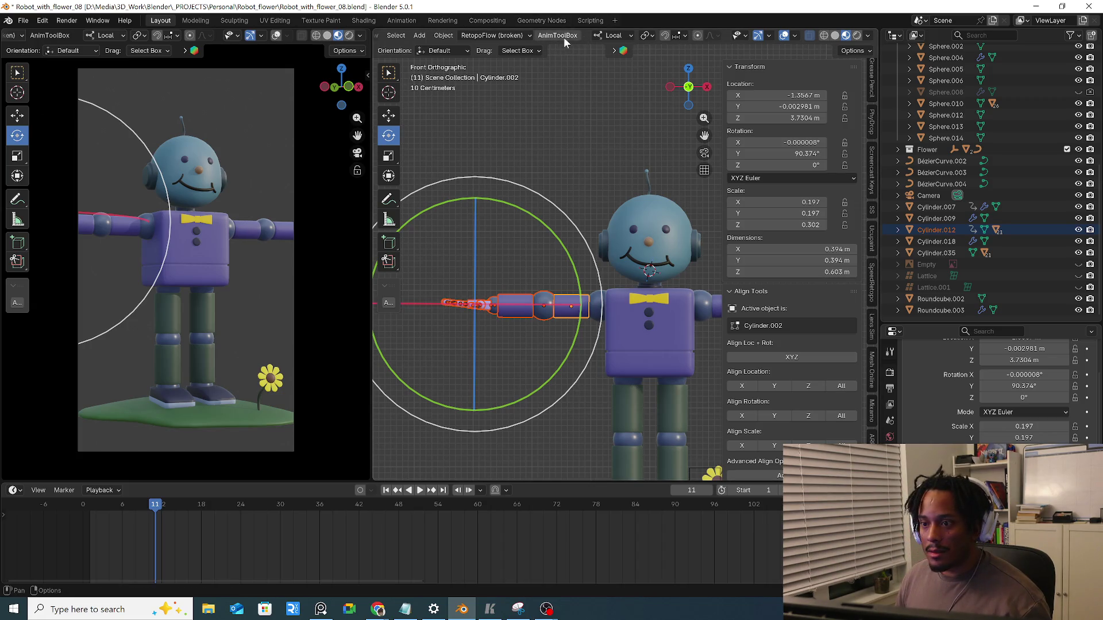
{"action": "left_click", "coordinate": [438, 36]}
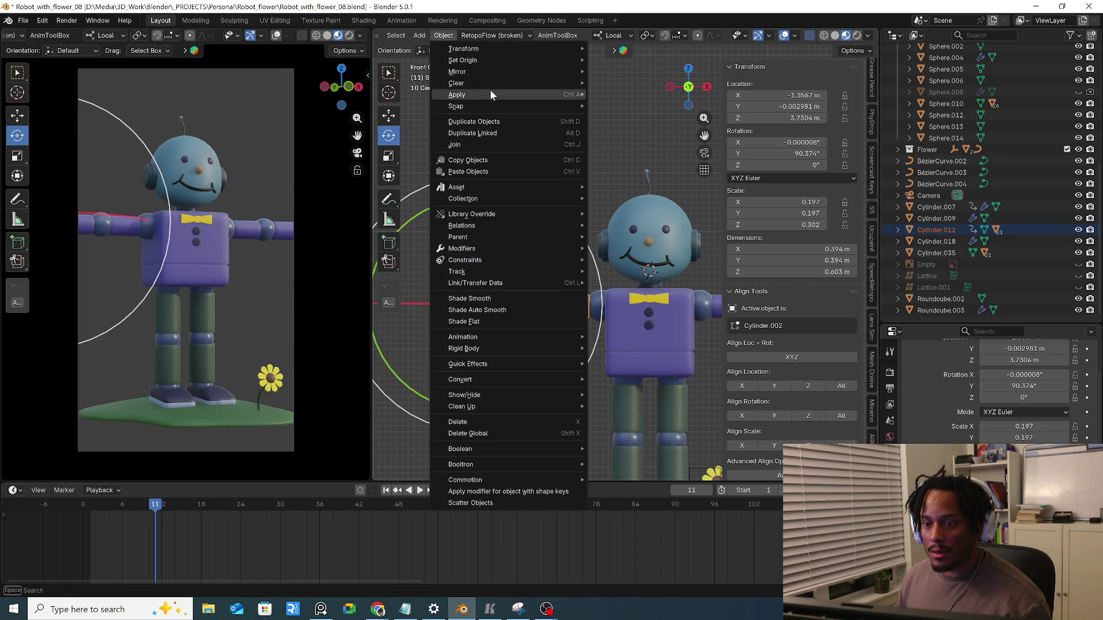
{"action": "mouse_move", "coordinate": [457, 95]}
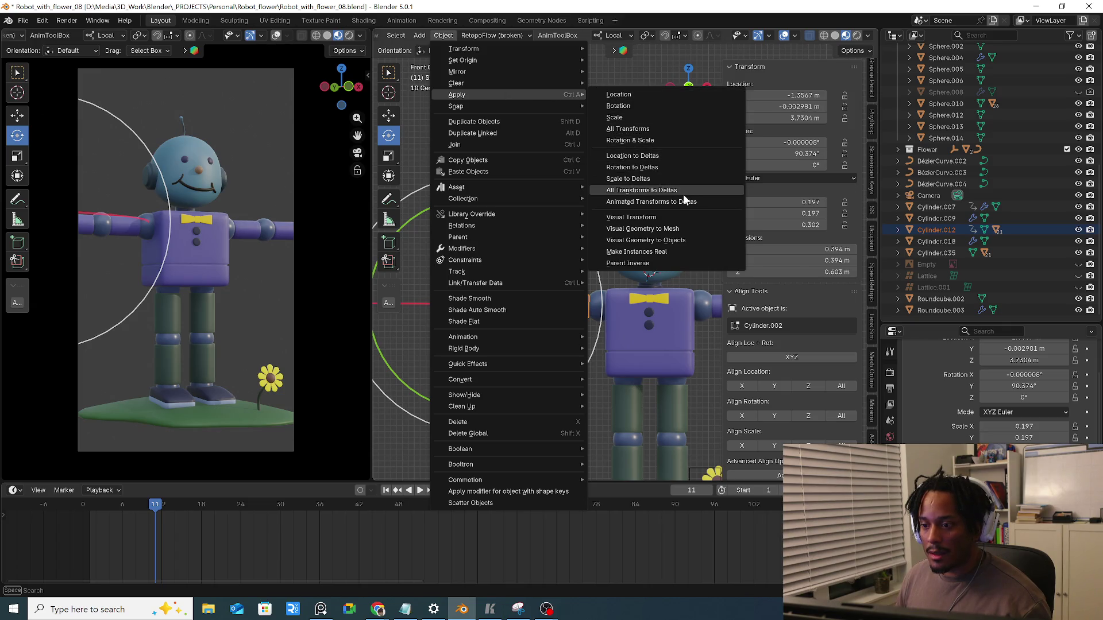
Apply all of the arm's transforms to deltas, then move the shoulder sphere higher and left
{"action": "left_click", "coordinate": [626, 191]}
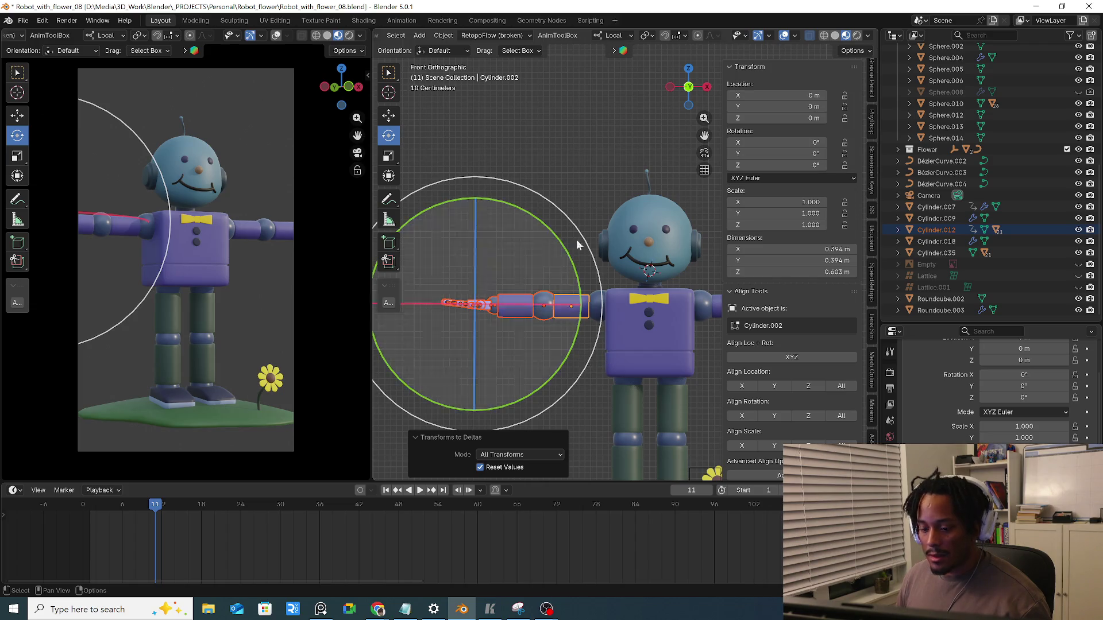
{"action": "left_click", "coordinate": [584, 189]}
{"action": "scroll", "coordinate": [991, 388], "scroll_direction": "down", "scroll_amount": 2}
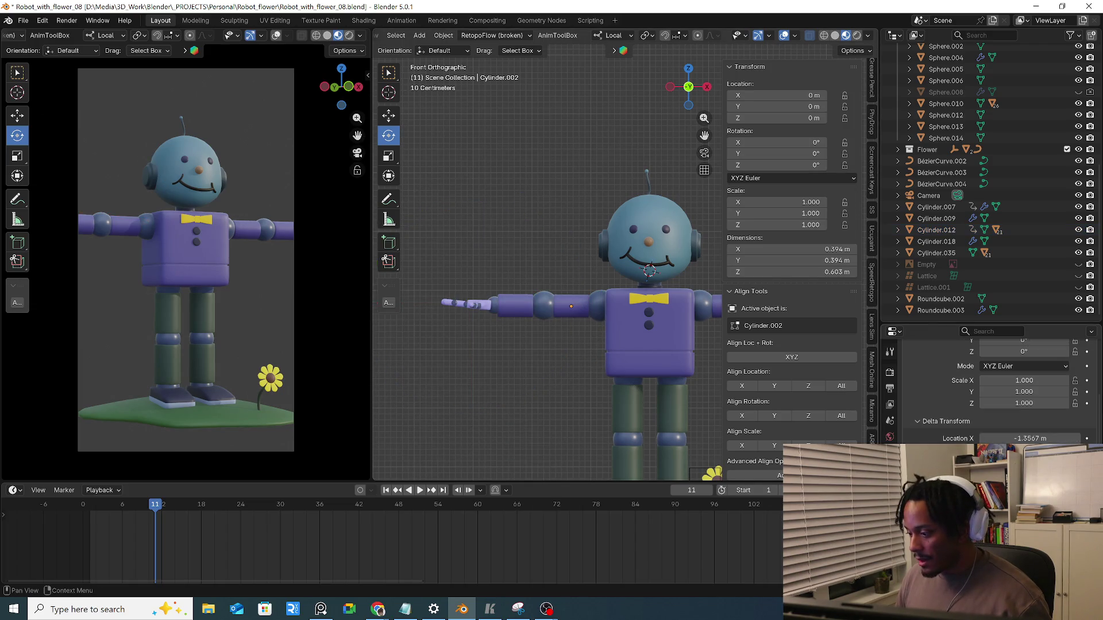
{"action": "left_click", "coordinate": [604, 312]}
{"action": "left_click", "coordinate": [600, 311]}
{"action": "key", "text": "g"}
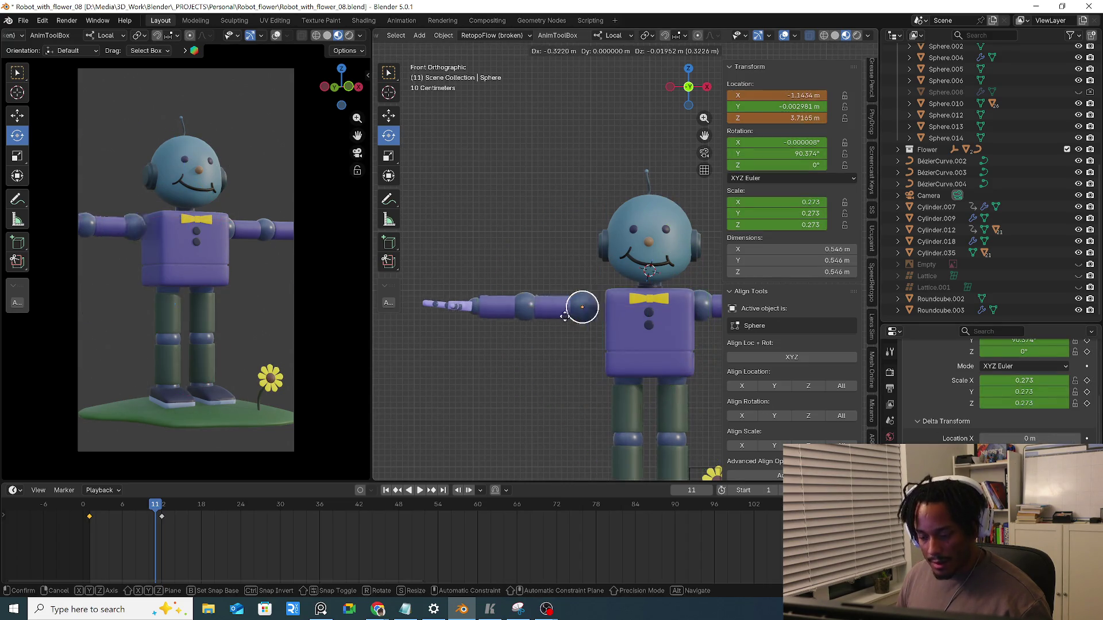
{"action": "left_click", "coordinate": [545, 186]}
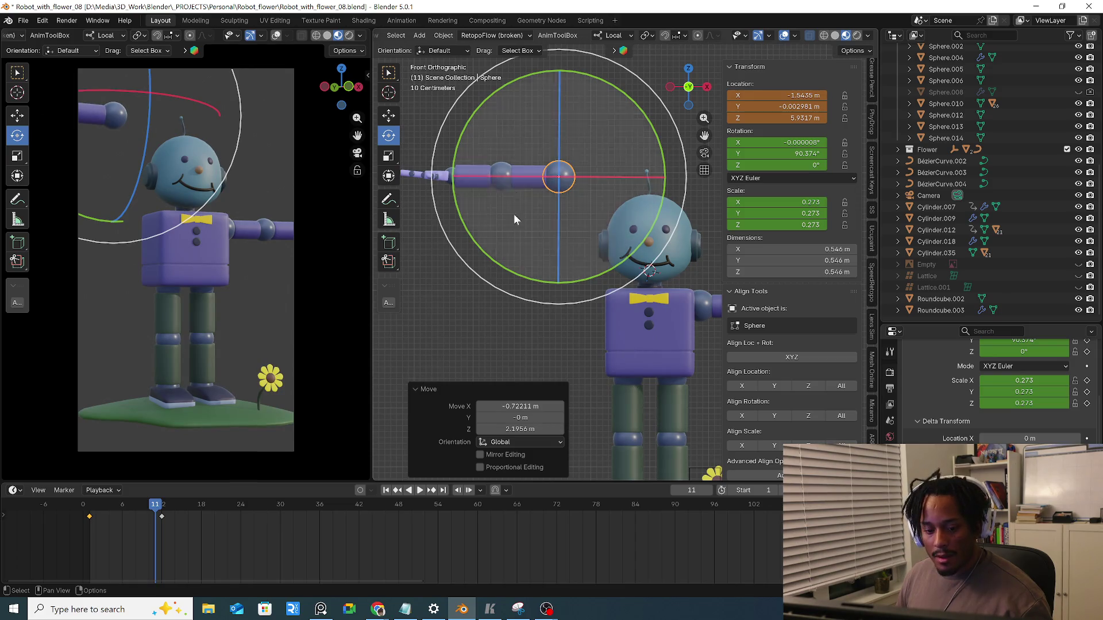
Try clearing the shoulder sphere's location, then undo so it stays at the shoulder
{"action": "left_click", "coordinate": [444, 35]}
{"action": "mouse_move", "coordinate": [482, 84]}
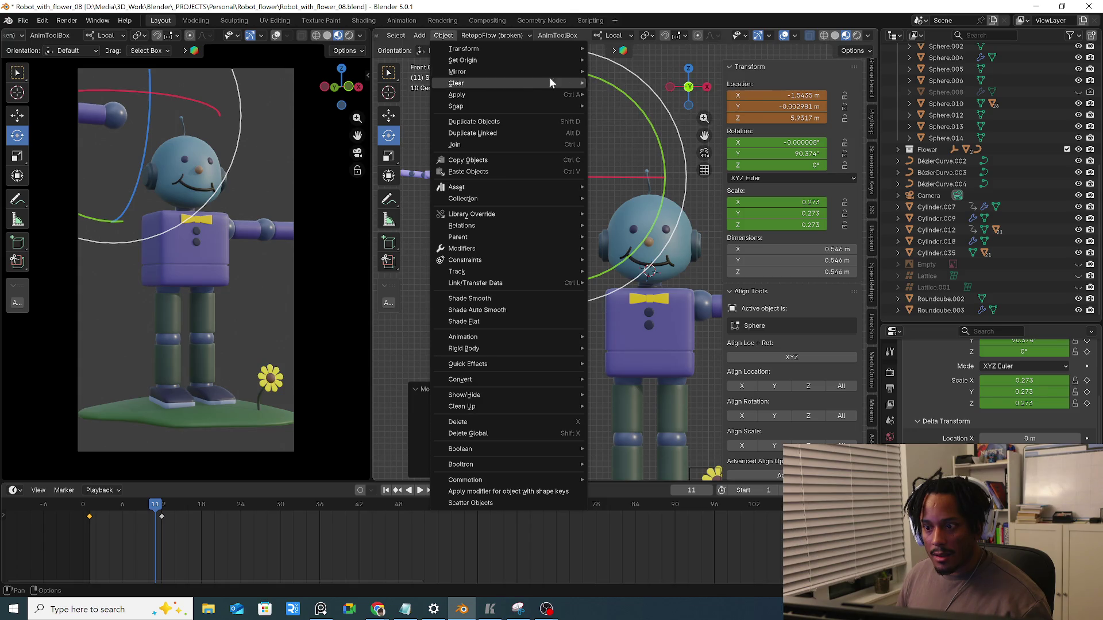
{"action": "left_click", "coordinate": [618, 83]}
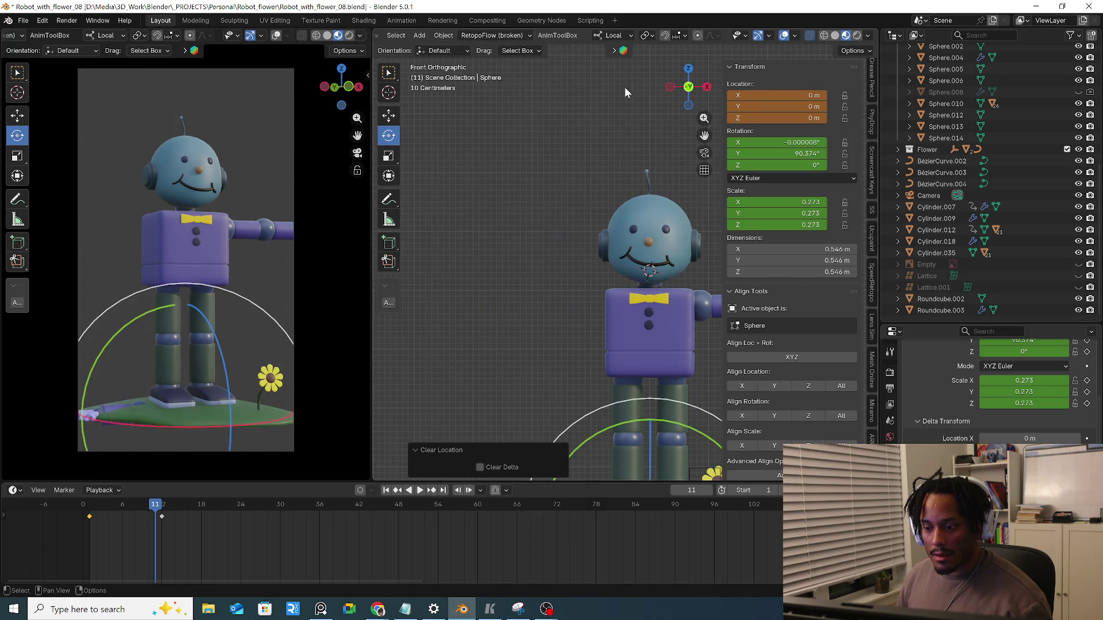
{"action": "key", "text": "ctrl+z"}
{"action": "left_click", "coordinate": [444, 34]}
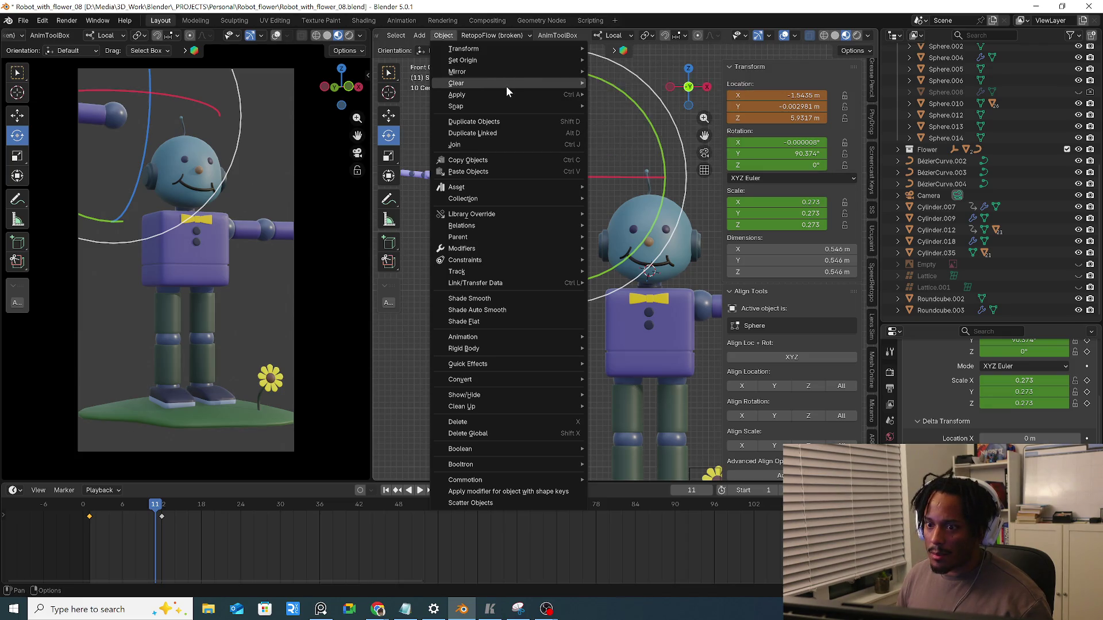
{"action": "mouse_move", "coordinate": [457, 95]}
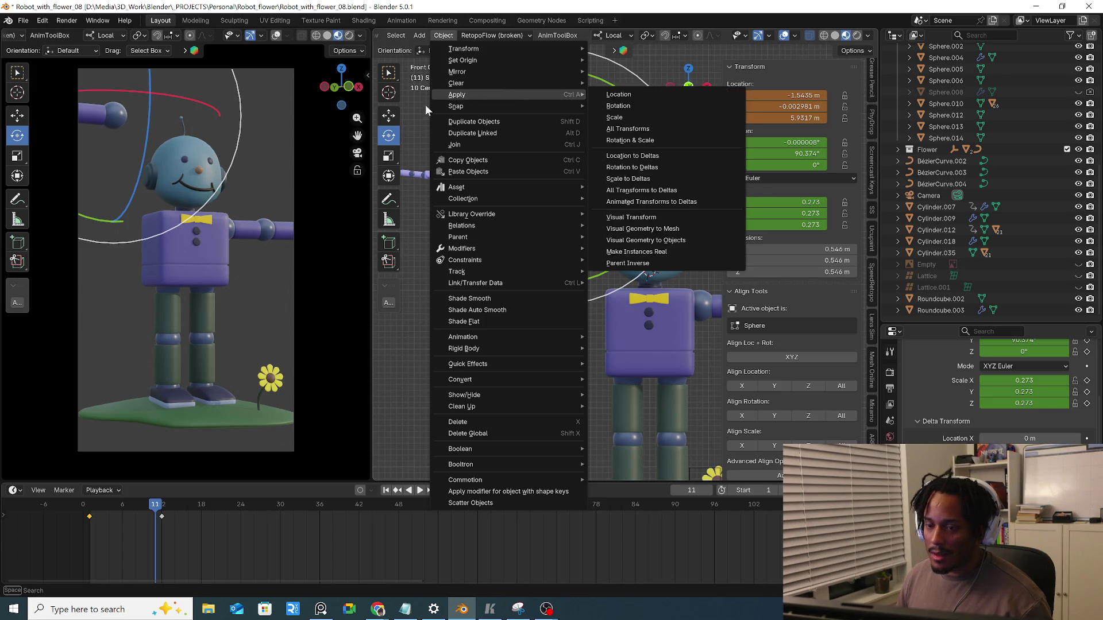
{"action": "key", "text": "Escape"}
{"action": "key", "text": "ctrl+z"}
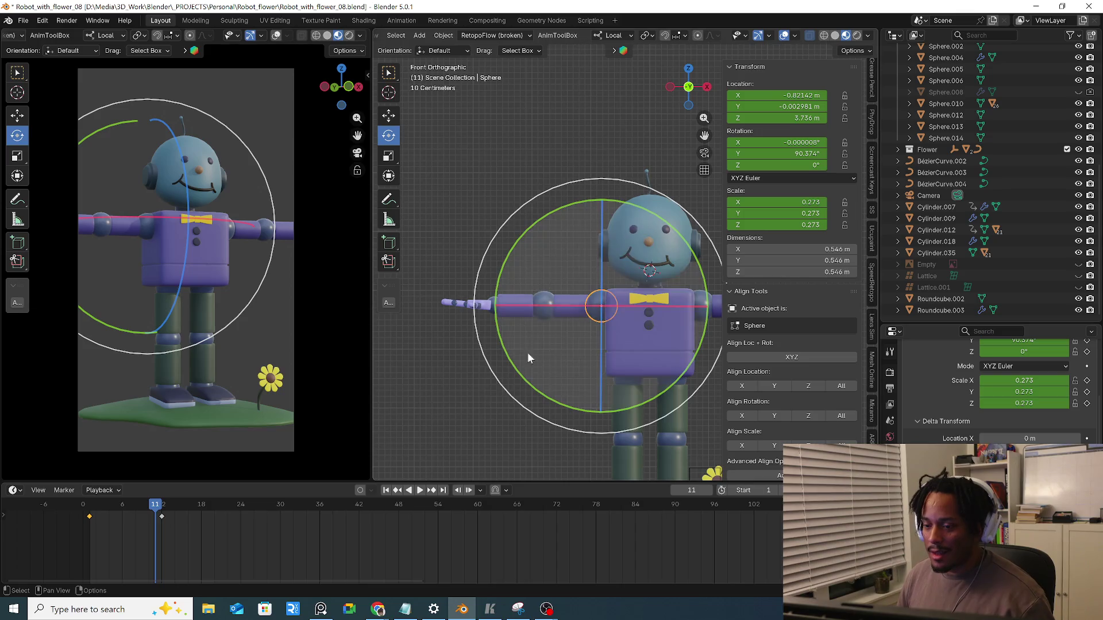
{"action": "left_click", "coordinate": [500, 360]}
Select the left arm without the head and delete its keyframes, including the leftover timeline key
{"action": "key", "text": "a"}
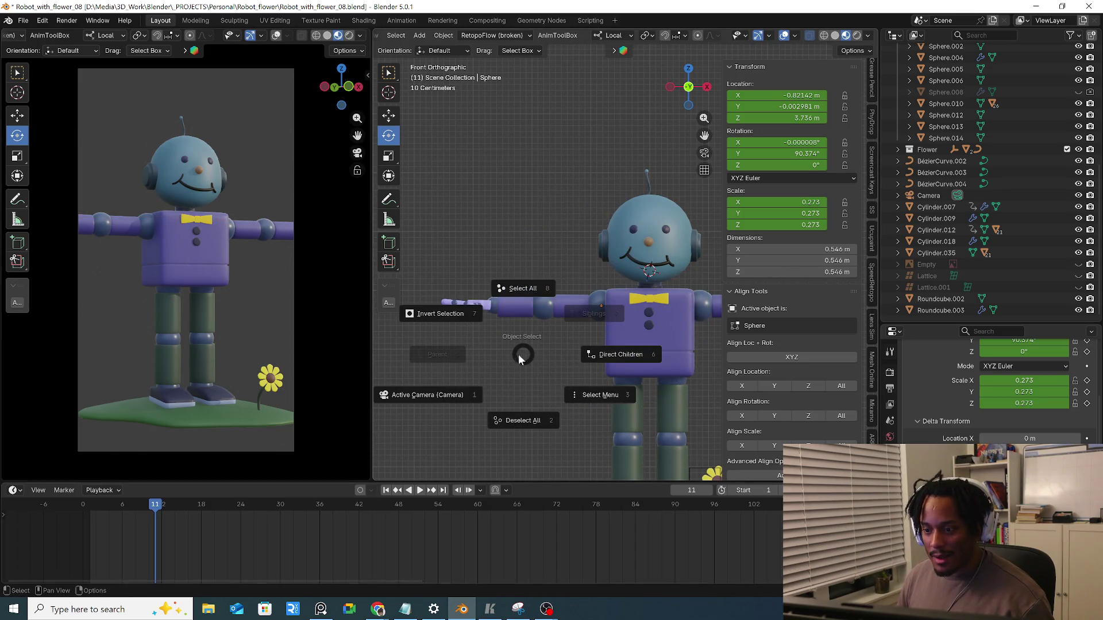
{"action": "left_click", "coordinate": [544, 204]}
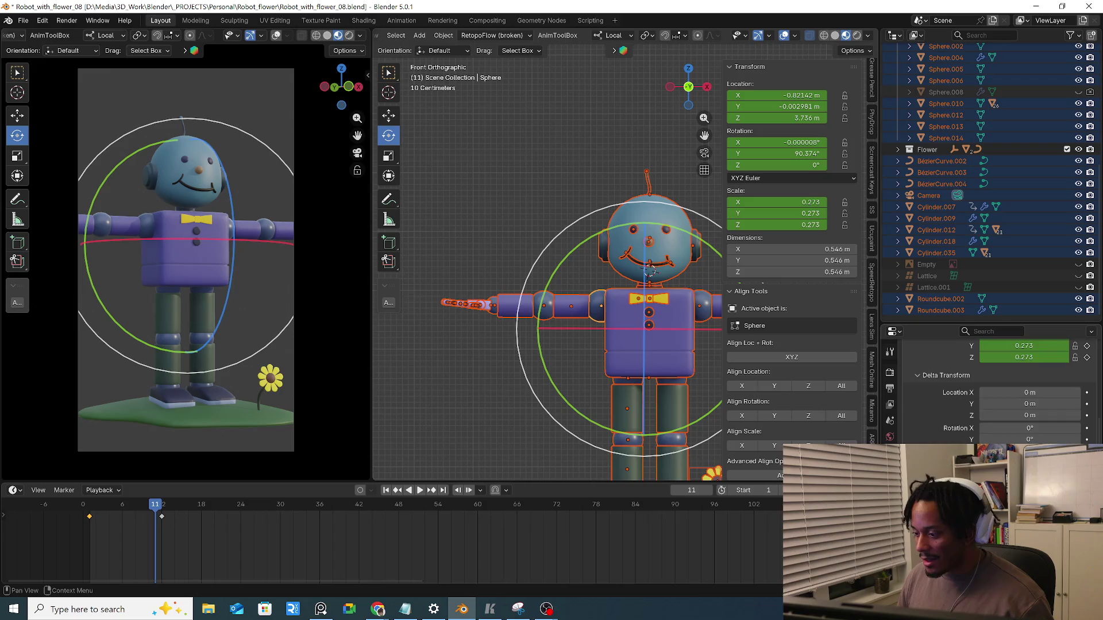
{"action": "left_click", "coordinate": [523, 413]}
{"action": "left_click_drag", "start_coordinate": [442, 254], "coordinate": [598, 379]}
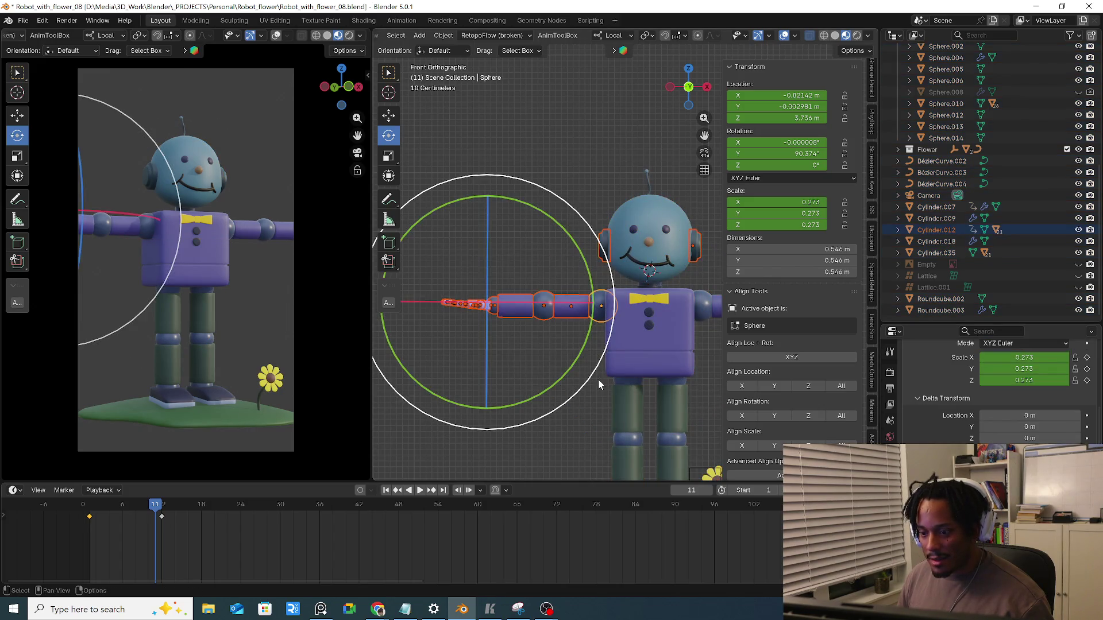
{"action": "left_click", "coordinate": [518, 436]}
{"action": "left_click_drag", "start_coordinate": [421, 284], "coordinate": [525, 337]}
{"action": "key", "text": "a"}
{"action": "key", "text": "Delete"}
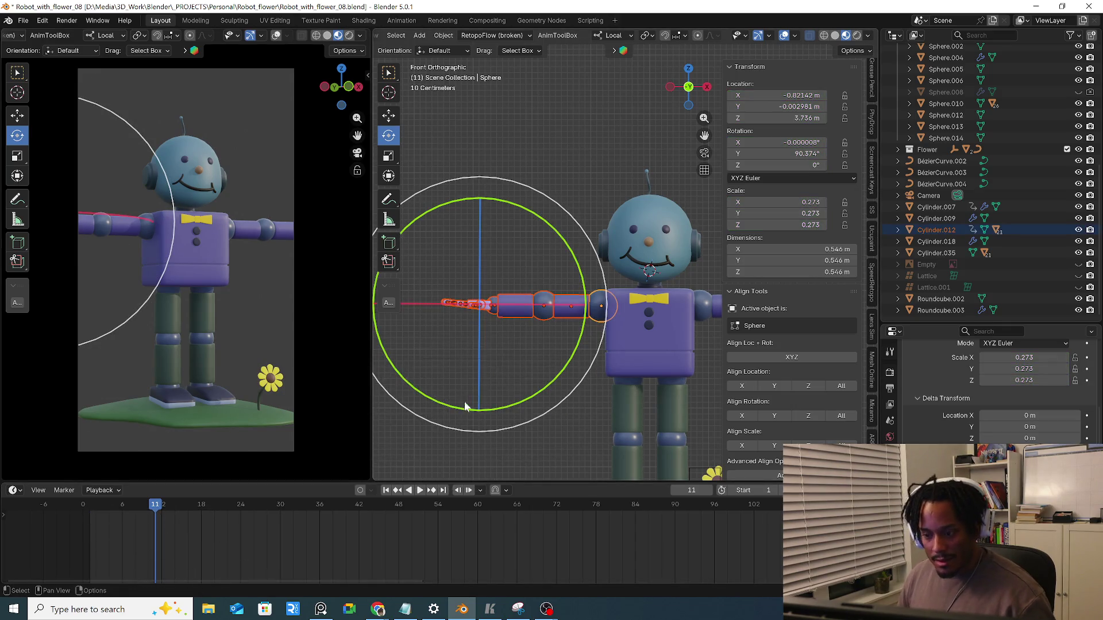
{"action": "key", "text": "a"}
{"action": "left_click", "coordinate": [369, 414]}
{"action": "left_click_drag", "start_coordinate": [115, 511], "coordinate": [125, 518]}
Apply the left arm's transforms to delta values via Object > Apply
{"action": "left_click_drag", "start_coordinate": [435, 278], "coordinate": [591, 338]}
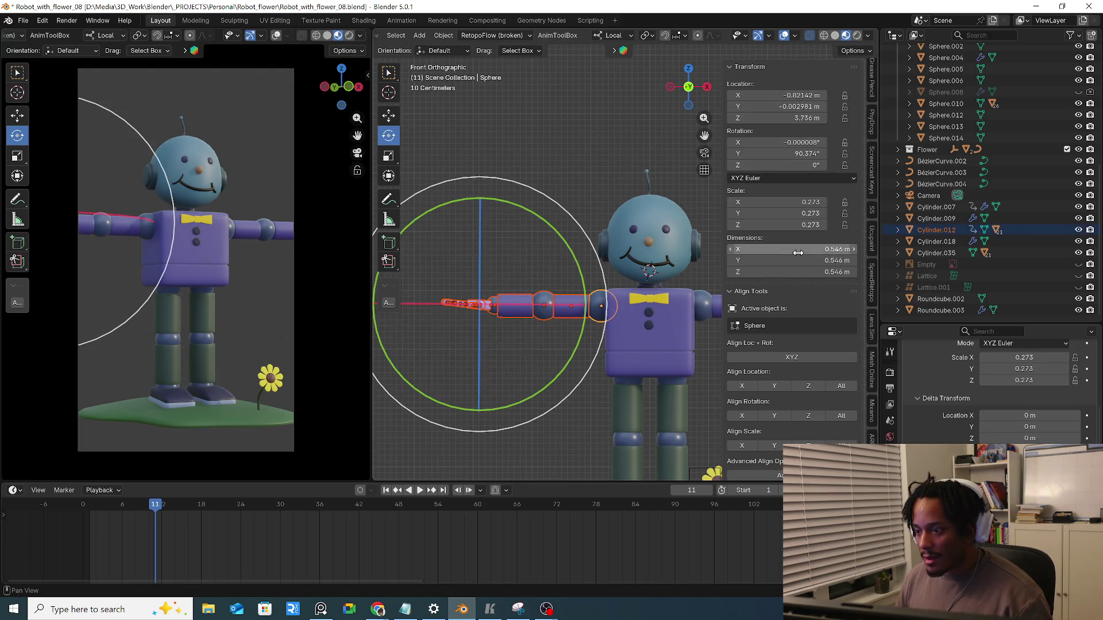
{"action": "left_click", "coordinate": [444, 34]}
{"action": "mouse_move", "coordinate": [456, 95]}
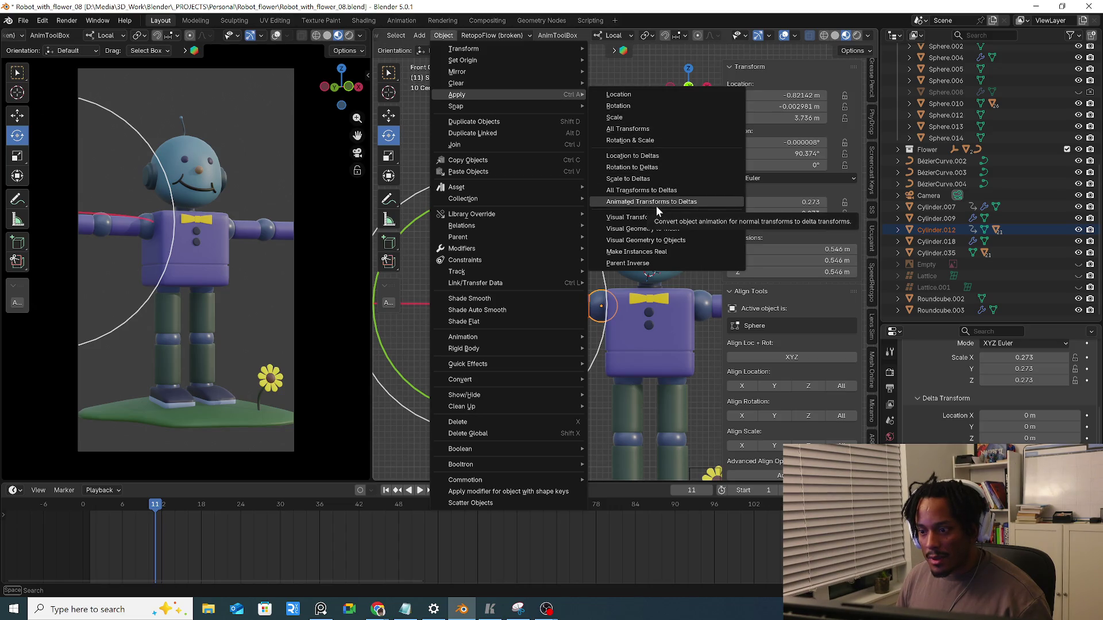
{"action": "left_click", "coordinate": [649, 191]}
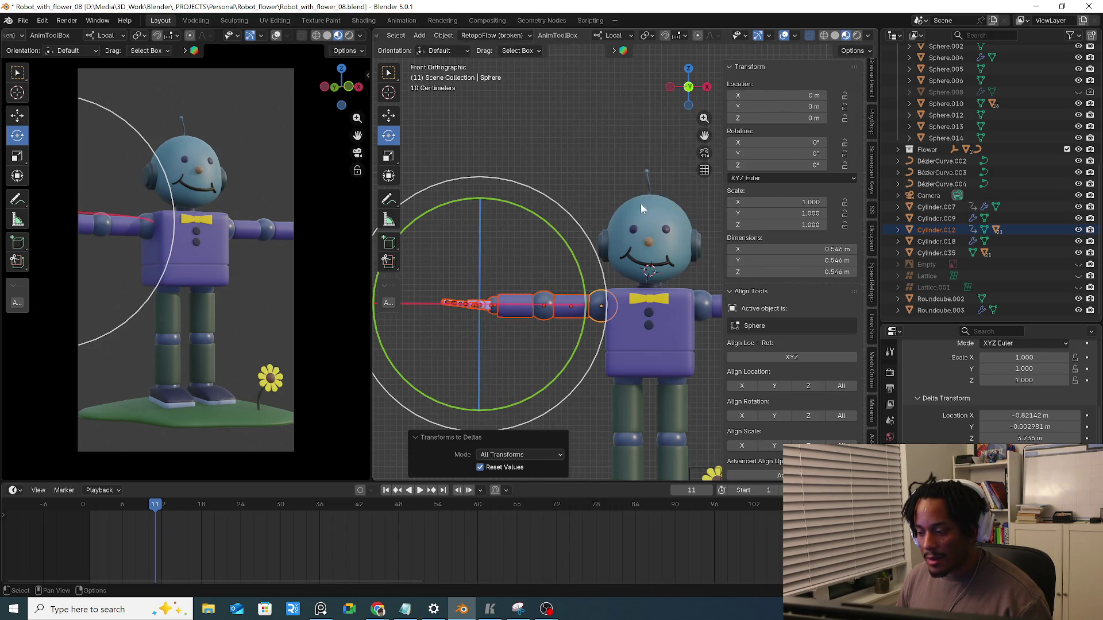
{"action": "left_click", "coordinate": [604, 164]}
Move the left shoulder sphere, then clear its location to zero so it keeps its delta placement
{"action": "left_click", "coordinate": [599, 301]}
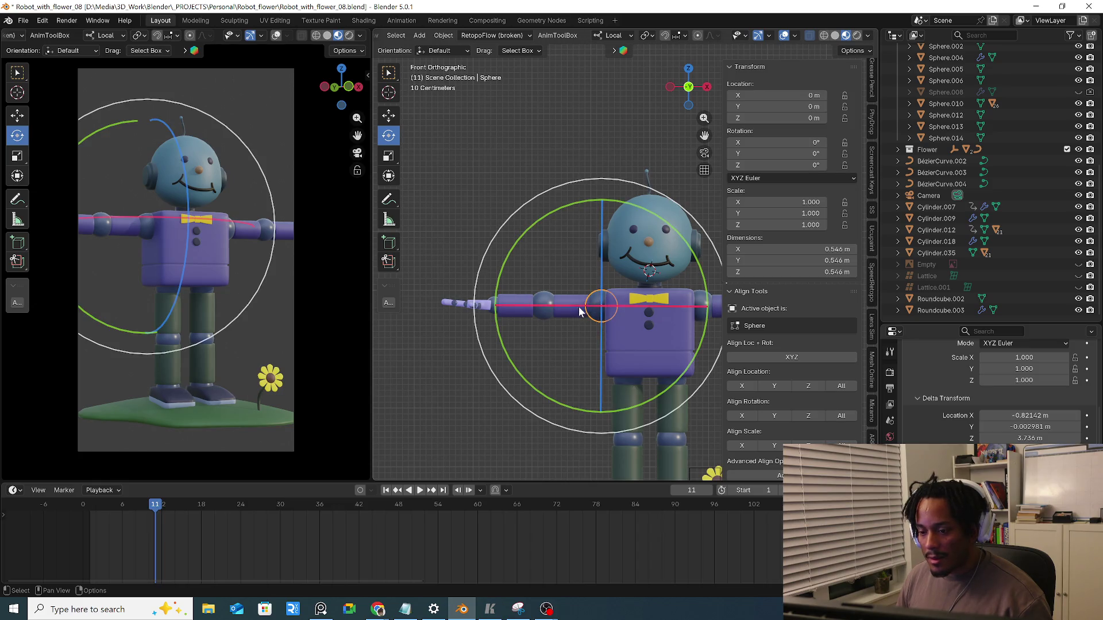
{"action": "key", "text": "g"}
{"action": "left_click", "coordinate": [520, 239]}
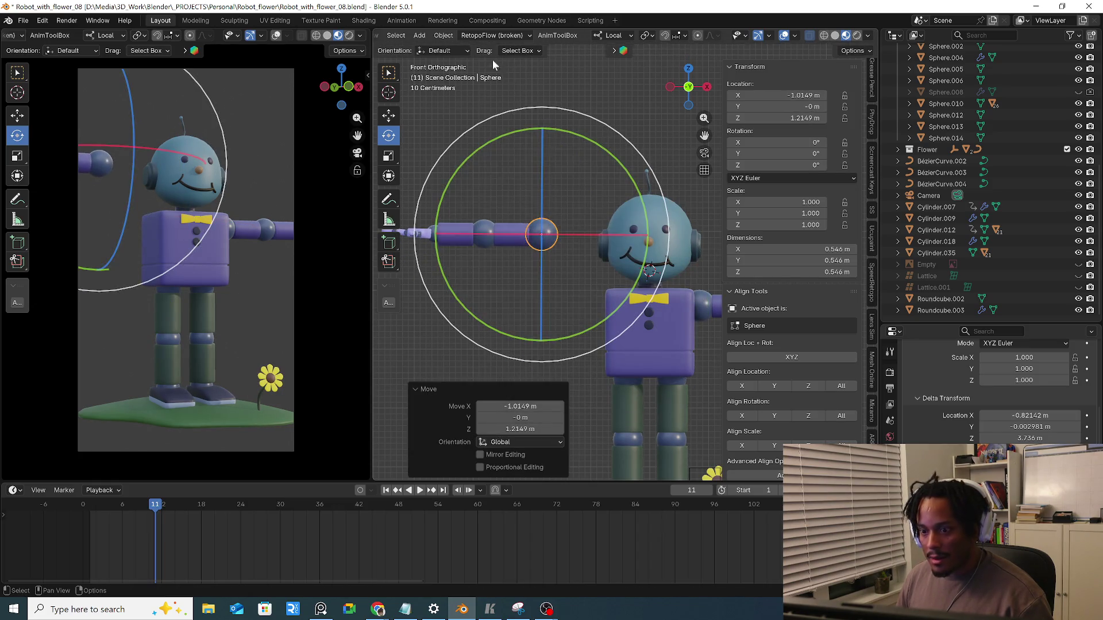
{"action": "left_click", "coordinate": [440, 36]}
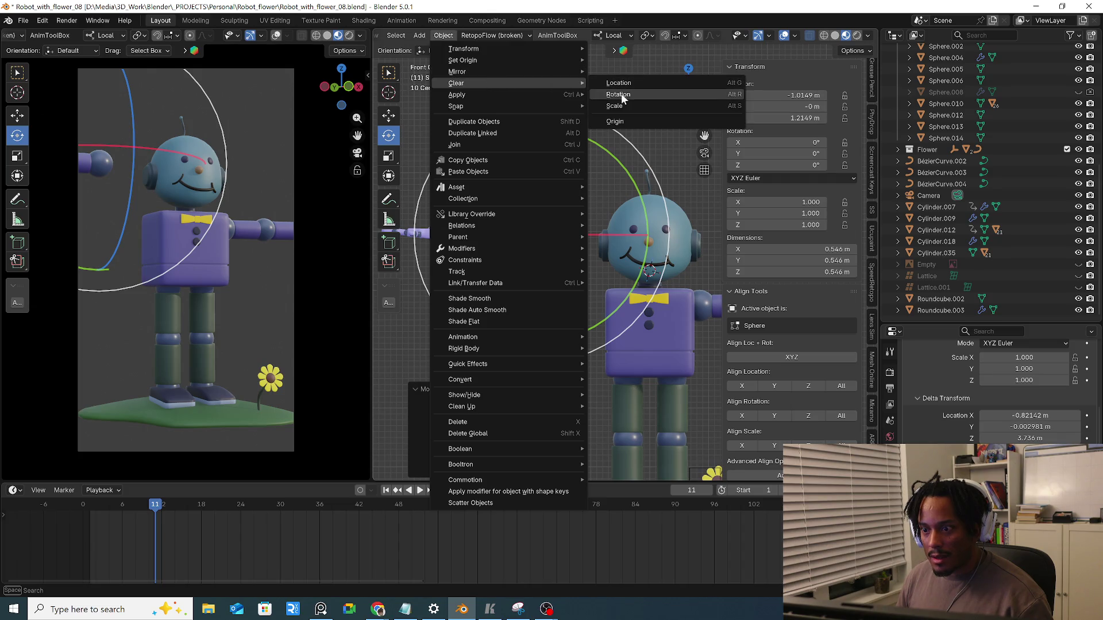
{"action": "left_click", "coordinate": [626, 81]}
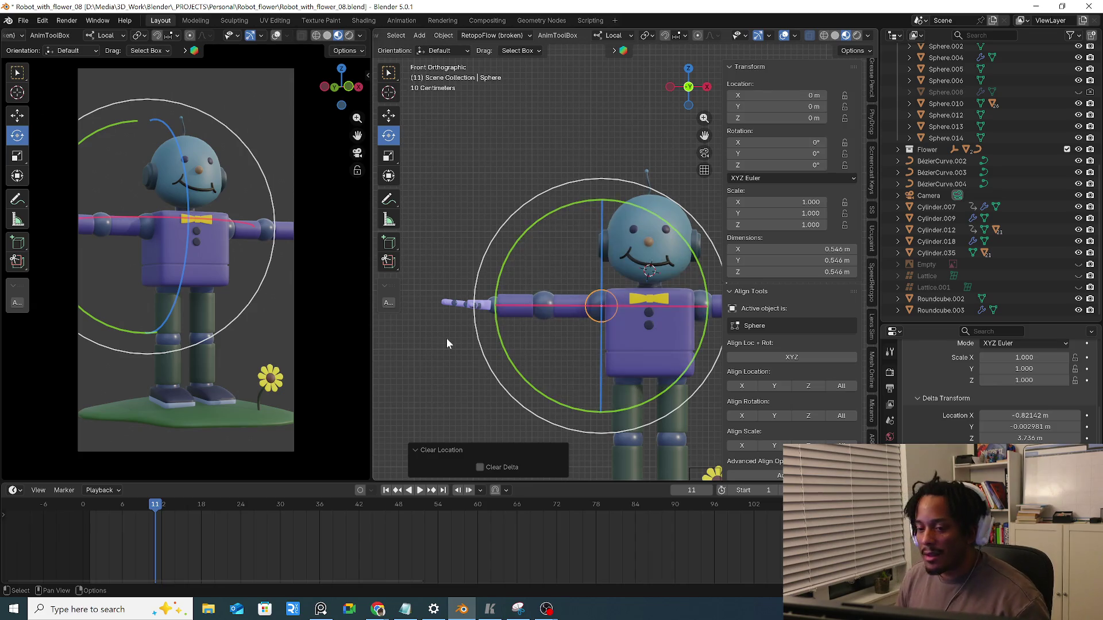
{"action": "left_click", "coordinate": [512, 309]}
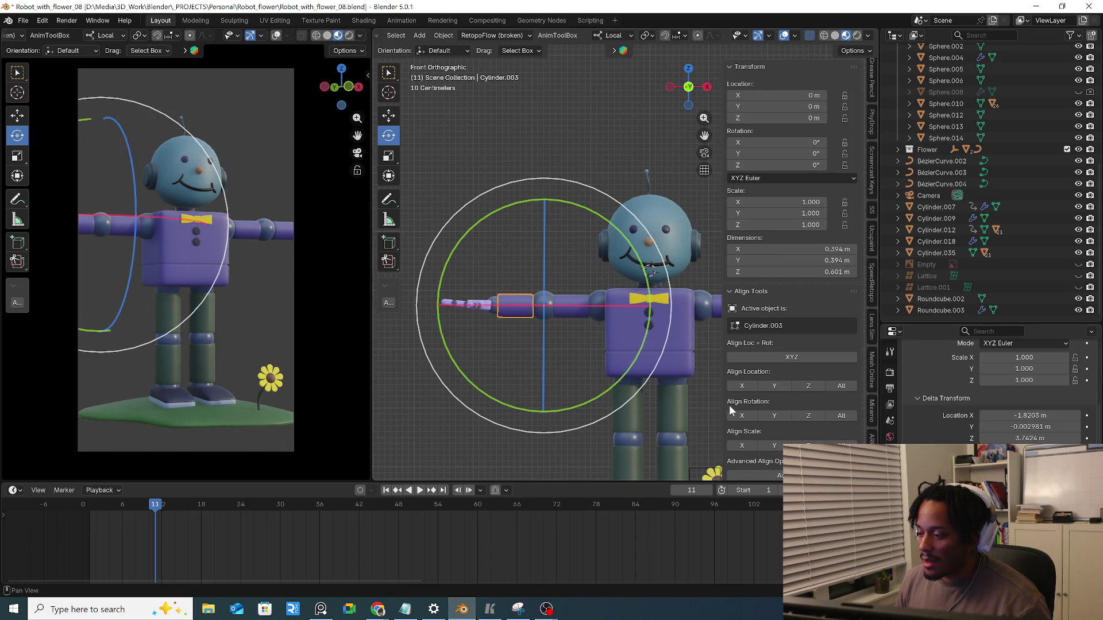
Select the right shoulder sphere Sphere.010 and place it at the arm joint
{"action": "mouse_move", "coordinate": [559, 359]}
{"action": "middle_mouse_down"}
{"action": "mouse_move", "coordinate": [597, 298]}
{"action": "mouse_move", "coordinate": [537, 271]}
{"action": "middle_mouse_up"}
{"action": "left_click", "coordinate": [597, 273]}
{"action": "scroll", "coordinate": [598, 267], "scroll_direction": "up", "scroll_amount": 3}
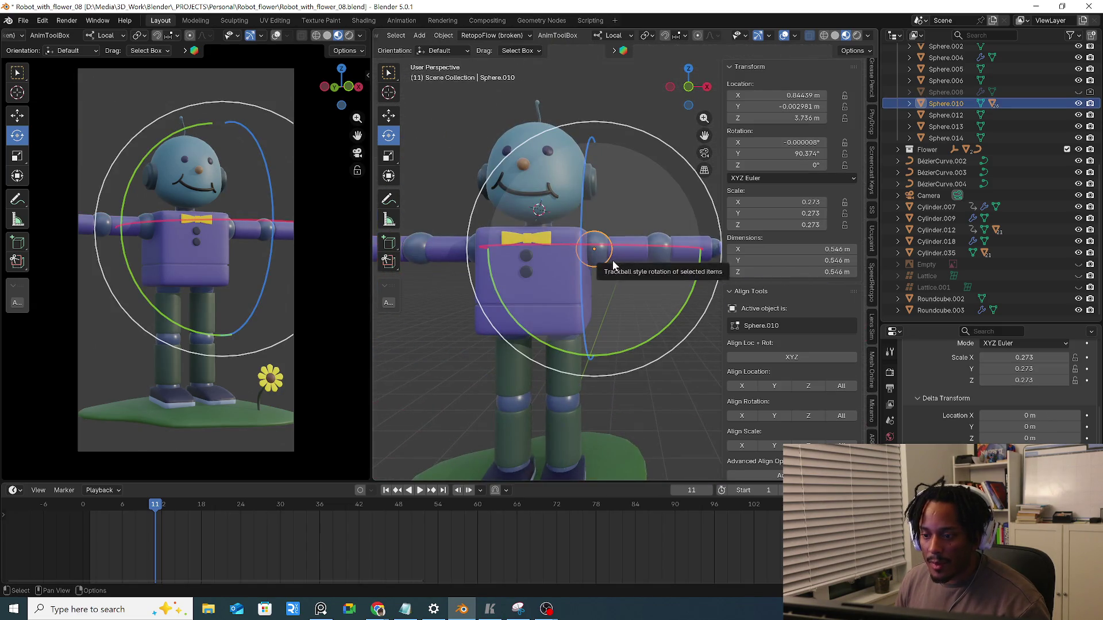
{"action": "middle_click_drag", "start_coordinate": [636, 260], "coordinate": [571, 285]}
{"action": "scroll", "coordinate": [570, 268], "scroll_direction": "down", "scroll_amount": 2}
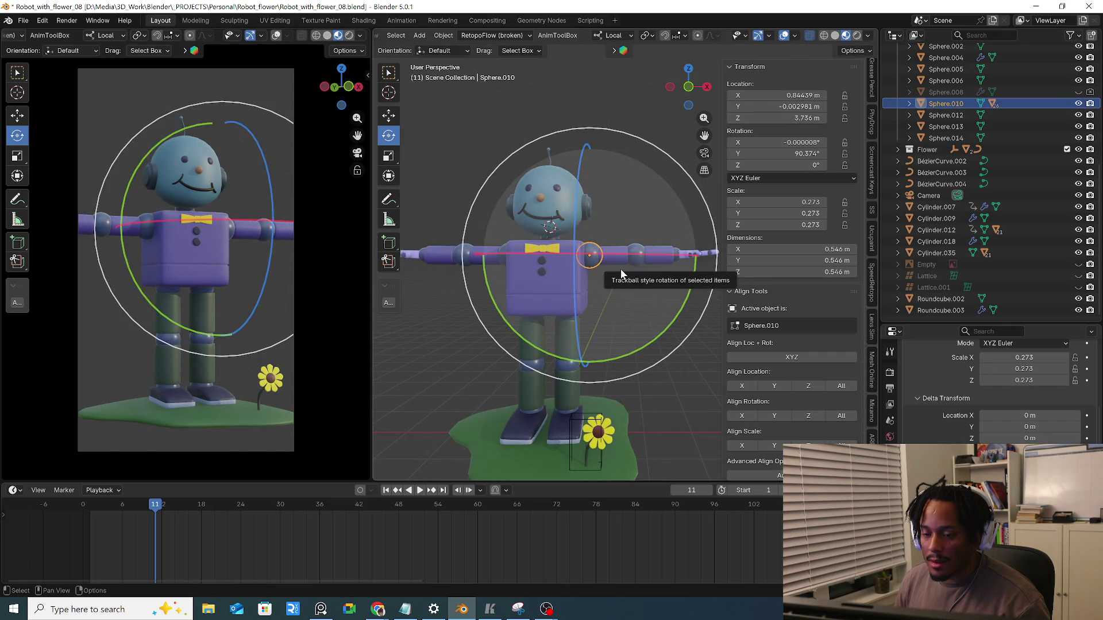
{"action": "key", "text": "g"}
{"action": "left_click", "coordinate": [643, 265]}
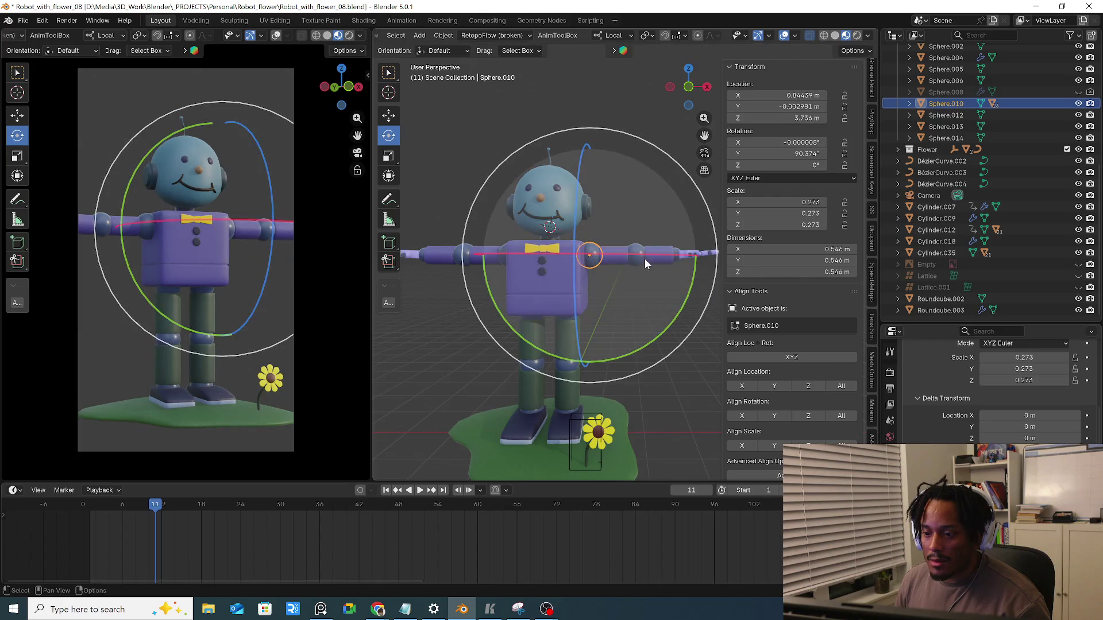
{"action": "left_click", "coordinate": [663, 265]}
{"action": "left_click", "coordinate": [635, 259]}
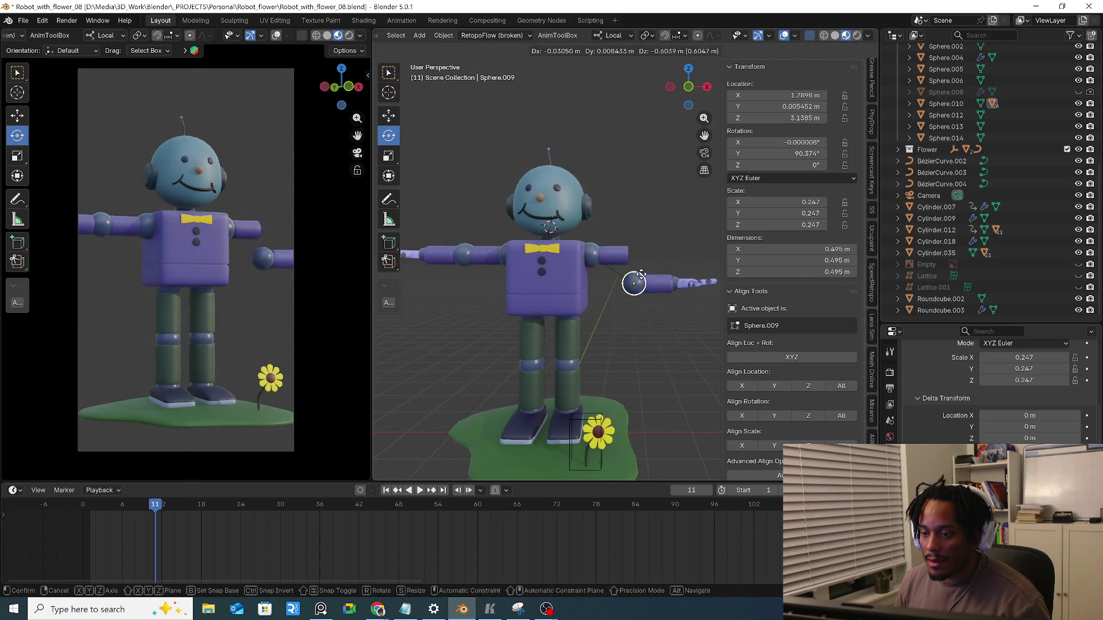
In front orthographic view, box-select the right arm and shoulder without the headphones
{"action": "middle_click_drag", "start_coordinate": [612, 269], "coordinate": [589, 273]}
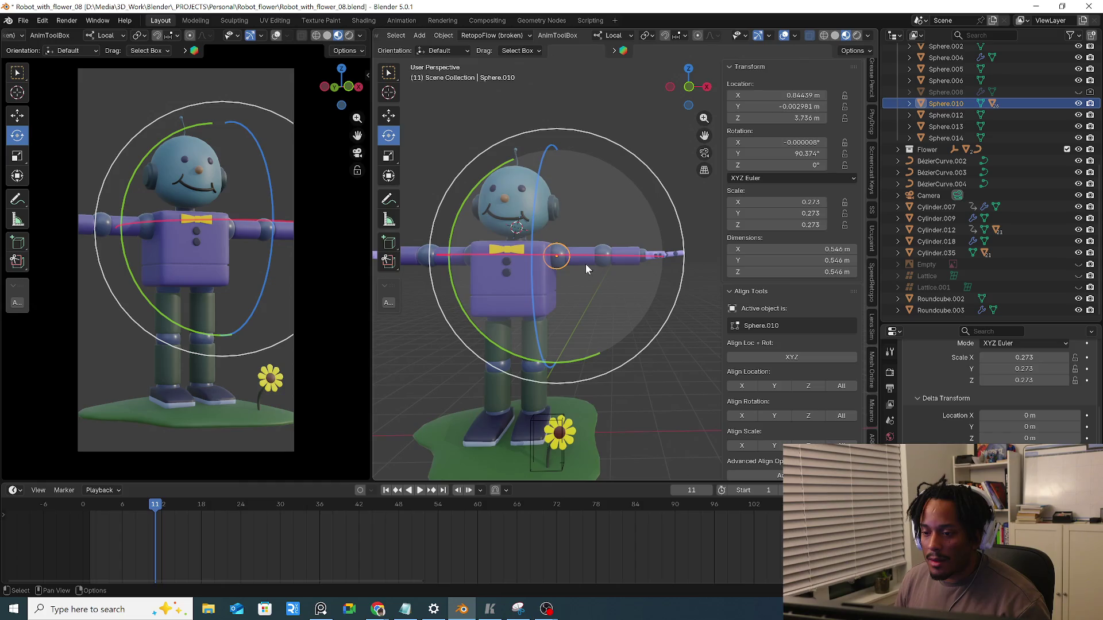
{"action": "left_click_drag", "start_coordinate": [585, 263], "coordinate": [605, 284]}
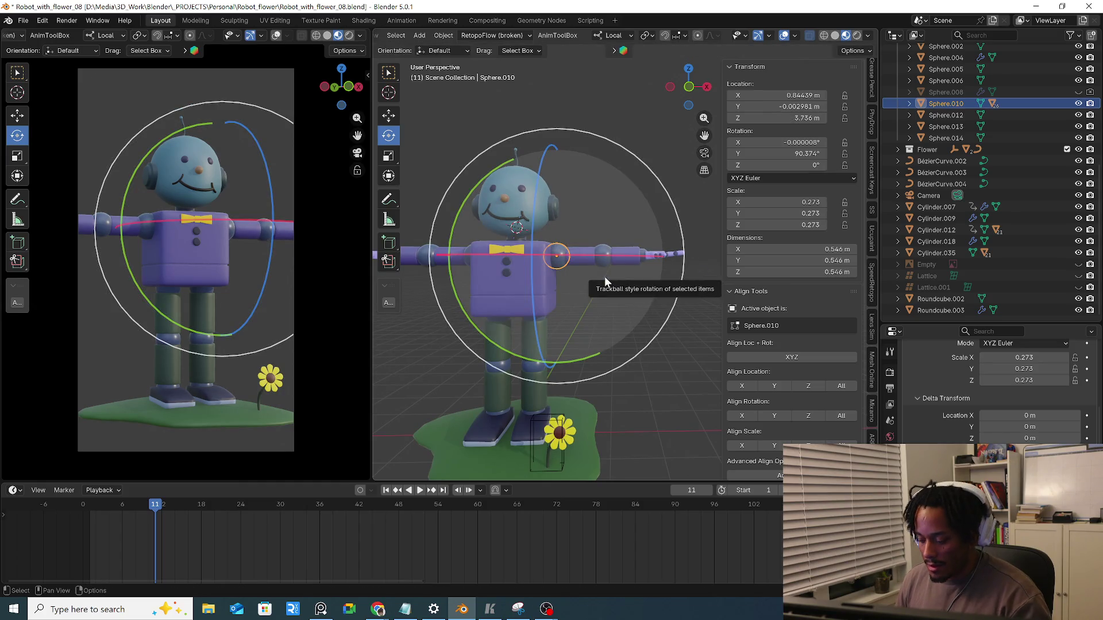
{"action": "key", "text": "KP_1"}
{"action": "mouse_move", "coordinate": [709, 206]}
{"action": "left_mouse_down"}
{"action": "mouse_move", "coordinate": [559, 296]}
{"action": "mouse_move", "coordinate": [562, 283]}
{"action": "left_mouse_up"}
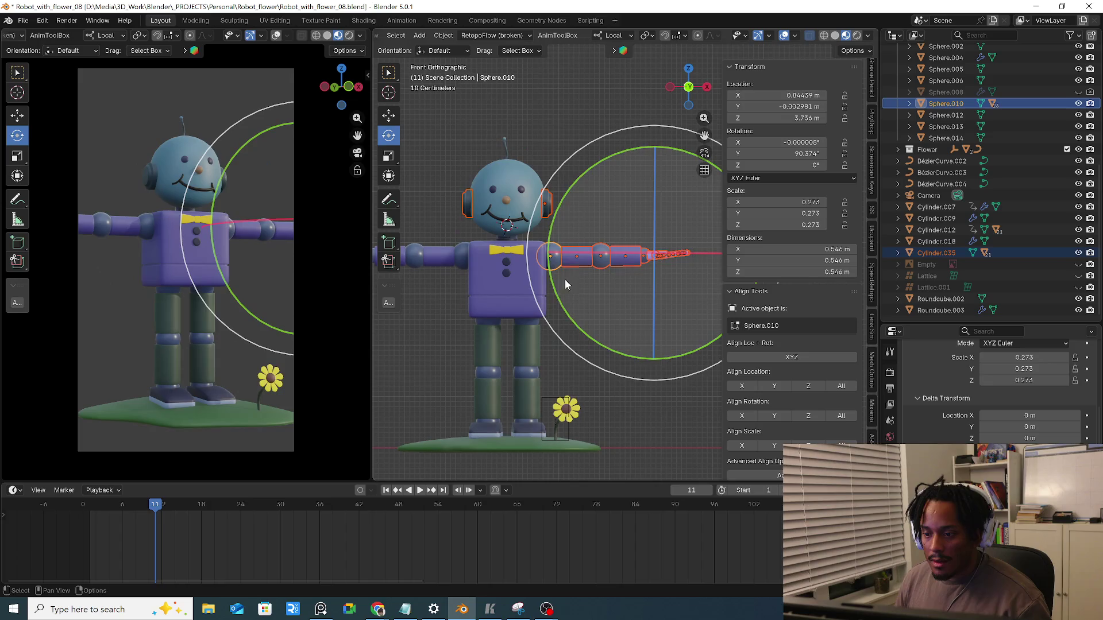
{"action": "left_click_drag", "start_coordinate": [532, 210], "coordinate": [553, 221], "text": "ctrl"}
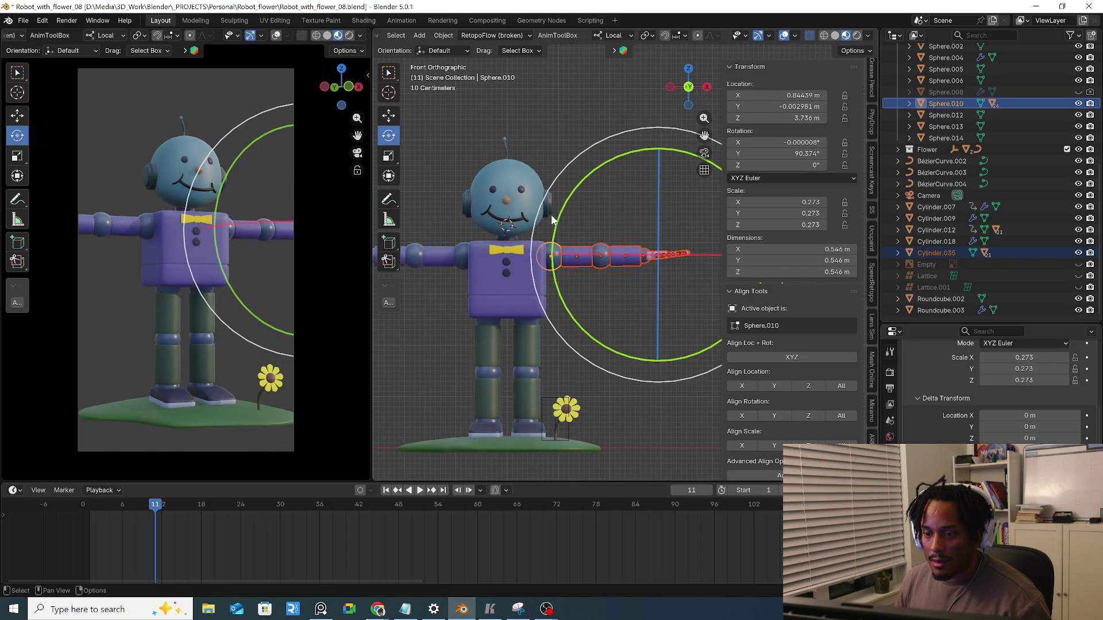
{"action": "left_click", "coordinate": [443, 35]}
{"action": "mouse_move", "coordinate": [482, 96]}
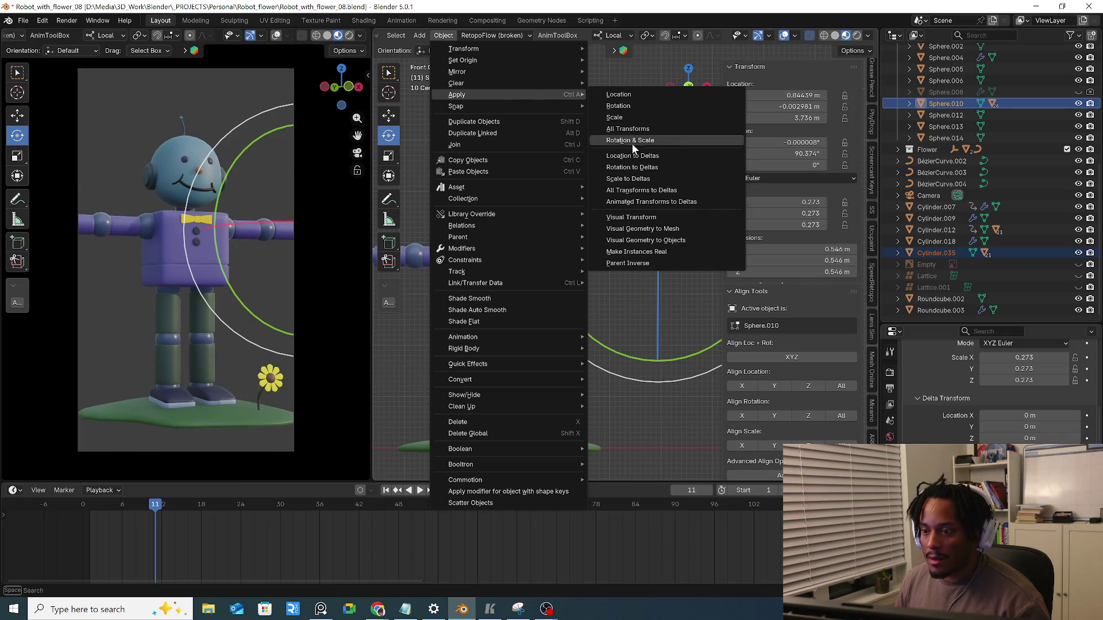
Apply the right arm's transforms to deltas and rotate it downward about 53°
{"action": "left_click", "coordinate": [649, 191]}
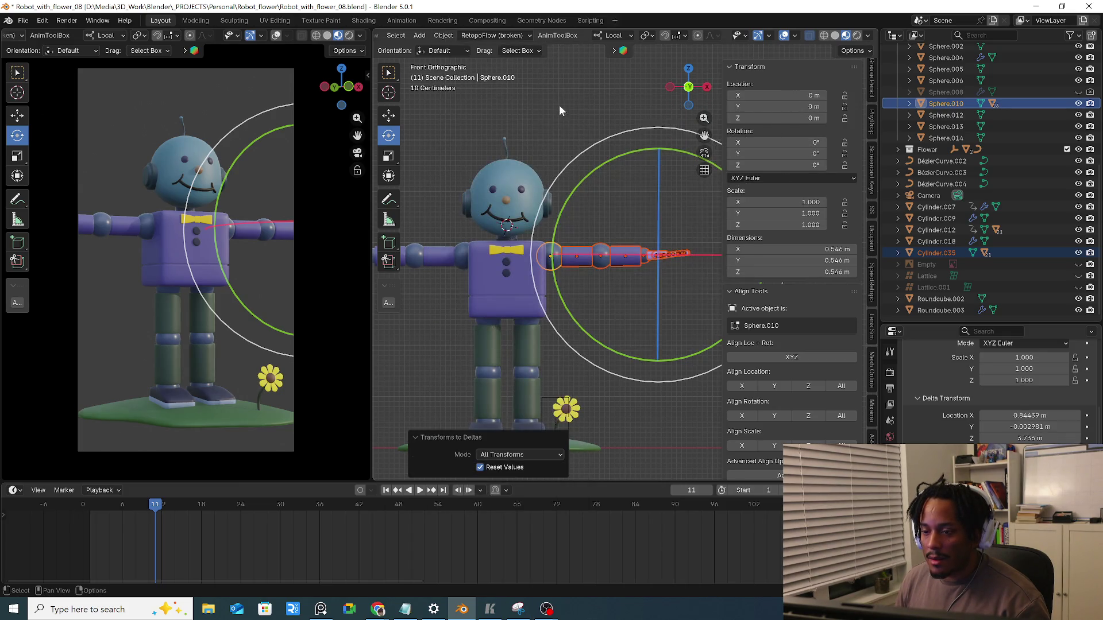
{"action": "key", "text": "r"}
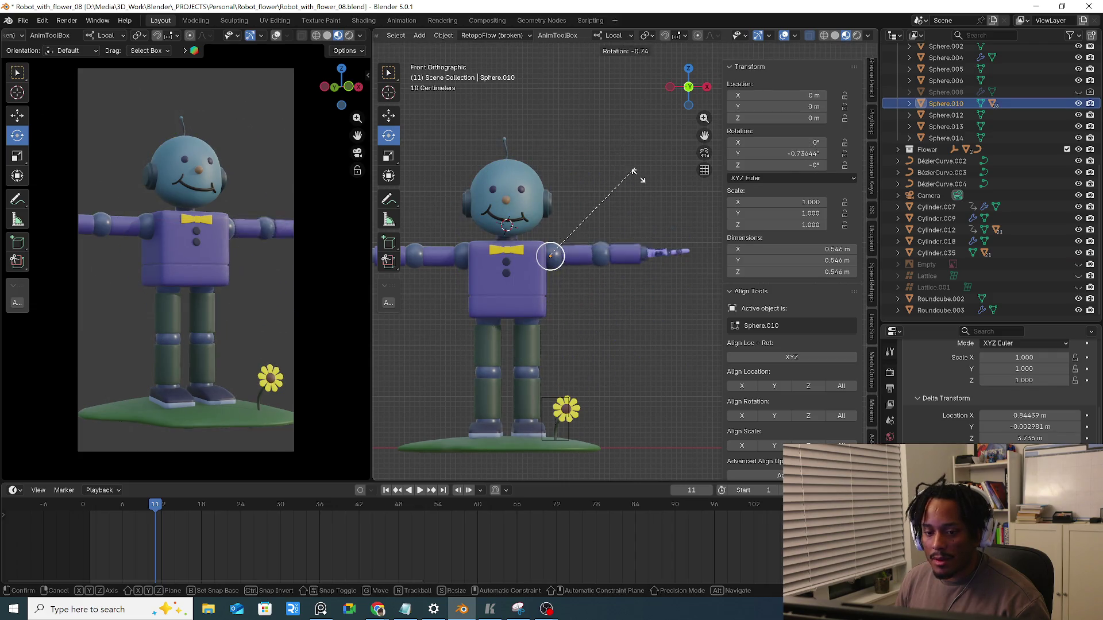
{"action": "key", "text": "Escape"}
{"action": "left_click_drag", "start_coordinate": [642, 185], "coordinate": [643, 252]}
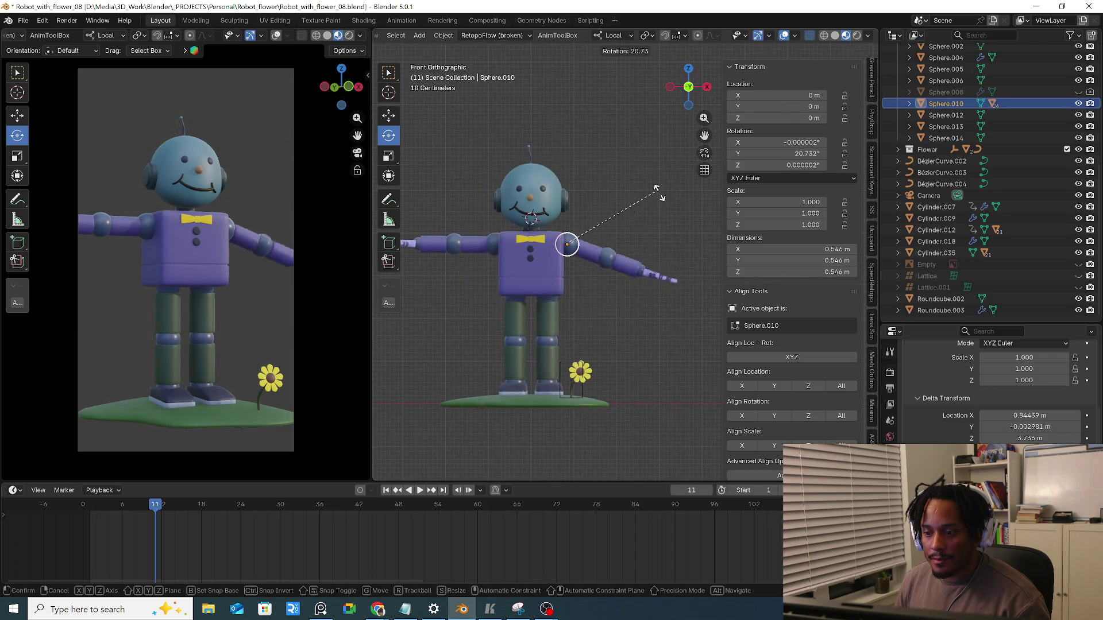
Lower the left arm about 66° and swing the right shoulder sphere a further 16.5°
{"action": "left_click", "coordinate": [492, 247]}
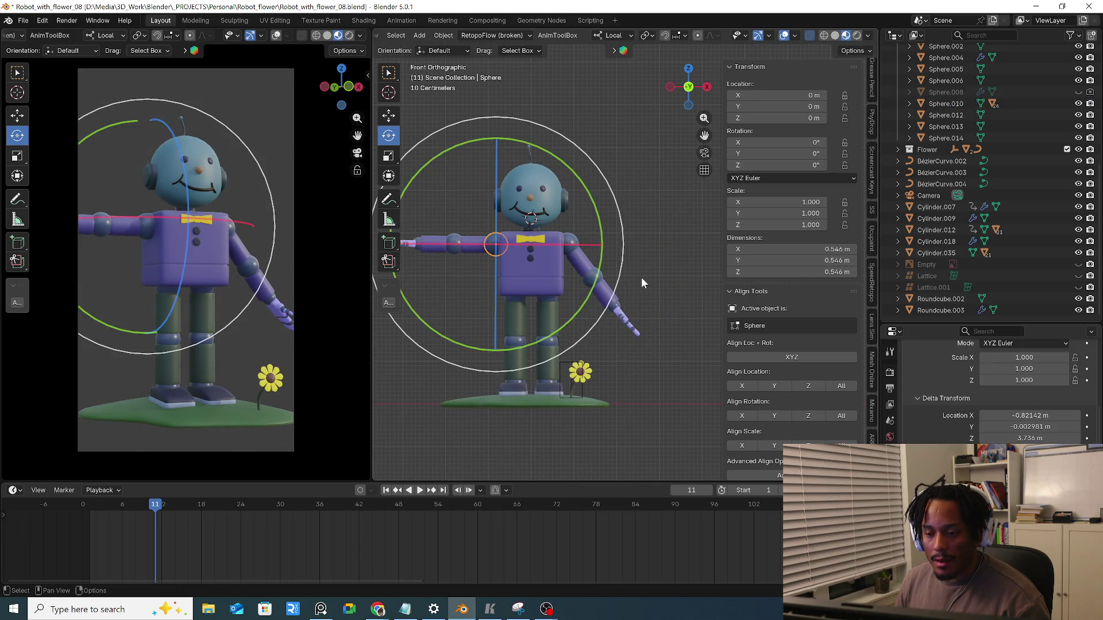
{"action": "key", "text": "r"}
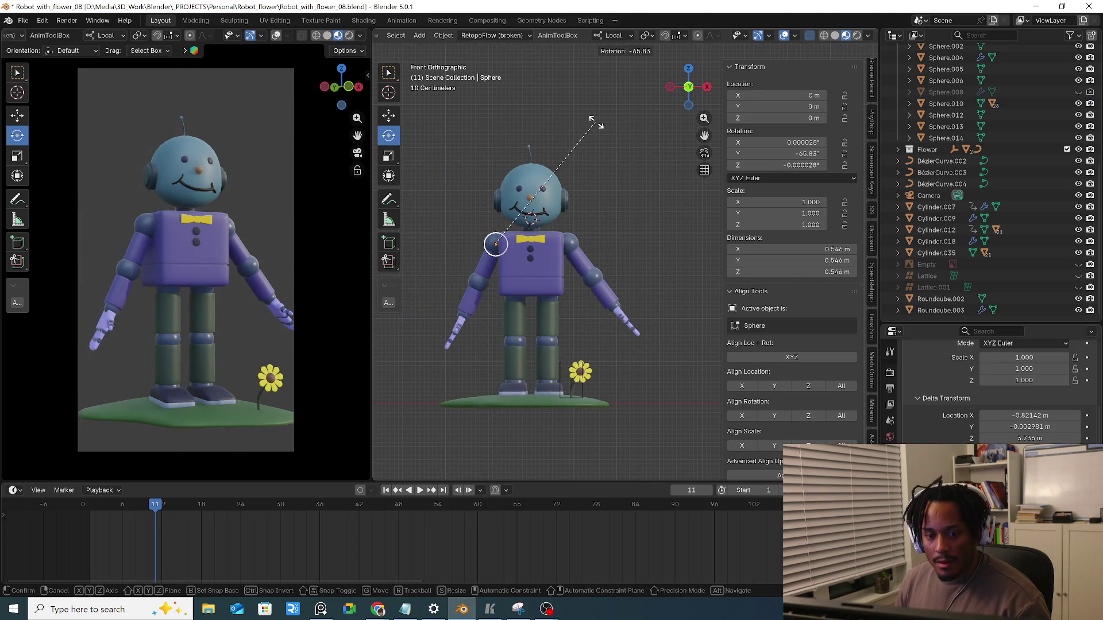
{"action": "left_click", "coordinate": [596, 127]}
{"action": "left_click", "coordinate": [589, 247]}
{"action": "key", "text": "r"}
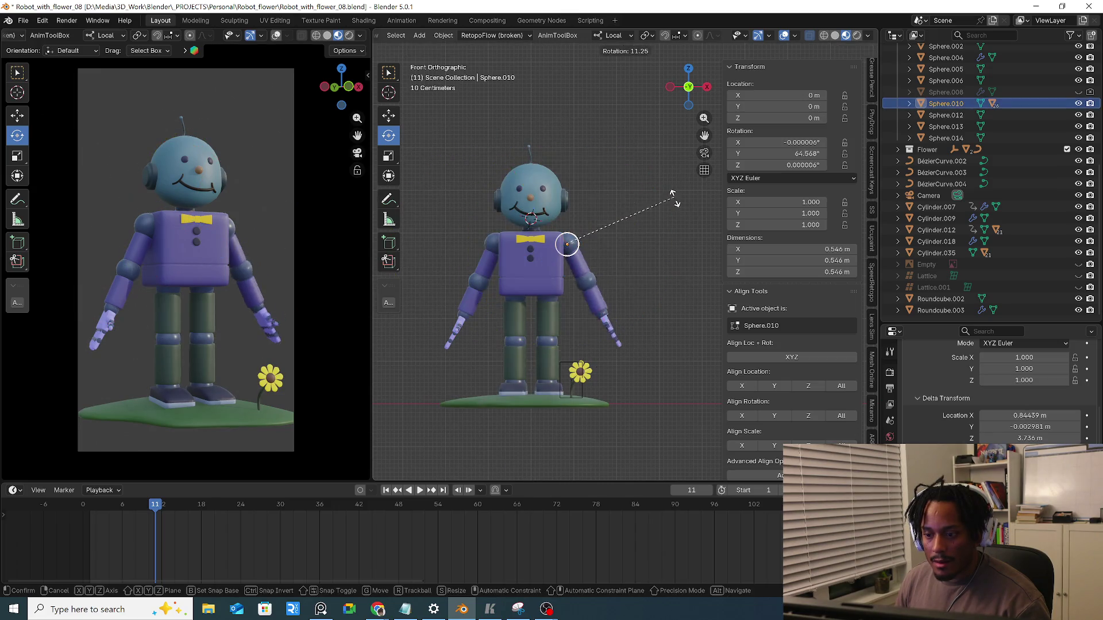
{"action": "left_click", "coordinate": [659, 230]}
{"action": "mouse_move", "coordinate": [542, 275]}
{"action": "middle_mouse_down", "text": "shift"}
{"action": "mouse_move", "coordinate": [547, 263]}
{"action": "mouse_move", "coordinate": [545, 273]}
{"action": "middle_mouse_up", "text": "shift"}
{"action": "left_click", "coordinate": [535, 268]}
{"action": "scroll", "coordinate": [559, 268], "scroll_direction": "up", "scroll_amount": 3}
Parent the upper leg Cylinder to hip Sphere.001, then knee Sphere.002 to the upper leg
{"action": "left_click", "coordinate": [528, 256]}
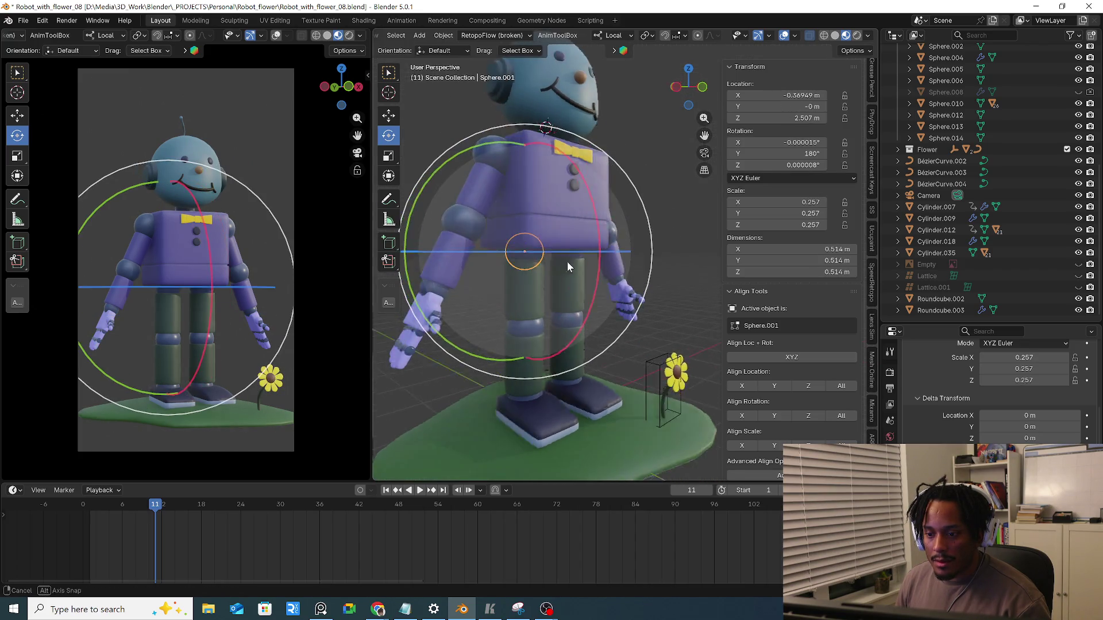
{"action": "left_click", "coordinate": [533, 293]}
{"action": "left_click", "coordinate": [528, 255], "text": "shift"}
{"action": "key", "text": "ctrl+p"}
{"action": "left_click", "coordinate": [529, 254]}
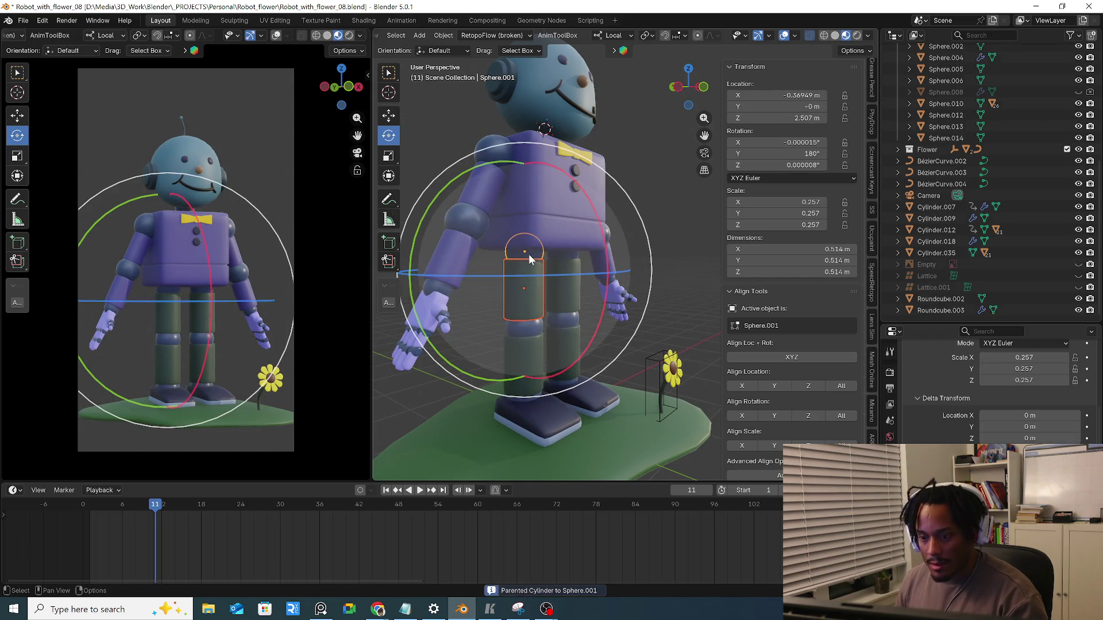
{"action": "left_click", "coordinate": [532, 331]}
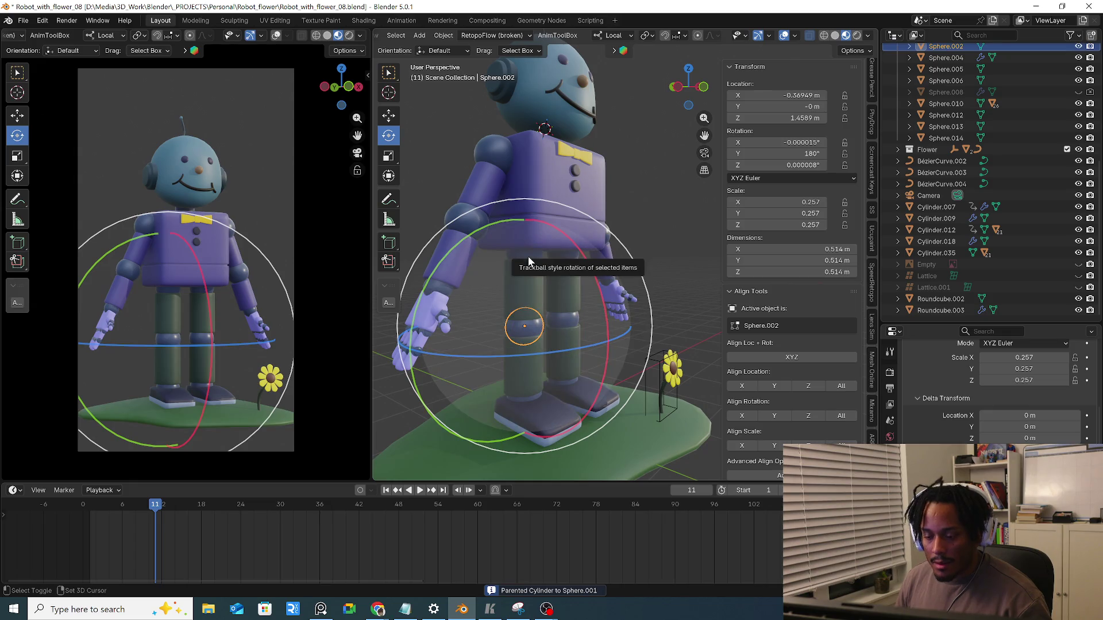
{"action": "left_click", "coordinate": [536, 295]}
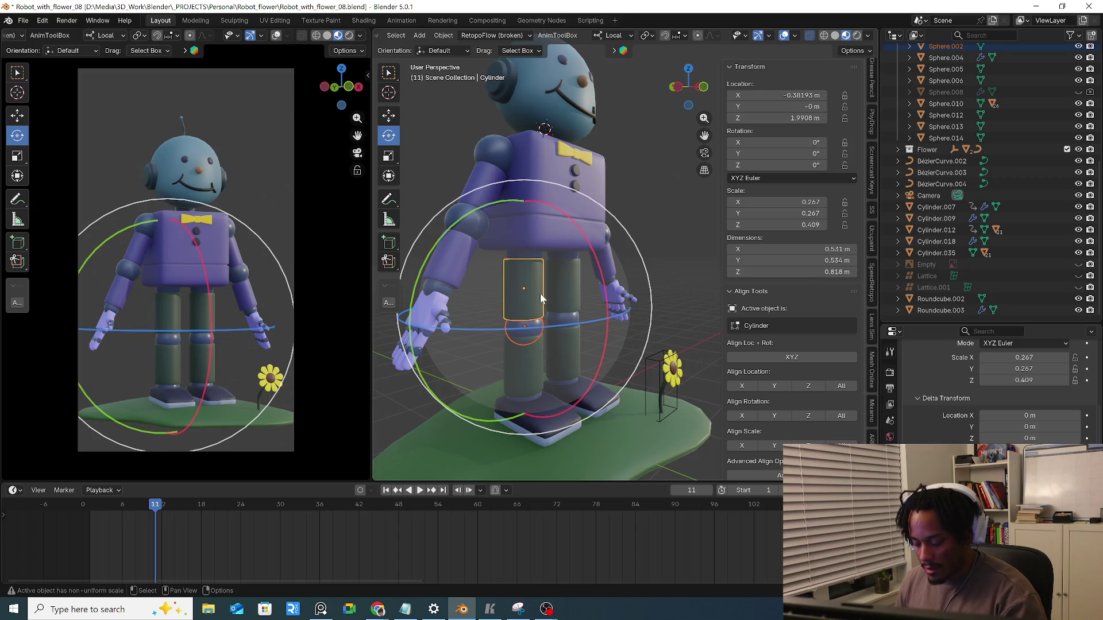
{"action": "key", "text": "ctrl+p"}
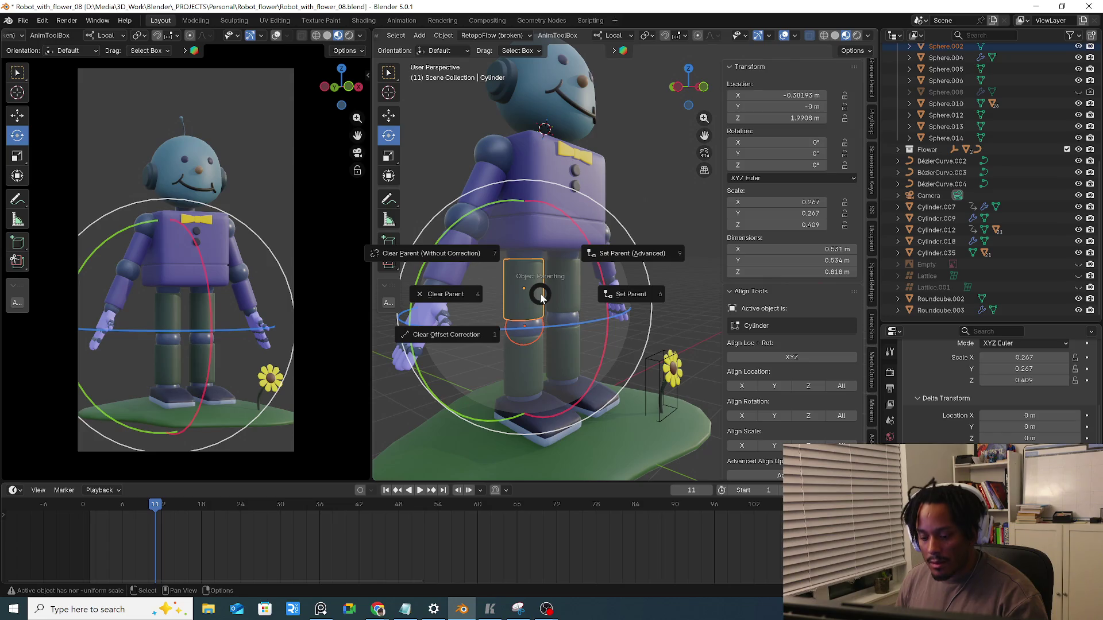
{"action": "left_click", "coordinate": [541, 298]}
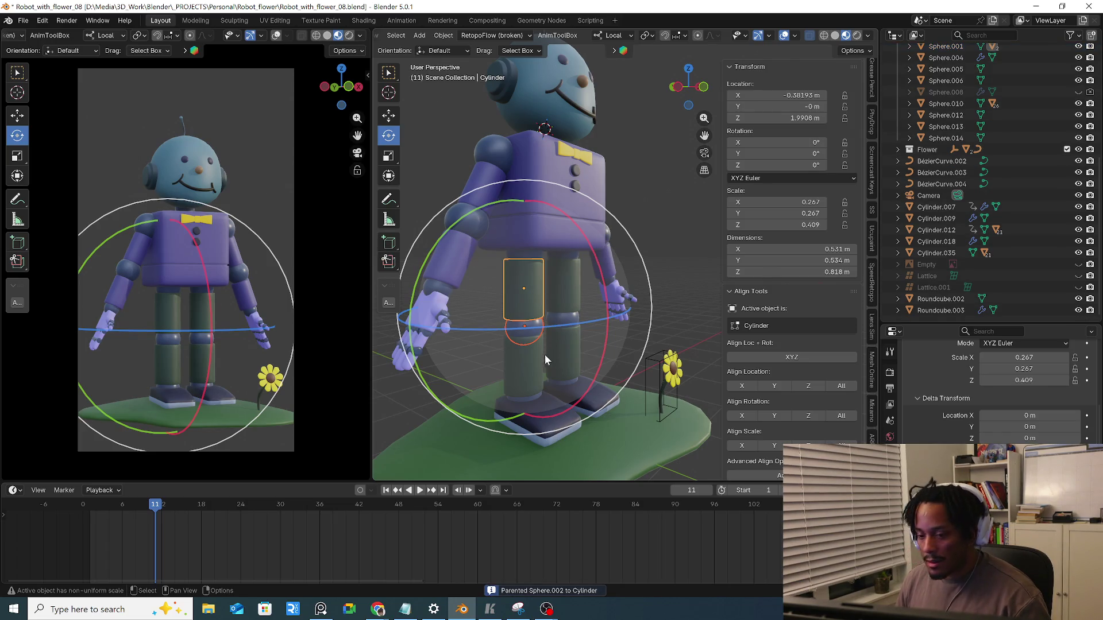
Parent lower leg Cylinder.006 to the knee sphere, then ankle Sphere.006 to the lower leg
{"action": "left_click", "coordinate": [535, 330]}
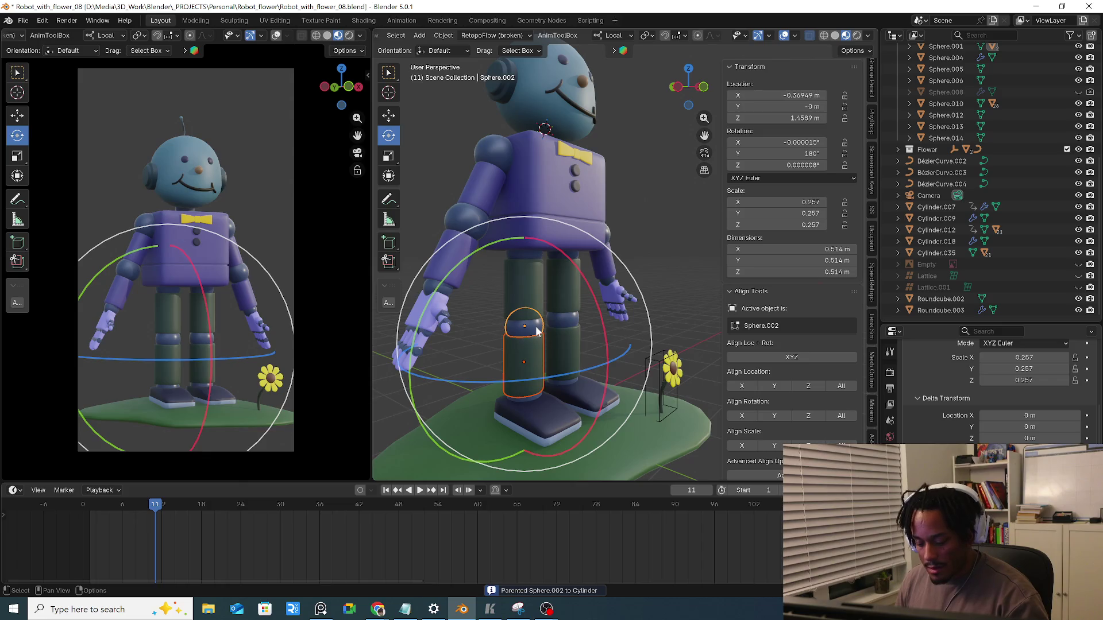
{"action": "key", "text": "ctrl+p"}
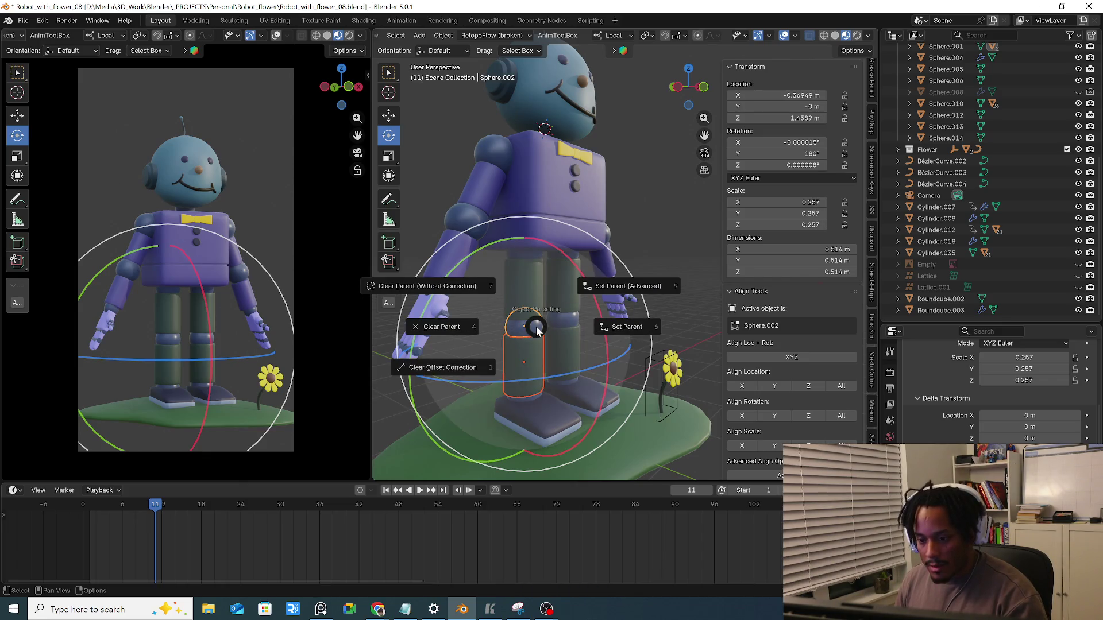
{"action": "key", "text": "6"}
{"action": "left_click", "coordinate": [528, 398]}
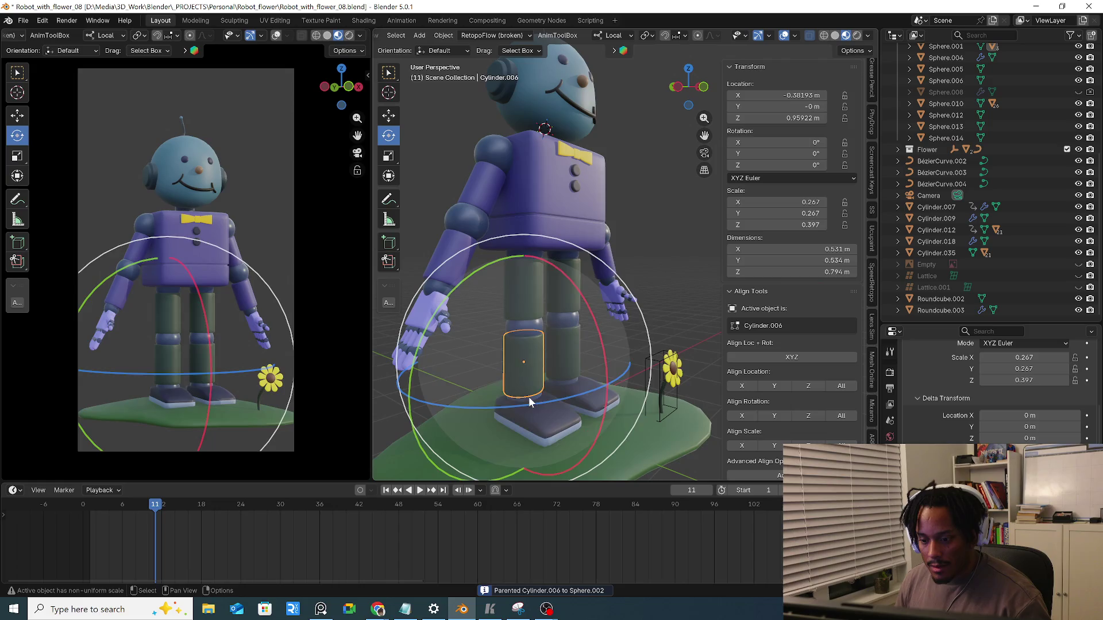
{"action": "left_click", "coordinate": [529, 398]}
{"action": "left_click", "coordinate": [534, 373]}
{"action": "key", "text": "ctrl+p"}
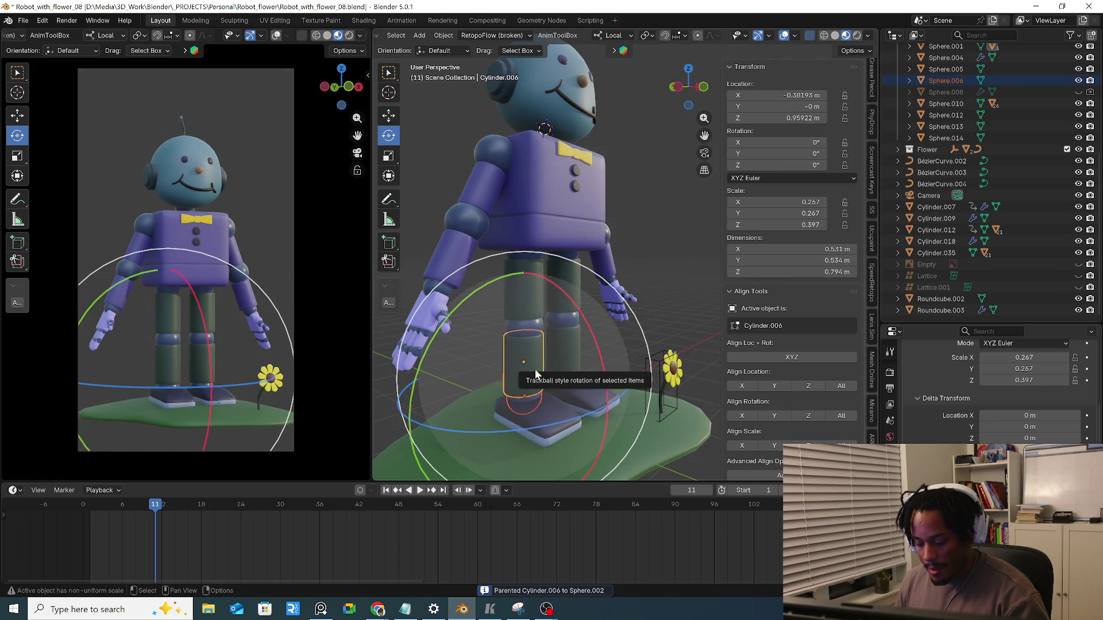
{"action": "key", "text": "6"}
{"action": "left_click", "coordinate": [528, 403]}
{"action": "scroll", "coordinate": [528, 402], "scroll_direction": "up", "scroll_amount": 3}
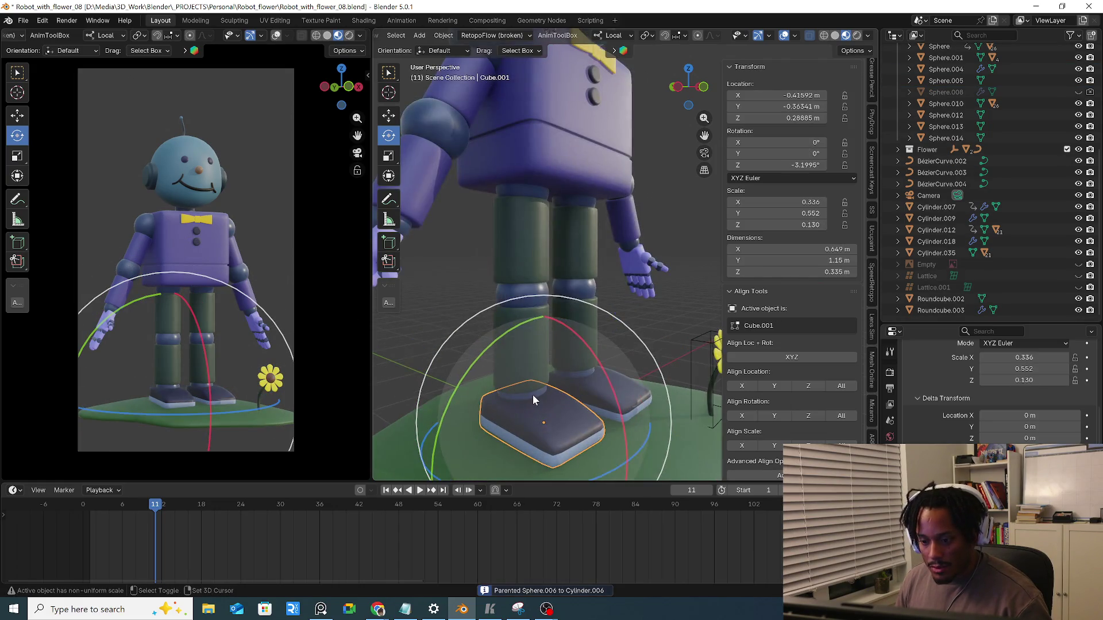
Parent the shoe Cube.001 to the ankle sphere and test-rotate the knee about its X axis
{"action": "left_click", "coordinate": [532, 394], "text": "shift"}
{"action": "key", "text": "ctrl+p"}
{"action": "key", "text": "6"}
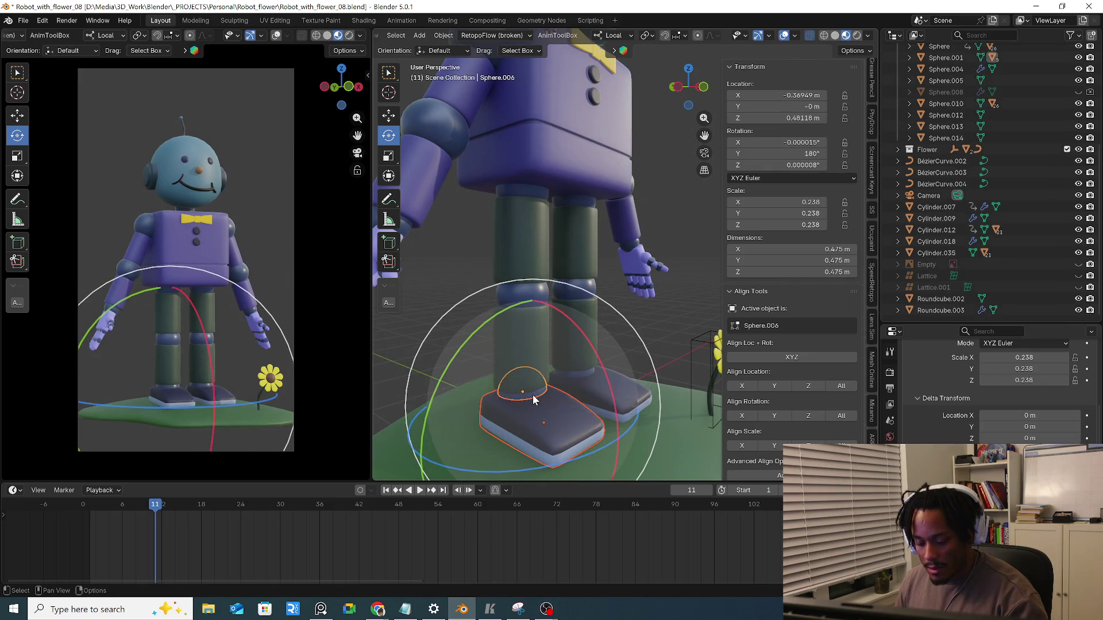
{"action": "left_click", "coordinate": [532, 347]}
{"action": "left_click", "coordinate": [532, 293]}
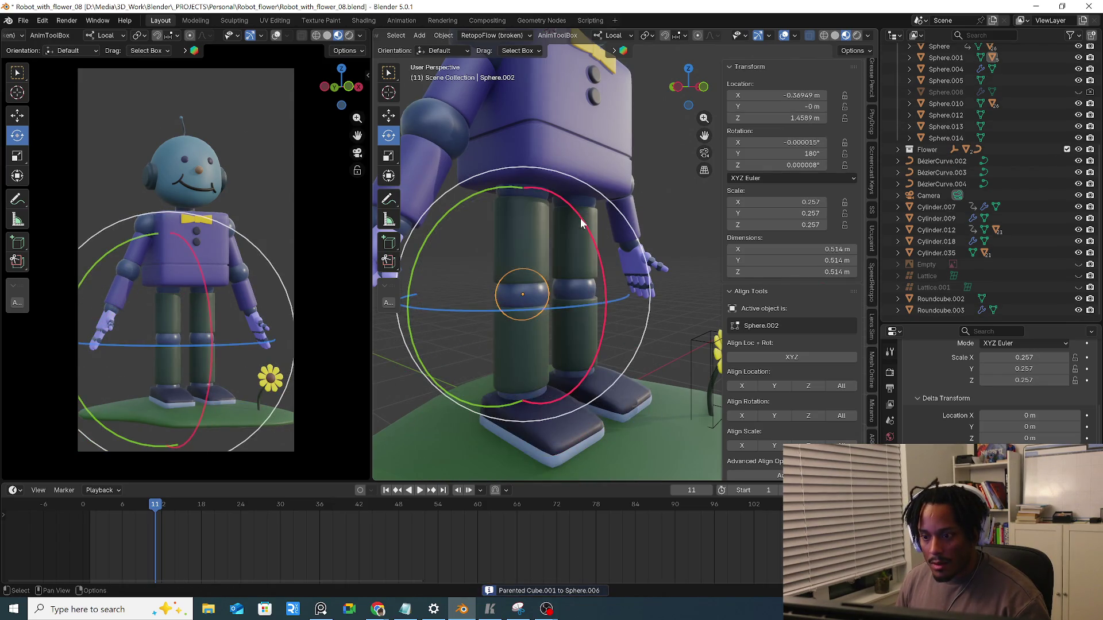
{"action": "key", "text": "r"}
{"action": "key", "text": "x"}
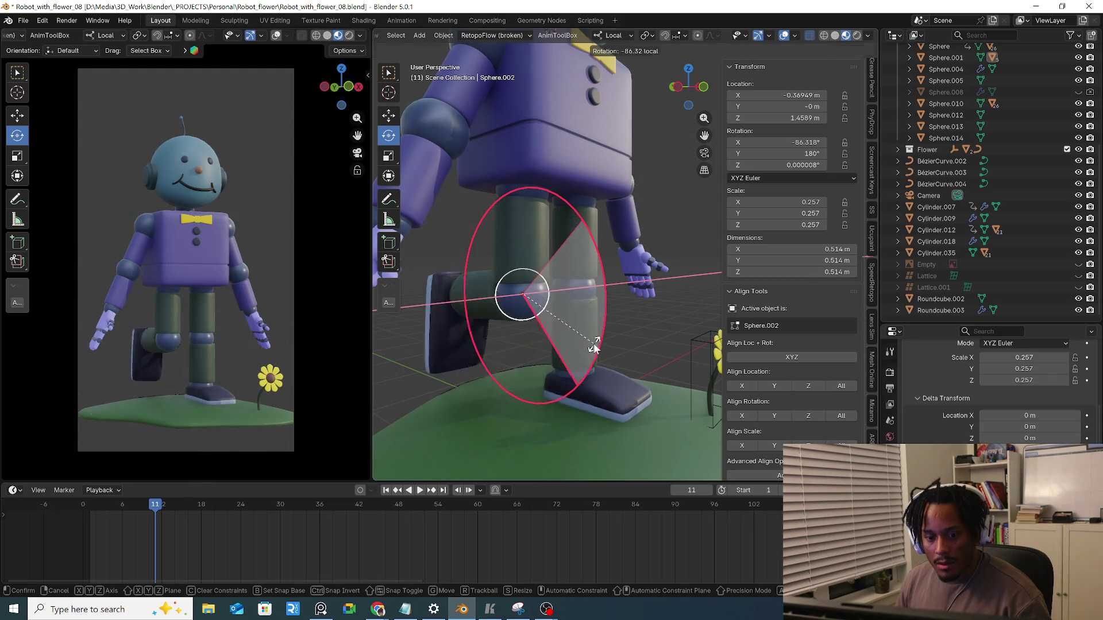
Select all the second leg's parts and set their origins to geometry
{"action": "key", "text": "Escape"}
{"action": "scroll", "coordinate": [554, 296], "scroll_direction": "down", "scroll_amount": 3}
{"action": "middle_click_drag", "start_coordinate": [554, 296], "coordinate": [542, 282]}
{"action": "scroll", "coordinate": [542, 281], "scroll_direction": "up", "scroll_amount": 3}
{"action": "middle_click_drag", "start_coordinate": [596, 360], "coordinate": [578, 227]}
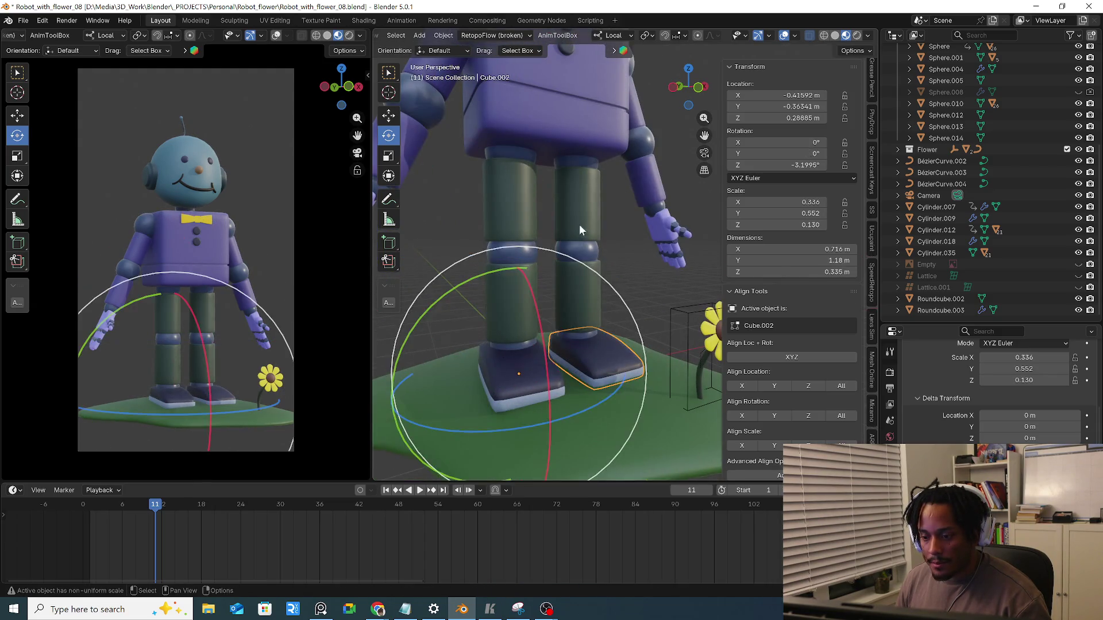
{"action": "left_click", "coordinate": [589, 172]}
{"action": "mouse_move", "coordinate": [587, 159]}
{"action": "middle_mouse_down"}
{"action": "mouse_move", "coordinate": [580, 191]}
{"action": "mouse_move", "coordinate": [523, 167]}
{"action": "mouse_move", "coordinate": [514, 194]}
{"action": "mouse_move", "coordinate": [583, 227]}
{"action": "middle_mouse_up"}
{"action": "left_click", "coordinate": [890, 372]}
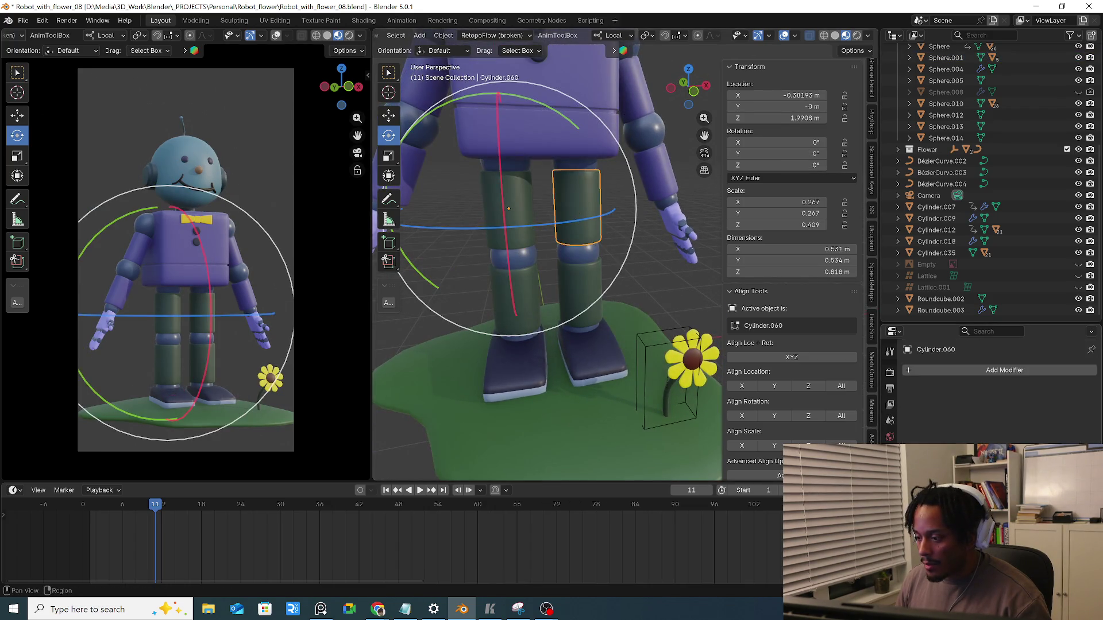
{"action": "left_click", "coordinate": [586, 172], "text": "shift"}
{"action": "left_click", "coordinate": [590, 200], "text": "shift"}
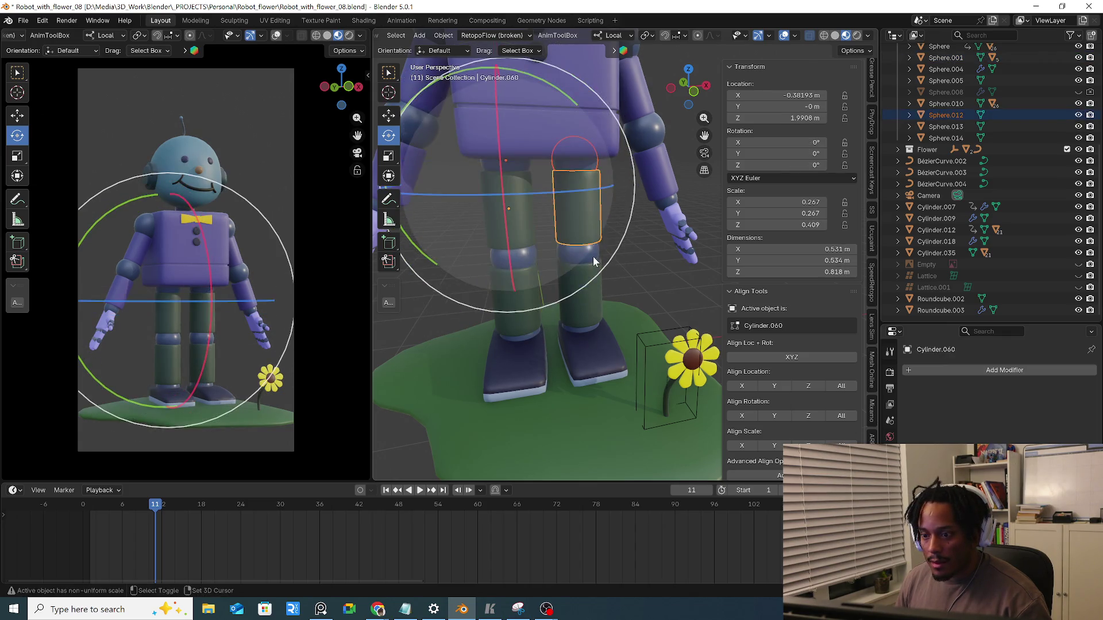
{"action": "left_click", "coordinate": [593, 256], "text": "shift"}
{"action": "left_click", "coordinate": [588, 298], "text": "shift"}
{"action": "left_click", "coordinate": [583, 331], "text": "shift"}
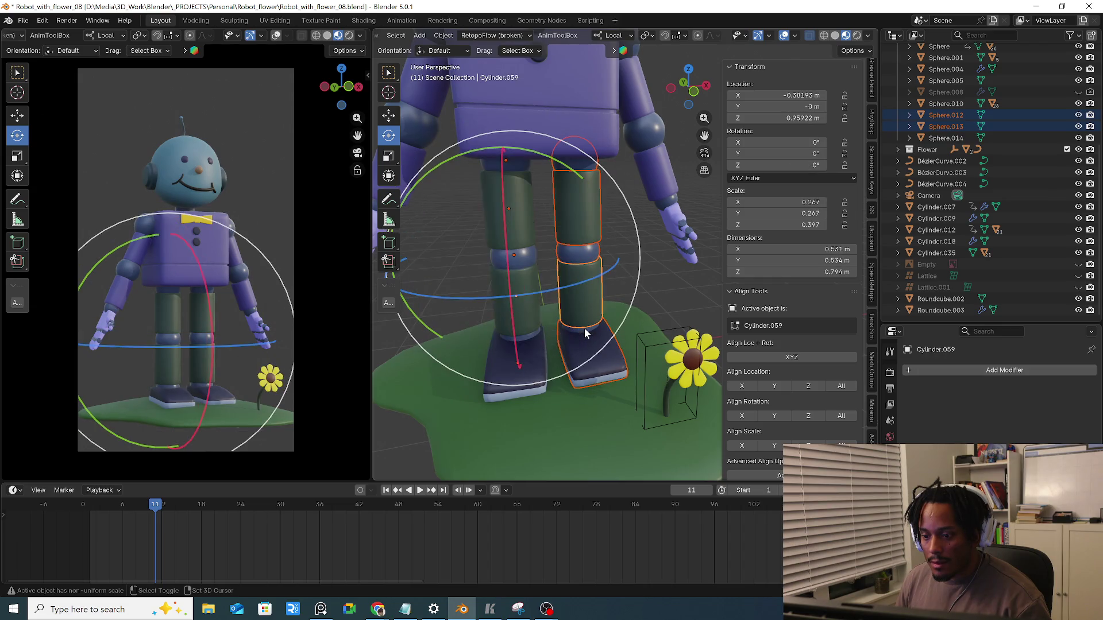
{"action": "left_click", "coordinate": [584, 330], "text": "shift"}
{"action": "right_click", "coordinate": [577, 348]}
{"action": "mouse_move", "coordinate": [535, 348]}
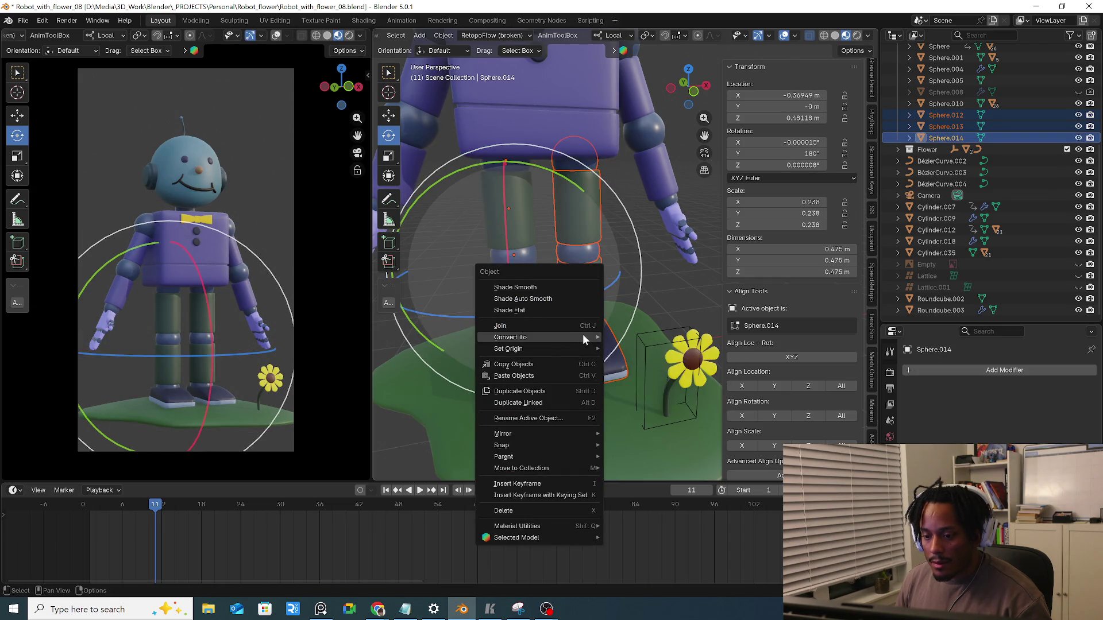
{"action": "left_click", "coordinate": [662, 361]}
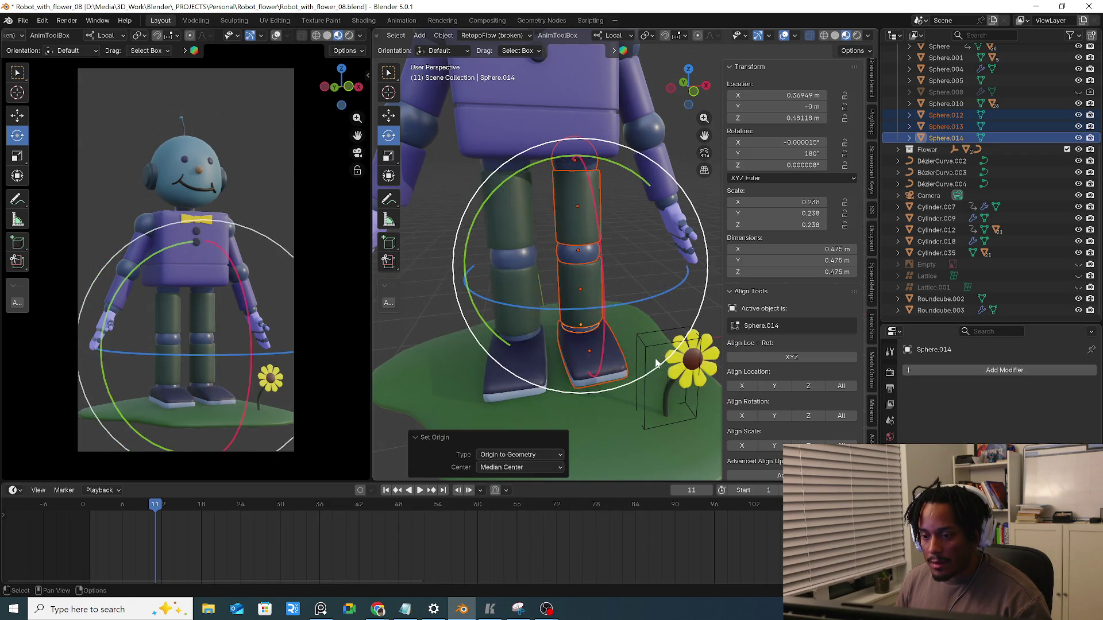
Parent upper leg Cylinder.060 to hip Sphere.012, then knee Sphere.013 to Cylinder.060
{"action": "left_click", "coordinate": [573, 195]}
{"action": "mouse_move", "coordinate": [574, 196]}
{"action": "middle_mouse_down"}
{"action": "mouse_move", "coordinate": [592, 160]}
{"action": "mouse_move", "coordinate": [592, 180]}
{"action": "middle_mouse_up"}
{"action": "left_click", "coordinate": [592, 159], "text": "shift"}
{"action": "key", "text": "ctrl+p"}
{"action": "left_click", "coordinate": [592, 180]}
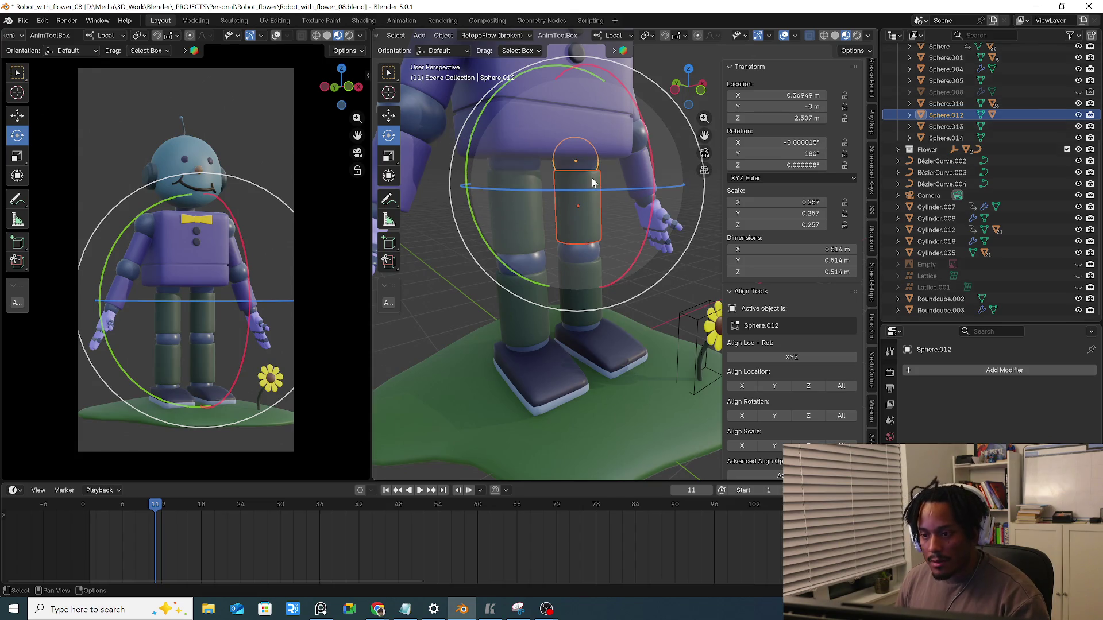
{"action": "left_click", "coordinate": [591, 256]}
{"action": "left_click", "coordinate": [587, 226], "text": "shift"}
{"action": "key", "text": "ctrl+p"}
{"action": "left_click", "coordinate": [586, 228]}
Flip the knee part a half turn and parent lower leg Cylinder.059 to knee Sphere.013
{"action": "left_click", "coordinate": [588, 252], "text": "shift"}
{"action": "type", "text": "ry180"}
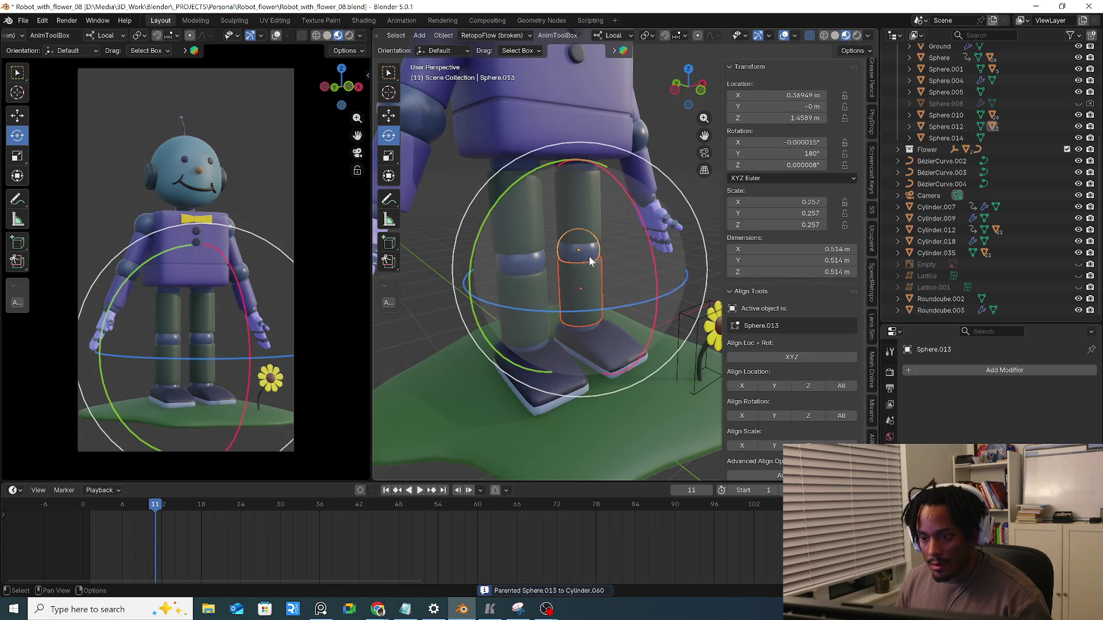
{"action": "key", "text": "Return"}
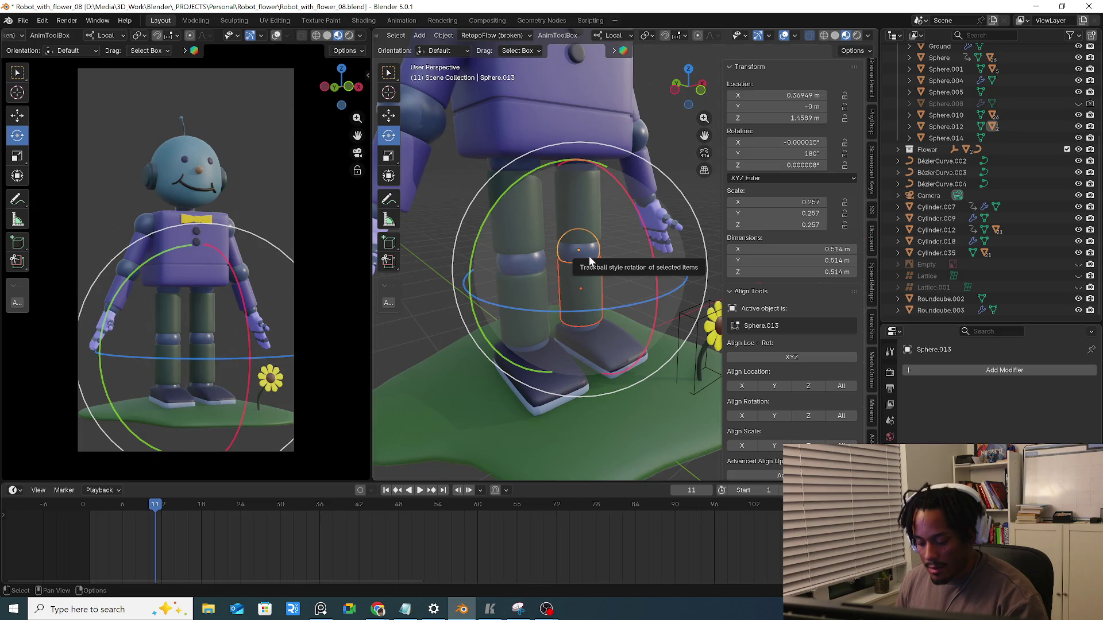
{"action": "key", "text": "ctrl+p"}
{"action": "left_click", "coordinate": [569, 256]}
{"action": "left_click", "coordinate": [590, 336]}
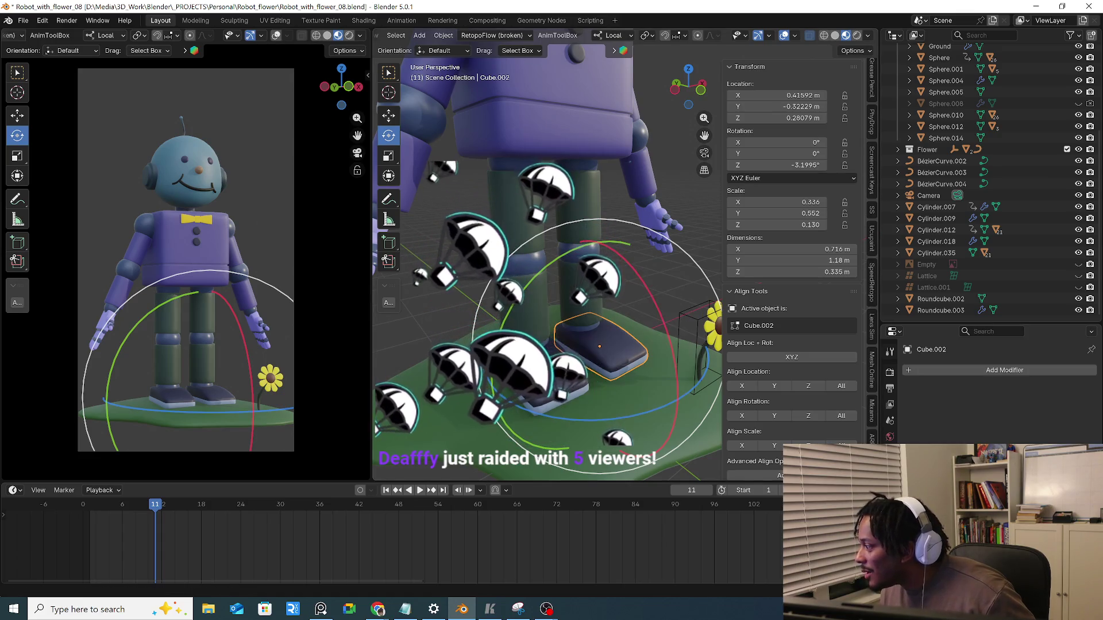
{"action": "middle_click_drag", "start_coordinate": [548, 257], "coordinate": [607, 306]}
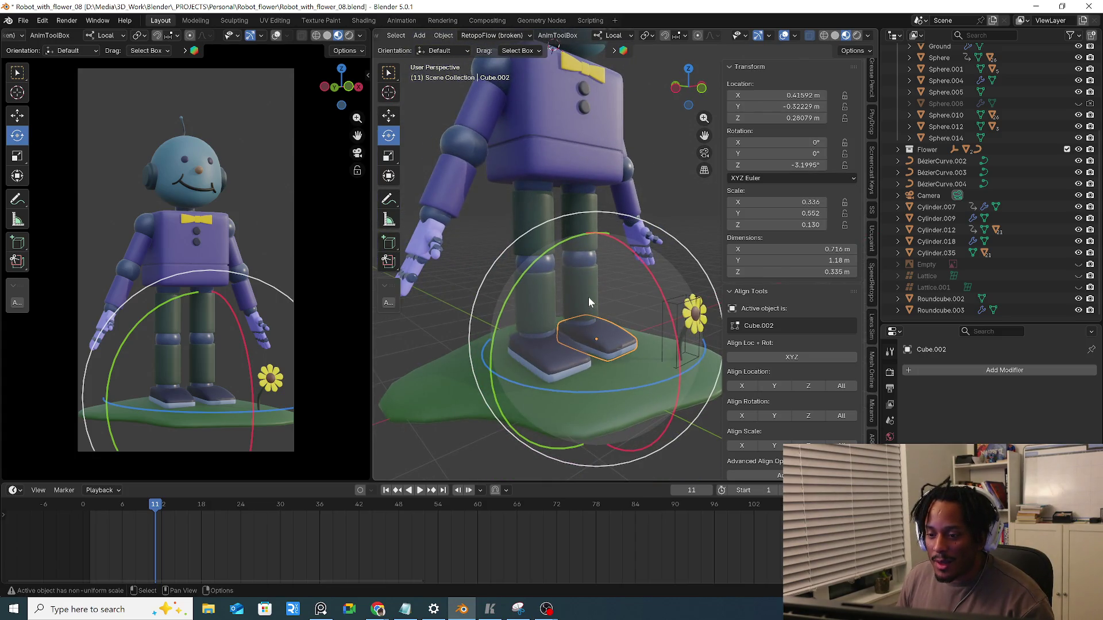
{"action": "left_click", "coordinate": [589, 298]}
{"action": "key", "text": "r"}
{"action": "key", "text": "x"}
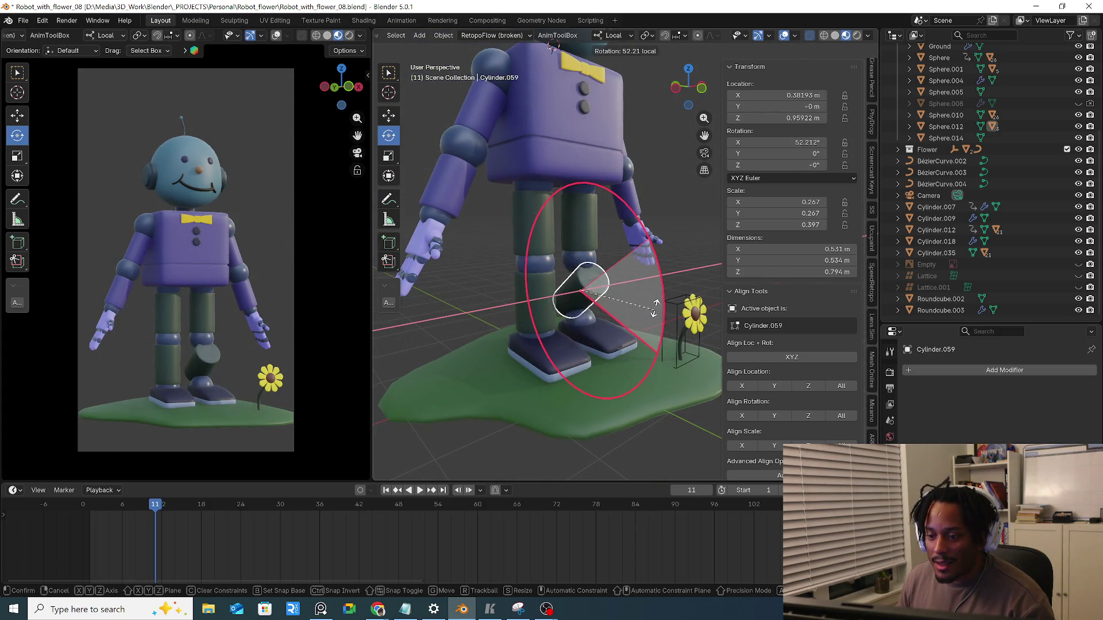
{"action": "right_click", "coordinate": [655, 310]}
{"action": "left_click", "coordinate": [579, 259]}
{"action": "key", "text": "r"}
{"action": "key", "text": "x"}
{"action": "right_click", "coordinate": [661, 274]}
{"action": "left_click", "coordinate": [579, 203]}
{"action": "key", "text": "r"}
{"action": "key", "text": "x"}
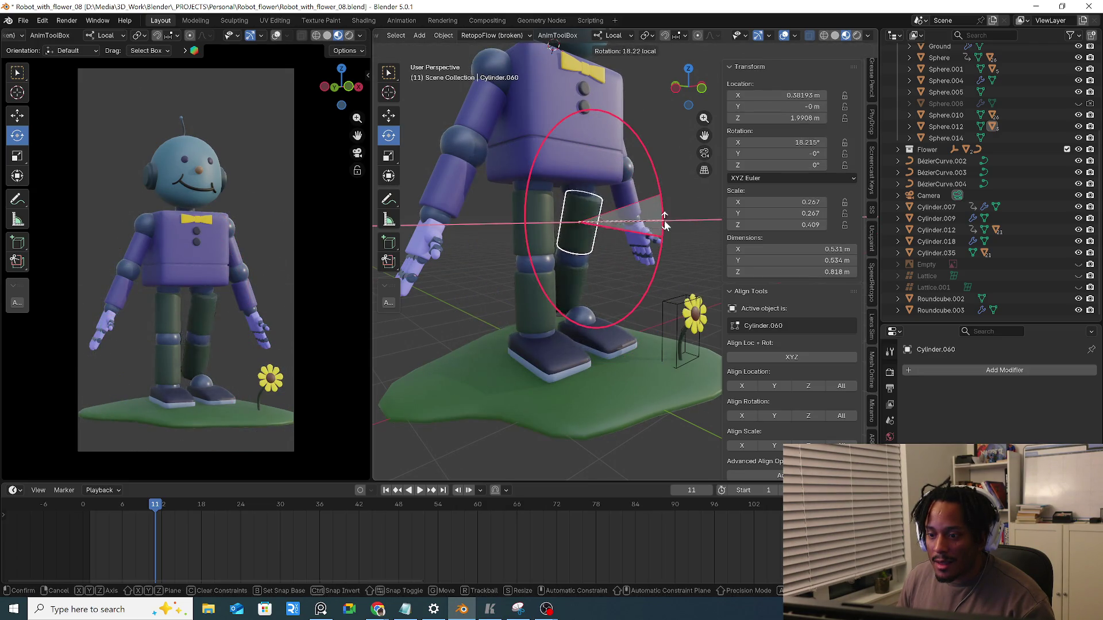
{"action": "right_click", "coordinate": [665, 225]}
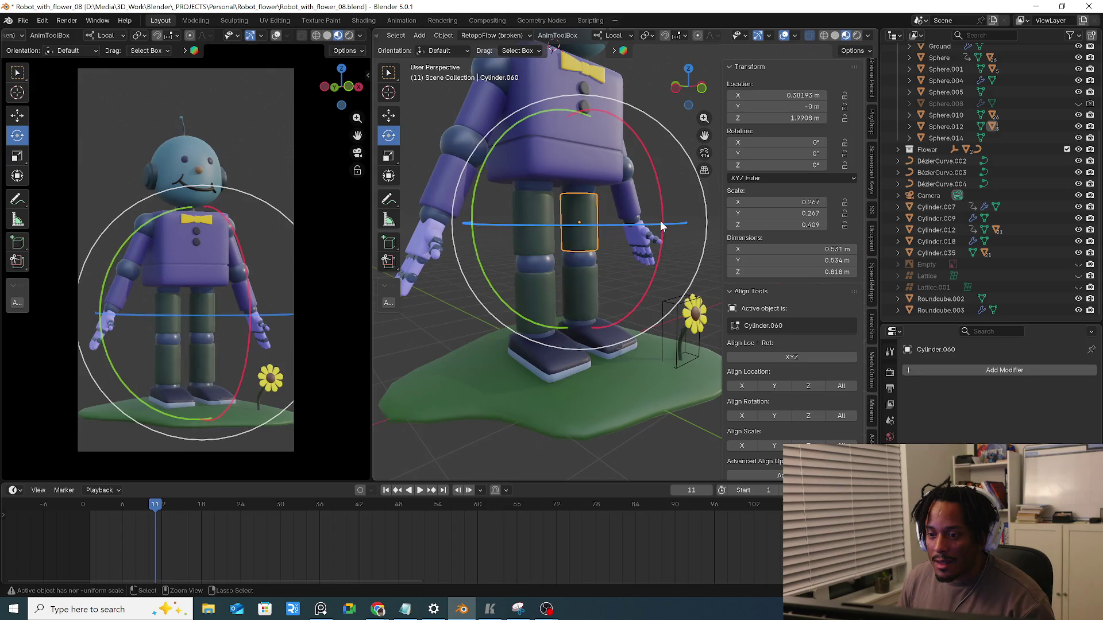
{"action": "left_click", "coordinate": [586, 184]}
{"action": "left_click", "coordinate": [590, 194]}
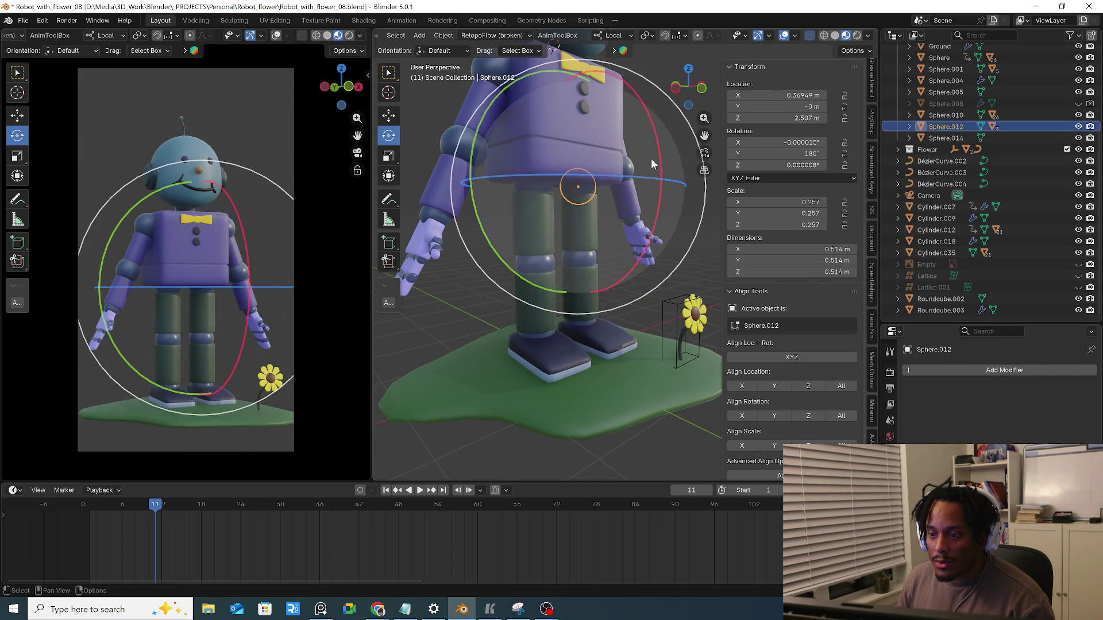
{"action": "left_click_drag", "start_coordinate": [634, 151], "coordinate": [664, 215]}
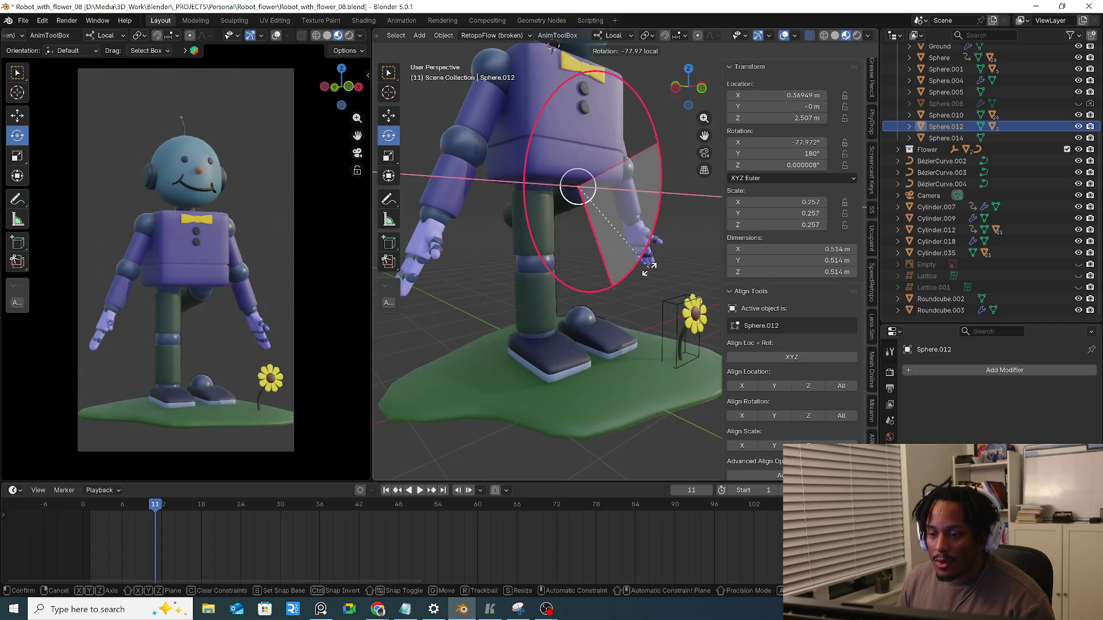
{"action": "right_click", "coordinate": [634, 208]}
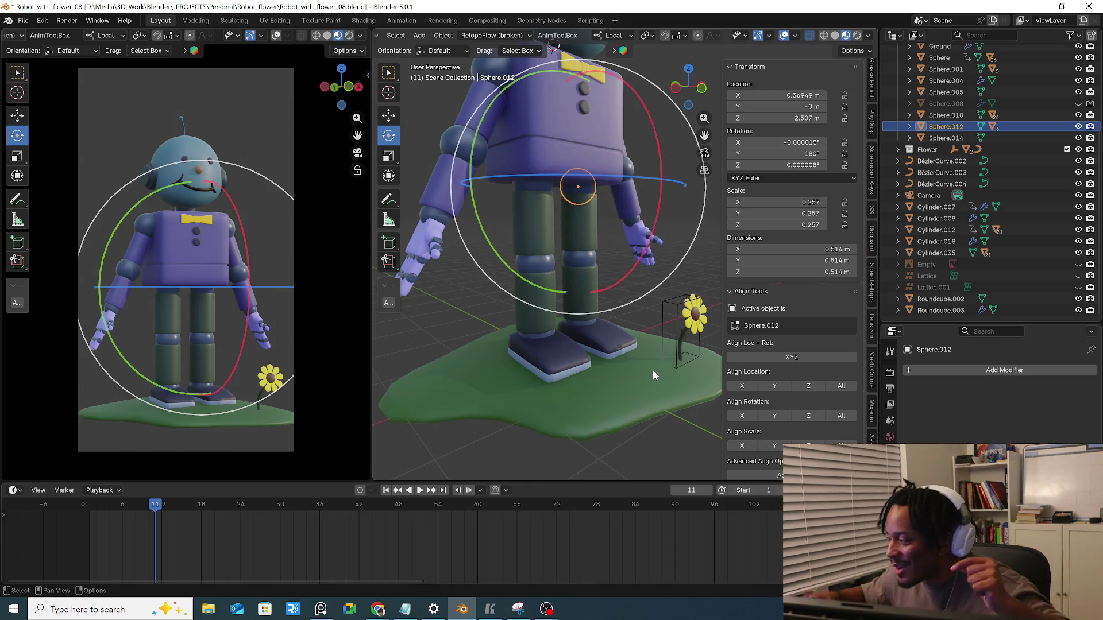
Select the ankle joint Sphere.014 just above the robot's foot
{"action": "left_click", "coordinate": [583, 320]}
{"action": "scroll", "coordinate": [584, 326], "scroll_direction": "up", "scroll_amount": 3}
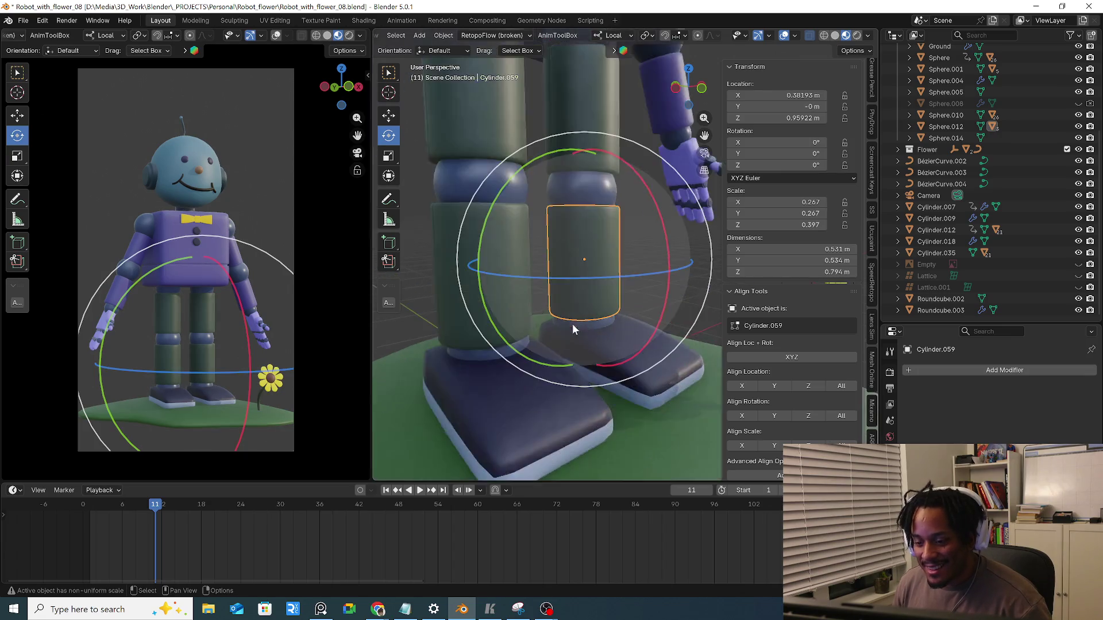
{"action": "scroll", "coordinate": [573, 322], "scroll_direction": "up", "scroll_amount": 2}
{"action": "scroll", "coordinate": [571, 339], "scroll_direction": "up", "scroll_amount": 3}
{"action": "left_click", "coordinate": [592, 316]}
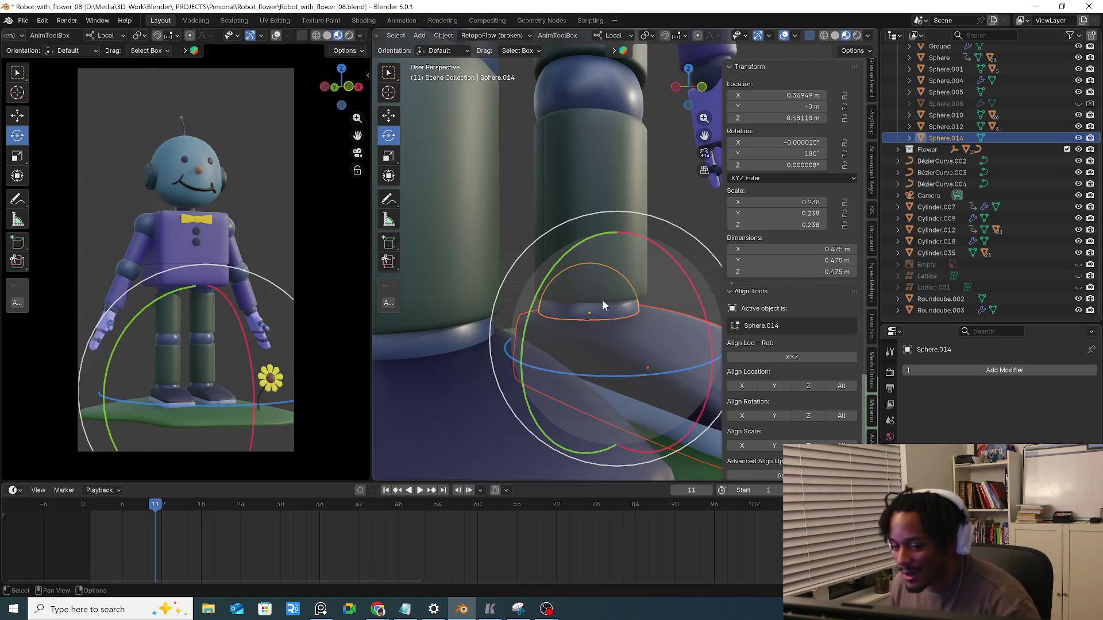
{"action": "scroll", "coordinate": [602, 299], "scroll_direction": "down", "scroll_amount": 4}
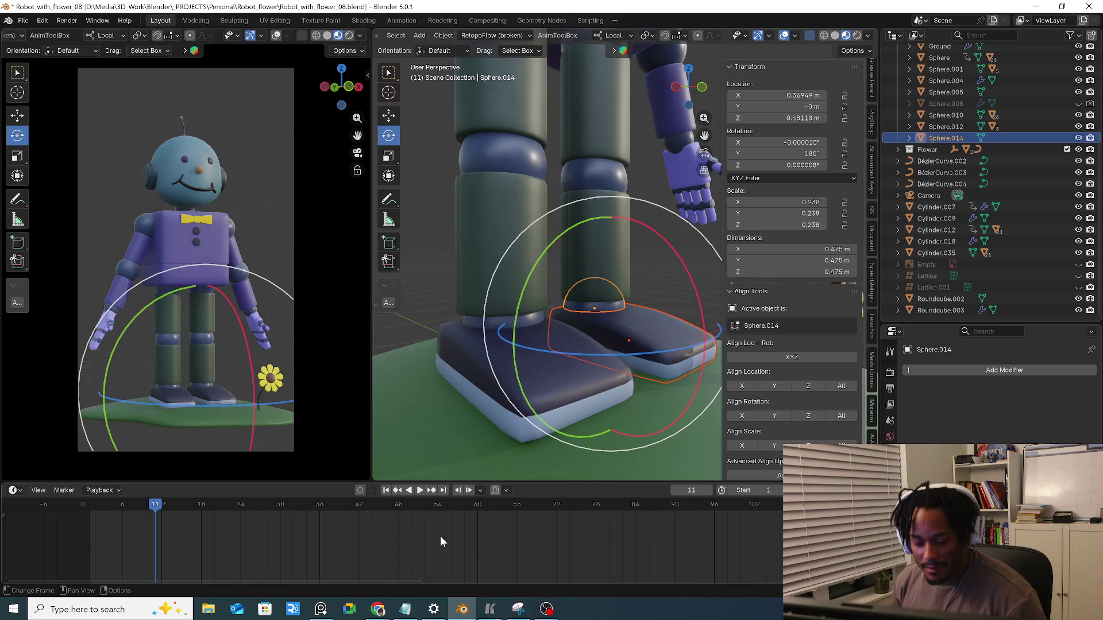
{"action": "left_click", "coordinate": [321, 609]}
{"action": "scroll", "coordinate": [608, 359], "scroll_direction": "down", "scroll_amount": 4}
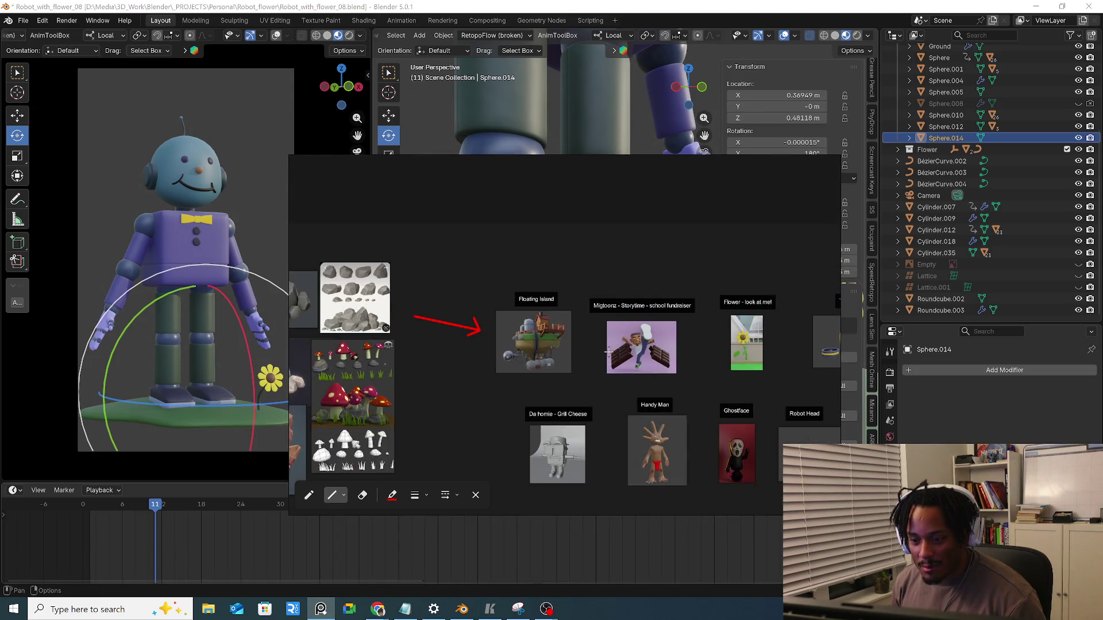
{"action": "scroll", "coordinate": [607, 360], "scroll_direction": "down", "scroll_amount": 2}
{"action": "scroll", "coordinate": [599, 315], "scroll_direction": "up", "scroll_amount": 3}
{"action": "scroll", "coordinate": [573, 311], "scroll_direction": "up", "scroll_amount": 2}
{"action": "scroll", "coordinate": [525, 302], "scroll_direction": "up", "scroll_amount": 2}
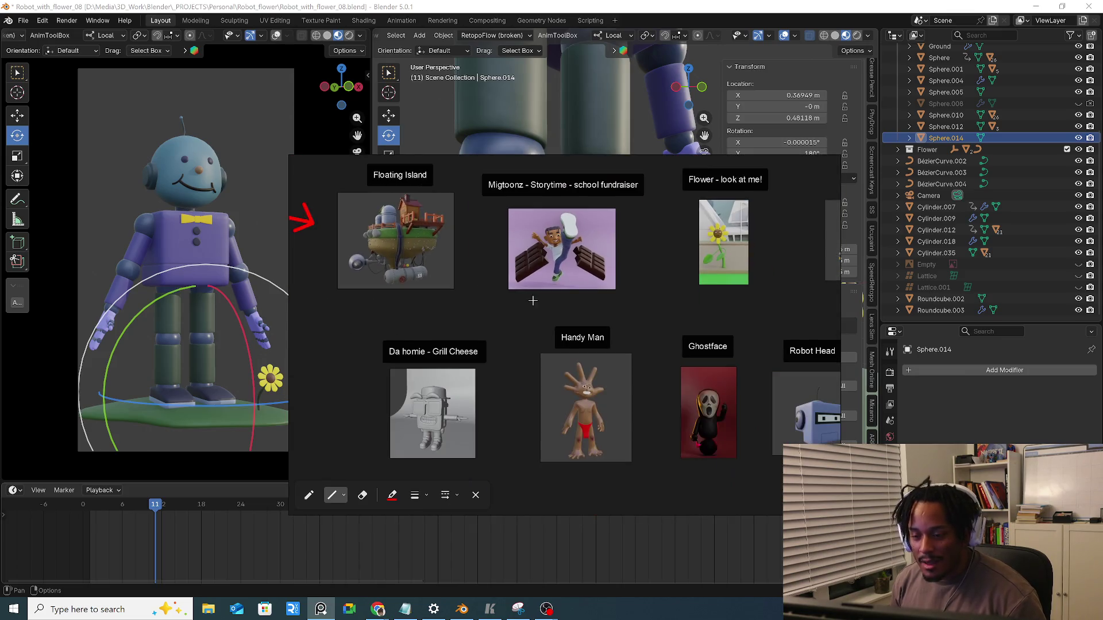
{"action": "scroll", "coordinate": [536, 302], "scroll_direction": "down", "scroll_amount": 2}
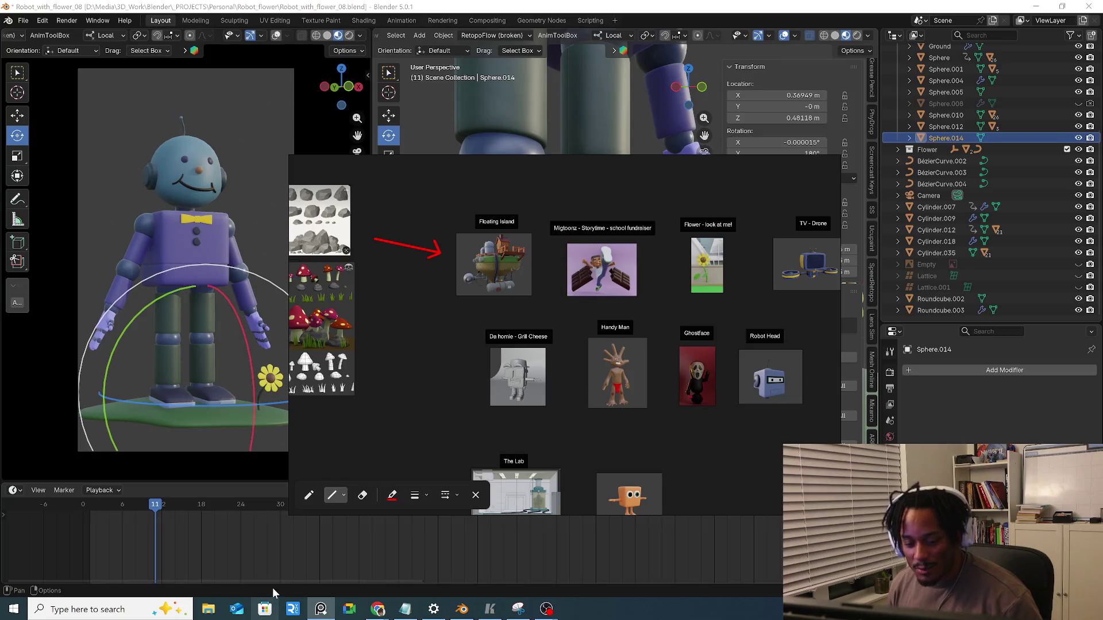
{"action": "left_click", "coordinate": [321, 610]}
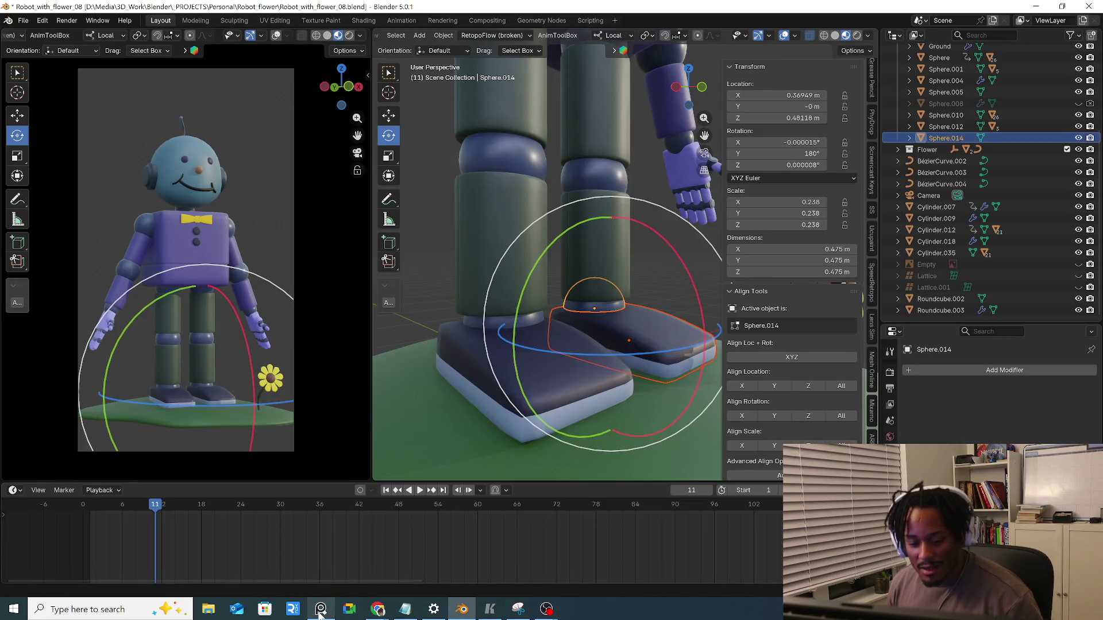
{"action": "scroll", "coordinate": [605, 259], "scroll_direction": "down", "scroll_amount": 3}
{"action": "mouse_move", "coordinate": [377, 610]}
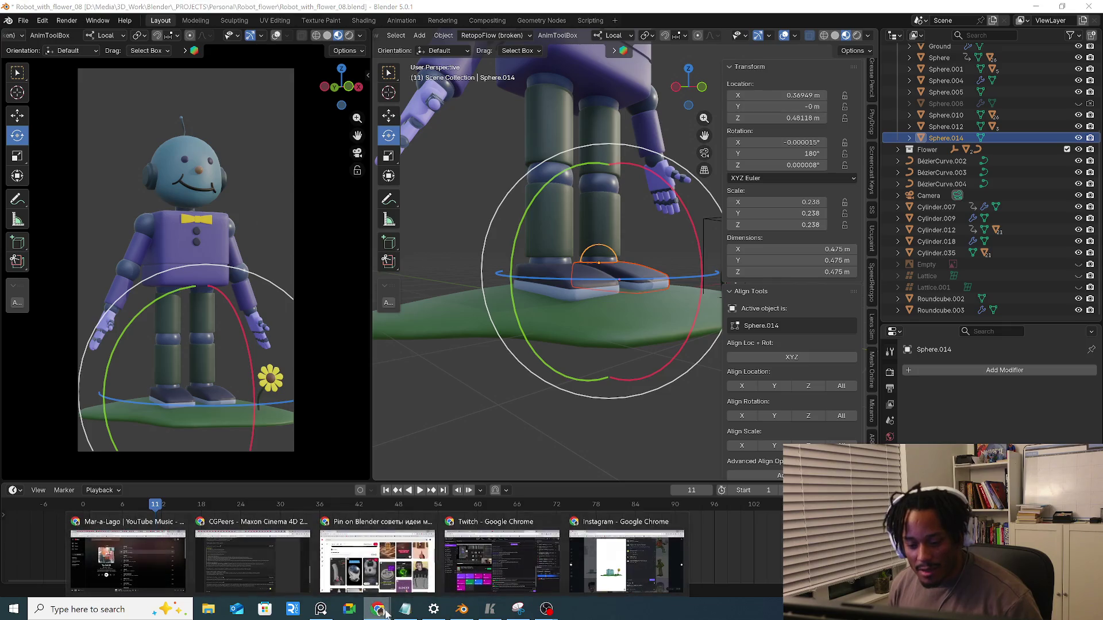
{"action": "left_click", "coordinate": [627, 556]}
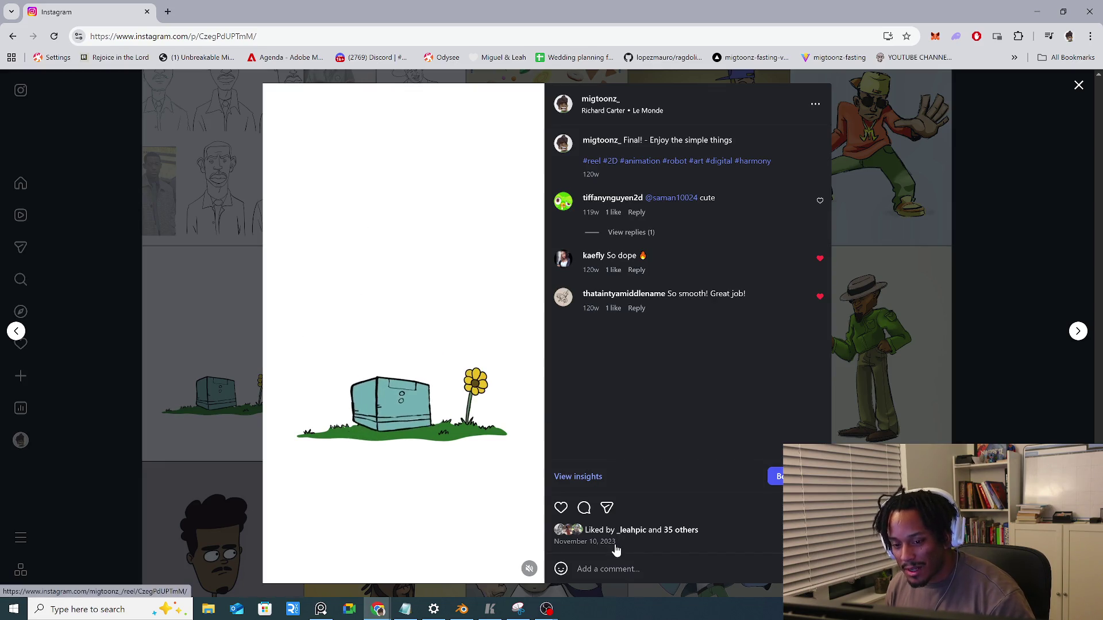
Switch from the Instagram animation back to the Blender robot scene
{"action": "left_click", "coordinate": [473, 612]}
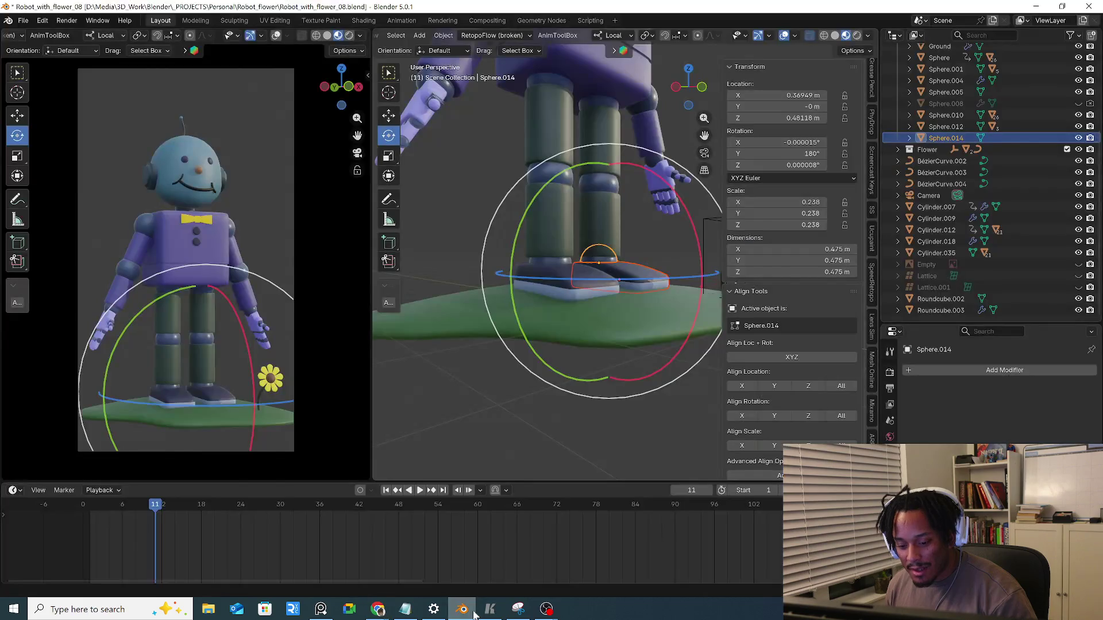
{"action": "scroll", "coordinate": [639, 316], "scroll_direction": "down", "scroll_amount": 2}
{"action": "scroll", "coordinate": [625, 365], "scroll_direction": "down", "scroll_amount": 2}
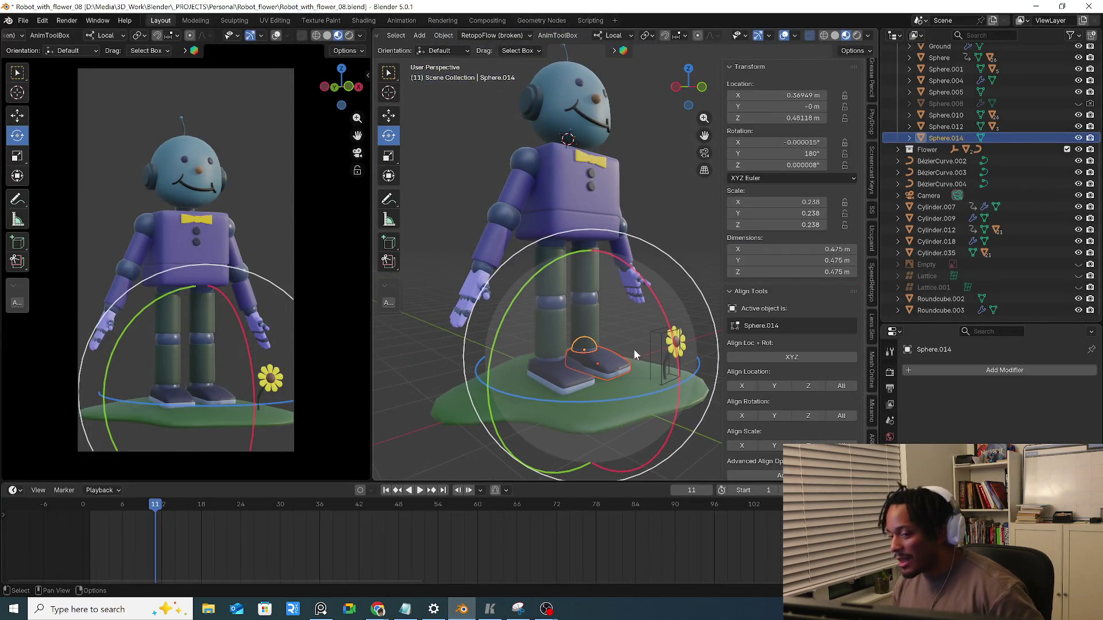
Orbit to view the robot front-on and from the left, then bring the Instagram post forward
{"action": "middle_click_drag", "start_coordinate": [645, 300], "coordinate": [595, 345]}
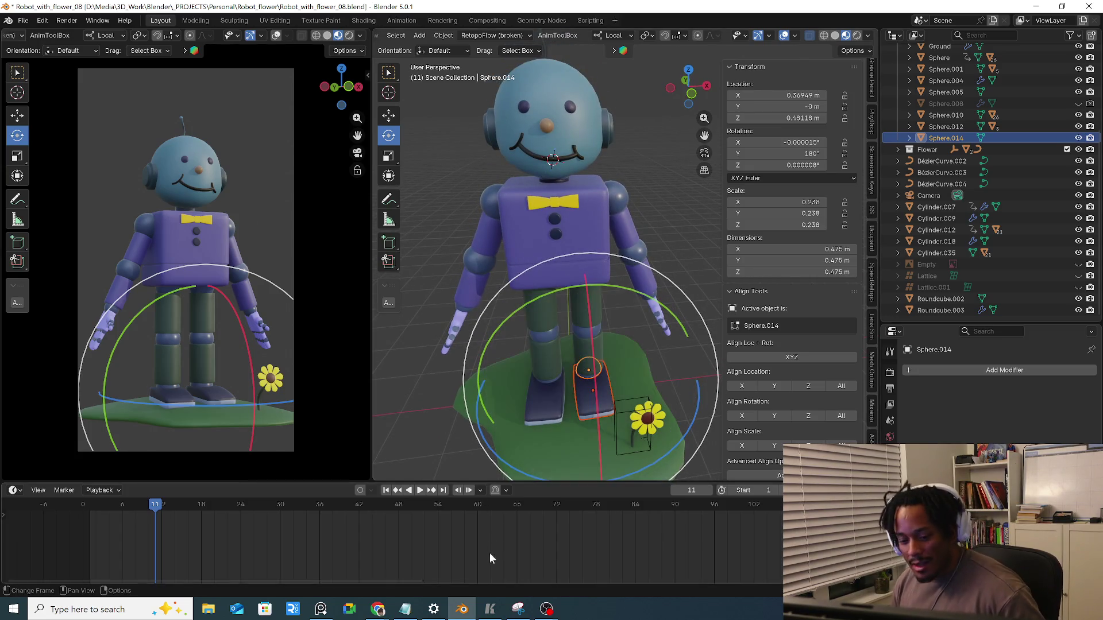
{"action": "middle_click_drag", "start_coordinate": [698, 335], "coordinate": [589, 258]}
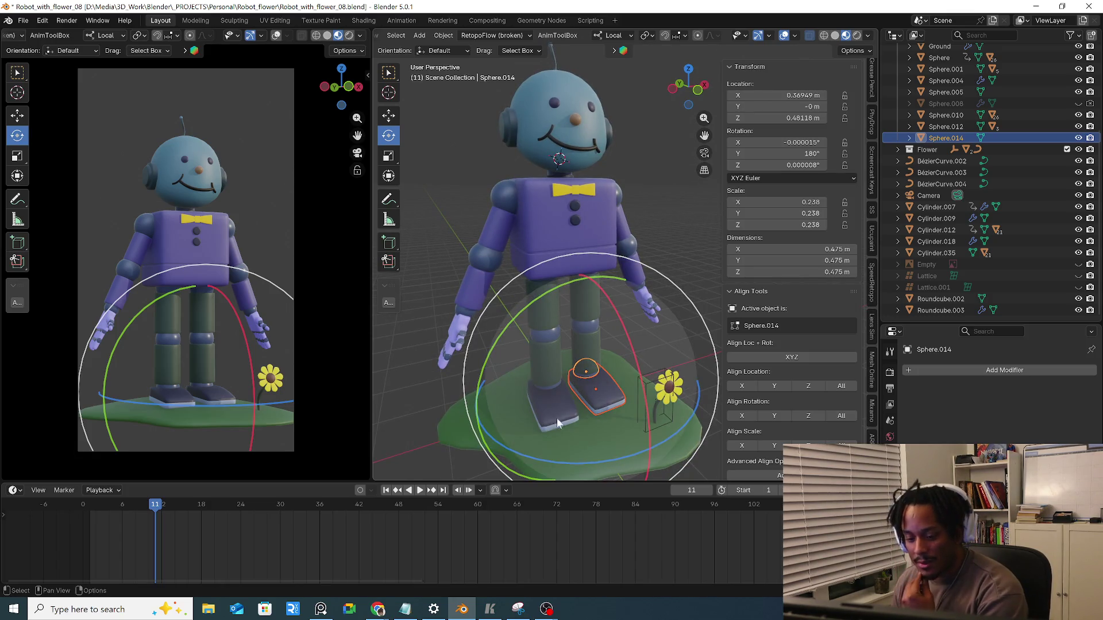
{"action": "left_click", "coordinate": [380, 609]}
{"action": "left_click", "coordinate": [636, 580]}
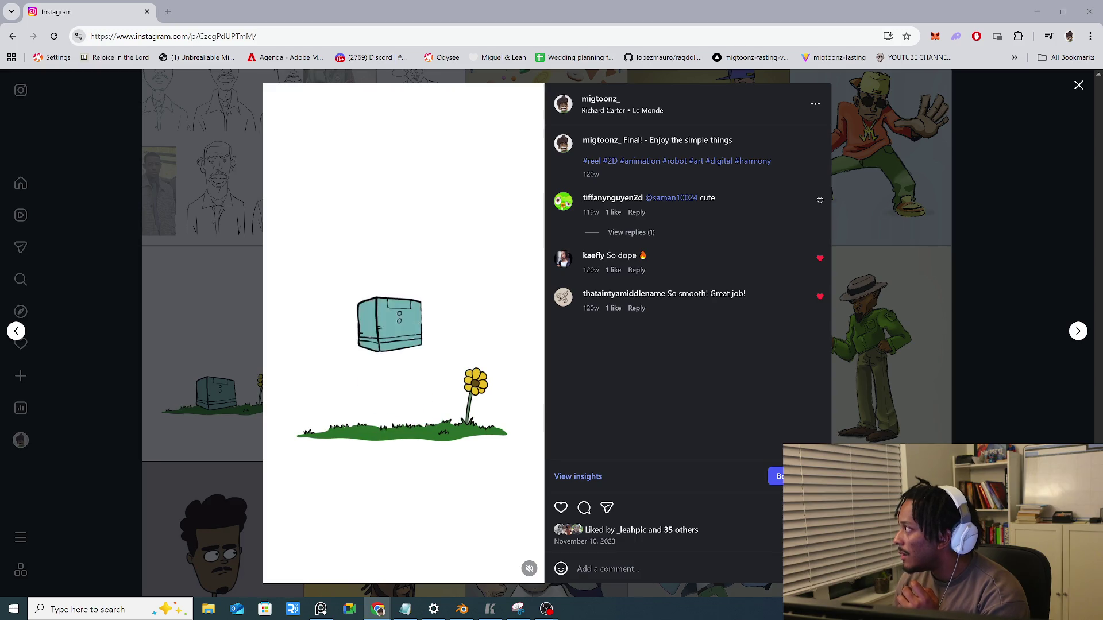
Close the box-and-sunflower post to return to the Instagram profile grid
{"action": "left_click", "coordinate": [96, 449]}
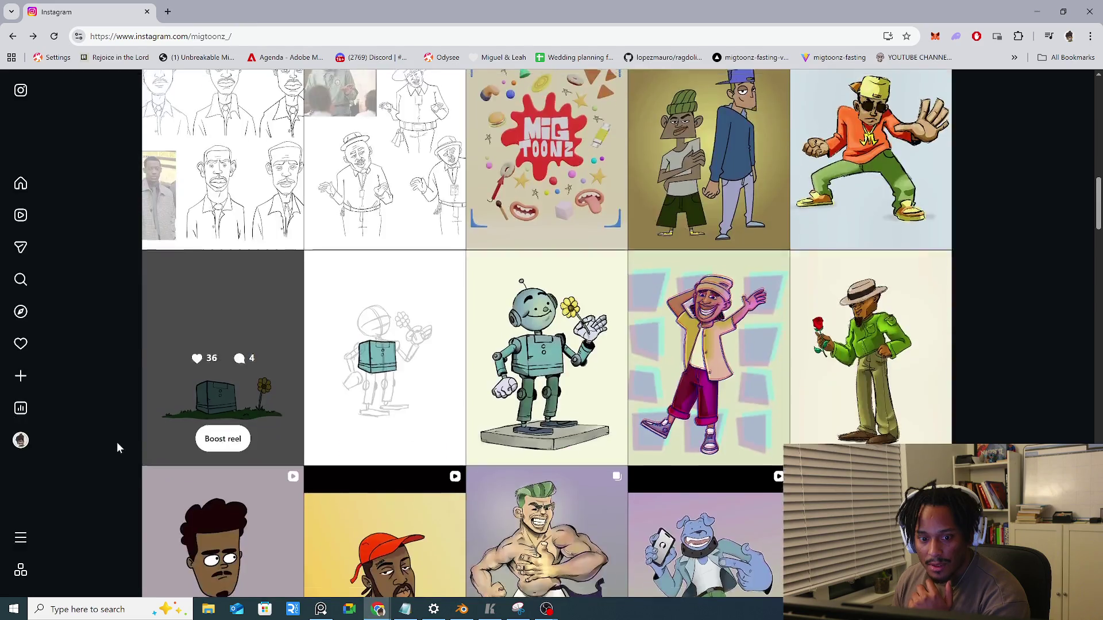
{"action": "scroll", "coordinate": [157, 410], "scroll_direction": "up", "scroll_amount": 10}
{"action": "scroll", "coordinate": [157, 411], "scroll_direction": "up", "scroll_amount": 3}
{"action": "left_click", "coordinate": [281, 440]}
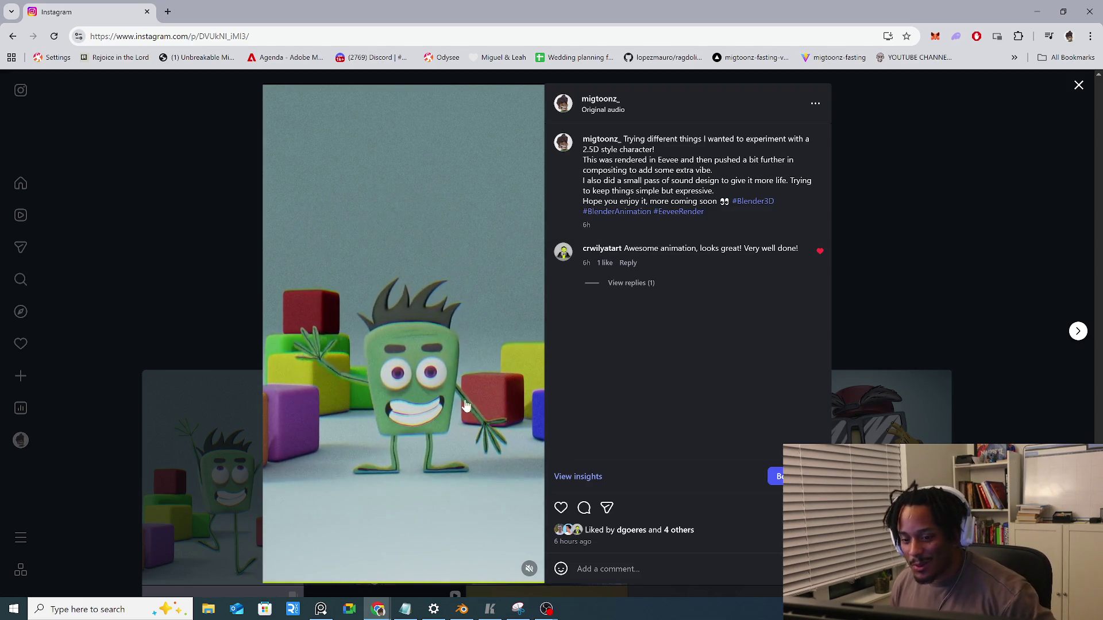
{"action": "left_click", "coordinate": [530, 570]}
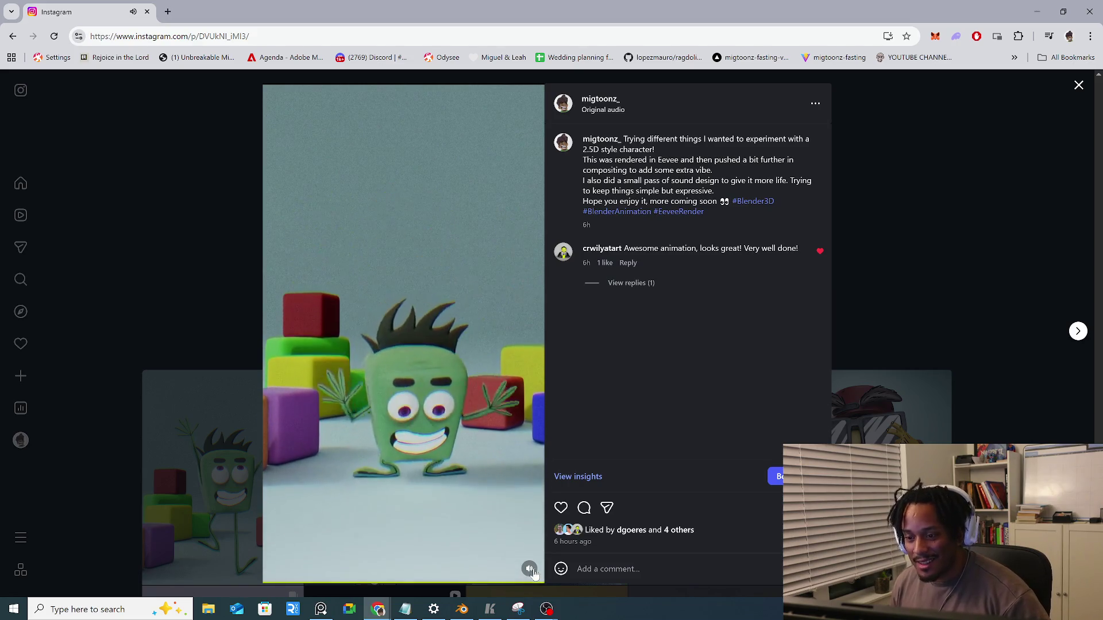
{"action": "left_click", "coordinate": [529, 568]}
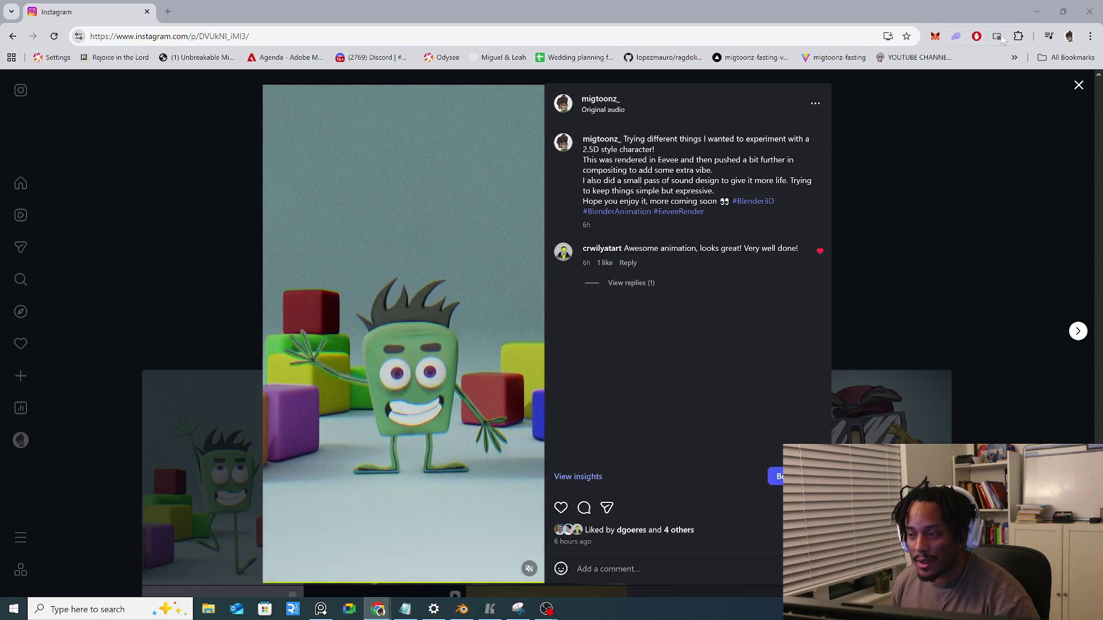
{"action": "left_click", "coordinate": [971, 185]}
{"action": "scroll", "coordinate": [900, 306], "scroll_direction": "down", "scroll_amount": 1}
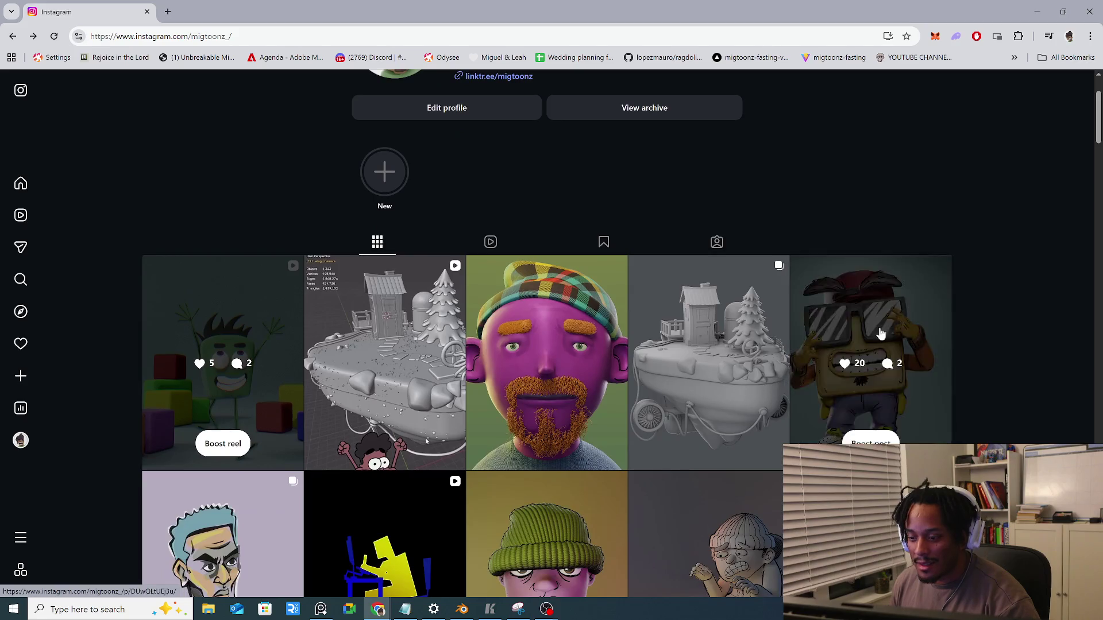
Browse the floating island reel, sunglasses character and purple bearded character posts
{"action": "left_click", "coordinate": [435, 354]}
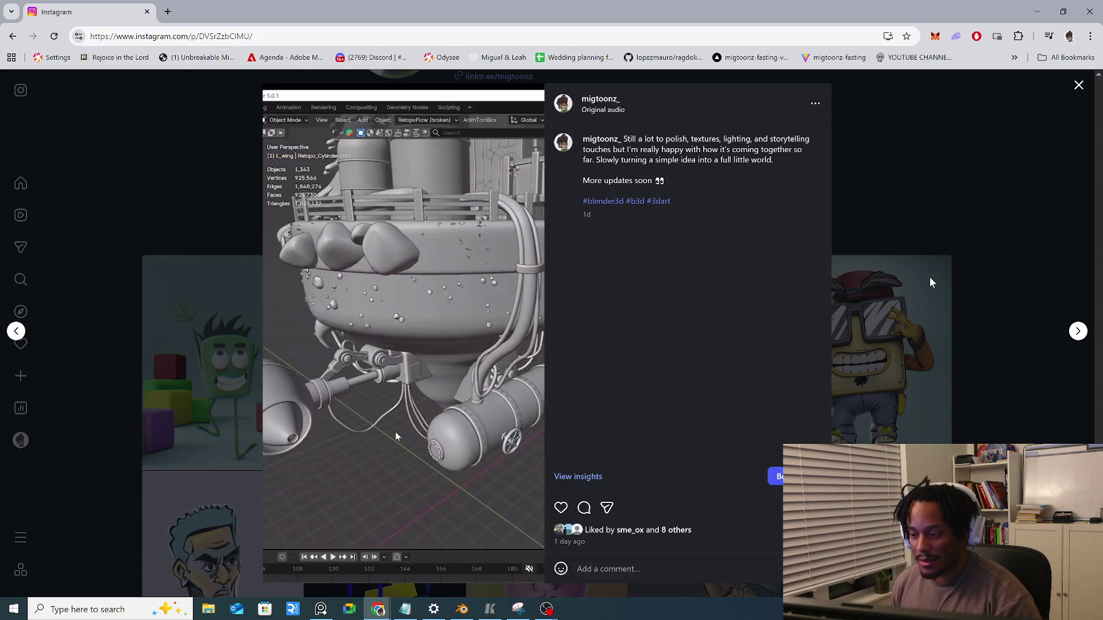
{"action": "left_click", "coordinate": [893, 325]}
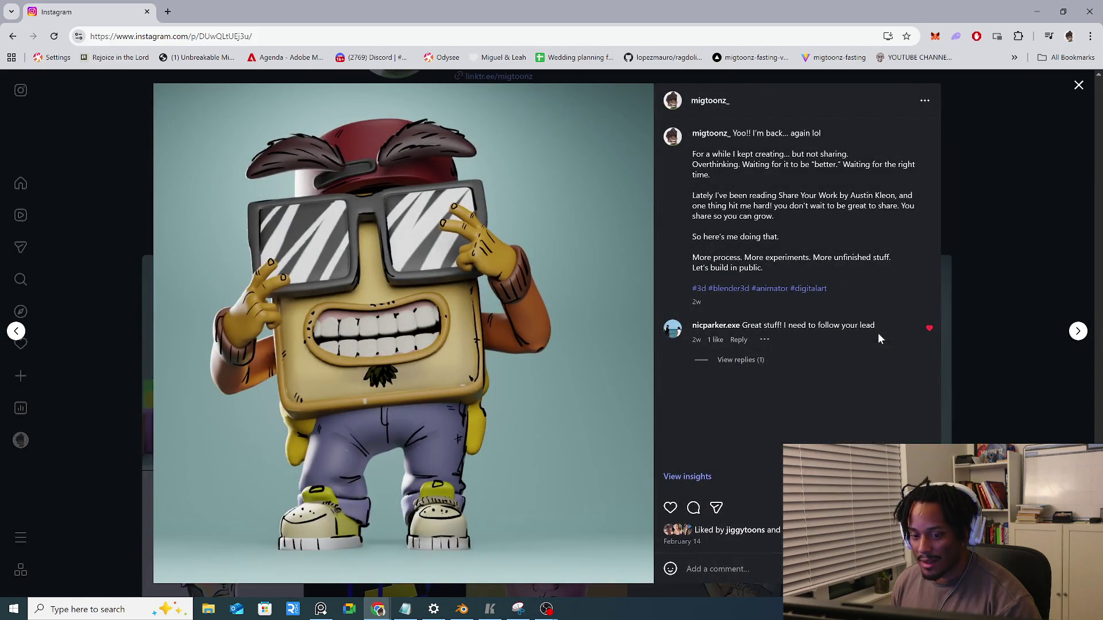
{"action": "left_click", "coordinate": [973, 365]}
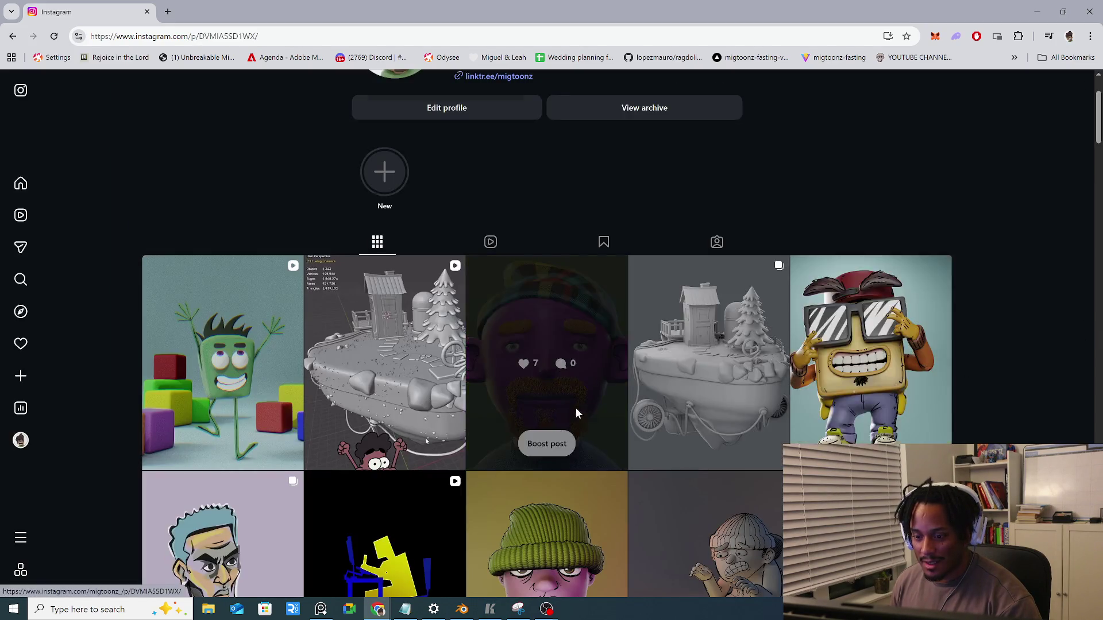
{"action": "left_click", "coordinate": [577, 415]}
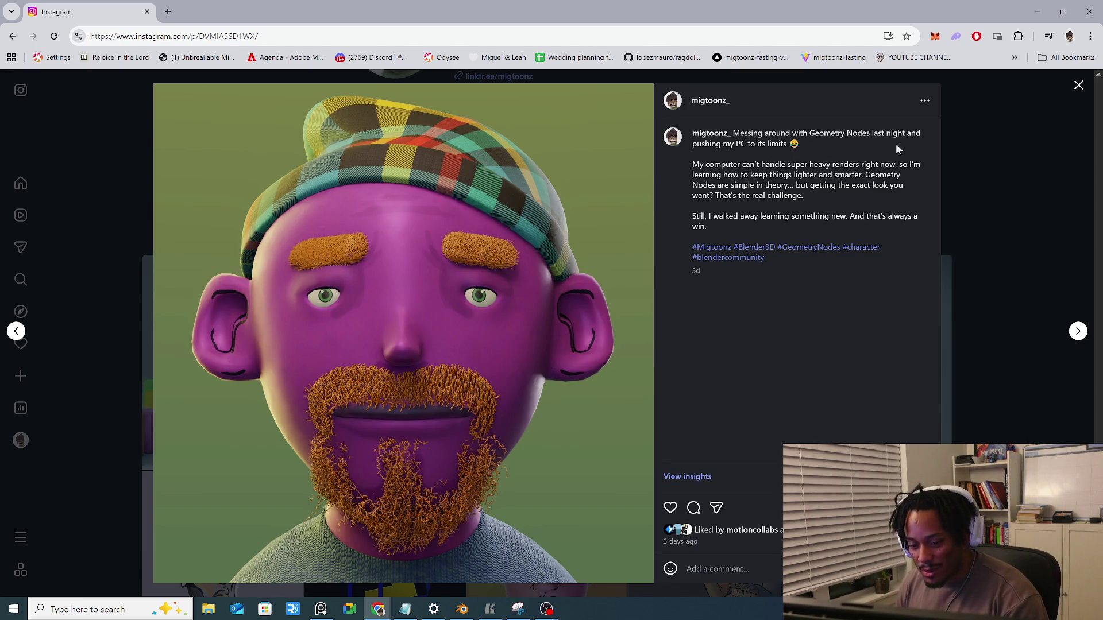
{"action": "left_click", "coordinate": [1012, 196]}
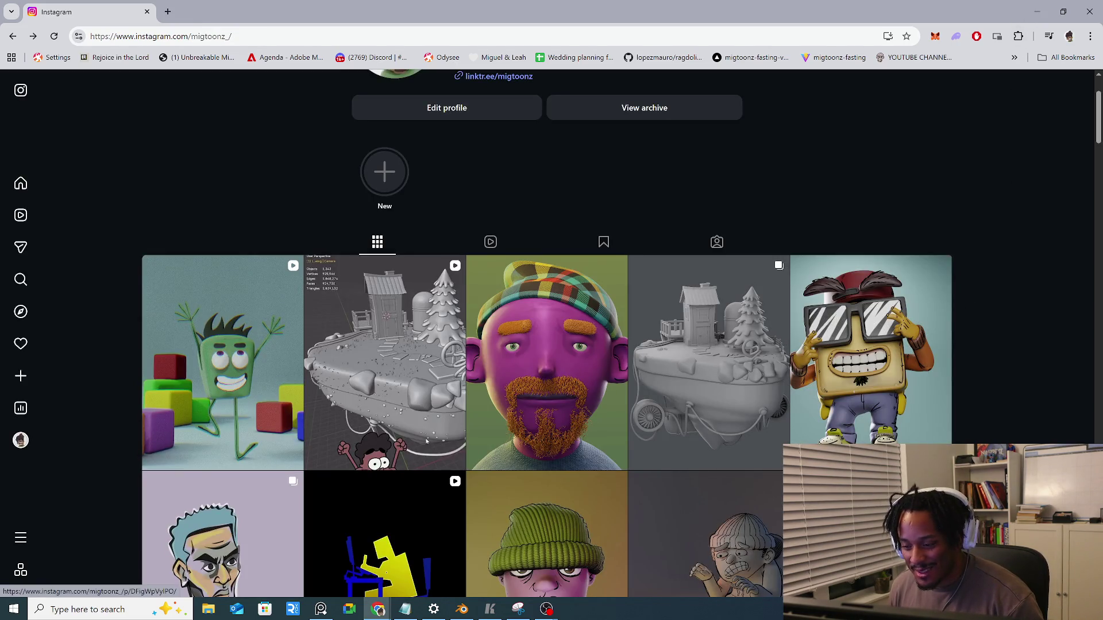
Step through the ray gun post's images and view the kid-in-a-beanie post
{"action": "left_click", "coordinate": [426, 440]}
{"action": "left_click", "coordinate": [641, 333]}
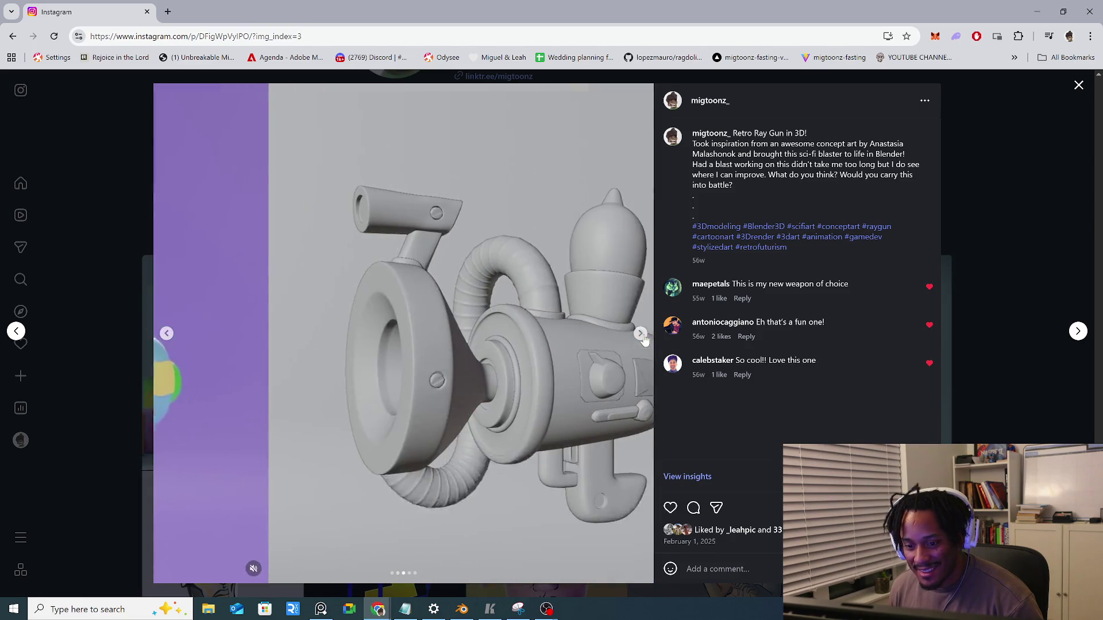
{"action": "left_click", "coordinate": [640, 333]}
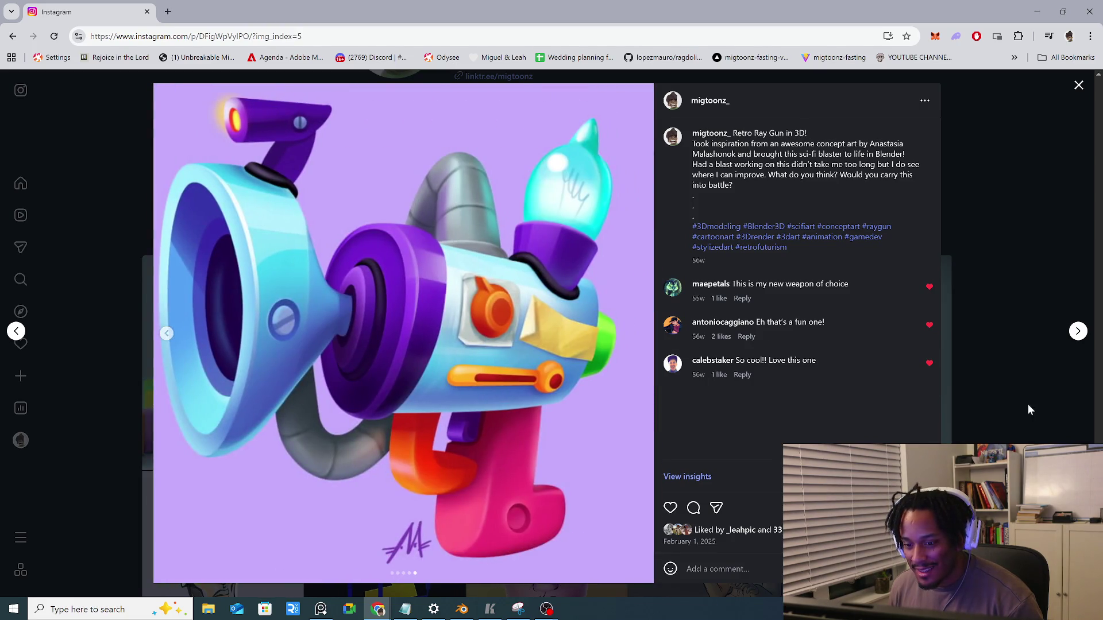
{"action": "left_click", "coordinate": [1028, 404]}
{"action": "scroll", "coordinate": [711, 480], "scroll_direction": "down", "scroll_amount": 2}
{"action": "left_click", "coordinate": [711, 479]}
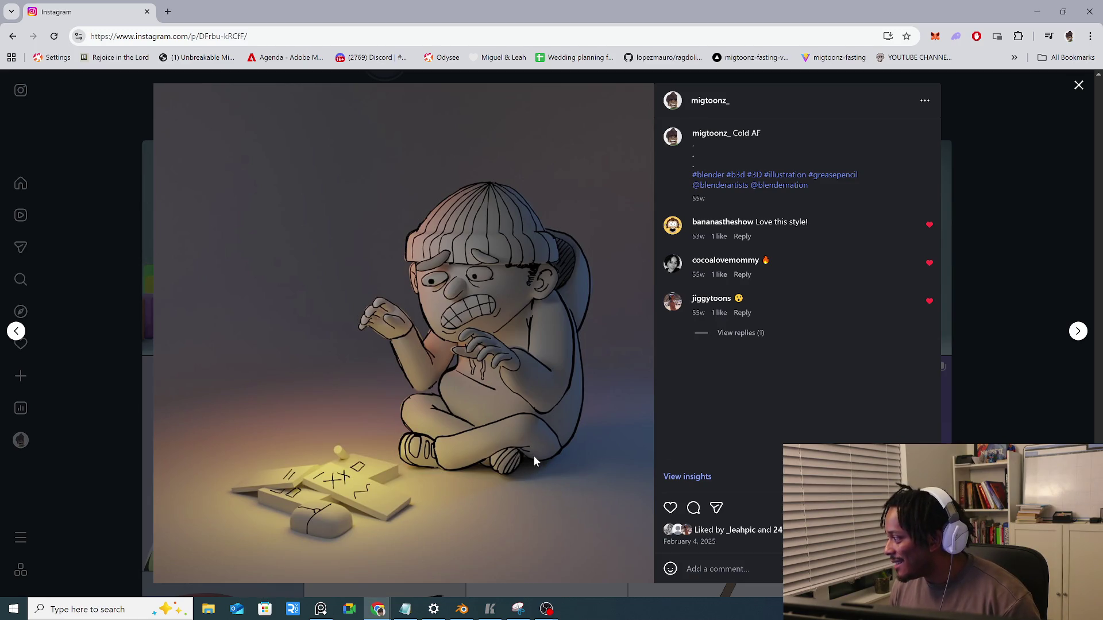
{"action": "left_click", "coordinate": [988, 274]}
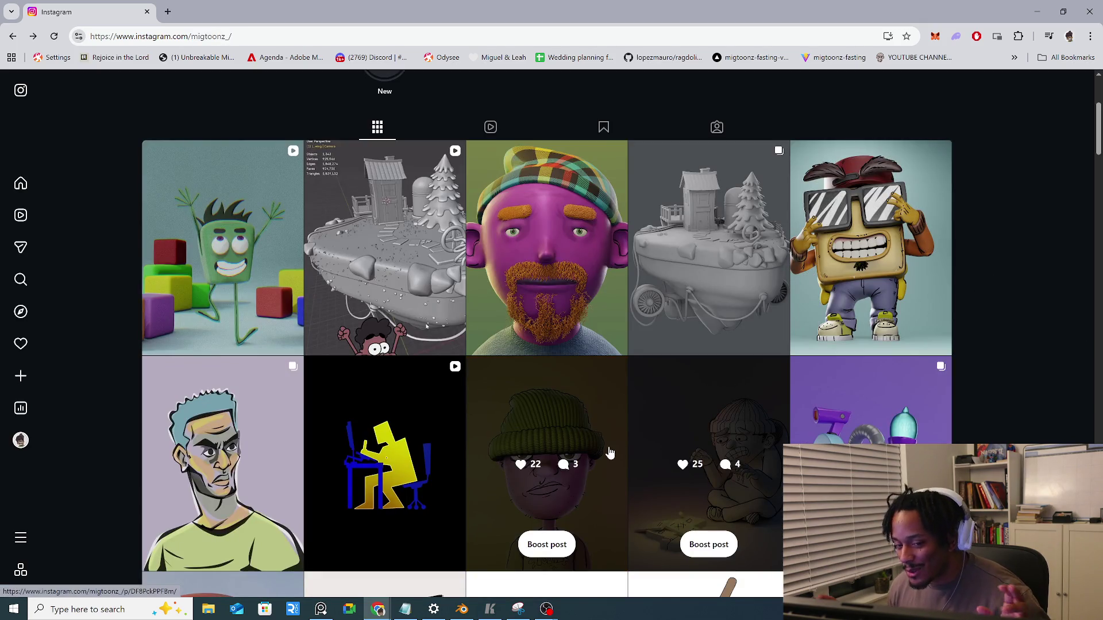
Watch the desk-figure video post, then minimize the browser to return to Blender
{"action": "left_click", "coordinate": [442, 436]}
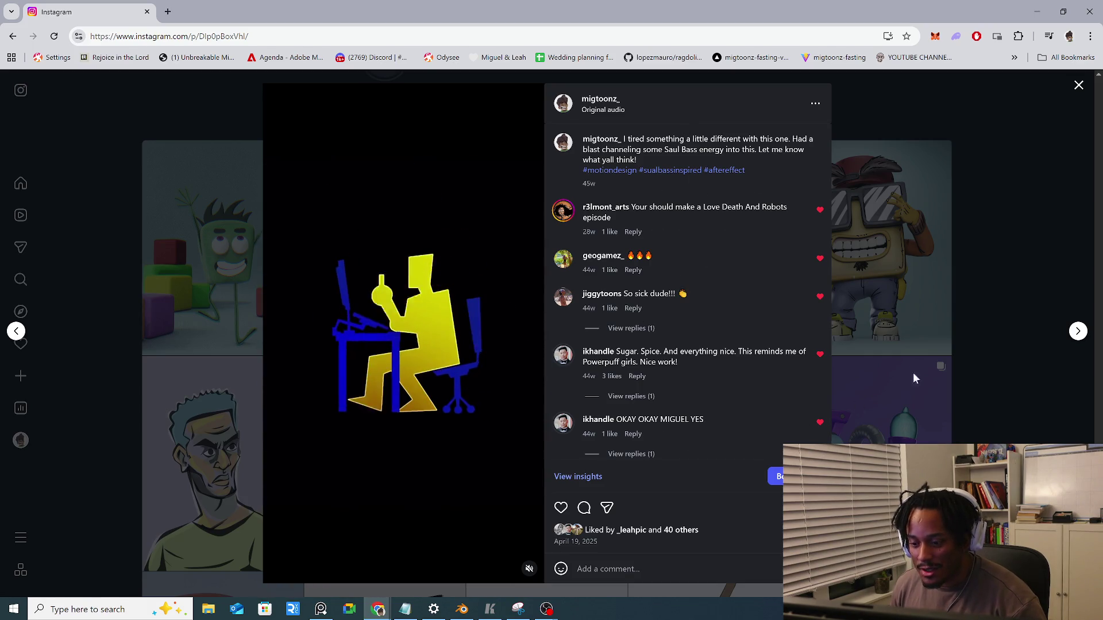
{"action": "left_click", "coordinate": [997, 298]}
{"action": "left_click", "coordinate": [1036, 12]}
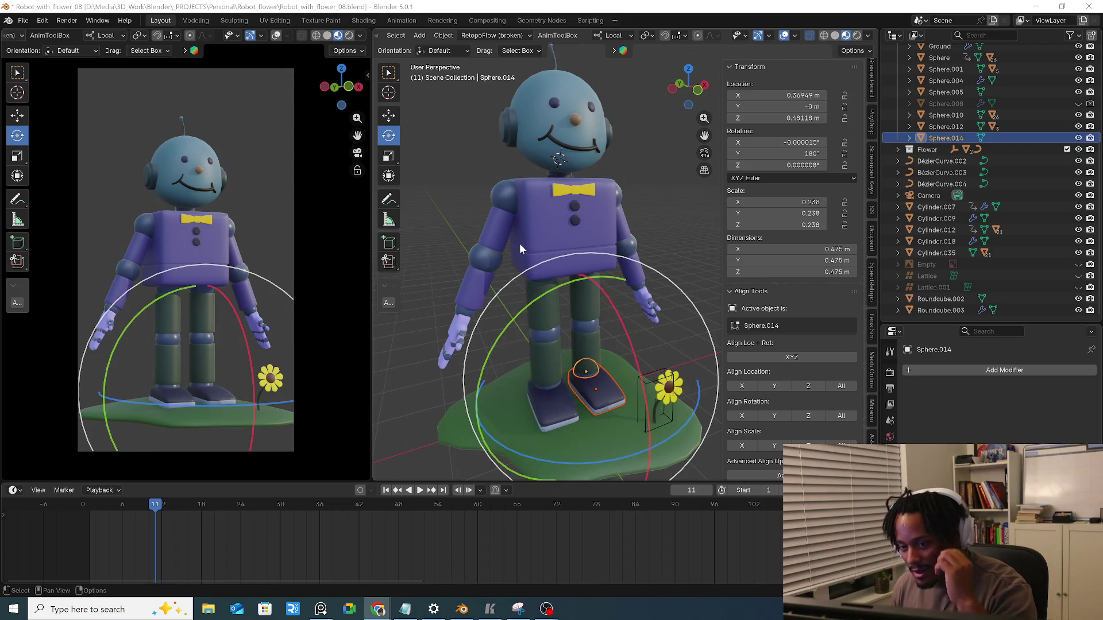
{"action": "left_click", "coordinate": [514, 204]}
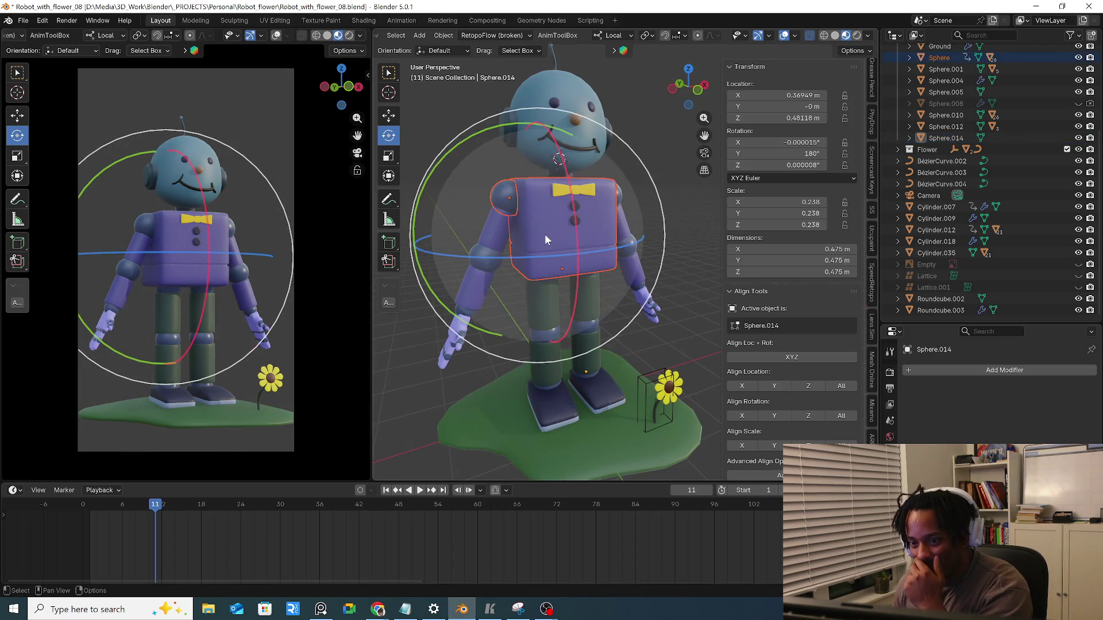
{"action": "middle_click_drag", "start_coordinate": [543, 233], "coordinate": [503, 178]}
{"action": "left_click", "coordinate": [504, 191]}
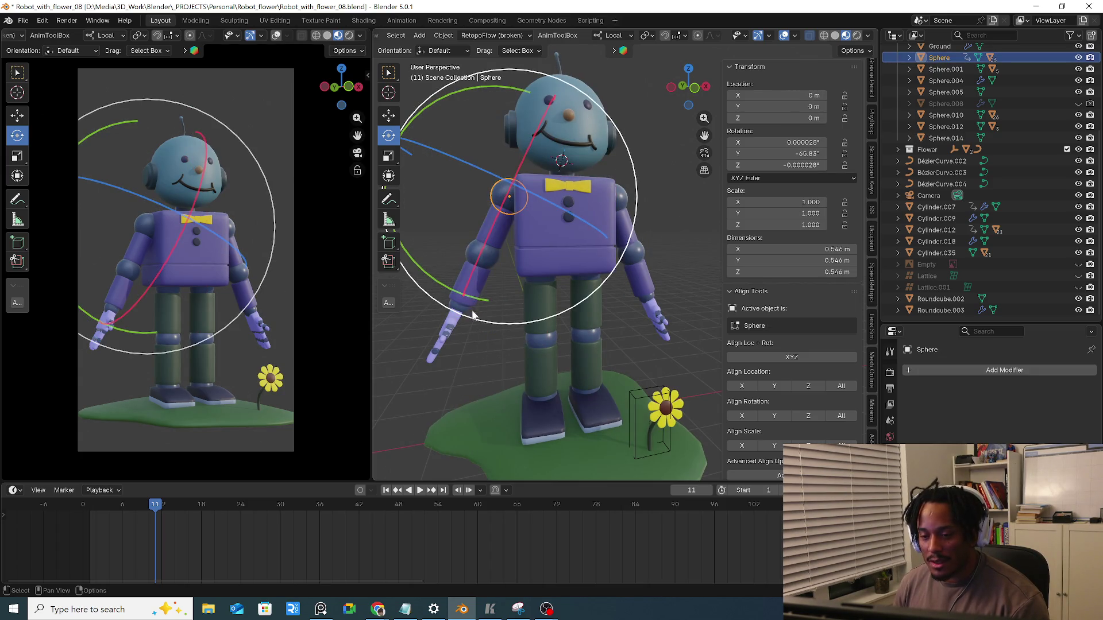
{"action": "mouse_move", "coordinate": [620, 262]}
{"action": "left_mouse_down"}
{"action": "mouse_move", "coordinate": [628, 152]}
{"action": "mouse_move", "coordinate": [603, 207]}
{"action": "left_mouse_up"}
{"action": "left_click", "coordinate": [483, 253]}
{"action": "mouse_move", "coordinate": [483, 253]}
{"action": "middle_mouse_down"}
{"action": "mouse_move", "coordinate": [558, 311]}
{"action": "mouse_move", "coordinate": [586, 258]}
{"action": "middle_mouse_up"}
{"action": "left_click_drag", "start_coordinate": [586, 258], "coordinate": [622, 168]}
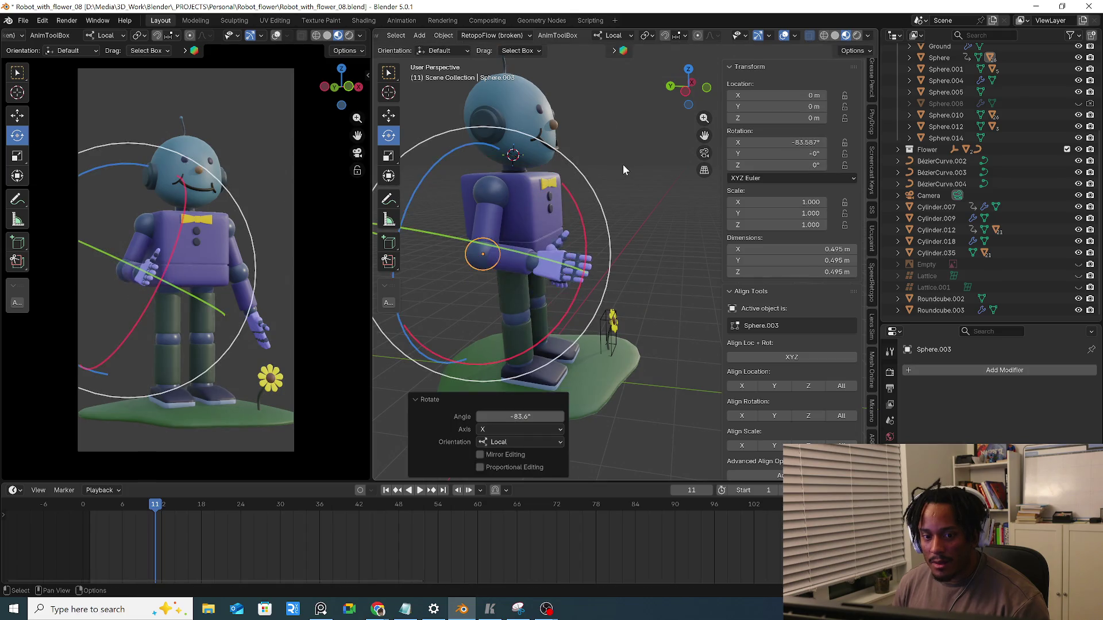
{"action": "key", "text": "ctrl+z"}
{"action": "middle_click_drag", "start_coordinate": [622, 169], "coordinate": [563, 263]}
{"action": "left_click", "coordinate": [545, 315]}
{"action": "mouse_move", "coordinate": [545, 315]}
{"action": "middle_mouse_down"}
{"action": "mouse_move", "coordinate": [623, 330]}
{"action": "mouse_move", "coordinate": [638, 280]}
{"action": "middle_mouse_up"}
{"action": "left_click_drag", "start_coordinate": [637, 280], "coordinate": [565, 275]}
{"action": "key", "text": "Escape"}
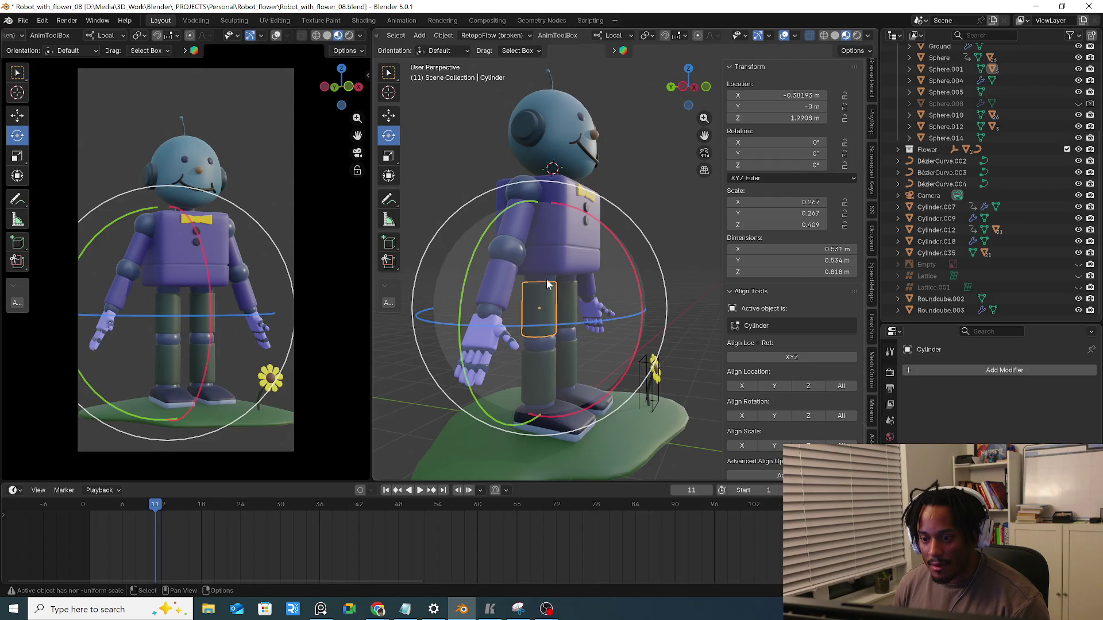
{"action": "left_click", "coordinate": [546, 285]}
{"action": "left_click_drag", "start_coordinate": [629, 235], "coordinate": [600, 431]}
{"action": "key", "text": "ctrl+z"}
{"action": "left_click", "coordinate": [539, 343]}
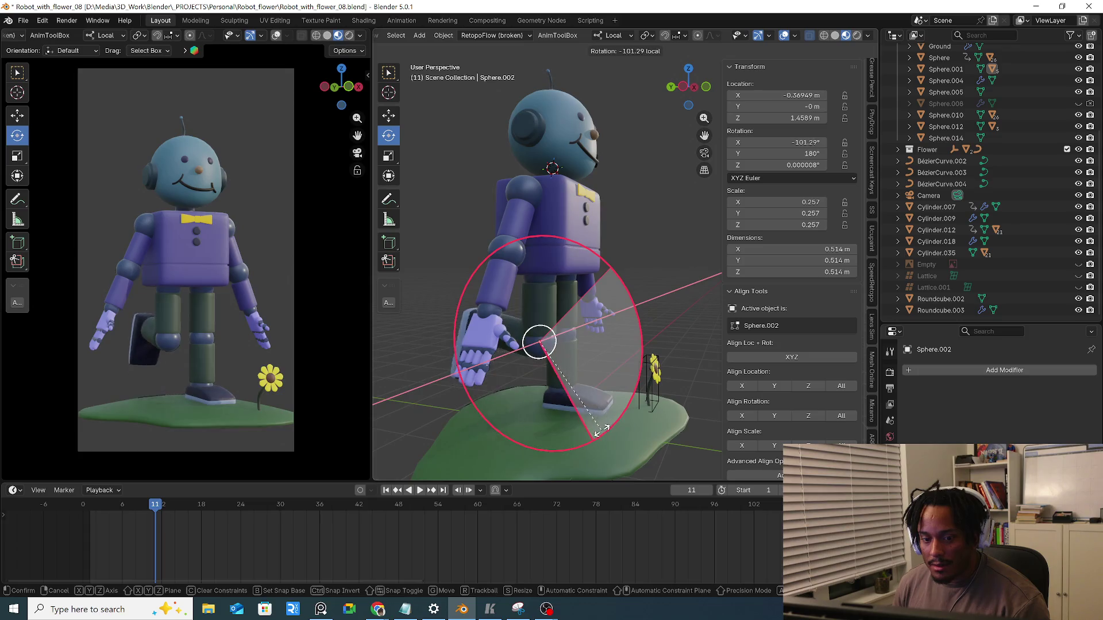
{"action": "key", "text": "Escape"}
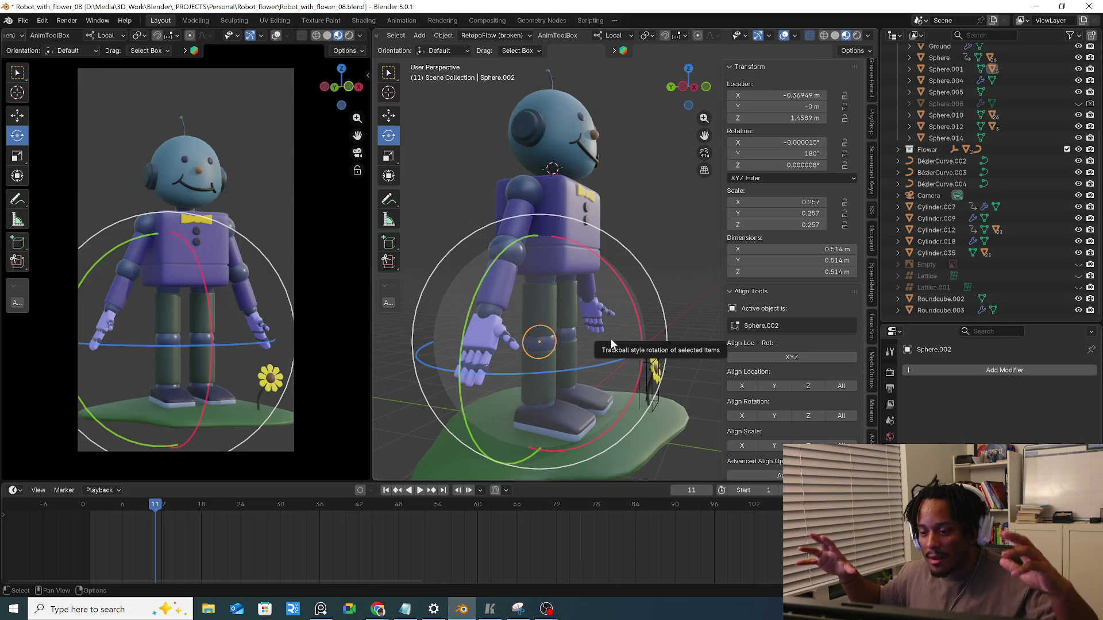
{"action": "mouse_move", "coordinate": [616, 298]}
{"action": "middle_mouse_down"}
{"action": "mouse_move", "coordinate": [542, 276]}
{"action": "mouse_move", "coordinate": [545, 238]}
{"action": "mouse_move", "coordinate": [568, 212]}
{"action": "middle_mouse_up"}
{"action": "scroll", "coordinate": [526, 283], "scroll_direction": "up", "scroll_amount": 2}
{"action": "middle_click_drag", "start_coordinate": [579, 253], "coordinate": [636, 261]}
{"action": "left_click", "coordinate": [591, 267]}
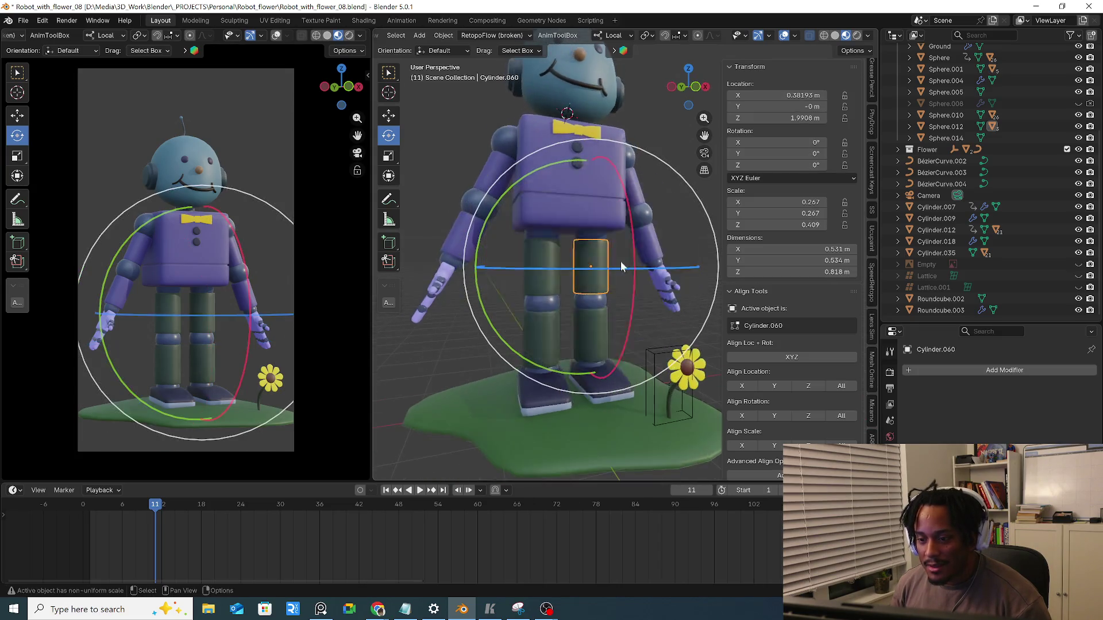
{"action": "left_click_drag", "start_coordinate": [634, 263], "coordinate": [631, 234]}
{"action": "right_click", "coordinate": [631, 235]}
{"action": "middle_click_drag", "start_coordinate": [624, 249], "coordinate": [612, 281]}
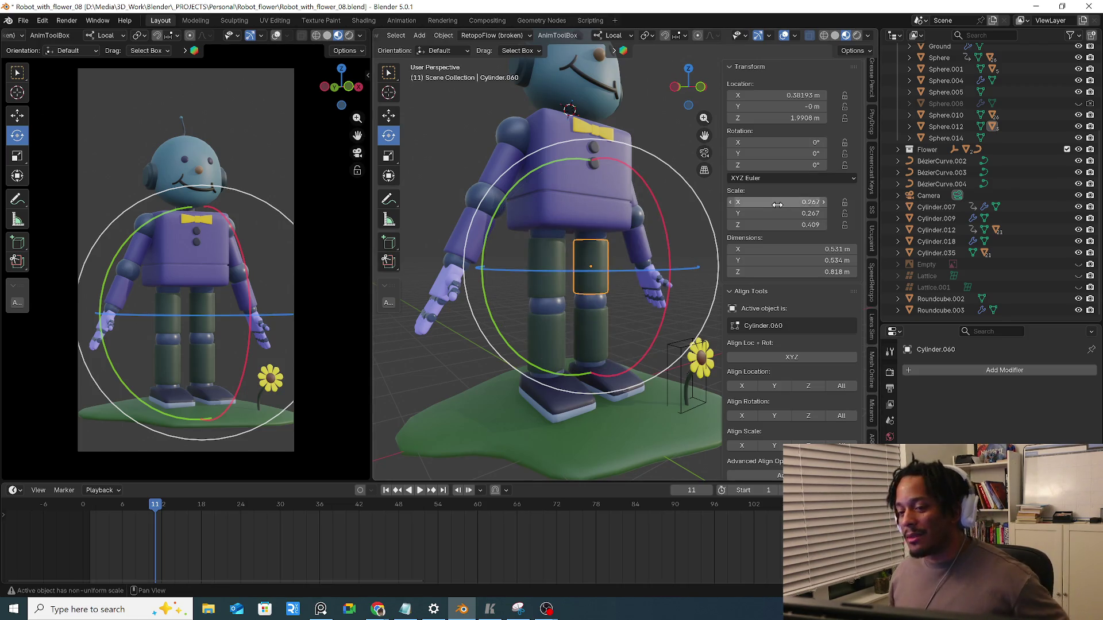
Test-rotate the knee Sphere.013 and ankle Sphere.014 joints, undoing each rotation
{"action": "mouse_move", "coordinate": [537, 208]}
{"action": "middle_mouse_down"}
{"action": "mouse_move", "coordinate": [561, 204]}
{"action": "mouse_move", "coordinate": [614, 273]}
{"action": "middle_mouse_up"}
{"action": "scroll", "coordinate": [614, 272], "scroll_direction": "up", "scroll_amount": 4}
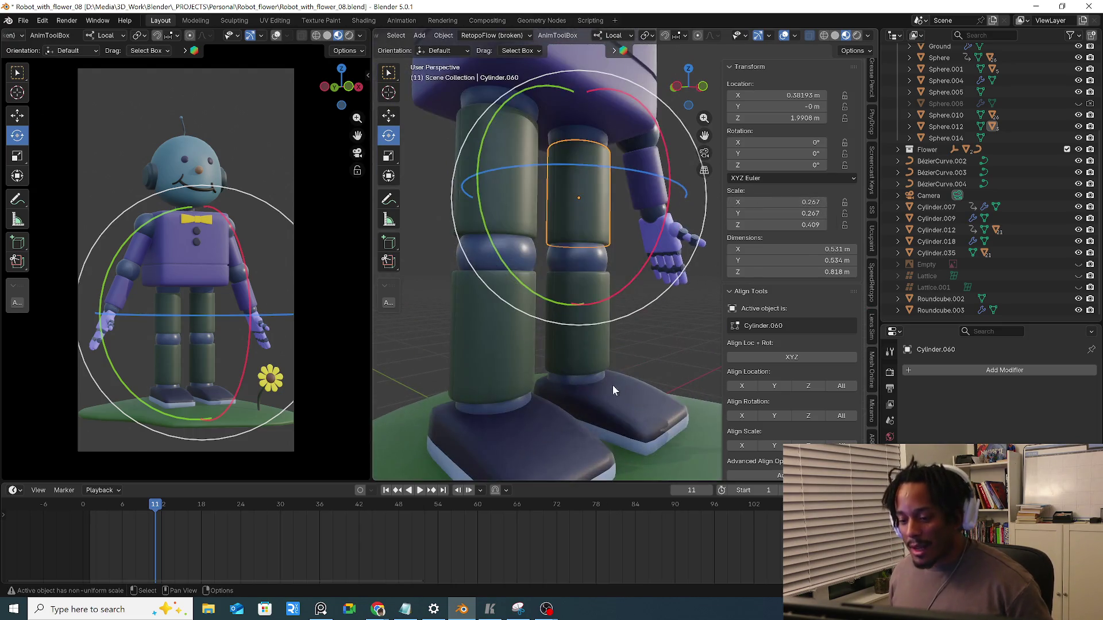
{"action": "scroll", "coordinate": [613, 385], "scroll_direction": "up", "scroll_amount": 2}
{"action": "left_click", "coordinate": [599, 340]}
{"action": "left_click", "coordinate": [591, 242]}
{"action": "left_click_drag", "start_coordinate": [664, 216], "coordinate": [660, 304]}
{"action": "key", "text": "ctrl+z"}
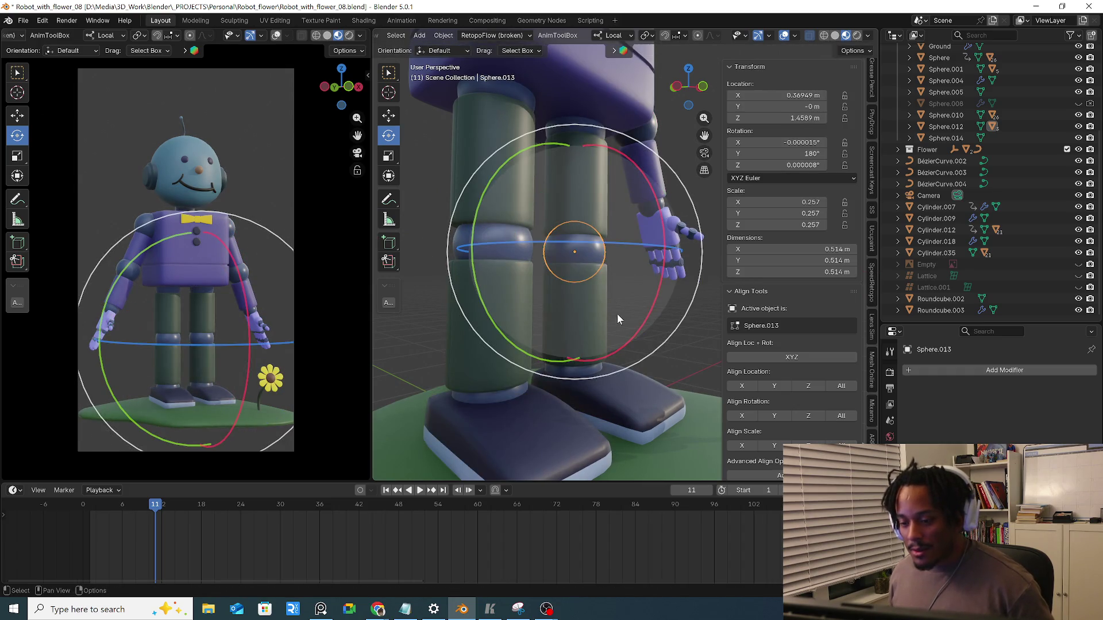
{"action": "middle_click_drag", "start_coordinate": [615, 315], "coordinate": [585, 370]}
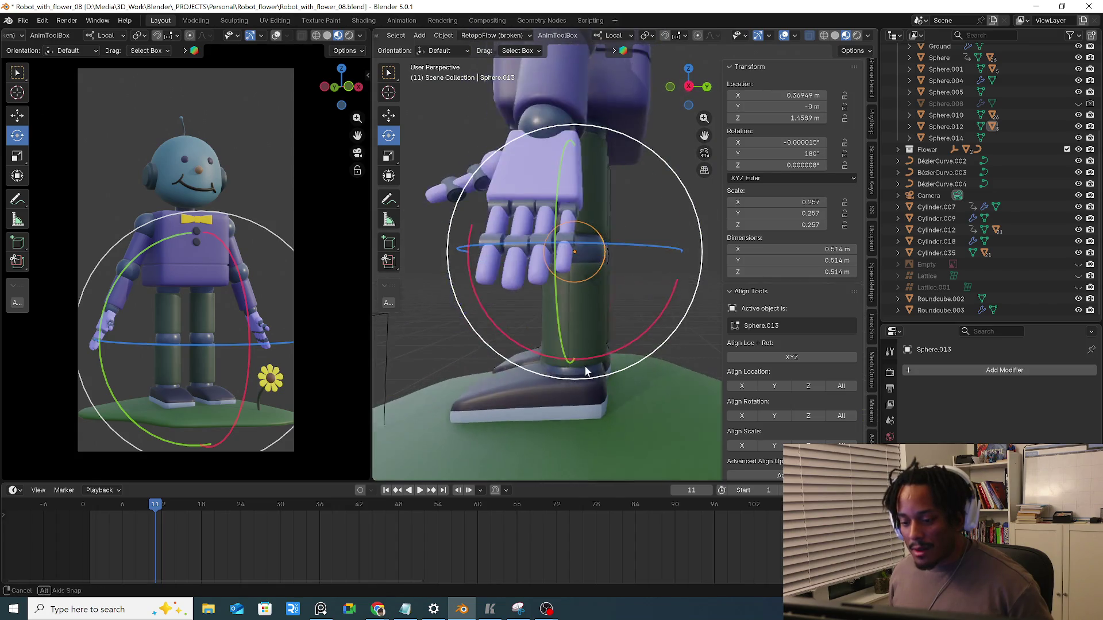
{"action": "middle_click_drag", "start_coordinate": [585, 371], "coordinate": [571, 352]}
{"action": "left_click", "coordinate": [612, 352]}
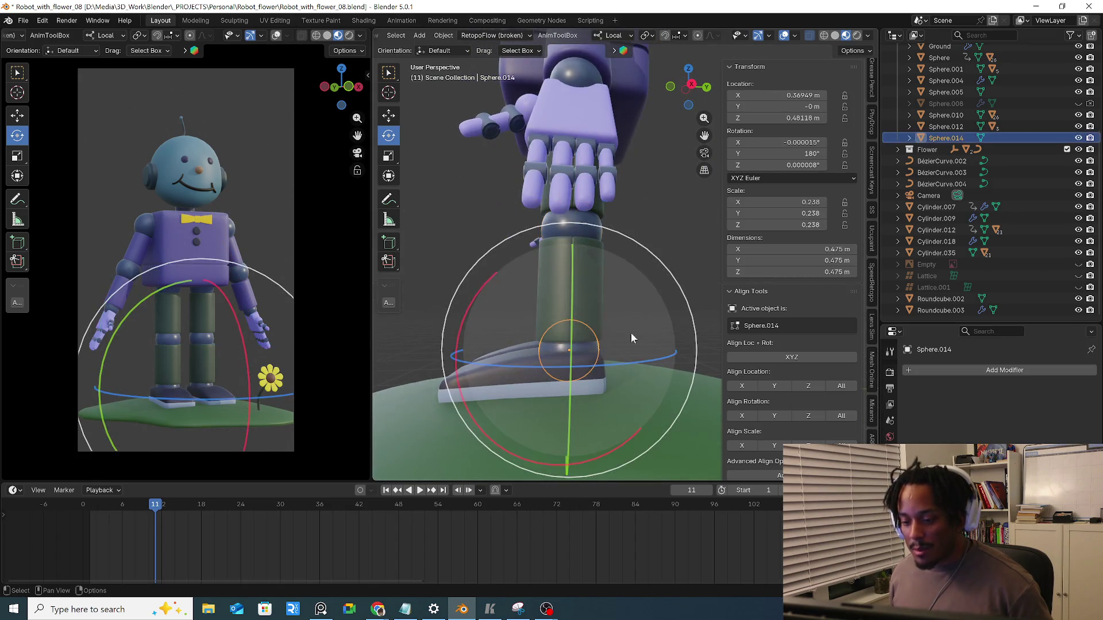
{"action": "left_click_drag", "start_coordinate": [511, 289], "coordinate": [475, 340]}
{"action": "key", "text": "ctrl+z"}
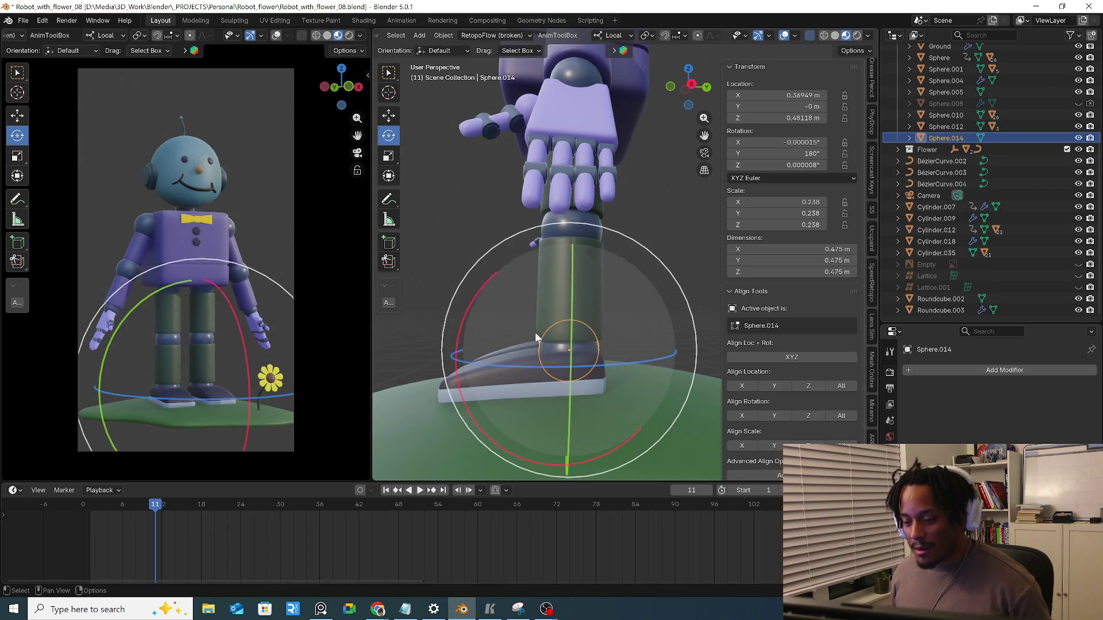
Parent the foot Cube.002 to ankle Sphere.014 and check the foot follows an ankle rotation
{"action": "middle_click_drag", "start_coordinate": [532, 332], "coordinate": [579, 315]}
{"action": "left_click", "coordinate": [580, 314]}
{"action": "middle_click_drag", "start_coordinate": [542, 378], "coordinate": [569, 358]}
{"action": "left_click", "coordinate": [561, 355]}
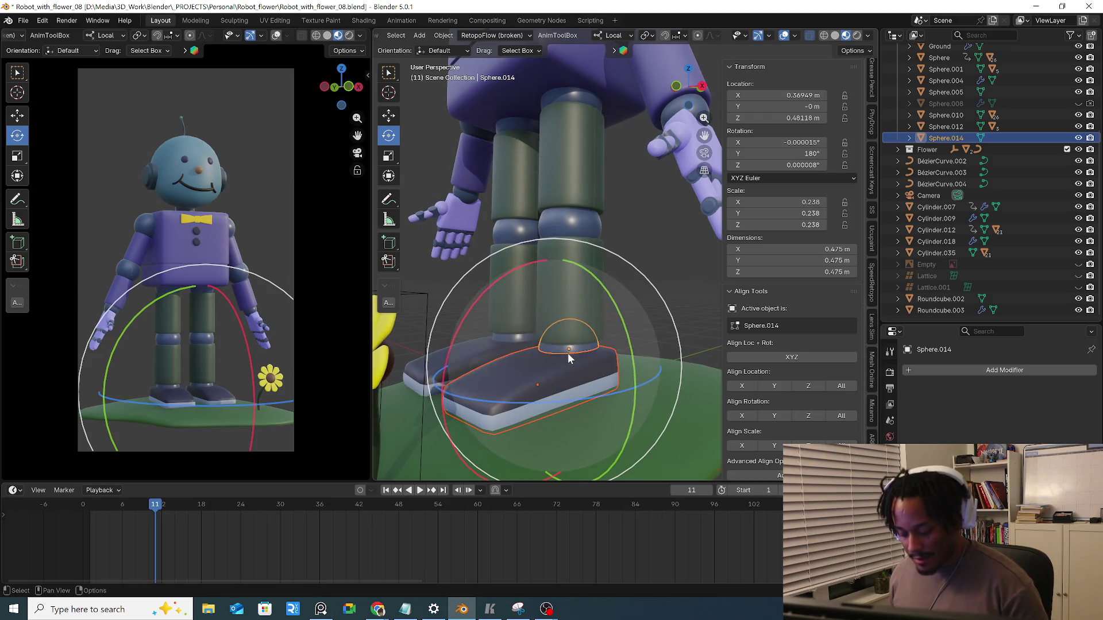
{"action": "key", "text": "ctrl+p"}
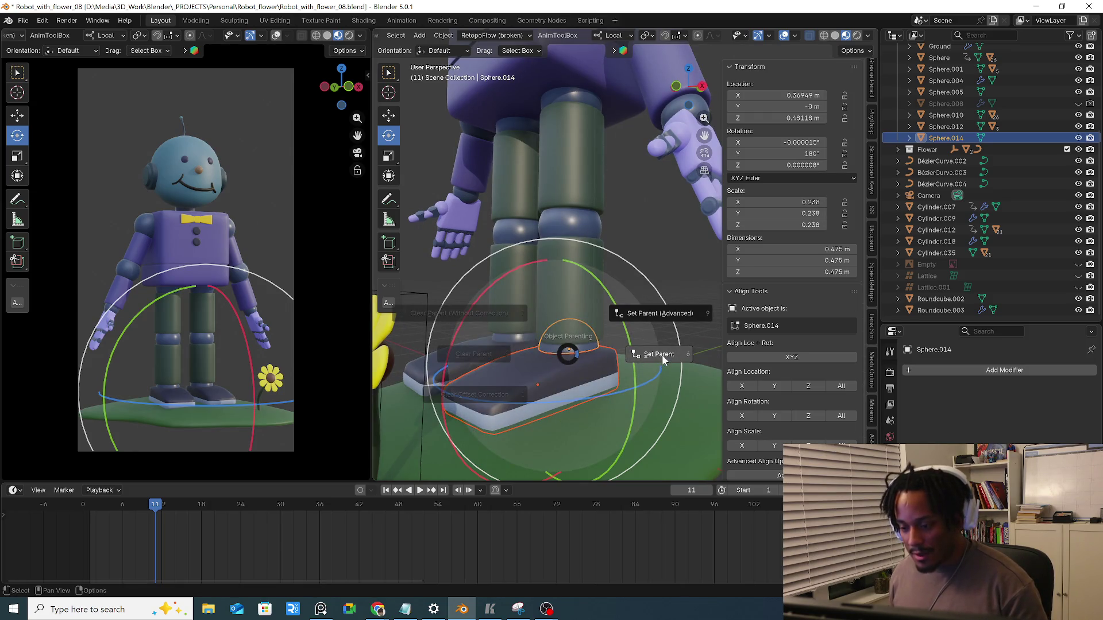
{"action": "left_click", "coordinate": [663, 359]}
{"action": "left_click", "coordinate": [522, 352]}
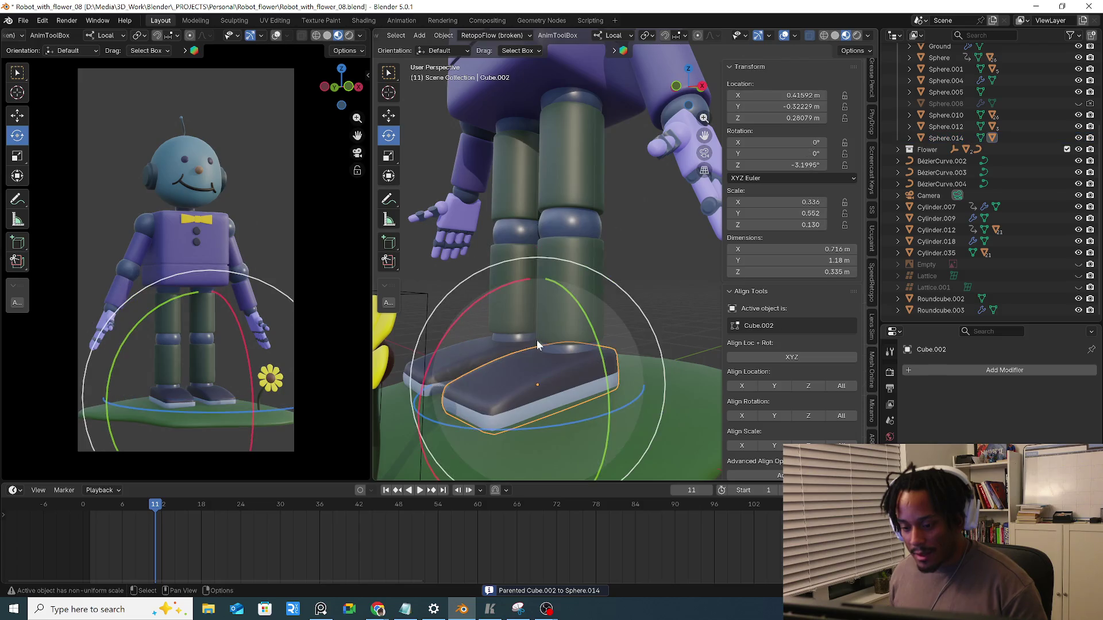
{"action": "left_click_drag", "start_coordinate": [517, 319], "coordinate": [535, 297]}
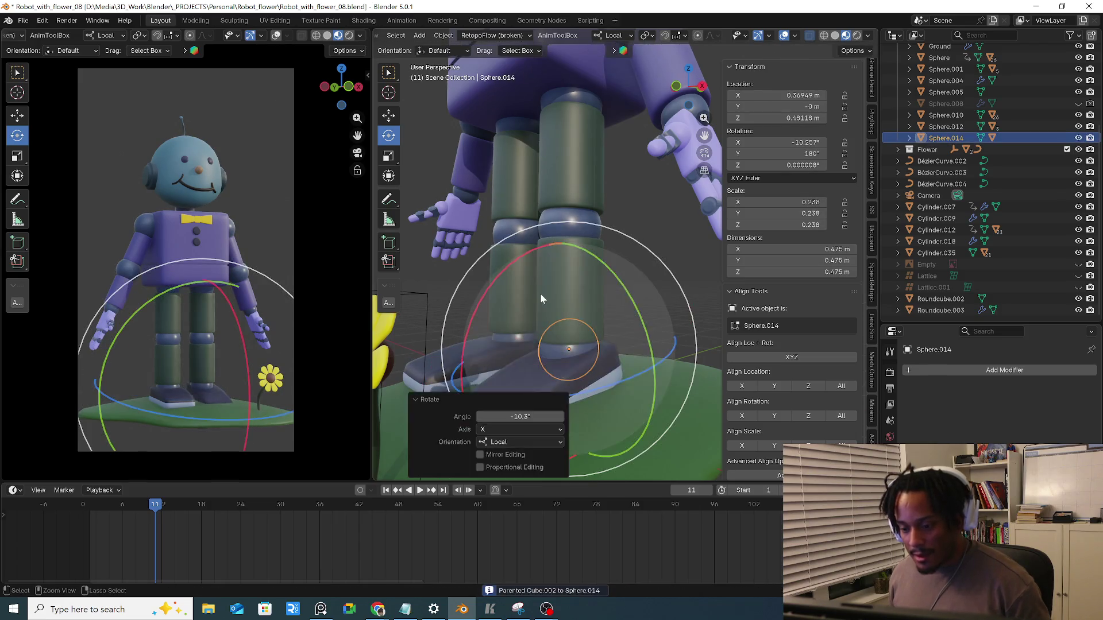
{"action": "key", "text": "ctrl+z"}
Parent ankle Sphere.014 to lower leg Cylinder.059 and test-bend the leg at the knee
{"action": "left_click", "coordinate": [564, 319]}
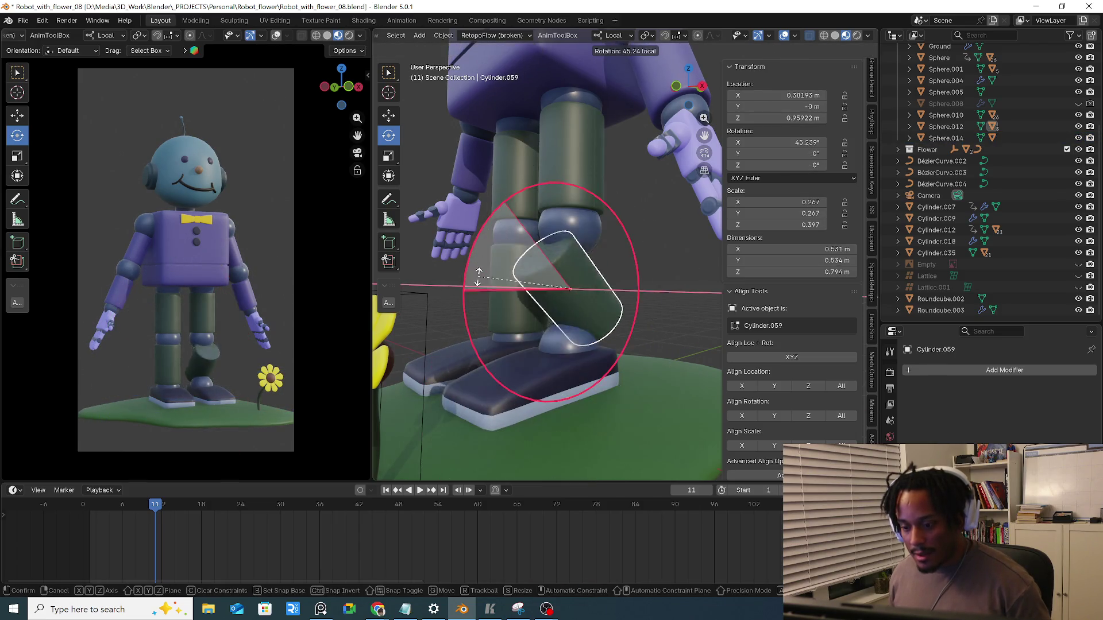
{"action": "left_click", "coordinate": [559, 348]}
{"action": "left_click", "coordinate": [571, 323], "text": "shift"}
{"action": "key", "text": "ctrl+p"}
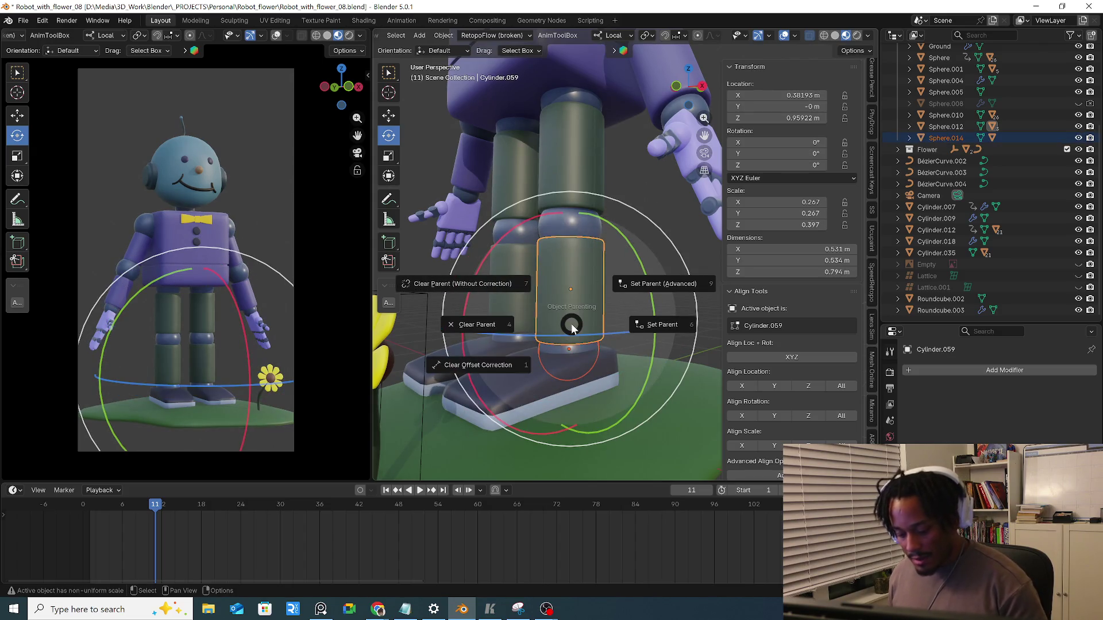
{"action": "key", "text": "6"}
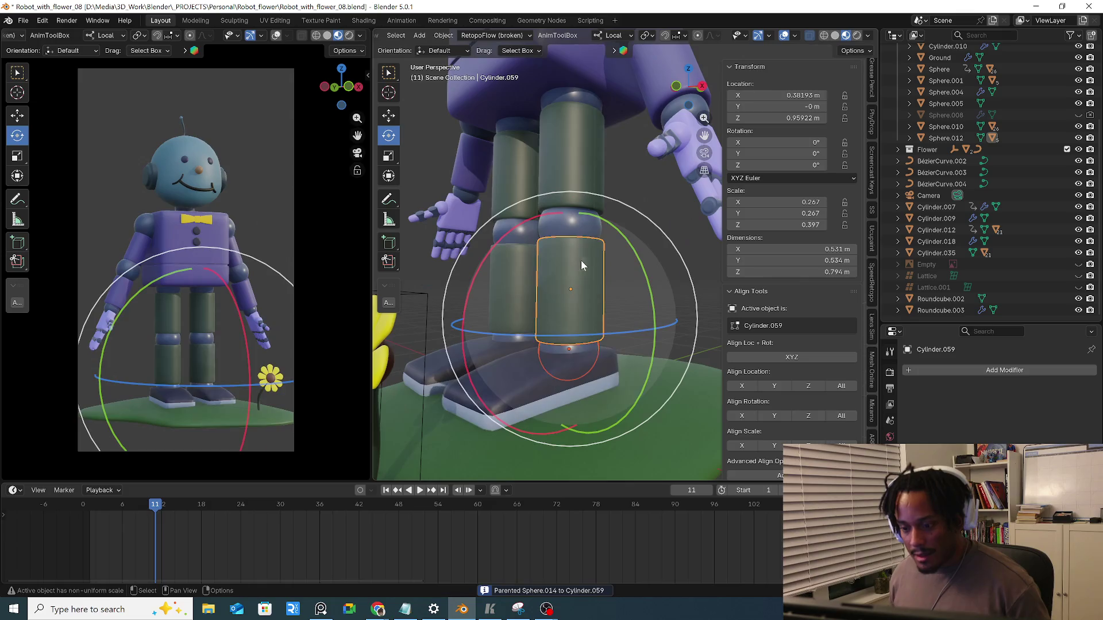
{"action": "left_click", "coordinate": [571, 228]}
{"action": "left_click_drag", "start_coordinate": [478, 162], "coordinate": [501, 286]}
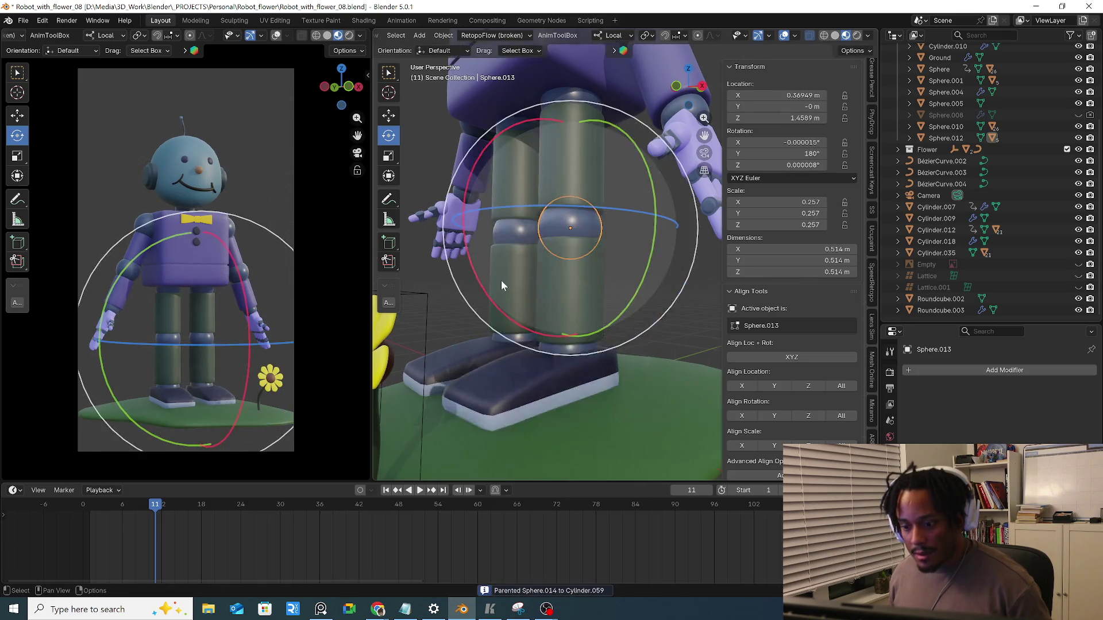
{"action": "scroll", "coordinate": [500, 282], "scroll_direction": "down", "scroll_amount": 4}
{"action": "scroll", "coordinate": [594, 251], "scroll_direction": "down", "scroll_amount": 2}
{"action": "left_click", "coordinate": [549, 250]}
{"action": "scroll", "coordinate": [548, 259], "scroll_direction": "down", "scroll_amount": 1}
{"action": "mouse_move", "coordinate": [548, 298]}
{"action": "middle_mouse_down"}
{"action": "mouse_move", "coordinate": [534, 299]}
{"action": "mouse_move", "coordinate": [463, 375]}
{"action": "mouse_move", "coordinate": [533, 371]}
{"action": "mouse_move", "coordinate": [511, 372]}
{"action": "mouse_move", "coordinate": [513, 363]}
{"action": "mouse_move", "coordinate": [630, 376]}
{"action": "mouse_move", "coordinate": [549, 373]}
{"action": "middle_mouse_up"}
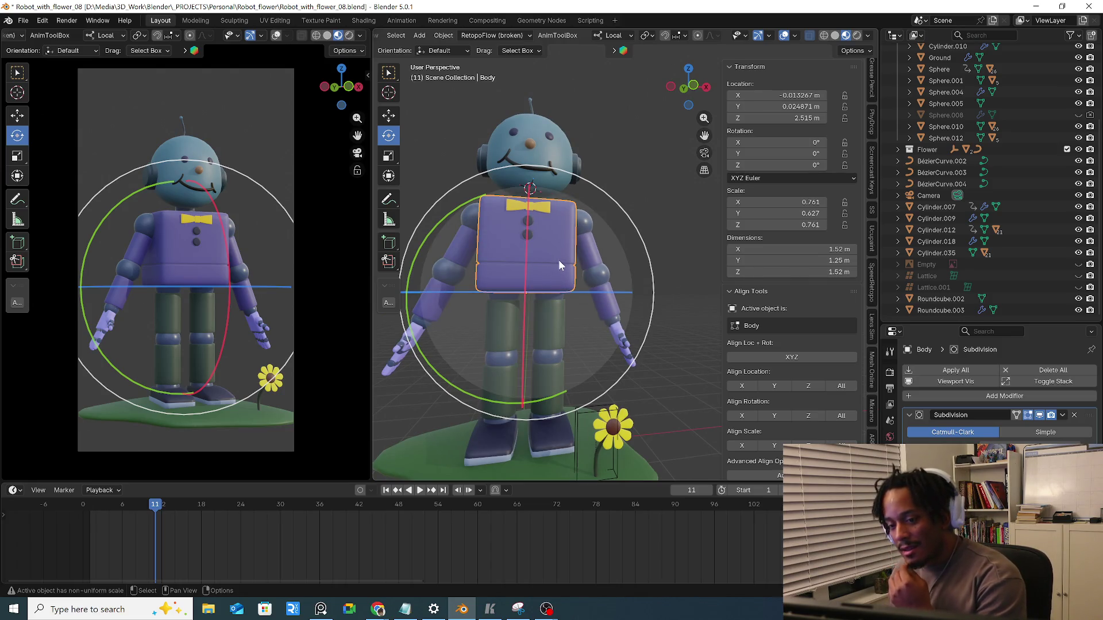
Save incrementally as Robot_with_flower_09 and focus the view on the ear Cylinder.001
{"action": "left_click", "coordinate": [24, 20]}
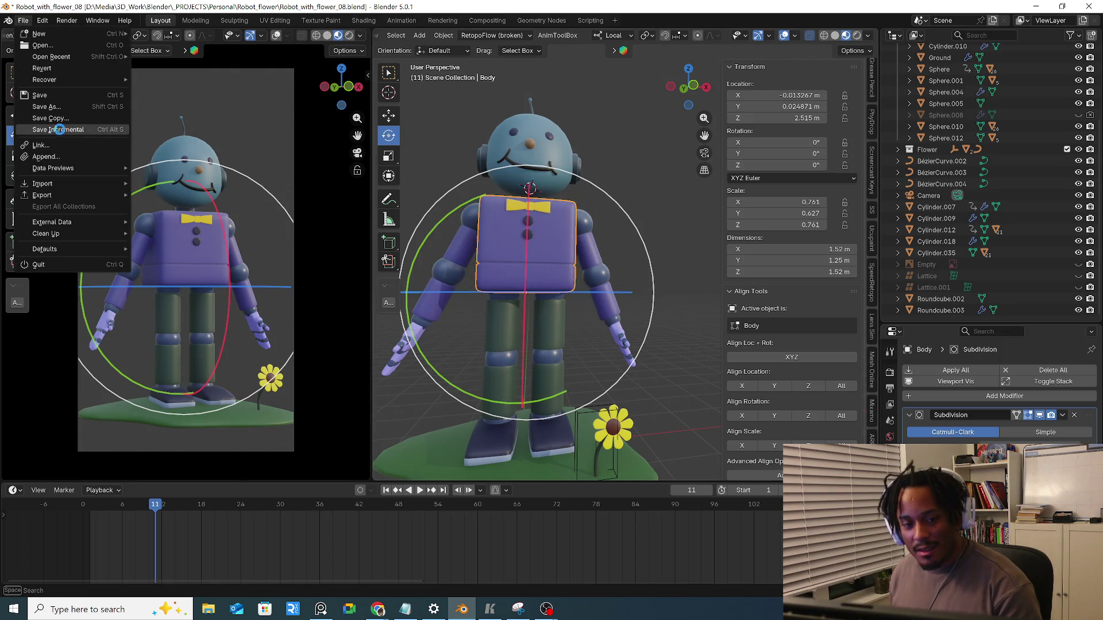
{"action": "left_click", "coordinate": [58, 130]}
{"action": "left_click", "coordinate": [617, 150]}
{"action": "left_click", "coordinate": [570, 157]}
{"action": "key", "text": "KP_Decimal"}
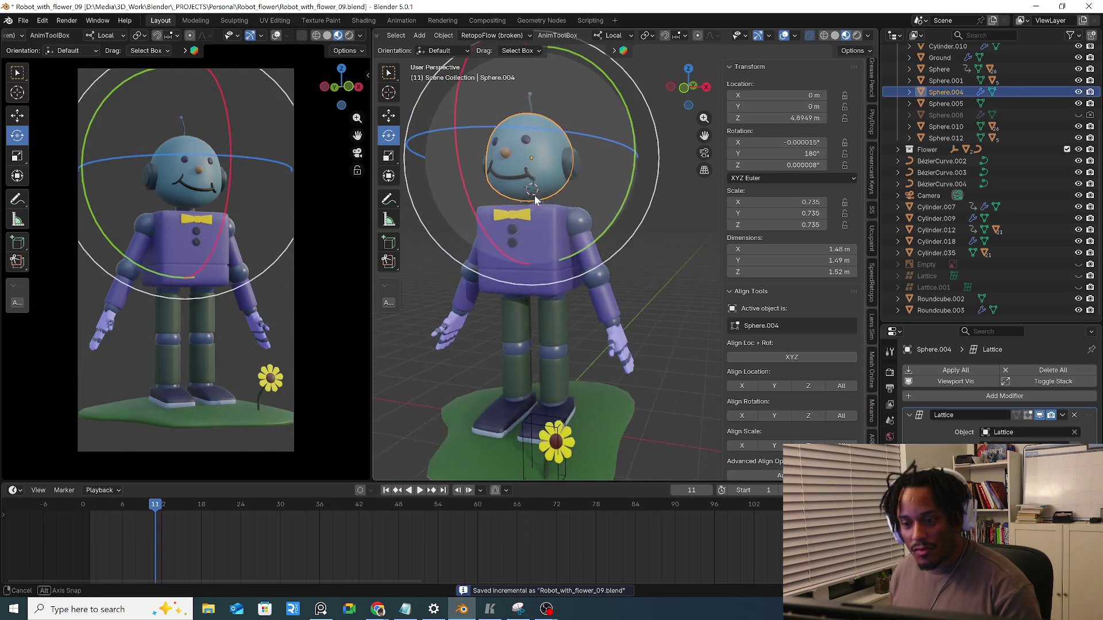
{"action": "middle_click_drag", "start_coordinate": [552, 173], "coordinate": [581, 189]}
{"action": "mouse_move", "coordinate": [550, 190]}
{"action": "middle_mouse_down"}
{"action": "mouse_move", "coordinate": [637, 283]}
{"action": "mouse_move", "coordinate": [560, 190]}
{"action": "mouse_move", "coordinate": [579, 199]}
{"action": "middle_mouse_up"}
Parent the ear Cylinder.001 to head Sphere.004 and select the head lattice
{"action": "left_click", "coordinate": [554, 180]}
{"action": "key", "text": "ctrl+p"}
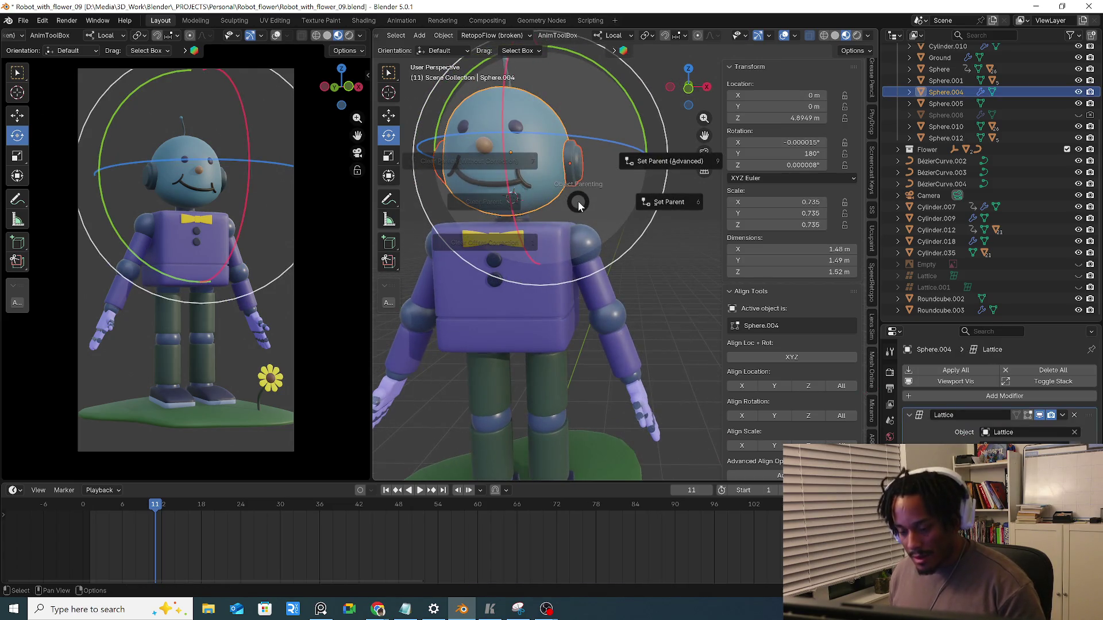
{"action": "left_click", "coordinate": [579, 203]}
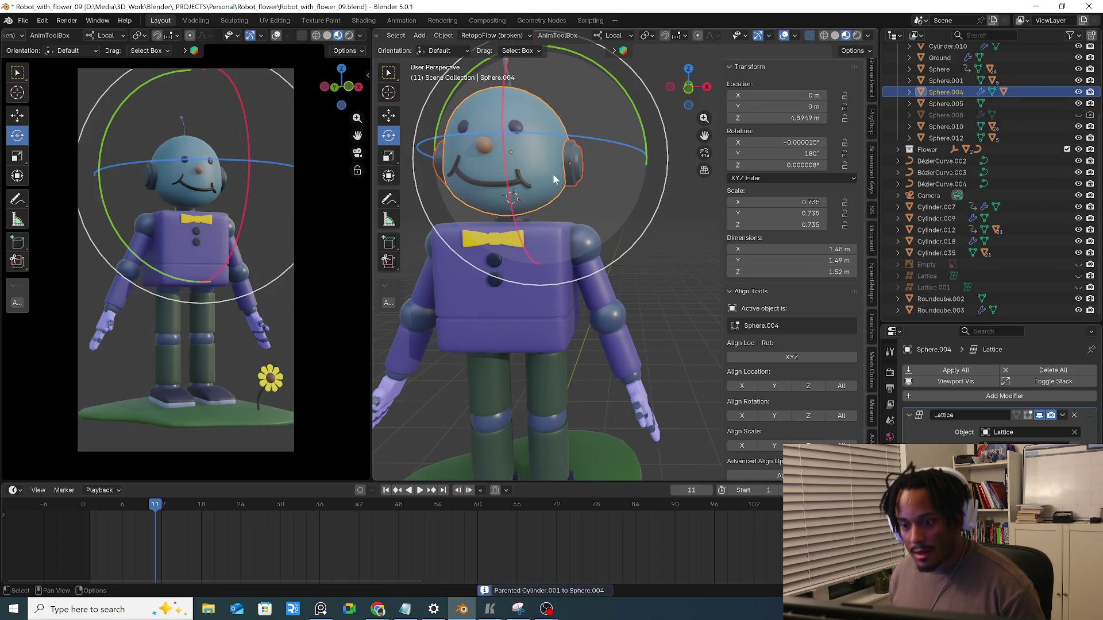
{"action": "key", "text": "Tab"}
{"action": "key", "text": "Tab"}
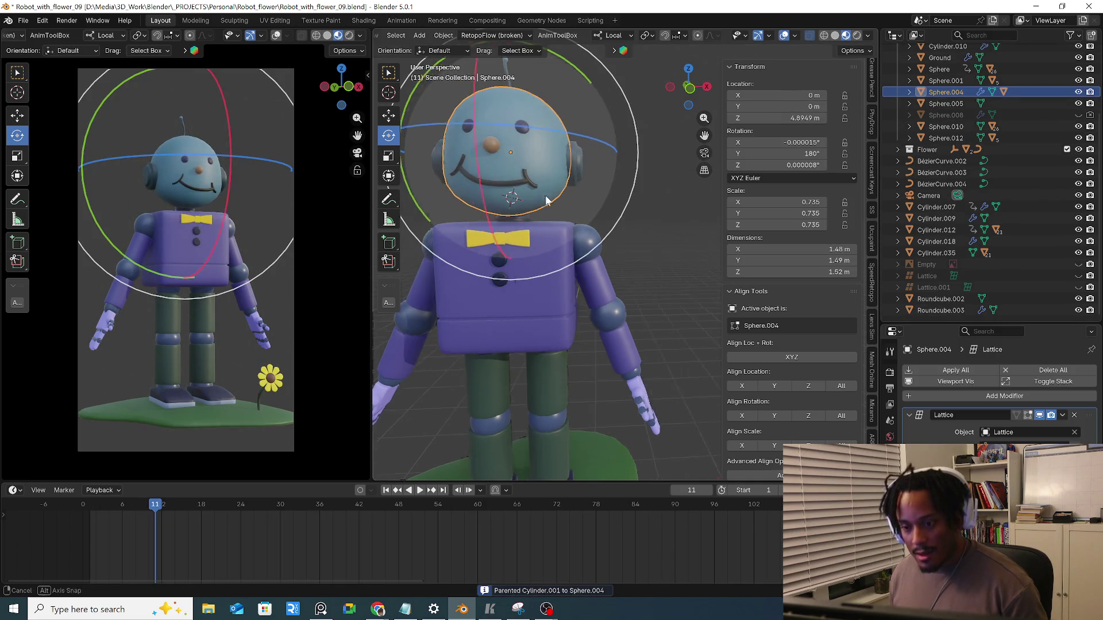
{"action": "middle_click_drag", "start_coordinate": [547, 176], "coordinate": [552, 198]}
{"action": "scroll", "coordinate": [552, 199], "scroll_direction": "up", "scroll_amount": 2}
{"action": "scroll", "coordinate": [552, 199], "scroll_direction": "down", "scroll_amount": 2}
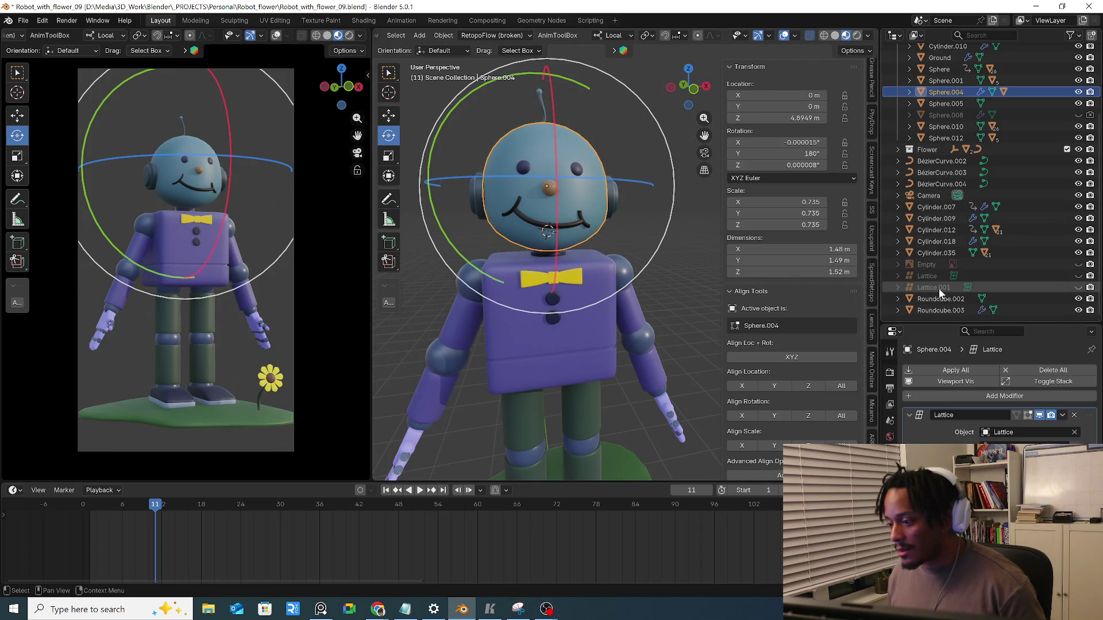
{"action": "left_click", "coordinate": [925, 276]}
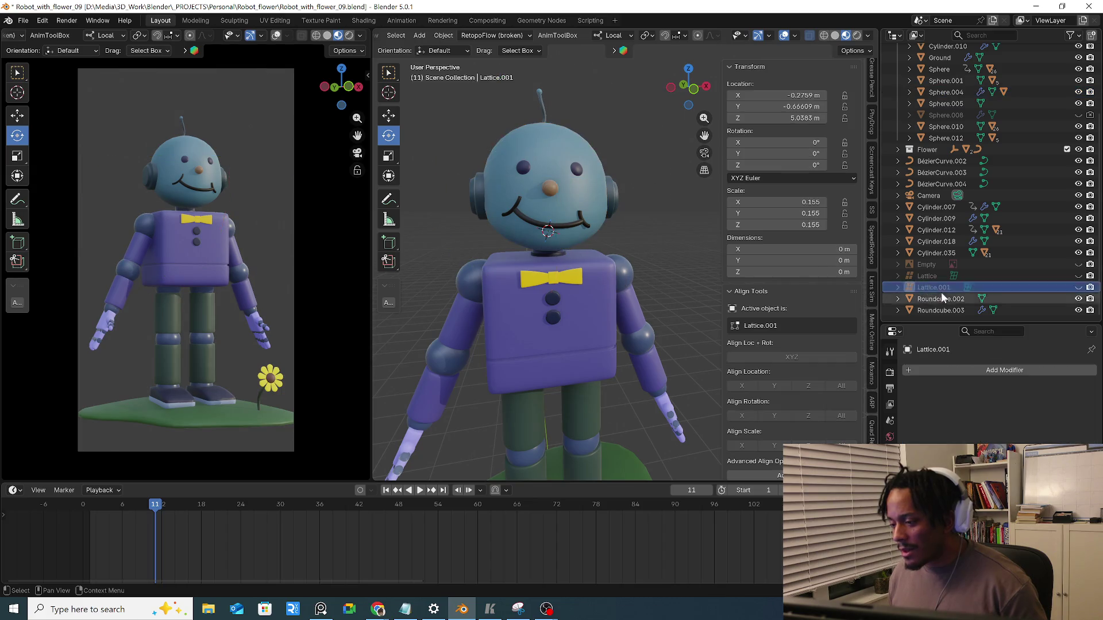
Unhide the head's Lattice cage in the outliner and select it along with the robot head
{"action": "left_click", "coordinate": [1078, 276]}
{"action": "mouse_move", "coordinate": [641, 272]}
{"action": "middle_mouse_down"}
{"action": "mouse_move", "coordinate": [609, 301]}
{"action": "mouse_move", "coordinate": [556, 287]}
{"action": "mouse_move", "coordinate": [603, 316]}
{"action": "mouse_move", "coordinate": [492, 170]}
{"action": "middle_mouse_up"}
{"action": "left_click", "coordinate": [396, 35]}
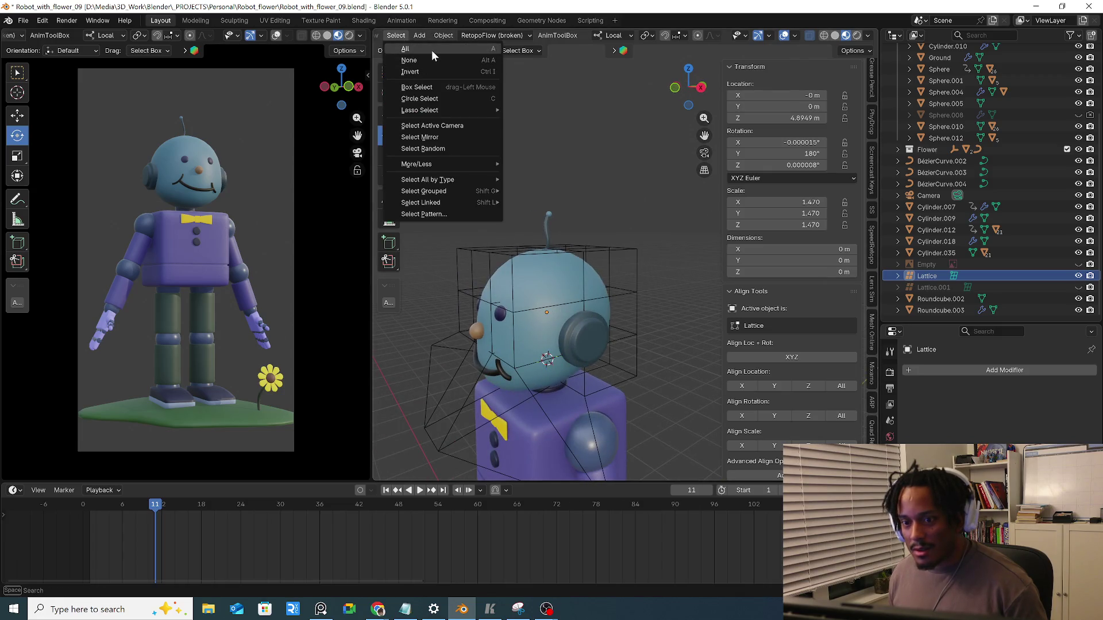
{"action": "key", "text": "ctrl+i"}
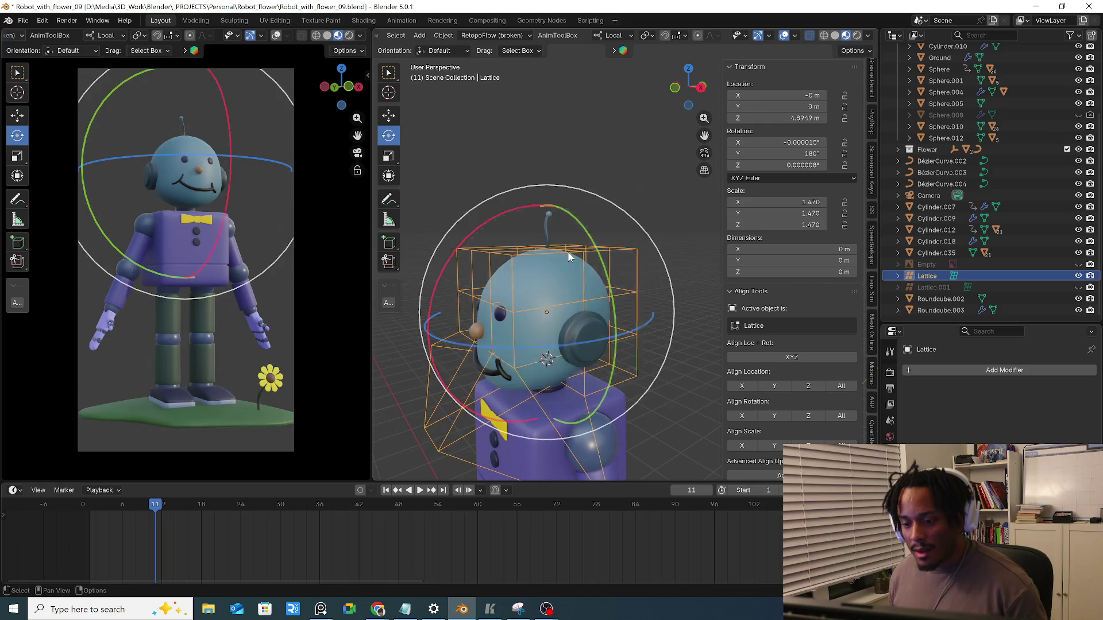
{"action": "middle_click_drag", "start_coordinate": [429, 79], "coordinate": [461, 51], "text": "shift"}
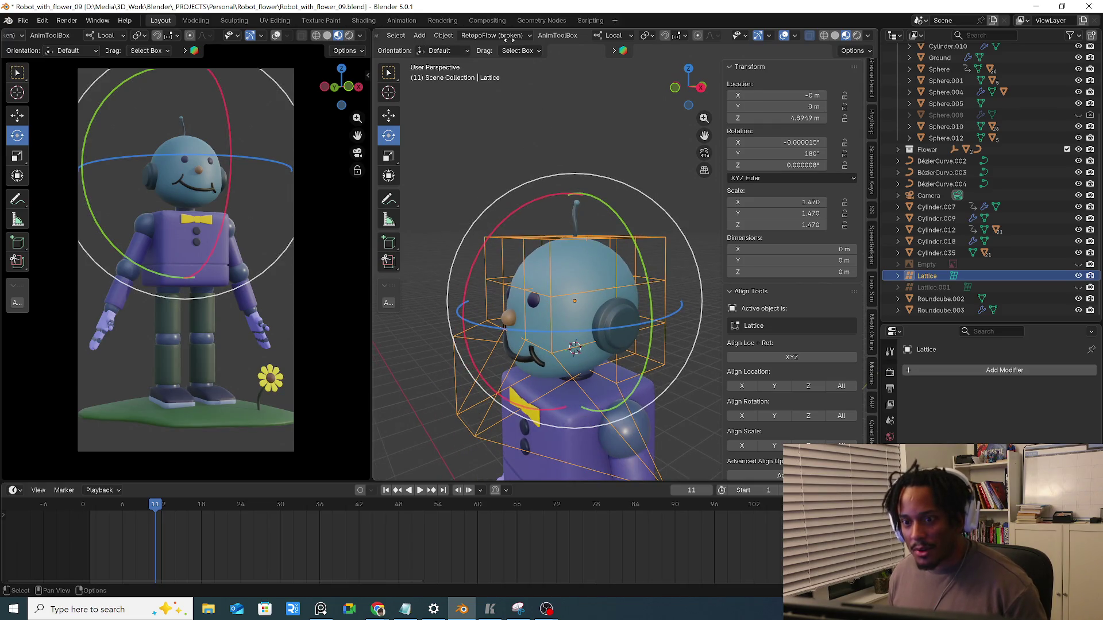
{"action": "left_click", "coordinate": [588, 254]}
{"action": "mouse_move", "coordinate": [589, 255]}
{"action": "middle_mouse_down"}
{"action": "mouse_move", "coordinate": [616, 222]}
{"action": "mouse_move", "coordinate": [446, 93]}
{"action": "middle_mouse_up"}
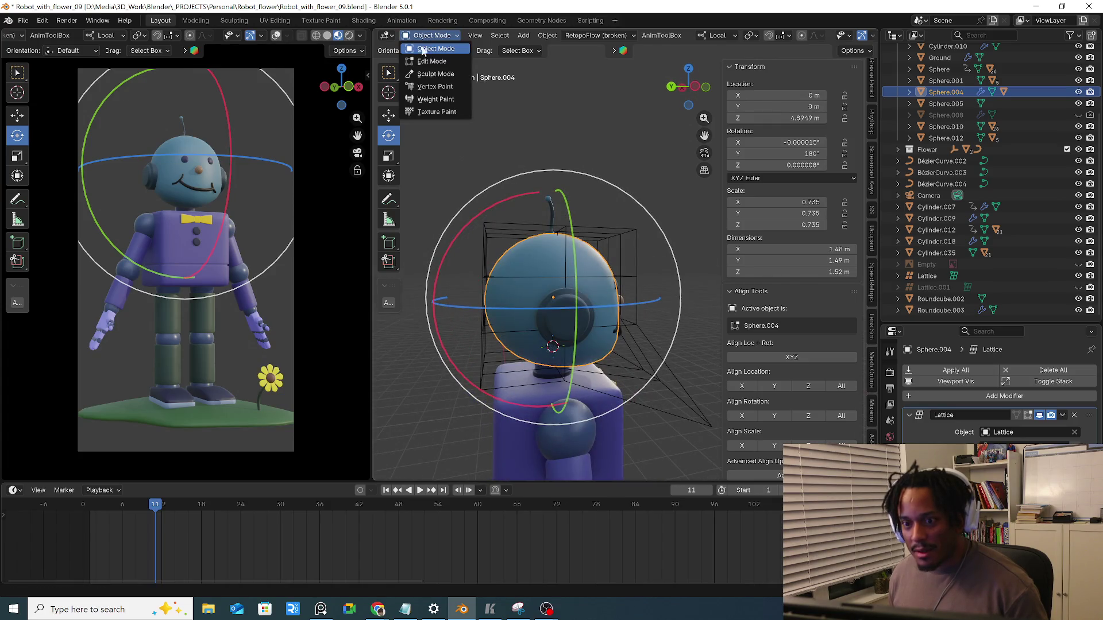
Inspect the head mesh in Edit Mode from front and side views, then return to Object Mode
{"action": "left_click", "coordinate": [428, 61]}
{"action": "mouse_move", "coordinate": [603, 189]}
{"action": "middle_mouse_down"}
{"action": "mouse_move", "coordinate": [731, 308]}
{"action": "mouse_move", "coordinate": [672, 301]}
{"action": "mouse_move", "coordinate": [685, 257]}
{"action": "middle_mouse_up"}
{"action": "scroll", "coordinate": [672, 301], "scroll_direction": "up", "scroll_amount": 4}
{"action": "key", "text": "KP_1"}
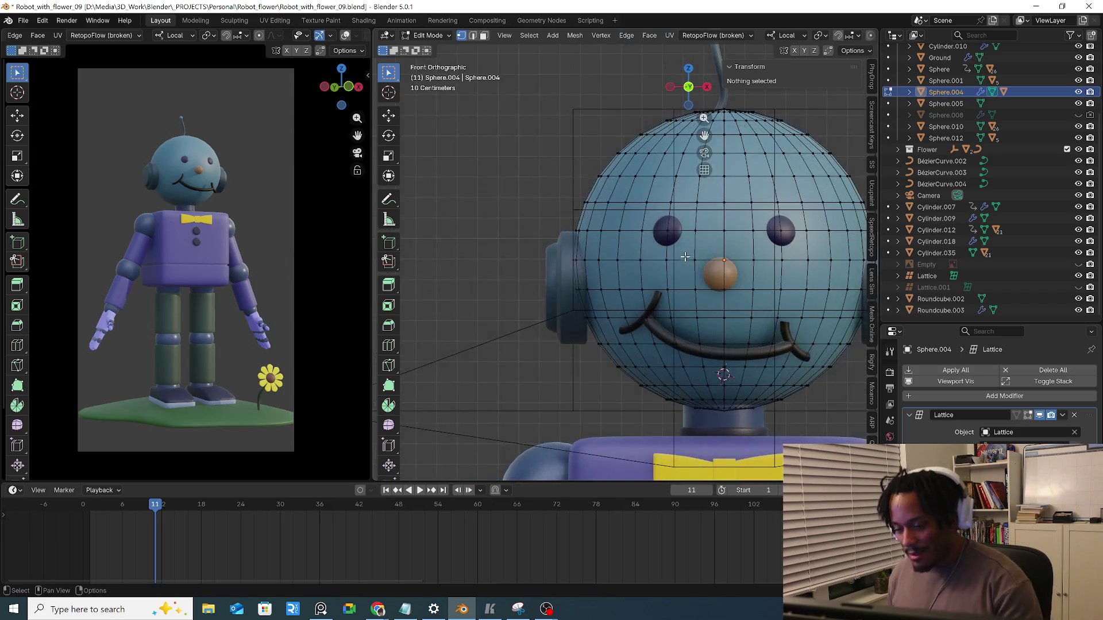
{"action": "key", "text": "KP_3"}
{"action": "key", "text": "KP_1"}
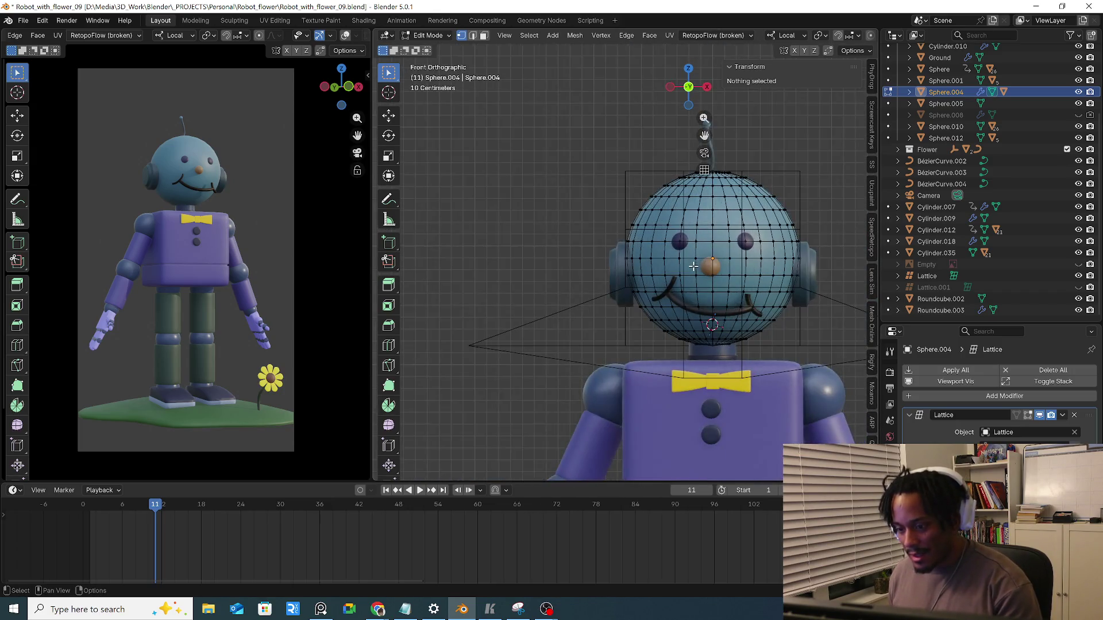
{"action": "scroll", "coordinate": [696, 259], "scroll_direction": "down", "scroll_amount": 1}
{"action": "left_click", "coordinate": [428, 35]}
{"action": "left_click", "coordinate": [442, 52]}
Parent the Lattice to head Sphere.004 with Ctrl+P > Object and verify it follows a cancelled move
{"action": "left_click", "coordinate": [515, 168]}
{"action": "scroll", "coordinate": [516, 168], "scroll_direction": "down", "scroll_amount": 2}
{"action": "mouse_move", "coordinate": [515, 168]}
{"action": "middle_mouse_down"}
{"action": "mouse_move", "coordinate": [464, 151]}
{"action": "mouse_move", "coordinate": [588, 202]}
{"action": "middle_mouse_up"}
{"action": "left_click", "coordinate": [612, 192]}
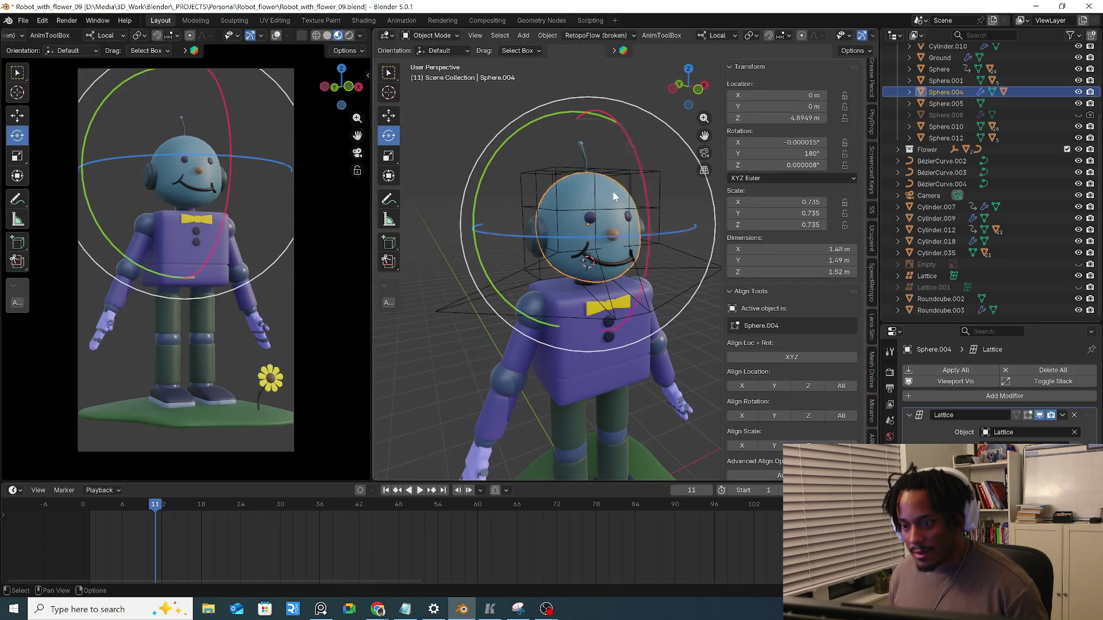
{"action": "left_click", "coordinate": [610, 197], "text": "shift"}
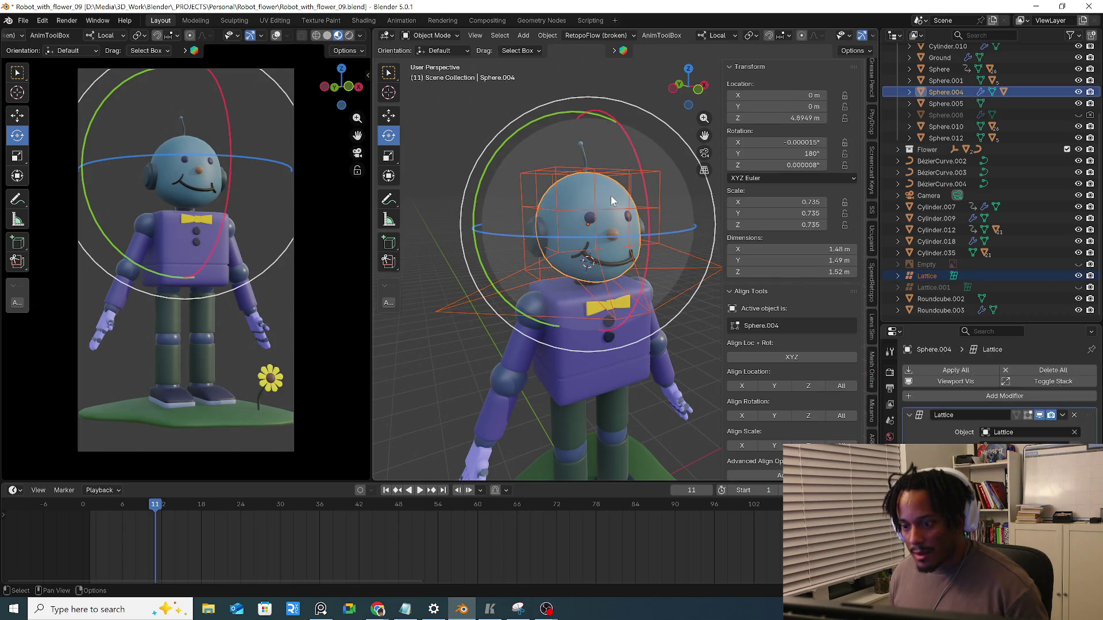
{"action": "key", "text": "ctrl+p"}
{"action": "left_click", "coordinate": [611, 197]}
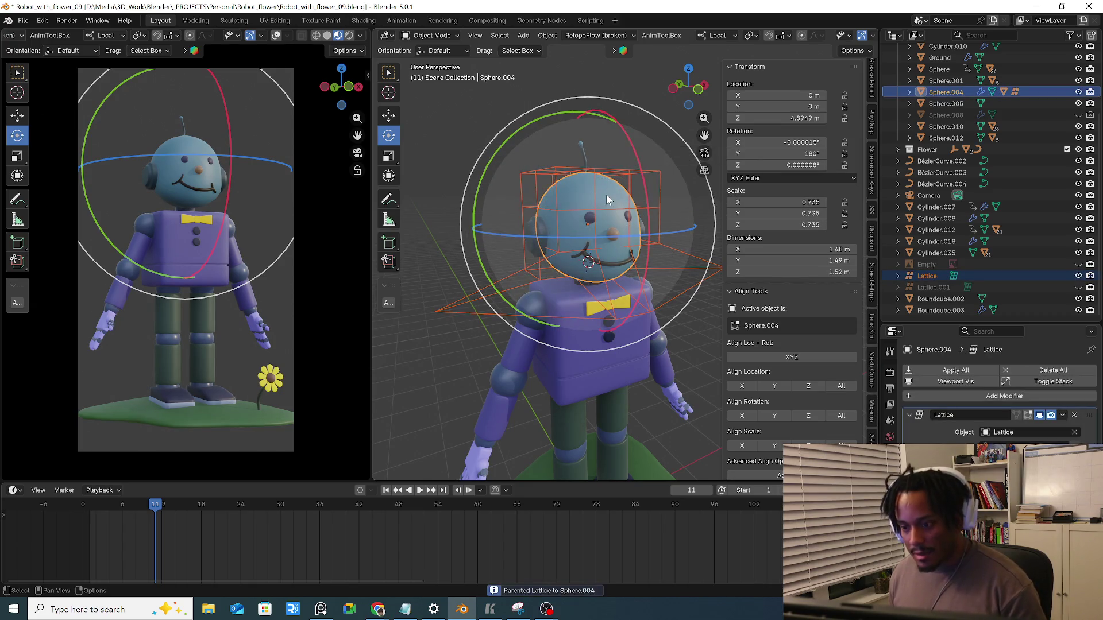
{"action": "left_click", "coordinate": [606, 194]}
{"action": "key", "text": "g"}
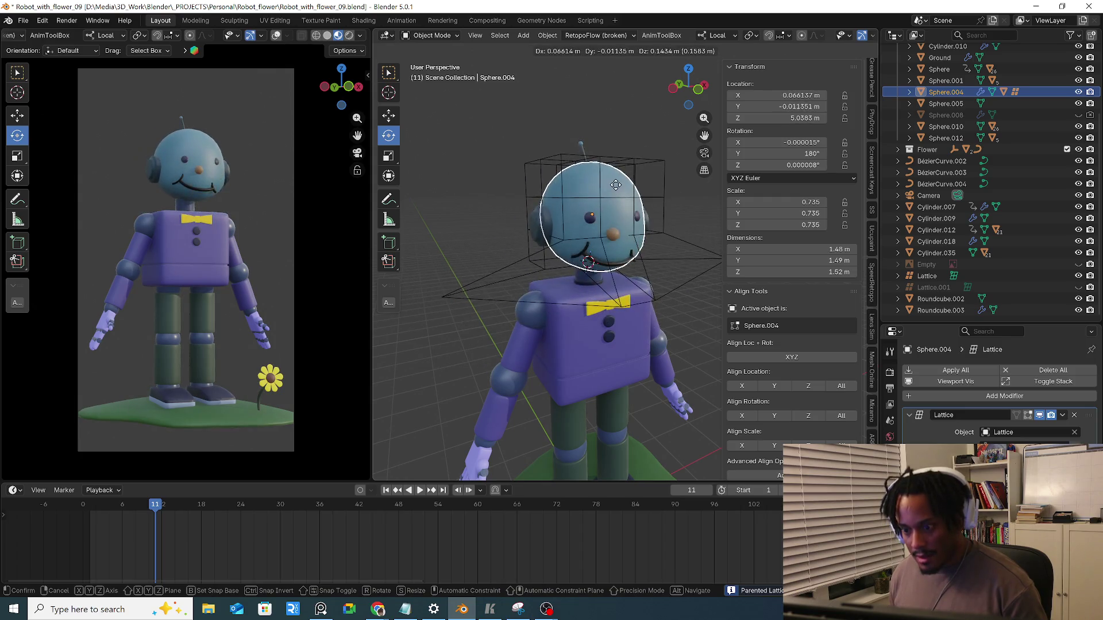
{"action": "key", "text": "Escape"}
{"action": "scroll", "coordinate": [596, 207], "scroll_direction": "up", "scroll_amount": 3}
{"action": "left_click", "coordinate": [939, 310]}
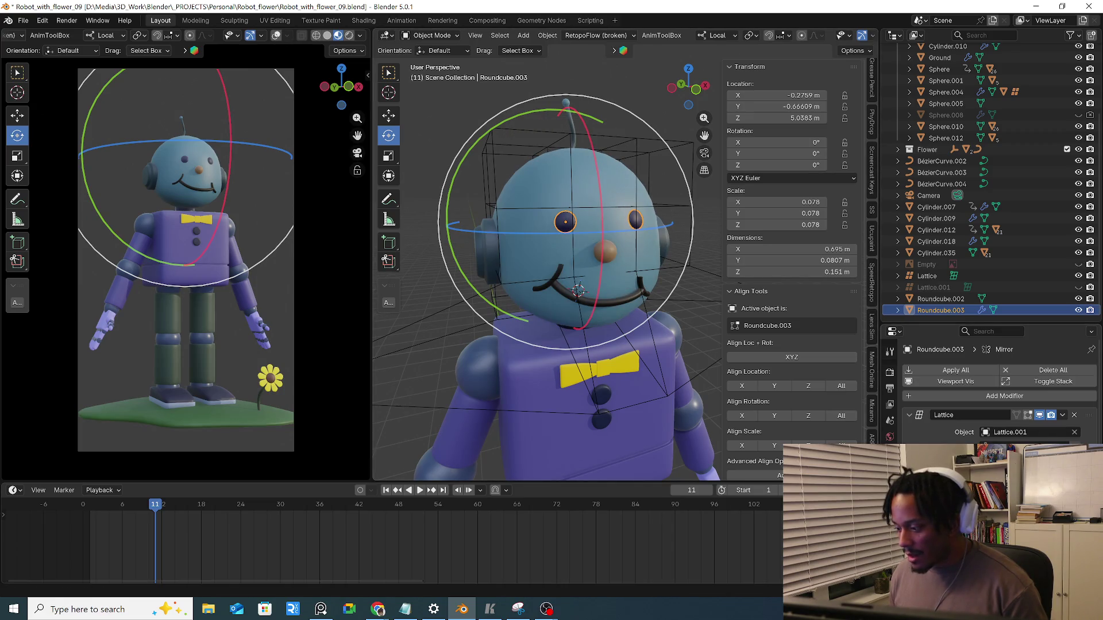
{"action": "mouse_move", "coordinate": [591, 244]}
{"action": "middle_mouse_down"}
{"action": "mouse_move", "coordinate": [460, 237]}
{"action": "mouse_move", "coordinate": [628, 254]}
{"action": "mouse_move", "coordinate": [586, 190]}
{"action": "middle_mouse_up"}
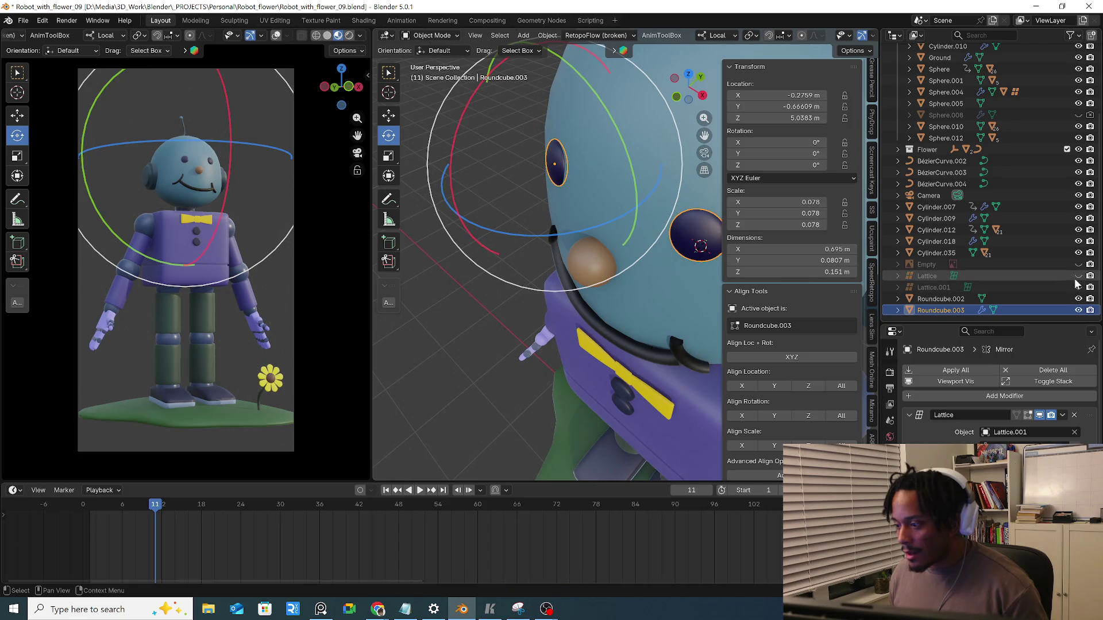
Apply the Mirror modifier on eyes Roundcube.003 and delete their separate Lattice.001
{"action": "mouse_move", "coordinate": [603, 224]}
{"action": "middle_mouse_down"}
{"action": "mouse_move", "coordinate": [541, 185]}
{"action": "mouse_move", "coordinate": [523, 192]}
{"action": "middle_mouse_up"}
{"action": "left_click", "coordinate": [539, 189]}
{"action": "left_click", "coordinate": [522, 192]}
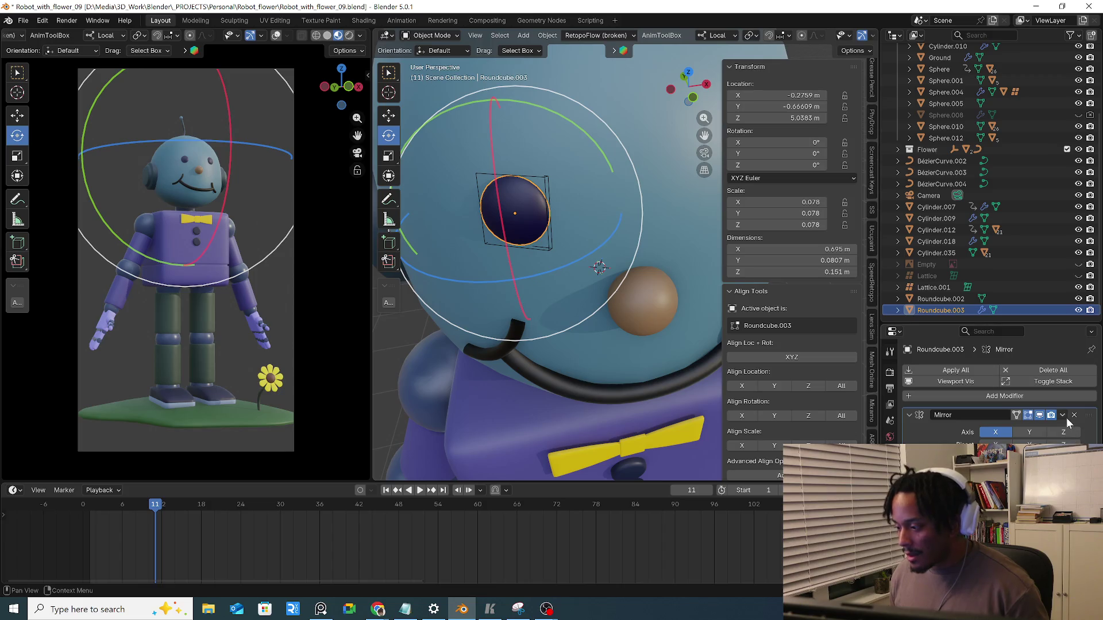
{"action": "left_click", "coordinate": [1042, 428]}
{"action": "middle_click_drag", "start_coordinate": [603, 258], "coordinate": [630, 271]}
{"action": "left_click", "coordinate": [570, 210]}
{"action": "key", "text": "Delete"}
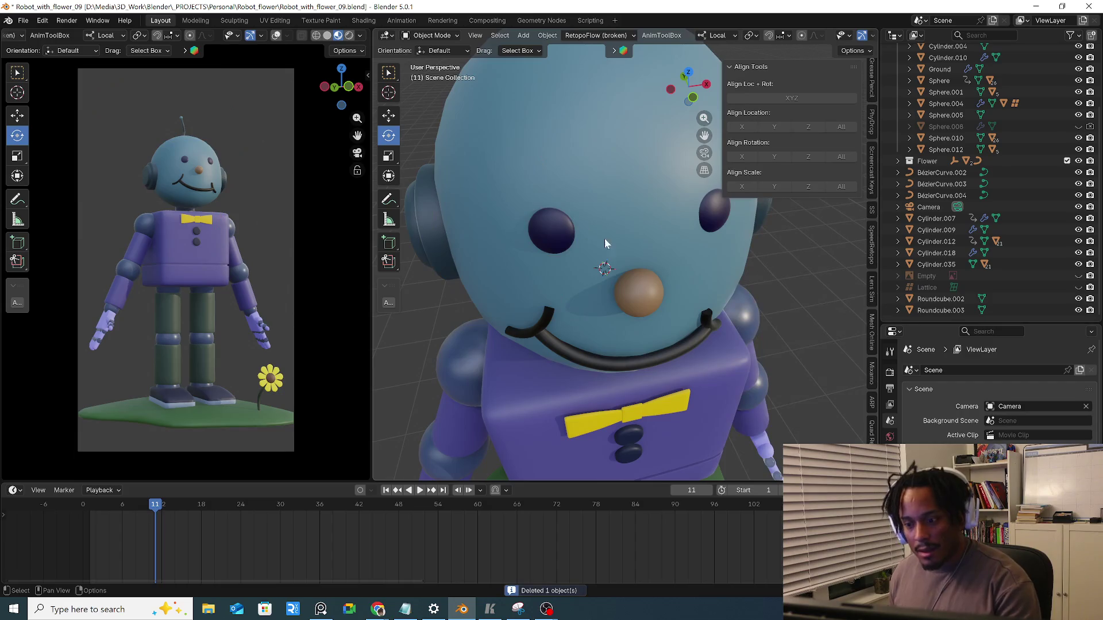
Parent the eyes to head Sphere.004 with Ctrl+P > Object
{"action": "middle_click_drag", "start_coordinate": [602, 236], "coordinate": [622, 213]}
{"action": "left_click", "coordinate": [586, 231]}
{"action": "left_click", "coordinate": [620, 222]}
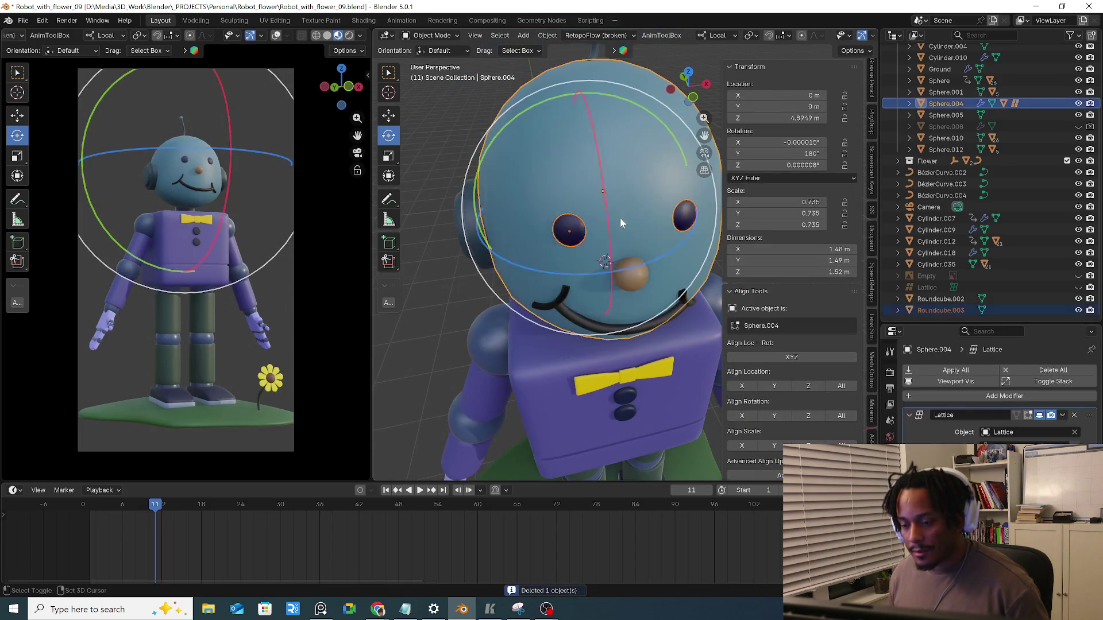
{"action": "key", "text": "ctrl+p"}
{"action": "left_click", "coordinate": [614, 211]}
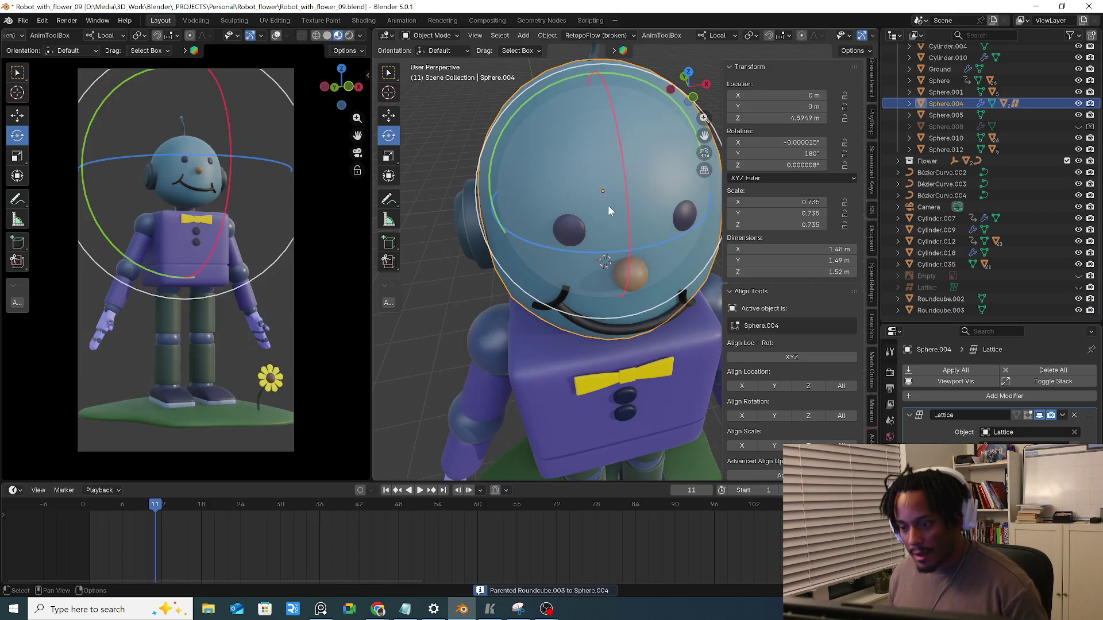
Parent the nose and three mouth curves to Sphere.004 and test with a cancelled head rotation
{"action": "left_click", "coordinate": [630, 274]}
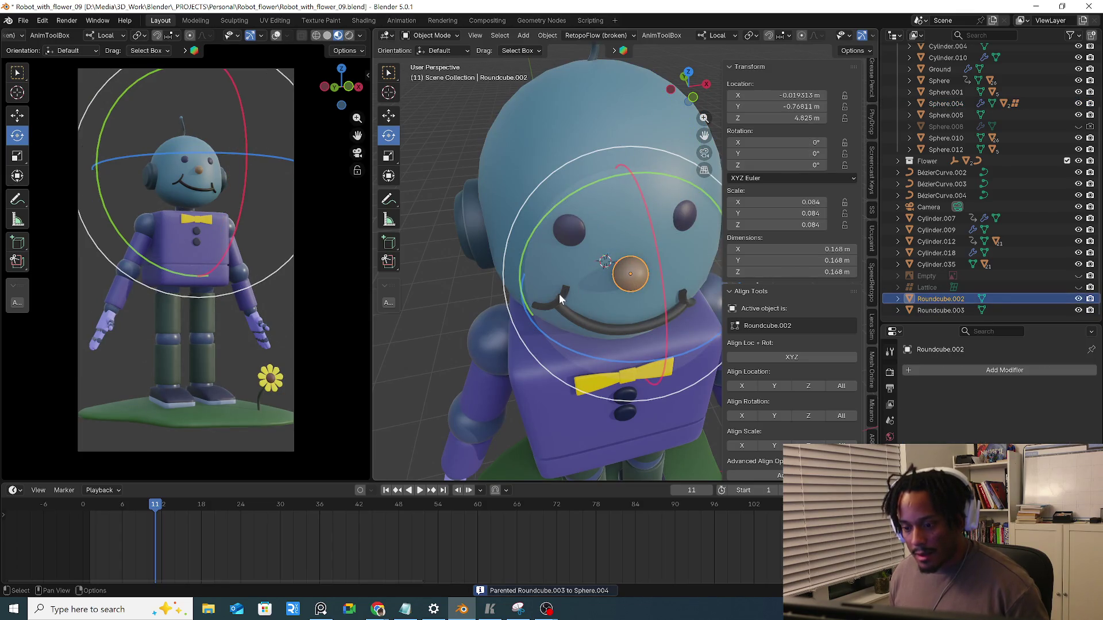
{"action": "left_click", "coordinate": [561, 294], "text": "shift"}
{"action": "left_click", "coordinate": [572, 313], "text": "shift"}
{"action": "left_click", "coordinate": [661, 296], "text": "shift"}
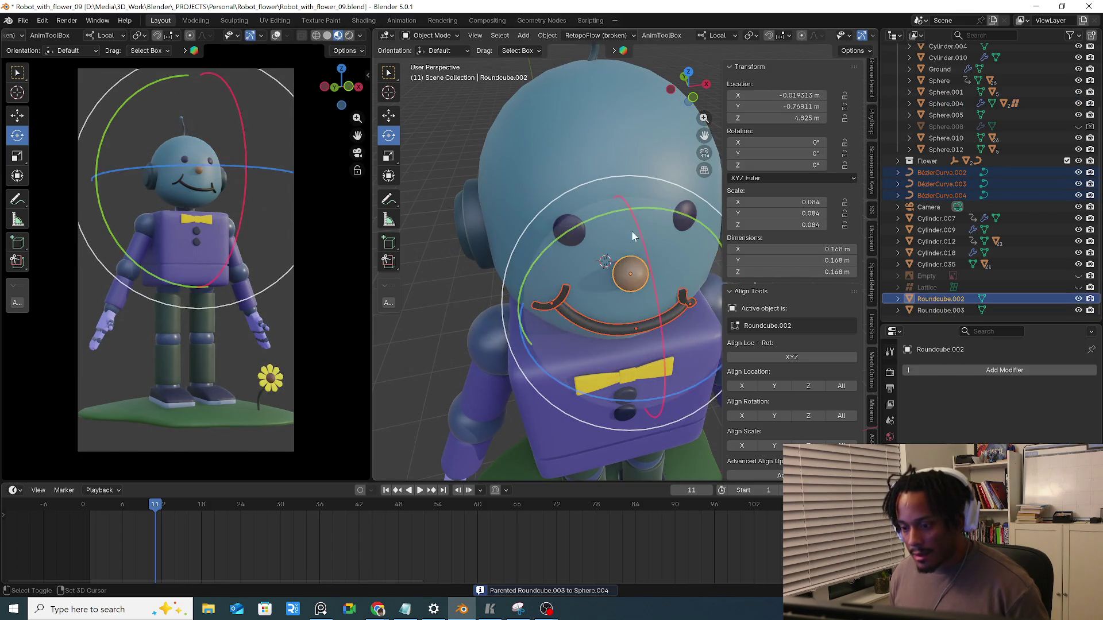
{"action": "left_click", "coordinate": [631, 225], "text": "shift"}
{"action": "key", "text": "ctrl+p"}
{"action": "left_click", "coordinate": [632, 224]}
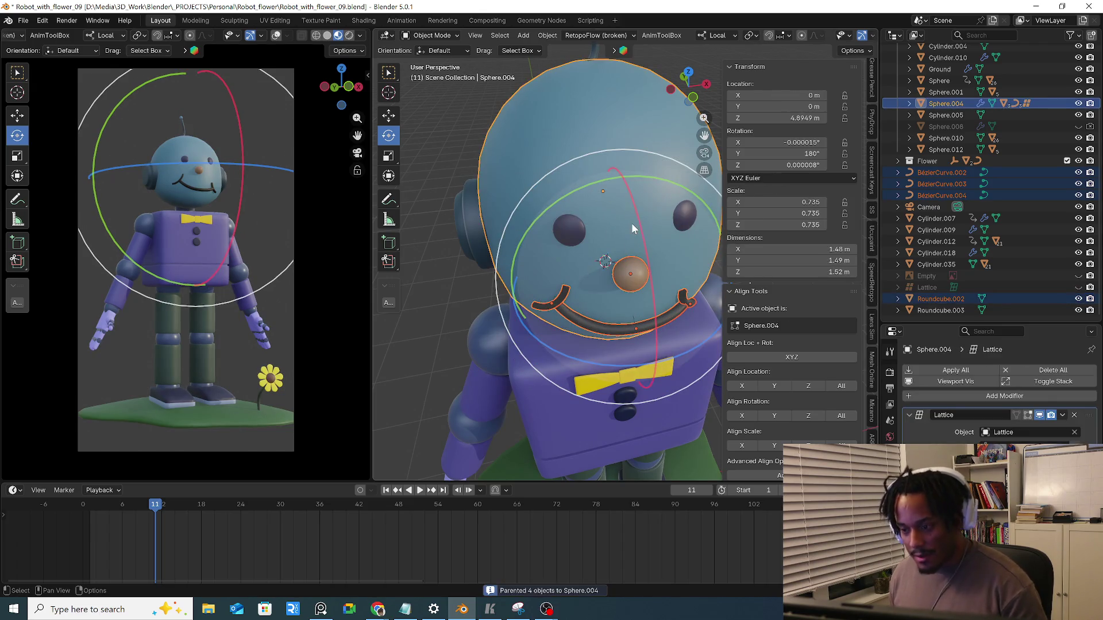
{"action": "left_click", "coordinate": [618, 234]}
{"action": "left_click_drag", "start_coordinate": [618, 233], "coordinate": [637, 120]}
{"action": "right_click", "coordinate": [637, 119]}
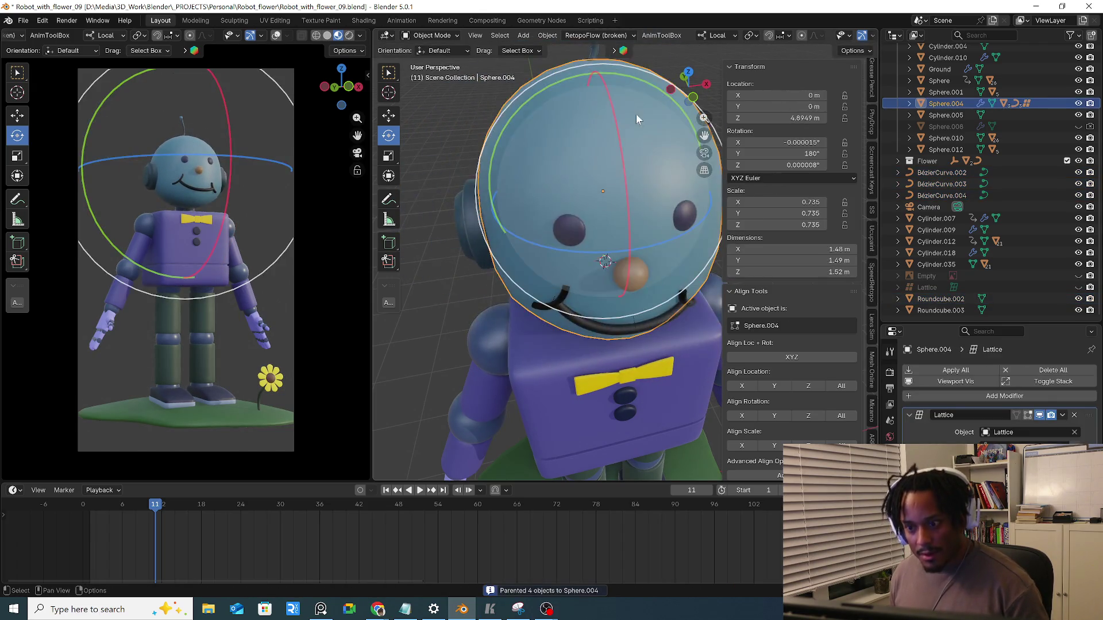
Parent the antenna curve to Sphere.004 and confirm it follows a cancelled head move
{"action": "middle_click_drag", "start_coordinate": [637, 119], "coordinate": [605, 281]}
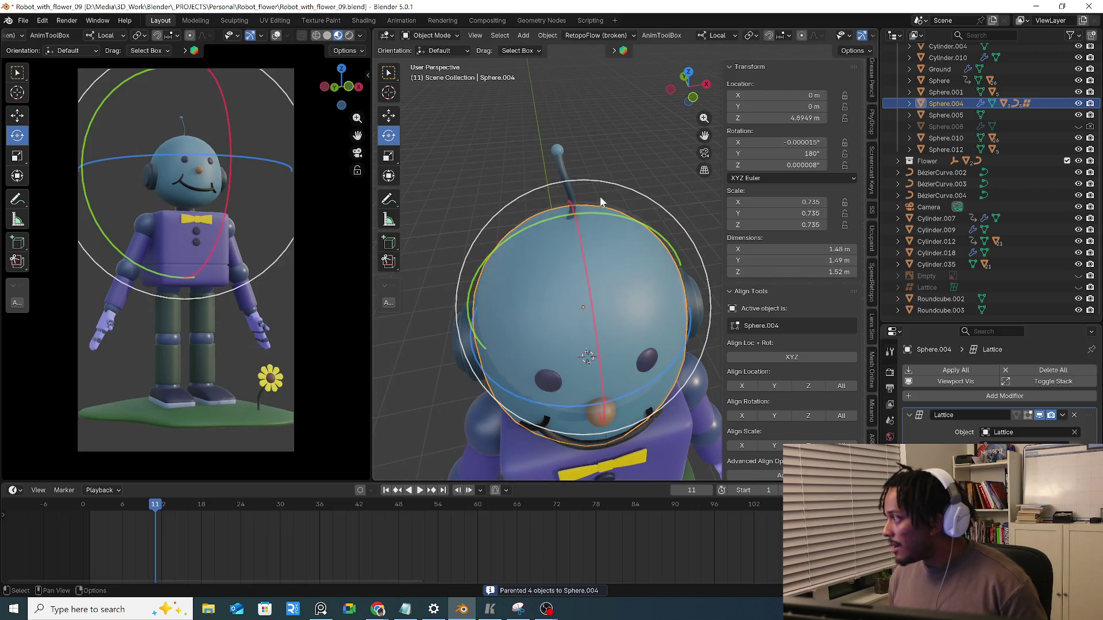
{"action": "left_click", "coordinate": [561, 154]}
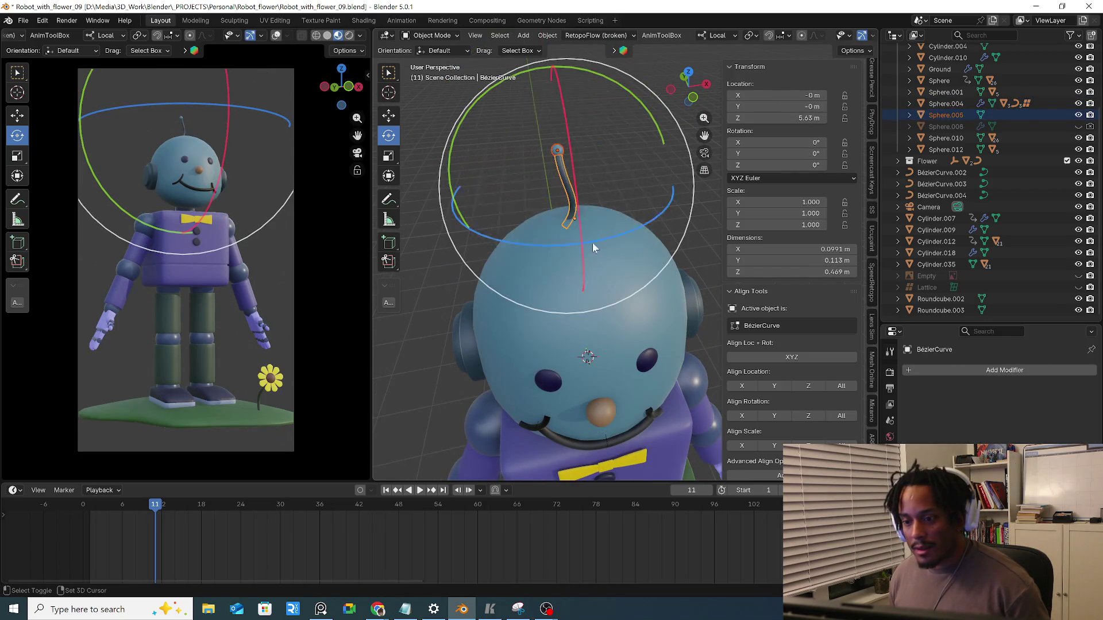
{"action": "left_click", "coordinate": [603, 272], "text": "shift"}
{"action": "key", "text": "ctrl+p"}
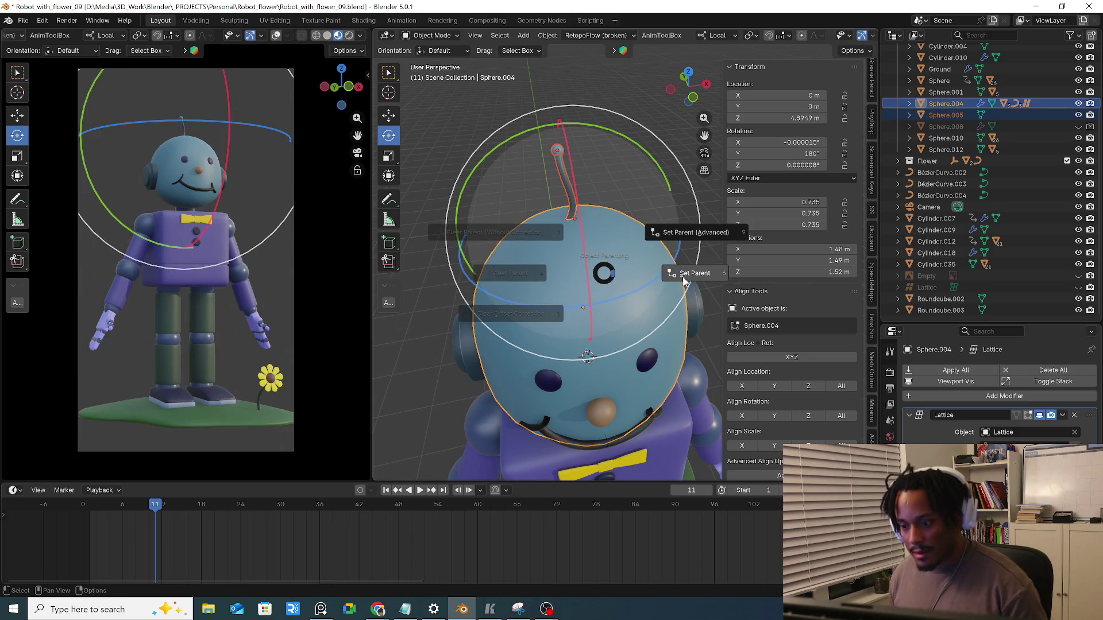
{"action": "left_click", "coordinate": [684, 274]}
{"action": "key", "text": "g"}
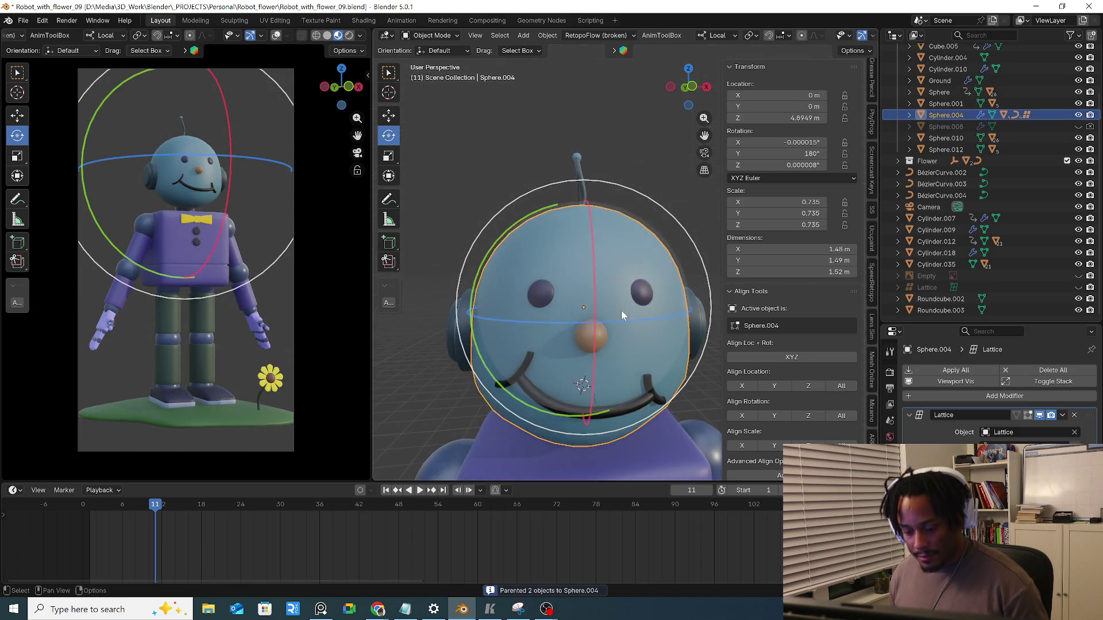
{"action": "key", "text": "Escape"}
{"action": "scroll", "coordinate": [619, 299], "scroll_direction": "down", "scroll_amount": 4}
{"action": "mouse_move", "coordinate": [612, 253]}
{"action": "middle_mouse_down"}
{"action": "mouse_move", "coordinate": [630, 275]}
{"action": "mouse_move", "coordinate": [614, 285]}
{"action": "middle_mouse_up"}
{"action": "scroll", "coordinate": [628, 284], "scroll_direction": "up", "scroll_amount": 4}
{"action": "left_click", "coordinate": [613, 310]}
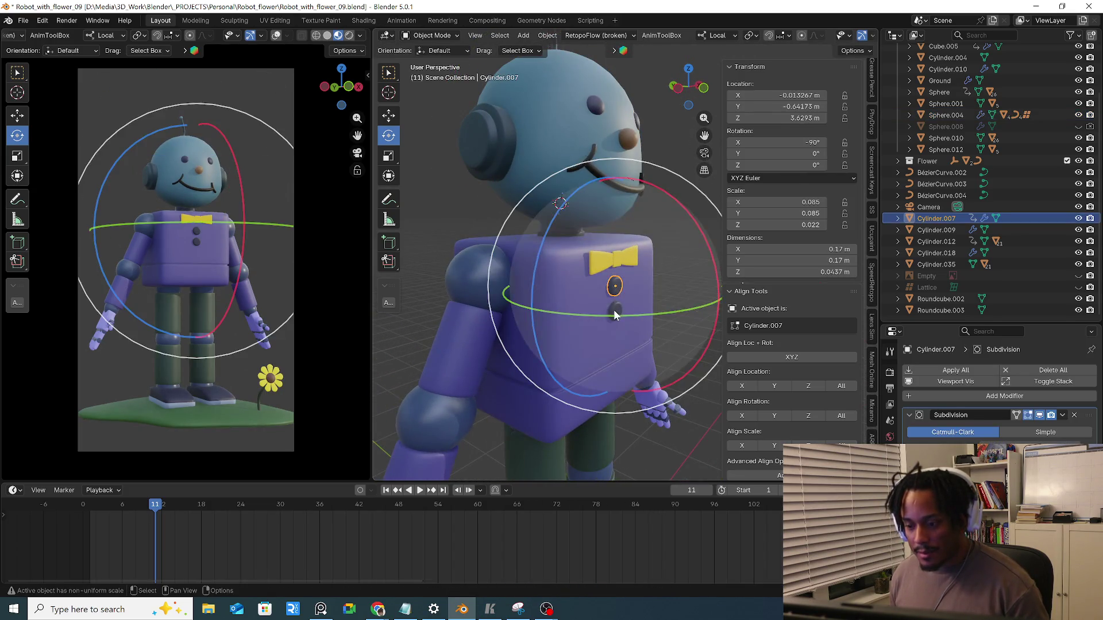
Test-rotate the Body to see which parts follow, then undo the rotation
{"action": "left_click", "coordinate": [580, 345]}
{"action": "middle_click_drag", "start_coordinate": [580, 345], "coordinate": [583, 343]}
{"action": "scroll", "coordinate": [534, 316], "scroll_direction": "down", "scroll_amount": 2}
{"action": "scroll", "coordinate": [574, 322], "scroll_direction": "down", "scroll_amount": 2}
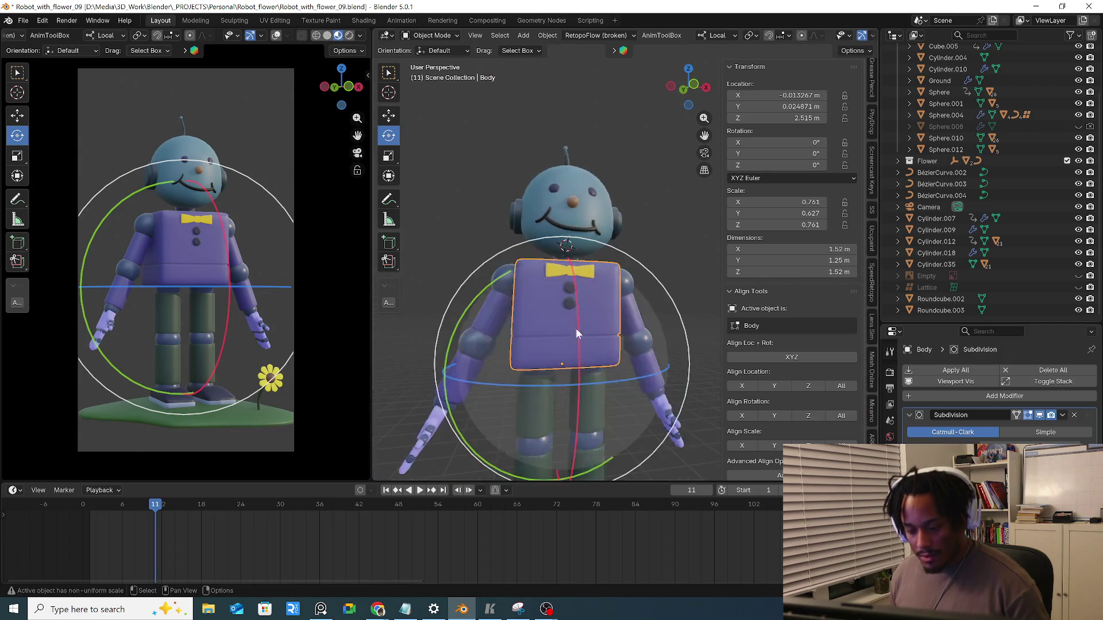
{"action": "scroll", "coordinate": [569, 235], "scroll_direction": "down", "scroll_amount": 2}
{"action": "middle_click_drag", "start_coordinate": [569, 269], "coordinate": [656, 265]}
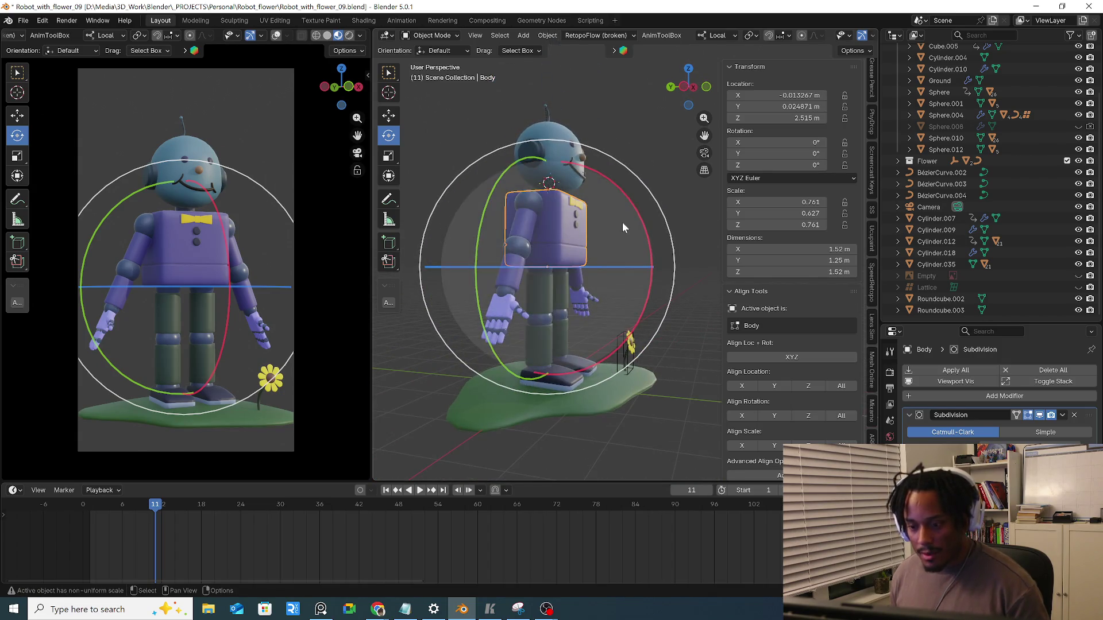
{"action": "left_click_drag", "start_coordinate": [620, 192], "coordinate": [632, 263]}
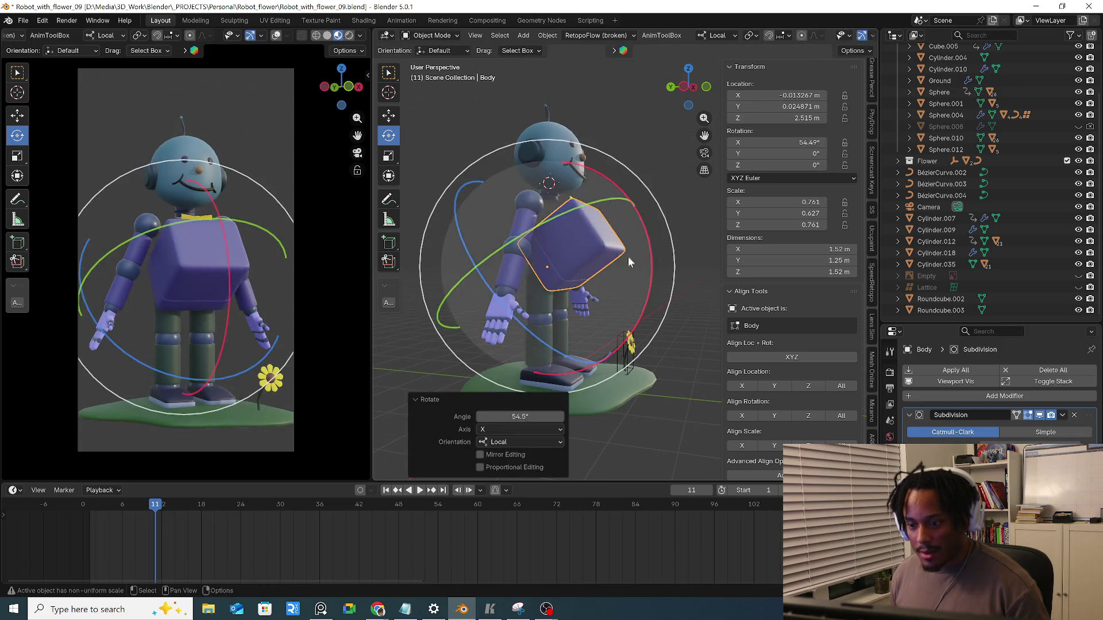
{"action": "key", "text": "ctrl+z"}
{"action": "scroll", "coordinate": [578, 211], "scroll_direction": "up", "scroll_amount": 3}
{"action": "scroll", "coordinate": [521, 178], "scroll_direction": "up", "scroll_amount": 2}
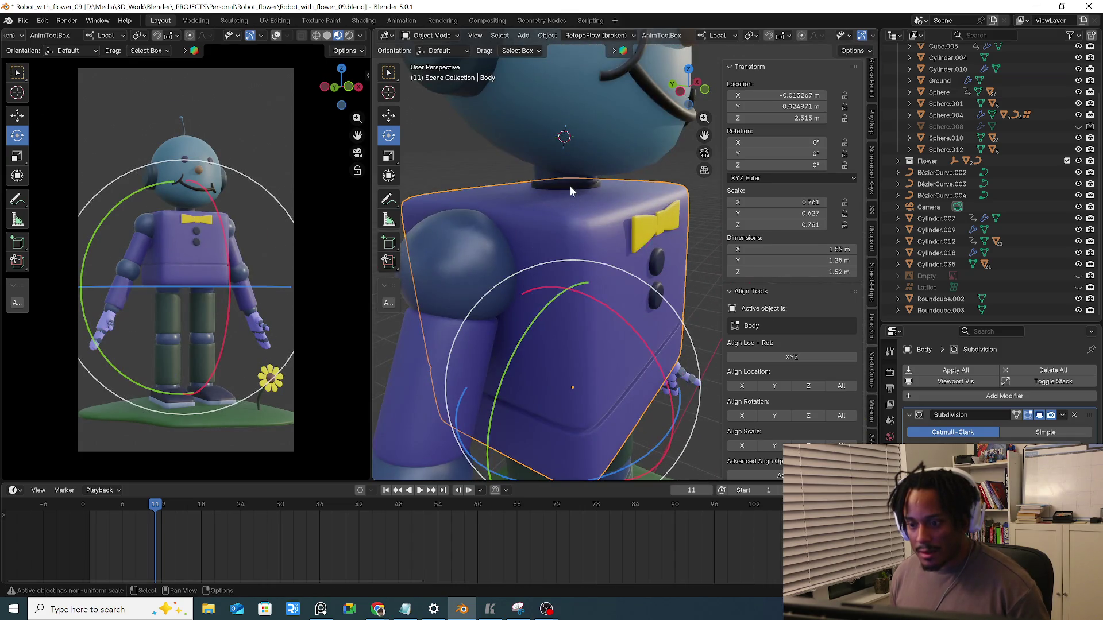
Using X-ray shading, parent neck pieces Cylinder.004 and Cylinder.010 to Body with Ctrl+P > Object
{"action": "left_click", "coordinate": [570, 186]}
{"action": "scroll", "coordinate": [585, 192], "scroll_direction": "down", "scroll_amount": 4}
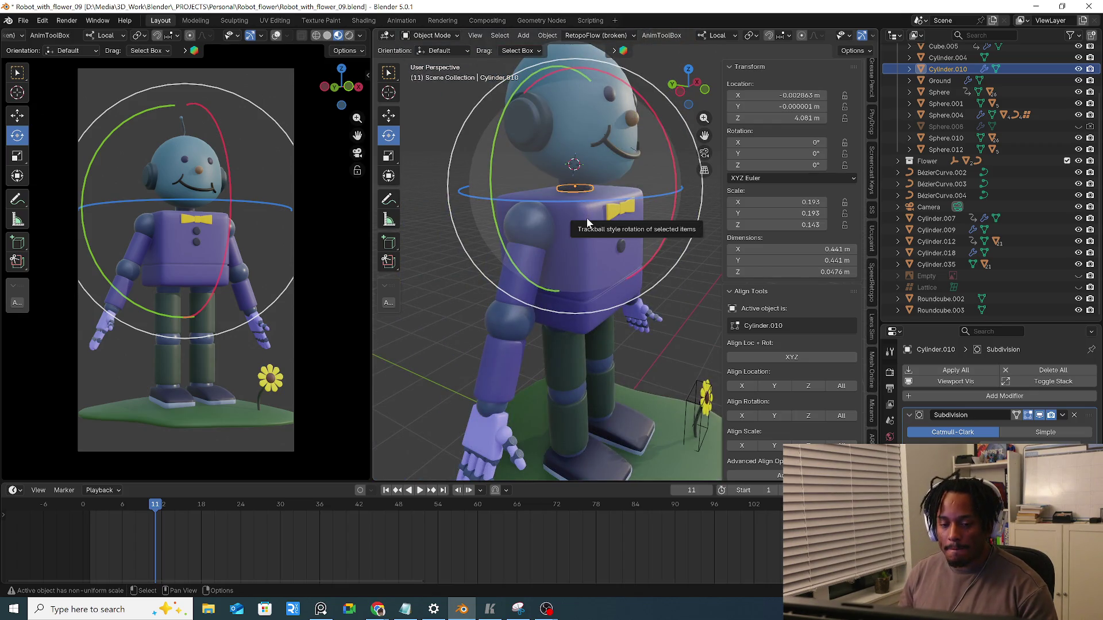
{"action": "mouse_move", "coordinate": [588, 218]}
{"action": "middle_mouse_down"}
{"action": "mouse_move", "coordinate": [539, 252]}
{"action": "mouse_move", "coordinate": [561, 296]}
{"action": "middle_mouse_up"}
{"action": "scroll", "coordinate": [576, 207], "scroll_direction": "up", "scroll_amount": 2}
{"action": "scroll", "coordinate": [573, 203], "scroll_direction": "up", "scroll_amount": 2}
{"action": "scroll", "coordinate": [560, 194], "scroll_direction": "up", "scroll_amount": 2}
{"action": "left_click", "coordinate": [526, 196]}
{"action": "mouse_move", "coordinate": [532, 191]}
{"action": "middle_mouse_down"}
{"action": "mouse_move", "coordinate": [537, 148]}
{"action": "mouse_move", "coordinate": [535, 200]}
{"action": "middle_mouse_up"}
{"action": "left_click", "coordinate": [537, 147]}
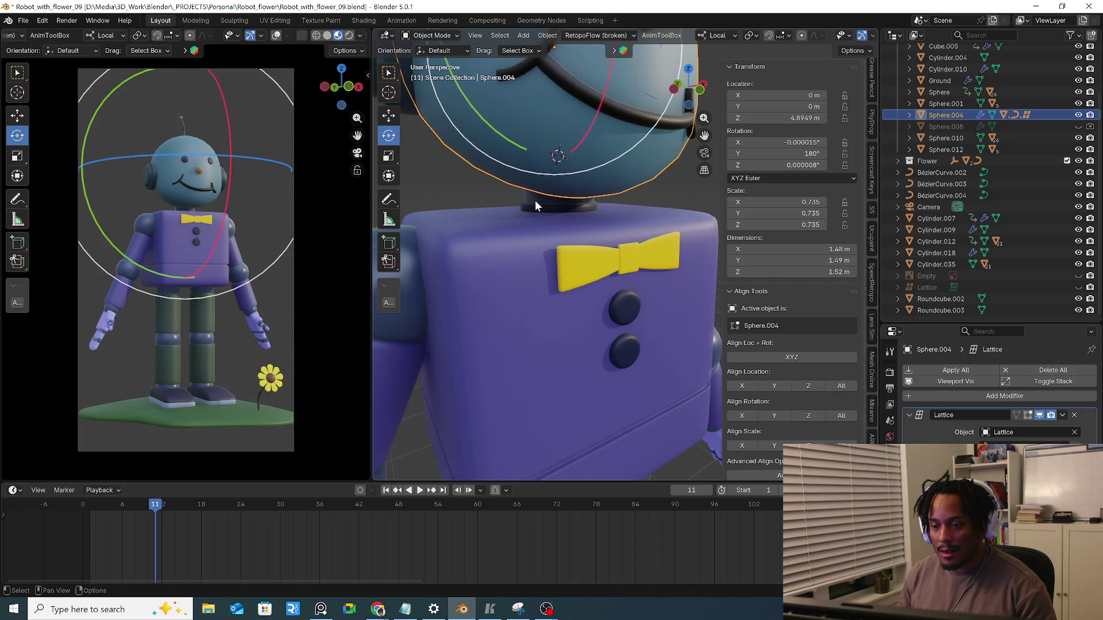
{"action": "key", "text": "alt+z"}
{"action": "left_click", "coordinate": [533, 208]}
{"action": "left_click", "coordinate": [533, 208], "text": "shift"}
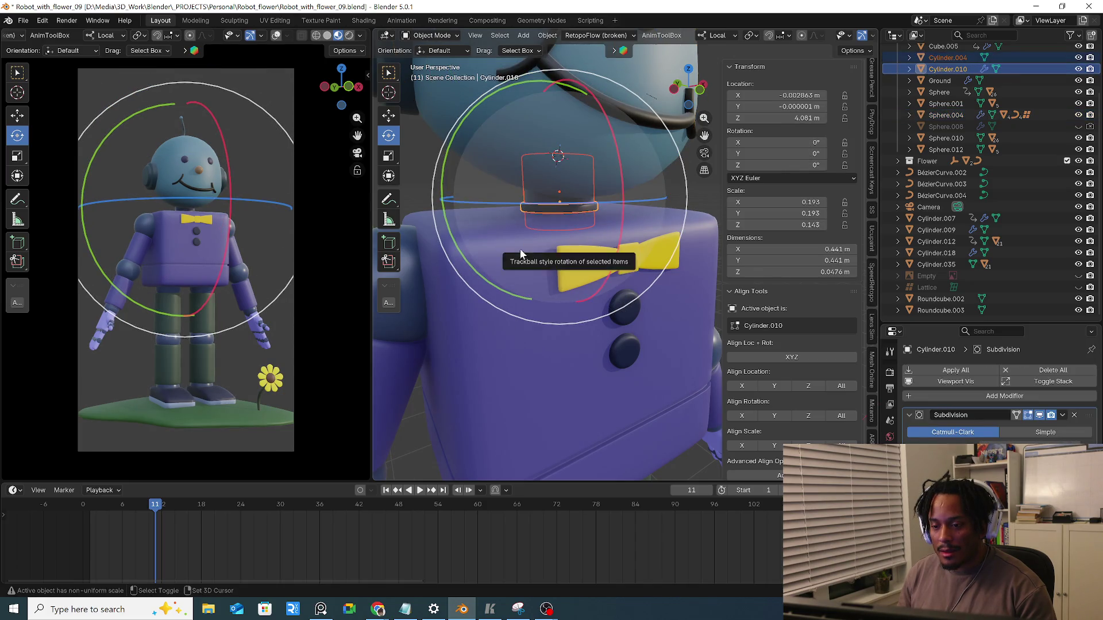
{"action": "left_click", "coordinate": [520, 247], "text": "shift"}
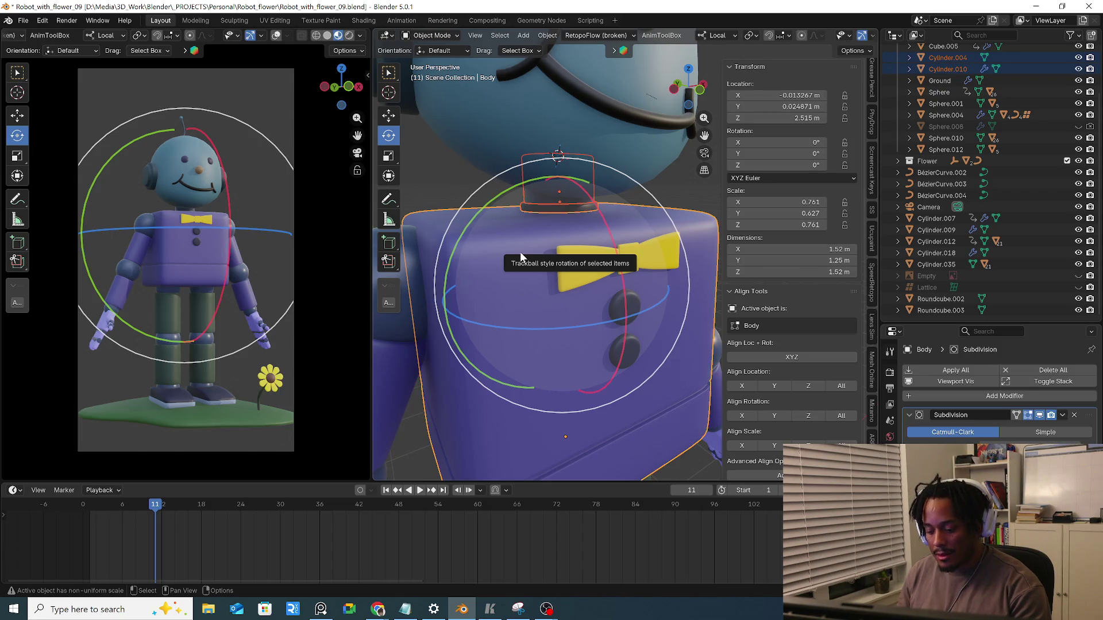
{"action": "key", "text": "ctrl+p"}
{"action": "left_click", "coordinate": [520, 252]}
{"action": "key", "text": "alt+z"}
Parent the head Sphere.004 to Body with Ctrl+P > Object
{"action": "left_click", "coordinate": [585, 171]}
{"action": "middle_click_drag", "start_coordinate": [549, 210], "coordinate": [540, 215]}
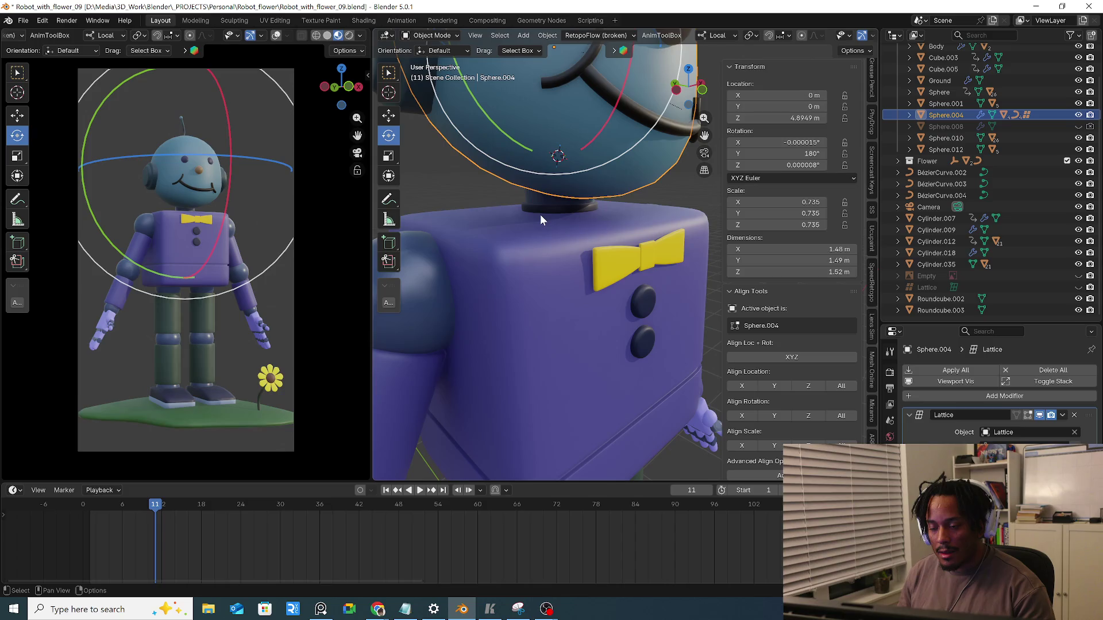
{"action": "left_click", "coordinate": [546, 240], "text": "shift"}
{"action": "key", "text": "ctrl+p"}
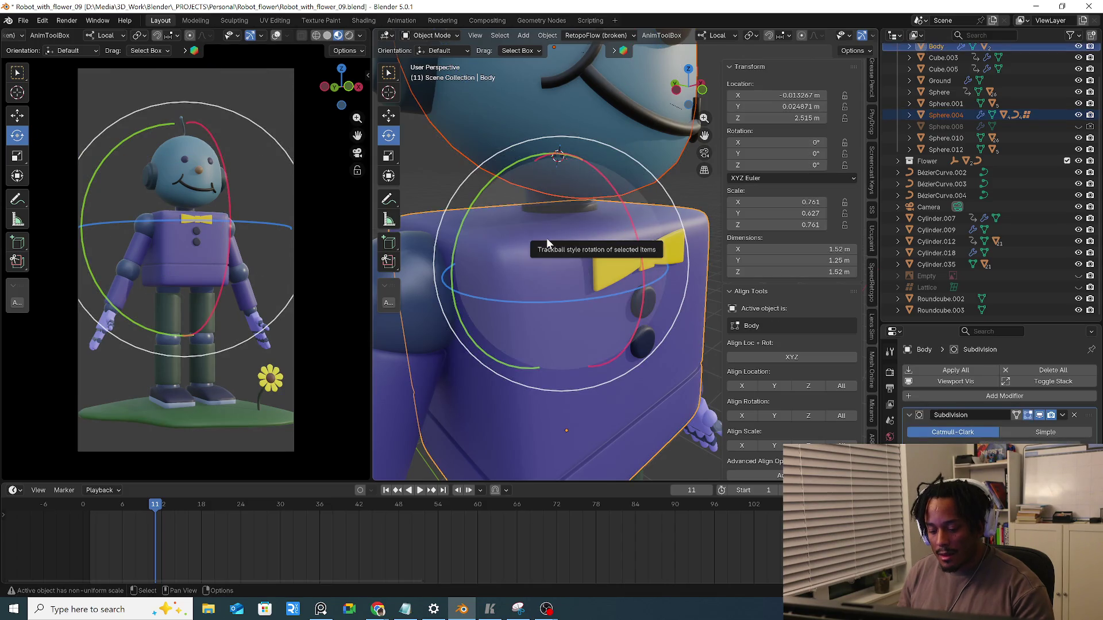
{"action": "left_click", "coordinate": [638, 239]}
{"action": "middle_click_drag", "start_coordinate": [565, 201], "coordinate": [625, 270]}
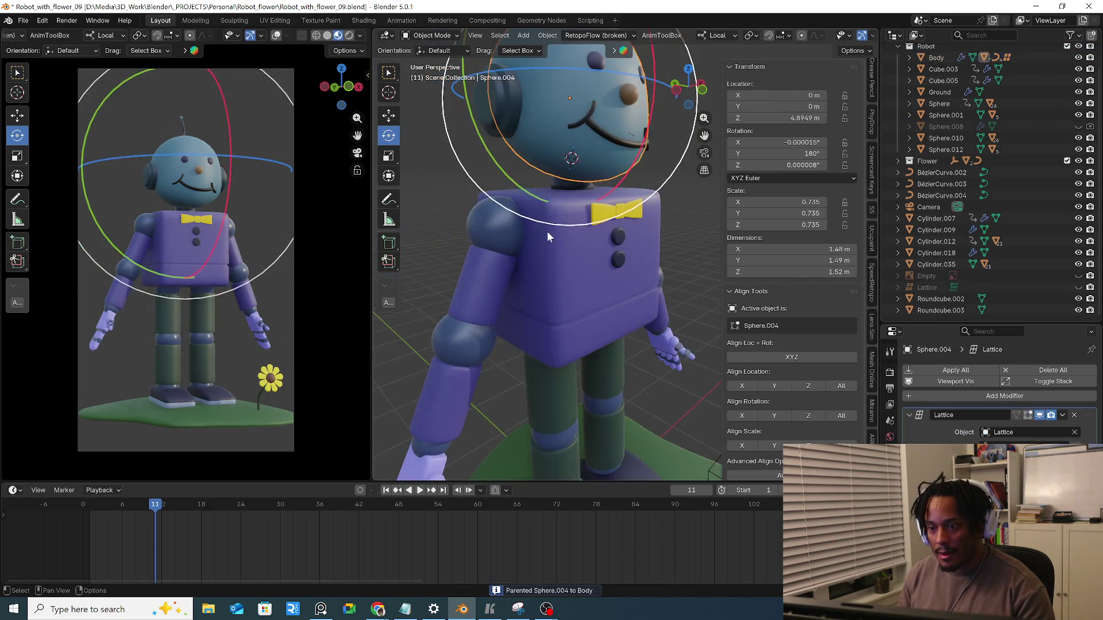
Parent the two shoulder spheres to Body and test with cancelled move and rotate
{"action": "left_click", "coordinate": [587, 250]}
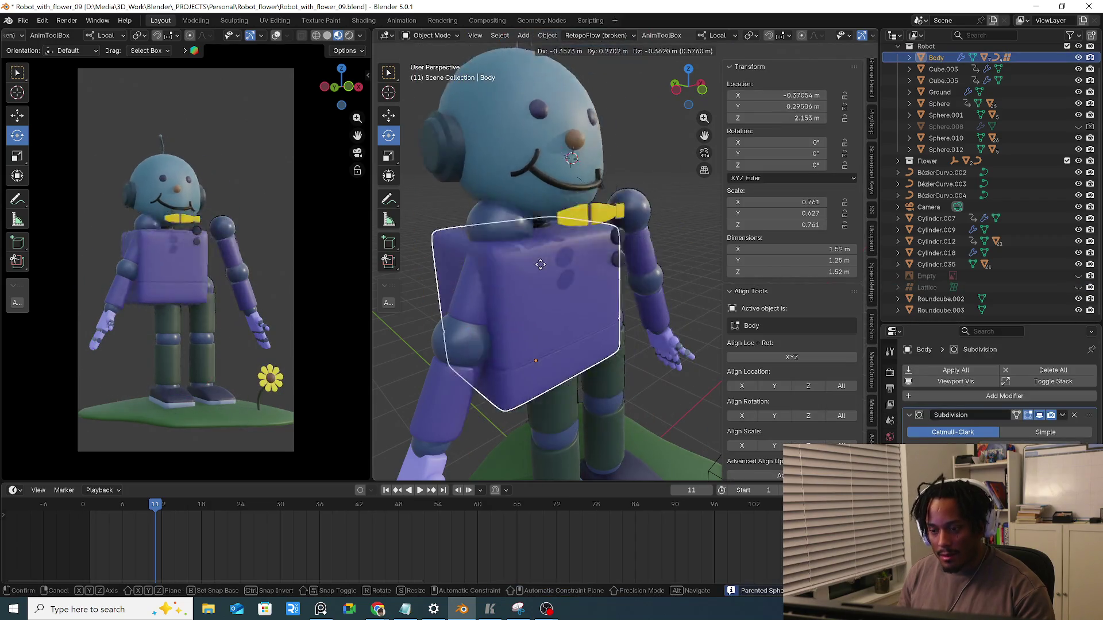
{"action": "scroll", "coordinate": [607, 231], "scroll_direction": "down", "scroll_amount": 5}
{"action": "left_click", "coordinate": [573, 242]}
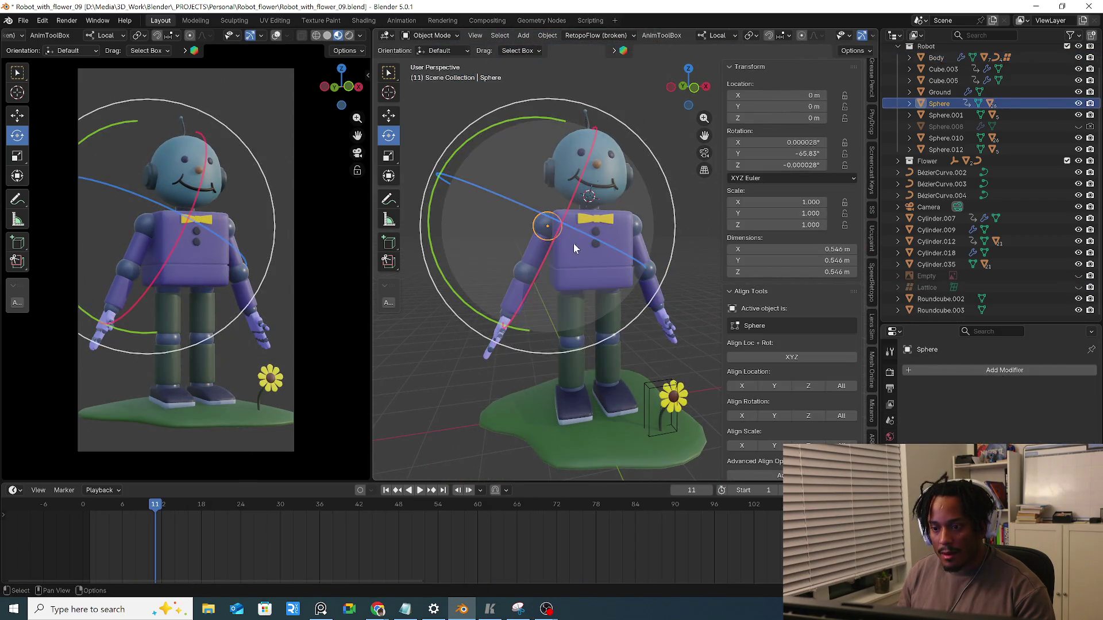
{"action": "left_click", "coordinate": [636, 228], "text": "shift"}
{"action": "left_click", "coordinate": [599, 255], "text": "shift"}
{"action": "middle_click_drag", "start_coordinate": [598, 256], "coordinate": [635, 253]}
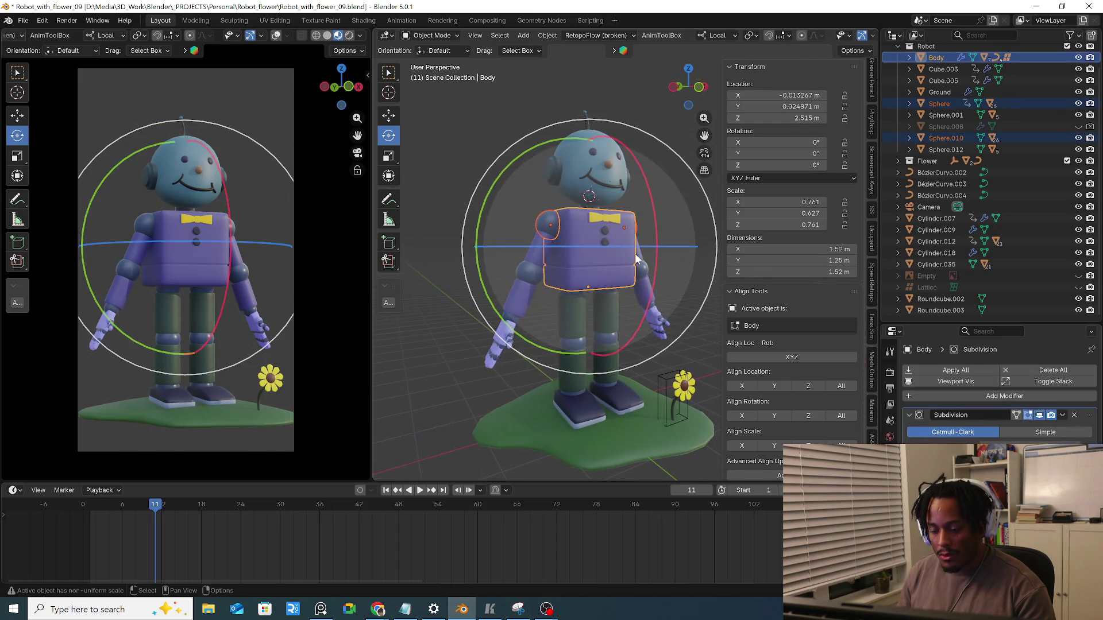
{"action": "key", "text": "ctrl+p"}
{"action": "left_click", "coordinate": [635, 250]}
{"action": "key", "text": "g"}
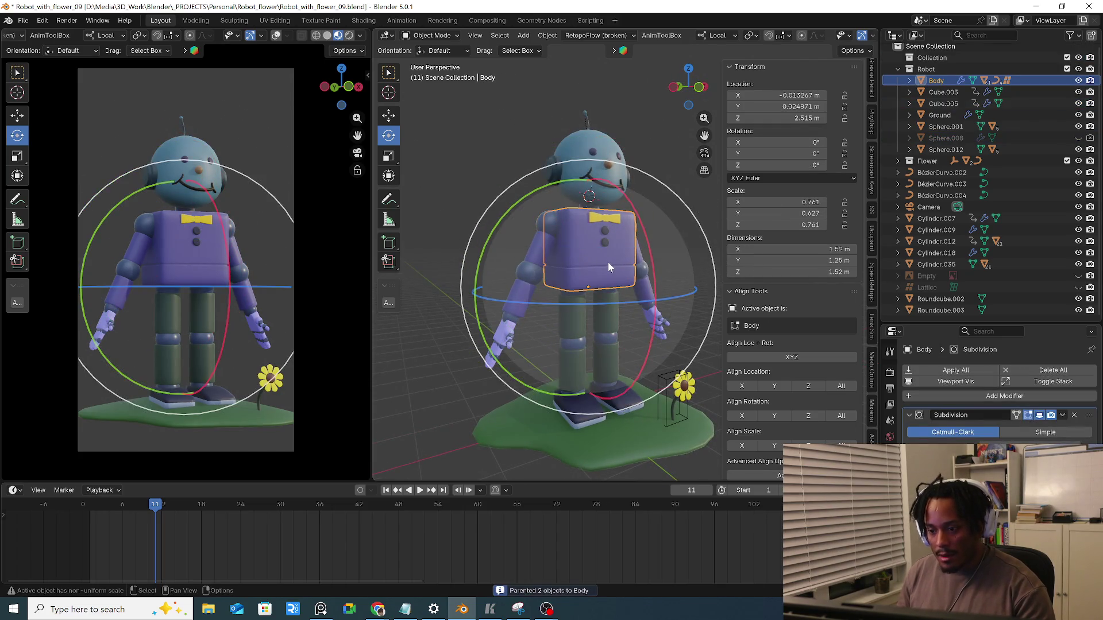
{"action": "key", "text": "Escape"}
{"action": "key", "text": "r"}
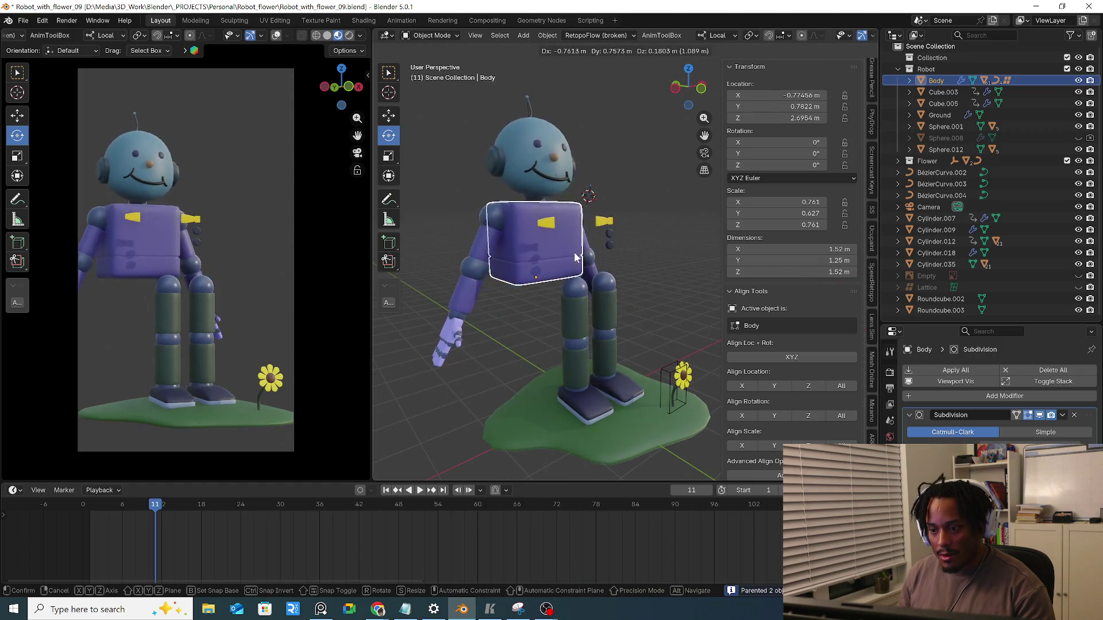
{"action": "key", "text": "Escape"}
{"action": "scroll", "coordinate": [608, 225], "scroll_direction": "up", "scroll_amount": 3}
{"action": "scroll", "coordinate": [608, 224], "scroll_direction": "up", "scroll_amount": 1}
Parent the bow tie Cube.003, its knot and the two buttons to Body
{"action": "left_click", "coordinate": [615, 219]}
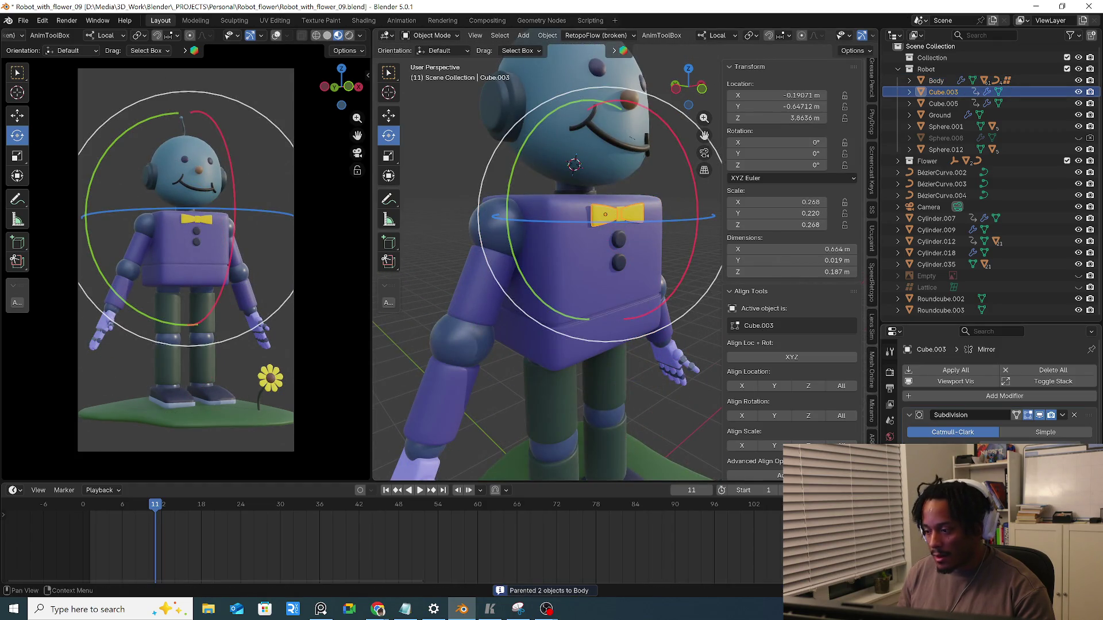
{"action": "scroll", "coordinate": [655, 276], "scroll_direction": "up", "scroll_amount": 2}
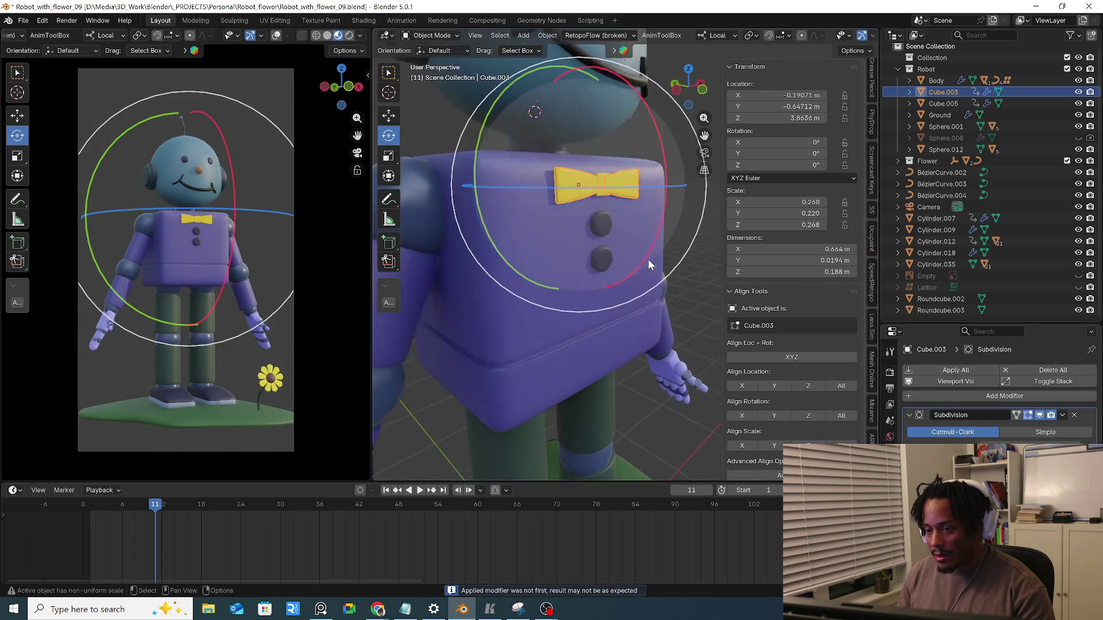
{"action": "scroll", "coordinate": [622, 236], "scroll_direction": "up", "scroll_amount": 2}
{"action": "scroll", "coordinate": [622, 235], "scroll_direction": "up", "scroll_amount": 2}
{"action": "left_click", "coordinate": [583, 145], "text": "shift"}
{"action": "left_click", "coordinate": [581, 209], "text": "shift"}
{"action": "left_click", "coordinate": [587, 263], "text": "shift"}
{"action": "left_click", "coordinate": [482, 305], "text": "shift"}
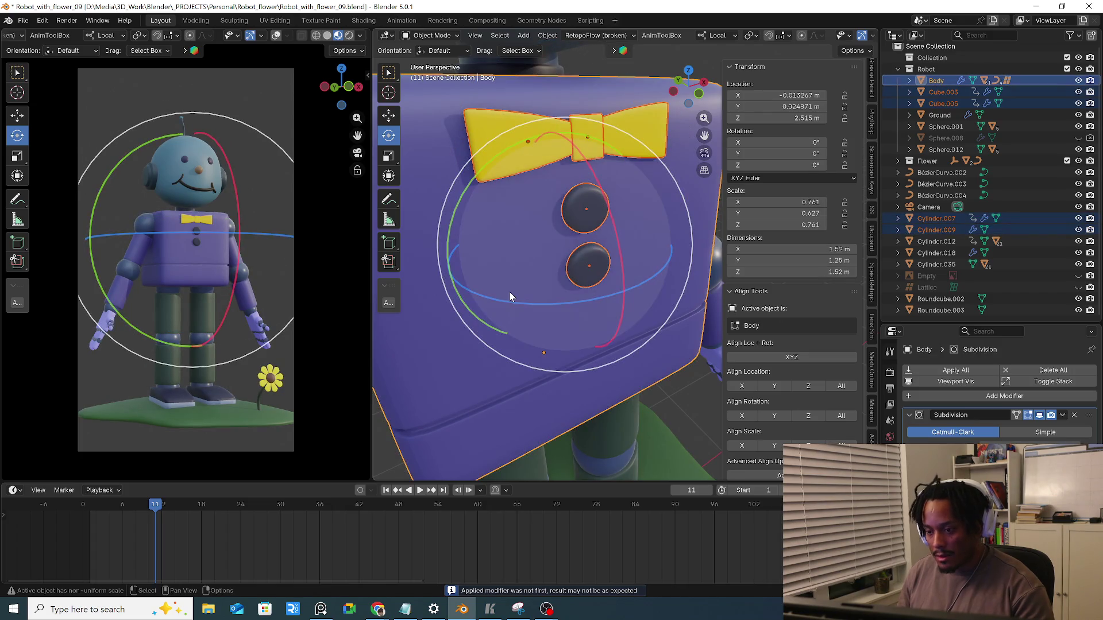
{"action": "key", "text": "ctrl+p"}
{"action": "key", "text": "6"}
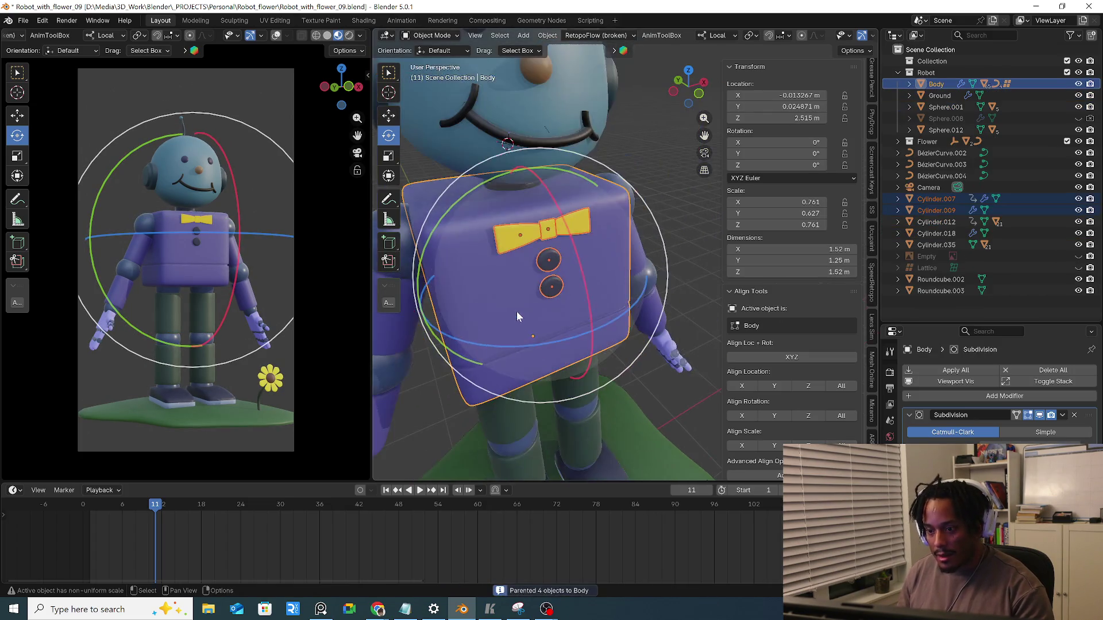
{"action": "scroll", "coordinate": [514, 312], "scroll_direction": "down", "scroll_amount": 2}
{"action": "scroll", "coordinate": [534, 290], "scroll_direction": "down", "scroll_amount": 2}
{"action": "scroll", "coordinate": [549, 299], "scroll_direction": "down", "scroll_amount": 2}
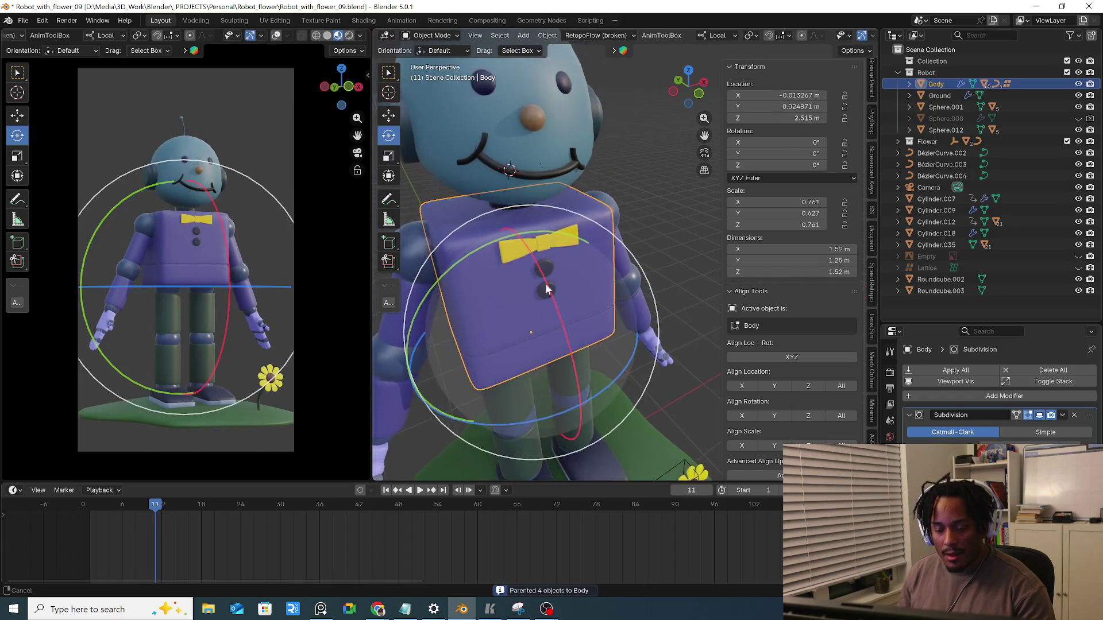
{"action": "scroll", "coordinate": [544, 239], "scroll_direction": "down", "scroll_amount": 2}
{"action": "scroll", "coordinate": [556, 298], "scroll_direction": "down", "scroll_amount": 2}
{"action": "scroll", "coordinate": [499, 292], "scroll_direction": "down", "scroll_amount": 1}
{"action": "mouse_move", "coordinate": [499, 292]}
{"action": "middle_mouse_down"}
{"action": "mouse_move", "coordinate": [619, 280]}
{"action": "mouse_move", "coordinate": [563, 266]}
{"action": "mouse_move", "coordinate": [508, 272]}
{"action": "middle_mouse_up"}
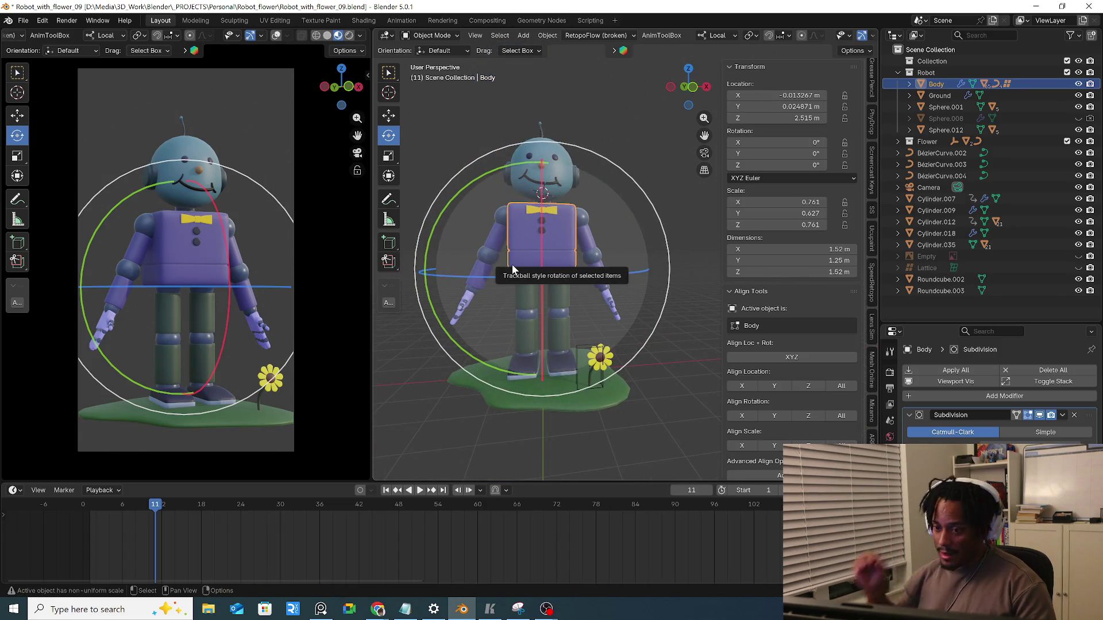
{"action": "mouse_move", "coordinate": [523, 319]}
{"action": "middle_mouse_down"}
{"action": "mouse_move", "coordinate": [560, 285]}
{"action": "mouse_move", "coordinate": [526, 285]}
{"action": "middle_mouse_up"}
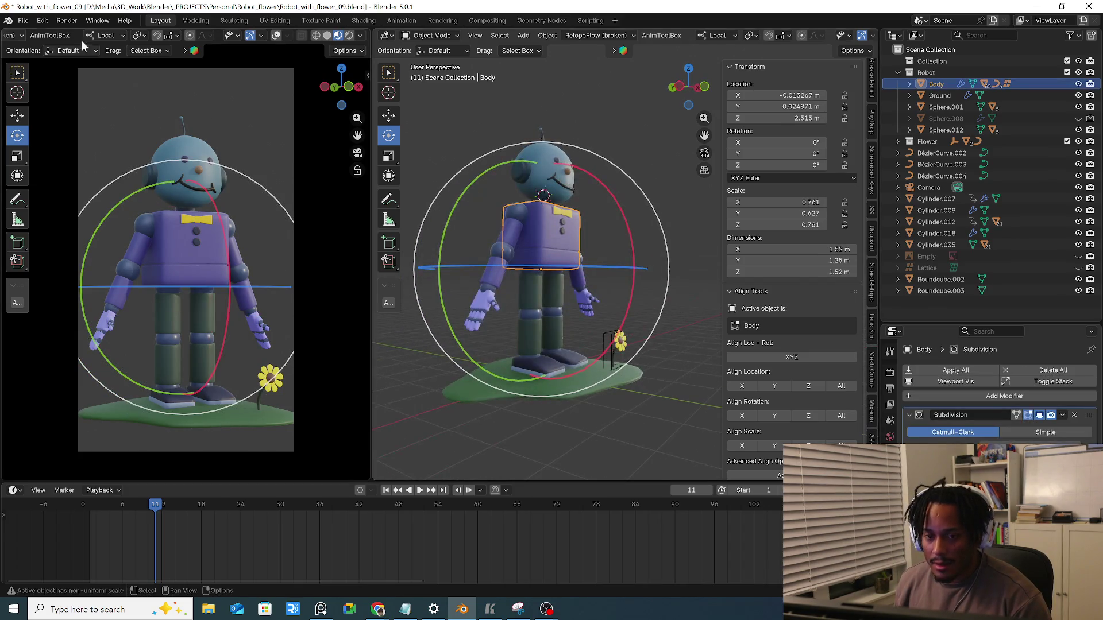
Save Incremental as Robot_with_flower_10, then open the robot reel post on Instagram in Chrome
{"action": "left_click", "coordinate": [21, 20]}
{"action": "left_click", "coordinate": [75, 129]}
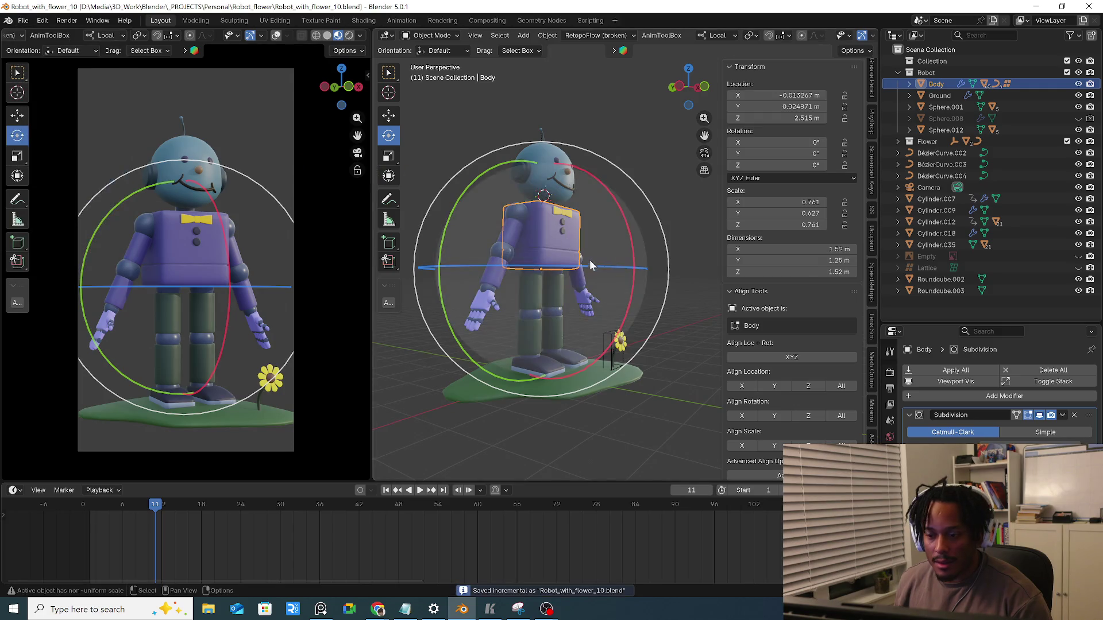
{"action": "scroll", "coordinate": [566, 252], "scroll_direction": "up", "scroll_amount": 3}
{"action": "middle_click_drag", "start_coordinate": [566, 253], "coordinate": [524, 350]}
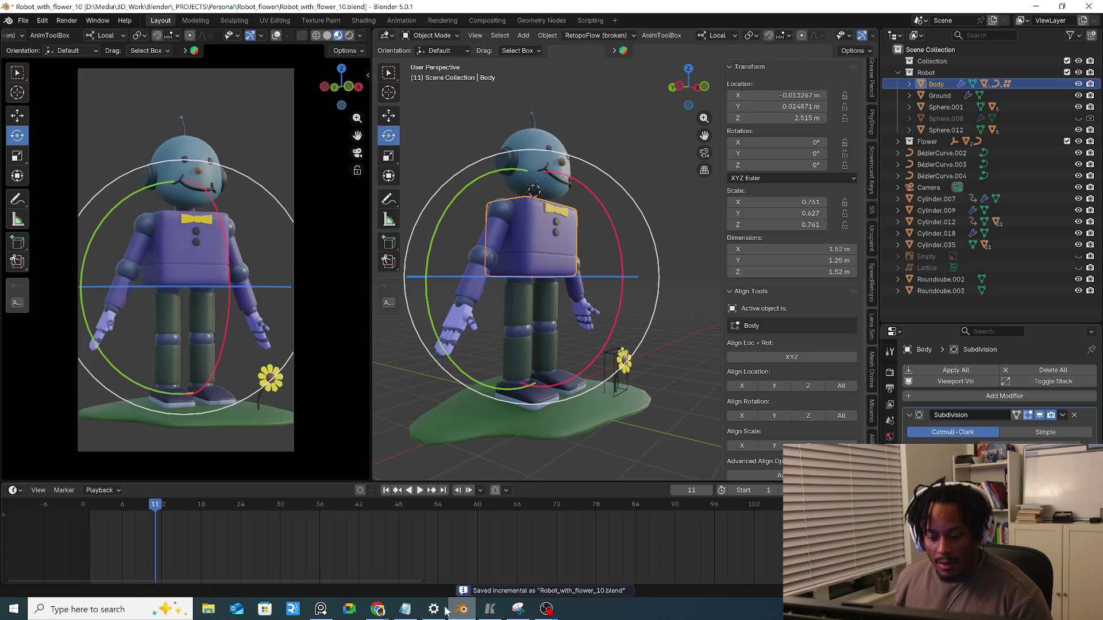
{"action": "mouse_move", "coordinate": [377, 610]}
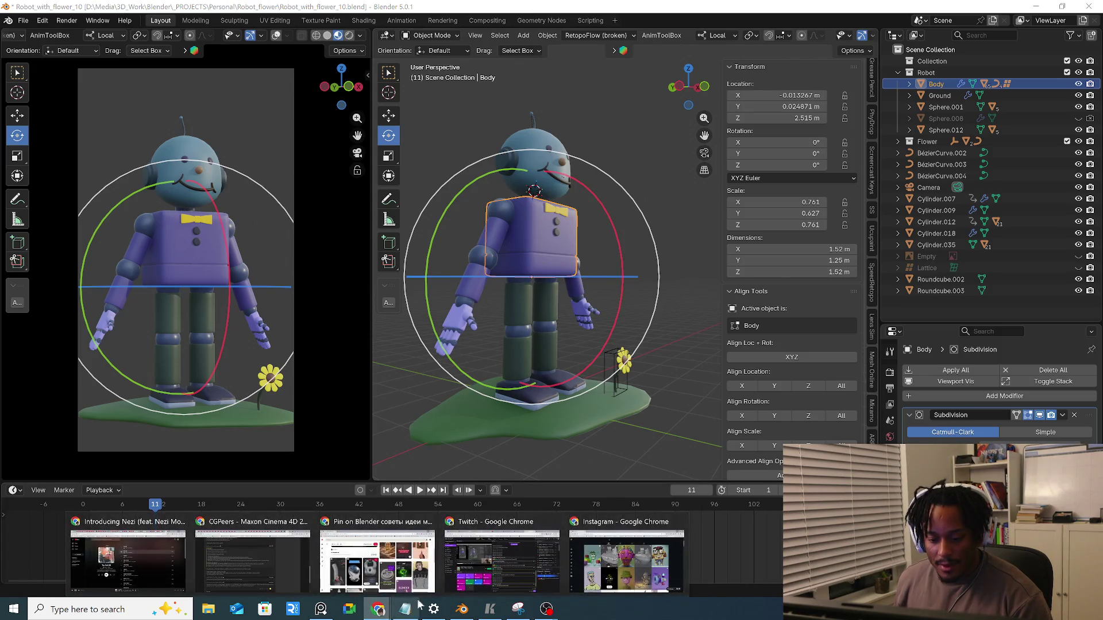
{"action": "left_click", "coordinate": [615, 569]}
{"action": "scroll", "coordinate": [459, 394], "scroll_direction": "down", "scroll_amount": 3}
{"action": "scroll", "coordinate": [459, 393], "scroll_direction": "down", "scroll_amount": 3}
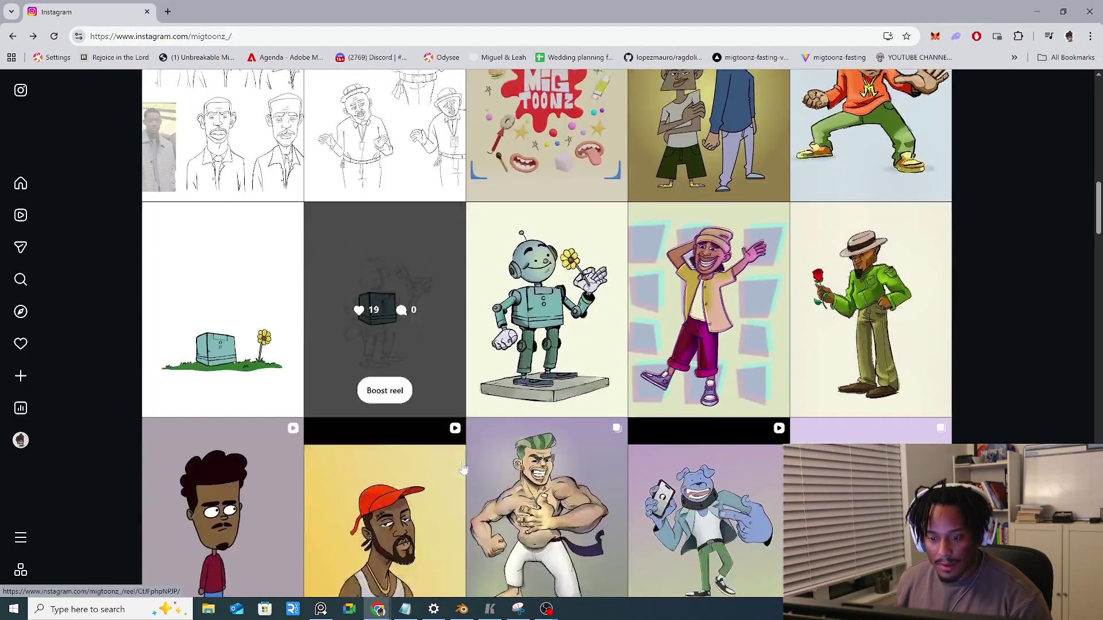
{"action": "left_click", "coordinate": [272, 317]}
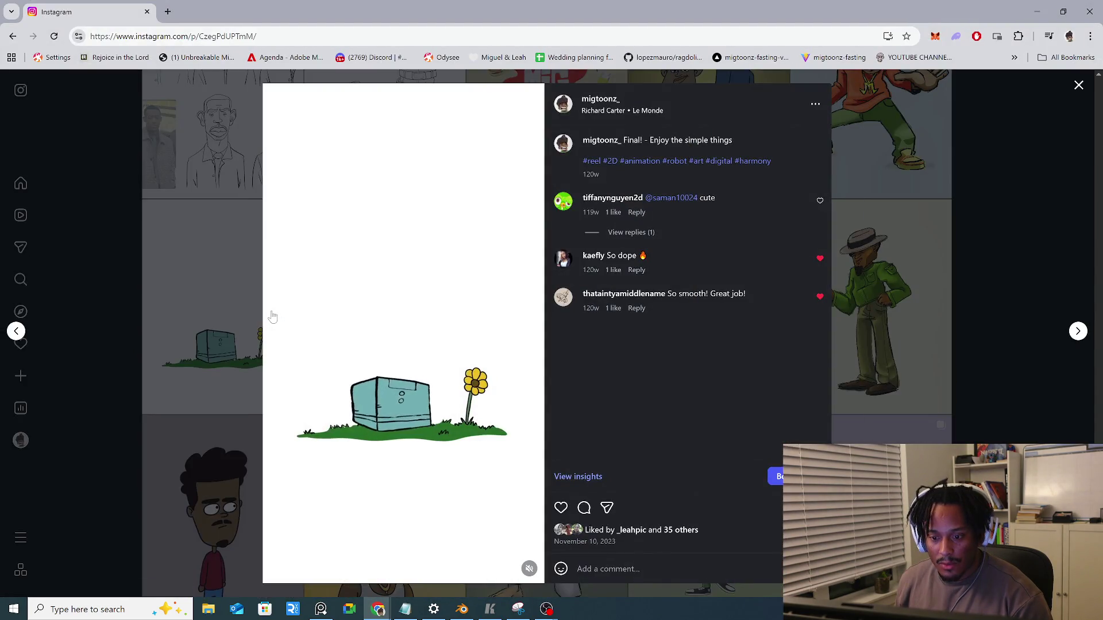
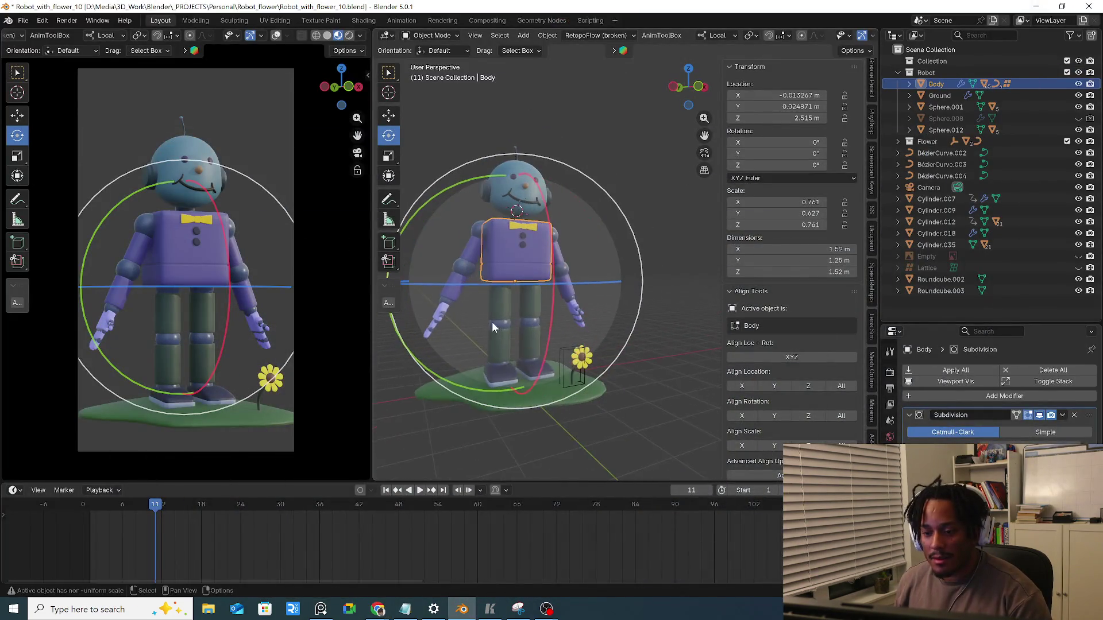
In front view, select both shoulder joint spheres and try rotating the arms
{"action": "key", "text": "KP_1"}
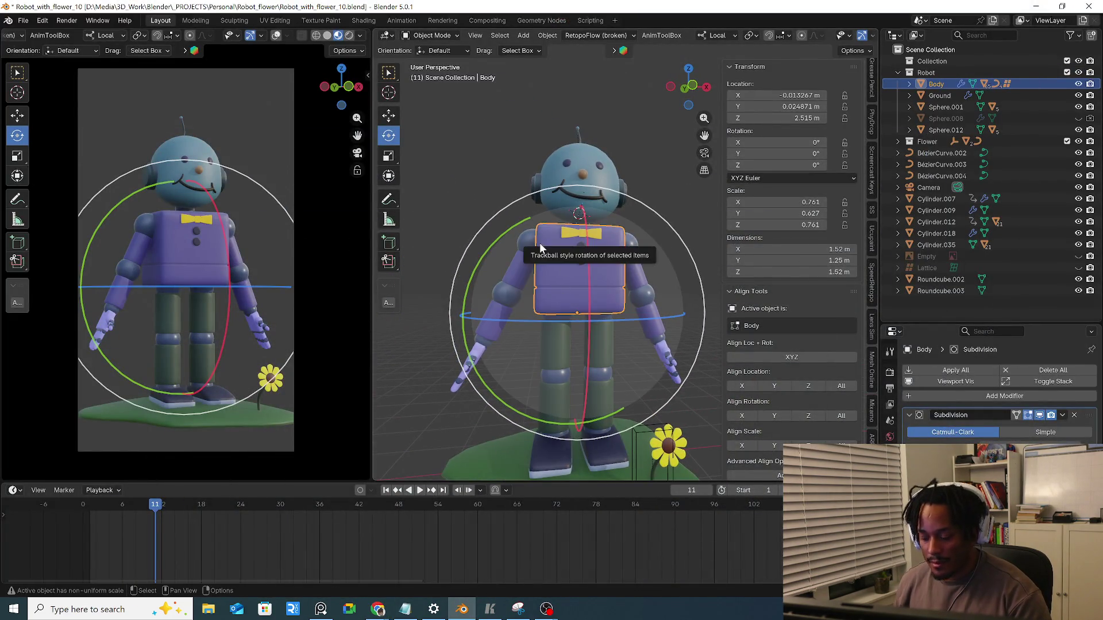
{"action": "scroll", "coordinate": [539, 242], "scroll_direction": "down", "scroll_amount": 1}
{"action": "left_click", "coordinate": [512, 261]}
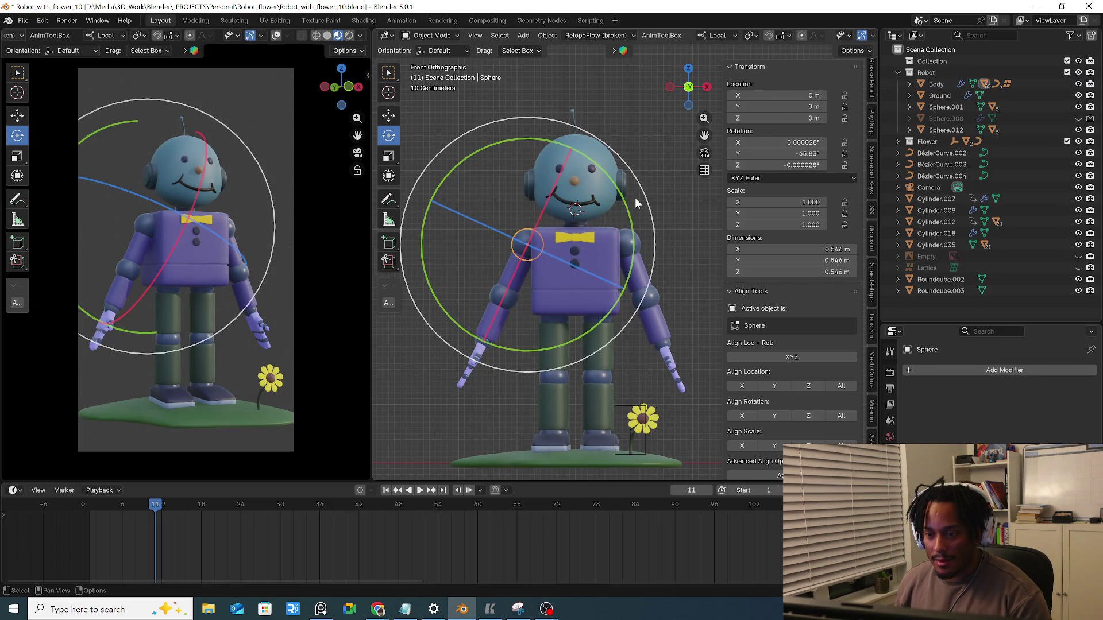
{"action": "left_click_drag", "start_coordinate": [653, 221], "coordinate": [652, 220]}
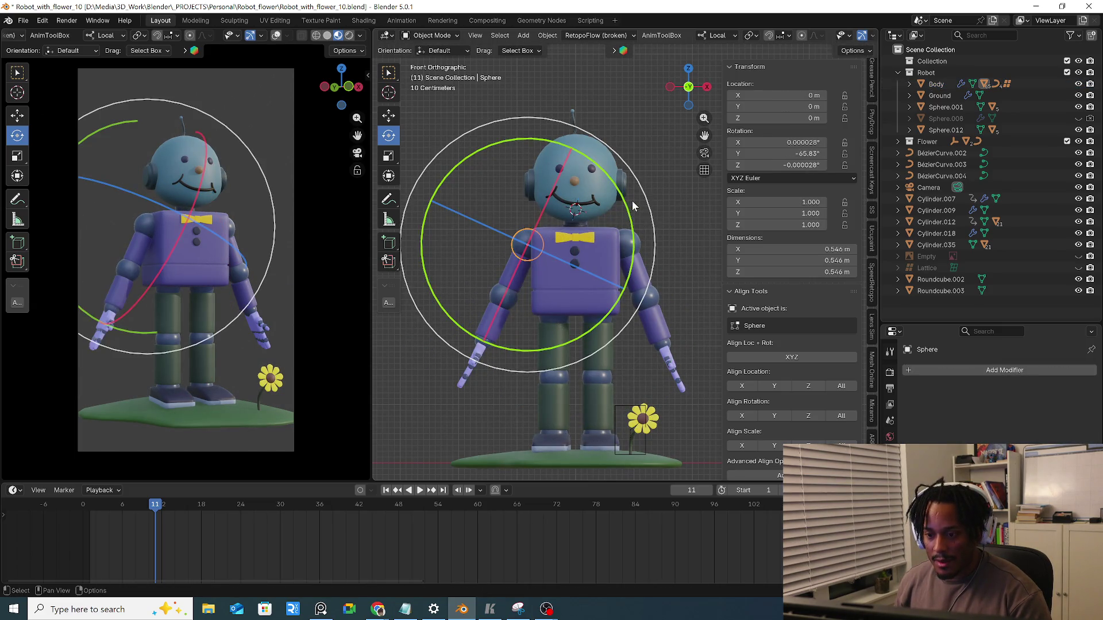
{"action": "left_click", "coordinate": [642, 232], "text": "shift"}
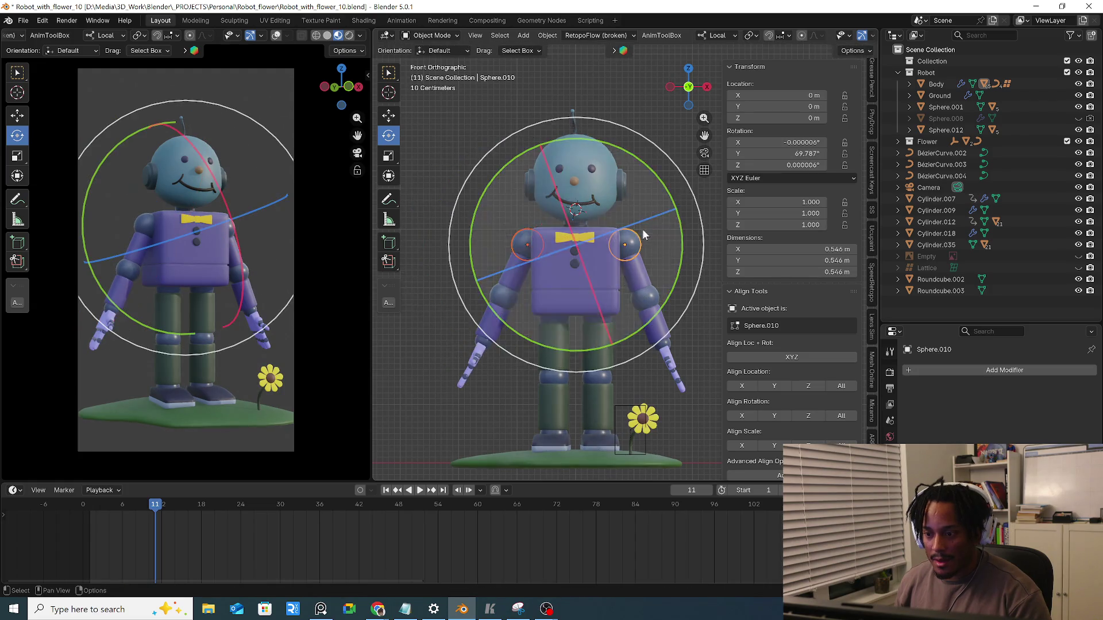
{"action": "scroll", "coordinate": [642, 232], "scroll_direction": "down", "scroll_amount": 2}
{"action": "scroll", "coordinate": [665, 183], "scroll_direction": "down", "scroll_amount": 1}
{"action": "mouse_move", "coordinate": [638, 186]}
{"action": "left_mouse_down"}
{"action": "mouse_move", "coordinate": [591, 162]}
{"action": "mouse_move", "coordinate": [617, 178]}
{"action": "left_mouse_up"}
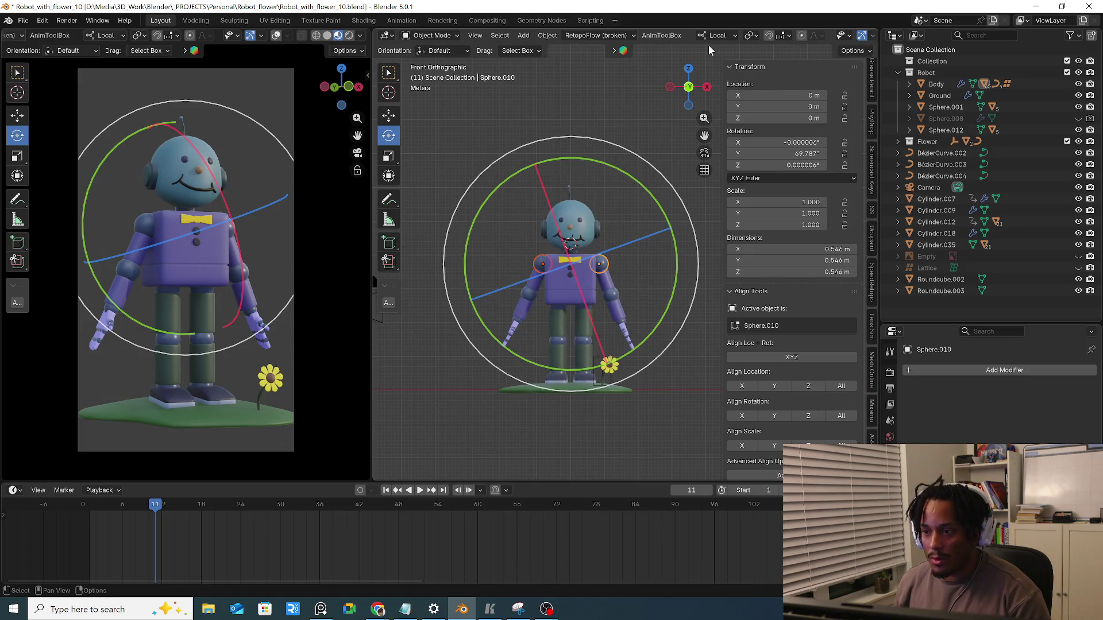
Check the pivot point choices, undo the trial arm rotation and bring up the transform orientation list
{"action": "left_click", "coordinate": [749, 35]}
{"action": "left_click", "coordinate": [769, 91]}
{"action": "left_click_drag", "start_coordinate": [639, 186], "coordinate": [617, 191]}
{"action": "key", "text": "ctrl+z"}
{"action": "scroll", "coordinate": [620, 230], "scroll_direction": "up", "scroll_amount": 3}
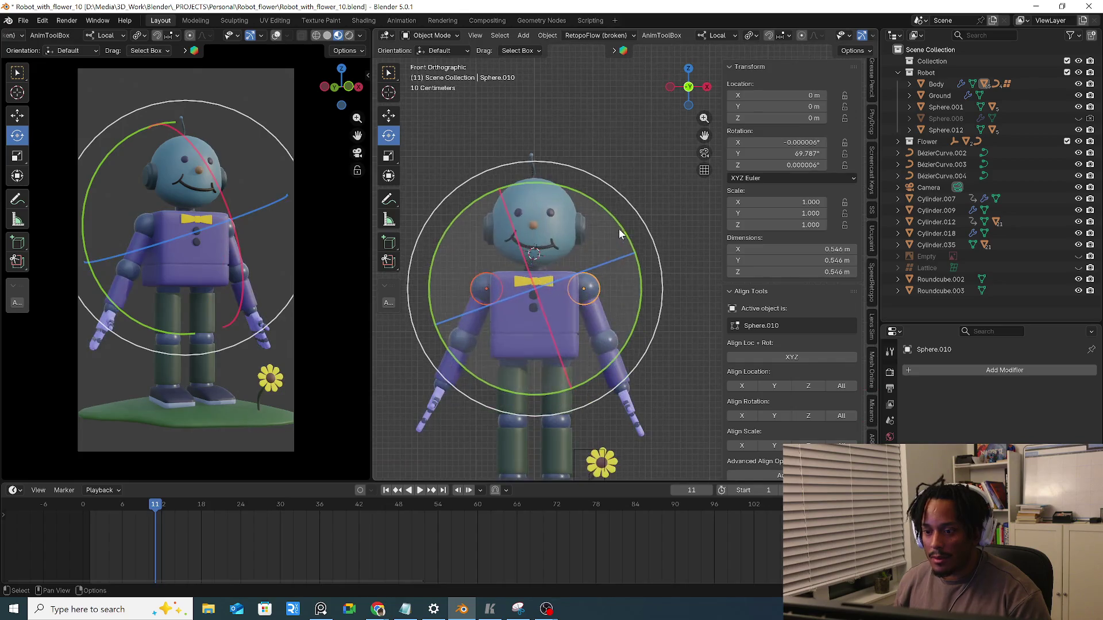
{"action": "left_click", "coordinate": [723, 35]}
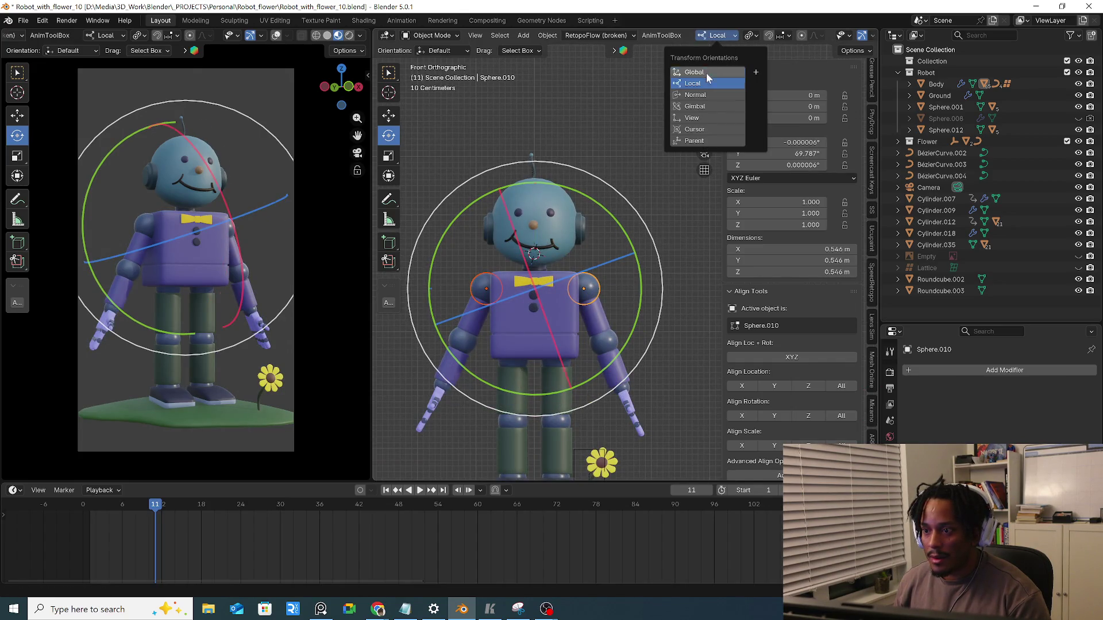
Set transform orientation to Global and revert trial rotations of the shoulders
{"action": "left_click", "coordinate": [706, 73]}
{"action": "key", "text": "r"}
{"action": "left_click", "coordinate": [638, 269]}
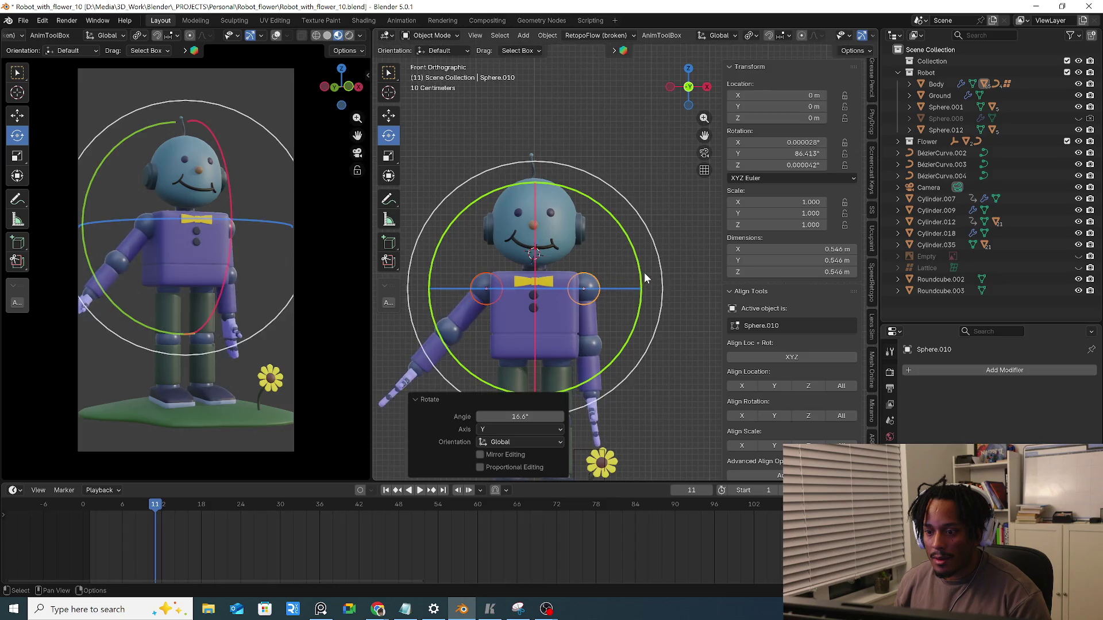
{"action": "key", "text": "ctrl+z"}
{"action": "left_click_drag", "start_coordinate": [640, 285], "coordinate": [607, 222]}
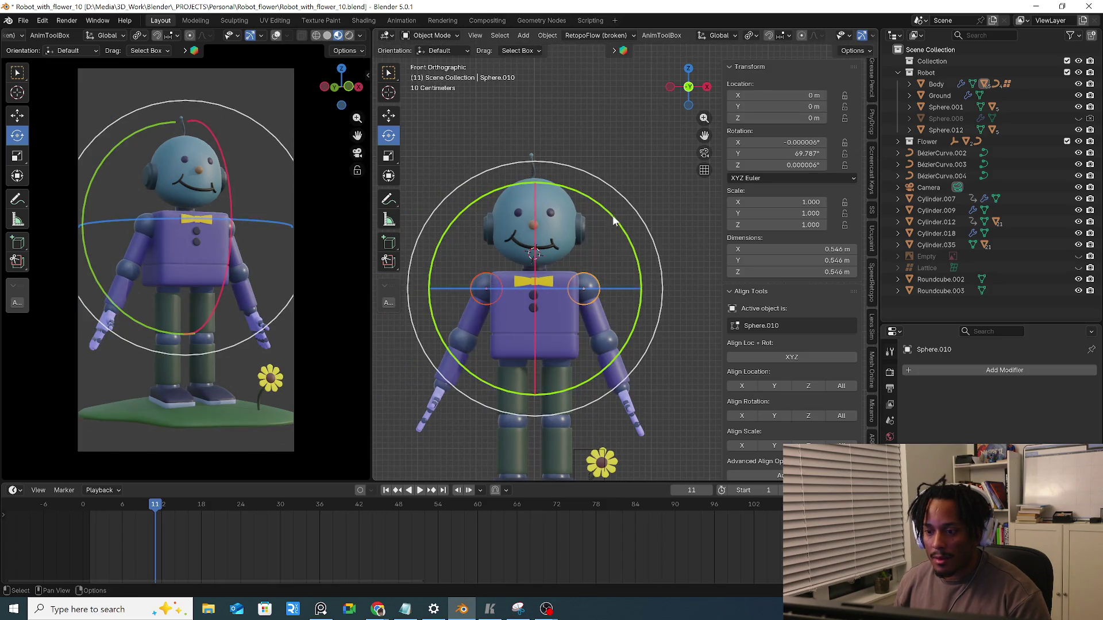
{"action": "key", "text": "ctrl+z"}
Reselect both shoulders, try a pivot point setting and cancel a 45° Y rotation of the arms
{"action": "left_click", "coordinate": [586, 289]}
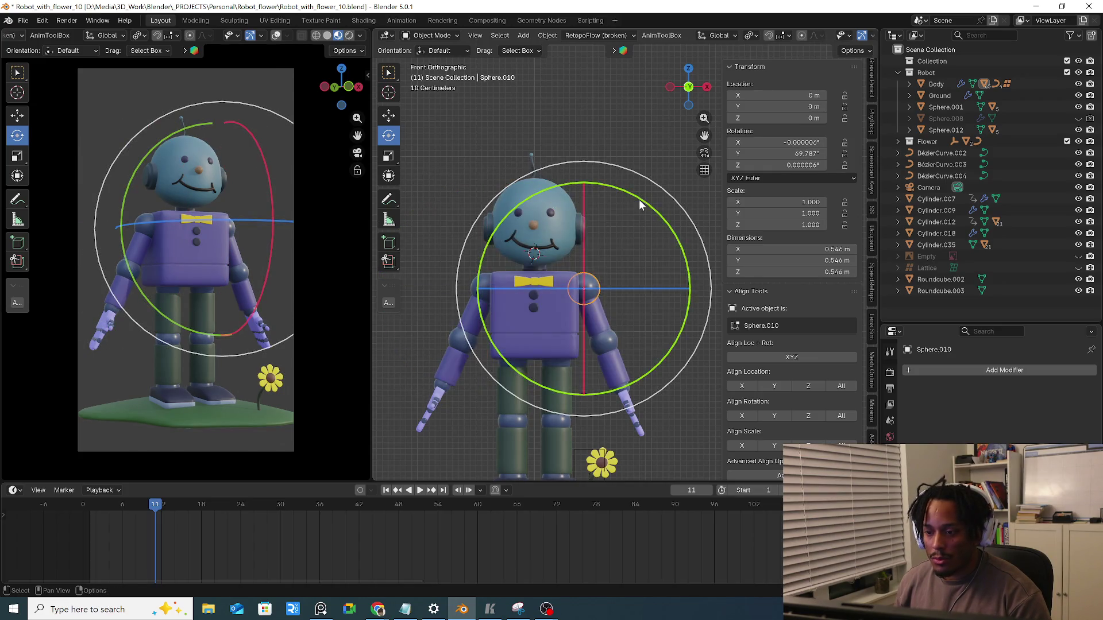
{"action": "left_click", "coordinate": [488, 290], "text": "shift"}
{"action": "left_click_drag", "start_coordinate": [589, 213], "coordinate": [690, 178]}
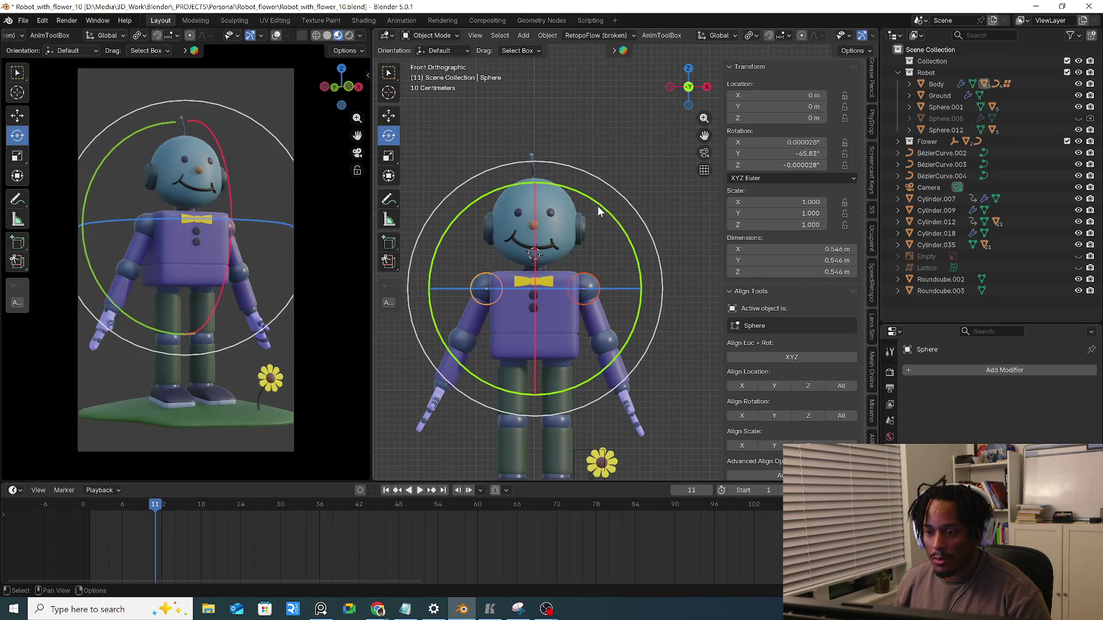
{"action": "key", "text": "ctrl+z"}
{"action": "left_click", "coordinate": [752, 36]}
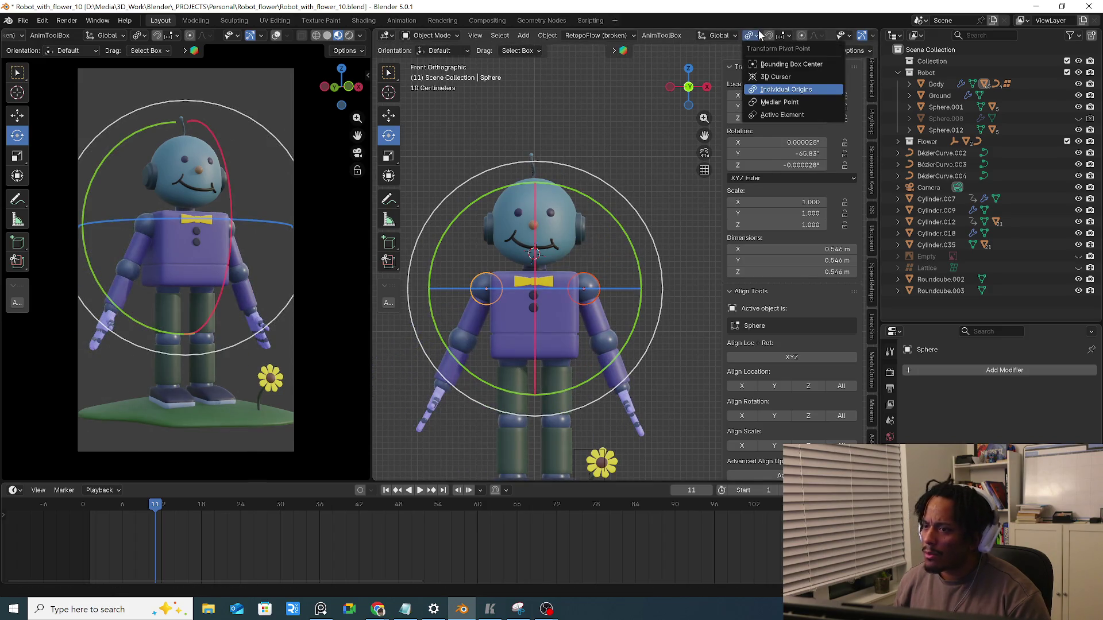
{"action": "left_click", "coordinate": [793, 103]}
{"action": "left_click_drag", "start_coordinate": [593, 217], "coordinate": [512, 175], "text": "ctrl"}
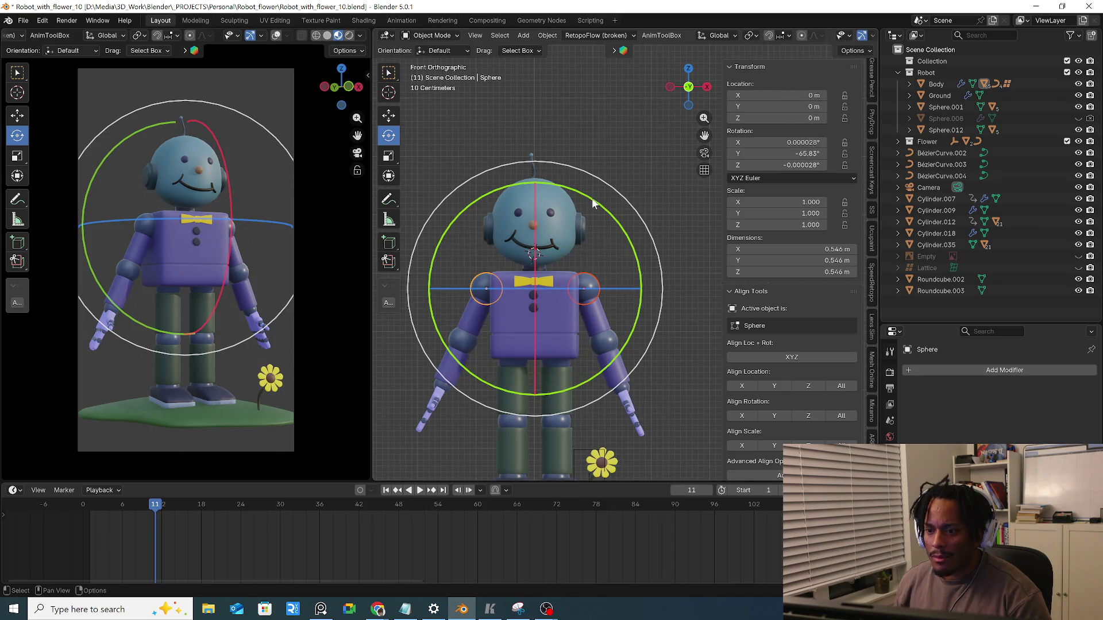
{"action": "key", "text": "Escape"}
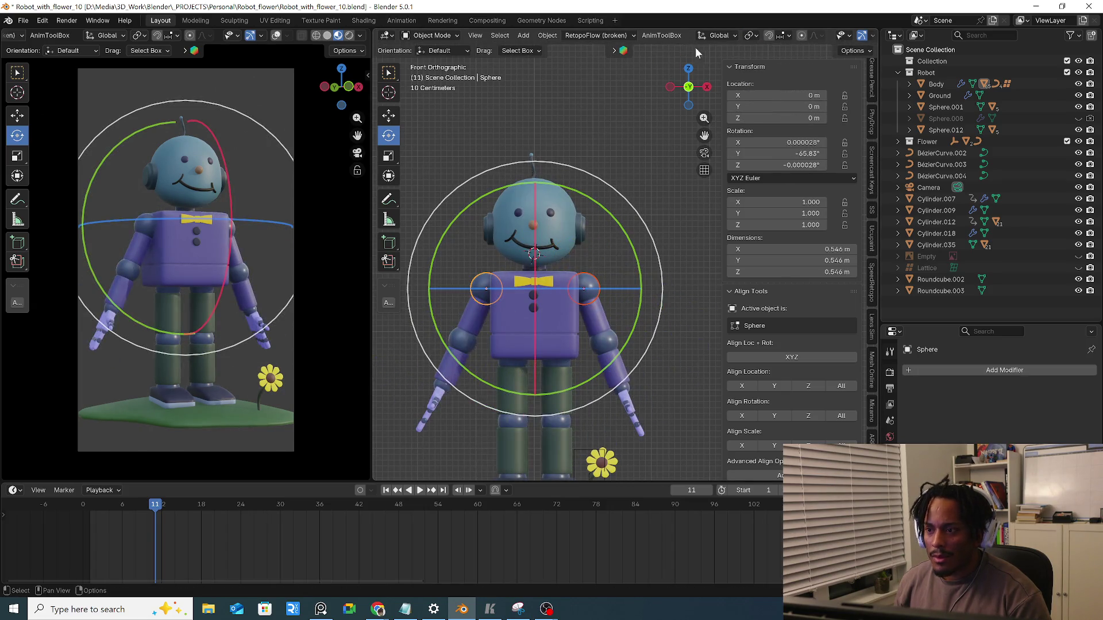
Reopen the pivot choices, toggle the shoulder selection and orbit to view the robot from above
{"action": "left_click", "coordinate": [752, 36]}
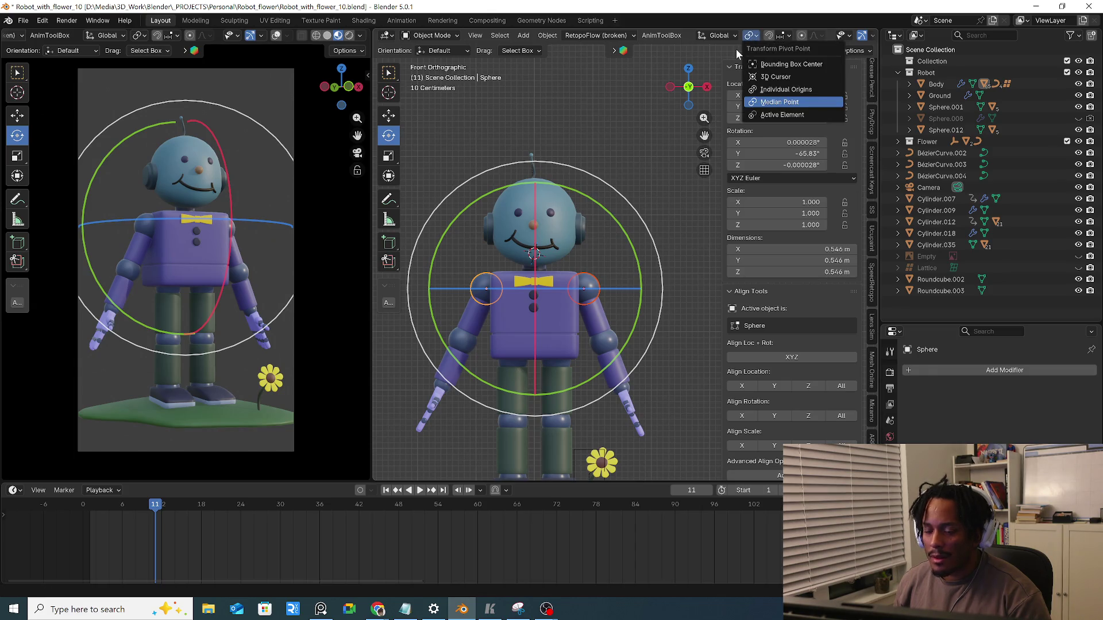
{"action": "left_click", "coordinate": [584, 287]}
{"action": "left_click", "coordinate": [486, 291]}
{"action": "left_click", "coordinate": [586, 290]}
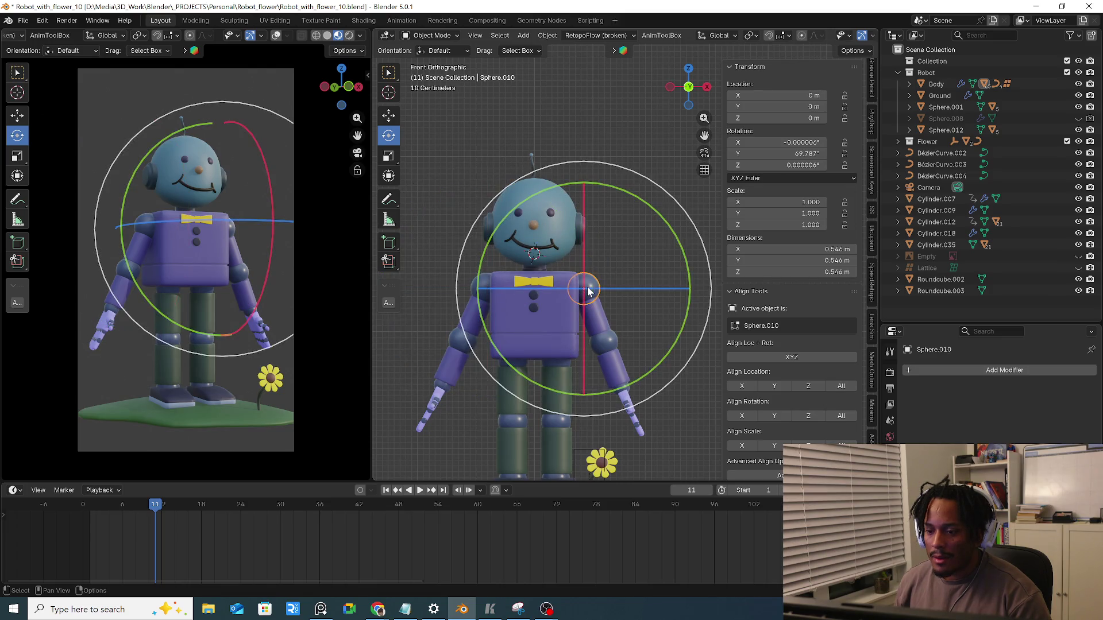
{"action": "left_click", "coordinate": [485, 288]}
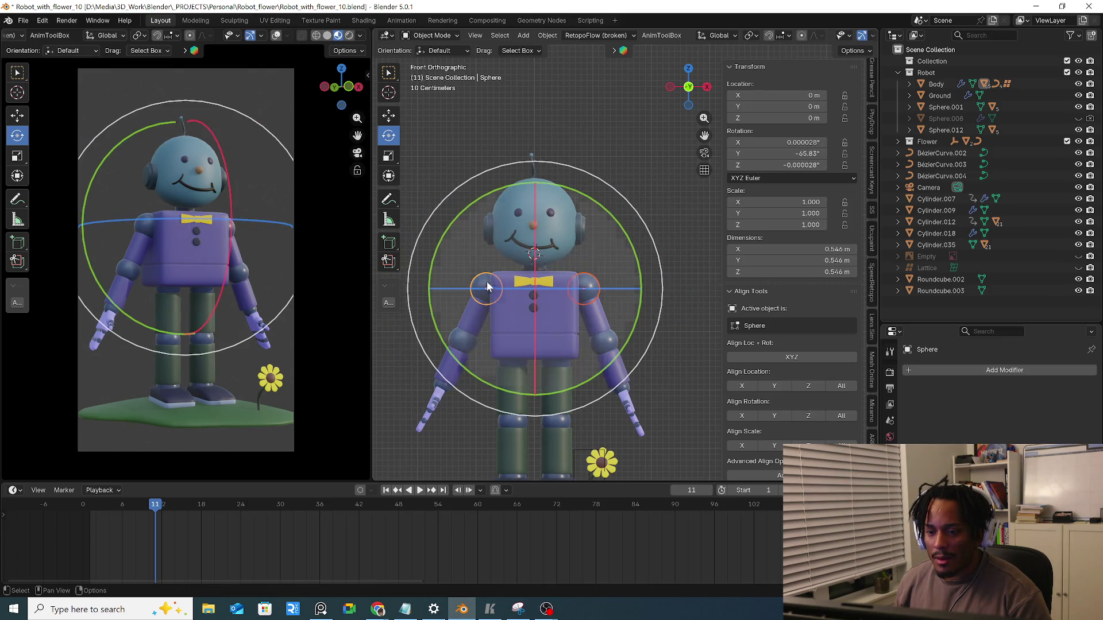
{"action": "left_click", "coordinate": [587, 287]}
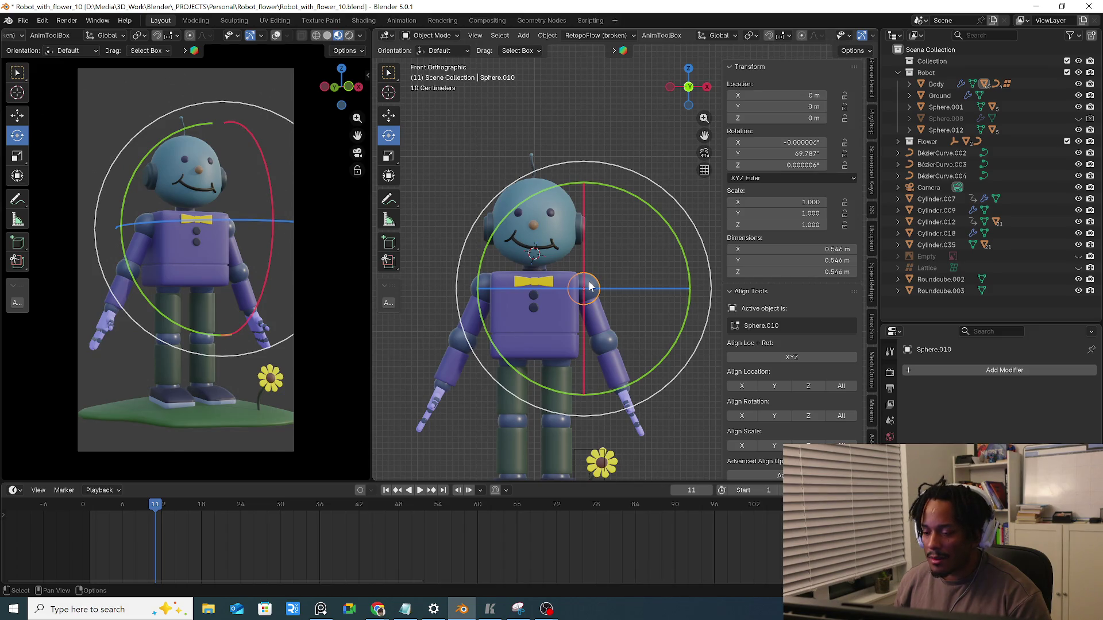
{"action": "middle_click_drag", "start_coordinate": [602, 259], "coordinate": [599, 327]}
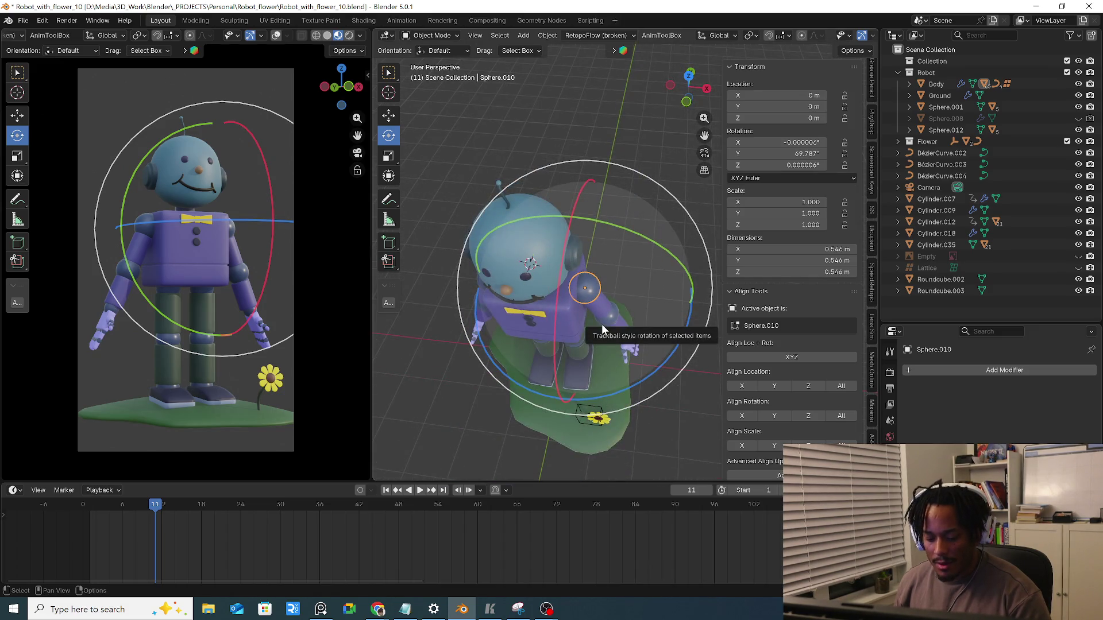
Switch to the Transform tool, select the shoulder joints and view the robot from the top
{"action": "left_click", "coordinate": [389, 176]}
{"action": "middle_click_drag", "start_coordinate": [517, 232], "coordinate": [484, 314]}
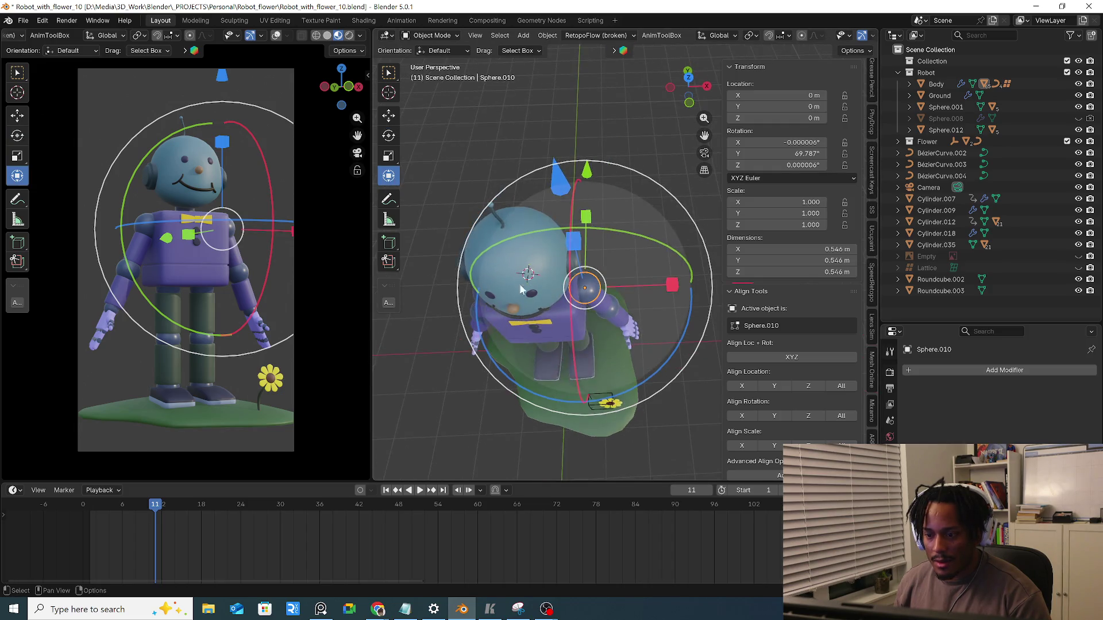
{"action": "left_click", "coordinate": [484, 317]}
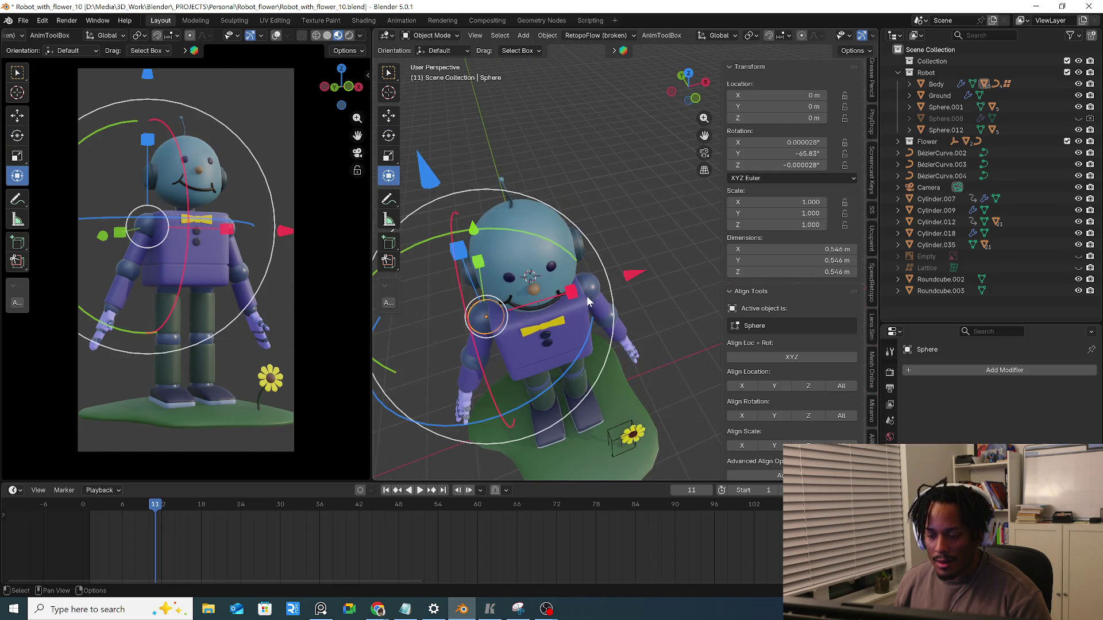
{"action": "middle_click_drag", "start_coordinate": [587, 301], "coordinate": [480, 302]}
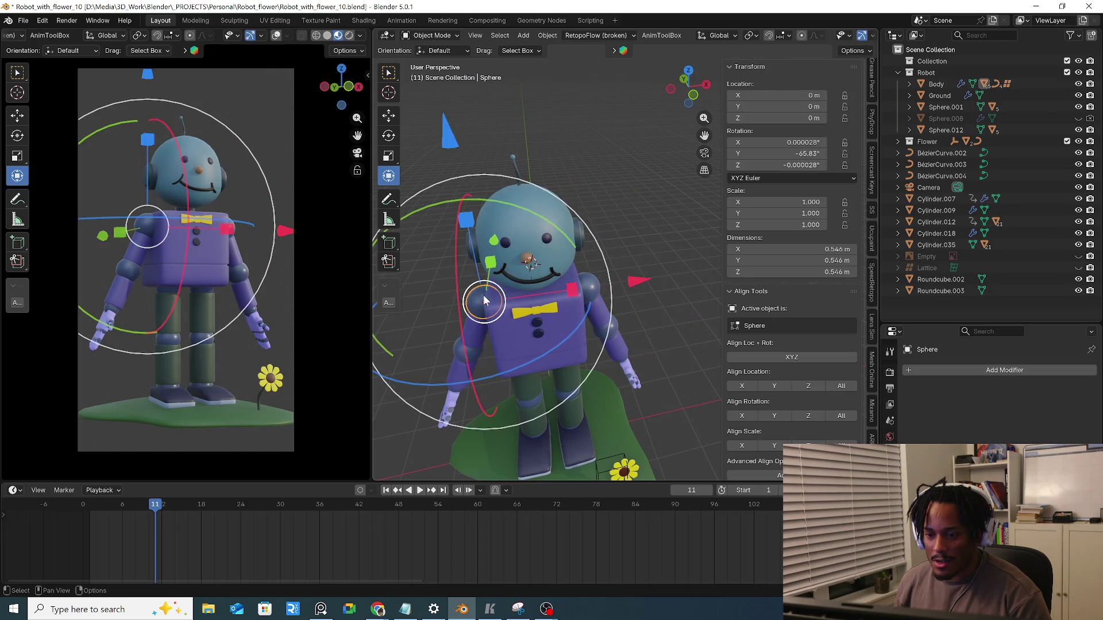
{"action": "left_click", "coordinate": [595, 293]}
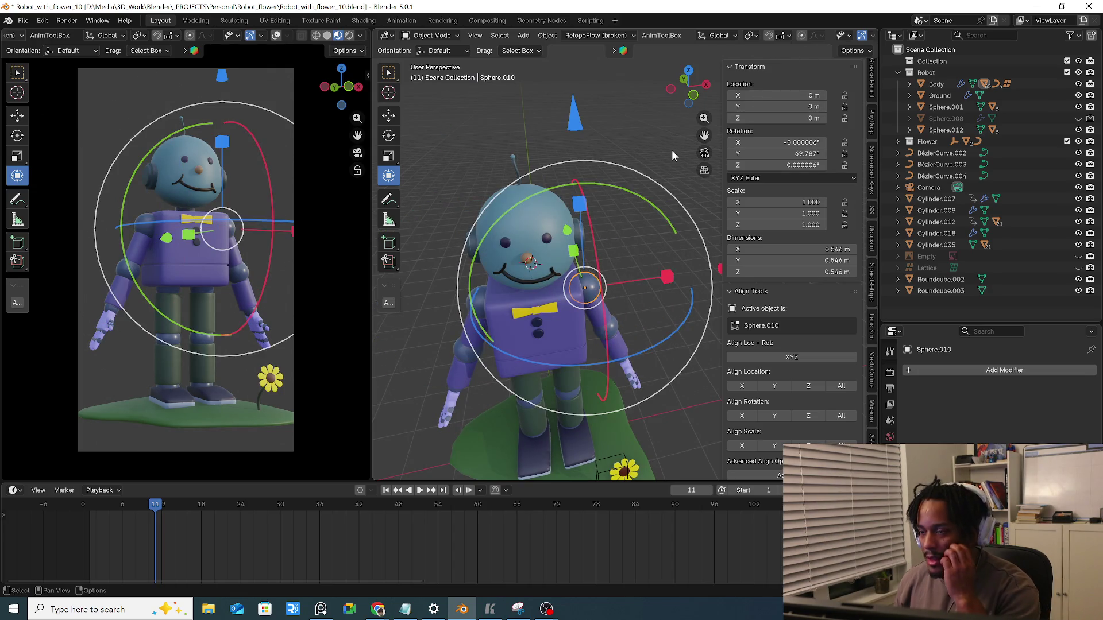
{"action": "key", "text": "KP_7"}
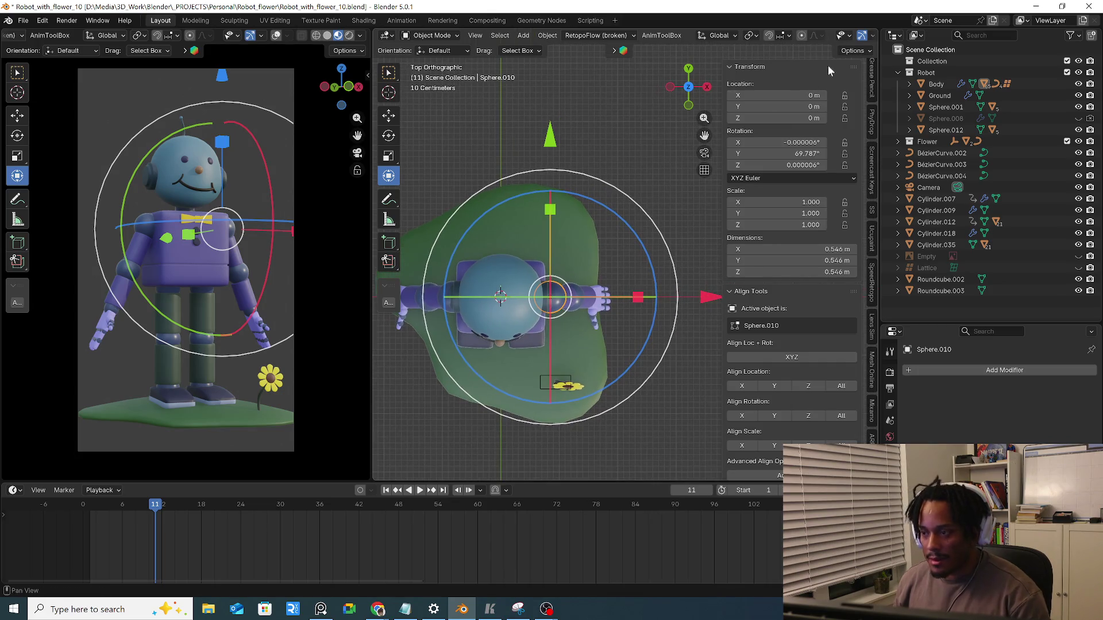
Check the transform Options popover and revert a trial Z rotation of the right shoulder
{"action": "left_click", "coordinate": [853, 50]}
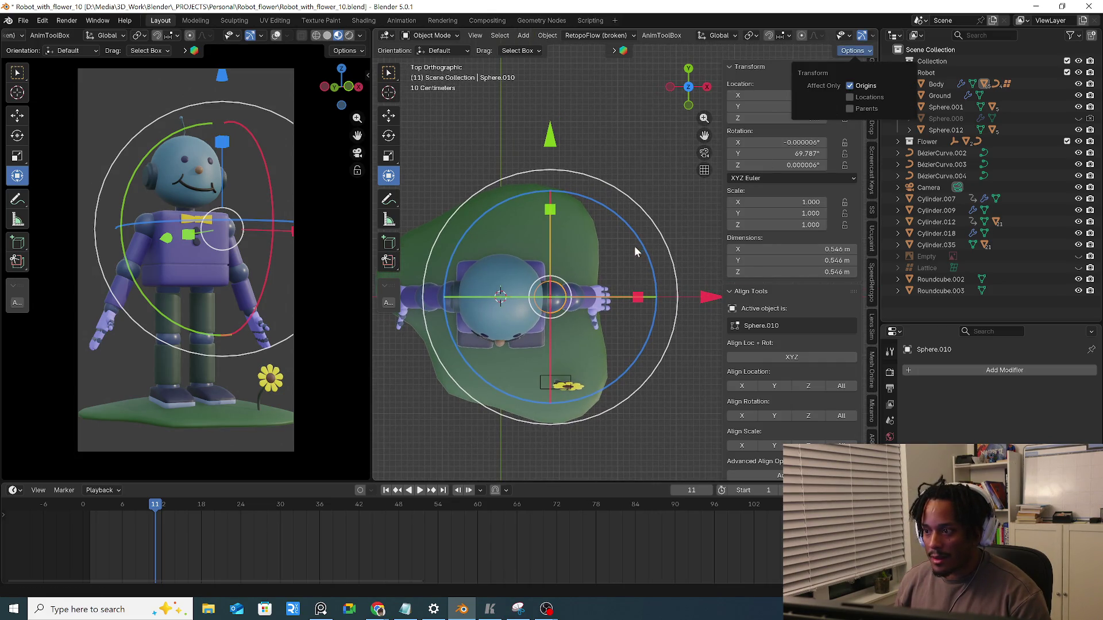
{"action": "left_click_drag", "start_coordinate": [641, 245], "coordinate": [569, 195]}
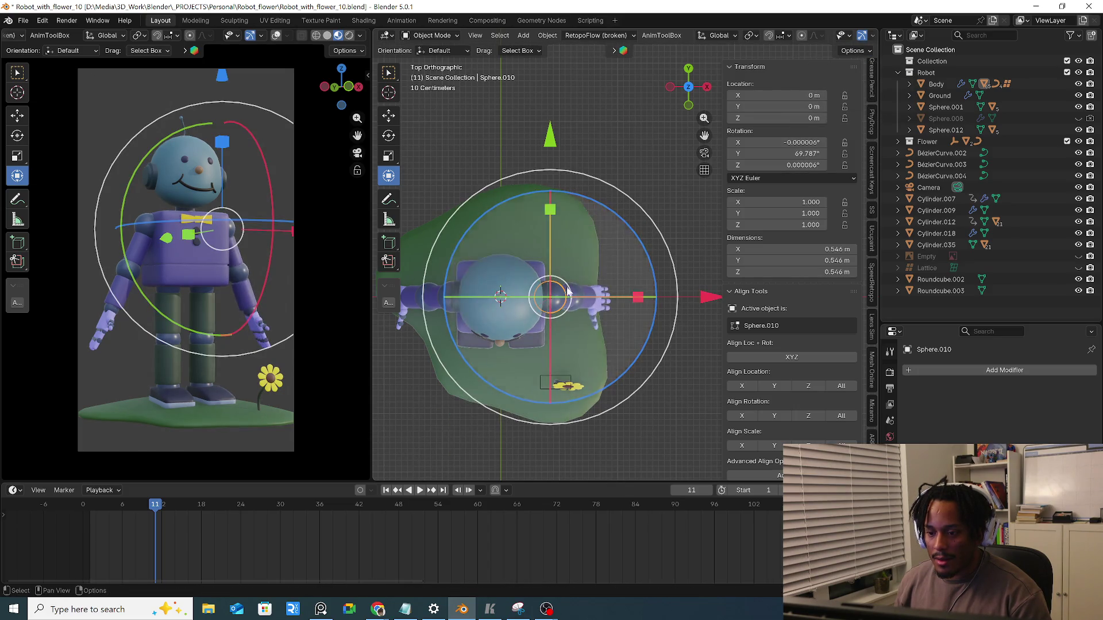
{"action": "key", "text": "ctrl+z"}
{"action": "scroll", "coordinate": [637, 320], "scroll_direction": "down", "scroll_amount": 2}
{"action": "scroll", "coordinate": [637, 319], "scroll_direction": "down", "scroll_amount": 1}
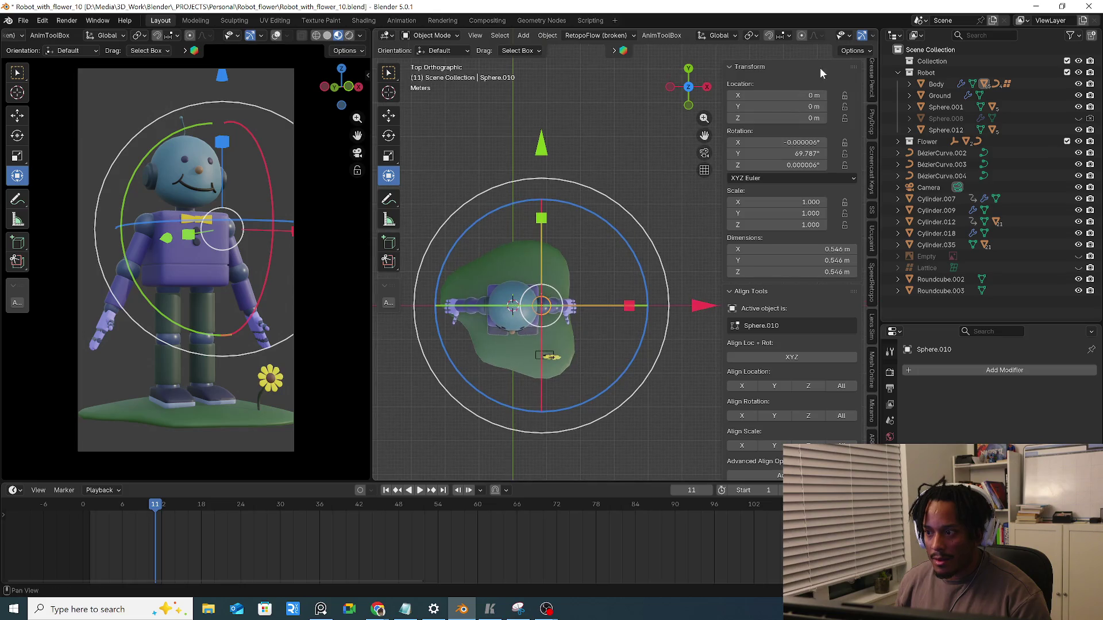
{"action": "left_click", "coordinate": [864, 51]}
{"action": "left_click", "coordinate": [851, 86]}
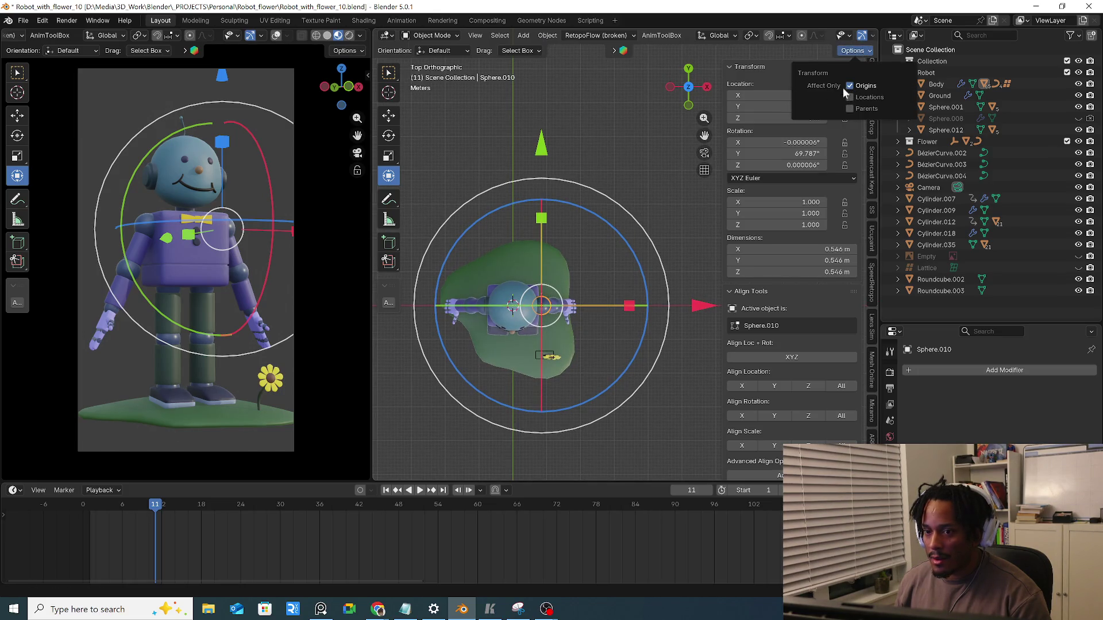
{"action": "scroll", "coordinate": [611, 328], "scroll_direction": "up", "scroll_amount": 2}
{"action": "scroll", "coordinate": [611, 328], "scroll_direction": "up", "scroll_amount": 2}
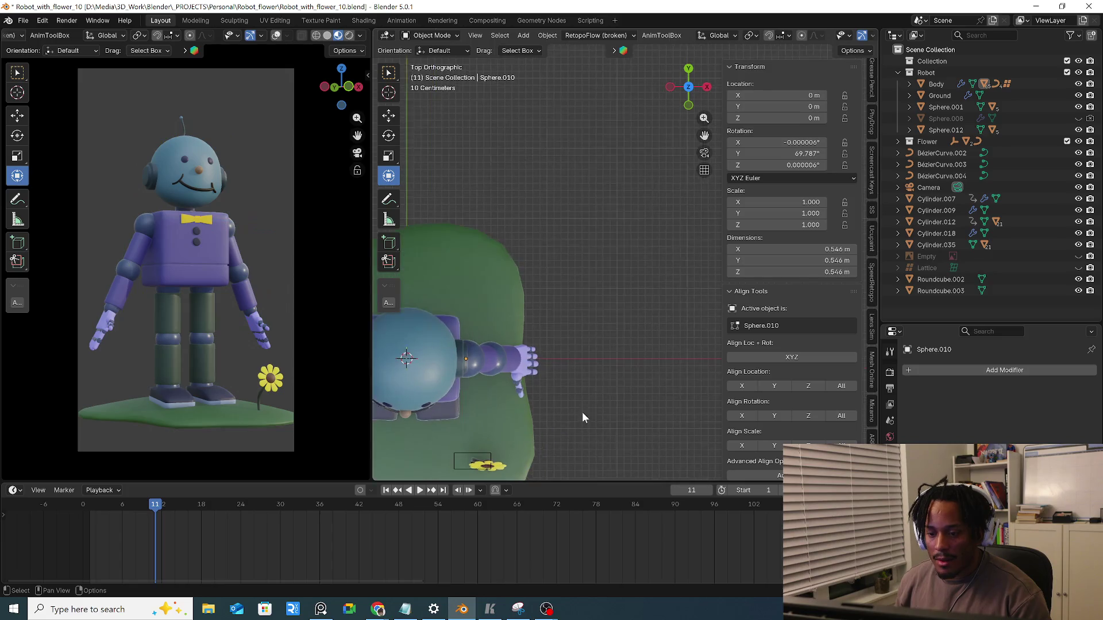
{"action": "scroll", "coordinate": [581, 413], "scroll_direction": "up", "scroll_amount": 1}
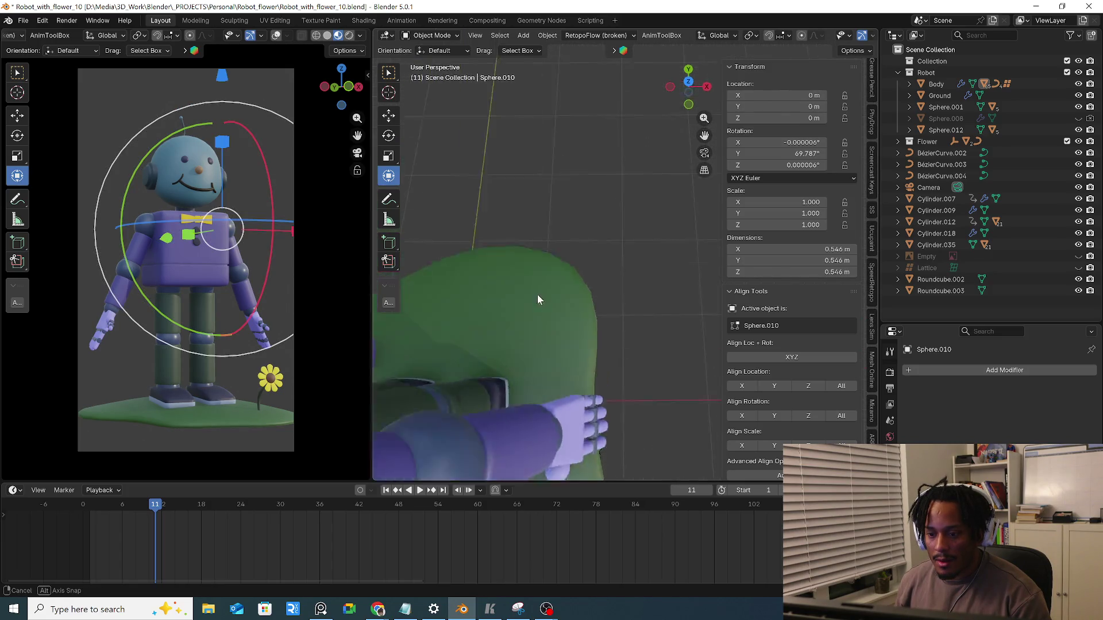
{"action": "mouse_move", "coordinate": [551, 340]}
{"action": "middle_mouse_down", "text": "alt"}
{"action": "mouse_move", "coordinate": [562, 284]}
{"action": "mouse_move", "coordinate": [528, 349]}
{"action": "middle_mouse_up", "text": "alt"}
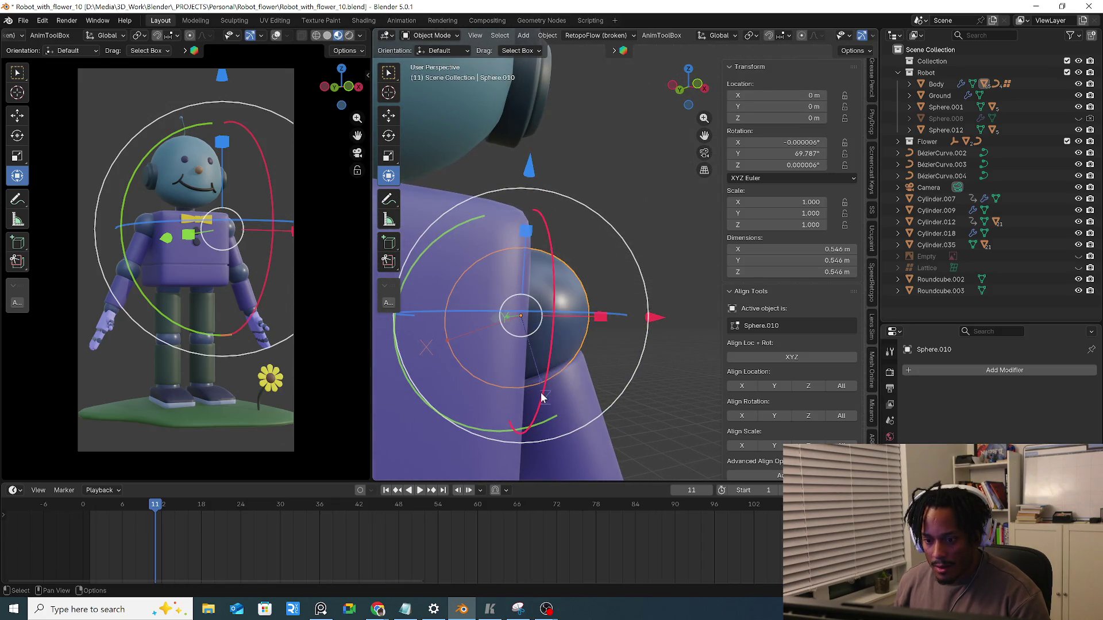
{"action": "left_click_drag", "start_coordinate": [551, 444], "coordinate": [591, 418]}
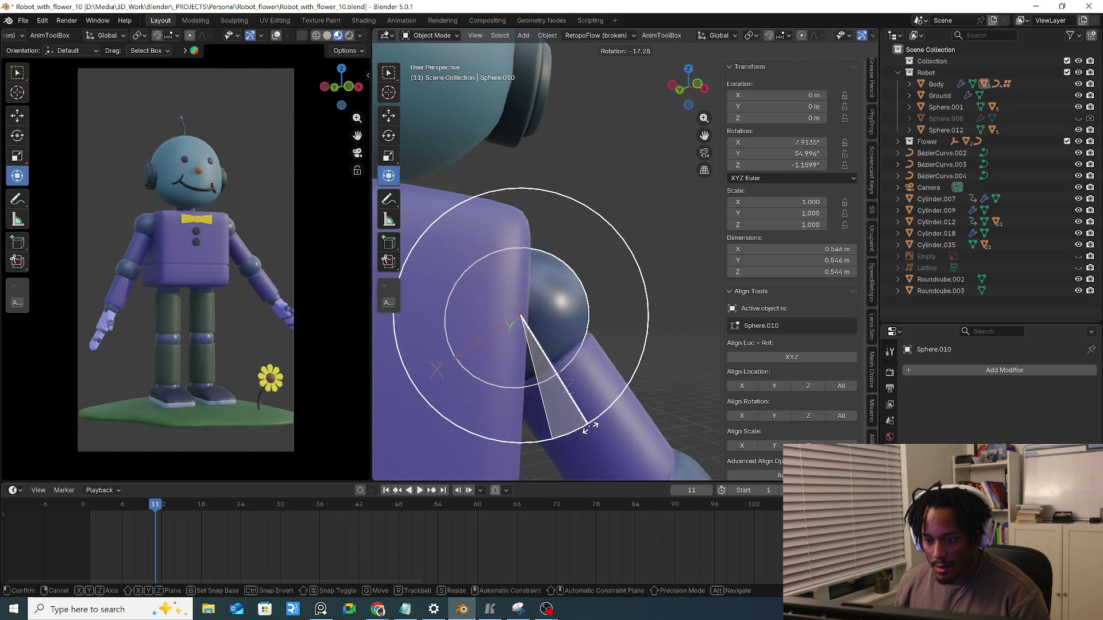
{"action": "key", "text": "Escape"}
{"action": "mouse_move", "coordinate": [600, 362]}
{"action": "middle_mouse_down"}
{"action": "mouse_move", "coordinate": [618, 357]}
{"action": "mouse_move", "coordinate": [577, 360]}
{"action": "middle_mouse_up"}
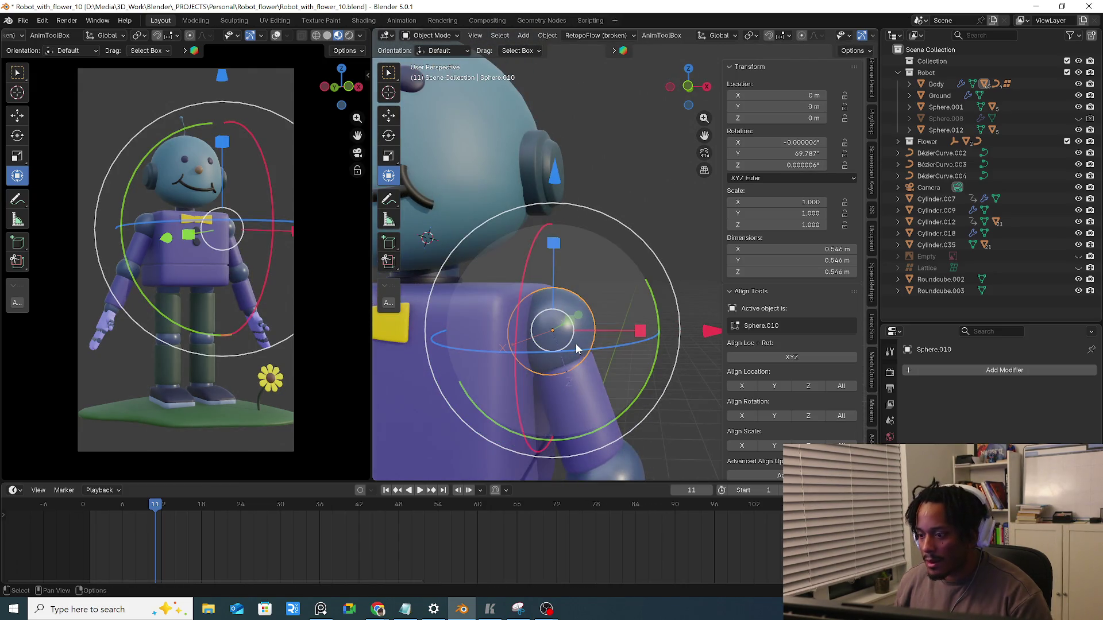
{"action": "key", "text": "KP_1"}
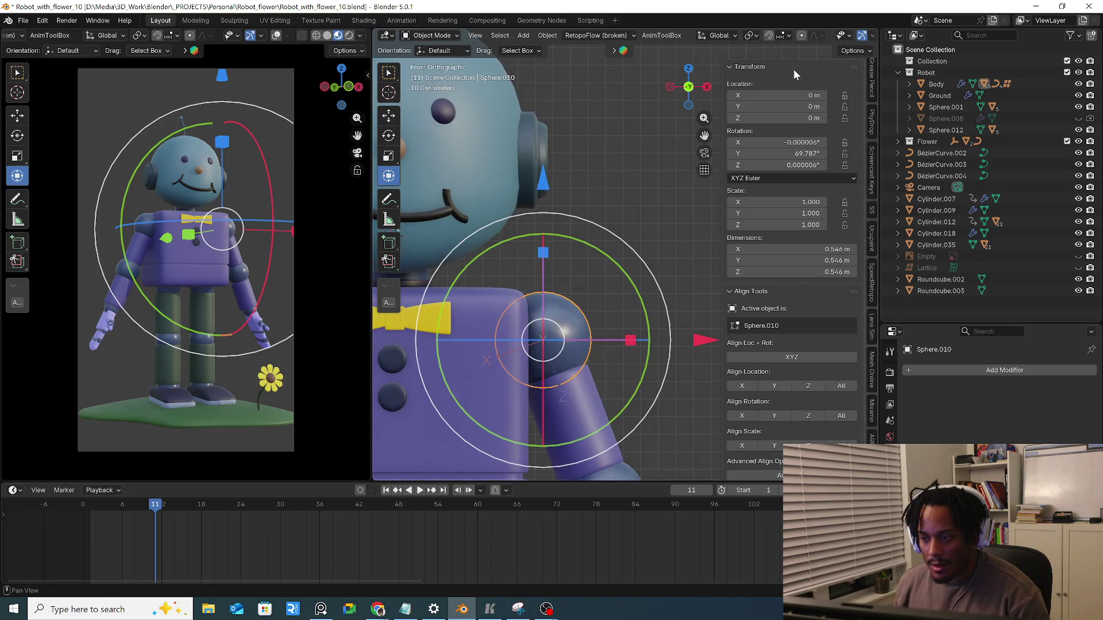
{"action": "left_click", "coordinate": [725, 36]}
{"action": "mouse_move", "coordinate": [862, 35]}
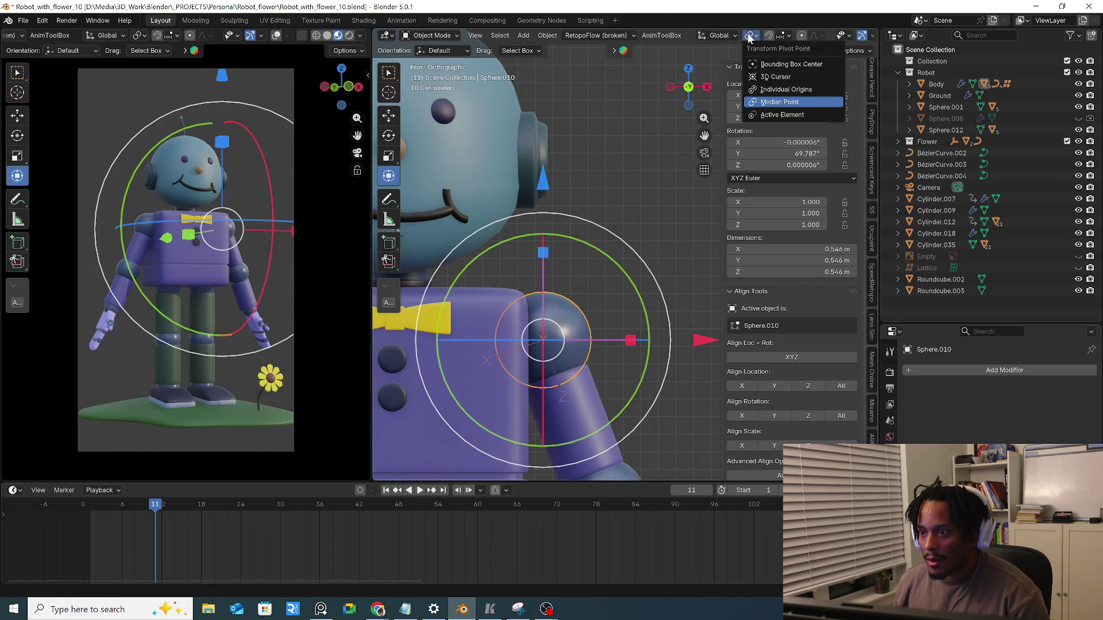
{"action": "middle_click_drag", "start_coordinate": [852, 40], "coordinate": [634, 36]}
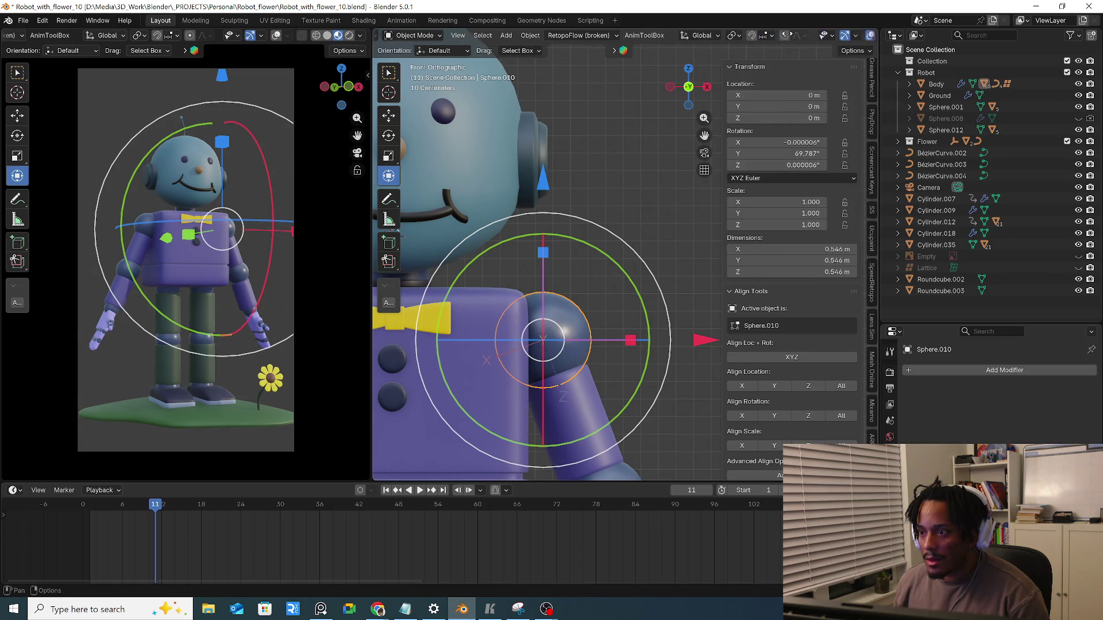
{"action": "left_click", "coordinate": [795, 36]}
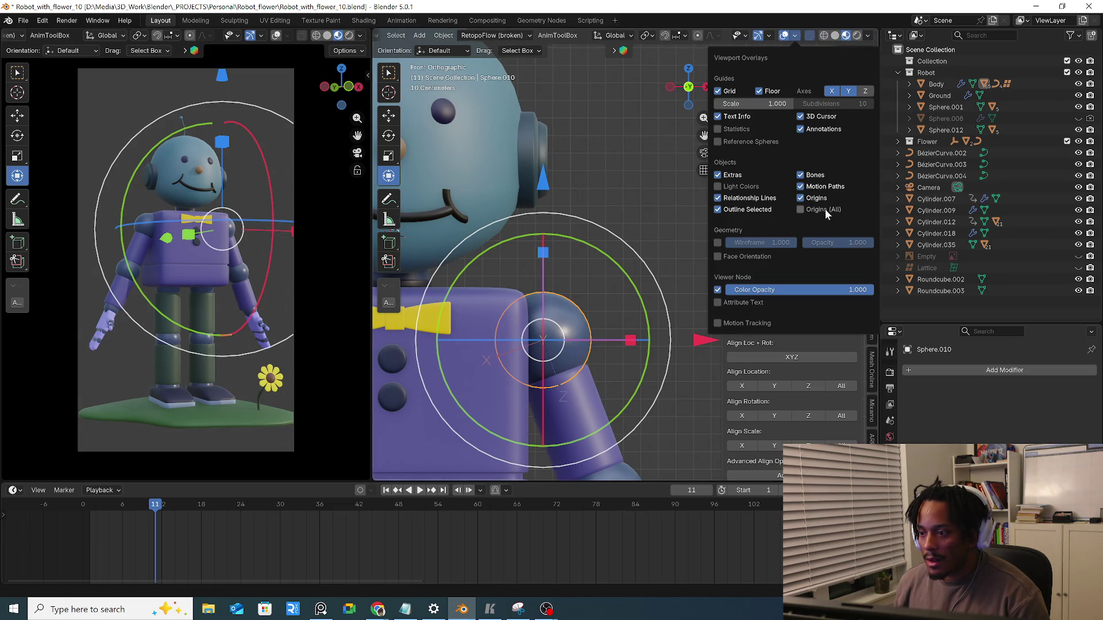
{"action": "middle_click_drag", "start_coordinate": [621, 173], "coordinate": [628, 100], "text": "shift"}
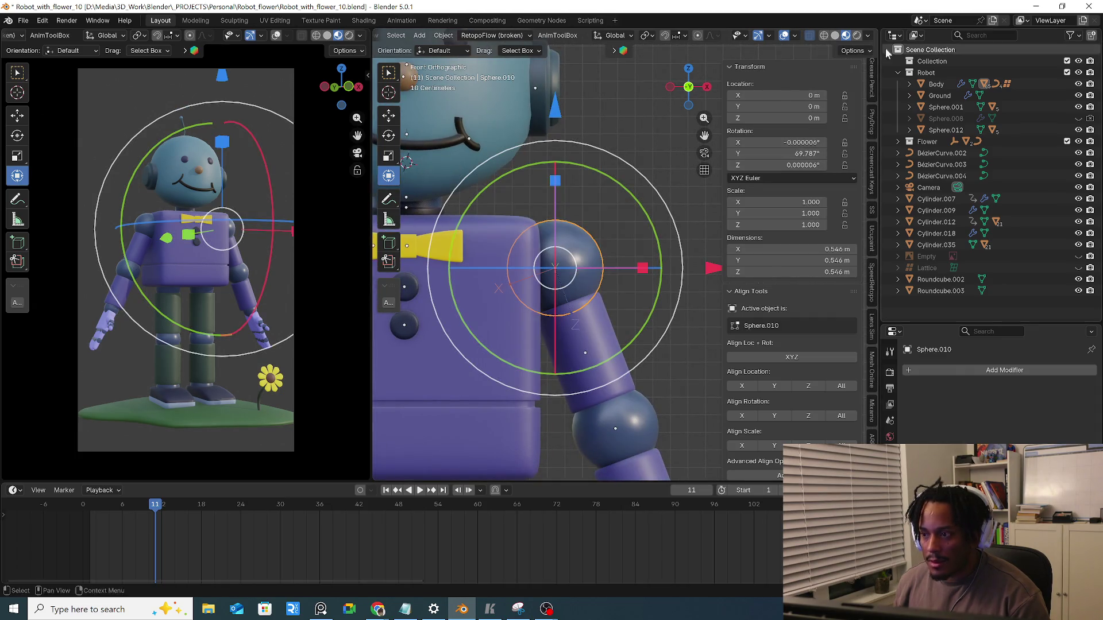
{"action": "left_click", "coordinate": [861, 52]}
{"action": "left_click", "coordinate": [865, 53]}
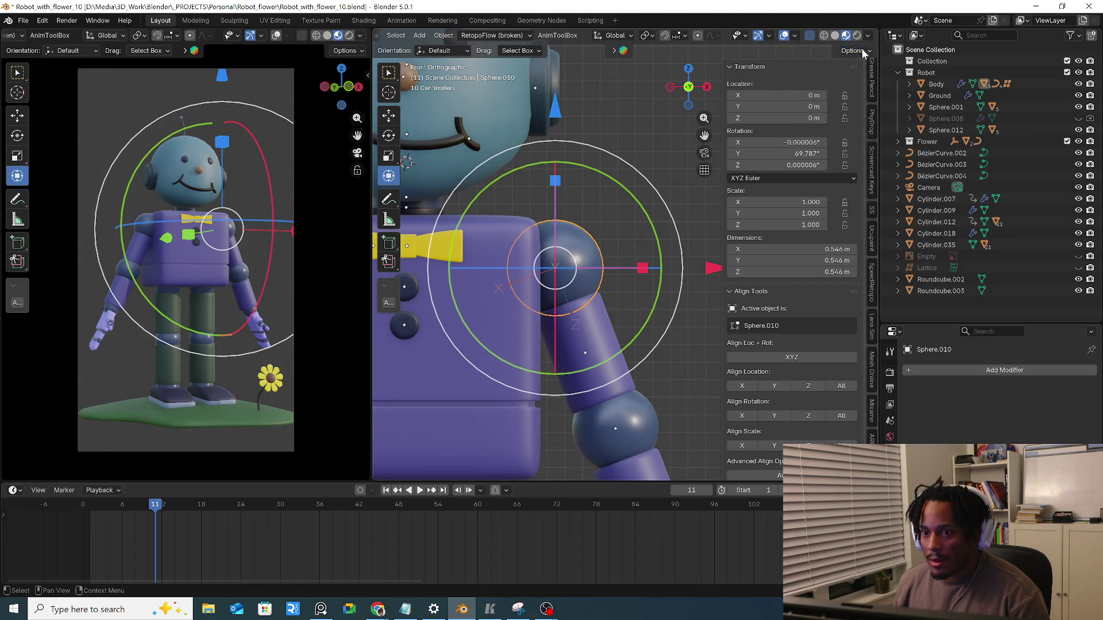
{"action": "left_click", "coordinate": [678, 36]}
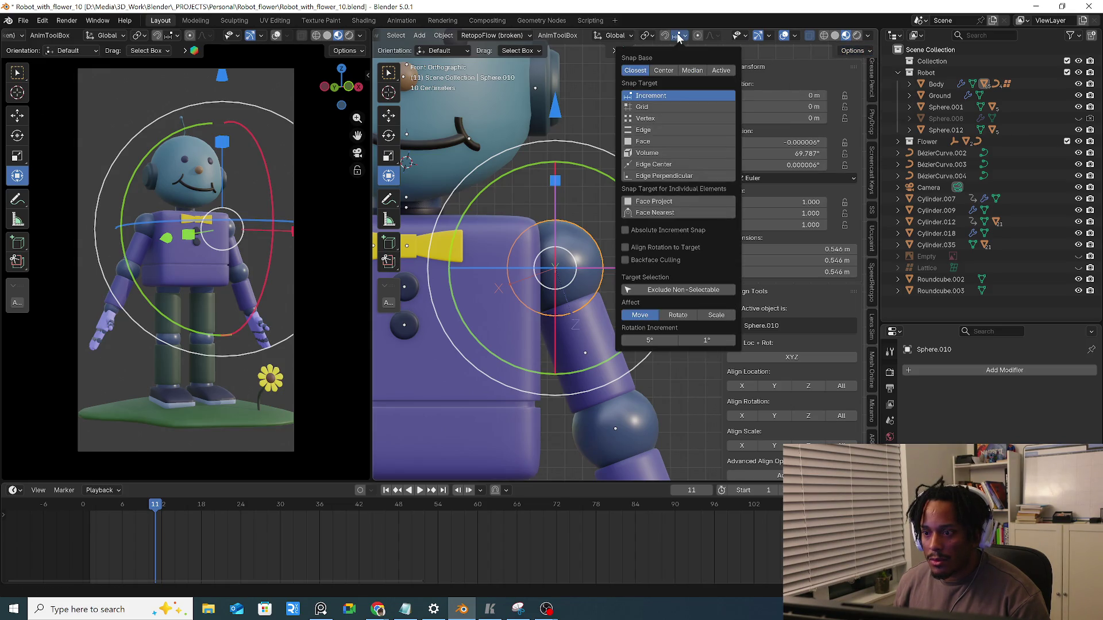
{"action": "scroll", "coordinate": [638, 259], "scroll_direction": "up", "scroll_amount": 3}
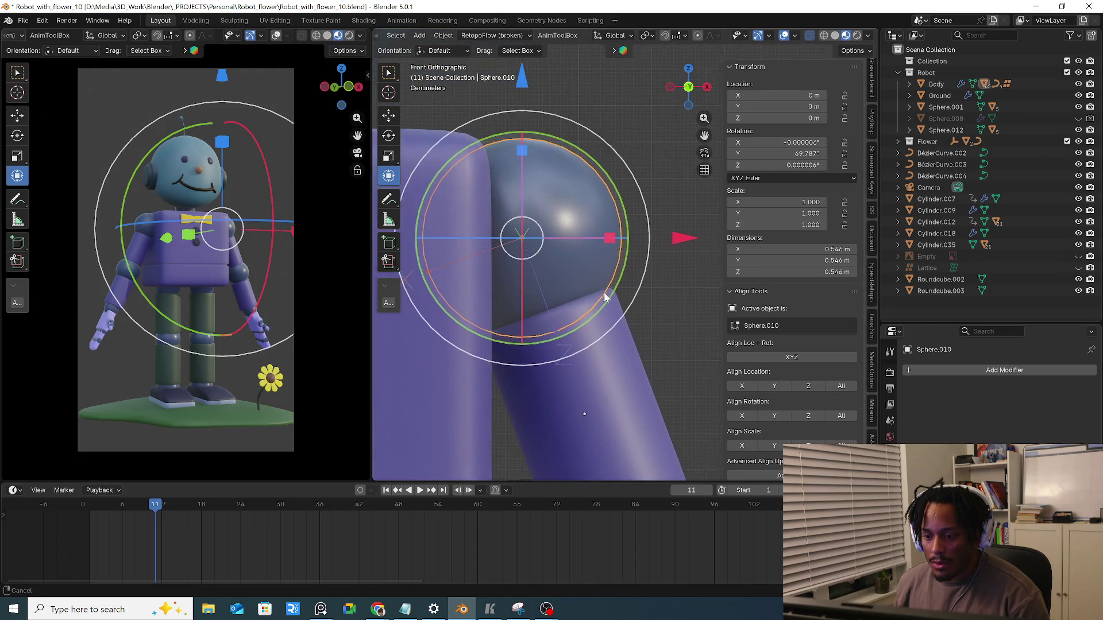
{"action": "middle_click_drag", "start_coordinate": [594, 310], "coordinate": [655, 278], "text": "shift"}
{"action": "scroll", "coordinate": [655, 279], "scroll_direction": "down", "scroll_amount": 2}
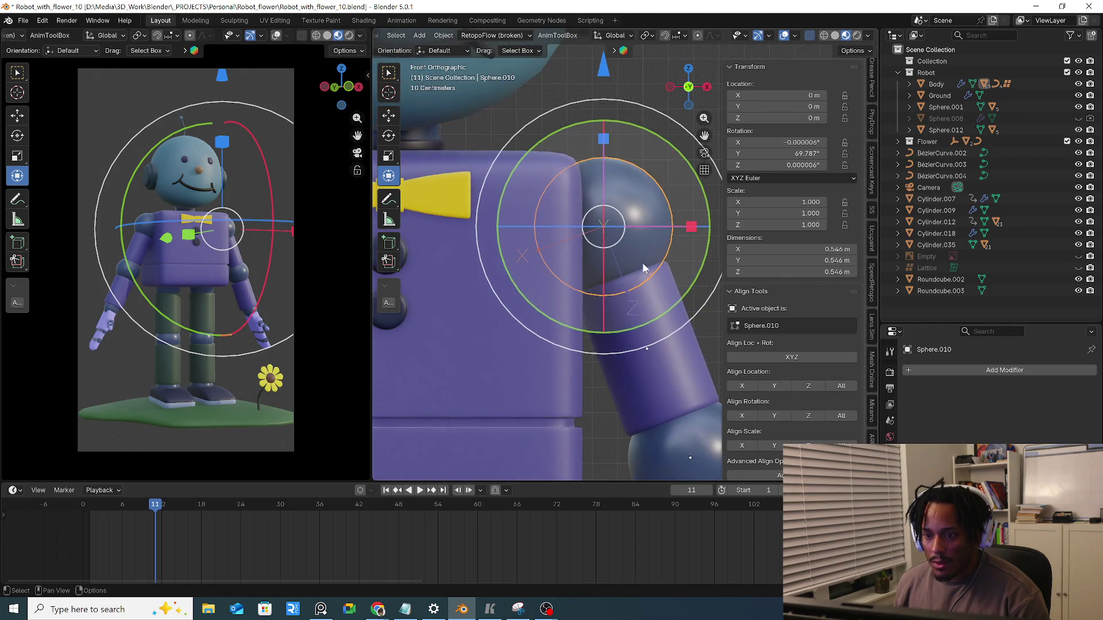
{"action": "left_click", "coordinate": [389, 115]}
{"action": "left_click", "coordinate": [389, 136]}
{"action": "left_click", "coordinate": [389, 115]}
{"action": "middle_click_drag", "start_coordinate": [591, 215], "coordinate": [517, 204], "text": "shift"}
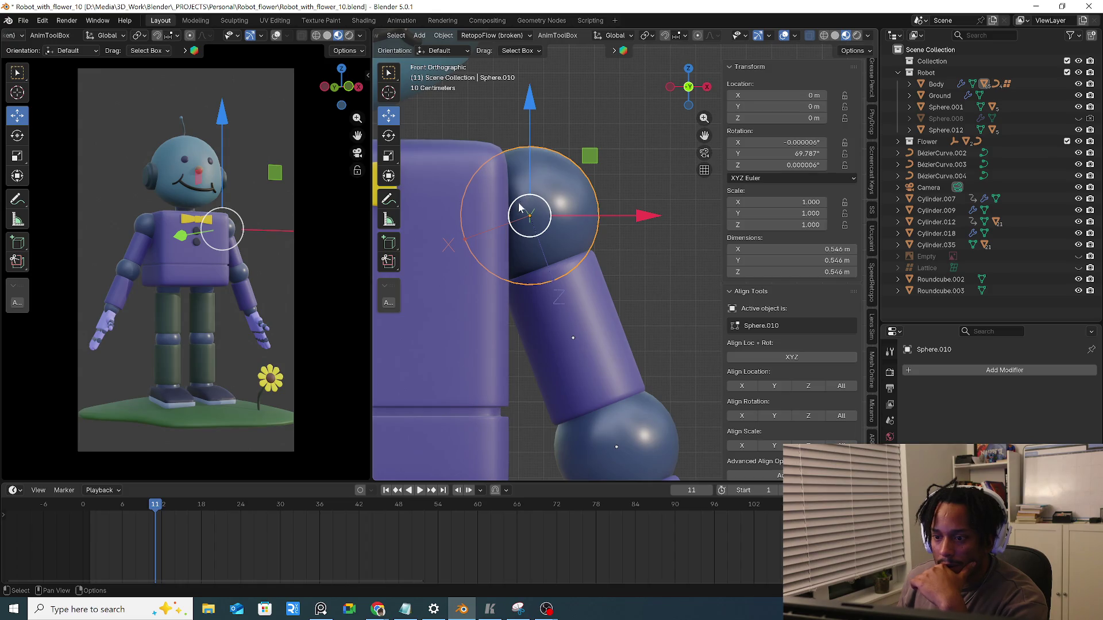
{"action": "key", "text": "KP_7"}
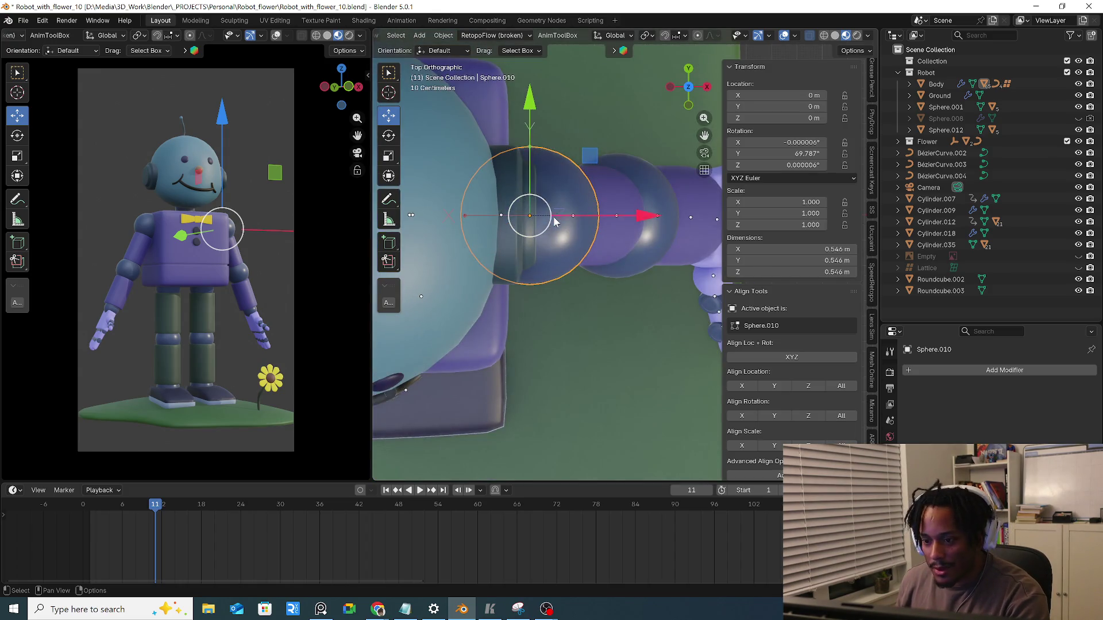
{"action": "scroll", "coordinate": [536, 203], "scroll_direction": "up", "scroll_amount": 1}
{"action": "left_click_drag", "start_coordinate": [536, 202], "coordinate": [541, 208]}
{"action": "key", "text": "ctrl+z"}
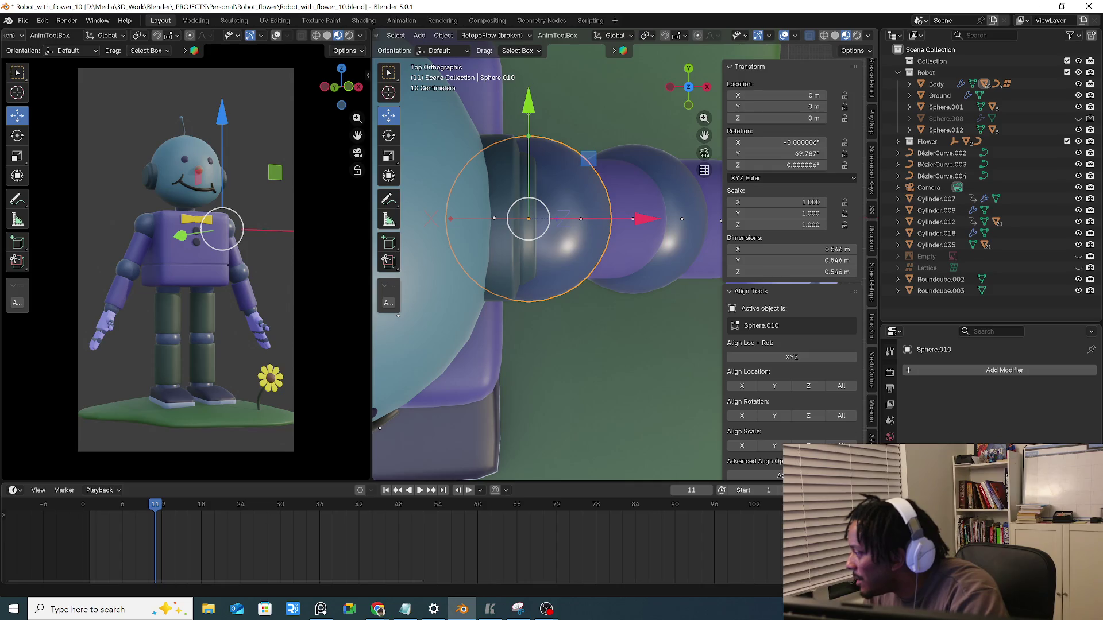
{"action": "key", "text": "alt+Tab"}
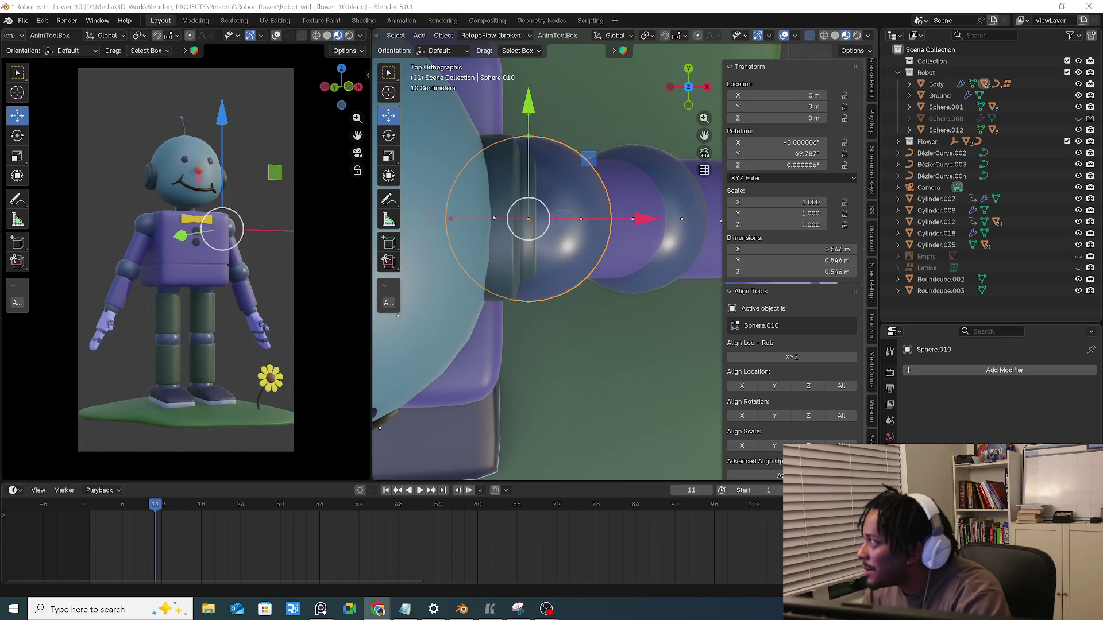
{"action": "middle_click_drag", "start_coordinate": [594, 268], "coordinate": [499, 246]}
{"action": "key", "text": "g"}
{"action": "key", "text": "Escape"}
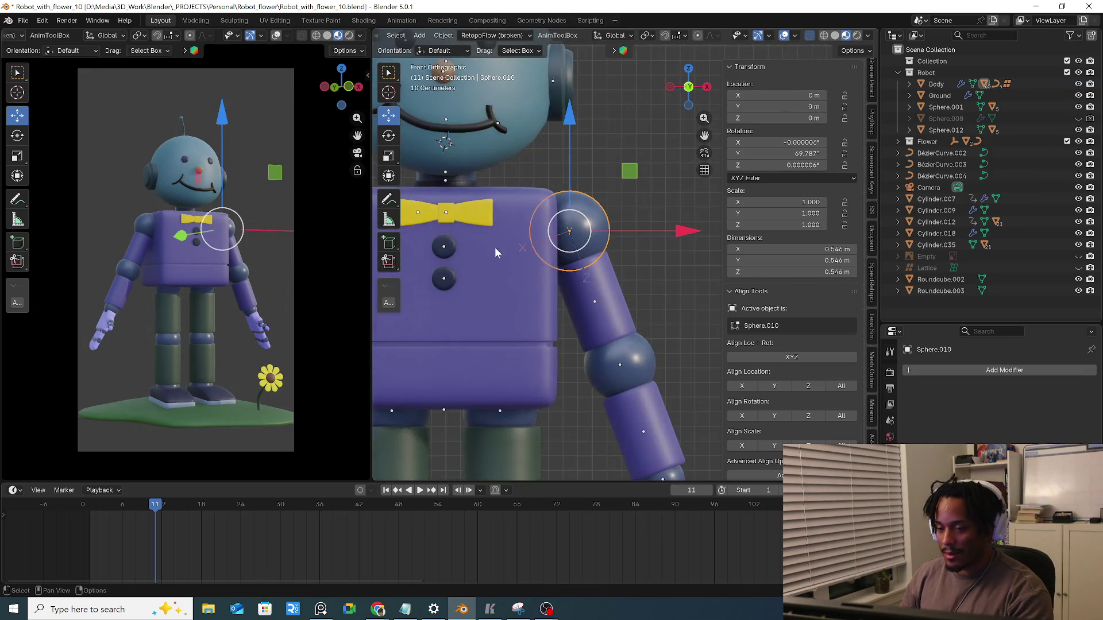
{"action": "scroll", "coordinate": [499, 246], "scroll_direction": "down", "scroll_amount": 4}
Look through the overlay, shading, affect-only and snapping settings while selecting left-arm joints
{"action": "left_click", "coordinate": [796, 36]}
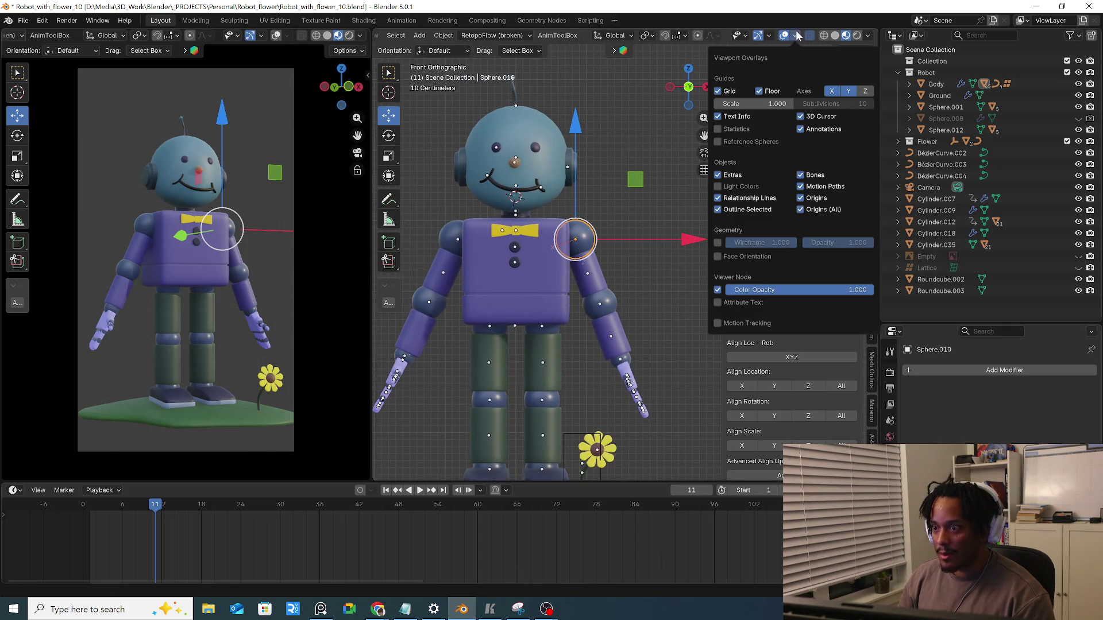
{"action": "left_click", "coordinate": [868, 37]}
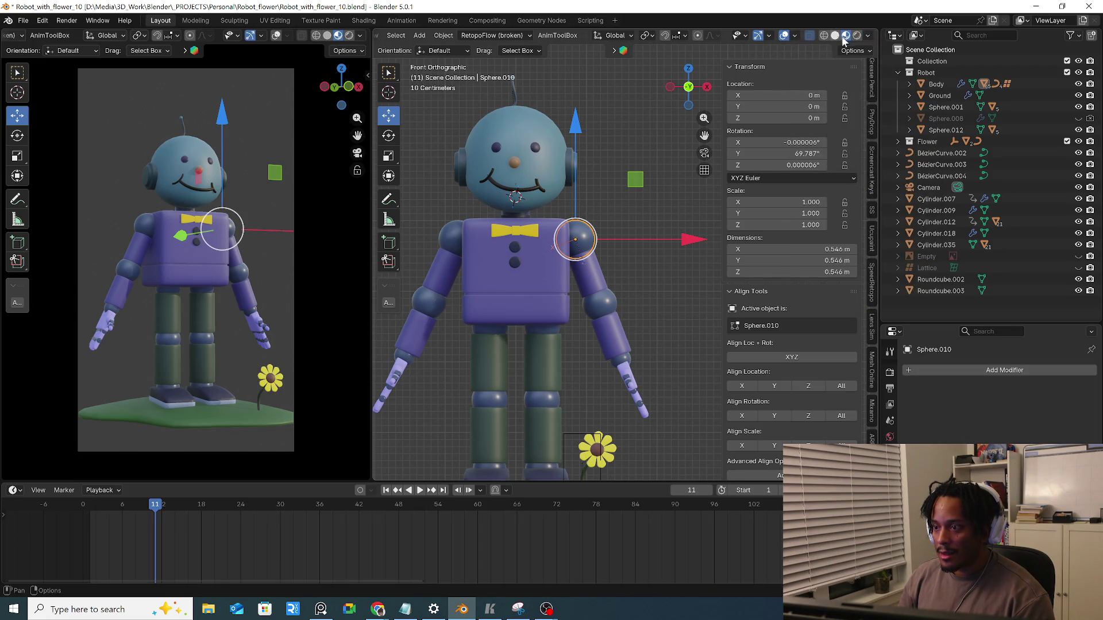
{"action": "left_click", "coordinate": [851, 50]}
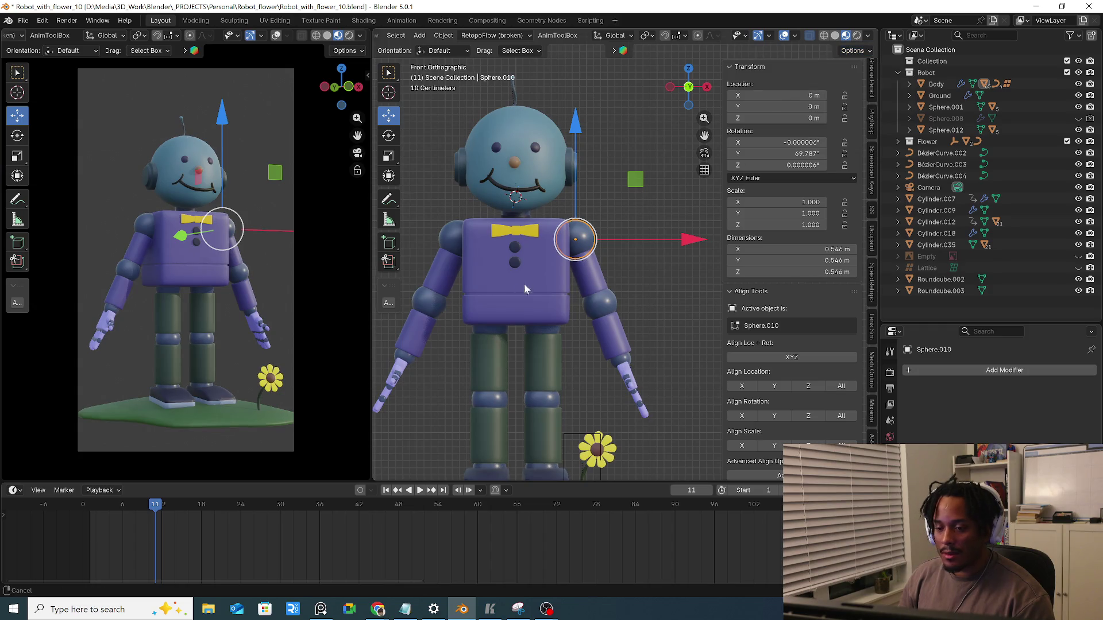
{"action": "scroll", "coordinate": [520, 291], "scroll_direction": "down", "scroll_amount": 2}
{"action": "left_click", "coordinate": [508, 229]}
{"action": "scroll", "coordinate": [483, 285], "scroll_direction": "down", "scroll_amount": 2}
{"action": "left_click", "coordinate": [467, 311]}
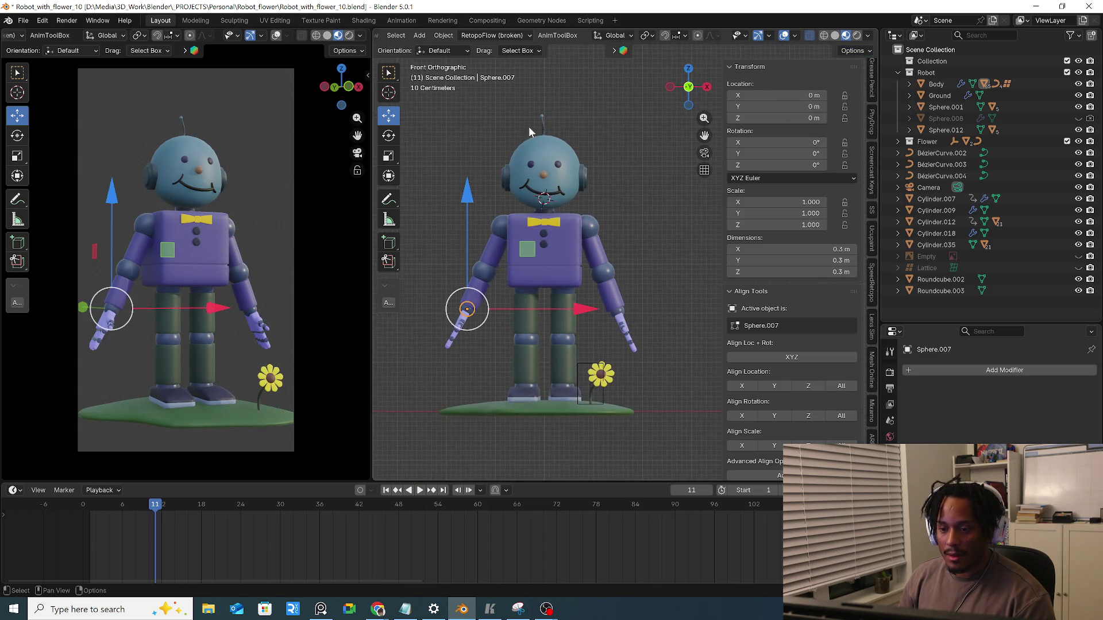
{"action": "left_click", "coordinate": [686, 36]}
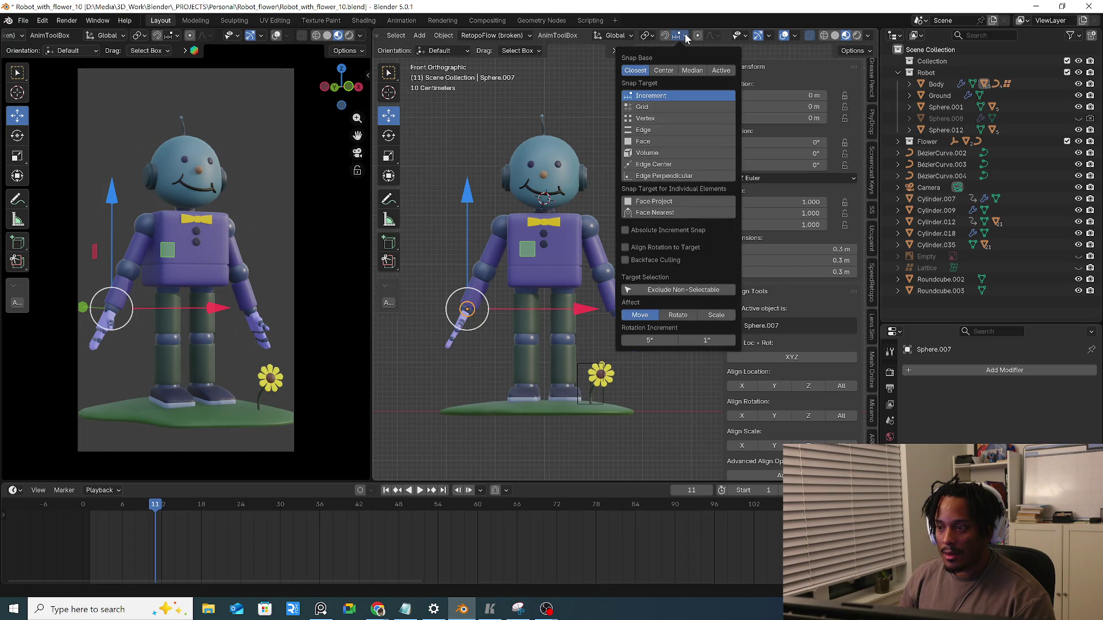
{"action": "left_click", "coordinate": [687, 36]}
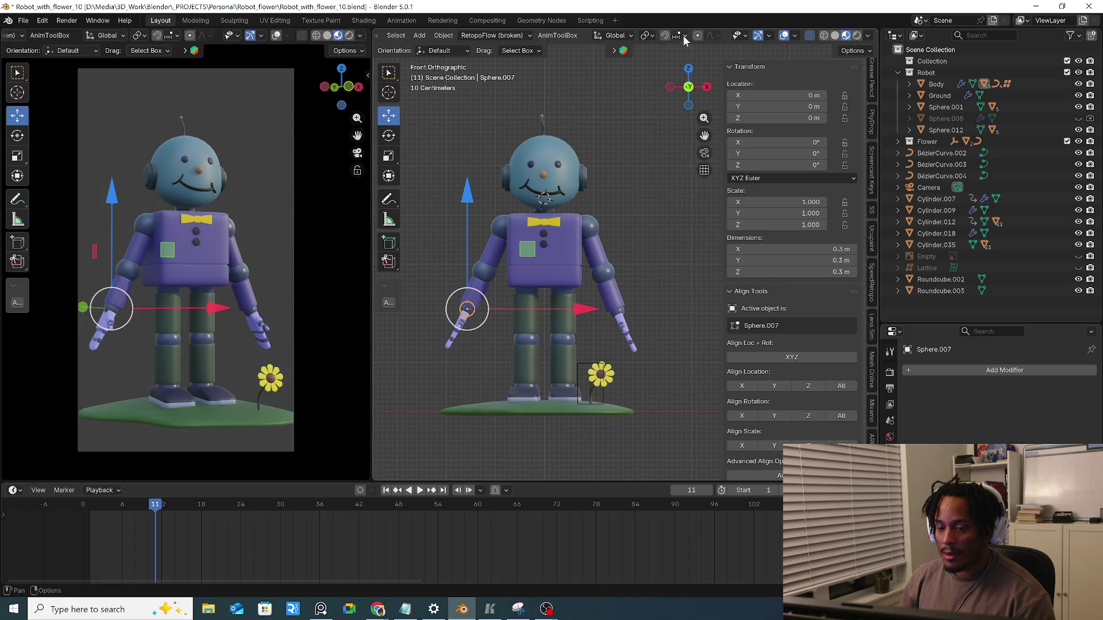
Choose the Transform tool and set transform orientation to Local
{"action": "left_click", "coordinate": [388, 177]}
{"action": "scroll", "coordinate": [547, 214], "scroll_direction": "up", "scroll_amount": 2}
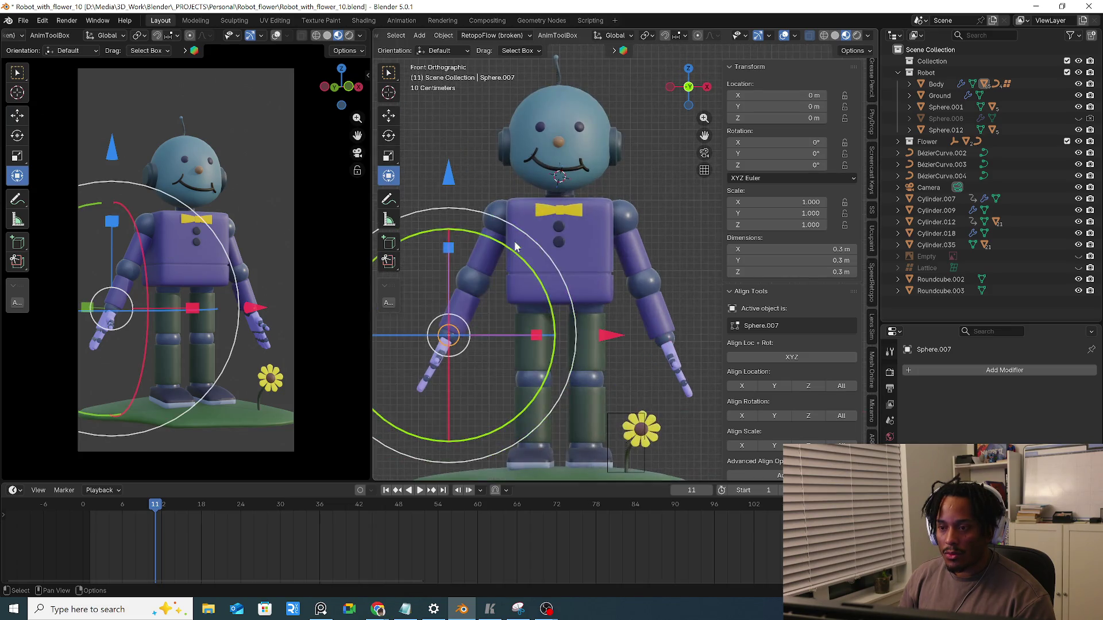
{"action": "left_click", "coordinate": [613, 35]}
{"action": "left_click", "coordinate": [599, 82]}
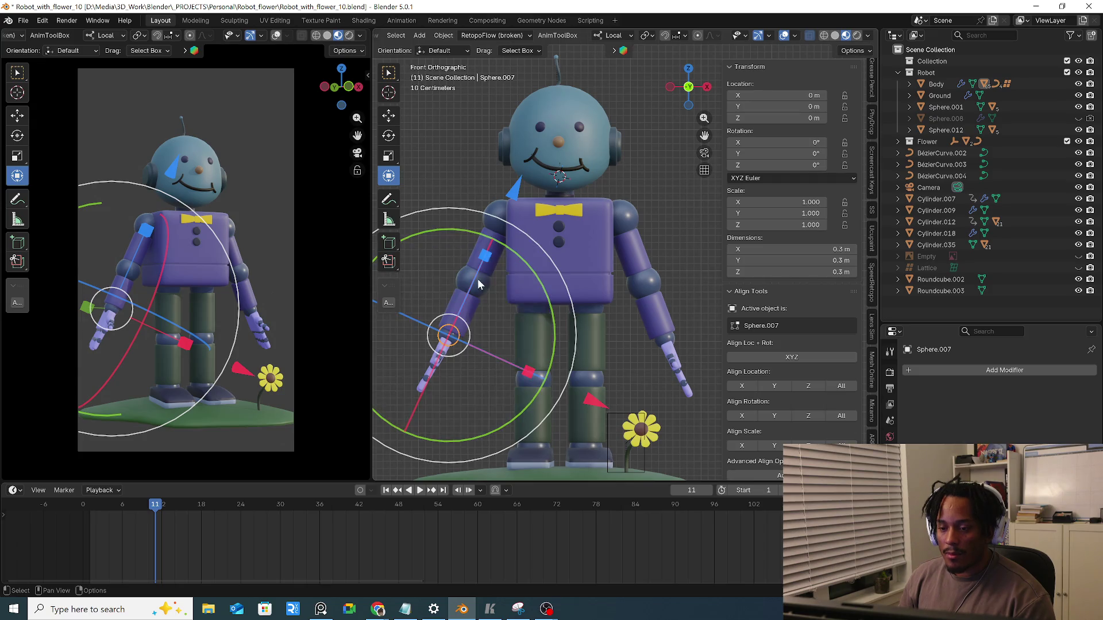
Test sliding Sphere.003 and Sphere.007 along their local Z axes, then undo the moves
{"action": "left_click", "coordinate": [497, 233]}
{"action": "left_click_drag", "start_coordinate": [537, 146], "coordinate": [476, 268]}
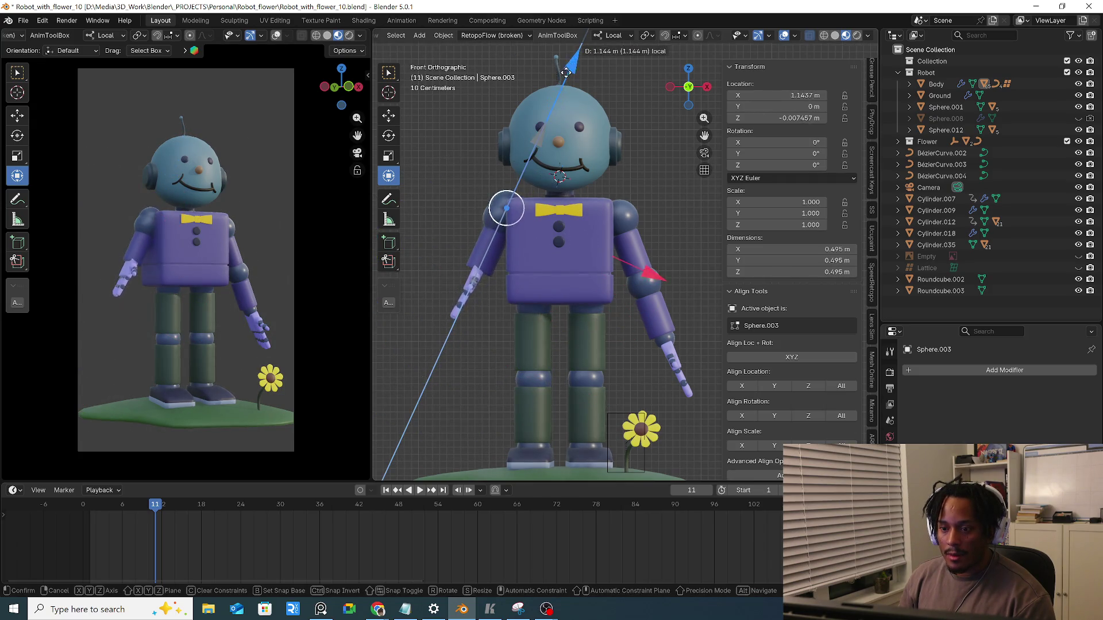
{"action": "left_click", "coordinate": [476, 269]}
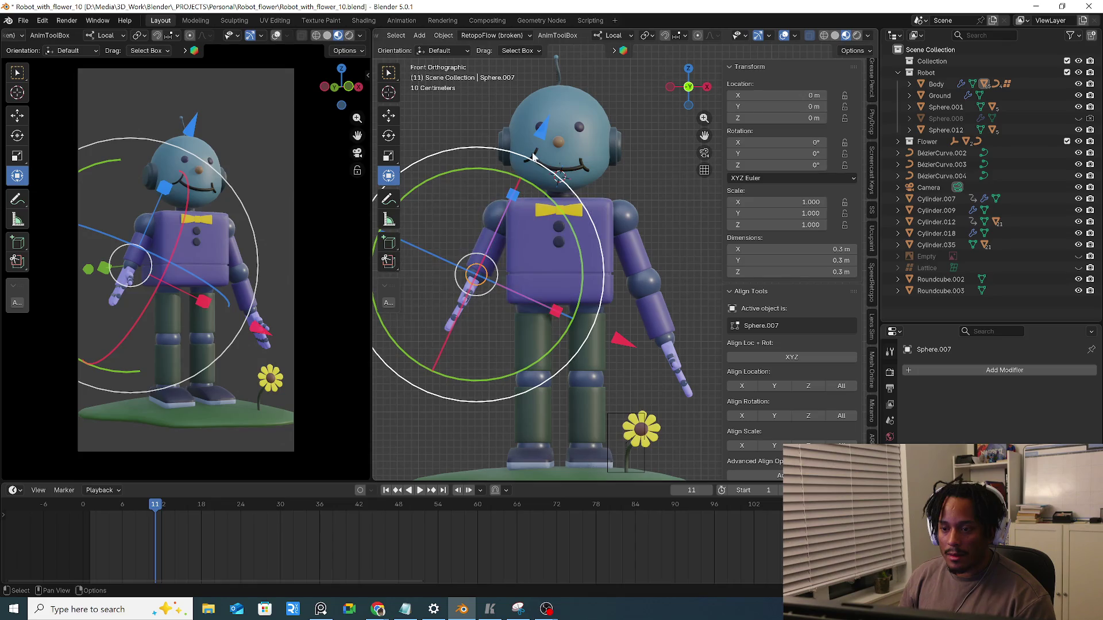
{"action": "key", "text": "g"}
{"action": "key", "text": "z"}
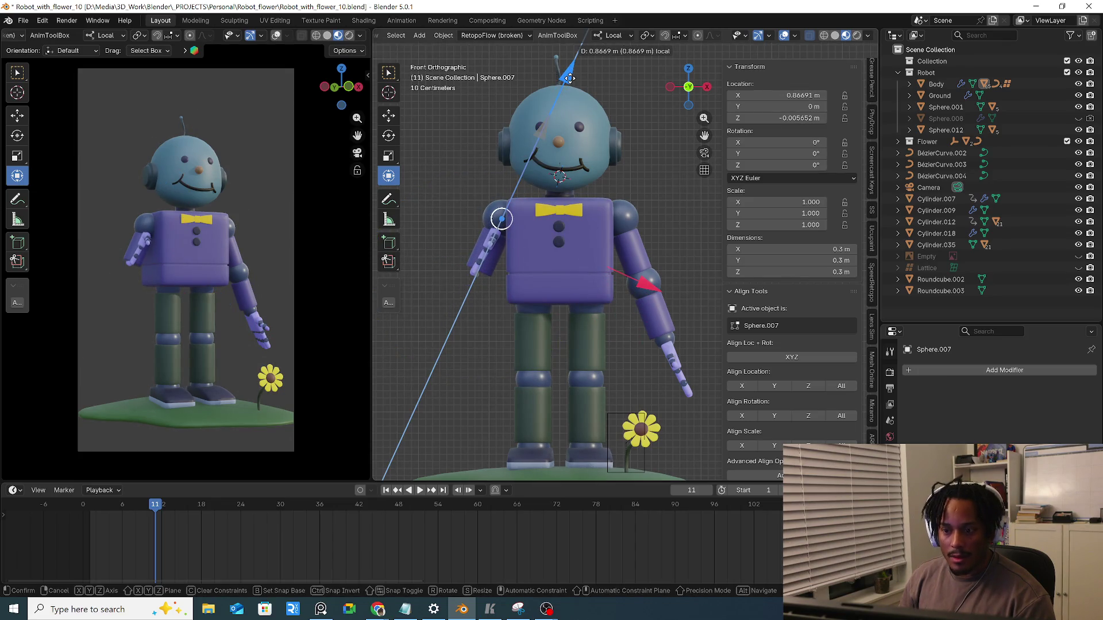
{"action": "left_click", "coordinate": [569, 78]}
{"action": "key", "text": "ctrl+z"}
{"action": "key", "text": "ctrl+z"}
{"action": "key", "text": "ctrl+z"}
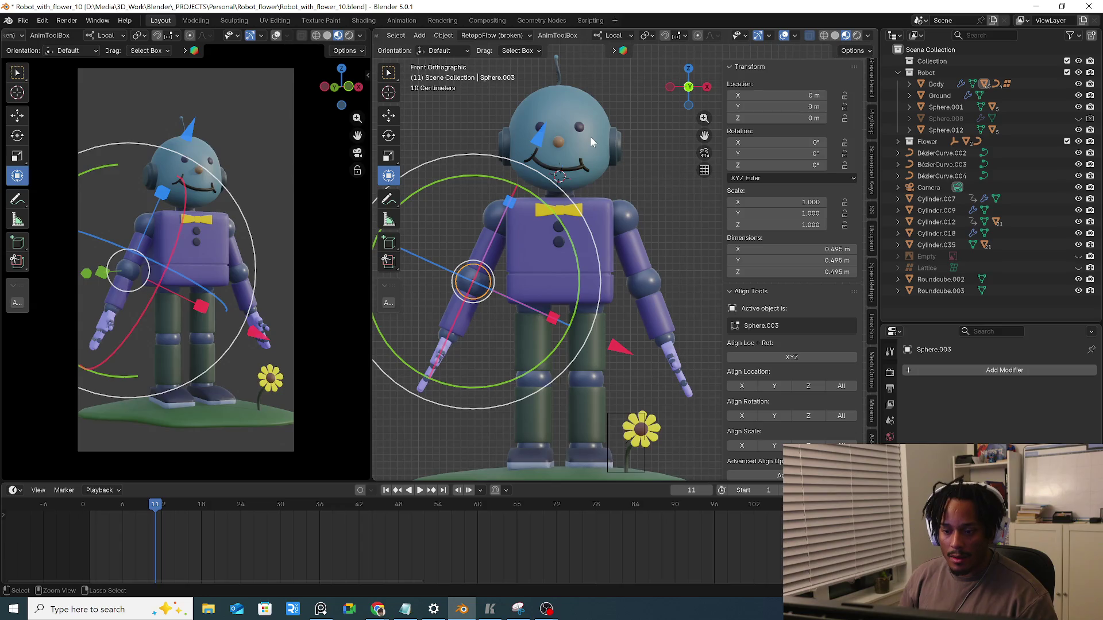
{"action": "key", "text": "a"}
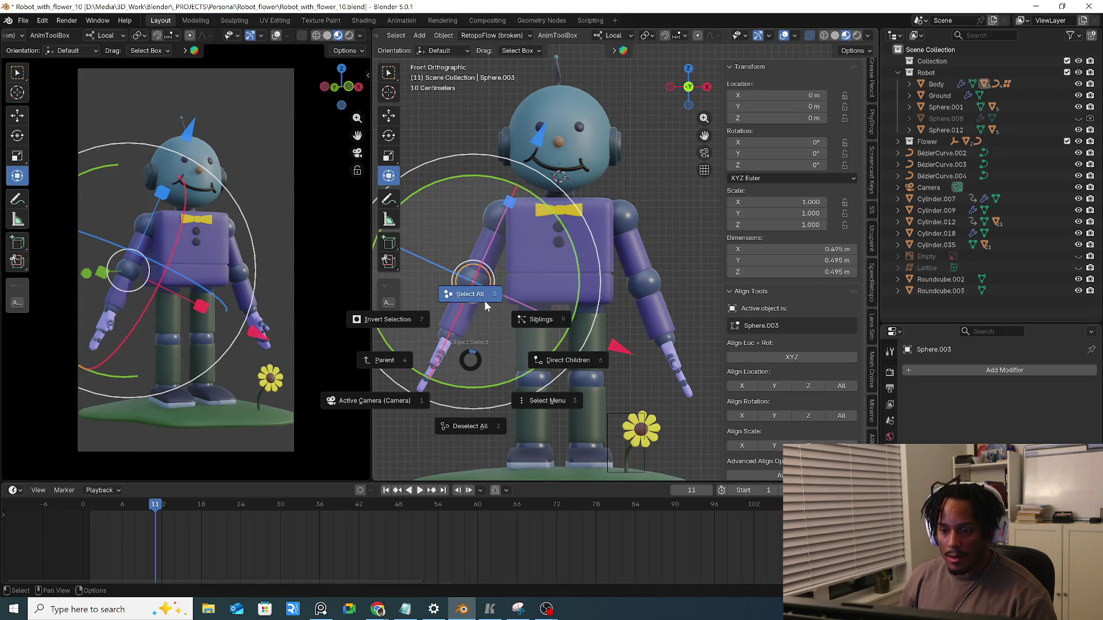
Hide the Flower collection in the Outliner
{"action": "left_click", "coordinate": [484, 300]}
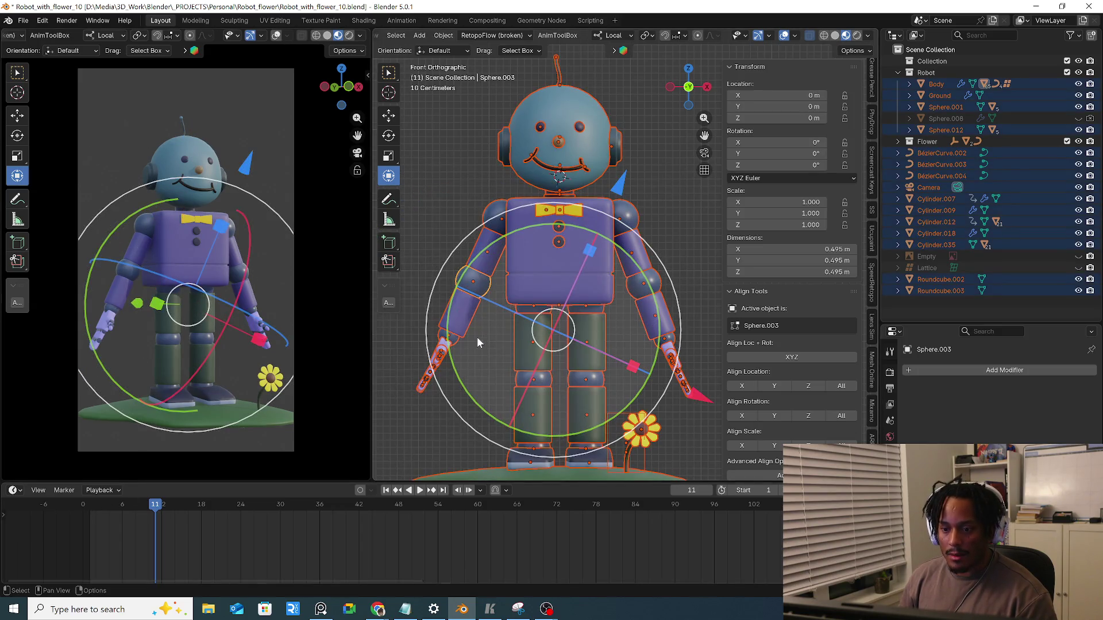
{"action": "left_click", "coordinate": [653, 401]}
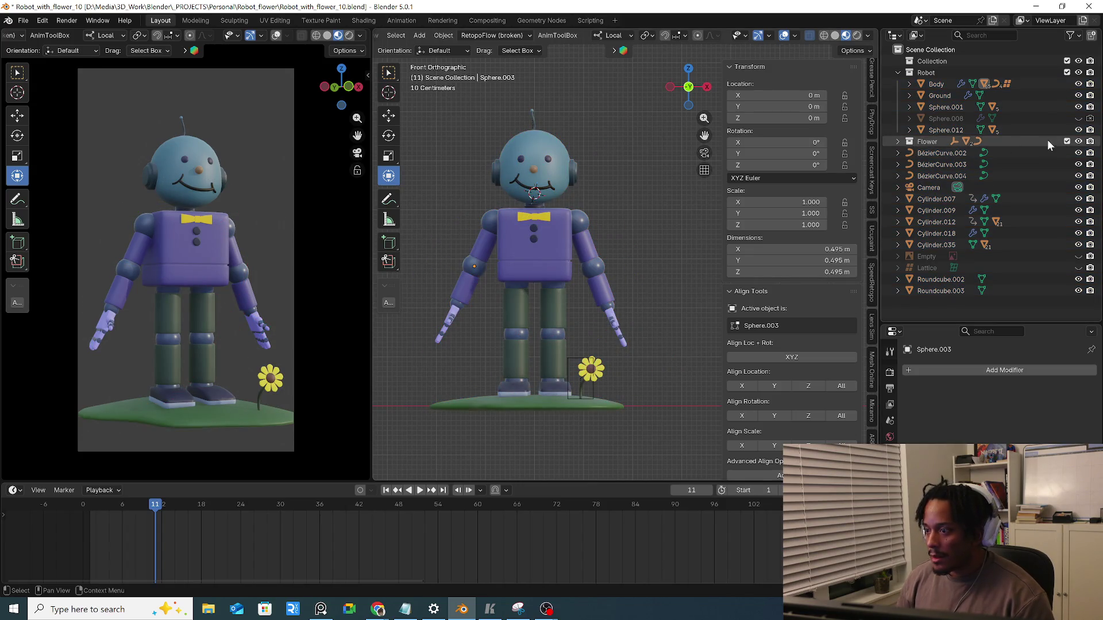
{"action": "left_click", "coordinate": [1078, 141]}
{"action": "left_click", "coordinate": [897, 141]}
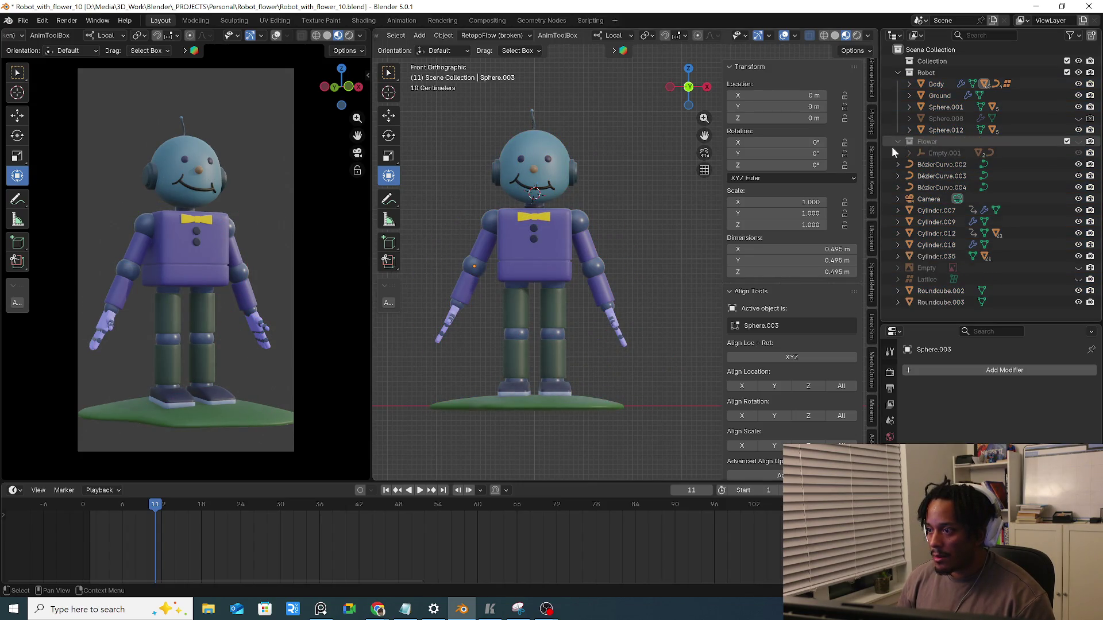
Move Ground from Robot into the main Collection and hide it
{"action": "left_click", "coordinate": [591, 405]}
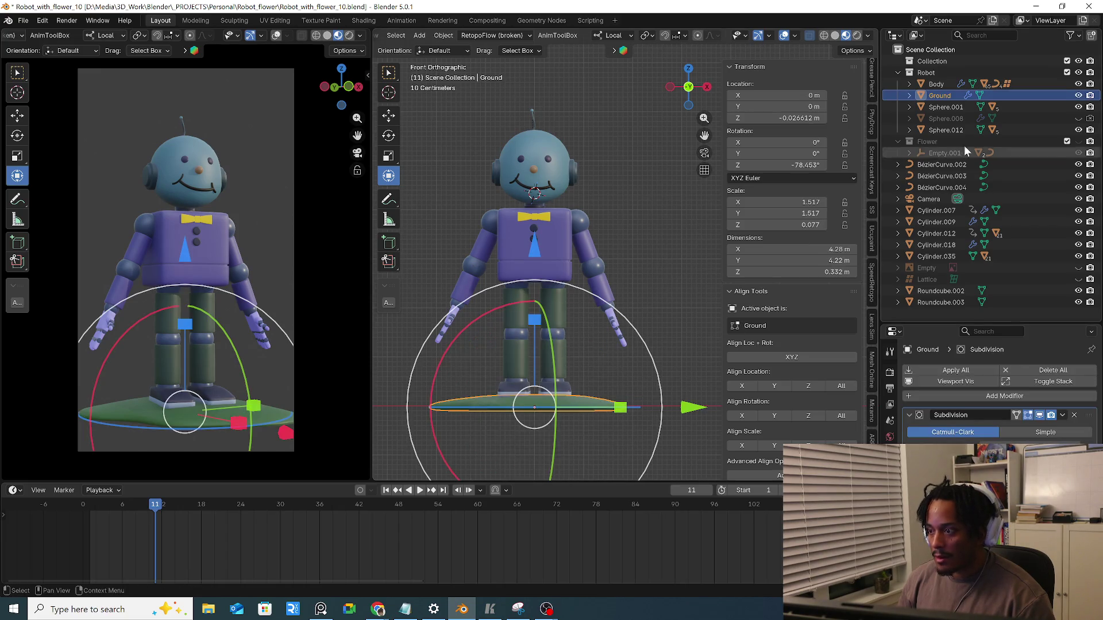
{"action": "left_click_drag", "start_coordinate": [941, 95], "coordinate": [942, 59]}
{"action": "left_click", "coordinate": [1079, 73]}
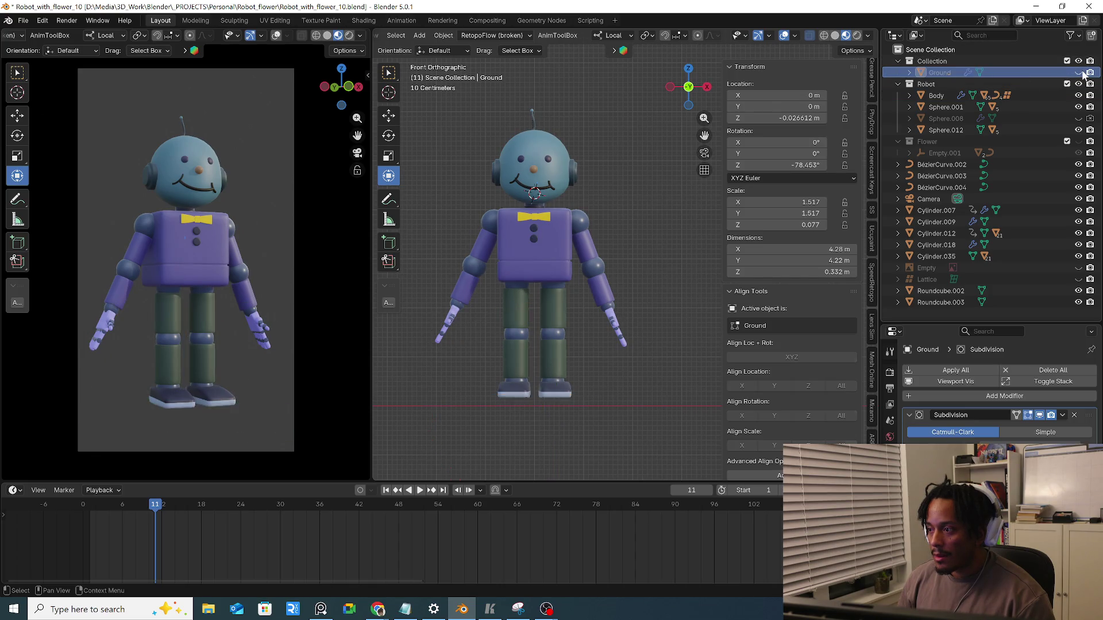
Select all objects, play the animation, return to frame 1 and clear the selection
{"action": "key", "text": "a"}
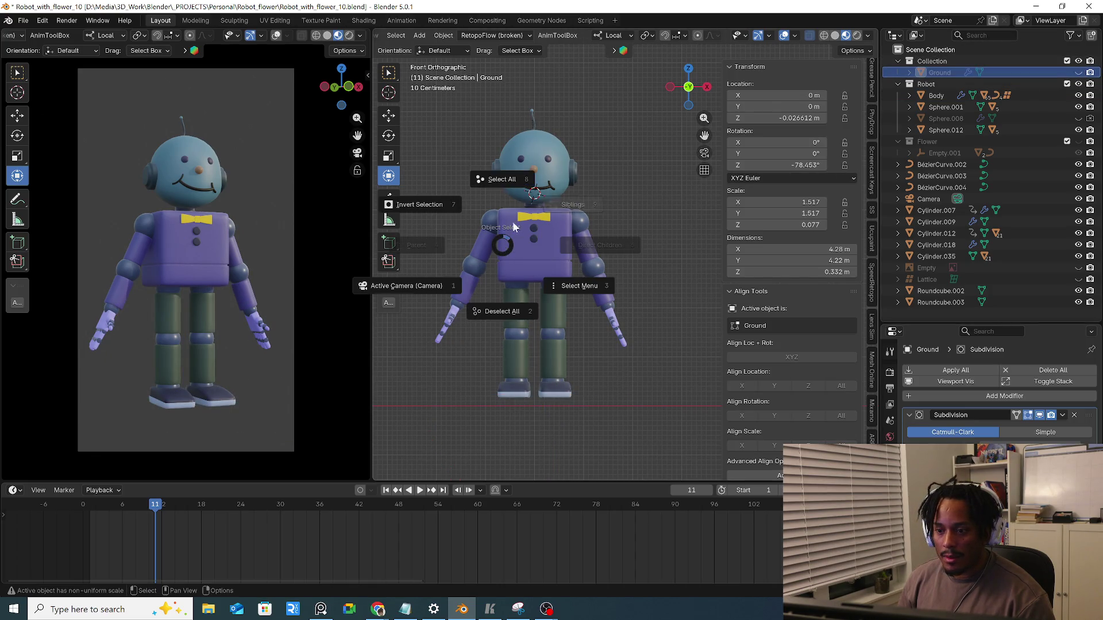
{"action": "left_click", "coordinate": [535, 235]}
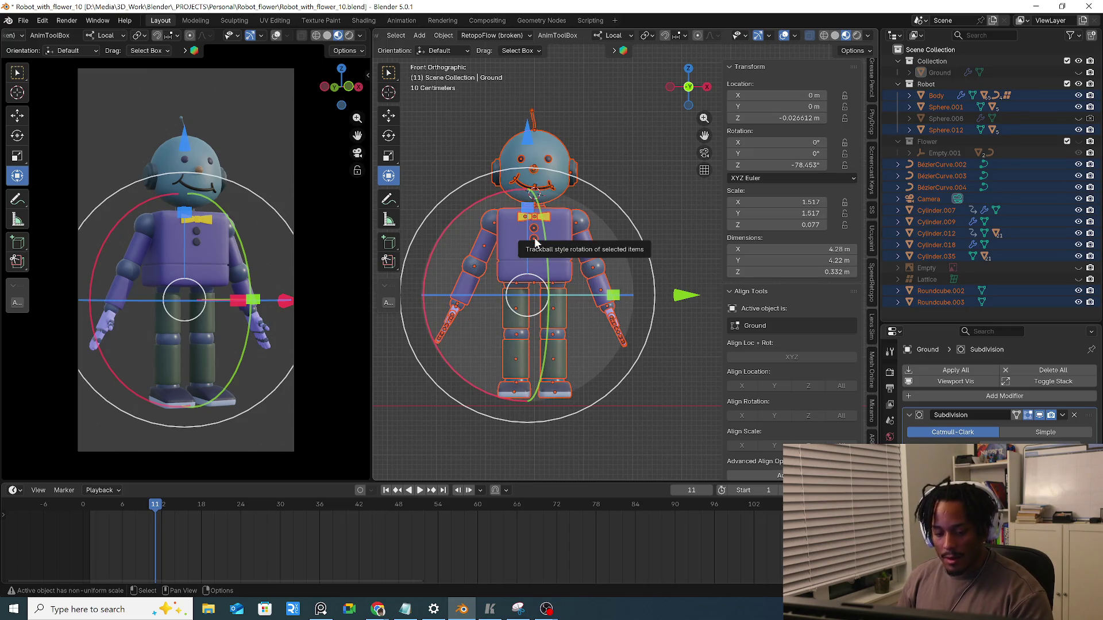
{"action": "left_click", "coordinate": [111, 507]}
{"action": "key", "text": "space"}
{"action": "key", "text": "space"}
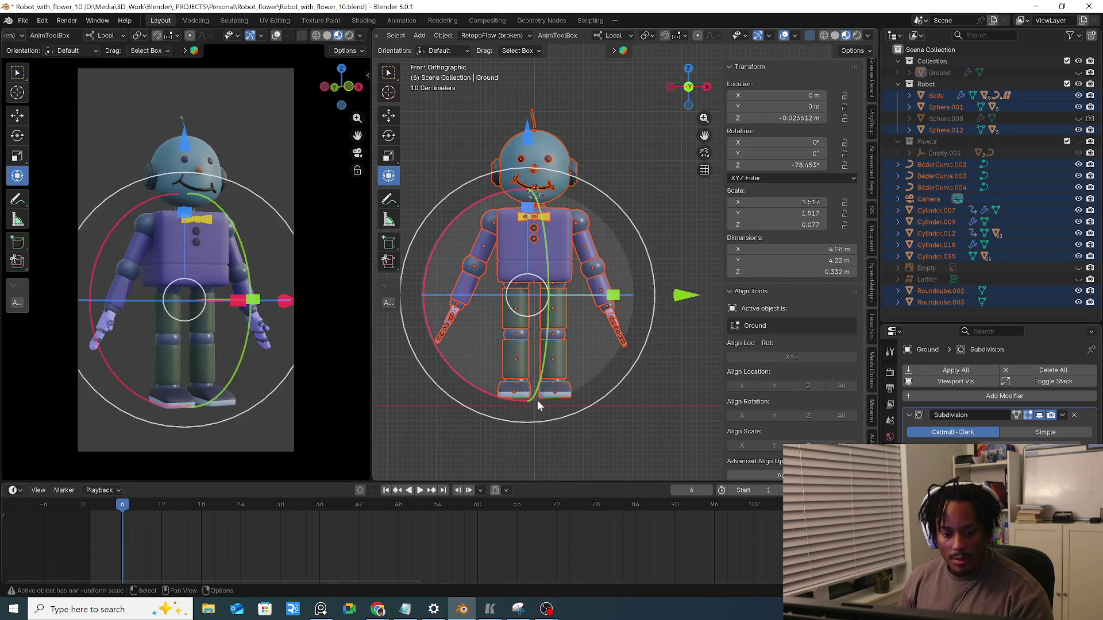
{"action": "left_click", "coordinate": [91, 506]}
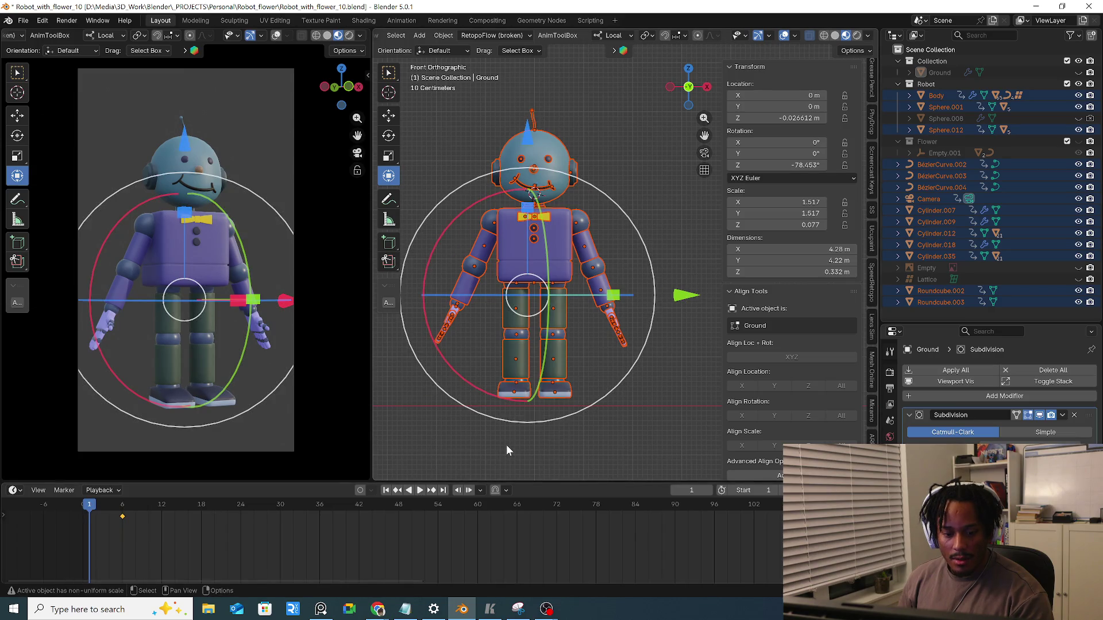
{"action": "middle_click_drag", "start_coordinate": [459, 443], "coordinate": [489, 432], "text": "shift"}
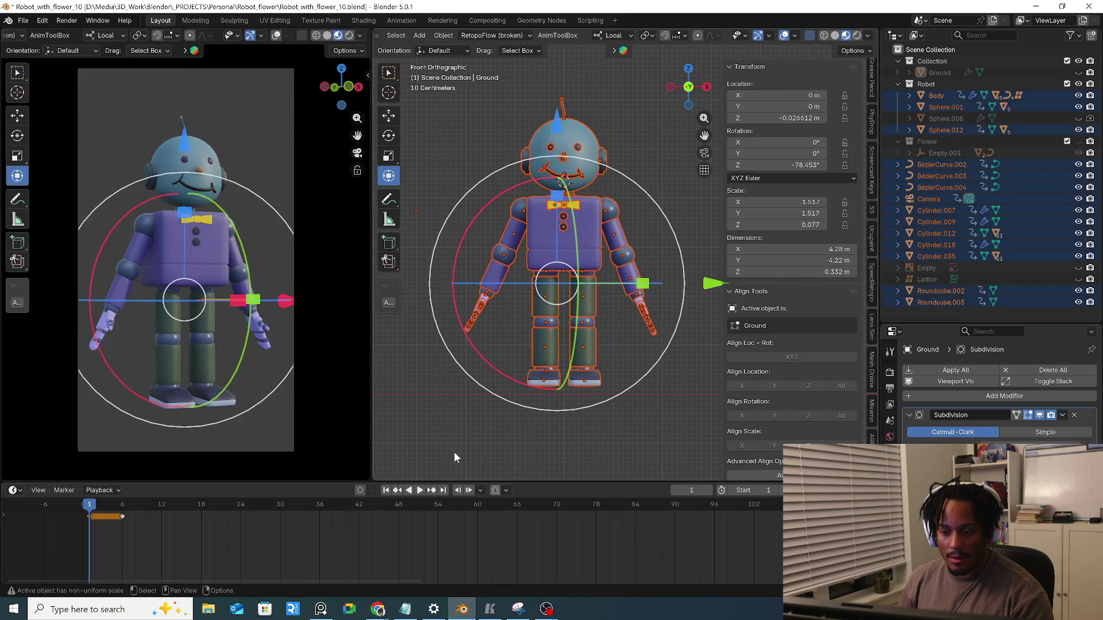
{"action": "left_click", "coordinate": [464, 433]}
{"action": "scroll", "coordinate": [526, 310], "scroll_direction": "up", "scroll_amount": 2}
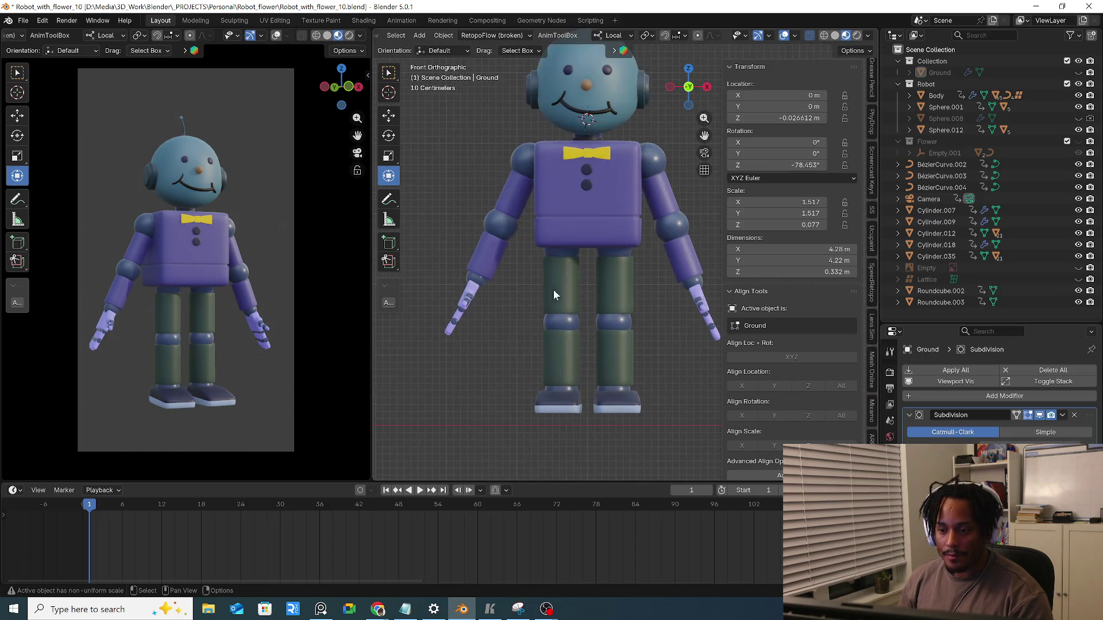
Parent hip joints Sphere.001 and Sphere.012 to Body and test the hierarchy with a cancelled move
{"action": "left_click", "coordinate": [564, 258]}
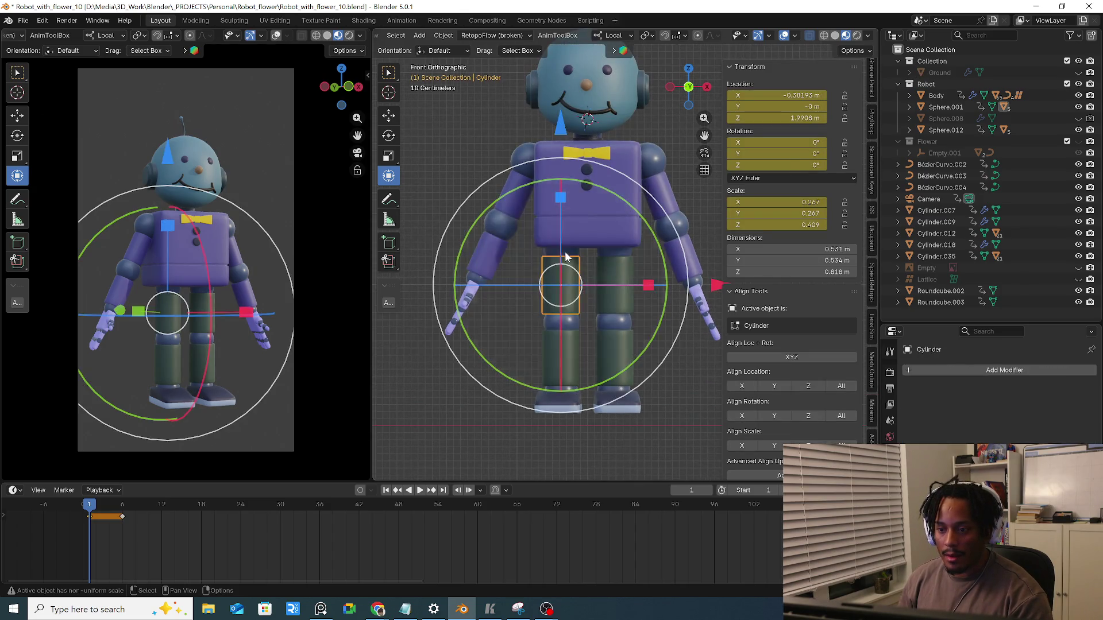
{"action": "left_click", "coordinate": [597, 214], "text": "shift"}
{"action": "key", "text": "ctrl+p"}
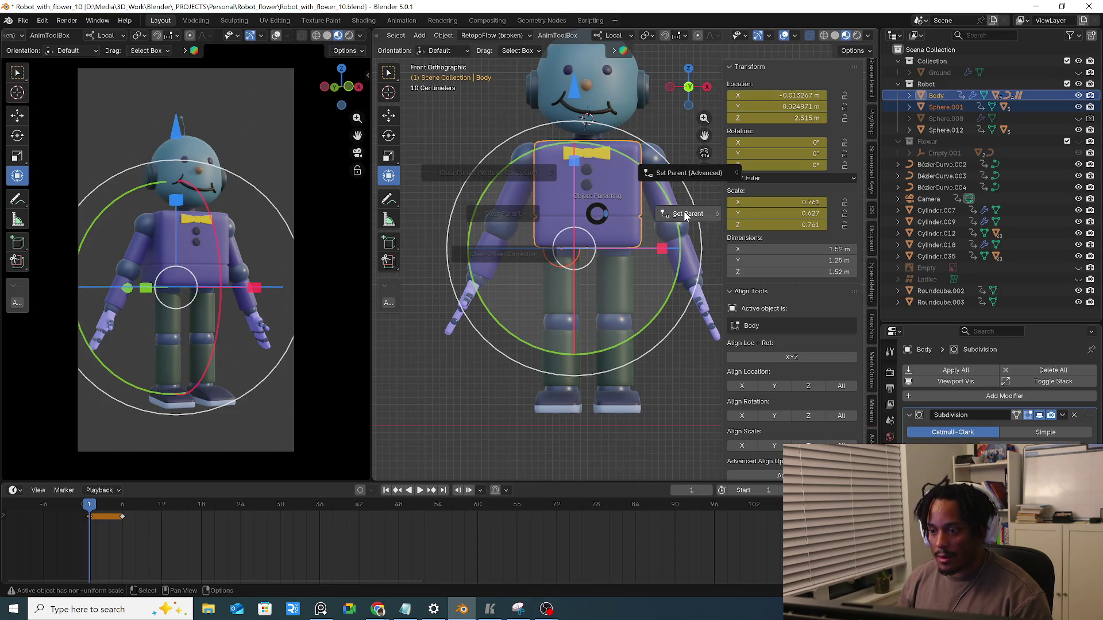
{"action": "left_click", "coordinate": [668, 215]}
{"action": "left_click", "coordinate": [645, 243]}
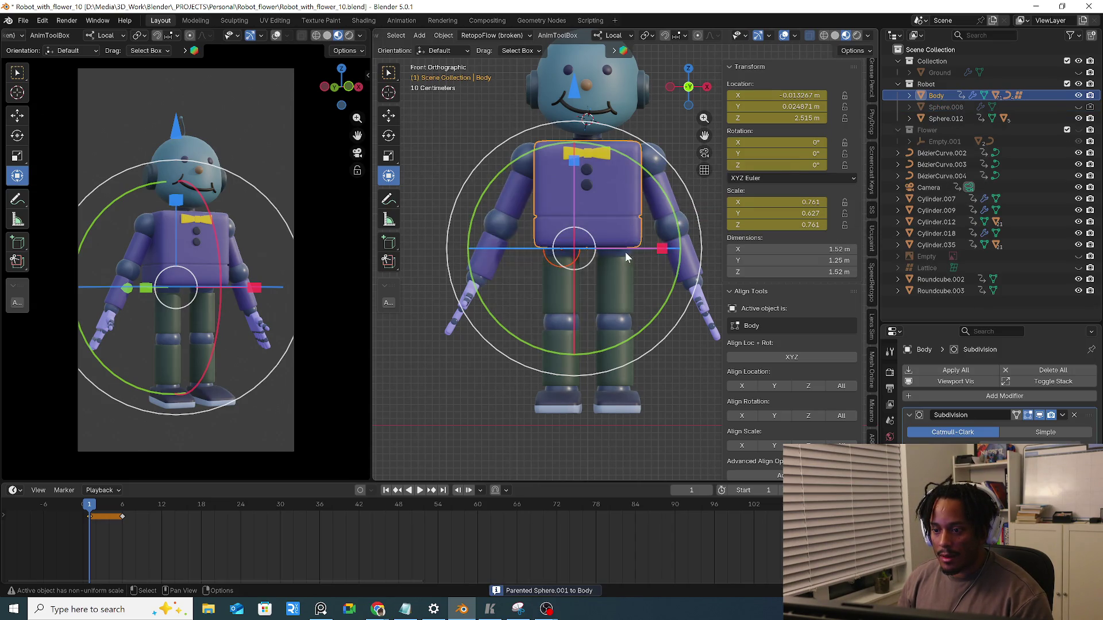
{"action": "left_click", "coordinate": [628, 221], "text": "shift"}
{"action": "key", "text": "ctrl+p"}
{"action": "left_click", "coordinate": [679, 222]}
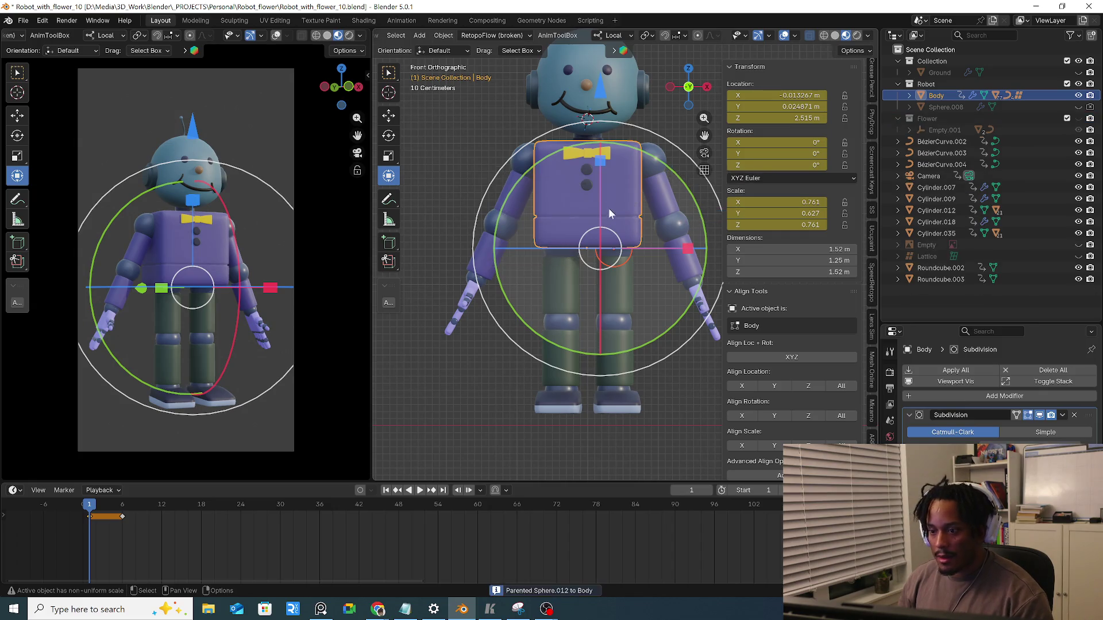
{"action": "key", "text": "g"}
{"action": "right_click", "coordinate": [628, 227]}
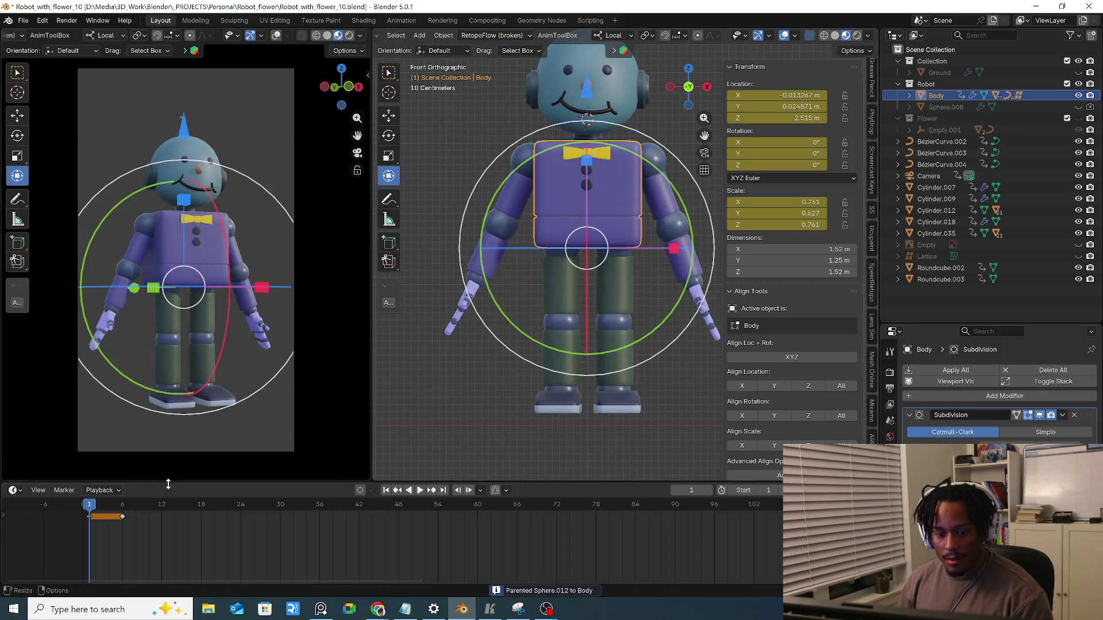
{"action": "scroll", "coordinate": [433, 364], "scroll_direction": "down", "scroll_amount": 2}
{"action": "scroll", "coordinate": [545, 351], "scroll_direction": "up", "scroll_amount": 1}
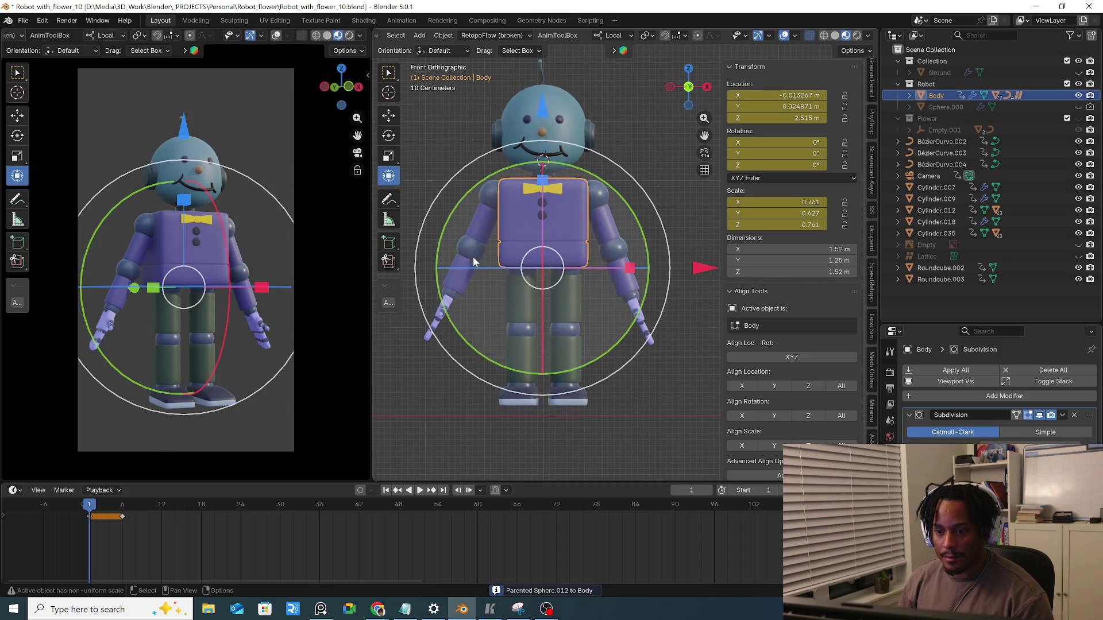
Raise the arm to horizontal and swing both legs outward at the hip joints, undoing a stray cylinder rotation
{"action": "key", "text": "space"}
{"action": "key", "text": "Escape"}
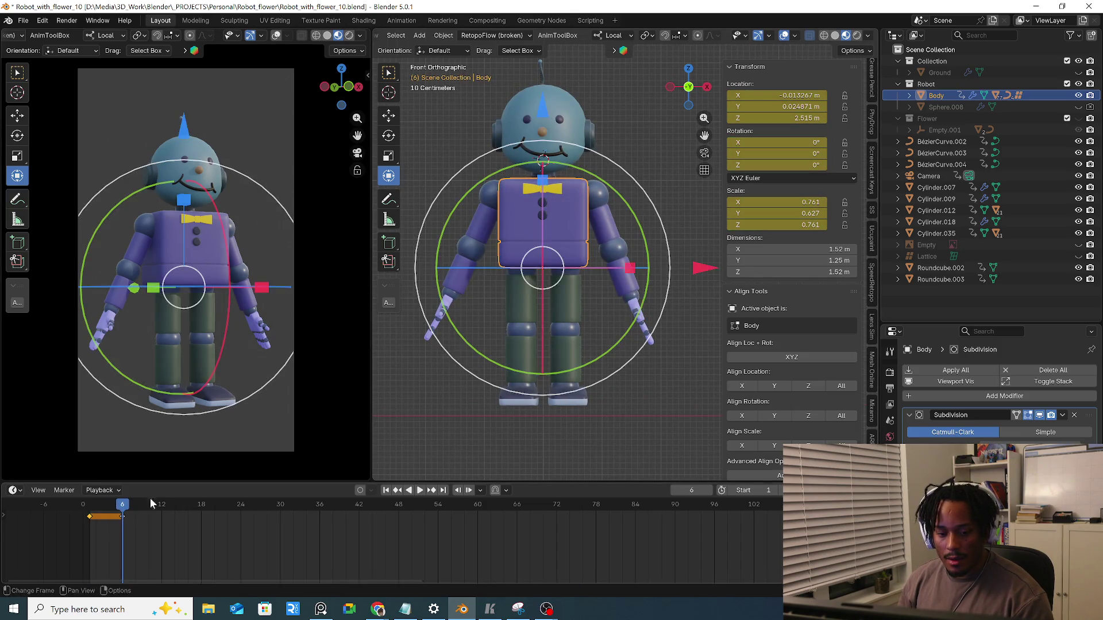
{"action": "key", "text": "ctrl+z"}
{"action": "key", "text": "ctrl+z"}
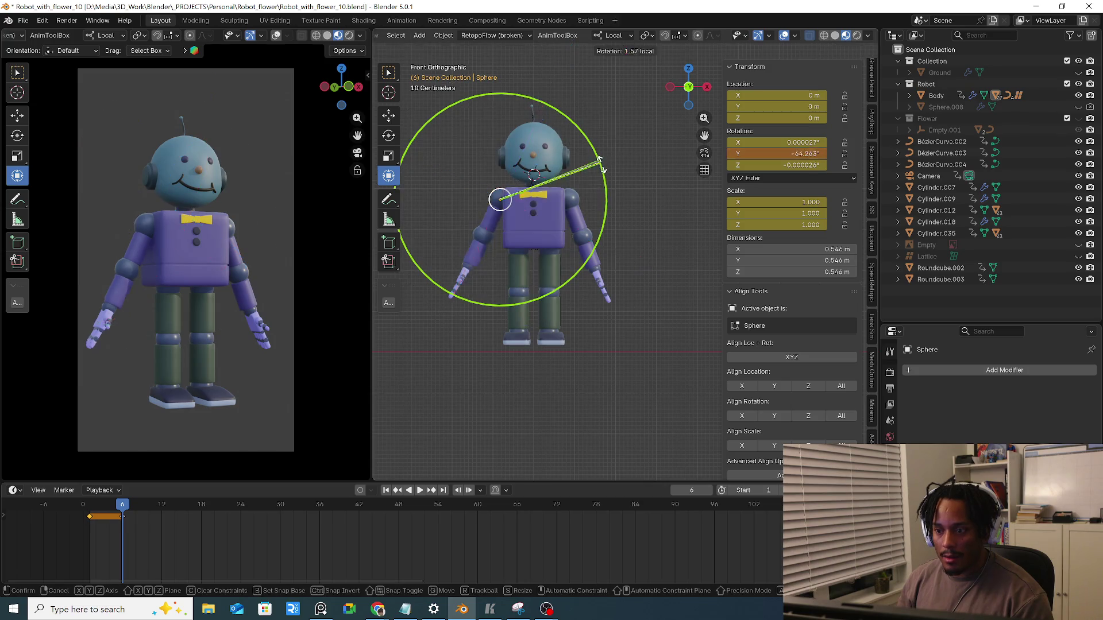
{"action": "key", "text": "ctrl+z"}
{"action": "key", "text": "ctrl+z"}
{"action": "key", "text": "ctrl+z"}
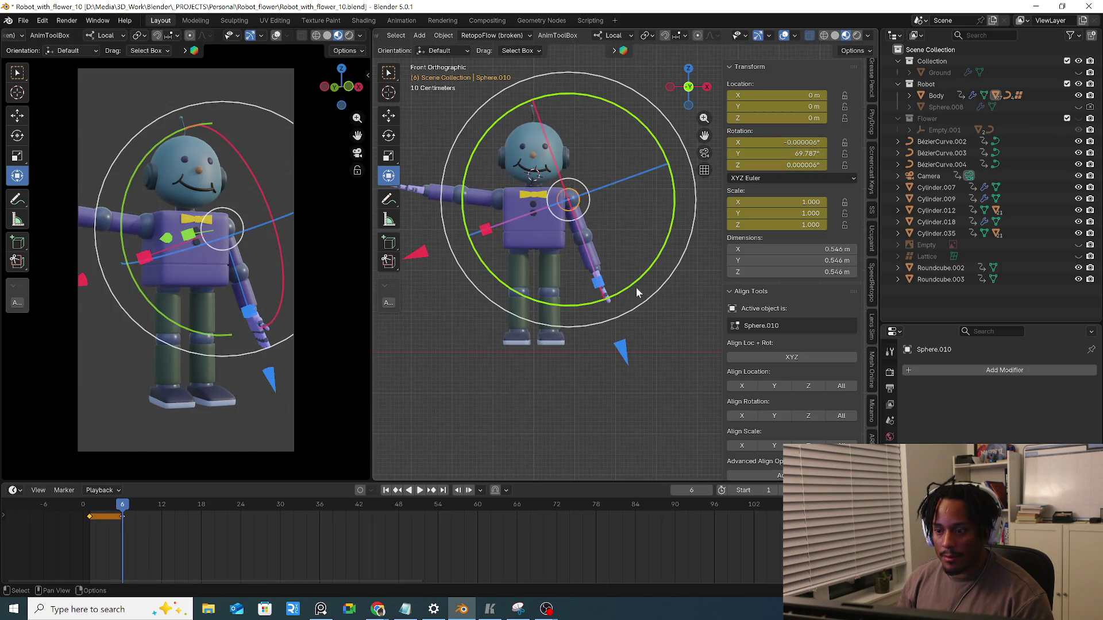
{"action": "left_click_drag", "start_coordinate": [636, 286], "coordinate": [670, 155]}
{"action": "left_click", "coordinate": [516, 250]}
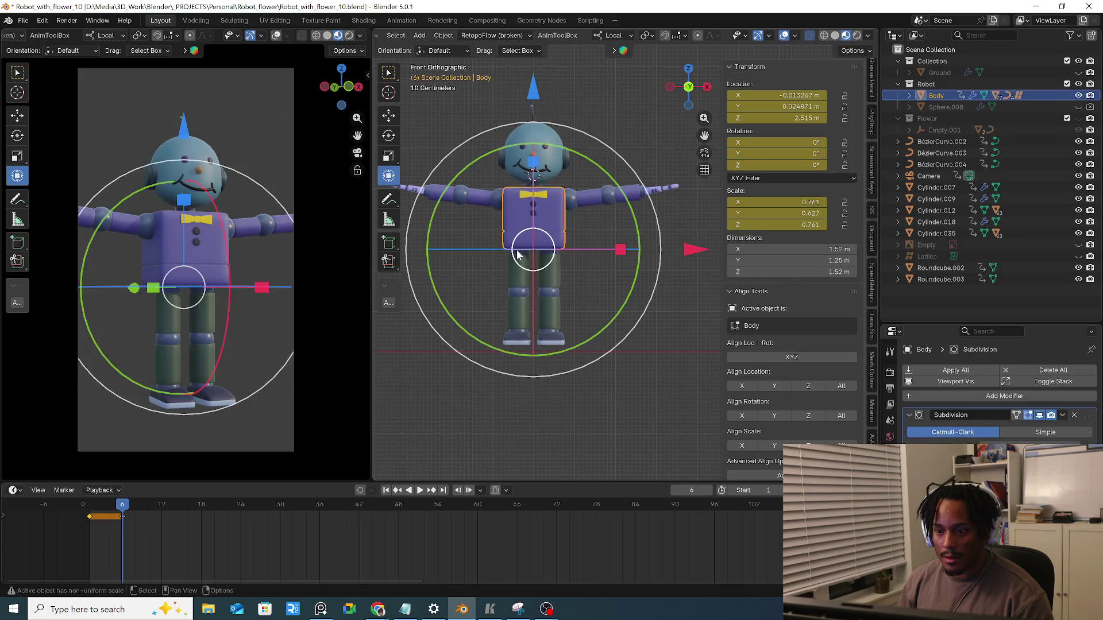
{"action": "left_click_drag", "start_coordinate": [624, 273], "coordinate": [586, 291]}
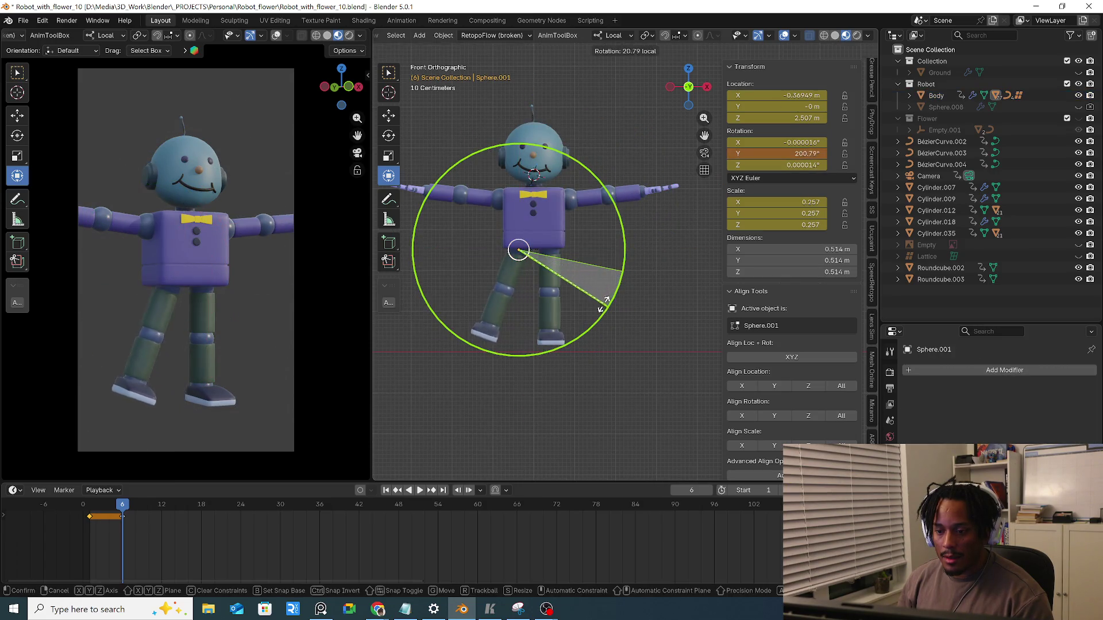
{"action": "left_click", "coordinate": [554, 256]}
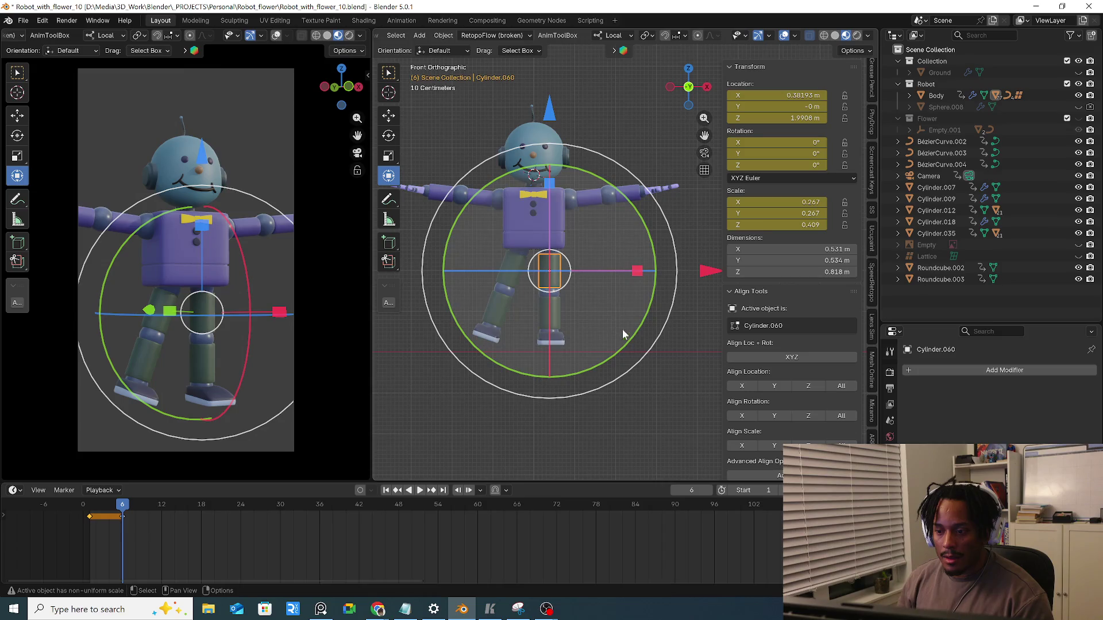
{"action": "left_click_drag", "start_coordinate": [636, 337], "coordinate": [601, 298]}
{"action": "key", "text": "ctrl+z"}
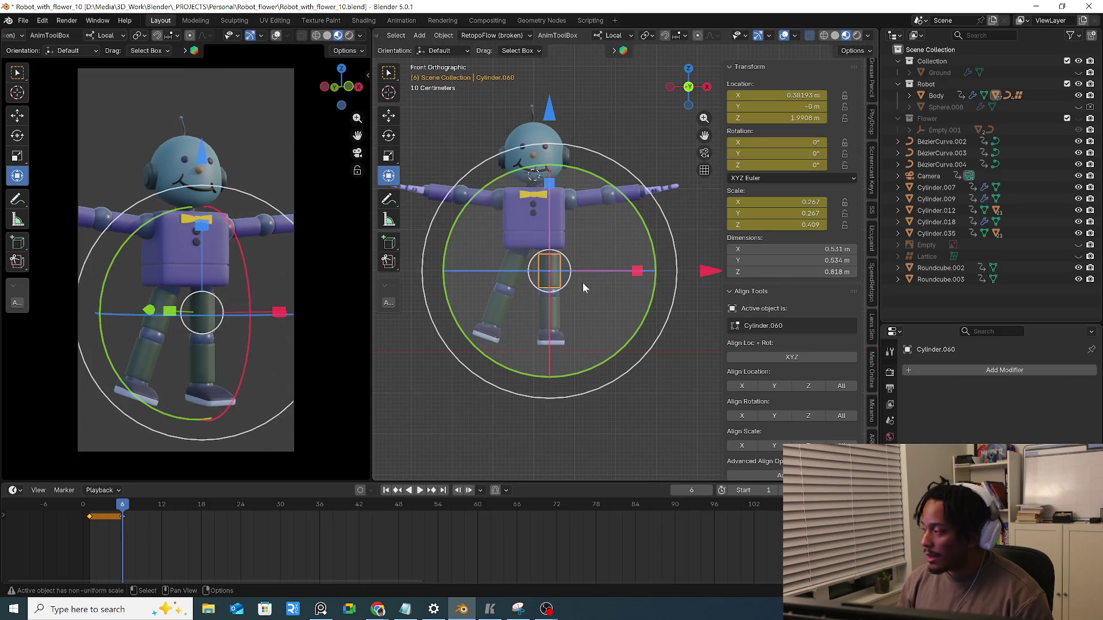
{"action": "scroll", "coordinate": [588, 282], "scroll_direction": "up", "scroll_amount": 4}
{"action": "left_click", "coordinate": [521, 226]}
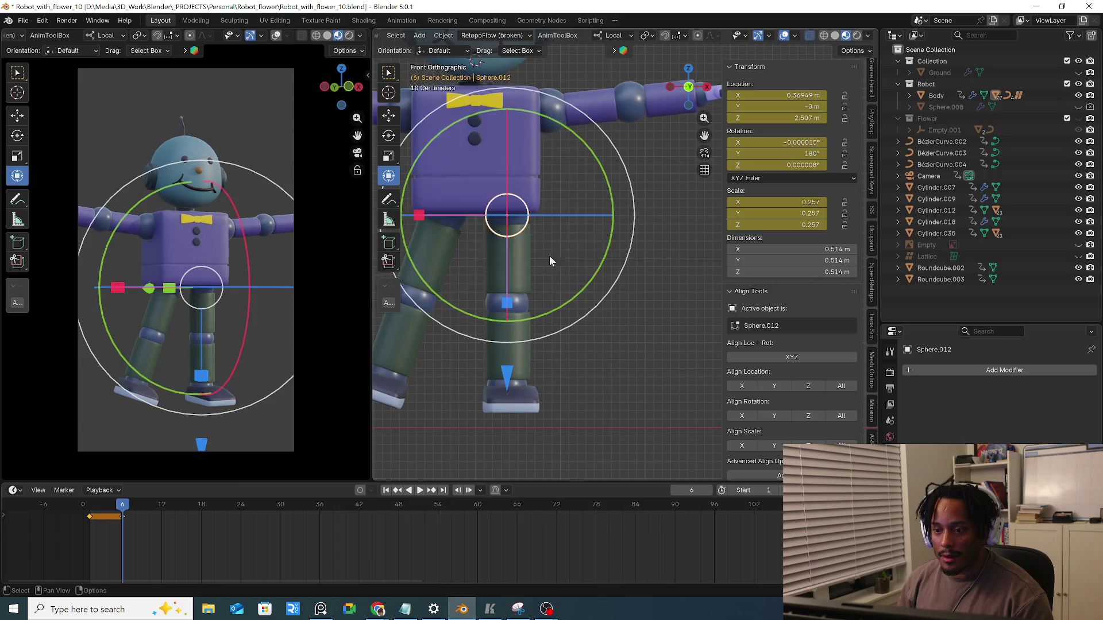
{"action": "left_click_drag", "start_coordinate": [575, 298], "coordinate": [606, 258]}
From the right side, bend the leg at knee Sphere.013 and revert a trial foot tilt
{"action": "middle_click_drag", "start_coordinate": [606, 258], "coordinate": [507, 329]}
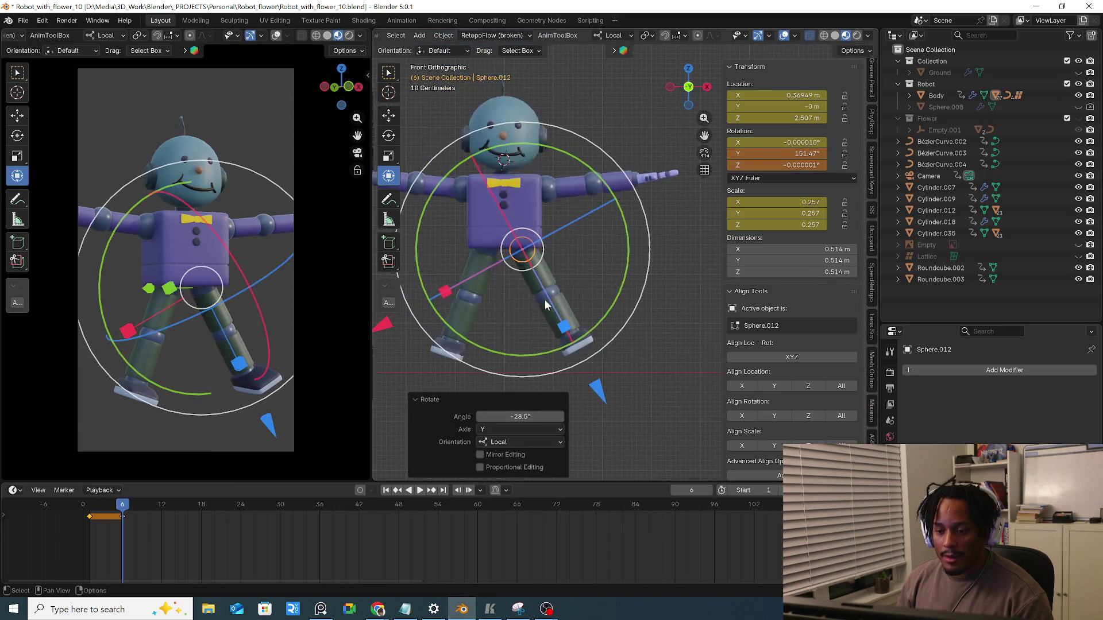
{"action": "key", "text": "KP_3"}
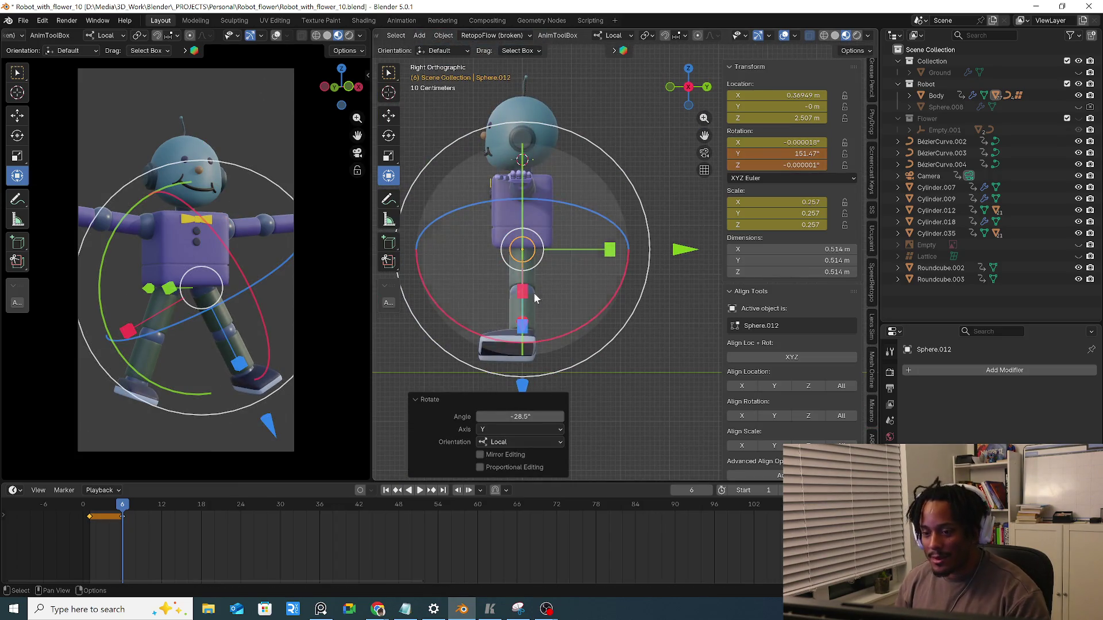
{"action": "left_click", "coordinate": [533, 311]}
{"action": "left_click", "coordinate": [522, 293]}
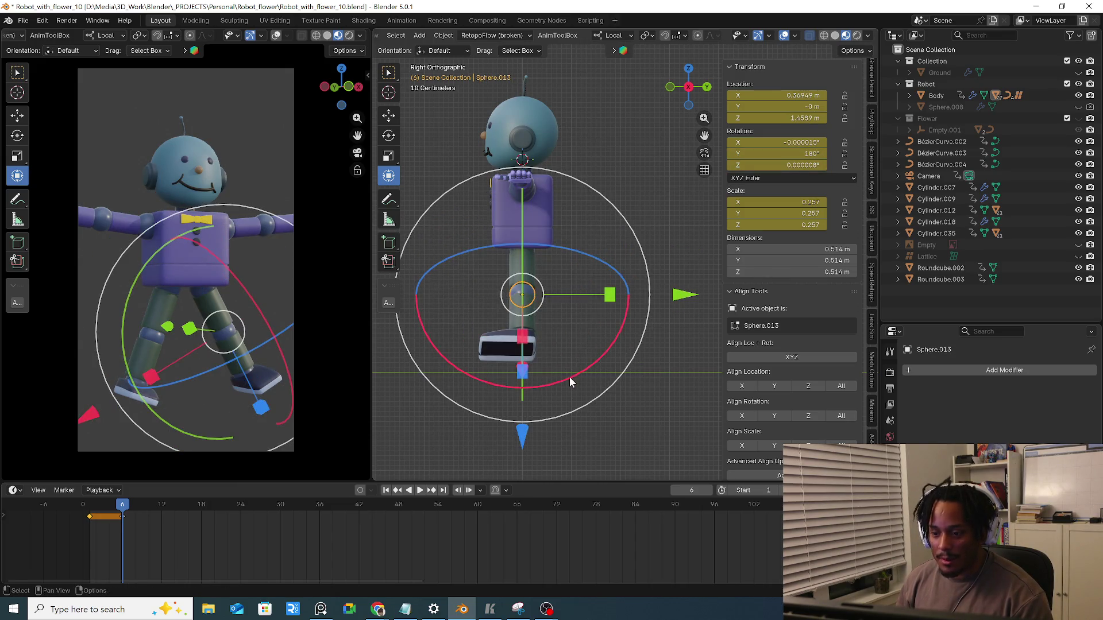
{"action": "left_click_drag", "start_coordinate": [569, 377], "coordinate": [608, 349]}
{"action": "scroll", "coordinate": [570, 312], "scroll_direction": "up", "scroll_amount": 5}
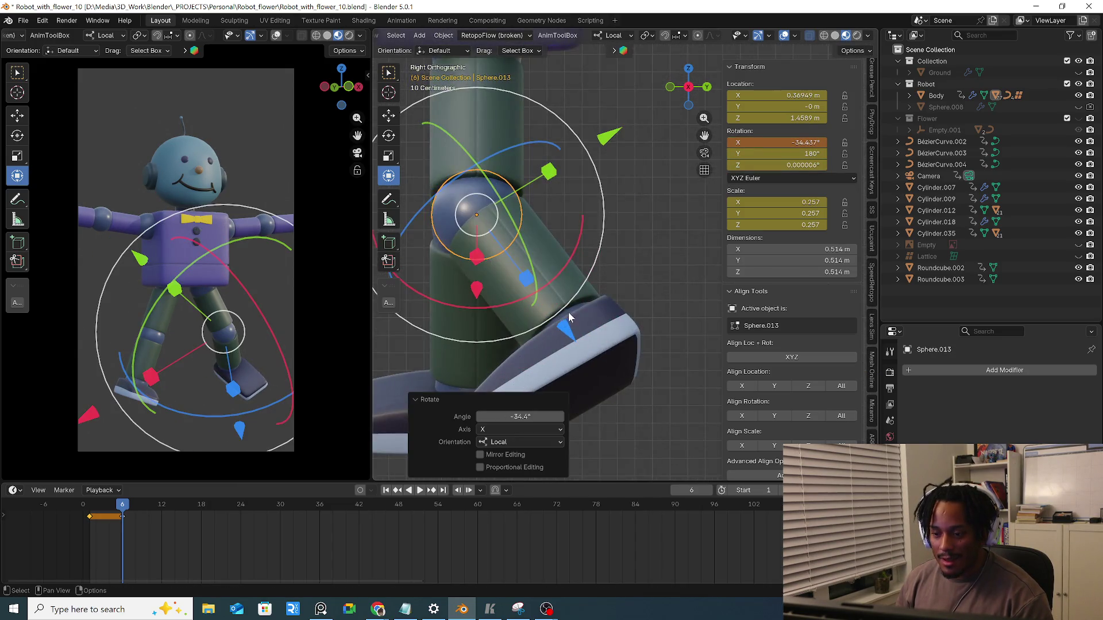
{"action": "left_click", "coordinate": [569, 311]}
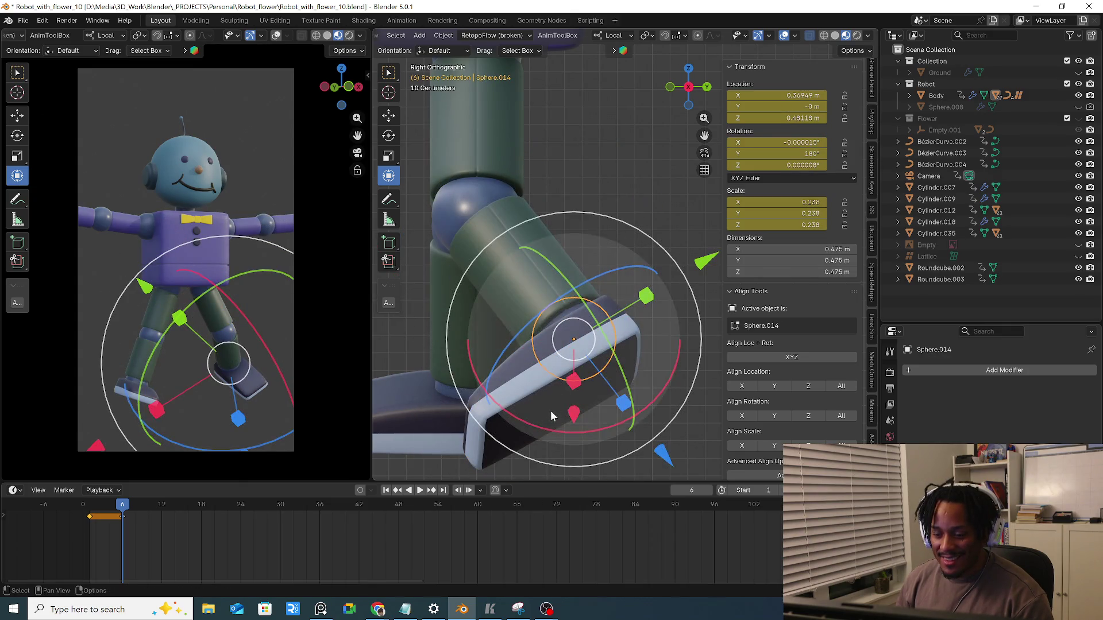
{"action": "left_click_drag", "start_coordinate": [538, 431], "coordinate": [510, 292]}
{"action": "scroll", "coordinate": [511, 292], "scroll_direction": "down", "scroll_amount": 2}
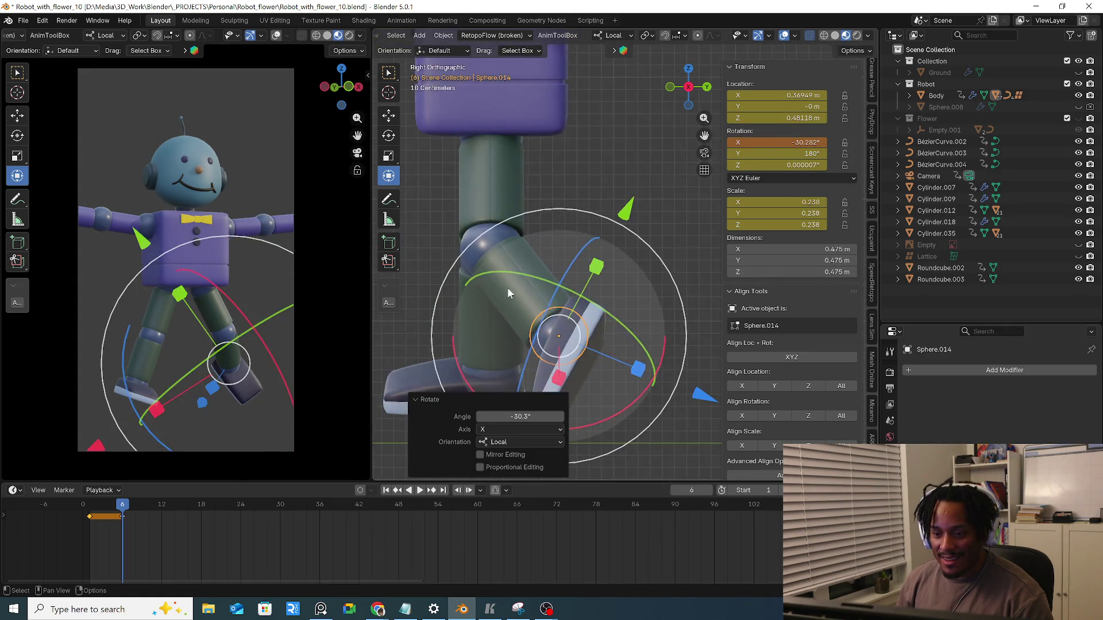
{"action": "key", "text": "ctrl+z"}
Tilt both feet at the ankle joints by about 26–27 degrees
{"action": "left_click", "coordinate": [497, 271]}
{"action": "mouse_move", "coordinate": [498, 271]}
{"action": "middle_mouse_down"}
{"action": "mouse_move", "coordinate": [498, 367]}
{"action": "mouse_move", "coordinate": [561, 355]}
{"action": "middle_mouse_up"}
{"action": "left_click", "coordinate": [509, 385]}
{"action": "middle_click_drag", "start_coordinate": [509, 384], "coordinate": [577, 290]}
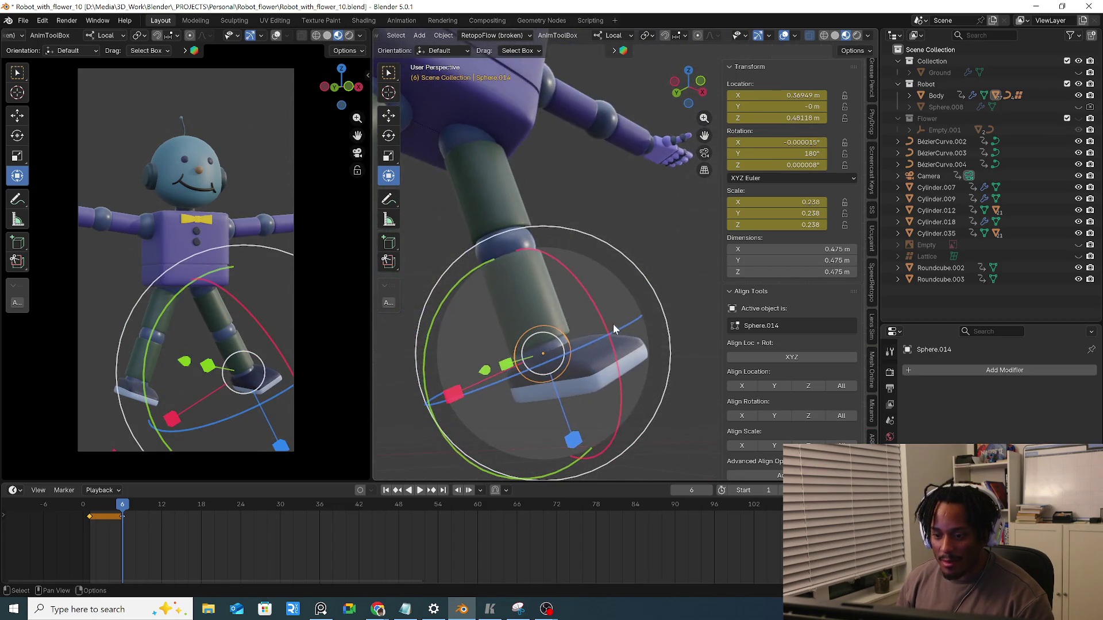
{"action": "left_click_drag", "start_coordinate": [578, 289], "coordinate": [582, 353]}
{"action": "scroll", "coordinate": [582, 353], "scroll_direction": "down", "scroll_amount": 2}
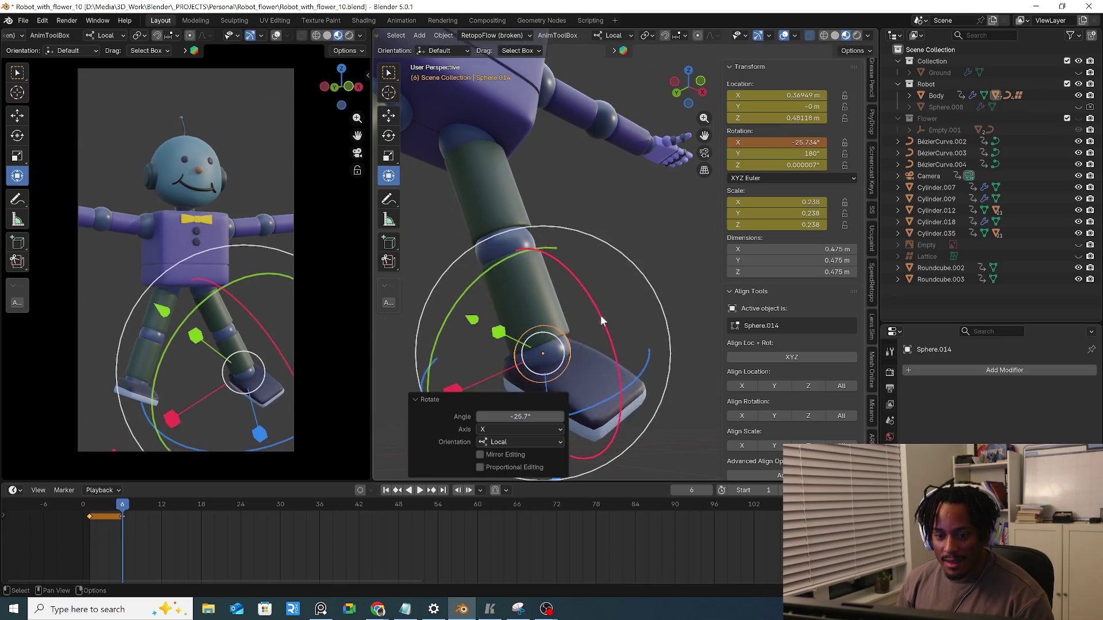
{"action": "middle_click_drag", "start_coordinate": [581, 353], "coordinate": [513, 326]}
{"action": "left_click", "coordinate": [512, 325]}
{"action": "left_click_drag", "start_coordinate": [622, 297], "coordinate": [616, 348]}
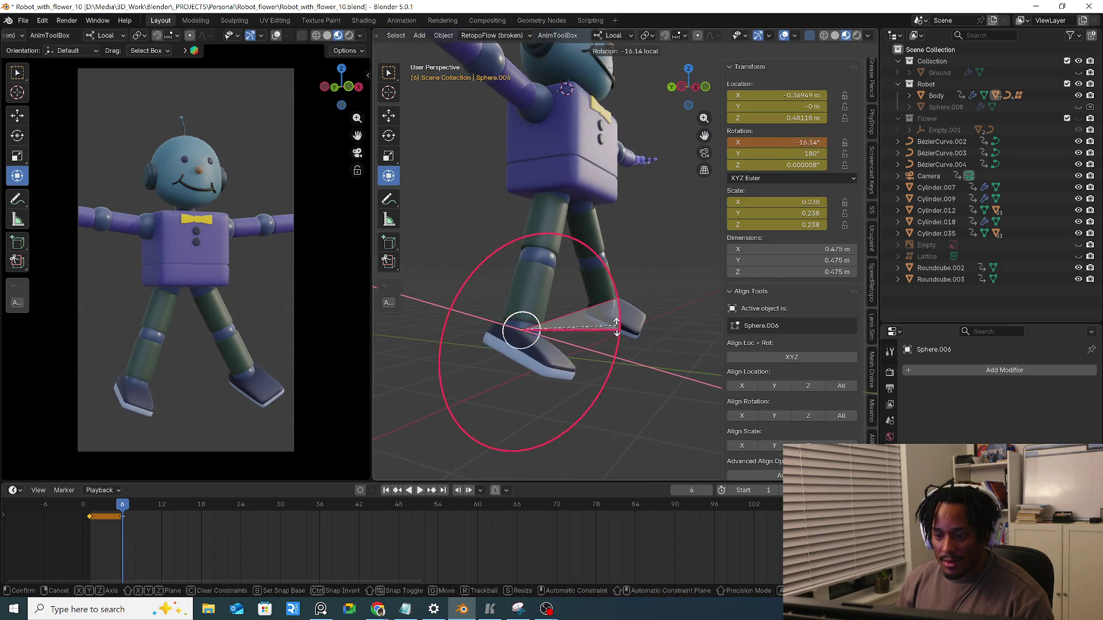
{"action": "middle_click_drag", "start_coordinate": [616, 348], "coordinate": [486, 266]}
{"action": "key", "text": "r"}
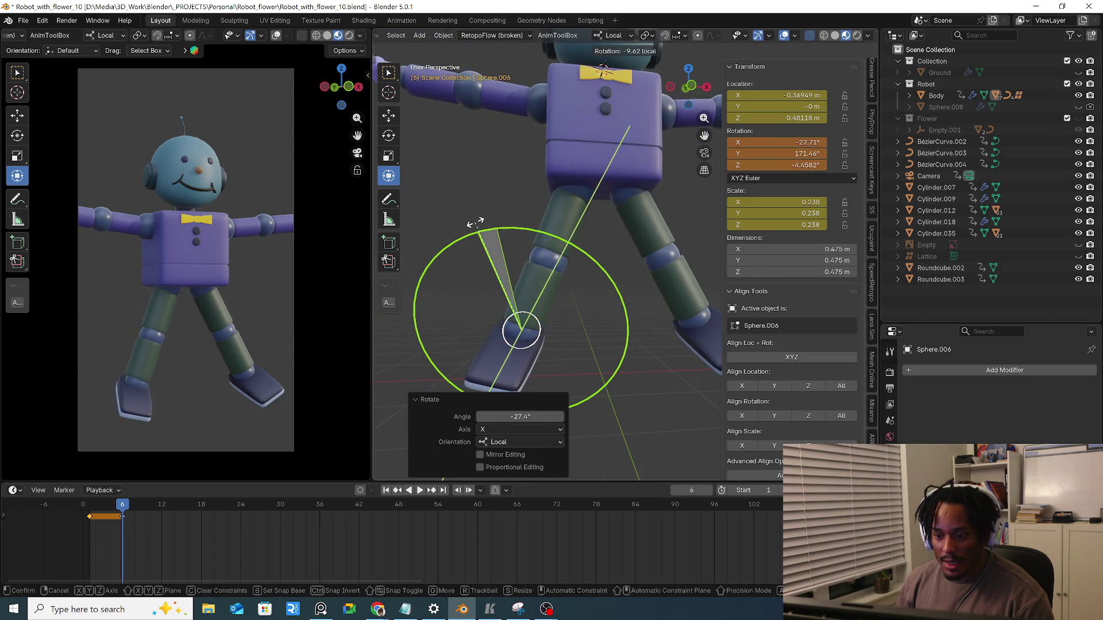
{"action": "left_click", "coordinate": [500, 228]}
Rotate the hip joint 33.8° about its local Z axis and show the ground again
{"action": "left_click", "coordinate": [579, 197]}
{"action": "key", "text": "r"}
{"action": "key", "text": "z"}
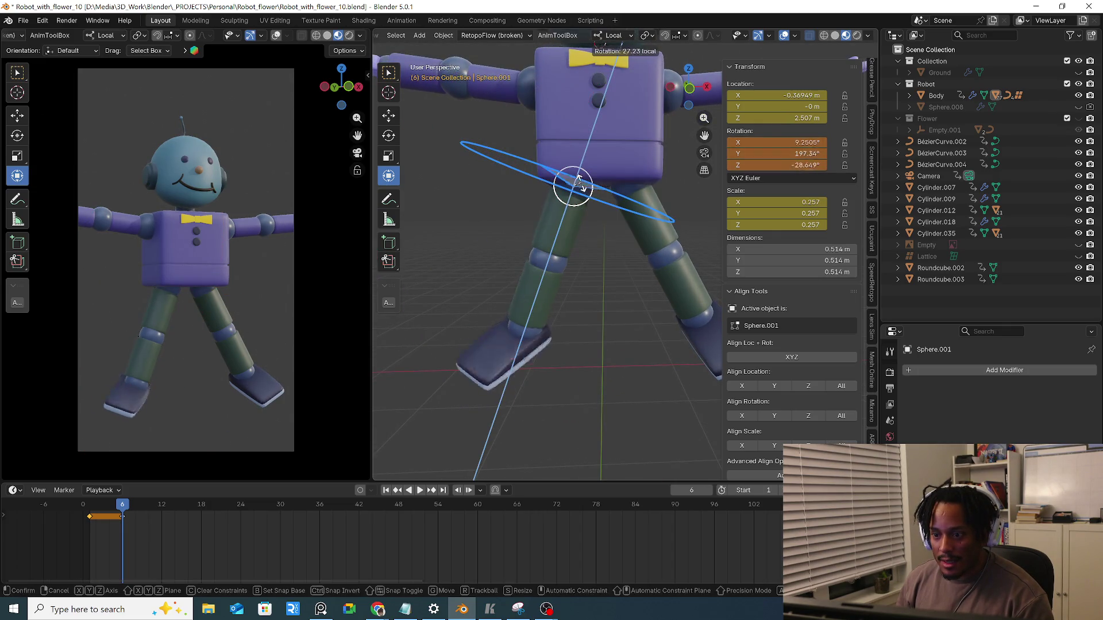
{"action": "left_click", "coordinate": [574, 185]}
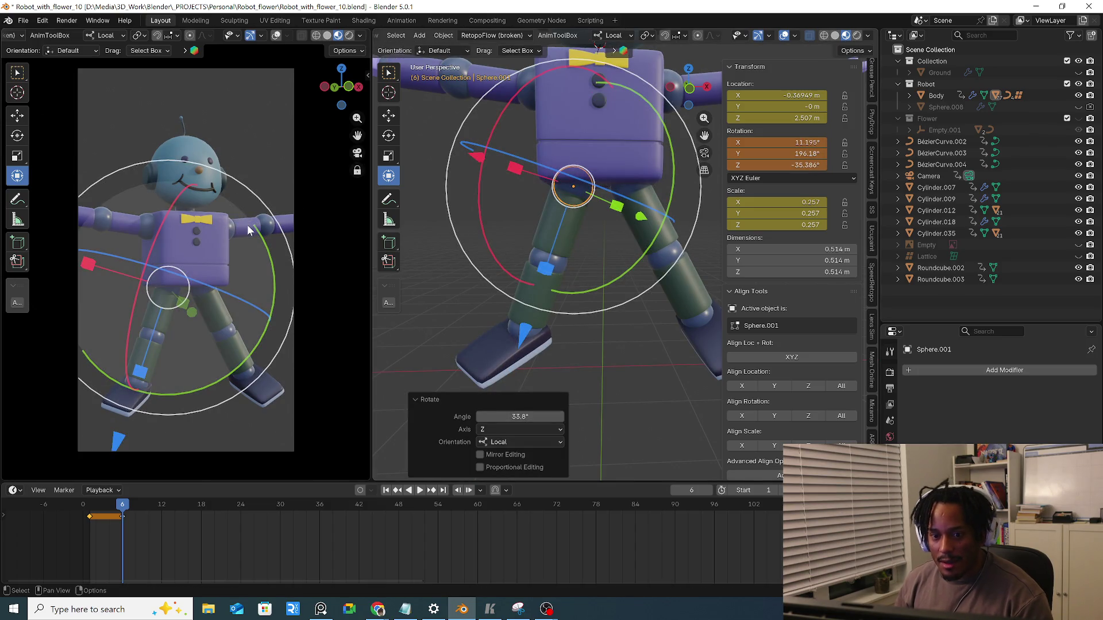
{"action": "middle_click_drag", "start_coordinate": [243, 235], "coordinate": [254, 204]}
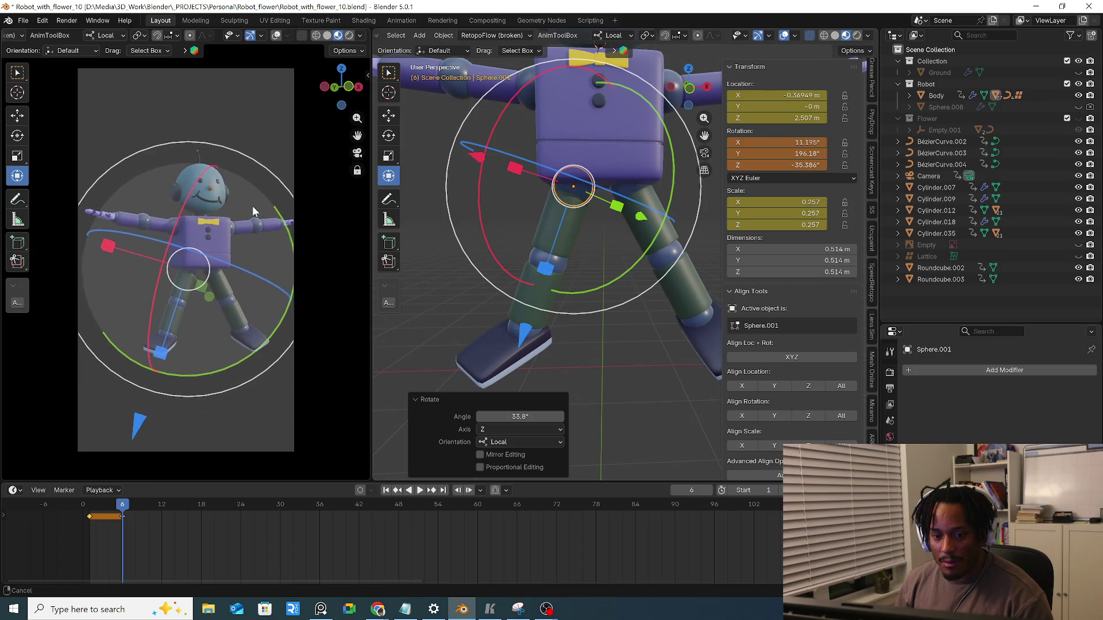
{"action": "left_click", "coordinate": [1077, 71]}
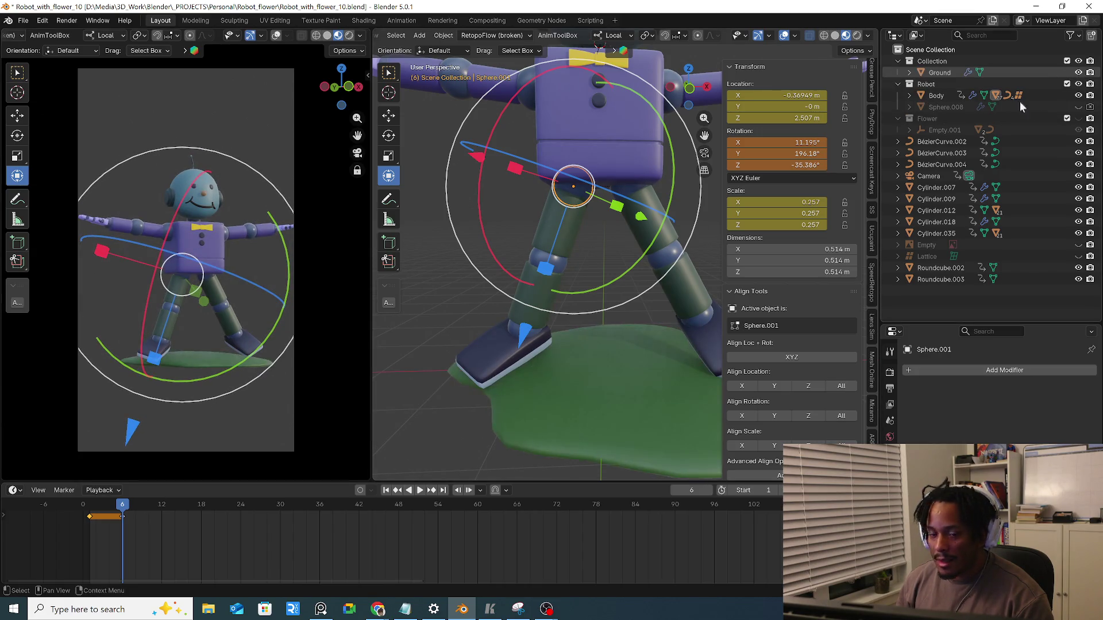
Deselect, scrub the timeline to frame 9 and select the Camera
{"action": "middle_click_drag", "start_coordinate": [229, 231], "coordinate": [222, 258]}
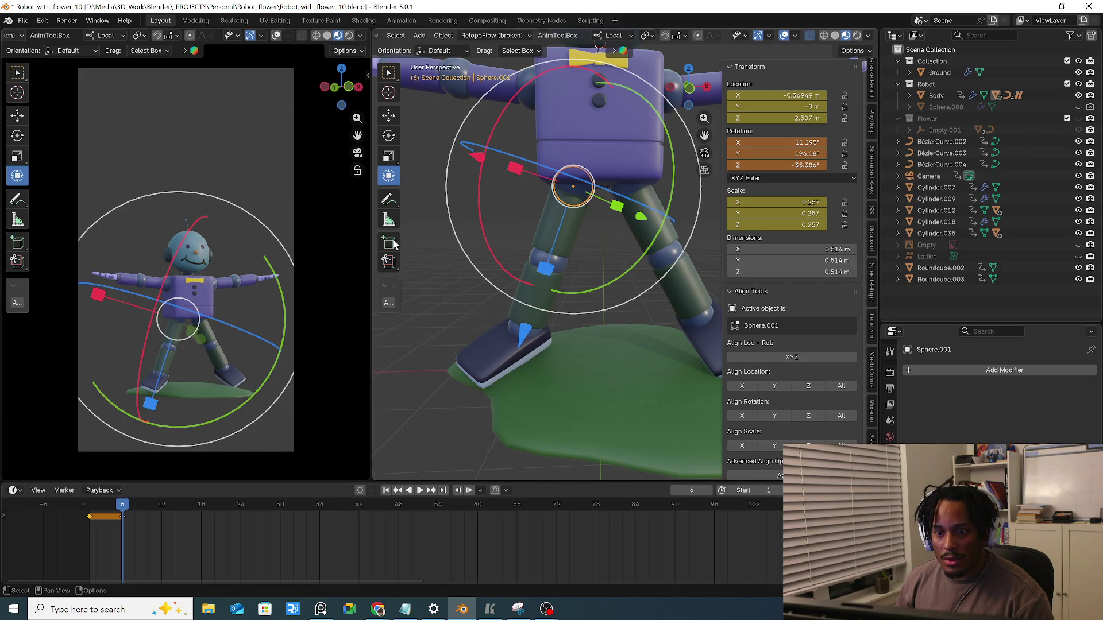
{"action": "left_click", "coordinate": [431, 301]}
{"action": "left_click_drag", "start_coordinate": [89, 507], "coordinate": [107, 503]}
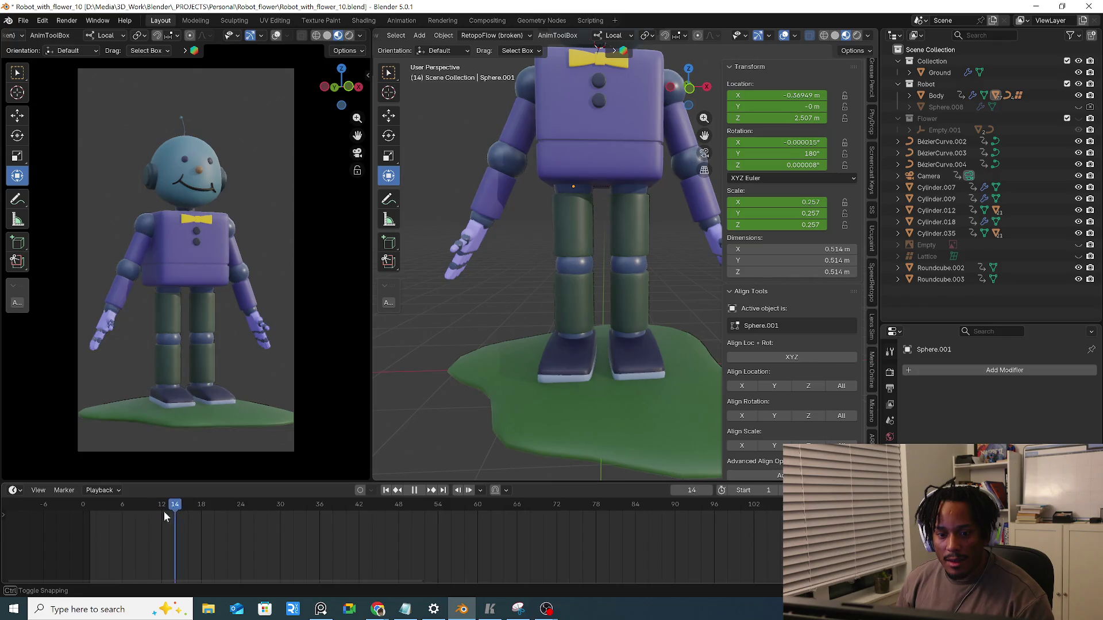
{"action": "left_click", "coordinate": [357, 154]}
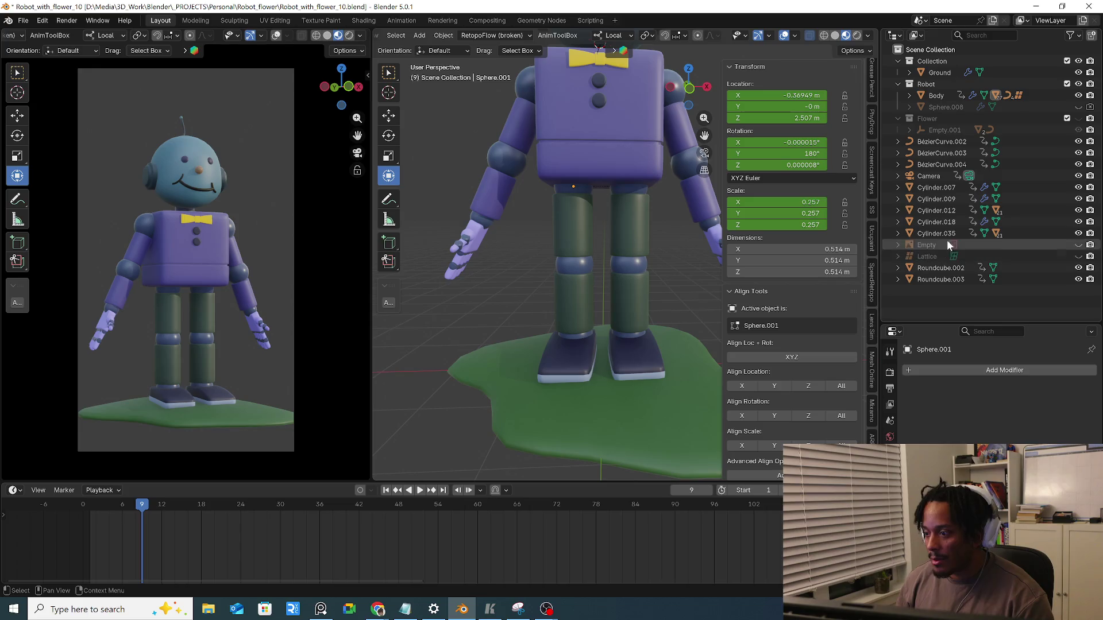
{"action": "left_click", "coordinate": [935, 175]}
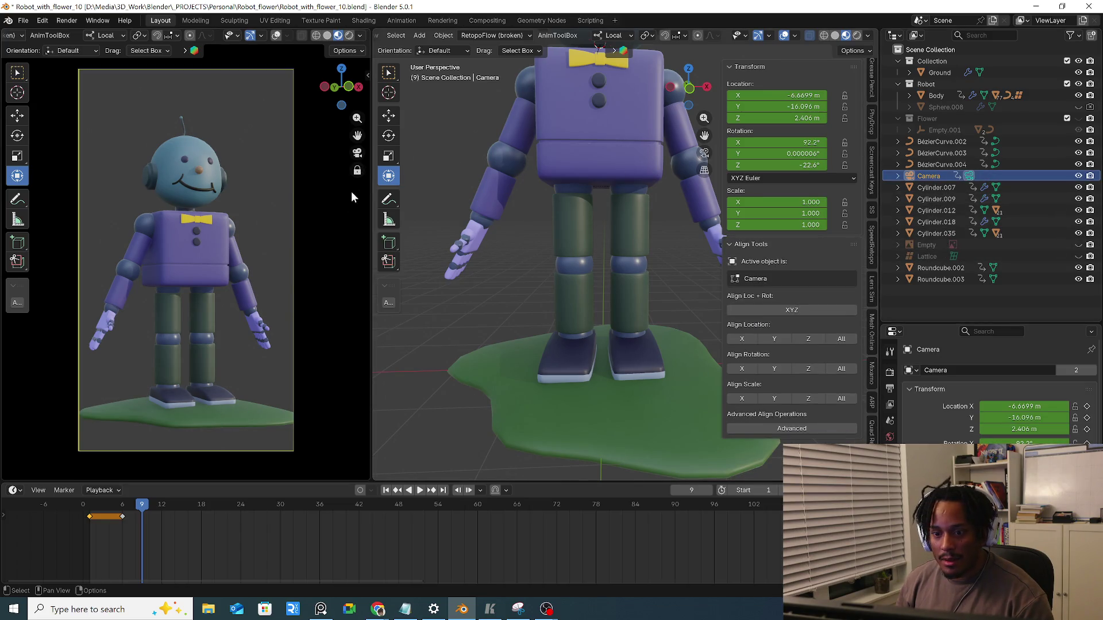
{"action": "scroll", "coordinate": [244, 303], "scroll_direction": "down", "scroll_amount": 2}
{"action": "scroll", "coordinate": [242, 303], "scroll_direction": "down", "scroll_amount": 1}
{"action": "scroll", "coordinate": [239, 305], "scroll_direction": "down", "scroll_amount": 1}
At frame 6, select the Camera and delete all its timeline keyframes
{"action": "left_click", "coordinate": [124, 506]}
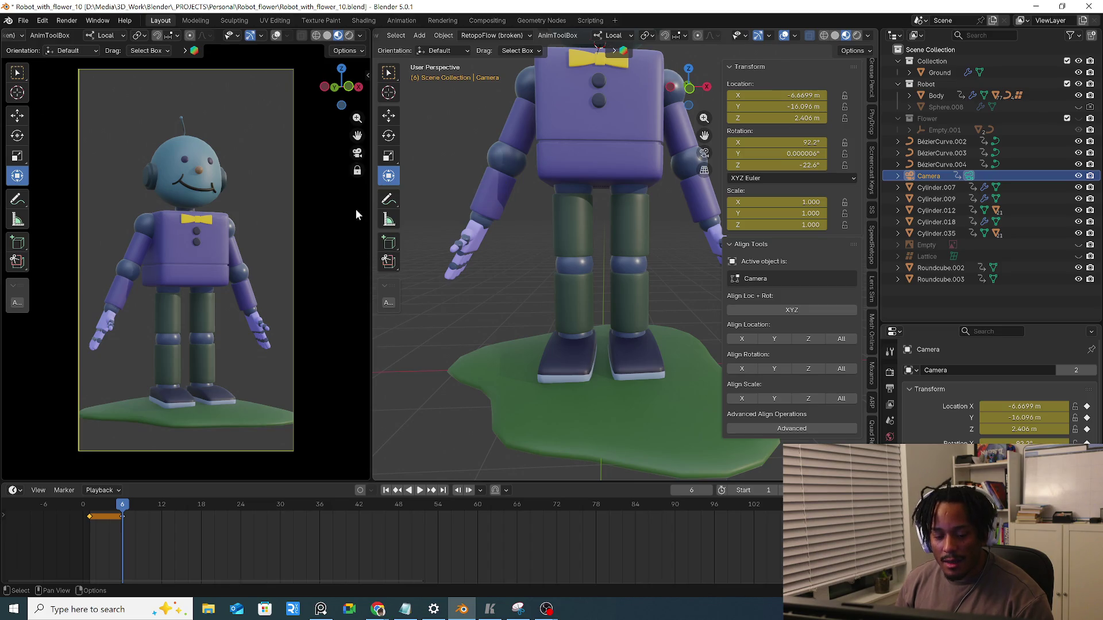
{"action": "left_click", "coordinate": [899, 199]}
{"action": "left_click", "coordinate": [929, 175]}
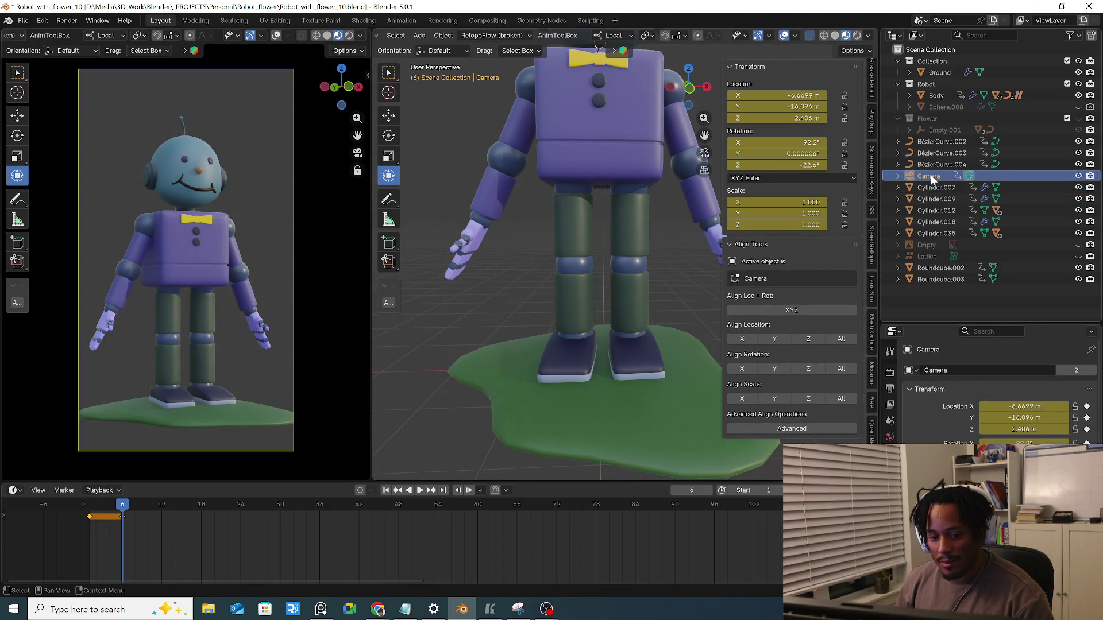
{"action": "left_click_drag", "start_coordinate": [130, 516], "coordinate": [155, 515]}
{"action": "key", "text": "Delete"}
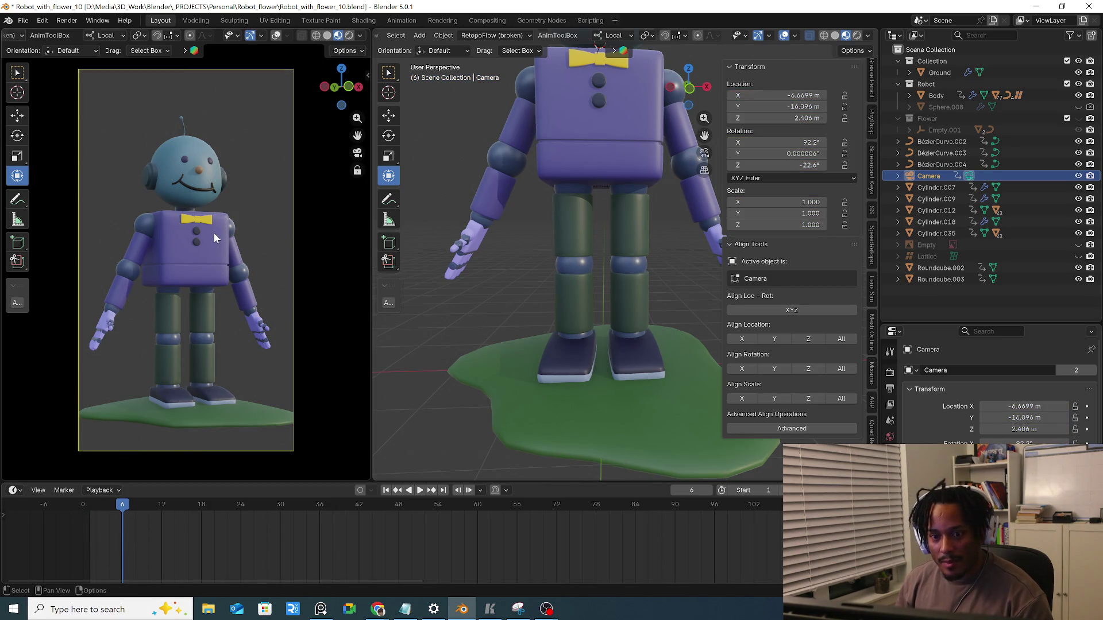
{"action": "scroll", "coordinate": [215, 234], "scroll_direction": "down", "scroll_amount": 2}
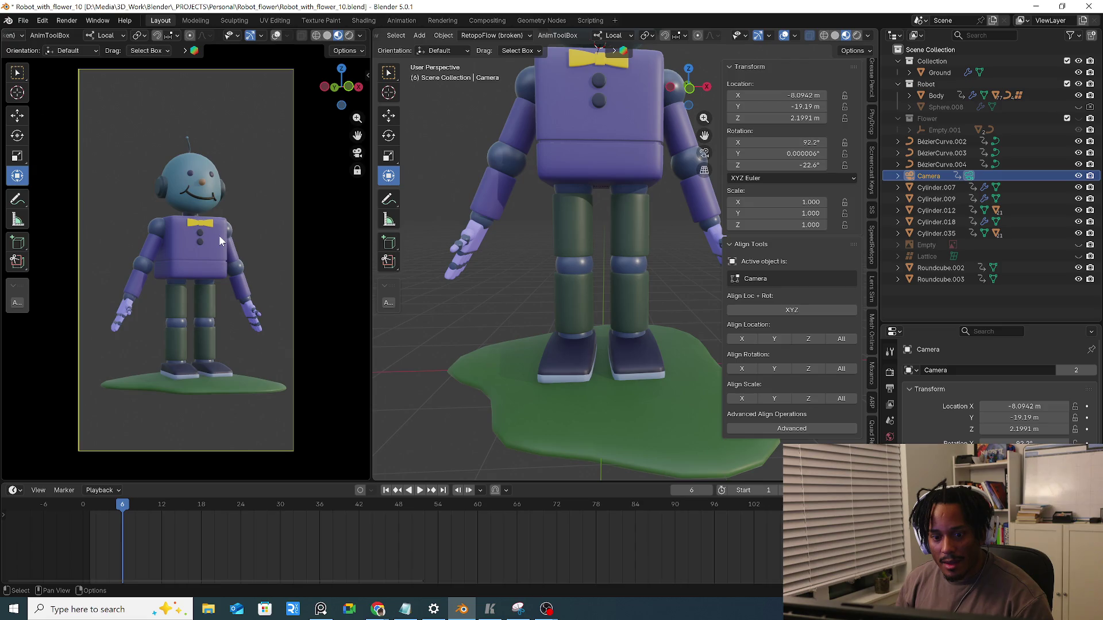
{"action": "scroll", "coordinate": [220, 235], "scroll_direction": "down", "scroll_amount": 4}
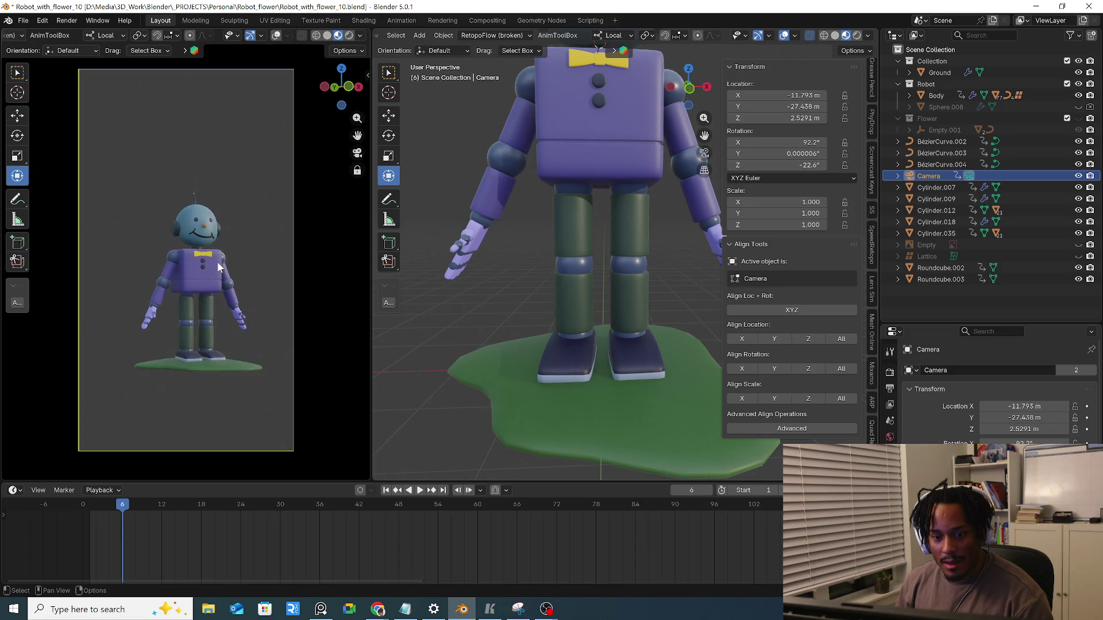
Recentre the camera shot on the robot, scrub to frame 5, hide the ground and select the body
{"action": "middle_click_drag", "start_coordinate": [218, 268], "coordinate": [215, 268], "text": "shift"}
{"action": "left_click_drag", "start_coordinate": [143, 516], "coordinate": [122, 508]}
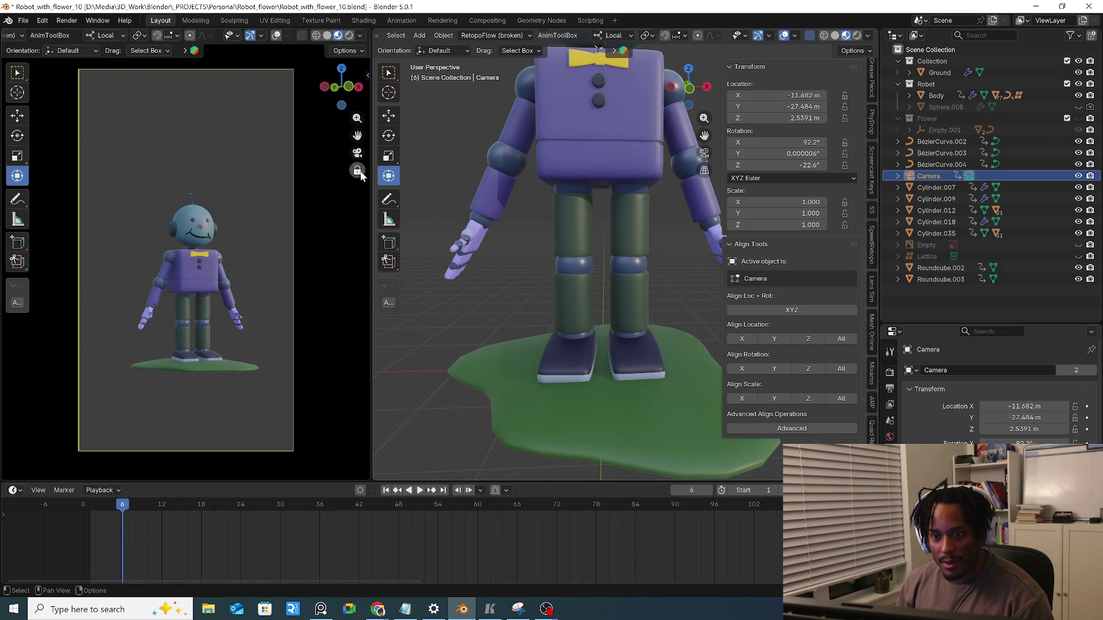
{"action": "scroll", "coordinate": [580, 259], "scroll_direction": "down", "scroll_amount": 4}
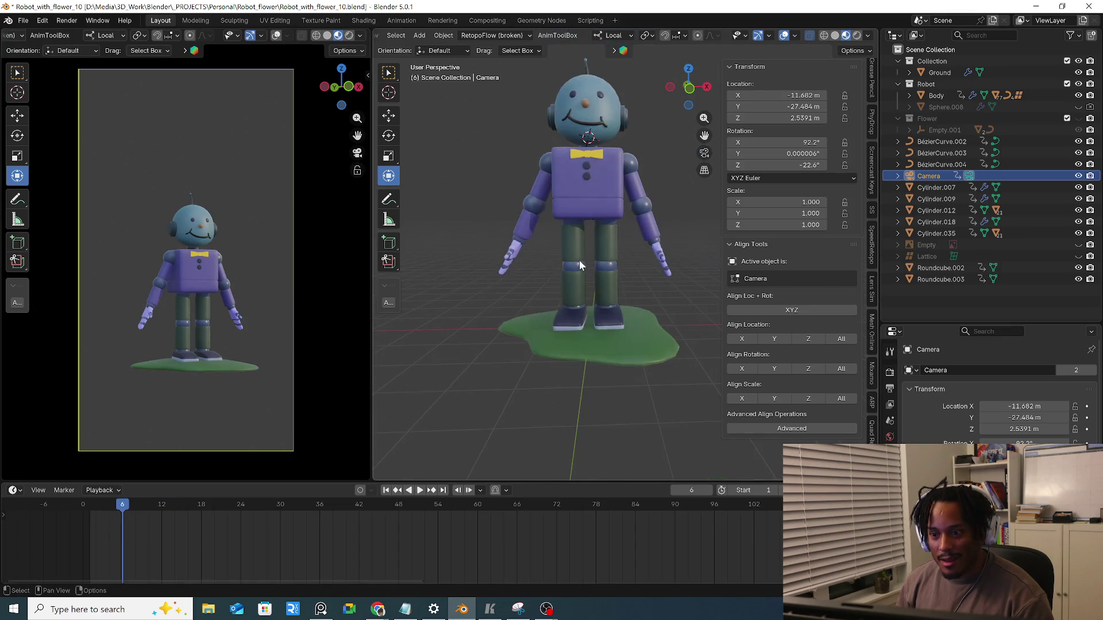
{"action": "left_click", "coordinate": [1078, 73]}
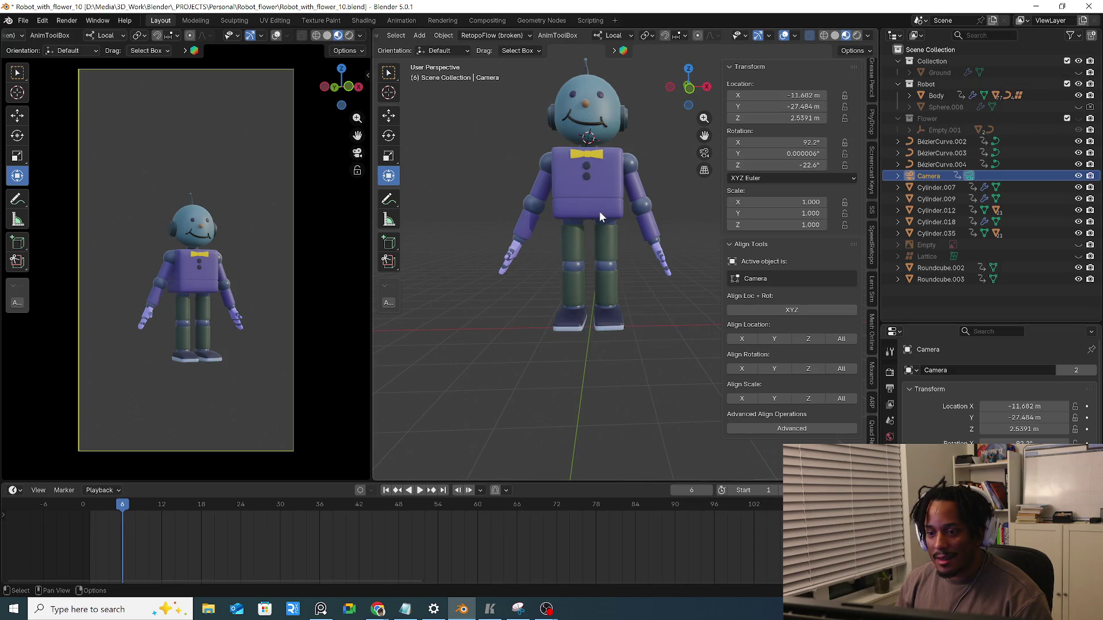
{"action": "left_click", "coordinate": [599, 212]}
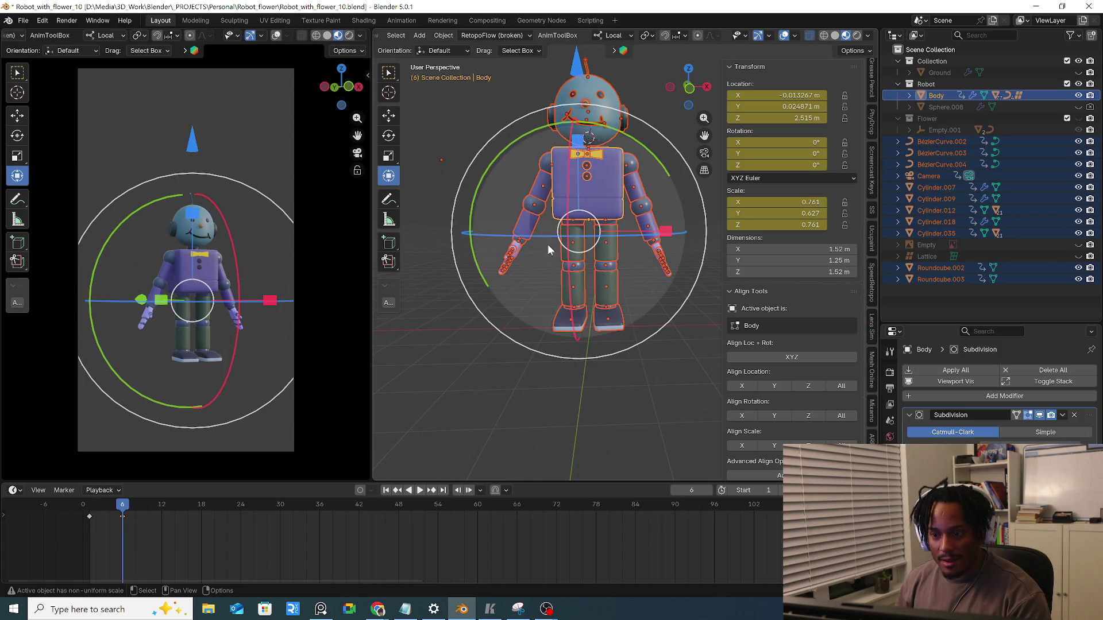
Try swinging an arm and a leg outward at their joints, undo, and preview the animation
{"action": "left_click", "coordinate": [552, 187]}
{"action": "left_click_drag", "start_coordinate": [551, 271], "coordinate": [575, 211]}
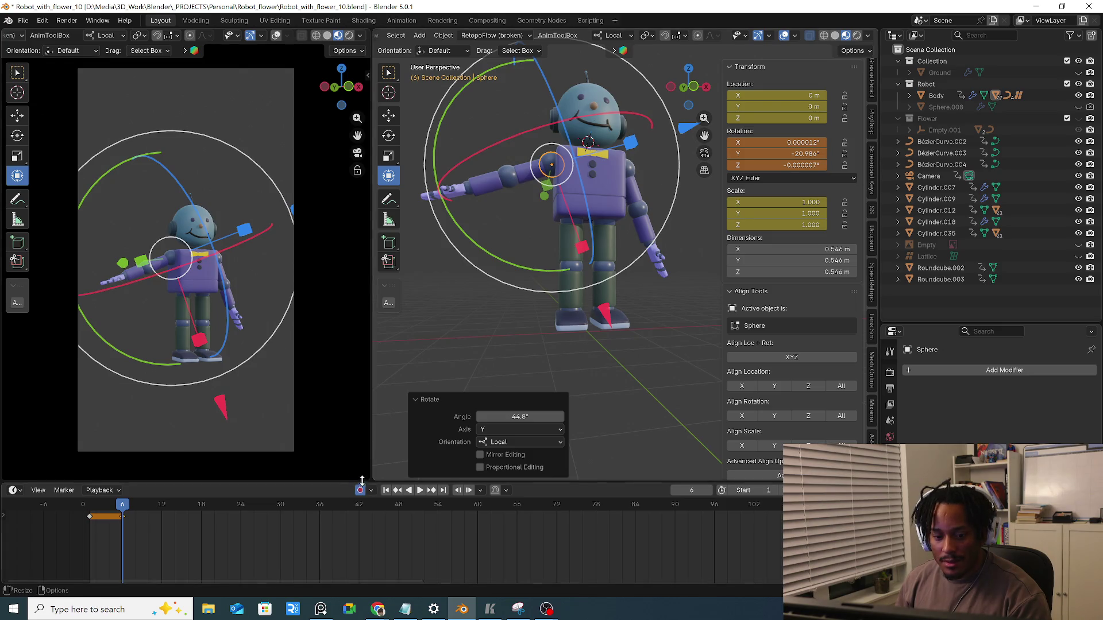
{"action": "key", "text": "KP_1"}
{"action": "left_click", "coordinate": [627, 183]}
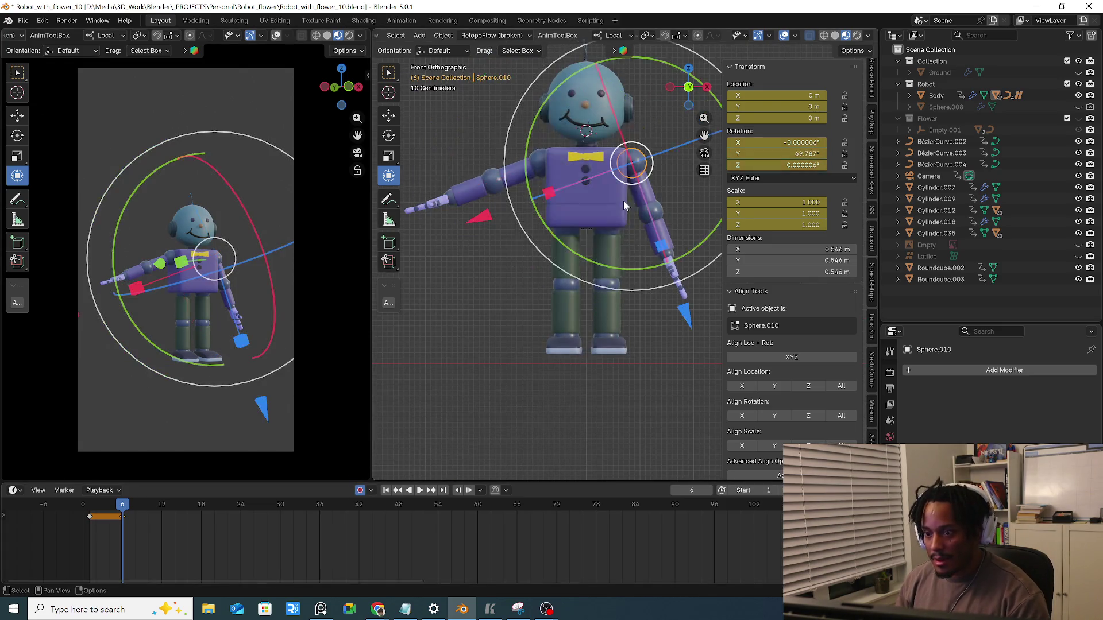
{"action": "key", "text": "ctrl+z"}
{"action": "key", "text": "ctrl+z"}
{"action": "key", "text": "ctrl+z"}
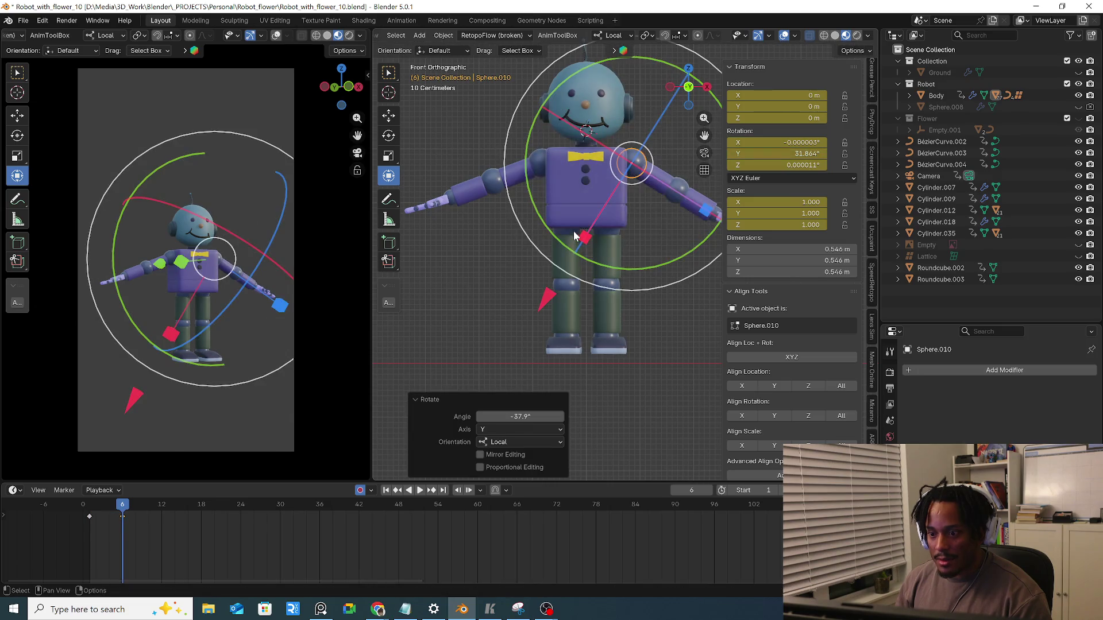
{"action": "key", "text": "ctrl+z"}
{"action": "mouse_move", "coordinate": [649, 290]}
{"action": "left_mouse_down"}
{"action": "mouse_move", "coordinate": [617, 297]}
{"action": "mouse_move", "coordinate": [509, 394]}
{"action": "left_mouse_up"}
{"action": "left_click", "coordinate": [628, 302]}
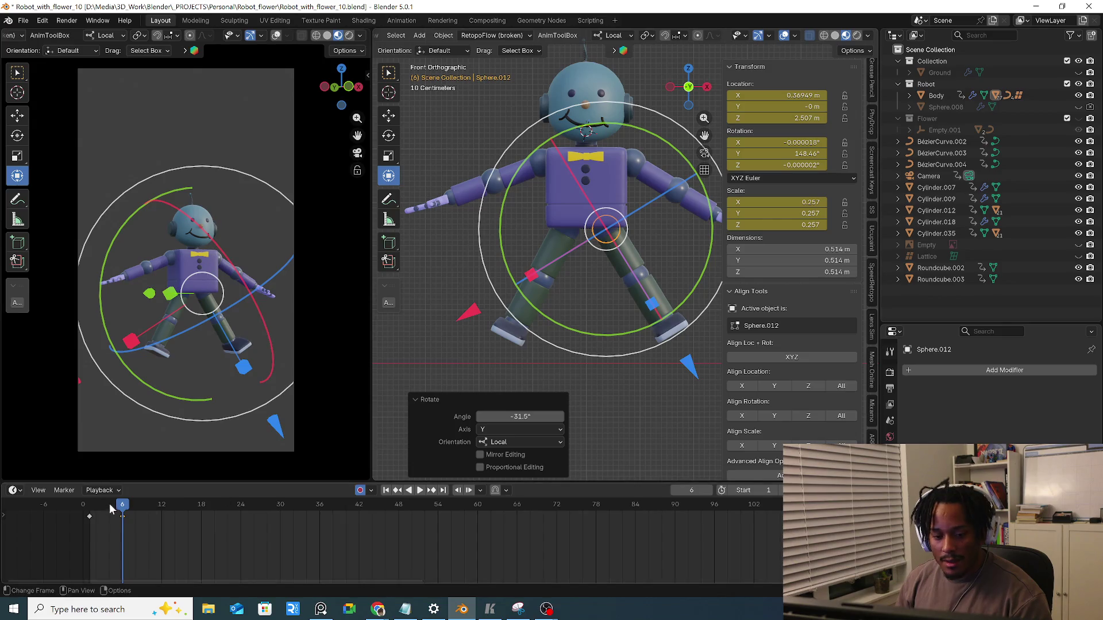
{"action": "key", "text": "space"}
{"action": "key", "text": "space"}
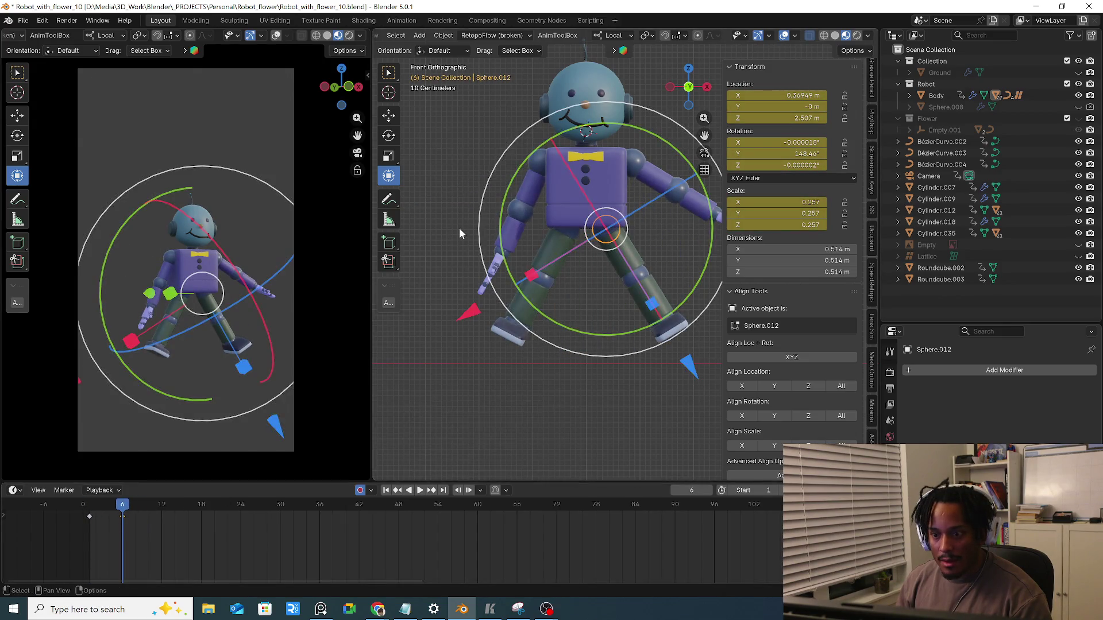
Rotate the first shoulder about Y so its arm lifts upward at frame 6
{"action": "left_click", "coordinate": [541, 162]}
{"action": "mouse_move", "coordinate": [617, 231]}
{"action": "left_mouse_down"}
{"action": "mouse_move", "coordinate": [606, 253]}
{"action": "mouse_move", "coordinate": [517, 284]}
{"action": "left_mouse_up"}
{"action": "key", "text": "space"}
{"action": "key", "text": "Escape"}
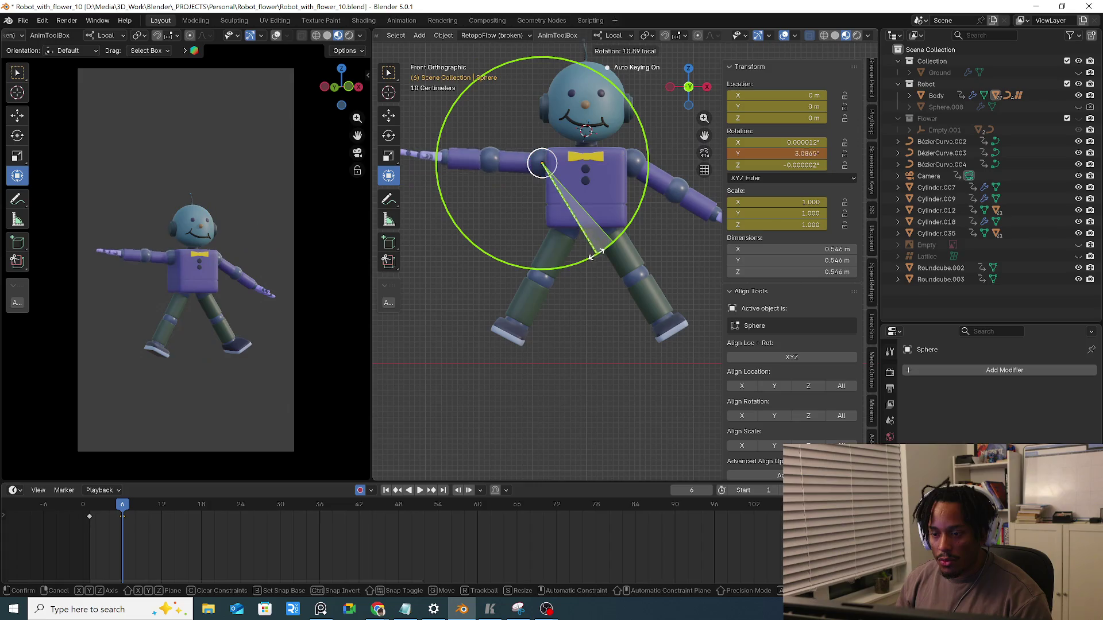
{"action": "left_click_drag", "start_coordinate": [610, 246], "coordinate": [556, 261]}
{"action": "mouse_move", "coordinate": [556, 260]}
{"action": "middle_mouse_down"}
{"action": "mouse_move", "coordinate": [562, 248]}
{"action": "mouse_move", "coordinate": [621, 239]}
{"action": "middle_mouse_up"}
{"action": "key", "text": "r"}
{"action": "left_click", "coordinate": [660, 158]}
{"action": "mouse_move", "coordinate": [609, 169]}
{"action": "middle_mouse_down"}
{"action": "mouse_move", "coordinate": [600, 182]}
{"action": "mouse_move", "coordinate": [523, 138]}
{"action": "middle_mouse_up"}
Rotate the other shoulder so its arm swings up to match, cancelling an accidental move
{"action": "left_click", "coordinate": [615, 185]}
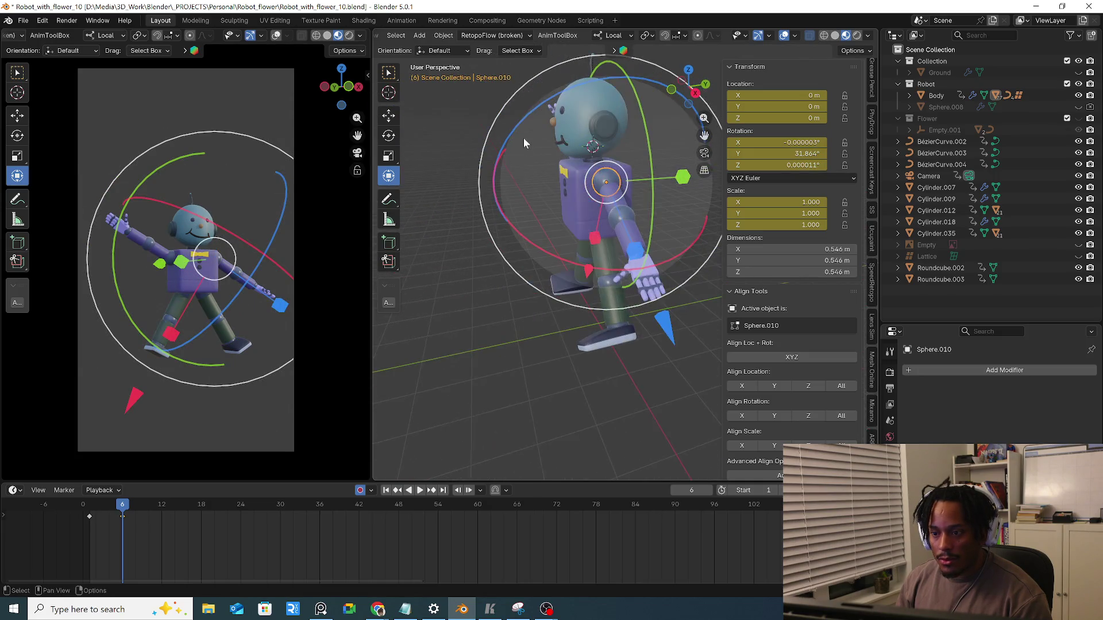
{"action": "left_click_drag", "start_coordinate": [517, 130], "coordinate": [585, 89]}
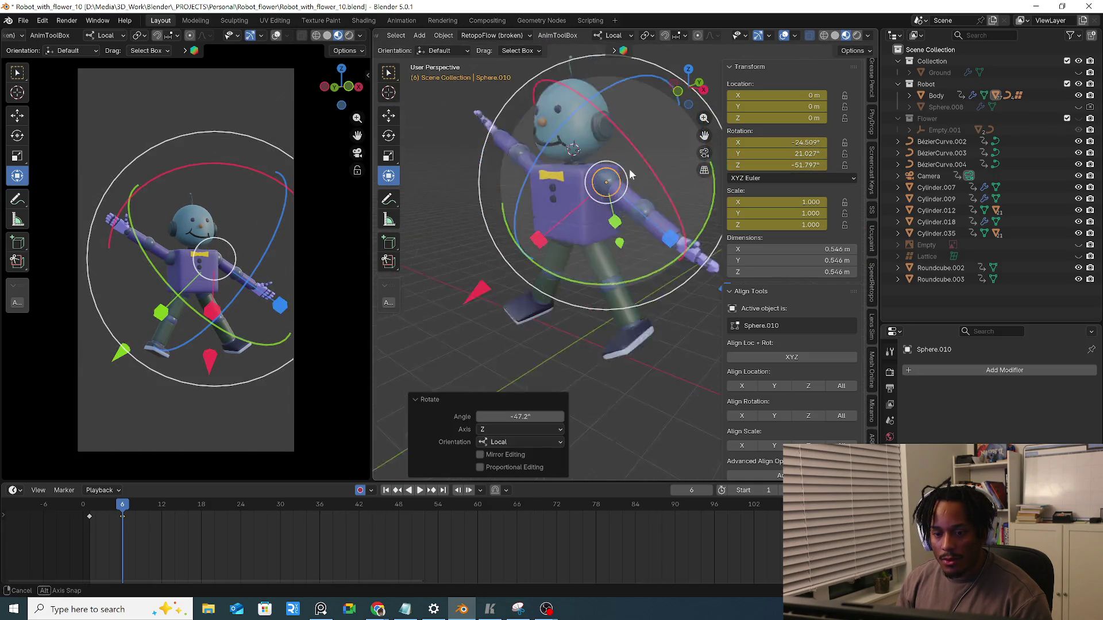
{"action": "middle_click_drag", "start_coordinate": [586, 89], "coordinate": [563, 84]}
{"action": "left_click_drag", "start_coordinate": [562, 84], "coordinate": [556, 86]}
{"action": "left_click_drag", "start_coordinate": [606, 181], "coordinate": [612, 175]}
{"action": "key", "text": "Escape"}
{"action": "left_click", "coordinate": [389, 135]}
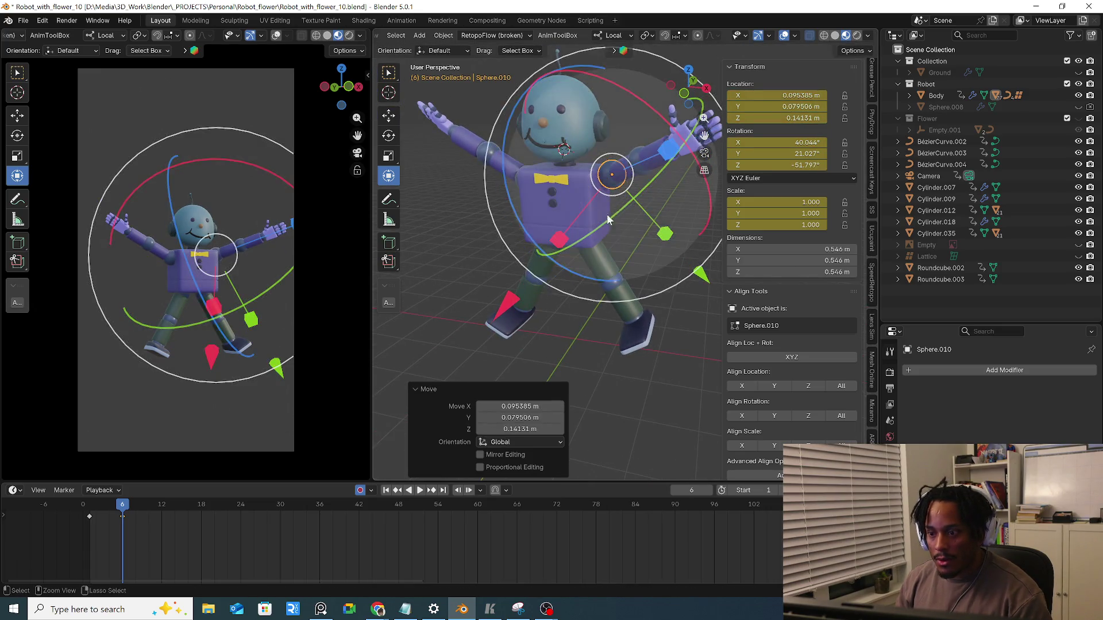
{"action": "mouse_move", "coordinate": [636, 226]}
{"action": "left_mouse_down"}
{"action": "mouse_move", "coordinate": [642, 207]}
{"action": "mouse_move", "coordinate": [641, 228]}
{"action": "left_mouse_up"}
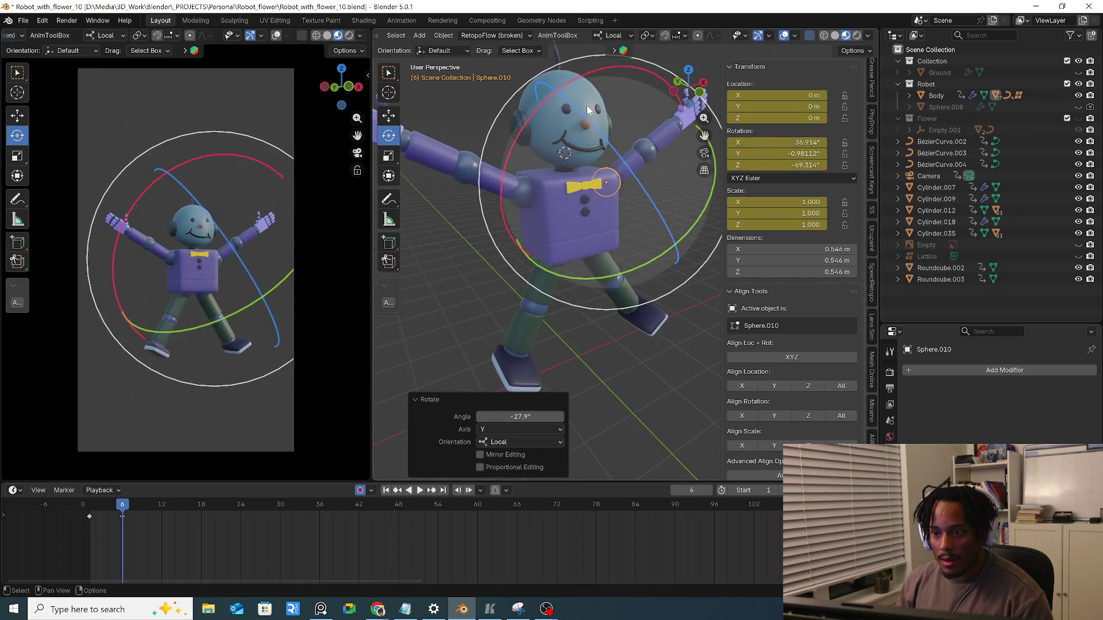
Select the head Sphere.004, return it to upright rotation and bring up its object options
{"action": "left_click", "coordinate": [586, 105]}
{"action": "mouse_move", "coordinate": [621, 156]}
{"action": "middle_mouse_down"}
{"action": "mouse_move", "coordinate": [590, 215]}
{"action": "mouse_move", "coordinate": [615, 229]}
{"action": "middle_mouse_up"}
{"action": "mouse_move", "coordinate": [616, 234]}
{"action": "left_mouse_down"}
{"action": "mouse_move", "coordinate": [618, 216]}
{"action": "mouse_move", "coordinate": [615, 232]}
{"action": "left_mouse_up"}
{"action": "mouse_move", "coordinate": [615, 232]}
{"action": "middle_mouse_down"}
{"action": "mouse_move", "coordinate": [566, 250]}
{"action": "mouse_move", "coordinate": [556, 216]}
{"action": "middle_mouse_up"}
{"action": "right_click", "coordinate": [557, 216]}
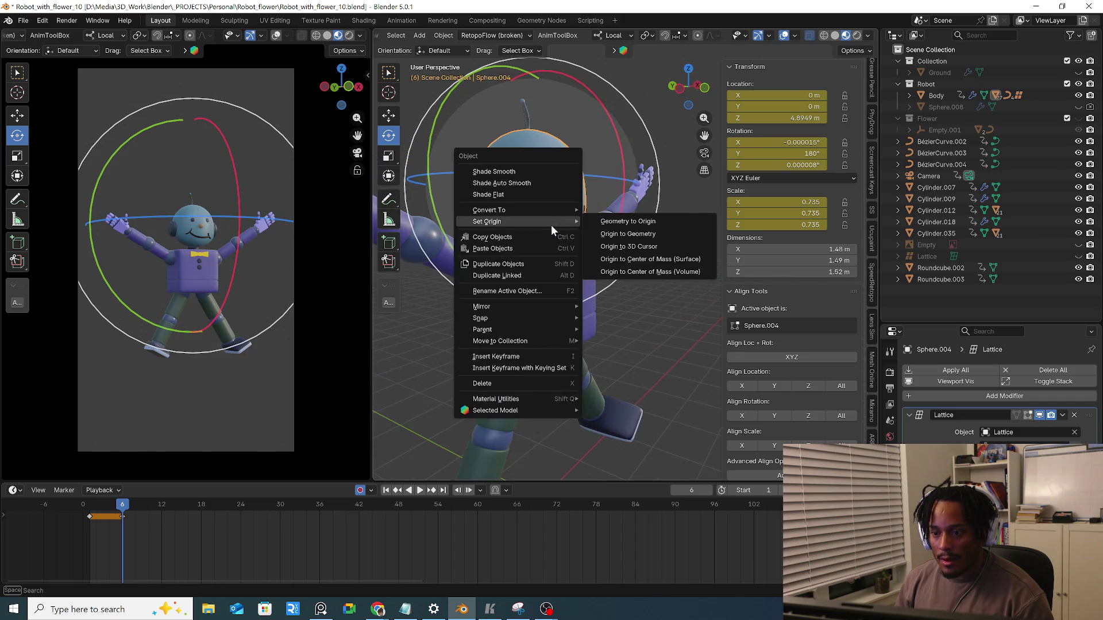
Set the head's origin to the 3D cursor, reselect only the head and jump back to frame 1
{"action": "left_click", "coordinate": [646, 248]}
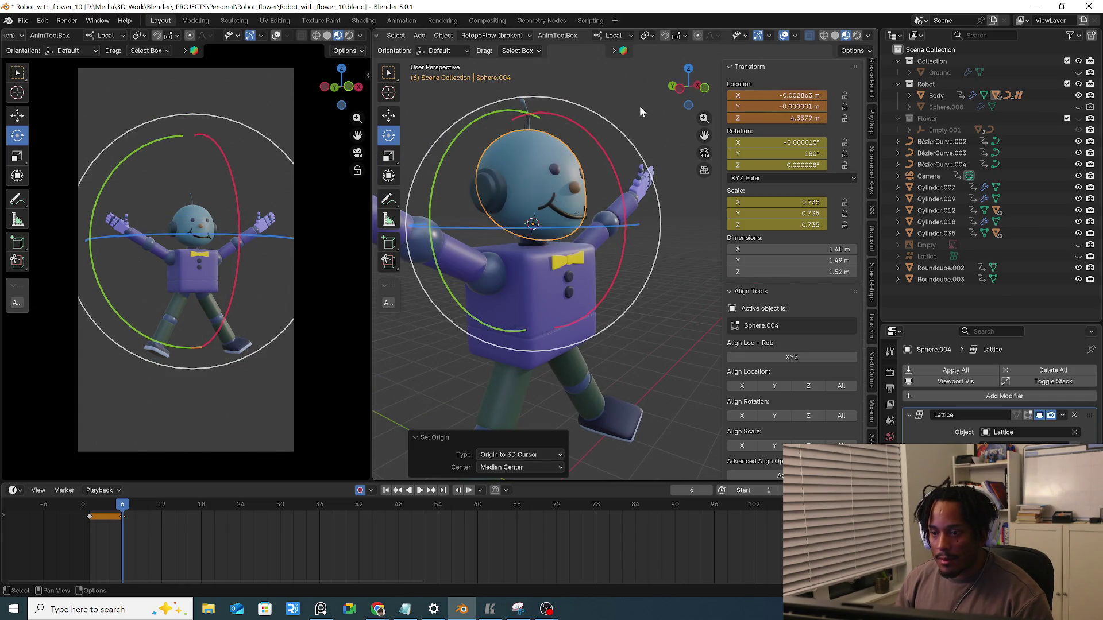
{"action": "key", "text": "a"}
{"action": "key", "text": "8"}
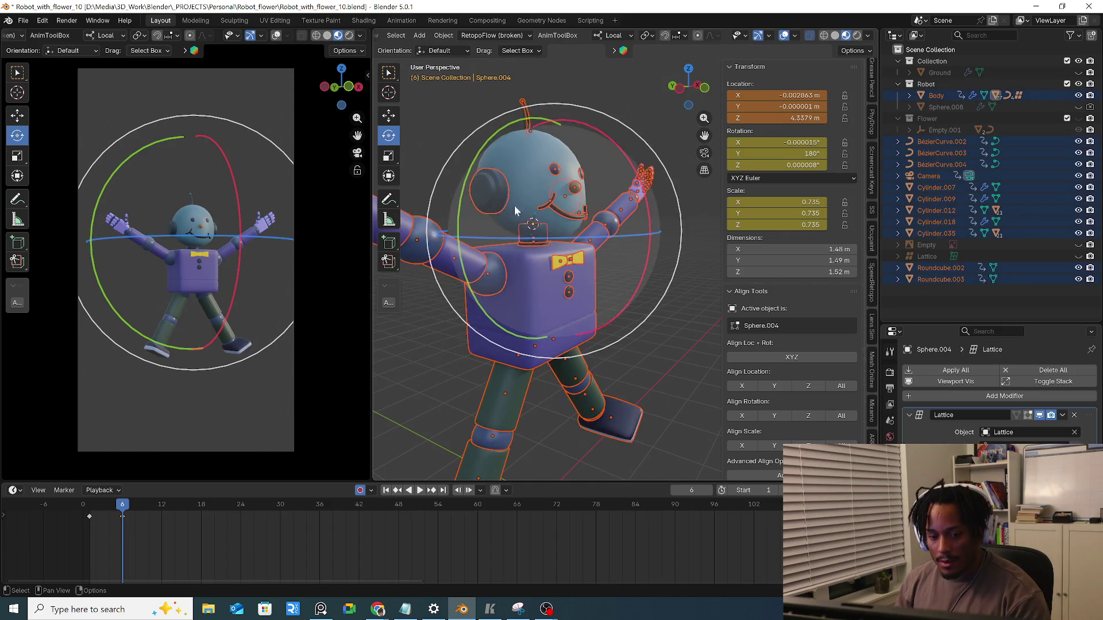
{"action": "left_click", "coordinate": [537, 174]}
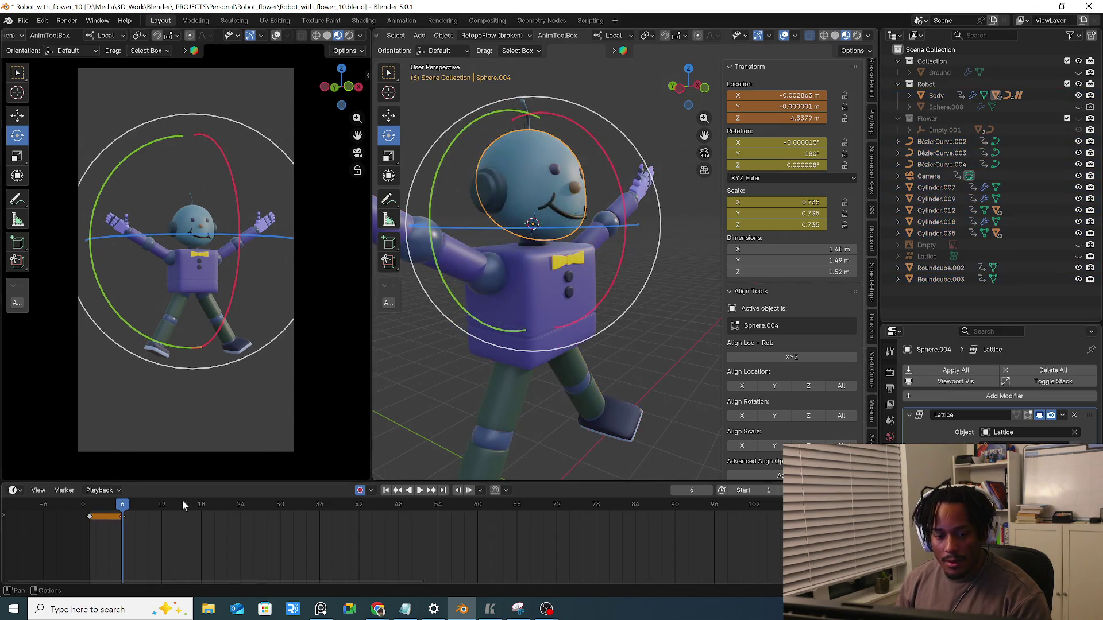
{"action": "left_click", "coordinate": [86, 506]}
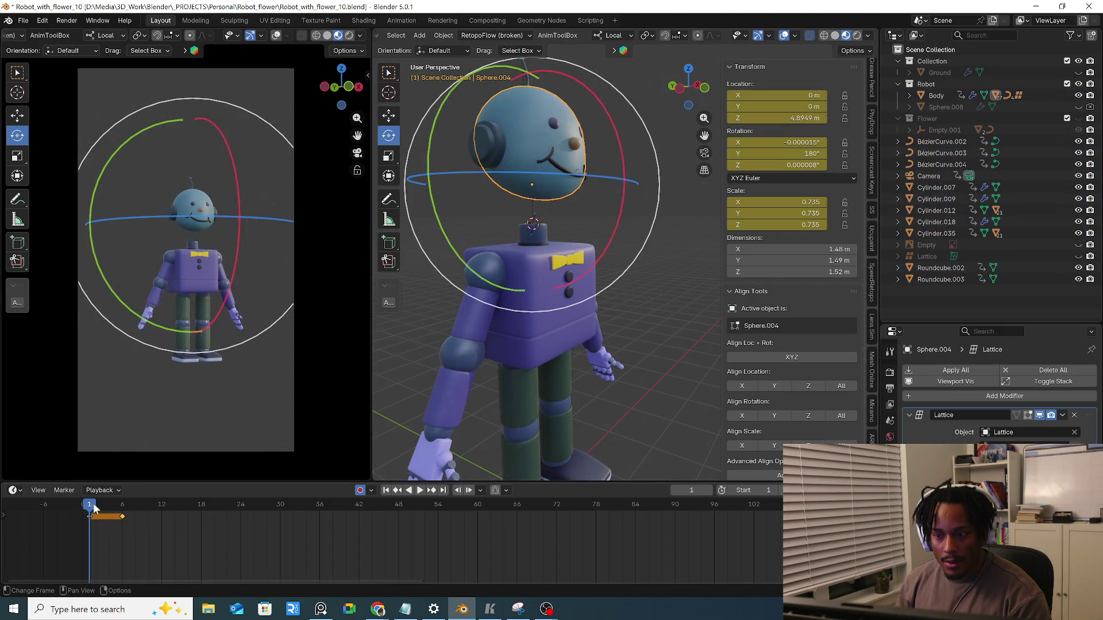
Select the keyframe at frame 5 and play the animation to preview the jump
{"action": "left_click", "coordinate": [121, 521]}
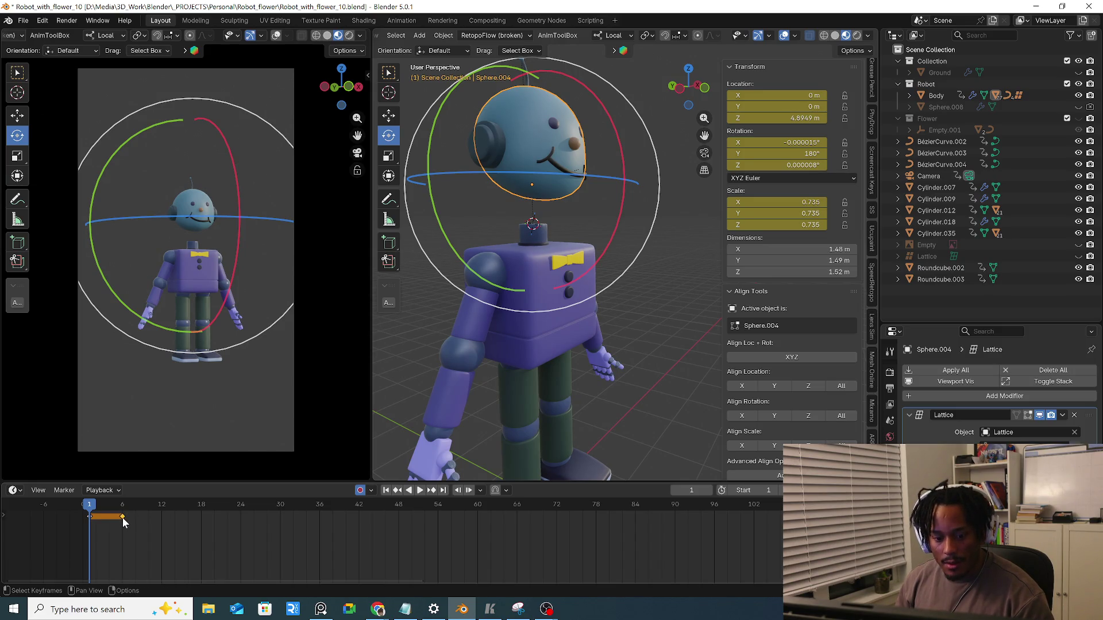
{"action": "left_click", "coordinate": [153, 522]}
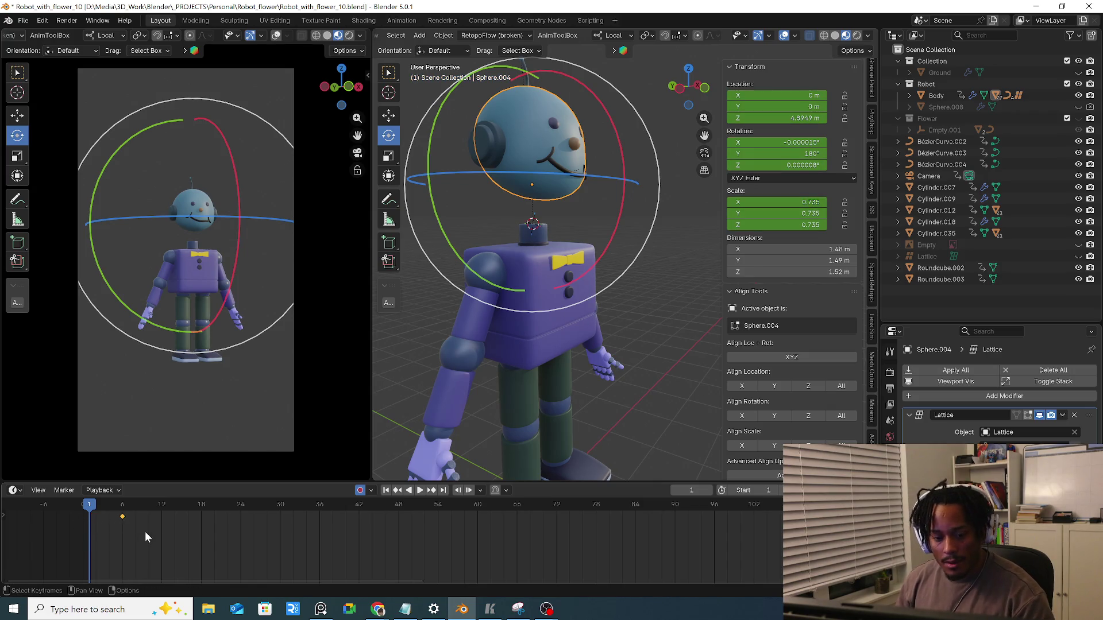
{"action": "left_click", "coordinate": [121, 516]}
{"action": "key", "text": "space"}
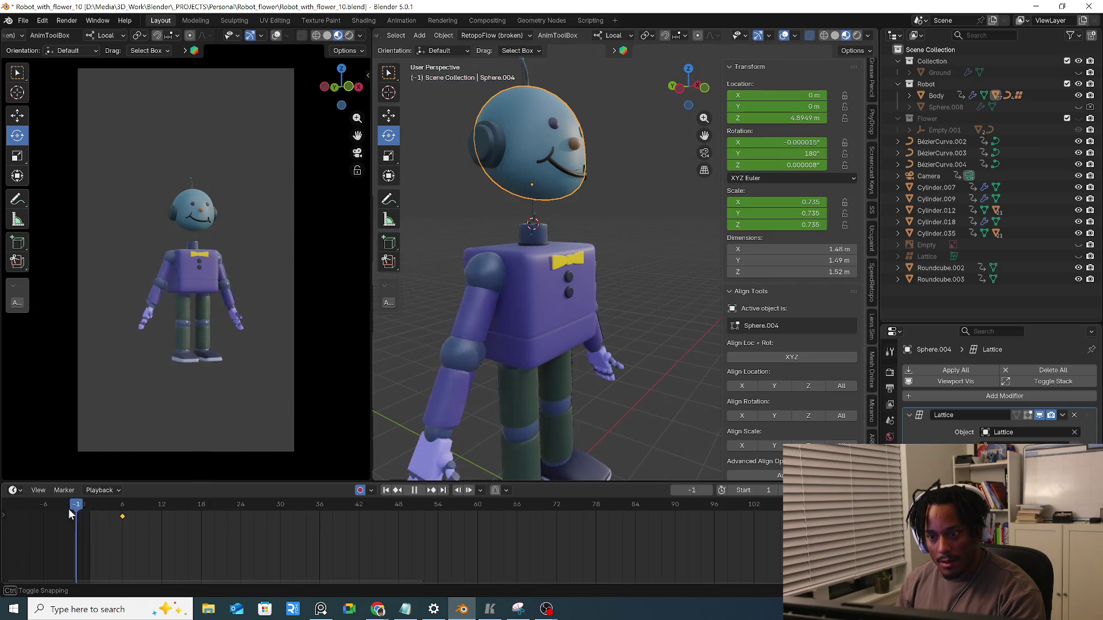
{"action": "key", "text": "space"}
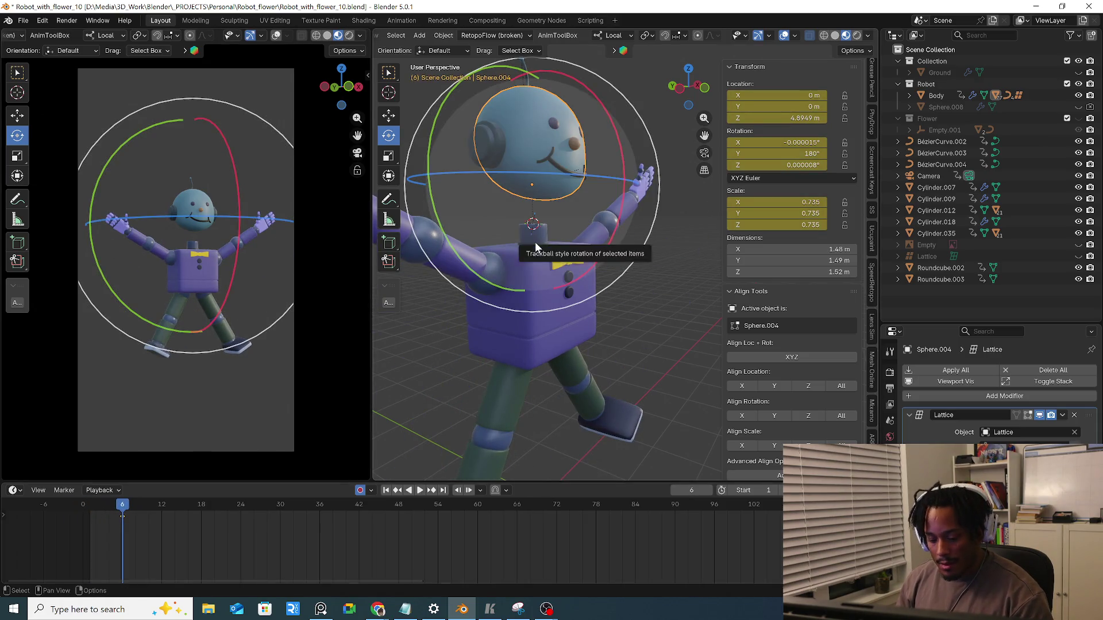
Lower the head along Z, then at frame 6 tilt it about its X axis and scrub to check
{"action": "key", "text": "g"}
{"action": "key", "text": "z"}
{"action": "left_click", "coordinate": [534, 275]}
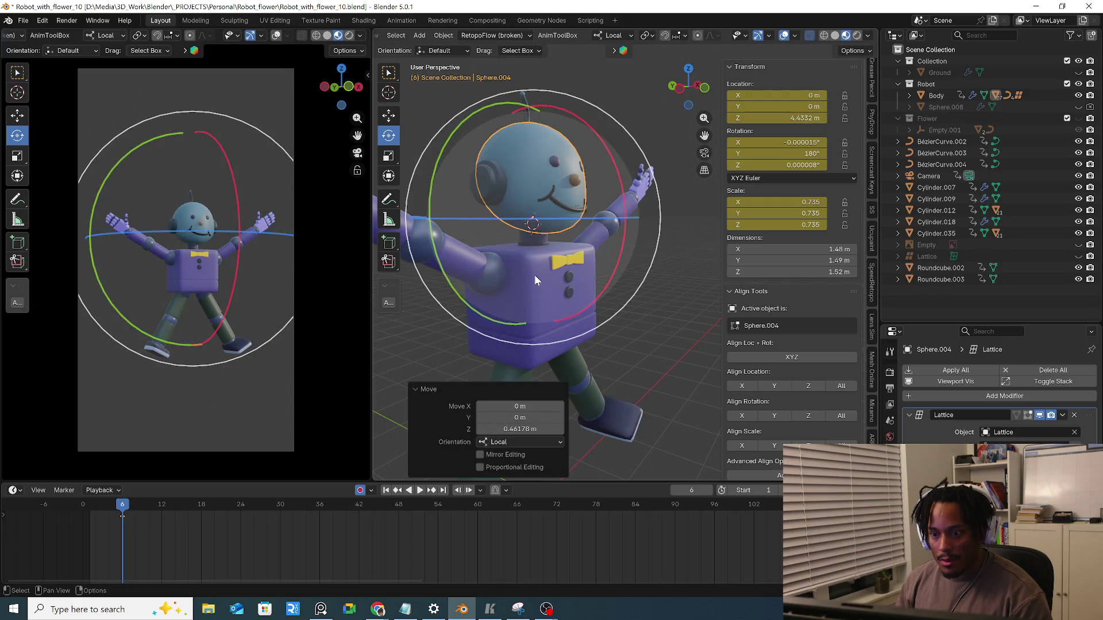
{"action": "key", "text": "space"}
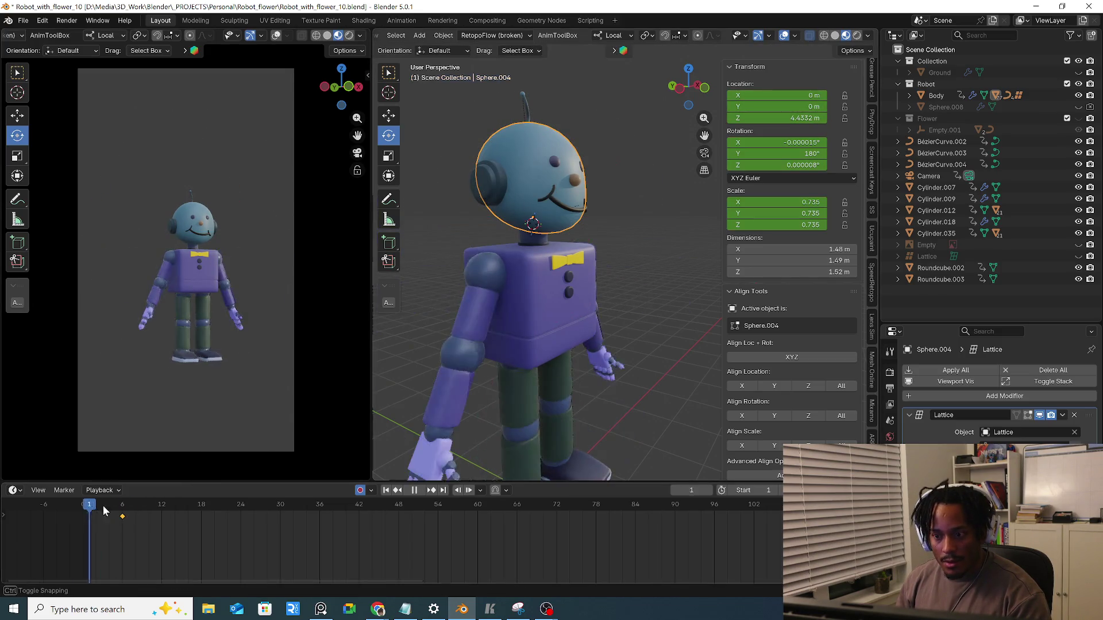
{"action": "left_click_drag", "start_coordinate": [125, 510], "coordinate": [78, 517]}
{"action": "key", "text": "space"}
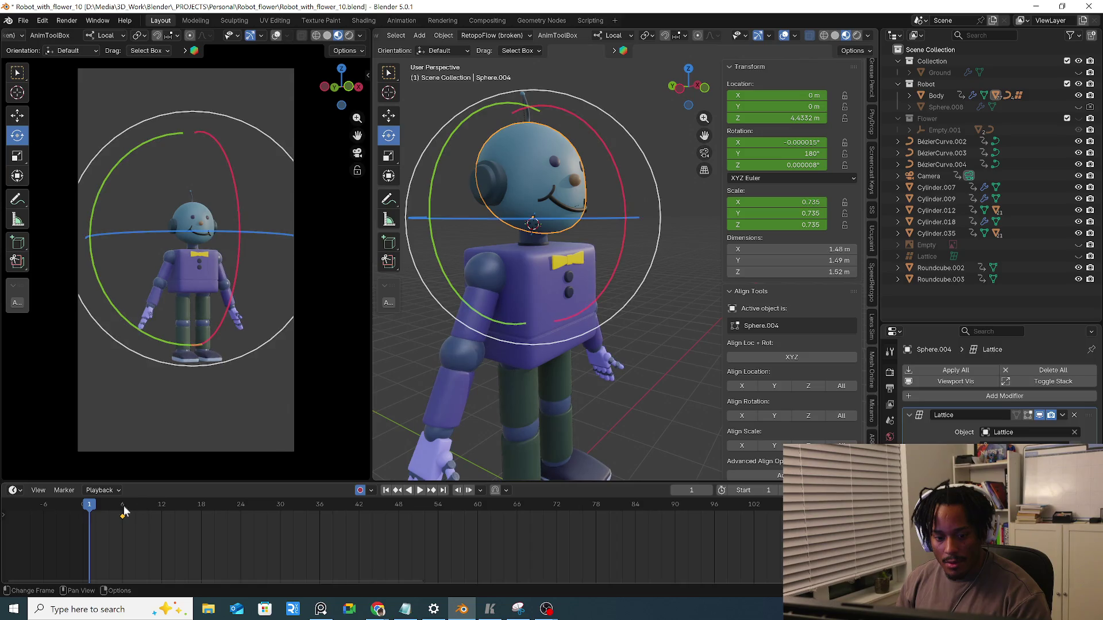
{"action": "left_click_drag", "start_coordinate": [96, 524], "coordinate": [122, 510]}
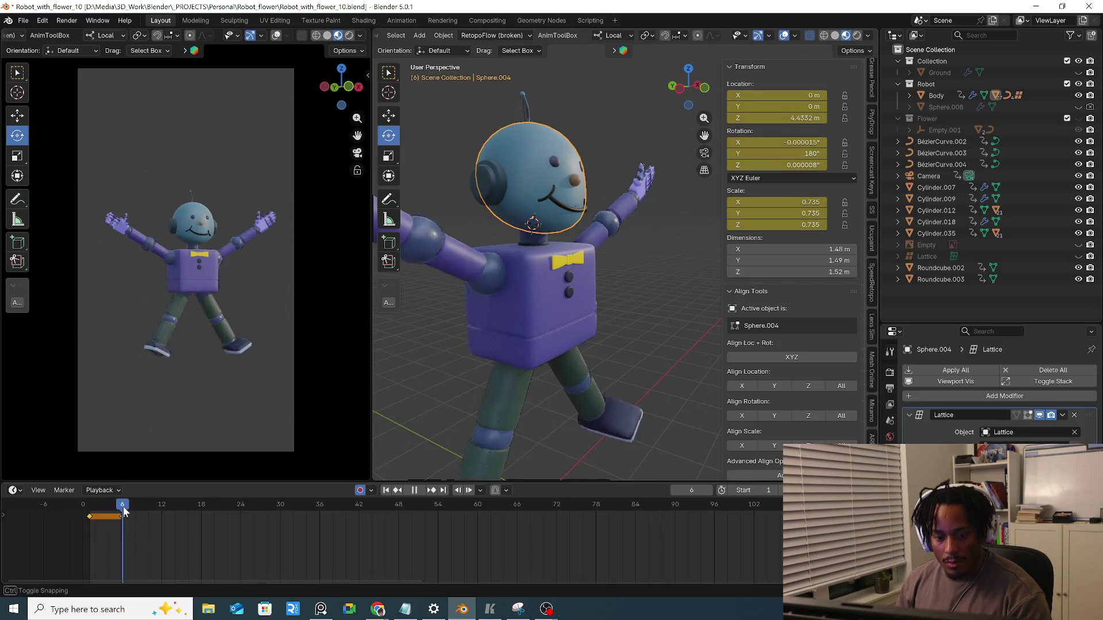
{"action": "left_click_drag", "start_coordinate": [620, 258], "coordinate": [620, 247]}
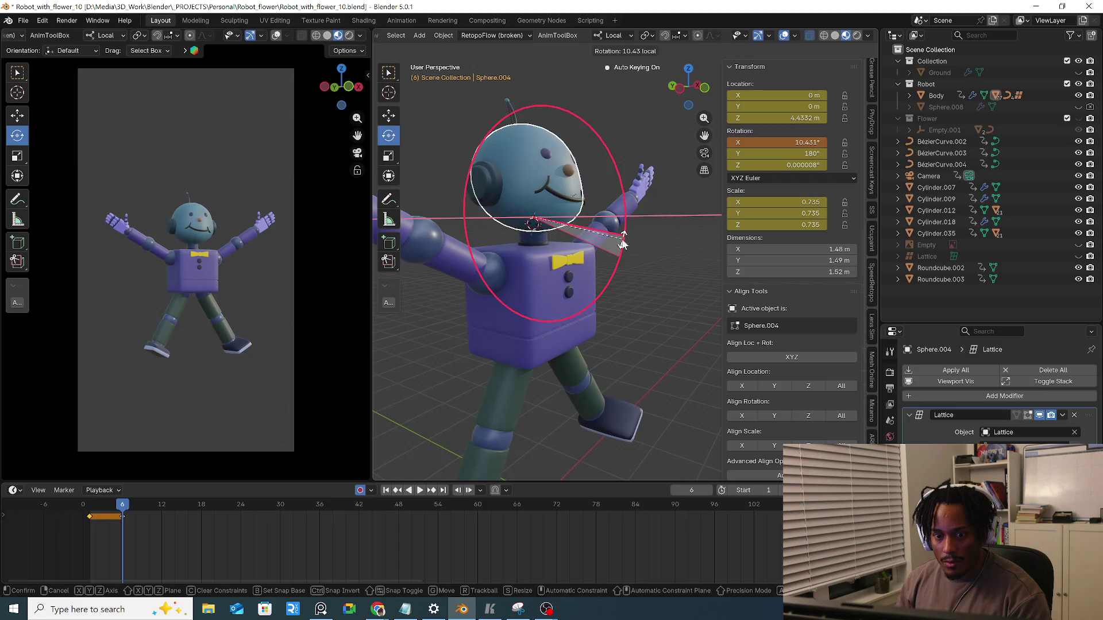
{"action": "left_click", "coordinate": [622, 246]}
{"action": "left_click_drag", "start_coordinate": [124, 503], "coordinate": [128, 507]}
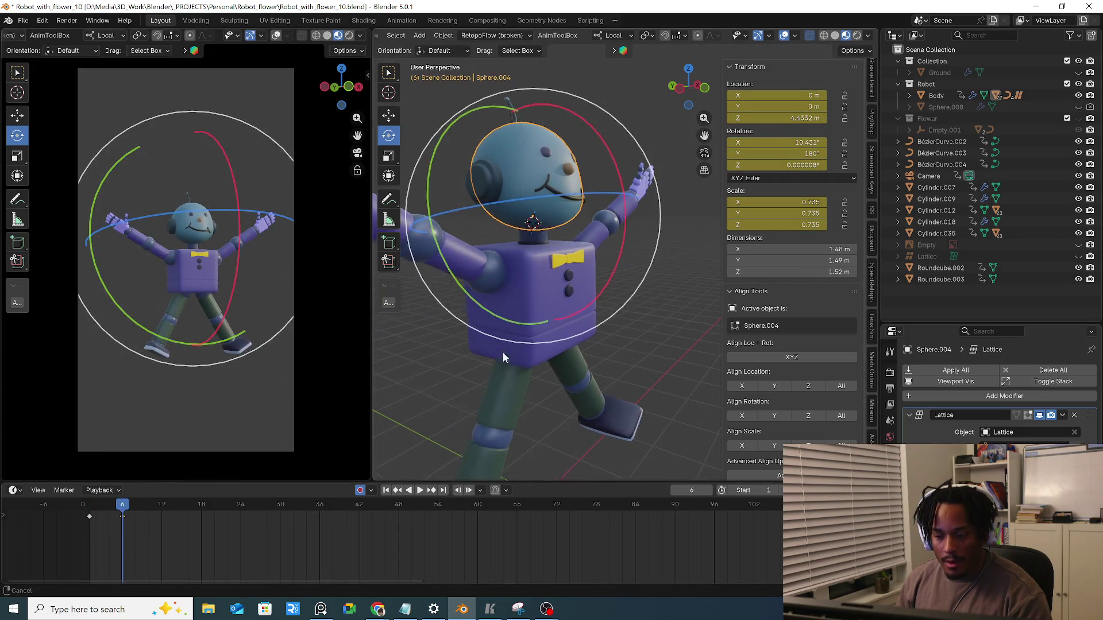
Angle both feet by rotating them for the jump pose, then scrub back to frame 1
{"action": "middle_click_drag", "start_coordinate": [502, 361], "coordinate": [516, 356]}
{"action": "left_click", "coordinate": [484, 398]}
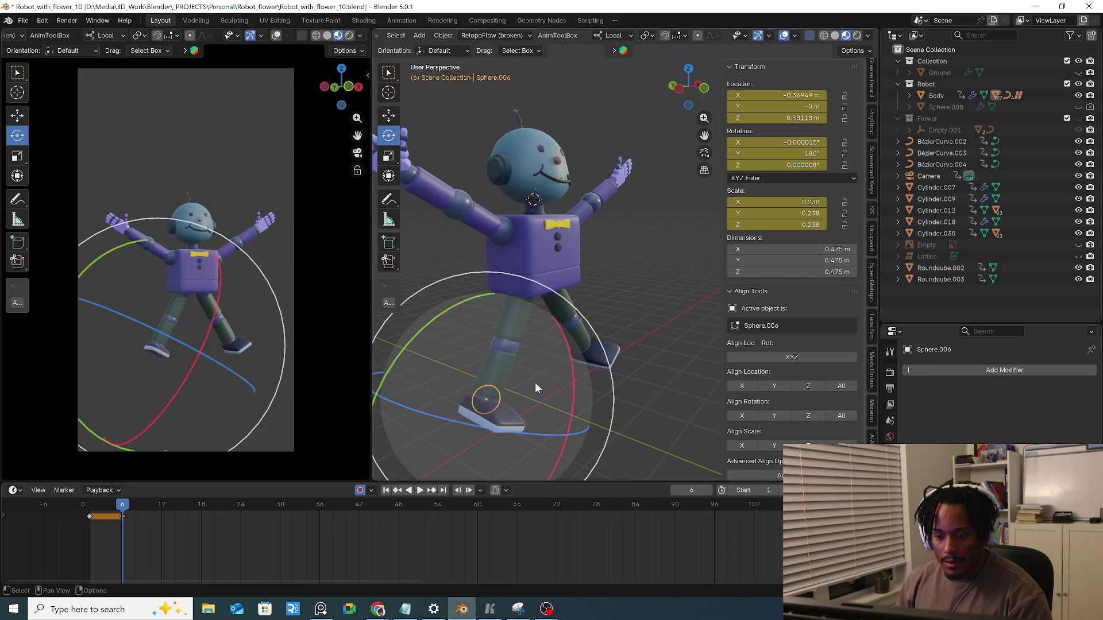
{"action": "left_click_drag", "start_coordinate": [567, 363], "coordinate": [566, 404]}
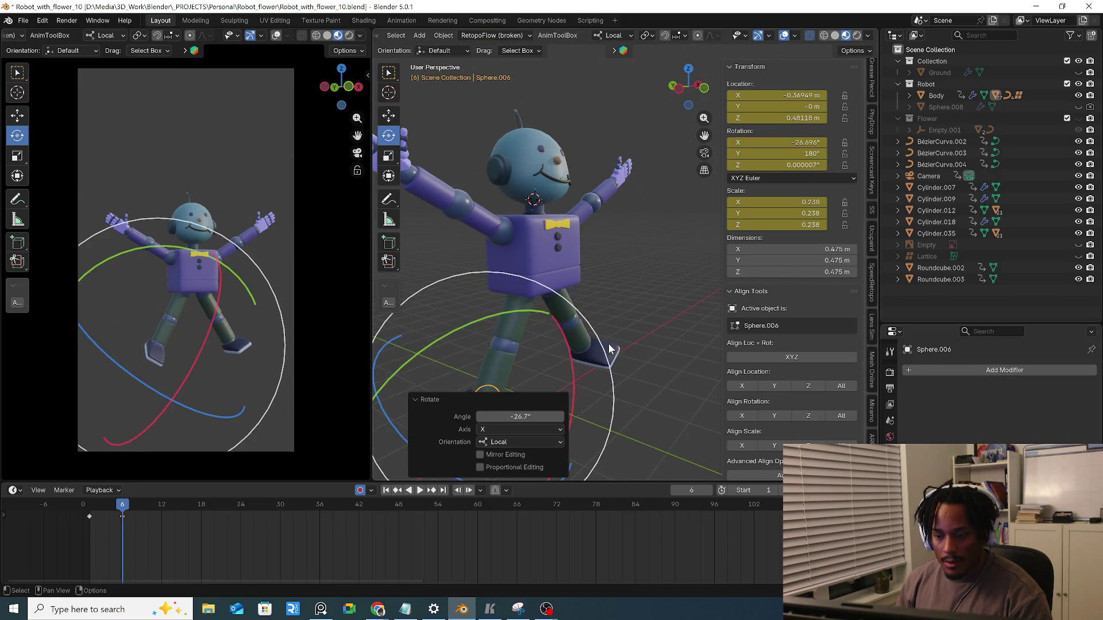
{"action": "middle_click_drag", "start_coordinate": [565, 403], "coordinate": [639, 391]}
{"action": "left_click", "coordinate": [635, 393]}
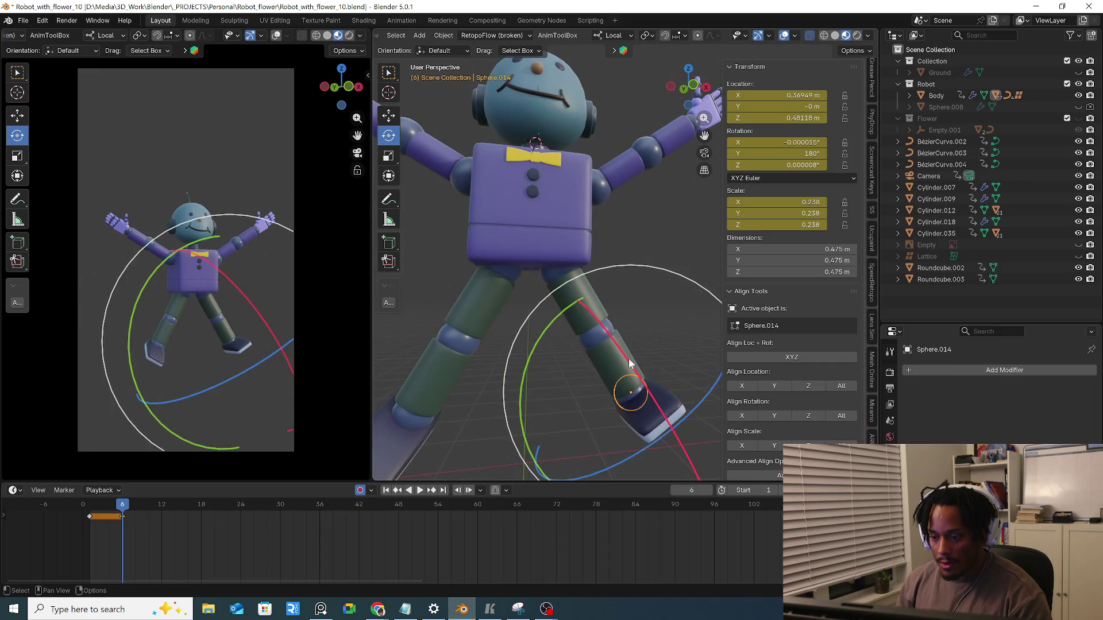
{"action": "left_click_drag", "start_coordinate": [635, 393], "coordinate": [218, 461]}
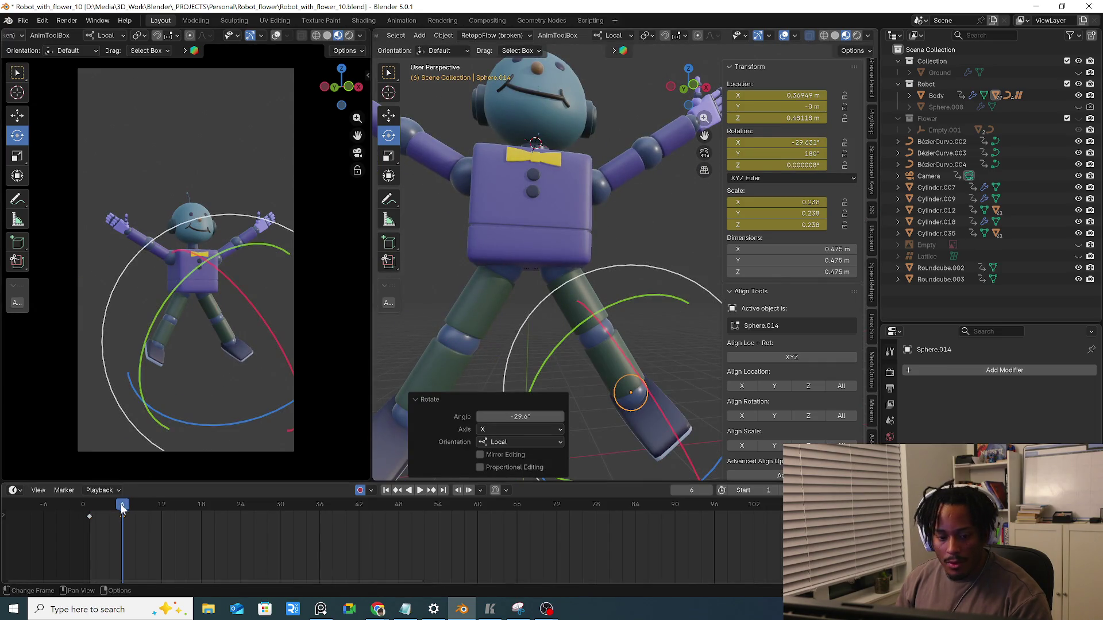
{"action": "left_click_drag", "start_coordinate": [121, 509], "coordinate": [86, 517]}
{"action": "scroll", "coordinate": [412, 338], "scroll_direction": "down", "scroll_amount": 2}
{"action": "scroll", "coordinate": [527, 303], "scroll_direction": "down", "scroll_amount": 3}
Raise one arm at the shoulder, apply flat shading to it and fine-tune its angle from the front view
{"action": "left_click", "coordinate": [518, 284]}
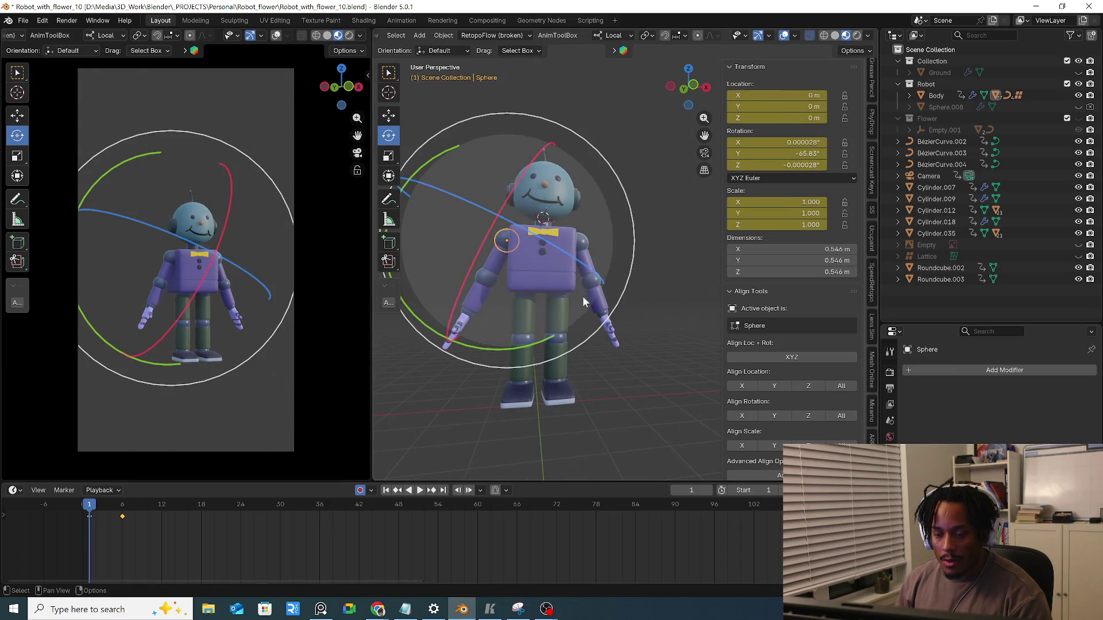
{"action": "mouse_move", "coordinate": [552, 340]}
{"action": "left_mouse_down"}
{"action": "mouse_move", "coordinate": [513, 351]}
{"action": "mouse_move", "coordinate": [423, 332]}
{"action": "left_mouse_up"}
{"action": "right_click", "coordinate": [477, 282]}
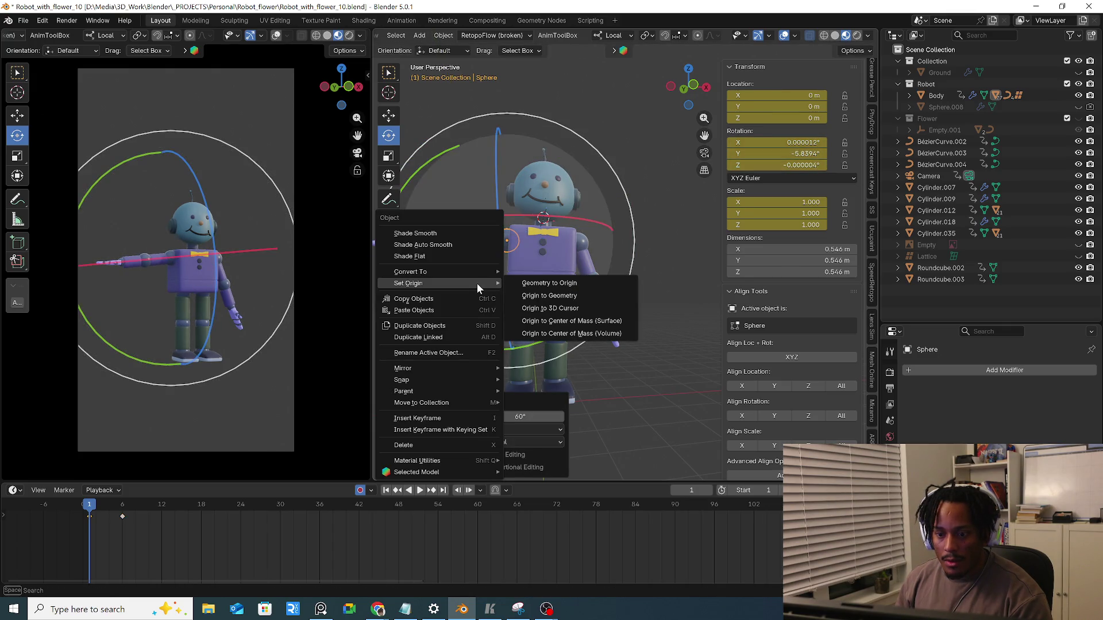
{"action": "mouse_move", "coordinate": [402, 380]}
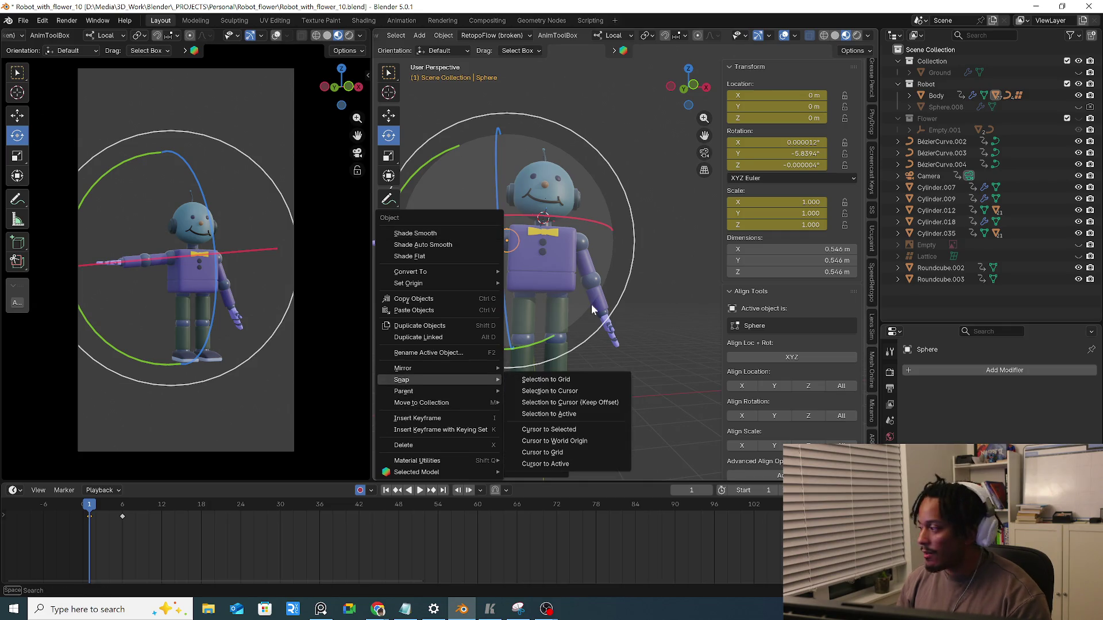
{"action": "left_click", "coordinate": [409, 256]}
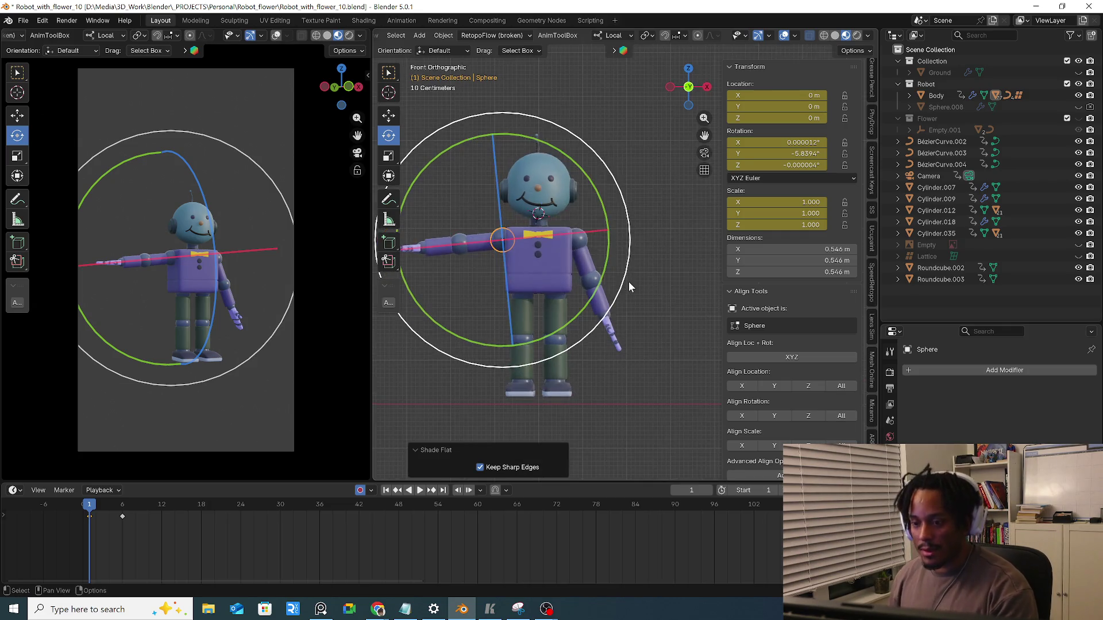
{"action": "key", "text": "KP_1"}
{"action": "left_click_drag", "start_coordinate": [669, 342], "coordinate": [663, 347]}
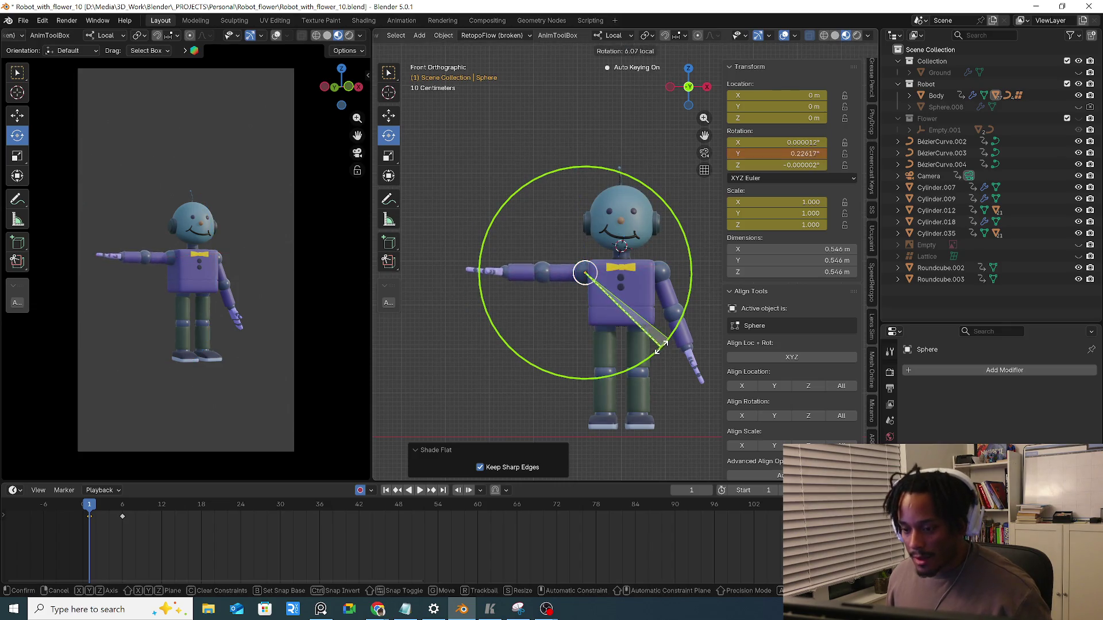
{"action": "scroll", "coordinate": [519, 281], "scroll_direction": "up", "scroll_amount": 2}
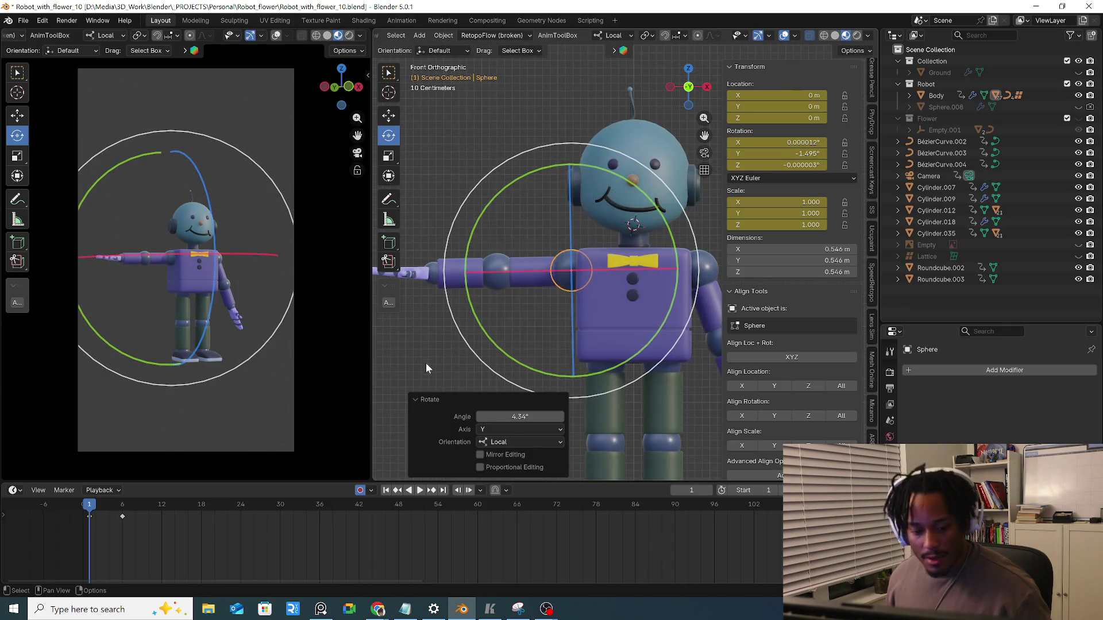
{"action": "scroll", "coordinate": [535, 307], "scroll_direction": "down", "scroll_amount": 2}
Level the right arm horizontally by rotating the right shoulder
{"action": "mouse_move", "coordinate": [591, 315]}
{"action": "middle_mouse_down", "text": "shift"}
{"action": "mouse_move", "coordinate": [527, 296]}
{"action": "mouse_move", "coordinate": [548, 279]}
{"action": "middle_mouse_up", "text": "shift"}
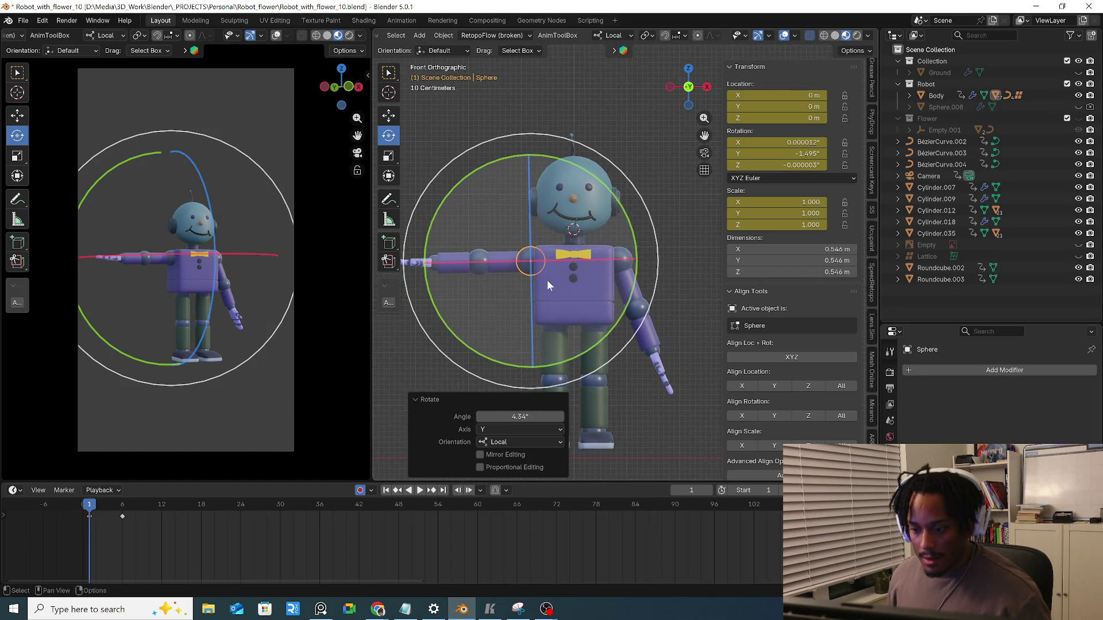
{"action": "left_click", "coordinate": [626, 272]}
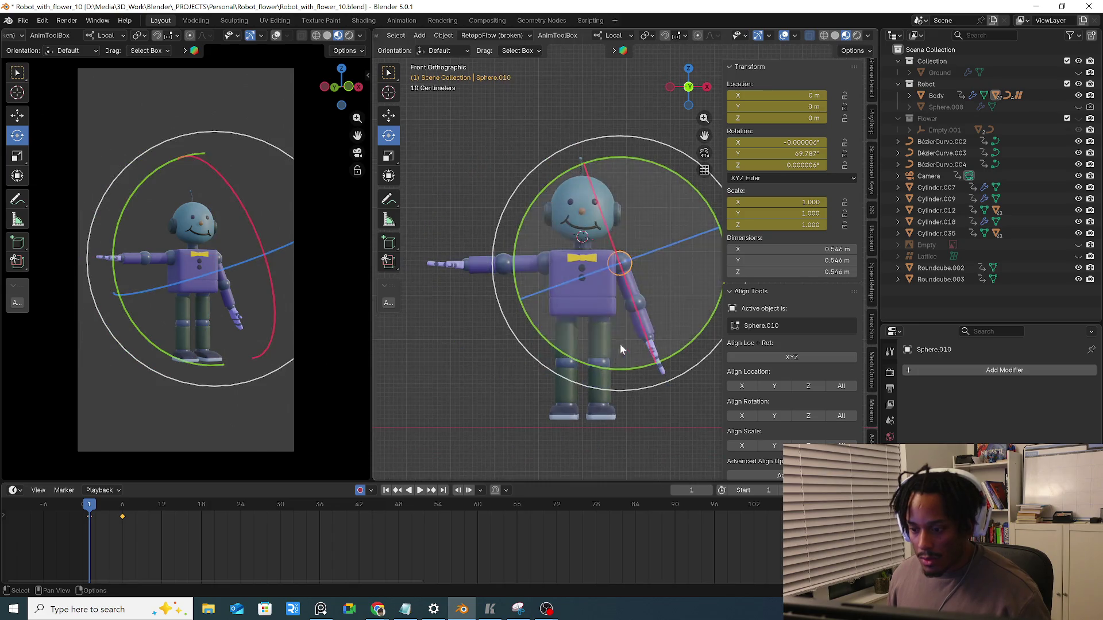
{"action": "mouse_move", "coordinate": [612, 368]}
{"action": "left_mouse_down"}
{"action": "mouse_move", "coordinate": [708, 302]}
{"action": "mouse_move", "coordinate": [706, 311]}
{"action": "left_mouse_up"}
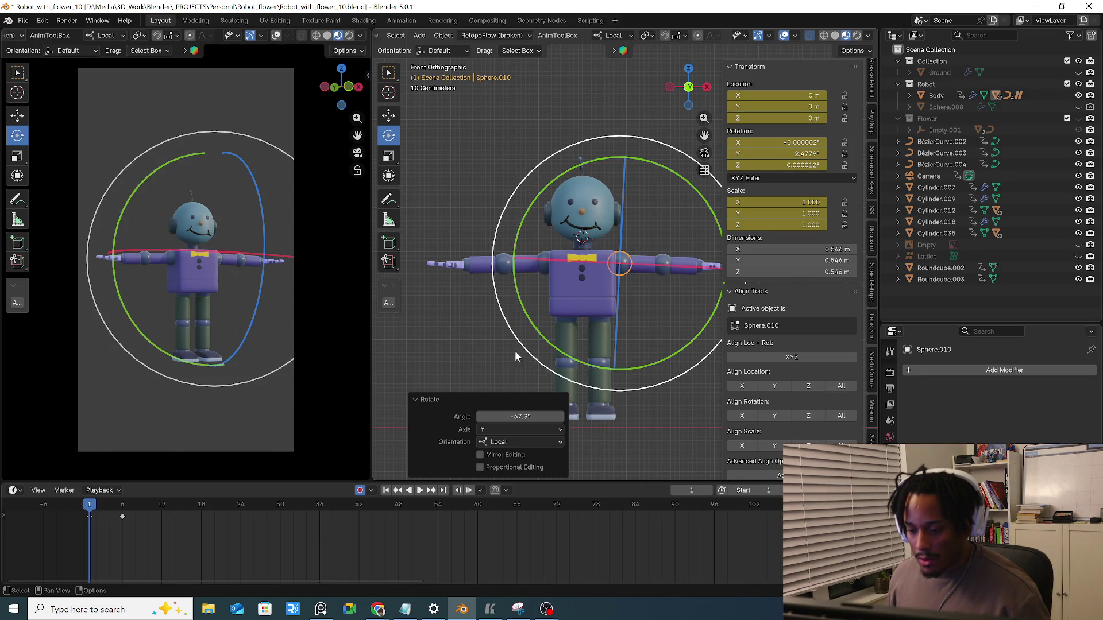
{"action": "mouse_move", "coordinate": [495, 356]}
{"action": "middle_mouse_down"}
{"action": "mouse_move", "coordinate": [592, 337]}
{"action": "mouse_move", "coordinate": [568, 377]}
{"action": "middle_mouse_up"}
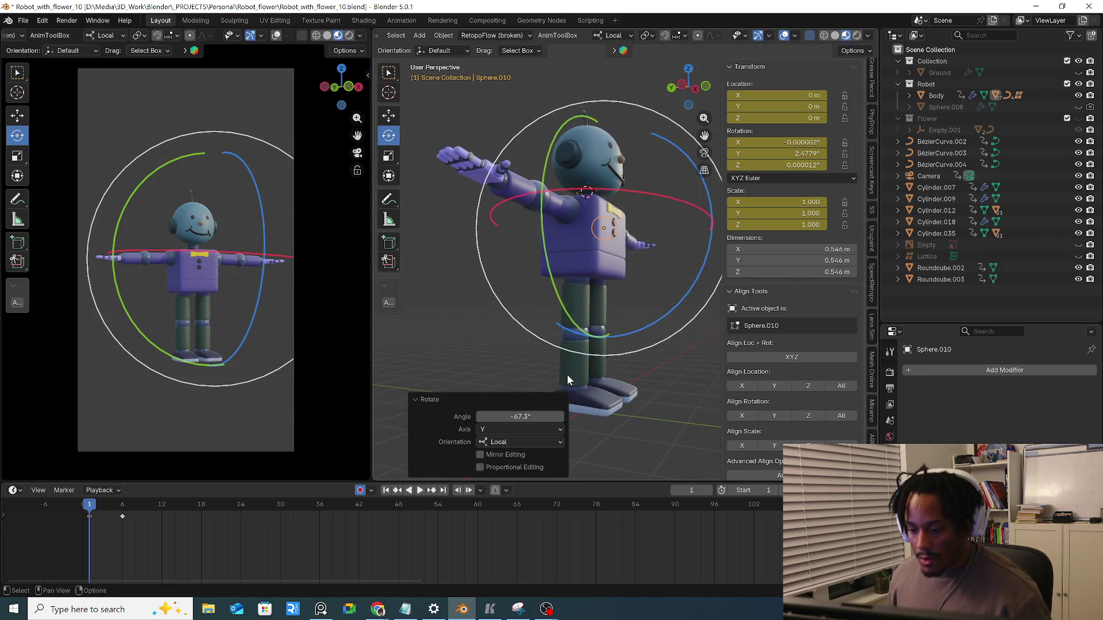
Rotate each foot about its X axis roughly -70° so the feet tip downward
{"action": "left_click", "coordinate": [580, 387]}
{"action": "left_click_drag", "start_coordinate": [654, 306], "coordinate": [642, 427]}
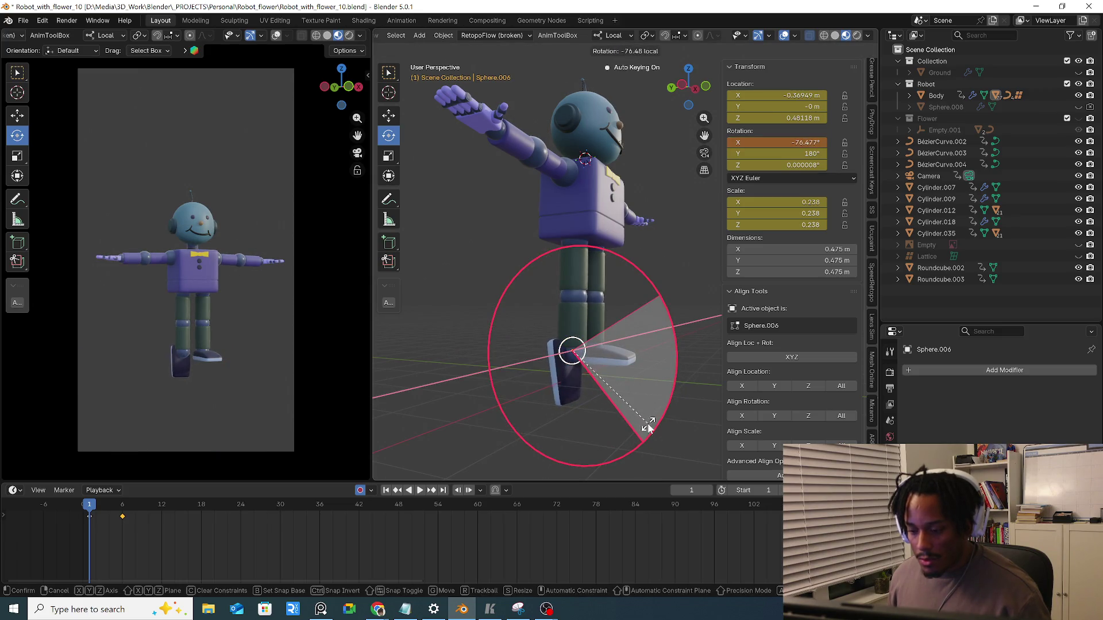
{"action": "left_click", "coordinate": [599, 344]}
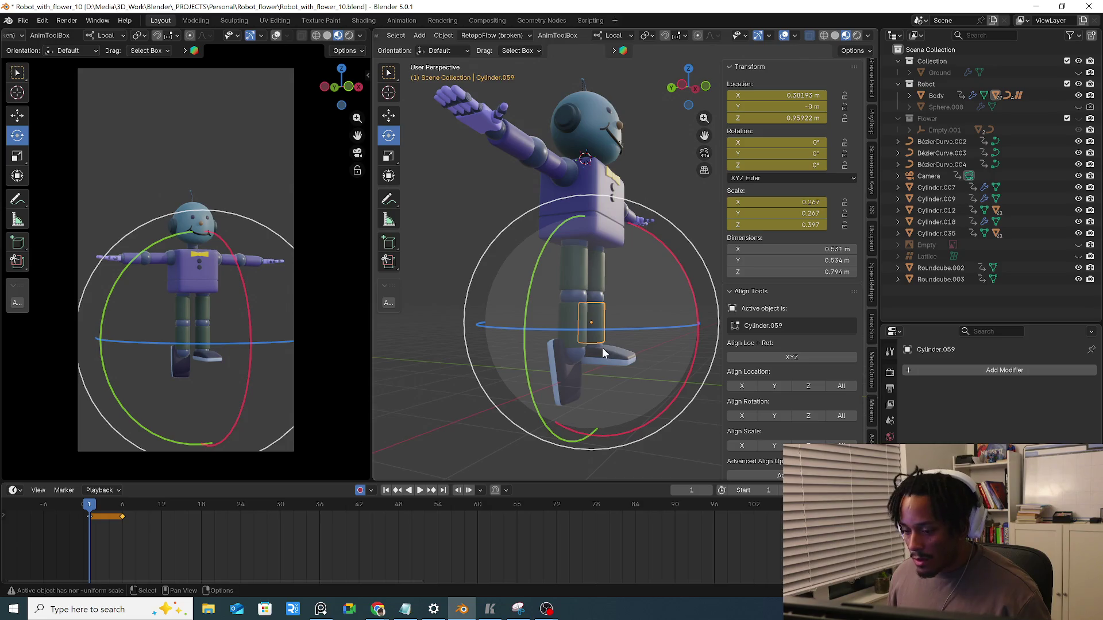
{"action": "left_click", "coordinate": [600, 346]}
{"action": "left_click", "coordinate": [597, 343]}
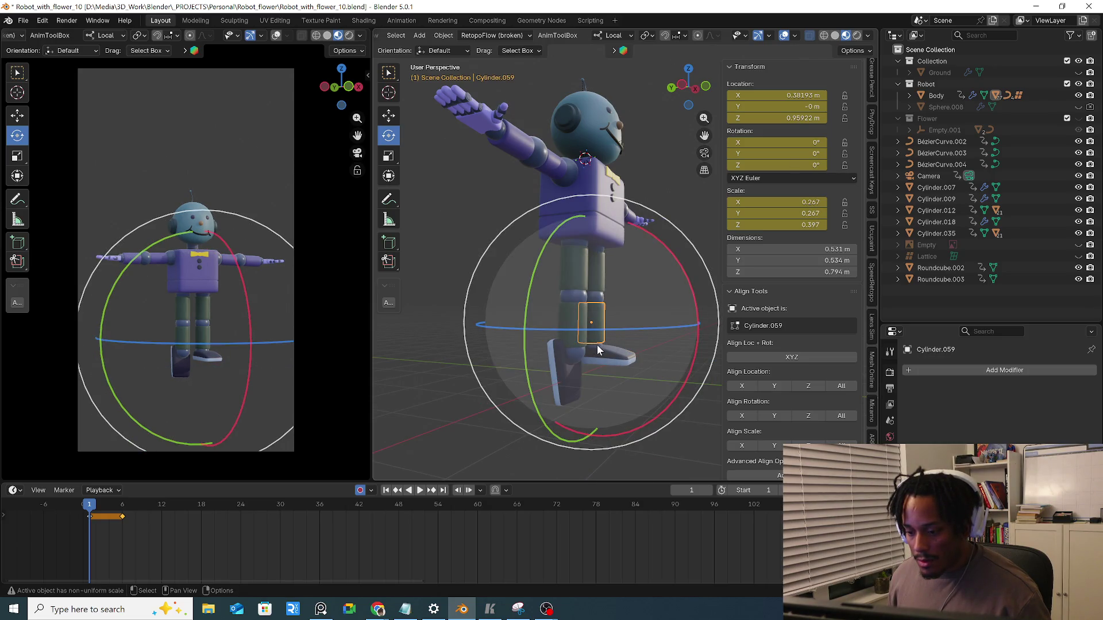
{"action": "left_click", "coordinate": [597, 345]}
{"action": "left_click_drag", "start_coordinate": [664, 270], "coordinate": [773, 301]}
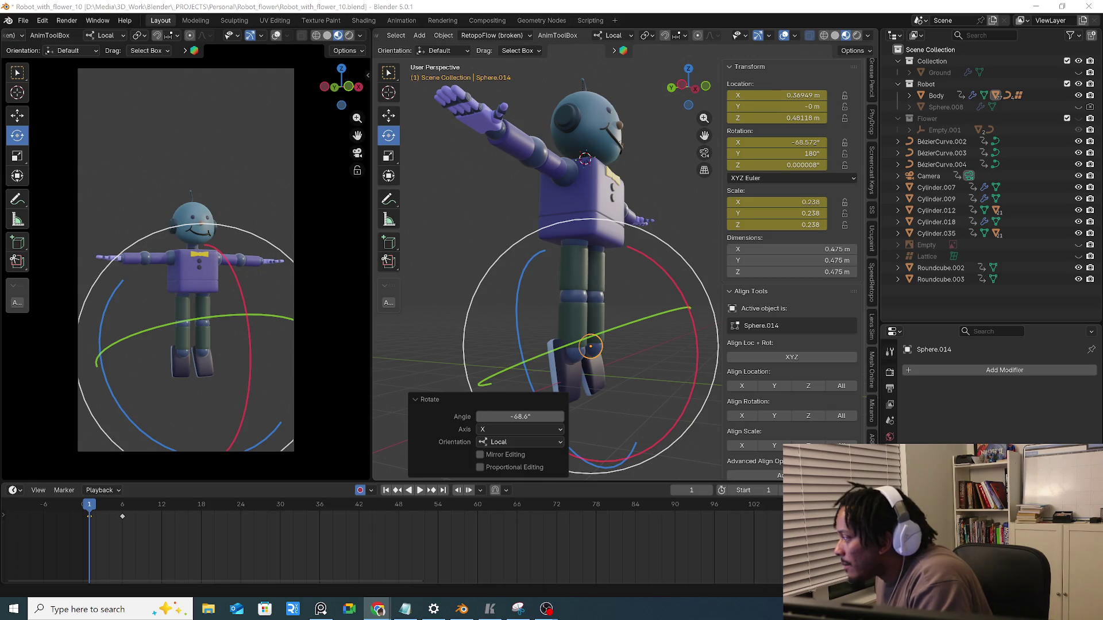
{"action": "left_click", "coordinate": [577, 251]}
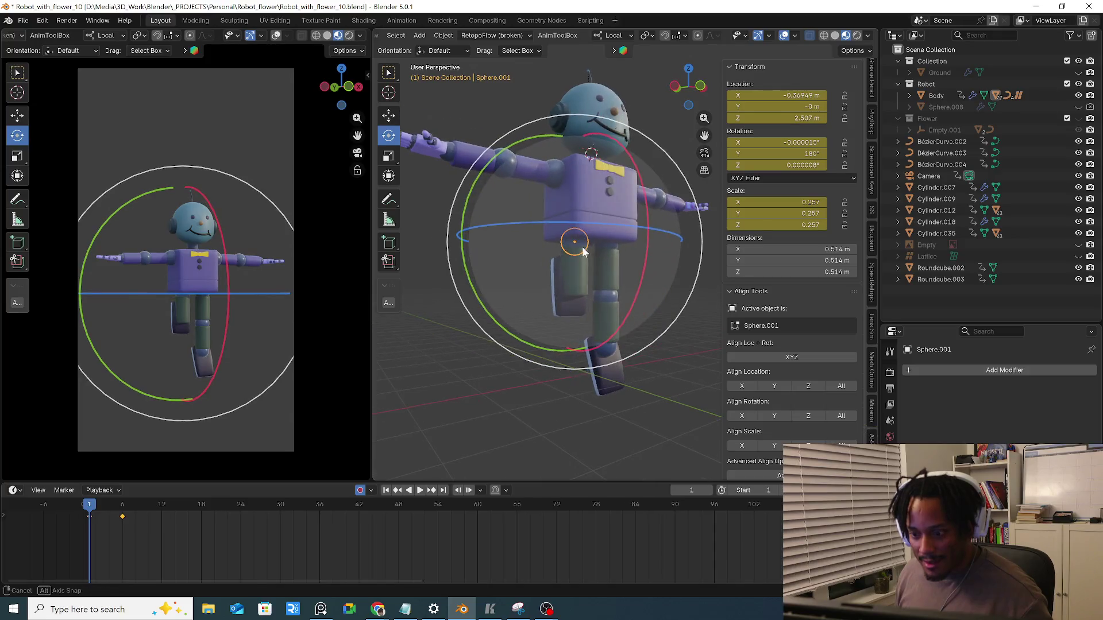
Raise and shrink joint Sphere.001, then raise the foot Sphere.014 along its local Z
{"action": "key", "text": "g"}
{"action": "key", "text": "z"}
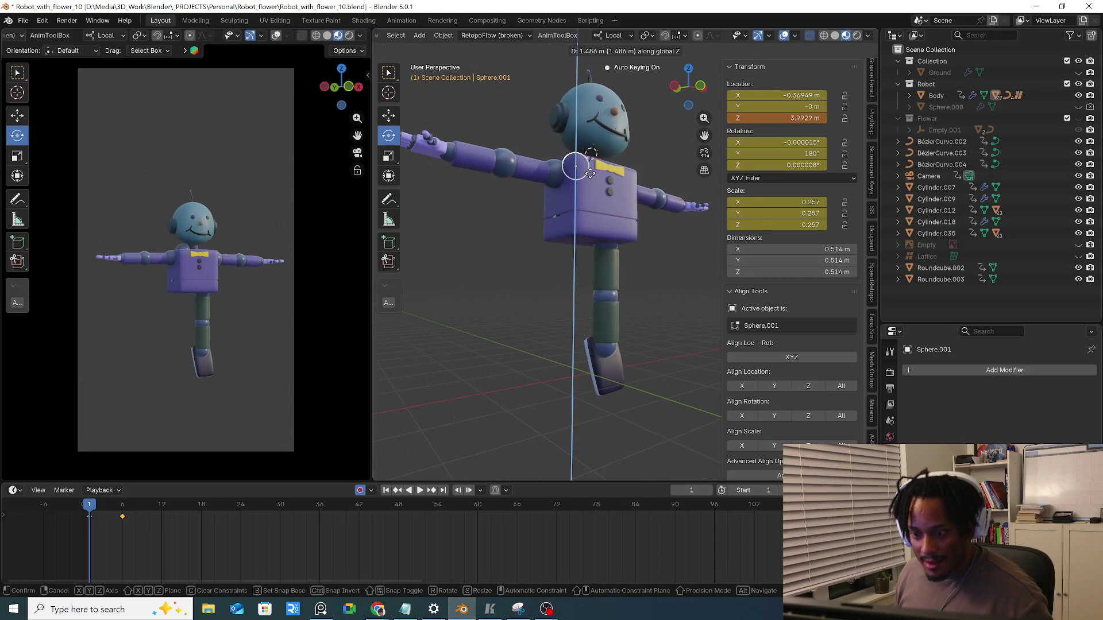
{"action": "left_click", "coordinate": [590, 172]}
{"action": "key", "text": "s"}
{"action": "key", "text": "Escape"}
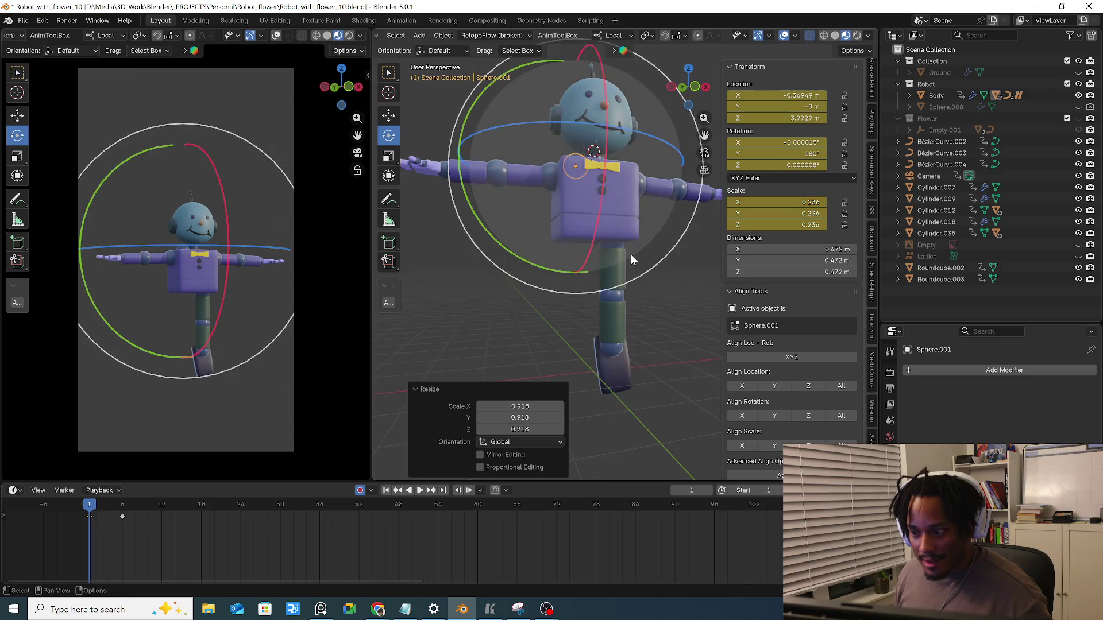
{"action": "left_click", "coordinate": [608, 363]}
{"action": "key", "text": "g"}
{"action": "key", "text": "z"}
{"action": "key", "text": "z"}
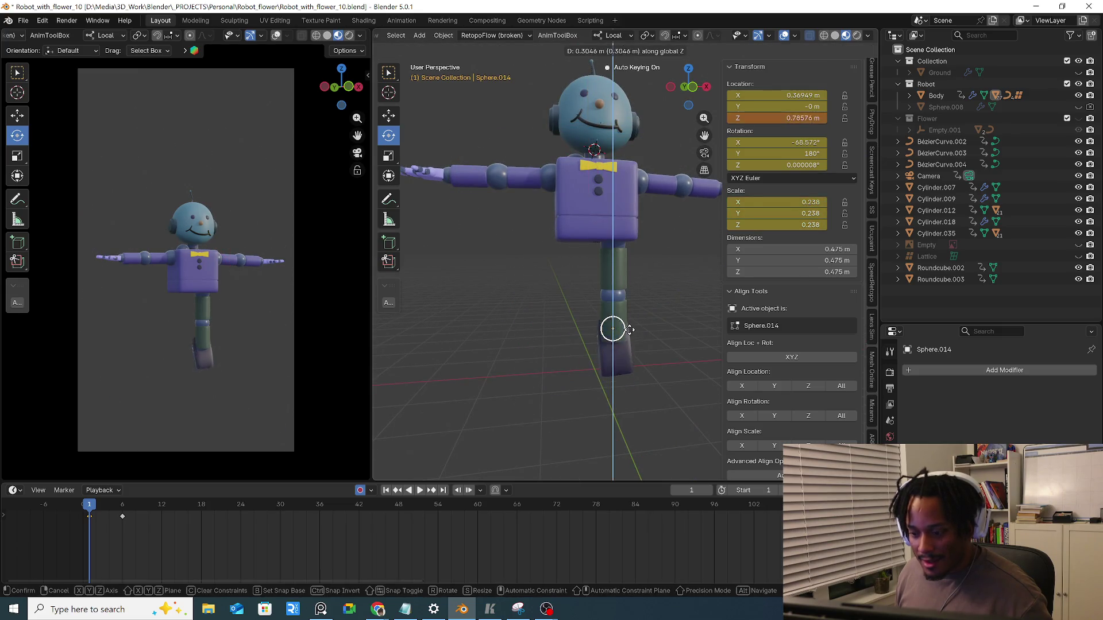
{"action": "left_click", "coordinate": [627, 299]}
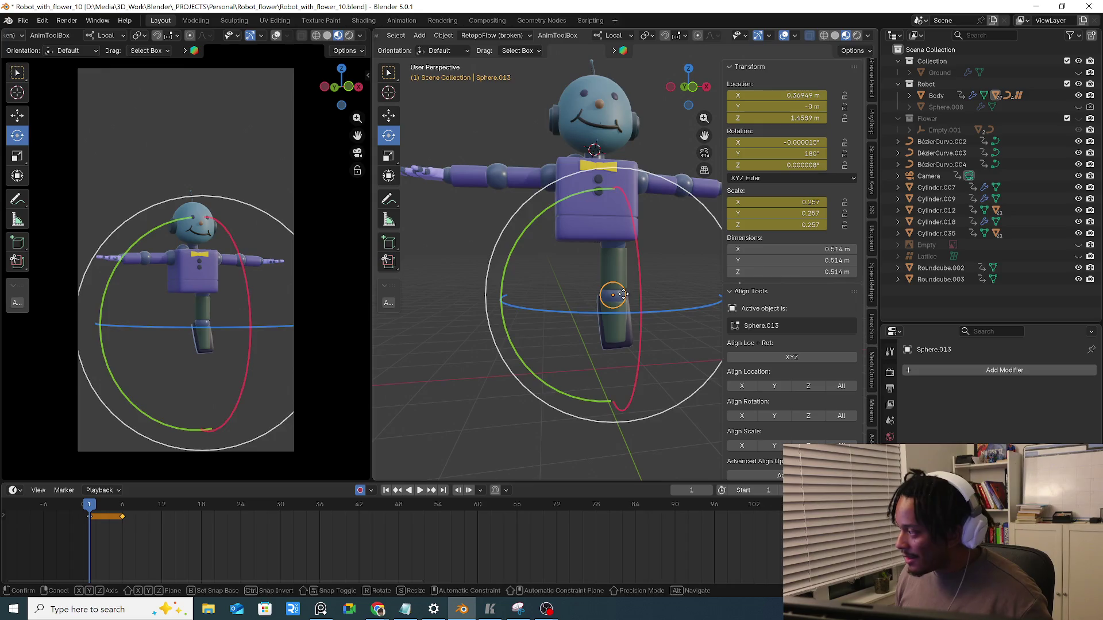
Raise leg joints Sphere.013 and Sphere.012 along Z and shrink Sphere.012 slightly
{"action": "key", "text": "g"}
{"action": "key", "text": "z"}
{"action": "left_click", "coordinate": [626, 251]}
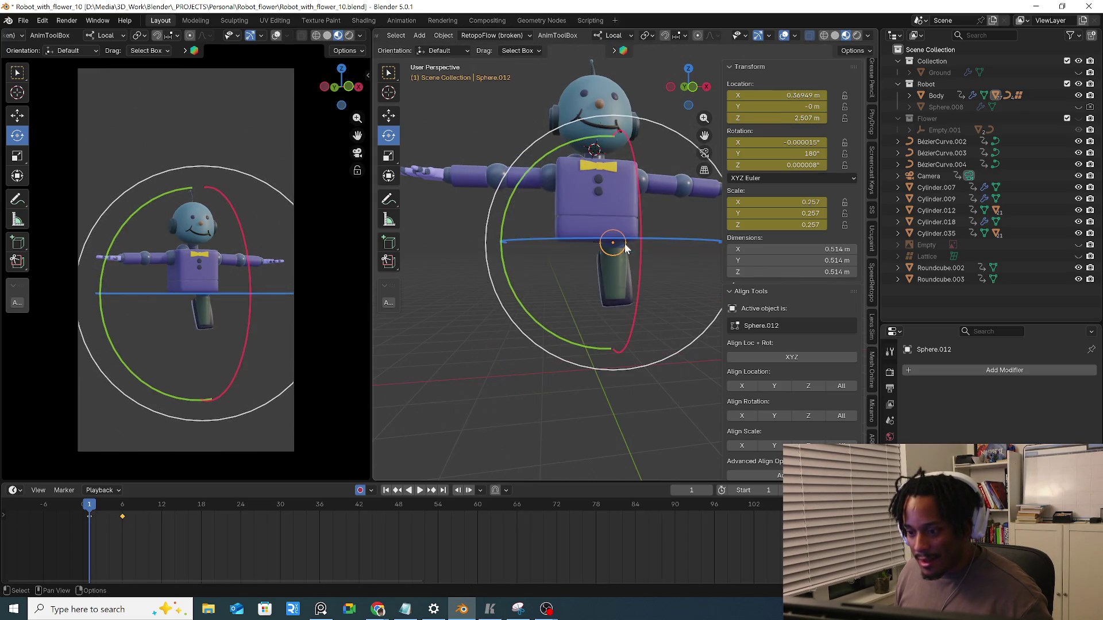
{"action": "key", "text": "g"}
{"action": "key", "text": "z"}
{"action": "key", "text": "z"}
{"action": "left_click", "coordinate": [613, 176]}
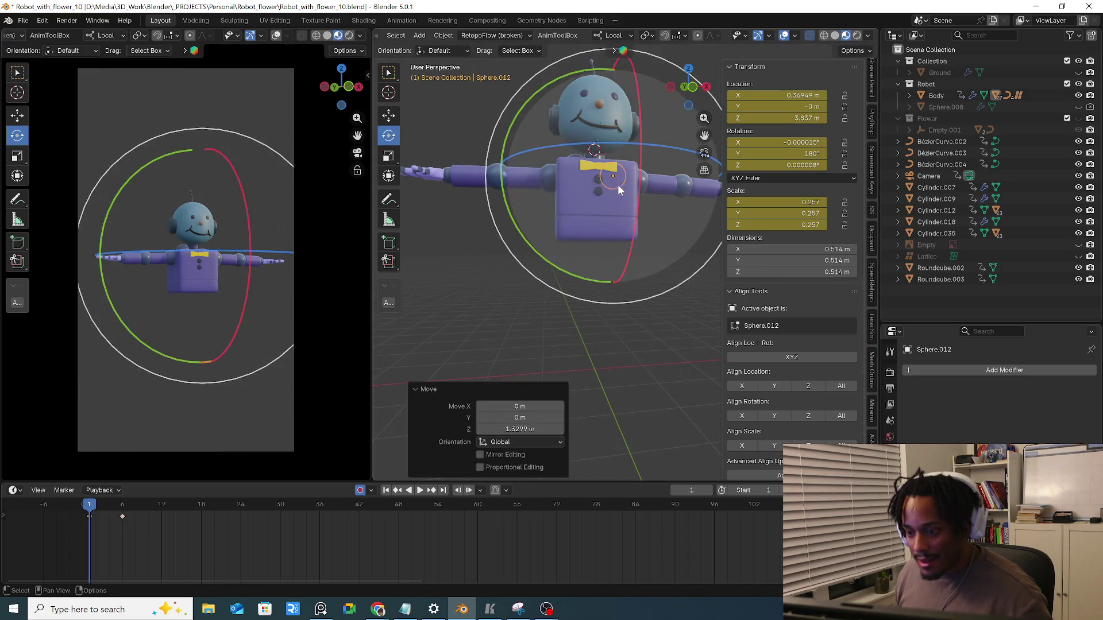
{"action": "key", "text": "s"}
{"action": "left_click", "coordinate": [632, 210]}
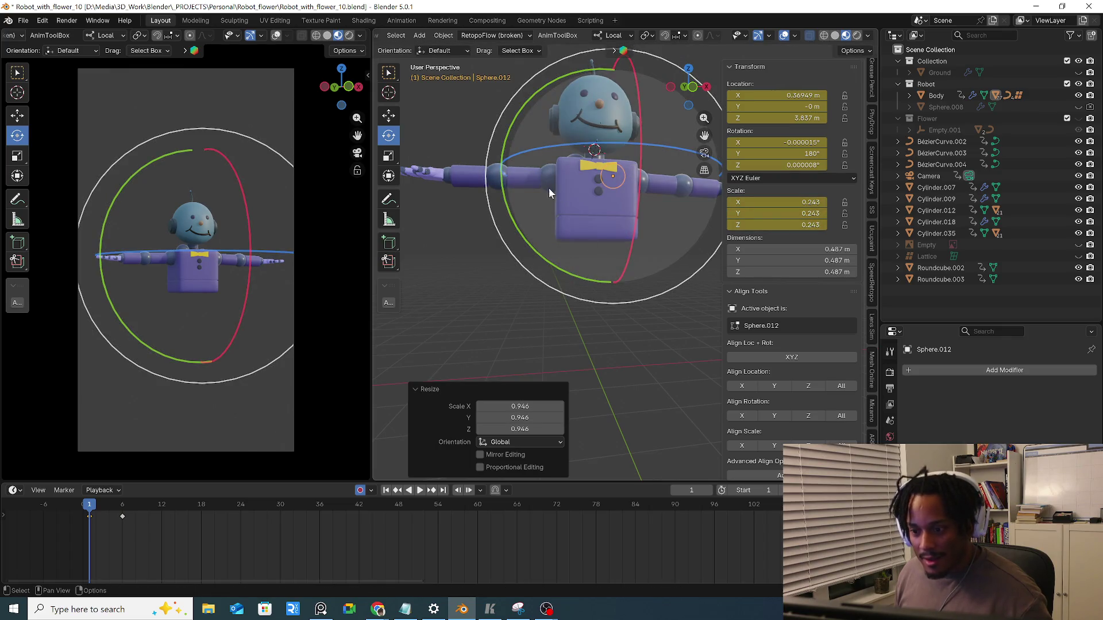
{"action": "middle_click_drag", "start_coordinate": [559, 199], "coordinate": [540, 257], "text": "shift"}
{"action": "scroll", "coordinate": [541, 258], "scroll_direction": "up", "scroll_amount": 3}
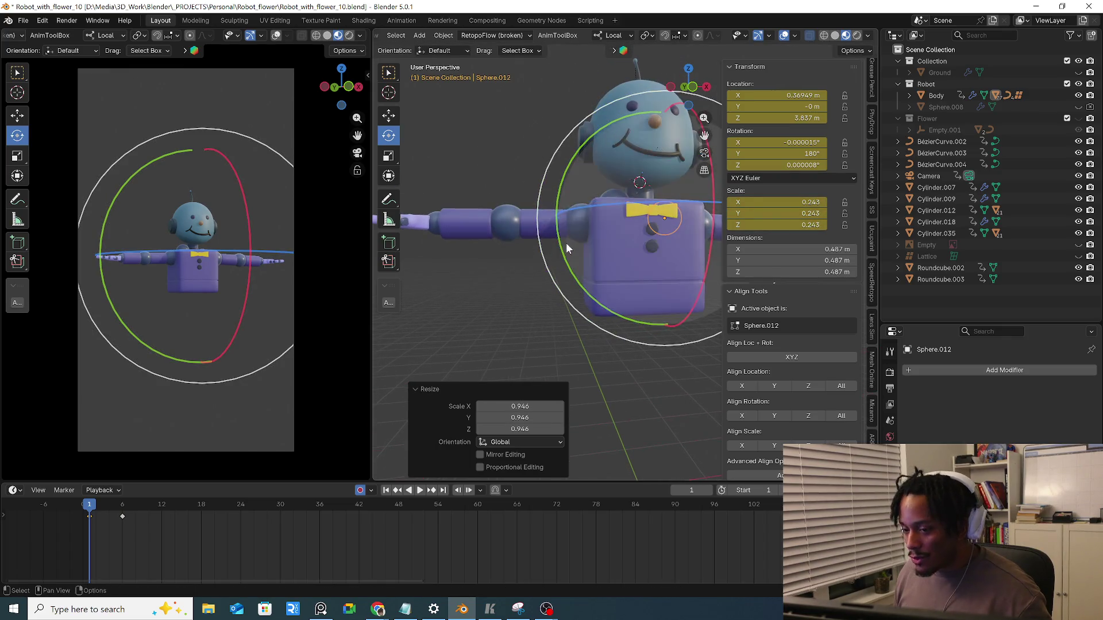
From the front view, slide the shoulder joint, Sphere.003 and Sphere.007 along X toward the chest
{"action": "left_click", "coordinate": [513, 222]}
{"action": "key", "text": "g"}
{"action": "right_click", "coordinate": [513, 223]}
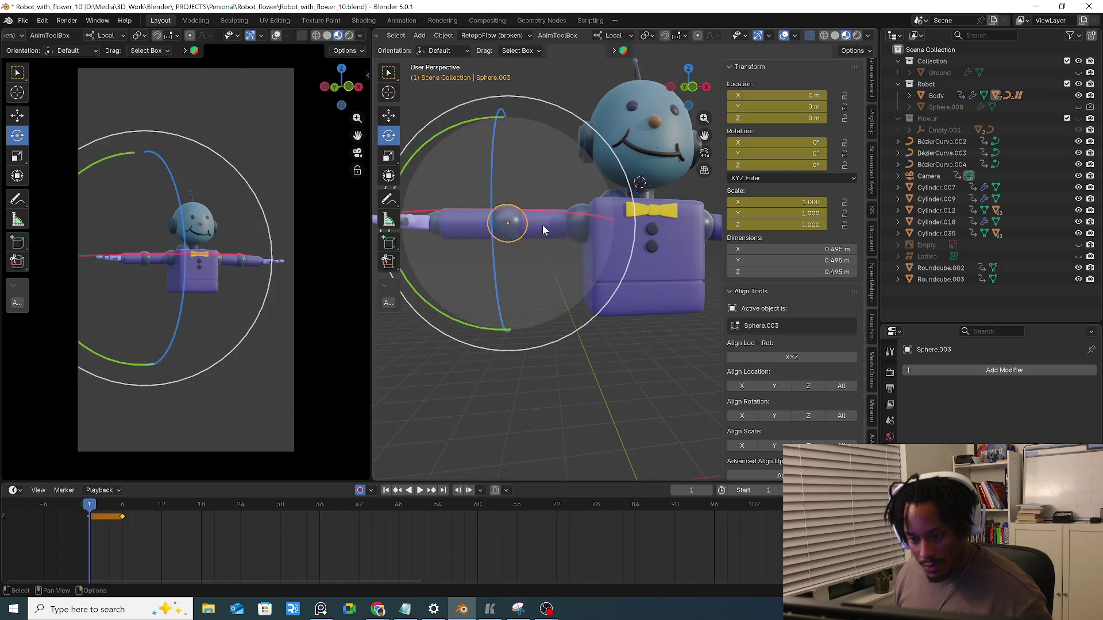
{"action": "left_click", "coordinate": [576, 226]}
{"action": "key", "text": "KP_1"}
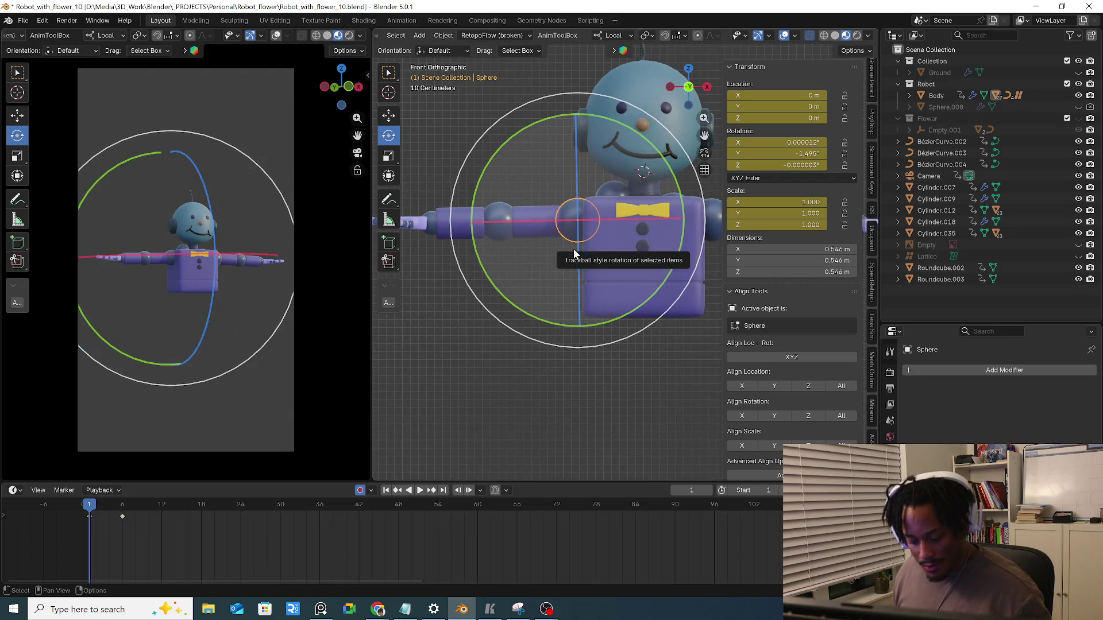
{"action": "key", "text": "g"}
{"action": "key", "text": "x"}
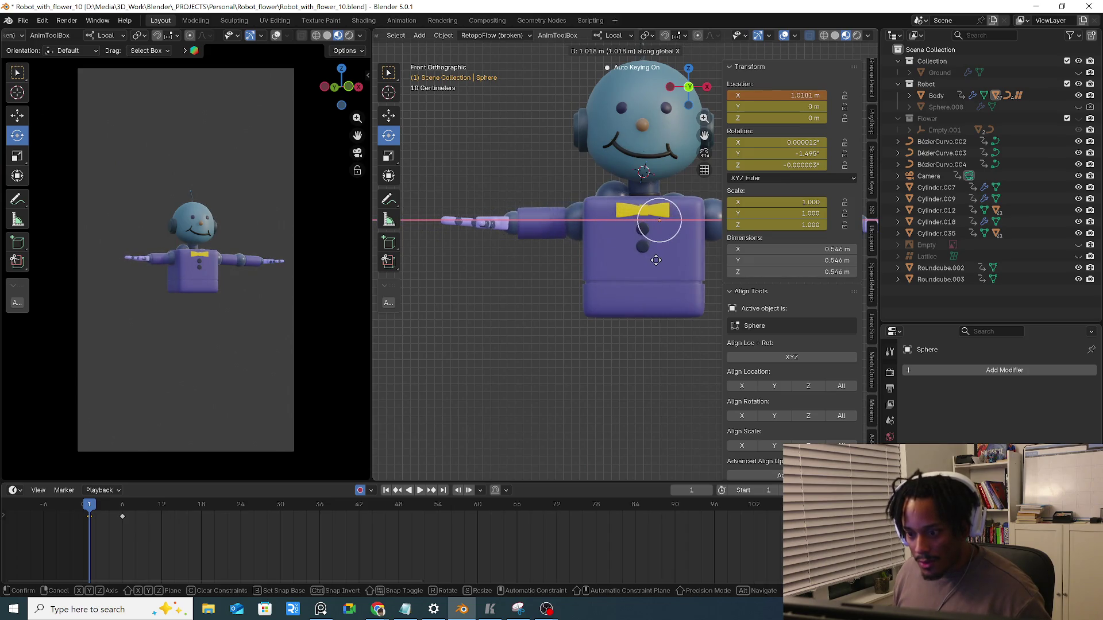
{"action": "left_click", "coordinate": [657, 260]}
{"action": "left_click", "coordinate": [575, 229]}
{"action": "key", "text": "g"}
{"action": "key", "text": "x"}
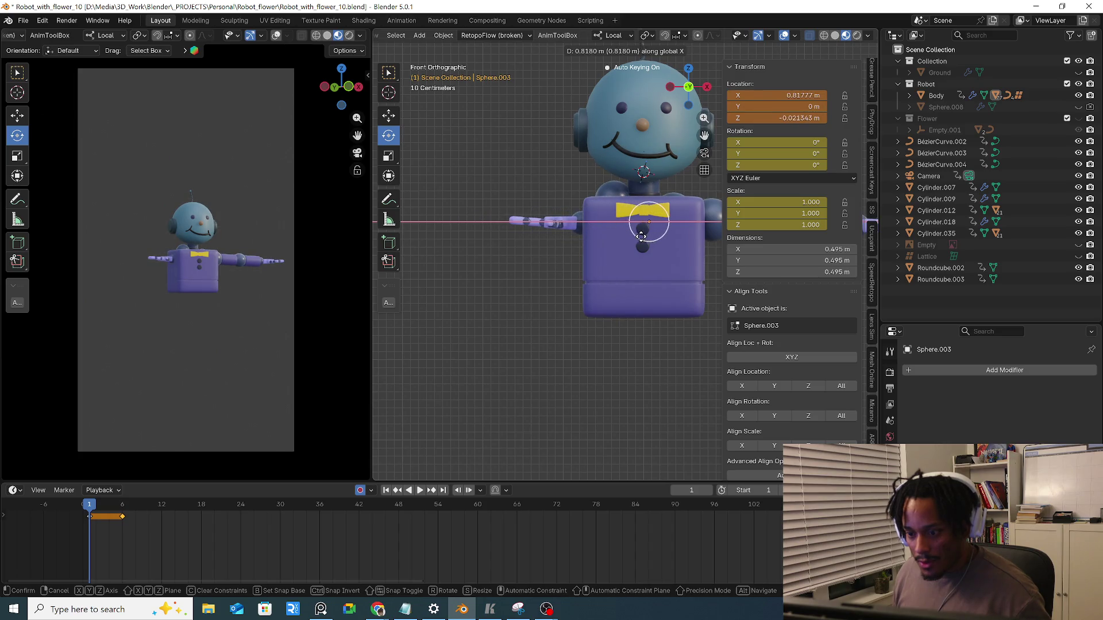
{"action": "left_click", "coordinate": [641, 234]}
{"action": "left_click", "coordinate": [582, 222]}
{"action": "key", "text": "g"}
{"action": "key", "text": "x"}
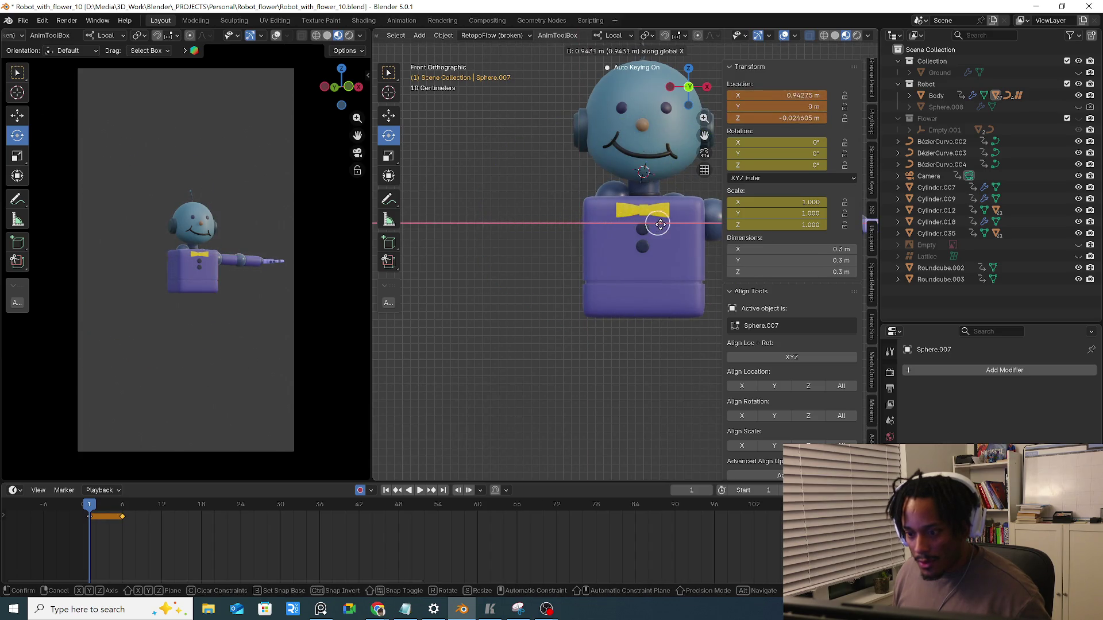
{"action": "left_click", "coordinate": [668, 224]}
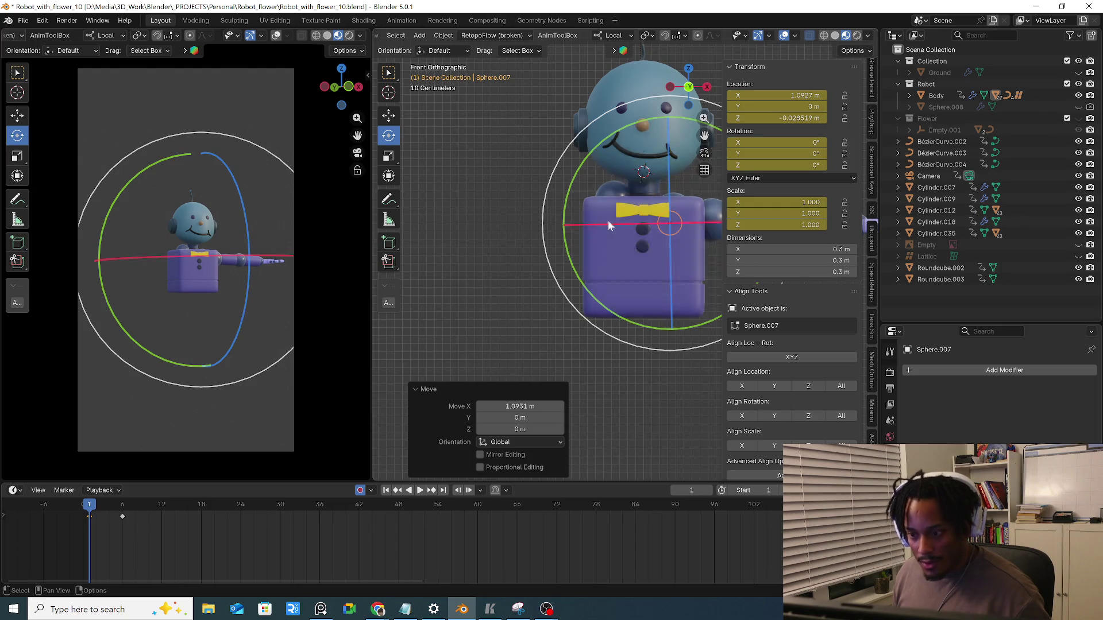
Nudge Sphere.001 upward, then readjust Sphere.012's height and size into the body
{"action": "left_click", "coordinate": [605, 216]}
{"action": "left_click", "coordinate": [613, 196]}
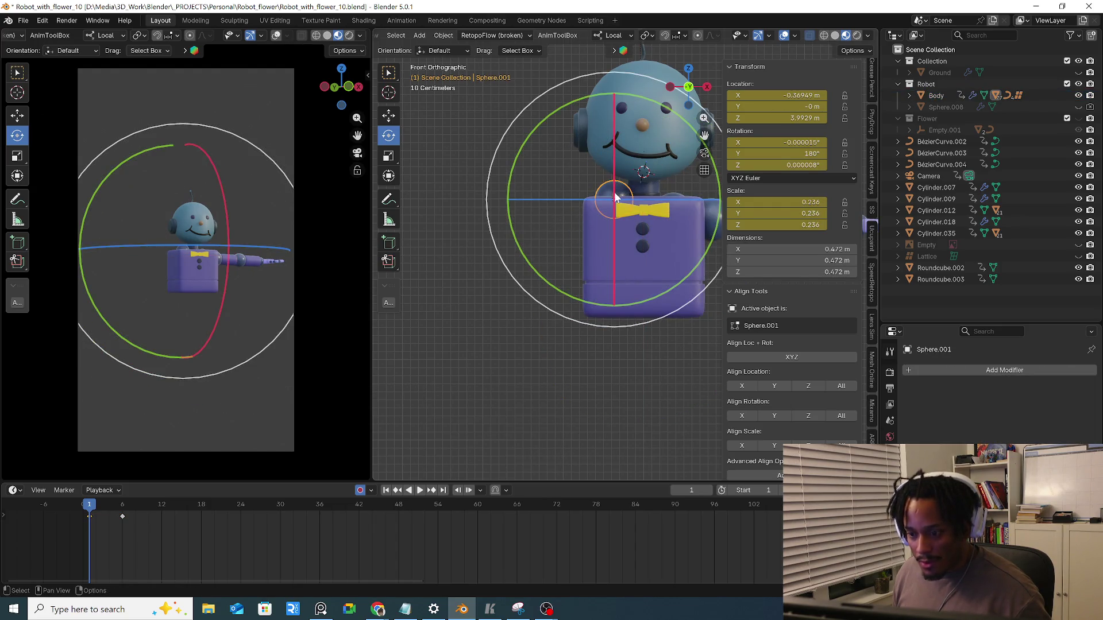
{"action": "key", "text": "g"}
{"action": "key", "text": "Escape"}
{"action": "key", "text": "g"}
{"action": "key", "text": "z"}
{"action": "key", "text": "z"}
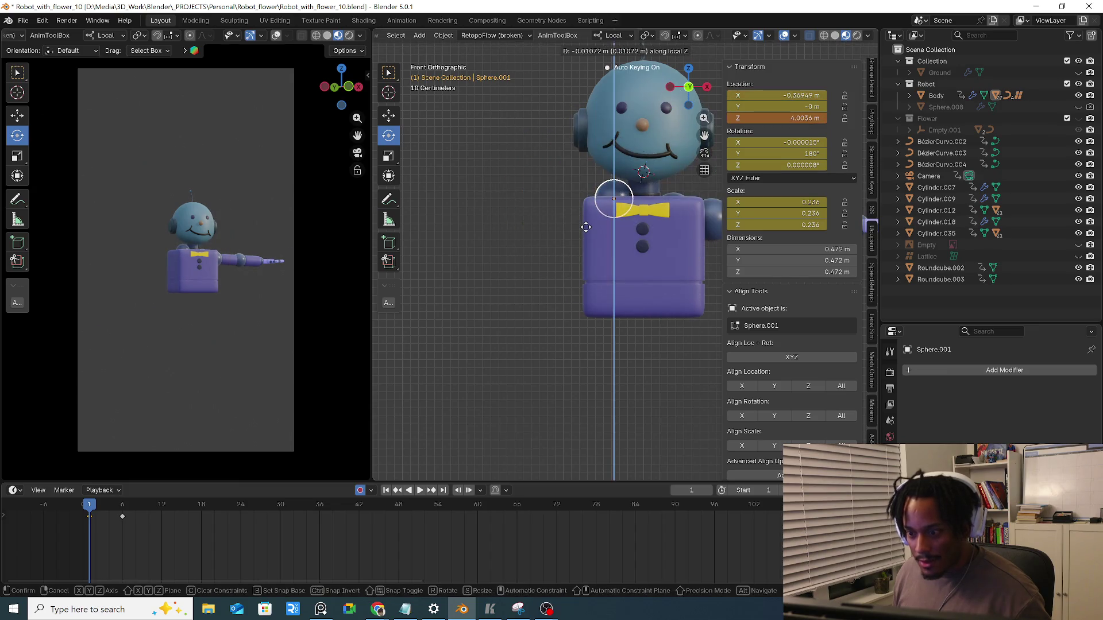
{"action": "left_click", "coordinate": [588, 250]}
{"action": "left_click", "coordinate": [674, 207]}
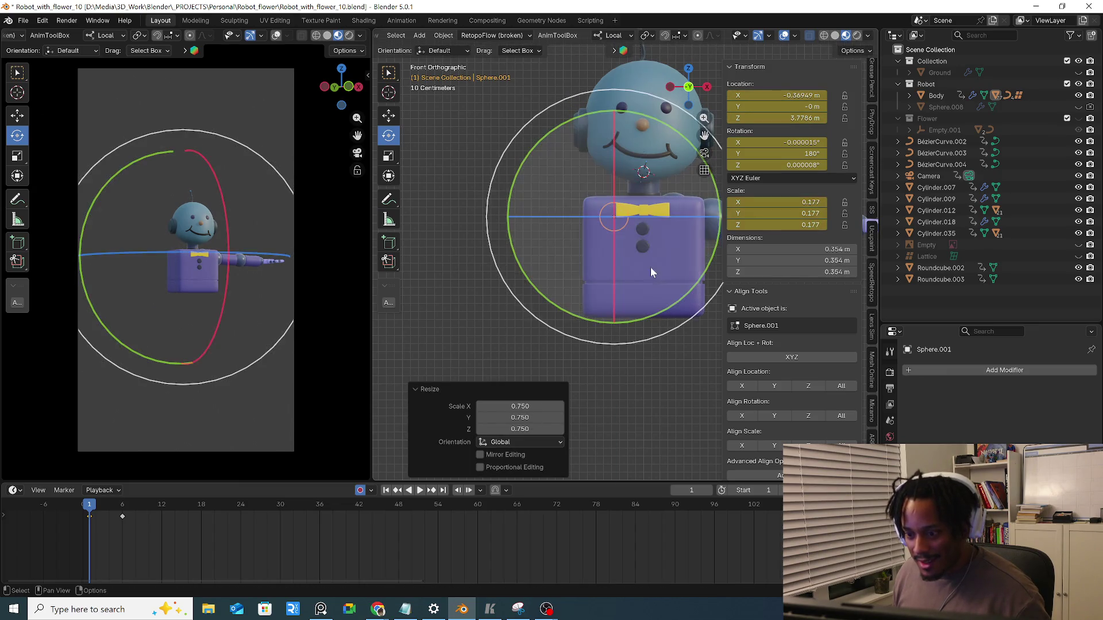
{"action": "key", "text": "g"}
{"action": "key", "text": "z"}
{"action": "left_click", "coordinate": [676, 202]}
{"action": "key", "text": "s"}
{"action": "left_click", "coordinate": [681, 218]}
{"action": "key", "text": "g"}
{"action": "key", "text": "z"}
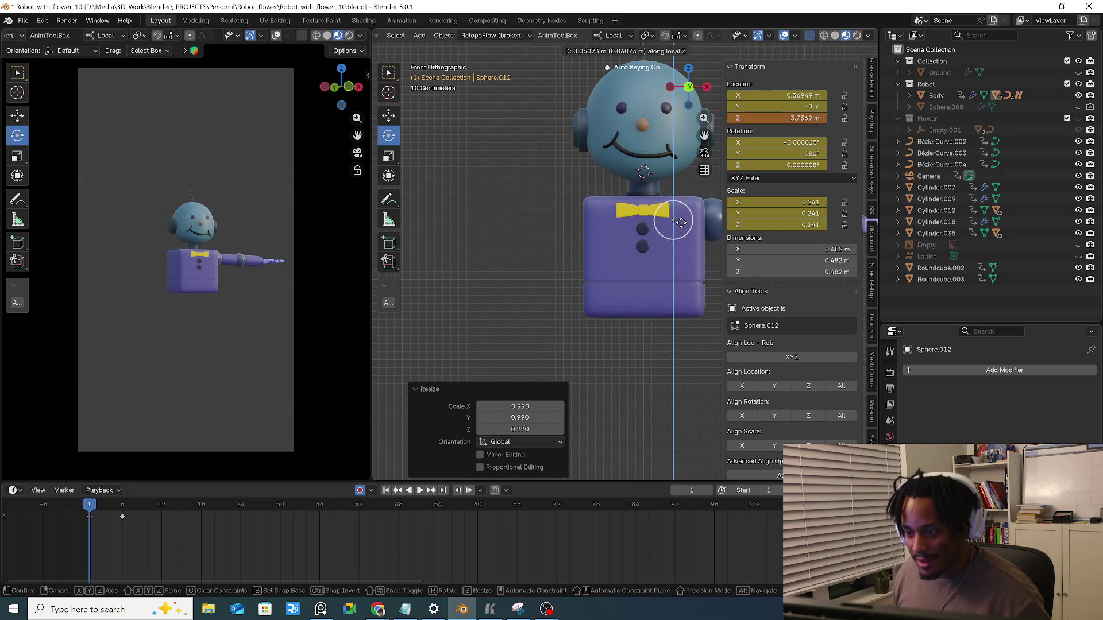
{"action": "left_click", "coordinate": [508, 278]}
{"action": "scroll", "coordinate": [508, 279], "scroll_direction": "down", "scroll_amount": 2}
Preview the jump on the timeline, then start sliding arm joint Sphere.010 along X
{"action": "key", "text": "space"}
{"action": "left_click", "coordinate": [56, 515]}
{"action": "mouse_move", "coordinate": [56, 516]}
{"action": "left_mouse_down"}
{"action": "mouse_move", "coordinate": [123, 515]}
{"action": "mouse_move", "coordinate": [90, 514]}
{"action": "left_mouse_up"}
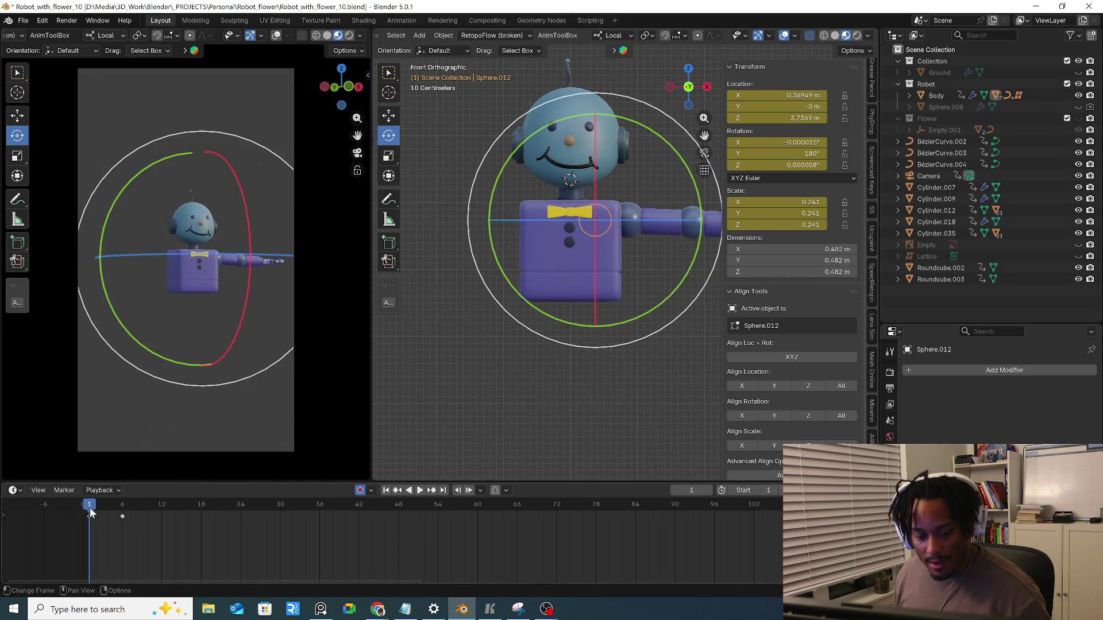
{"action": "left_click", "coordinate": [554, 271]}
{"action": "key", "text": "g"}
{"action": "key", "text": "x"}
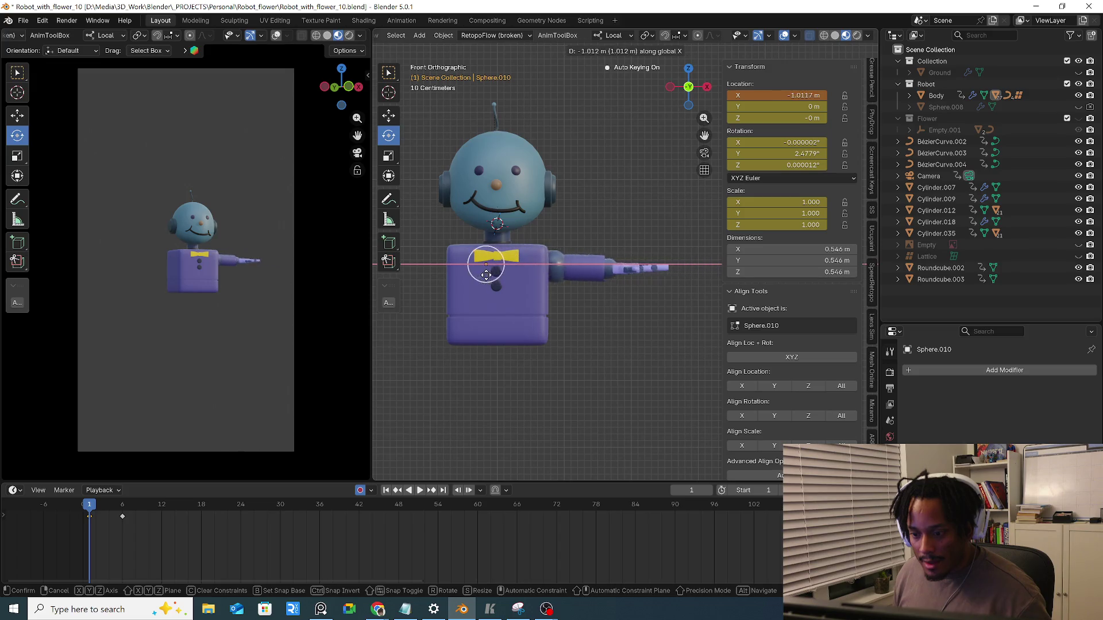
Slide Sphere.010 into the body and try X-axis moves on the arm joints, cancelling them
{"action": "left_click", "coordinate": [504, 278]}
{"action": "left_click", "coordinate": [555, 272]}
{"action": "key", "text": "g"}
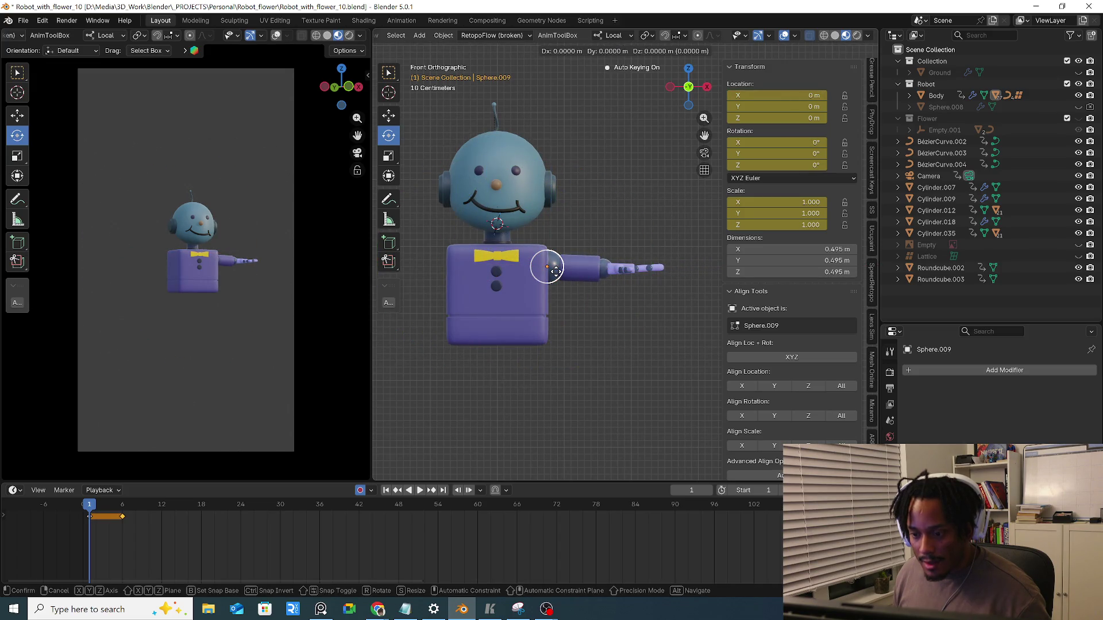
{"action": "key", "text": "Escape"}
{"action": "key", "text": "g"}
{"action": "key", "text": "x"}
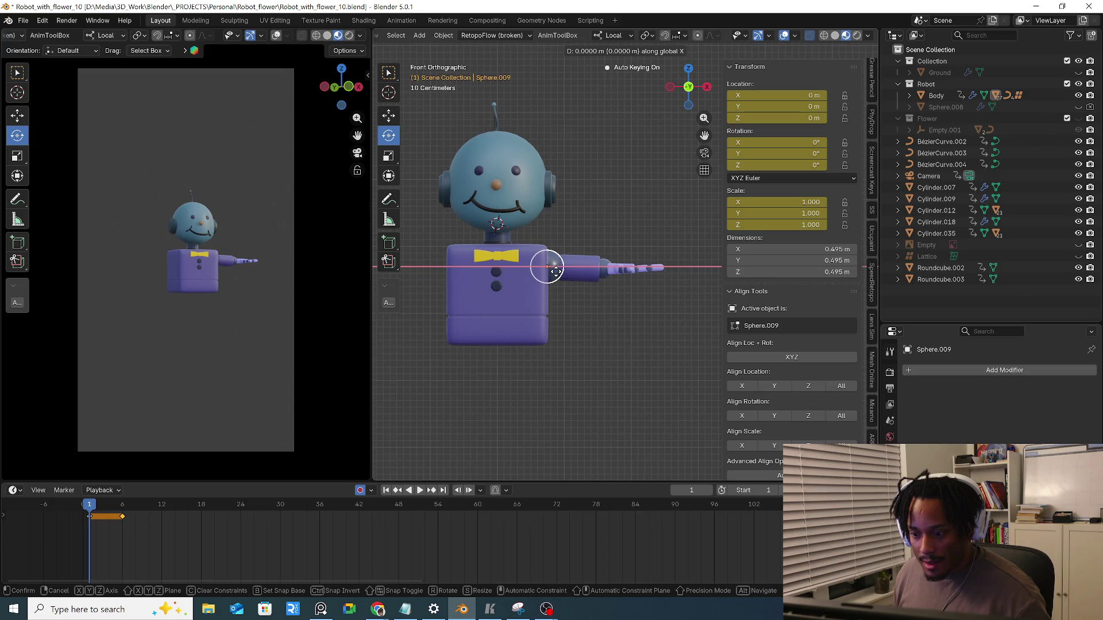
{"action": "left_click", "coordinate": [556, 272]}
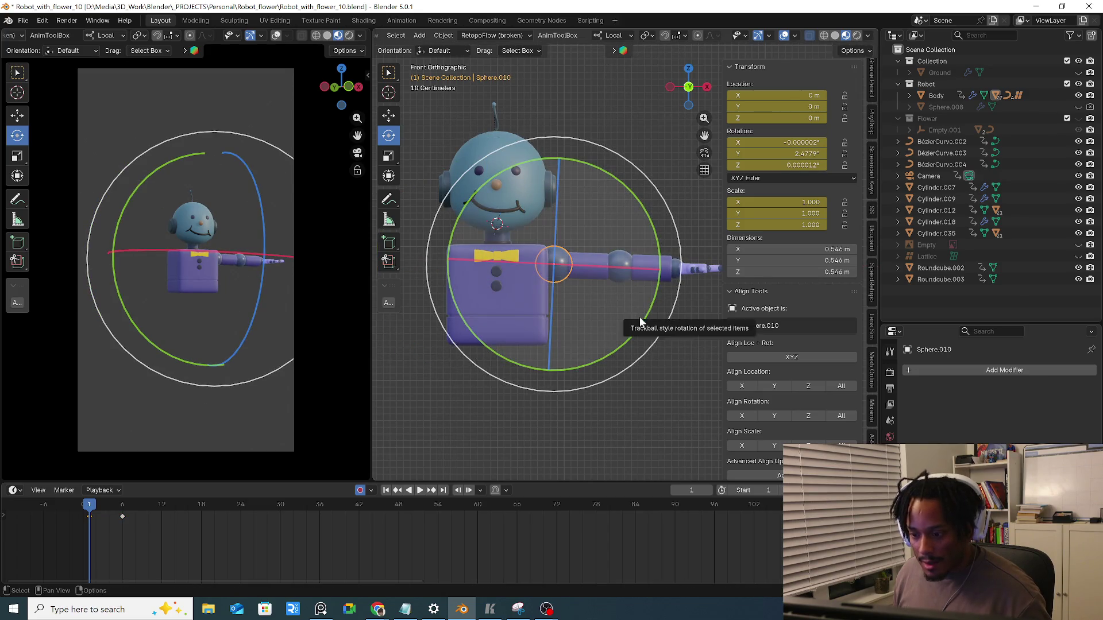
{"action": "left_click_drag", "start_coordinate": [641, 321], "coordinate": [647, 313]}
{"action": "key", "text": "g"}
{"action": "key", "text": "x"}
{"action": "key", "text": "Escape"}
Move arm joint Sphere.009 in along global X to the bow tie, then Sphere.011 about 1 m along X
{"action": "left_click", "coordinate": [554, 271]}
{"action": "key", "text": "g"}
{"action": "key", "text": "x"}
{"action": "key", "text": "x"}
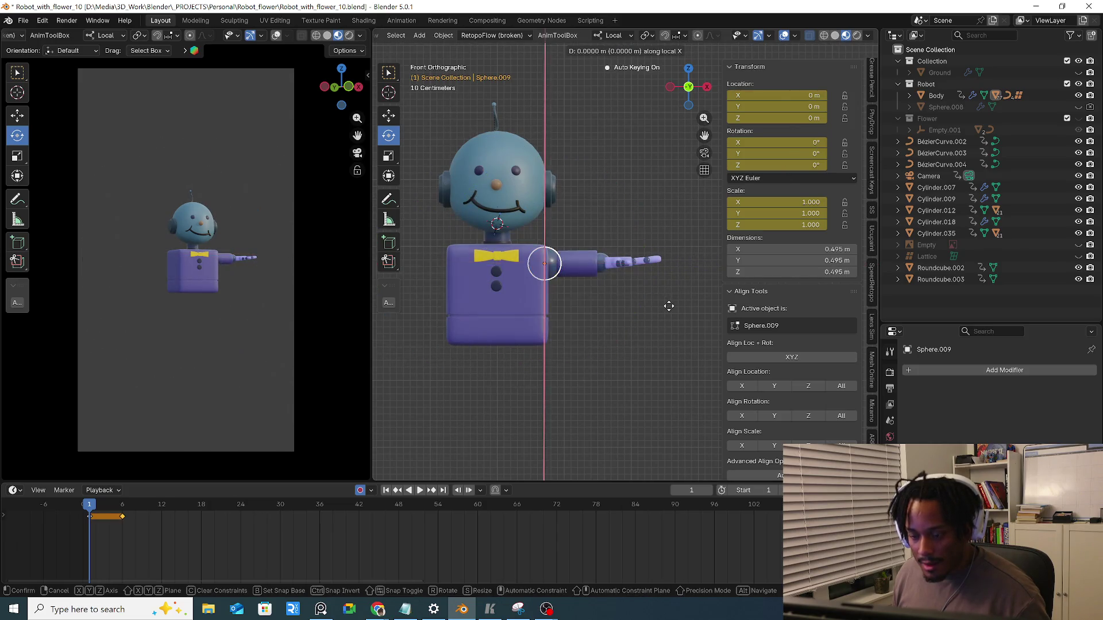
{"action": "key", "text": "x"}
{"action": "left_click", "coordinate": [615, 307]}
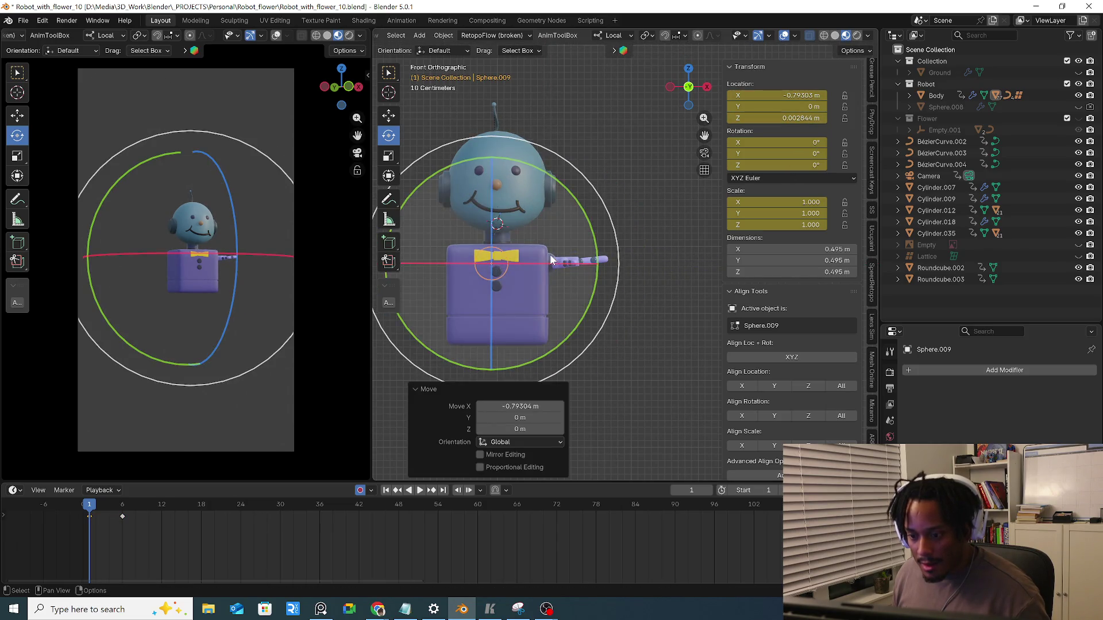
{"action": "left_click", "coordinate": [550, 254]}
{"action": "key", "text": "g"}
{"action": "key", "text": "x"}
{"action": "left_click", "coordinate": [564, 296]}
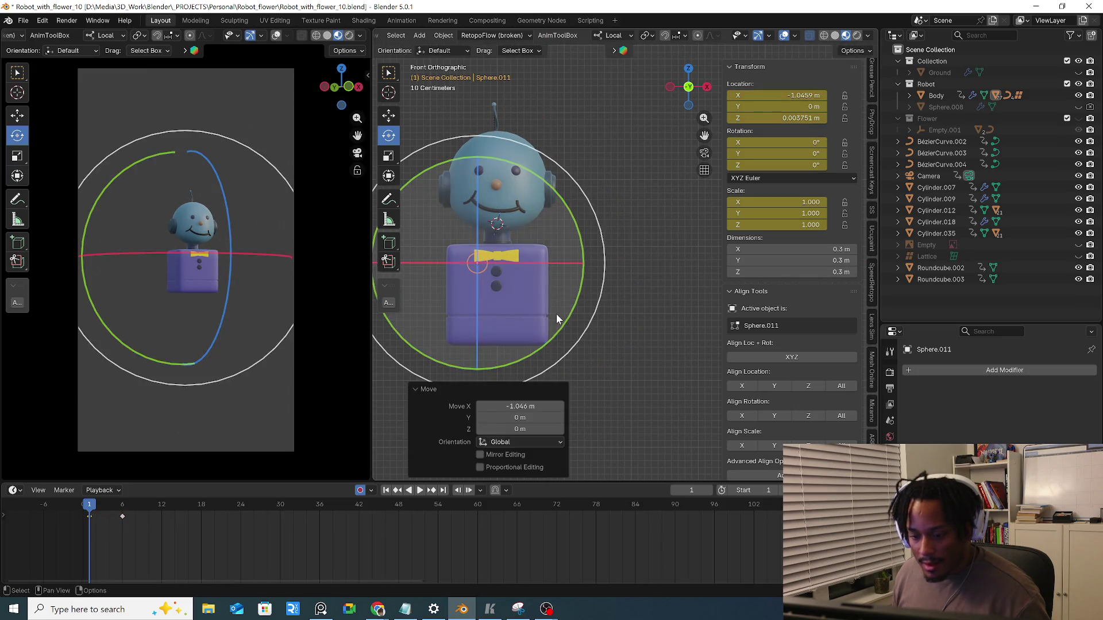
Preview the jump animation, then lower the neck cylinder slightly along its own Z axis
{"action": "key", "text": "space"}
{"action": "key", "text": "Escape"}
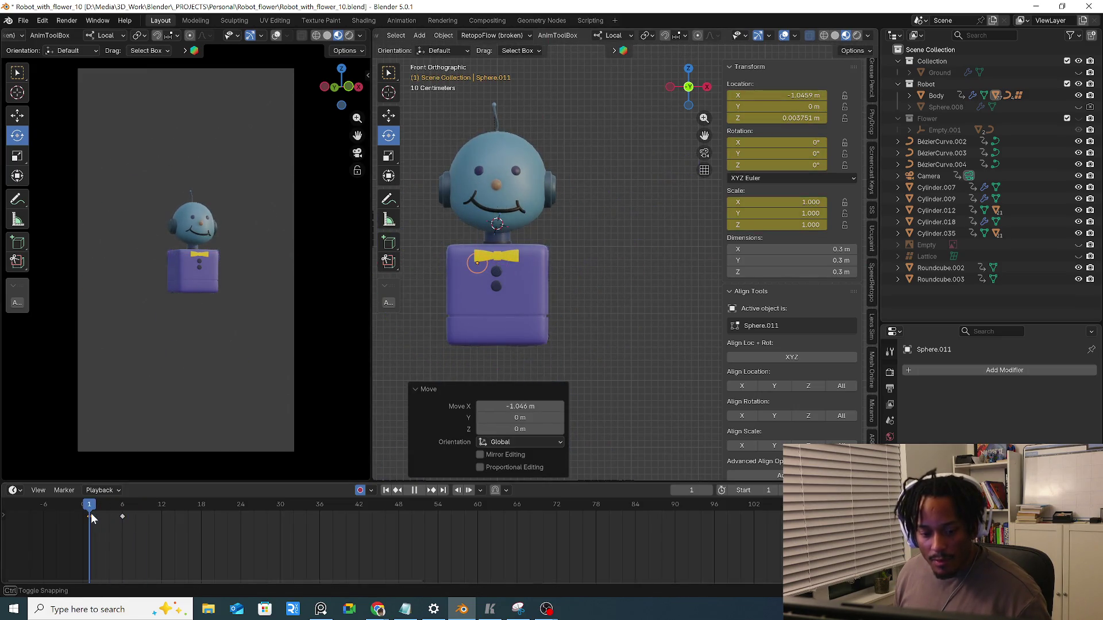
{"action": "left_click", "coordinate": [548, 274]}
{"action": "key", "text": "g"}
{"action": "key", "text": "z"}
{"action": "left_click", "coordinate": [550, 280]}
{"action": "key", "text": "g"}
{"action": "key", "text": "z"}
{"action": "left_click", "coordinate": [549, 287]}
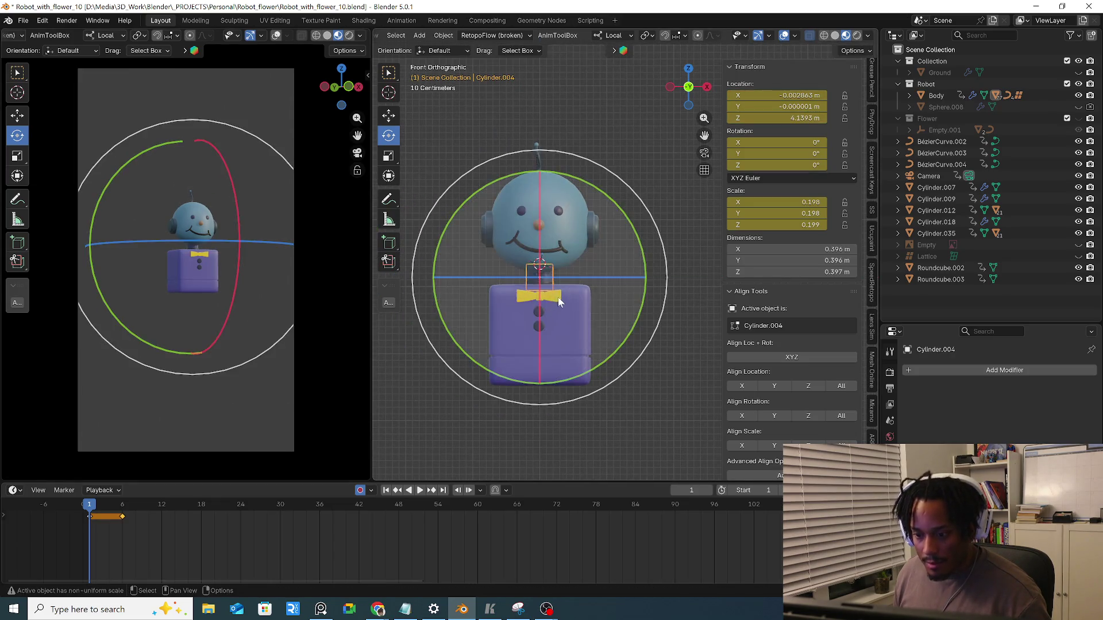
{"action": "scroll", "coordinate": [549, 283], "scroll_direction": "up", "scroll_amount": 5}
Parent the head to the Body keeping its transform and test by moving the Body
{"action": "left_click", "coordinate": [576, 236]}
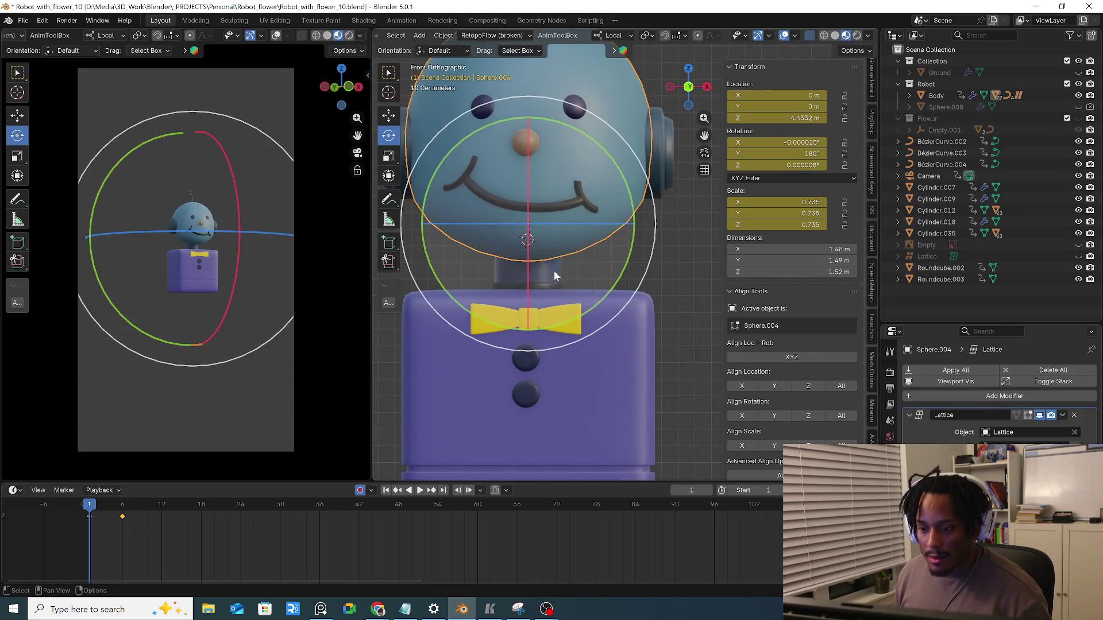
{"action": "left_click", "coordinate": [624, 348]}
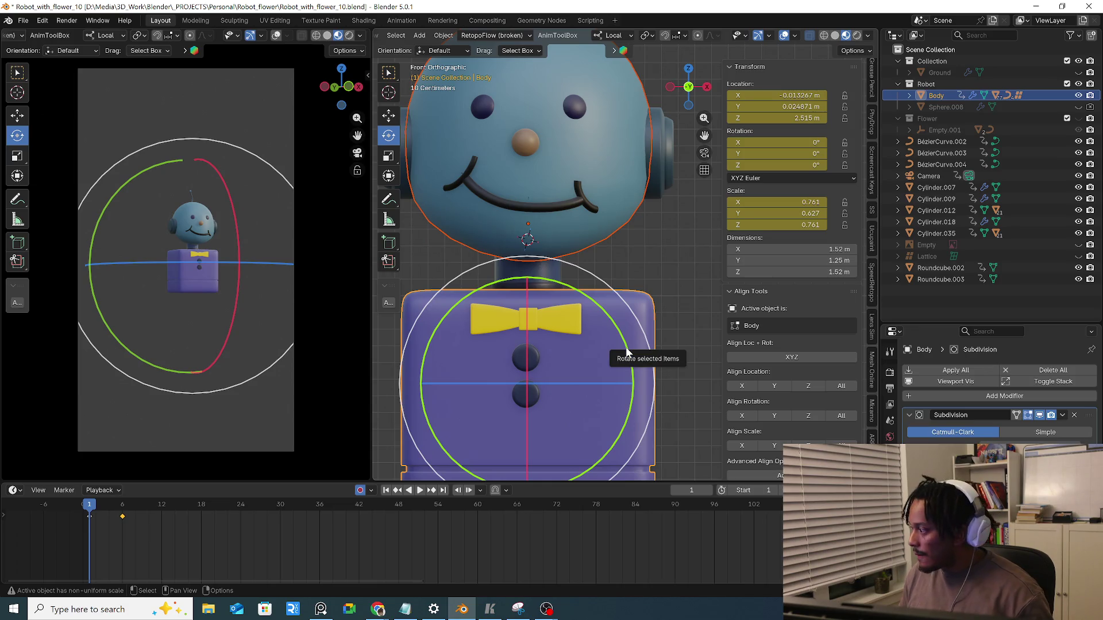
{"action": "key", "text": "ctrl+p"}
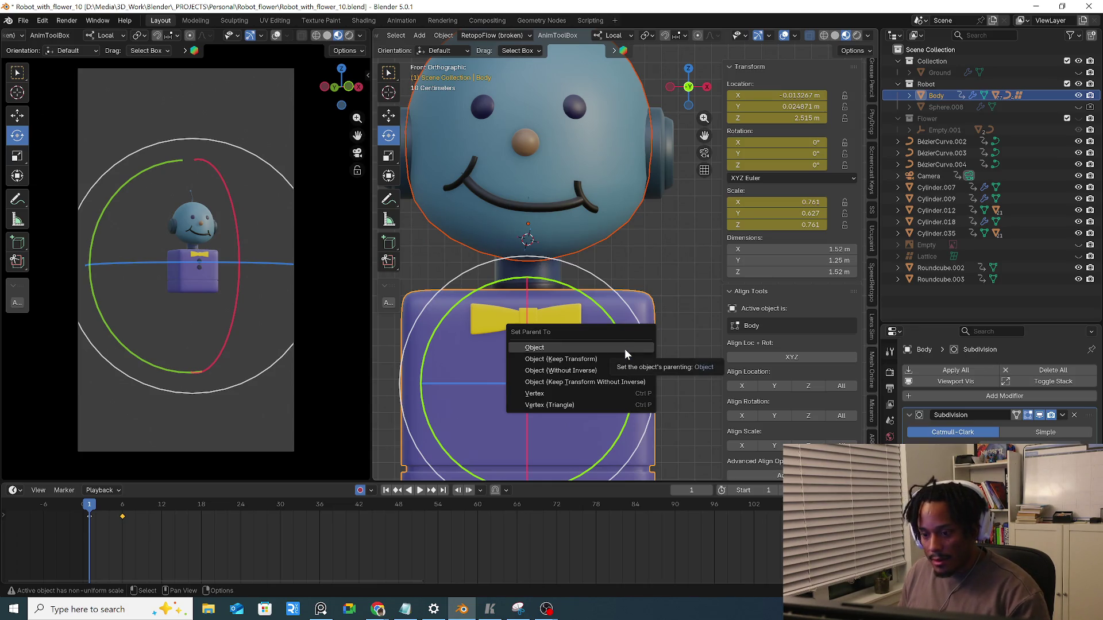
{"action": "left_click", "coordinate": [621, 357]}
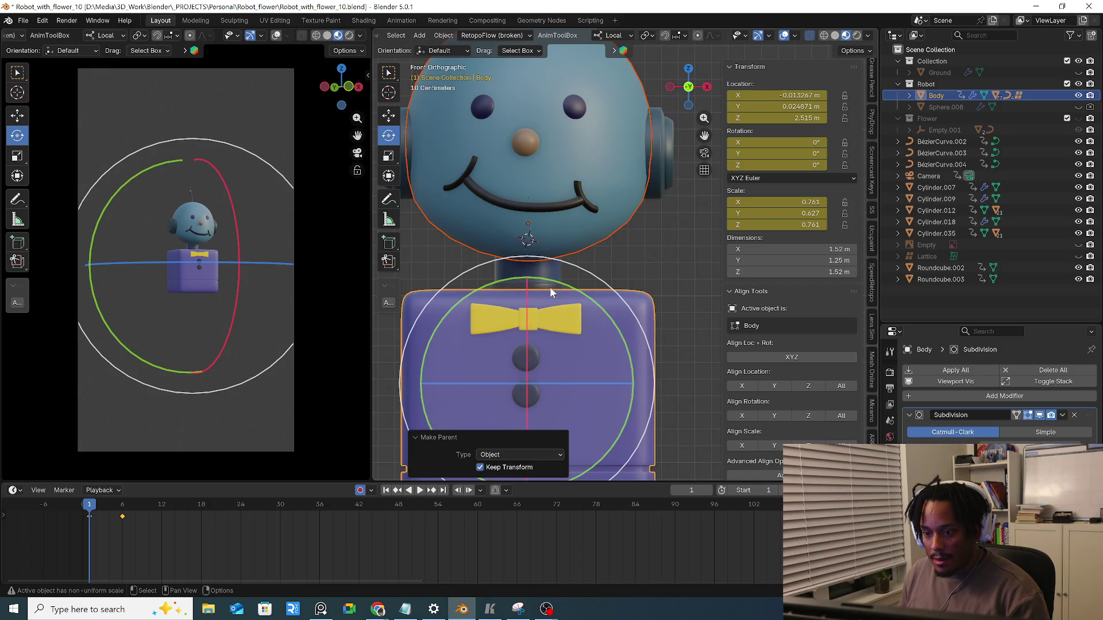
{"action": "left_click", "coordinate": [589, 227]}
{"action": "left_click", "coordinate": [636, 359]}
{"action": "key", "text": "g"}
{"action": "right_click", "coordinate": [649, 349]}
Re-parent the head to the Body, then clear the parent while keeping the head's position
{"action": "left_click", "coordinate": [583, 241]}
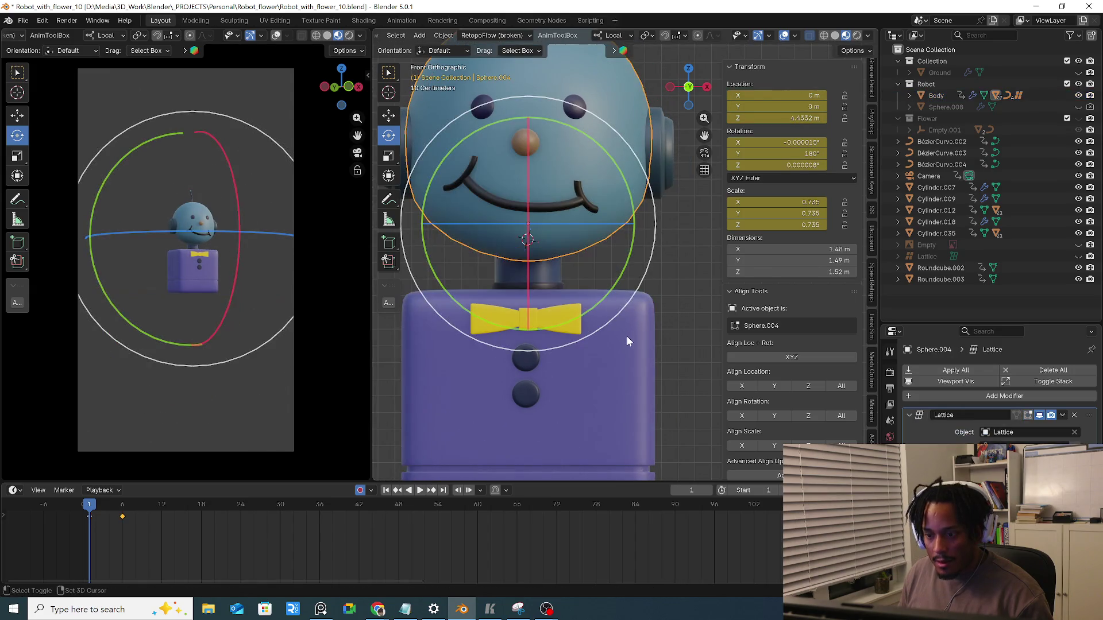
{"action": "left_click", "coordinate": [631, 343]}
{"action": "left_click", "coordinate": [581, 242]}
{"action": "left_click", "coordinate": [621, 315], "text": "shift"}
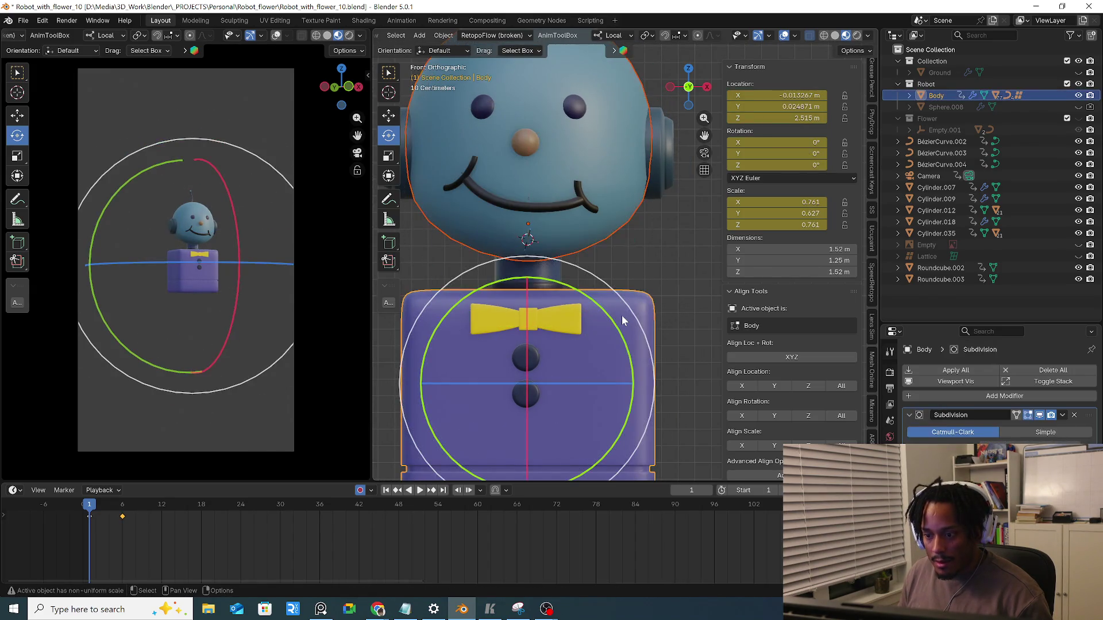
{"action": "key", "text": "ctrl+p"}
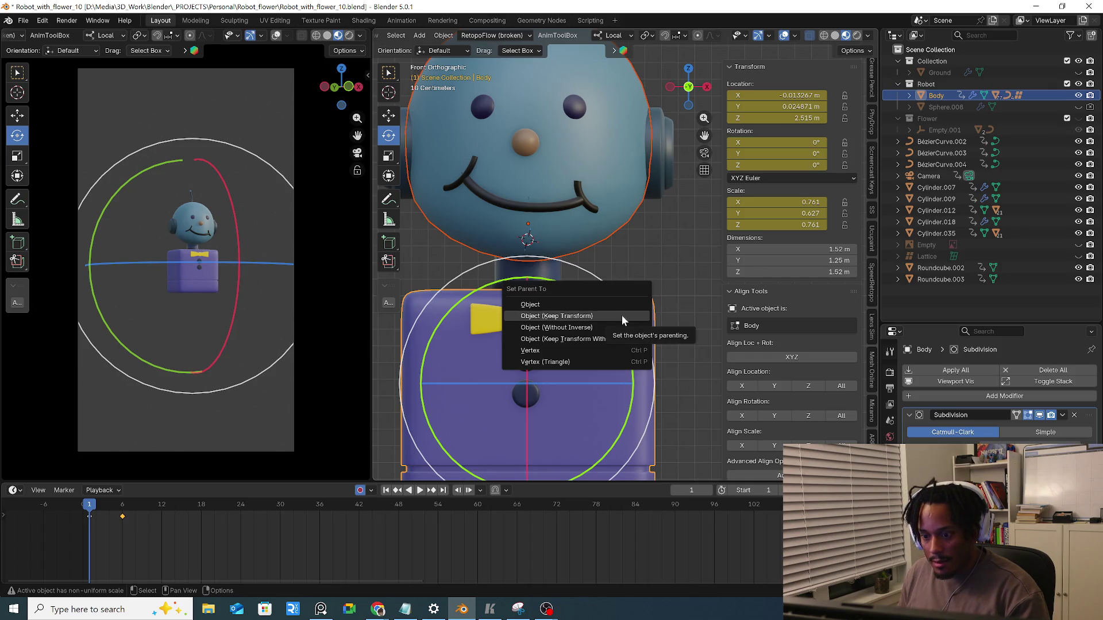
{"action": "left_click", "coordinate": [621, 315]}
{"action": "key", "text": "alt+p"}
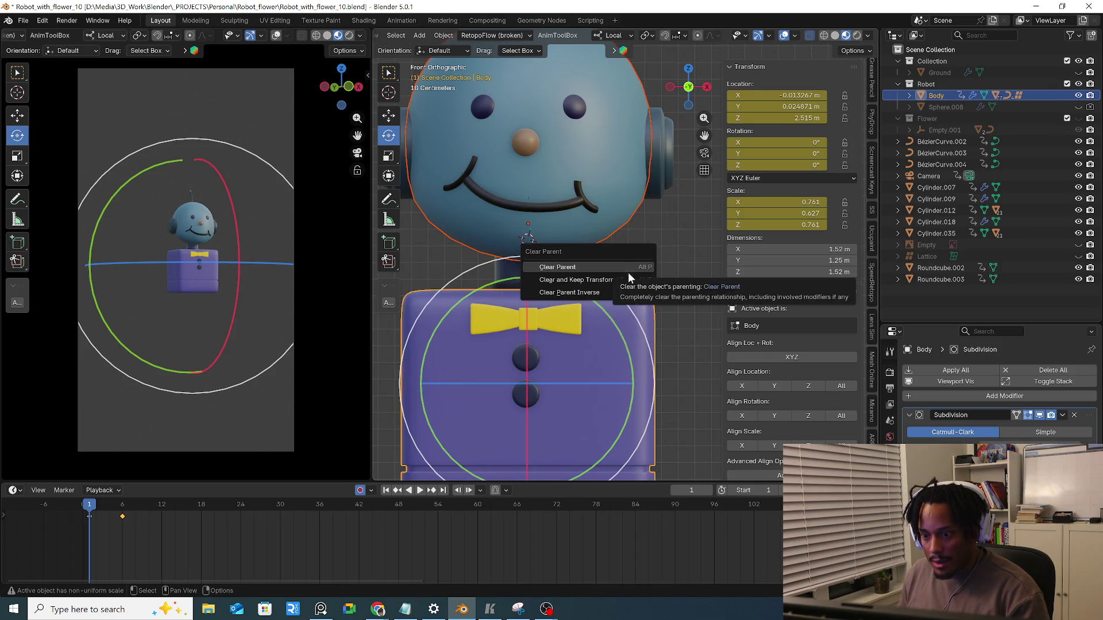
{"action": "left_click", "coordinate": [625, 279]}
Parent the head to the neck cylinder and move the neck to check the head follows
{"action": "left_click", "coordinate": [617, 299]}
{"action": "left_click", "coordinate": [636, 325]}
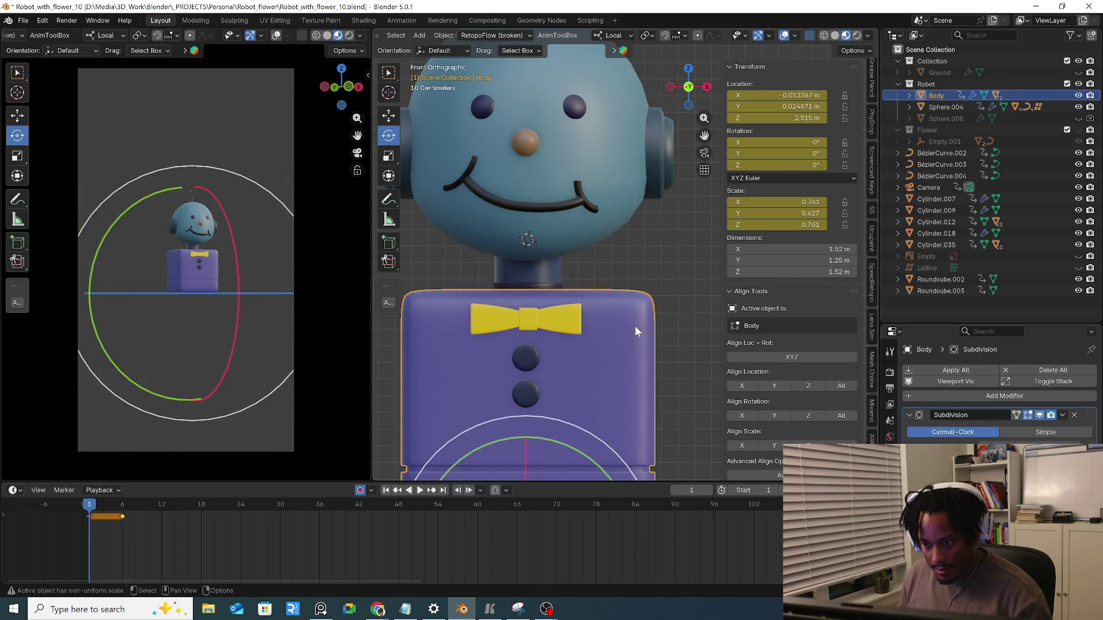
{"action": "left_click", "coordinate": [626, 351]}
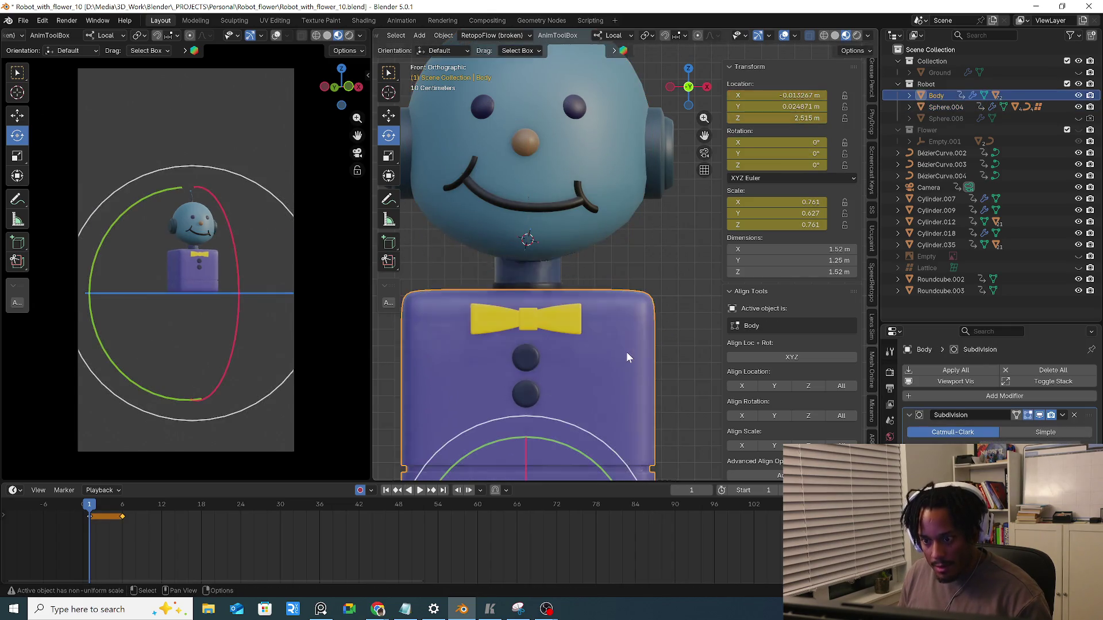
{"action": "left_click", "coordinate": [545, 274]}
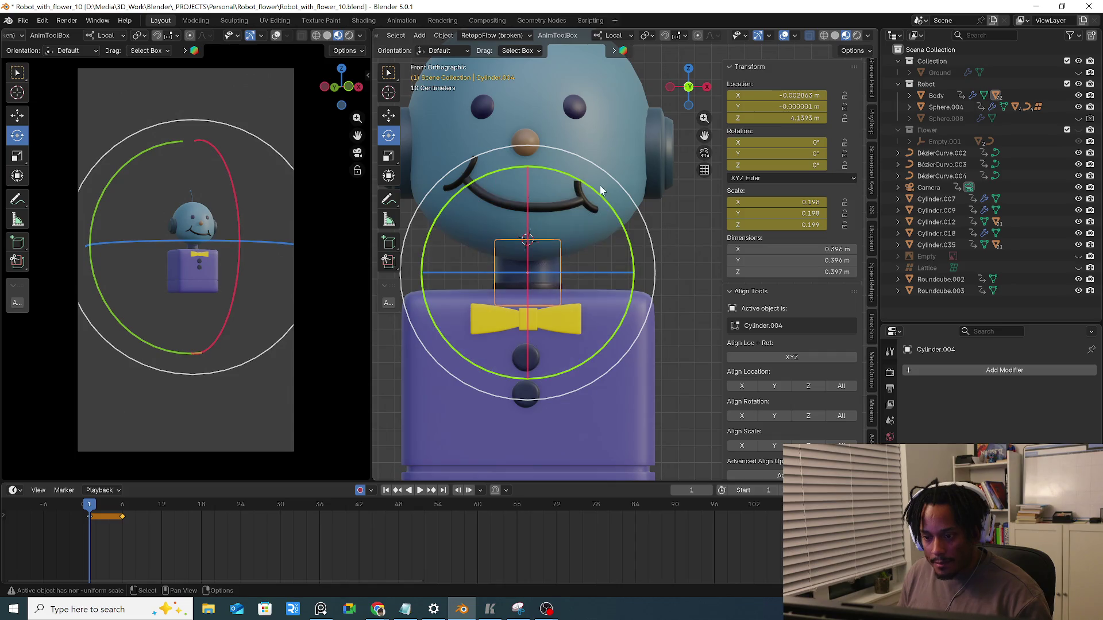
{"action": "left_click", "coordinate": [599, 195], "text": "shift"}
{"action": "left_click", "coordinate": [552, 270], "text": "shift"}
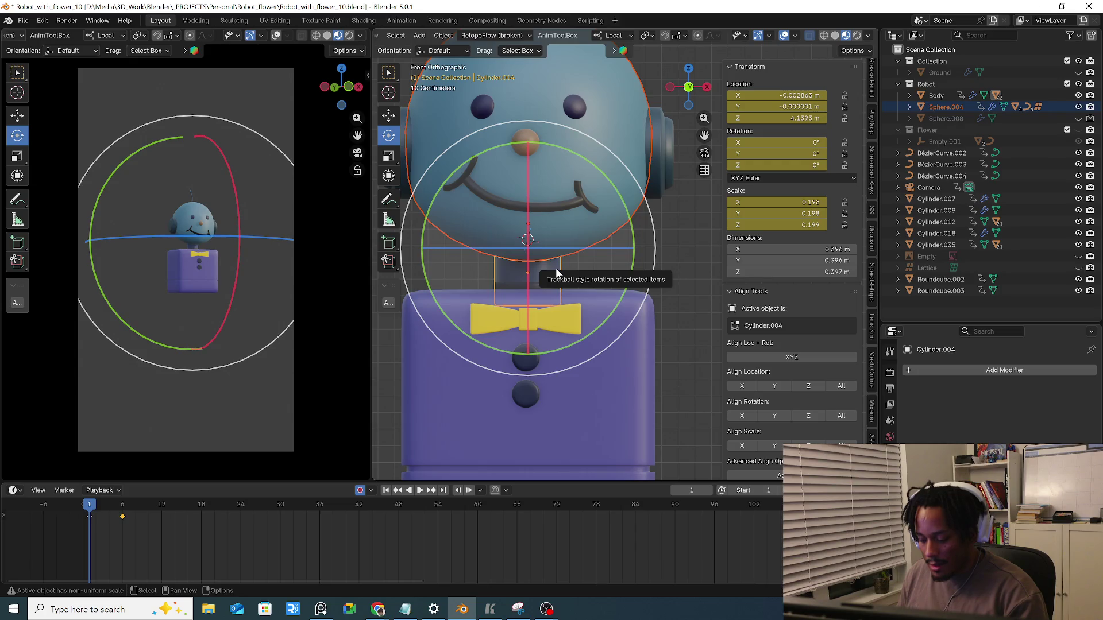
{"action": "key", "text": "ctrl+p"}
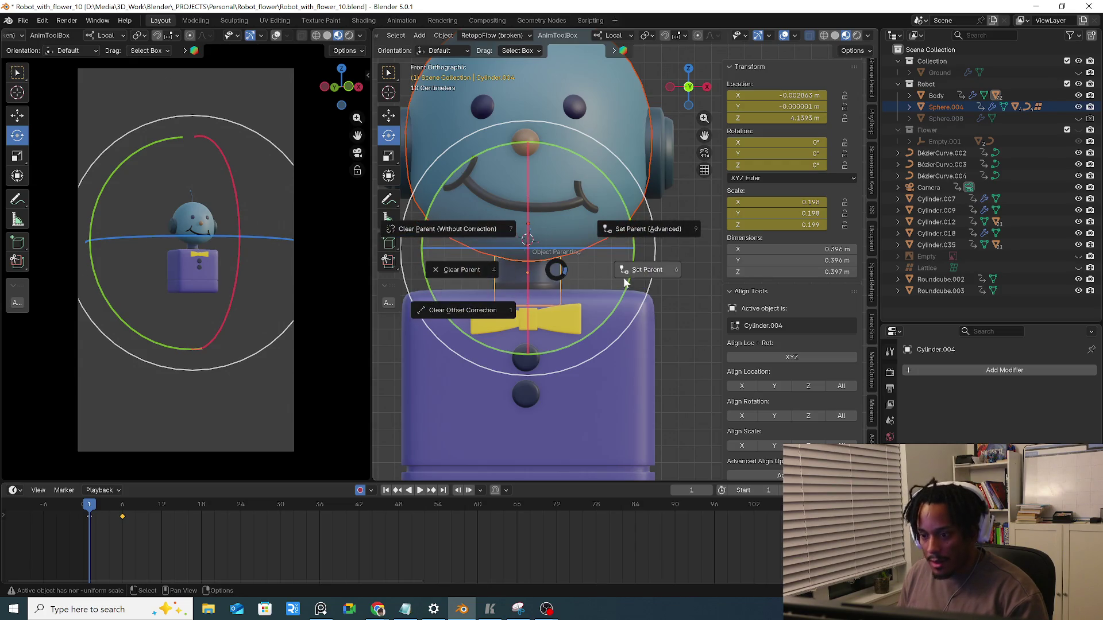
{"action": "left_click", "coordinate": [609, 277]}
{"action": "left_click", "coordinate": [649, 356]}
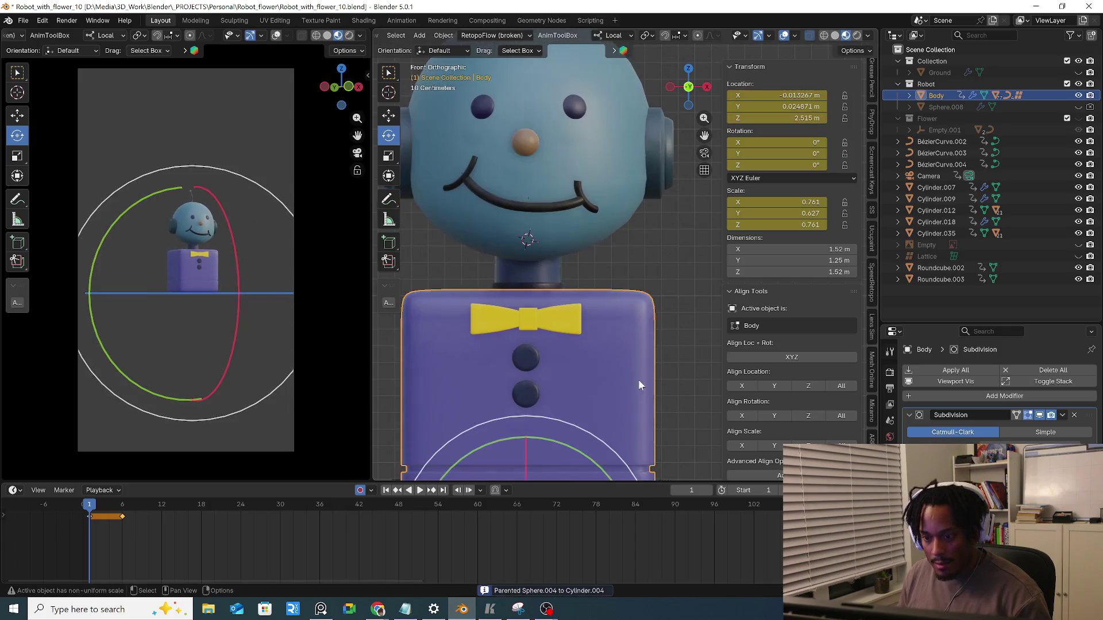
{"action": "left_click", "coordinate": [542, 273]}
{"action": "key", "text": "g"}
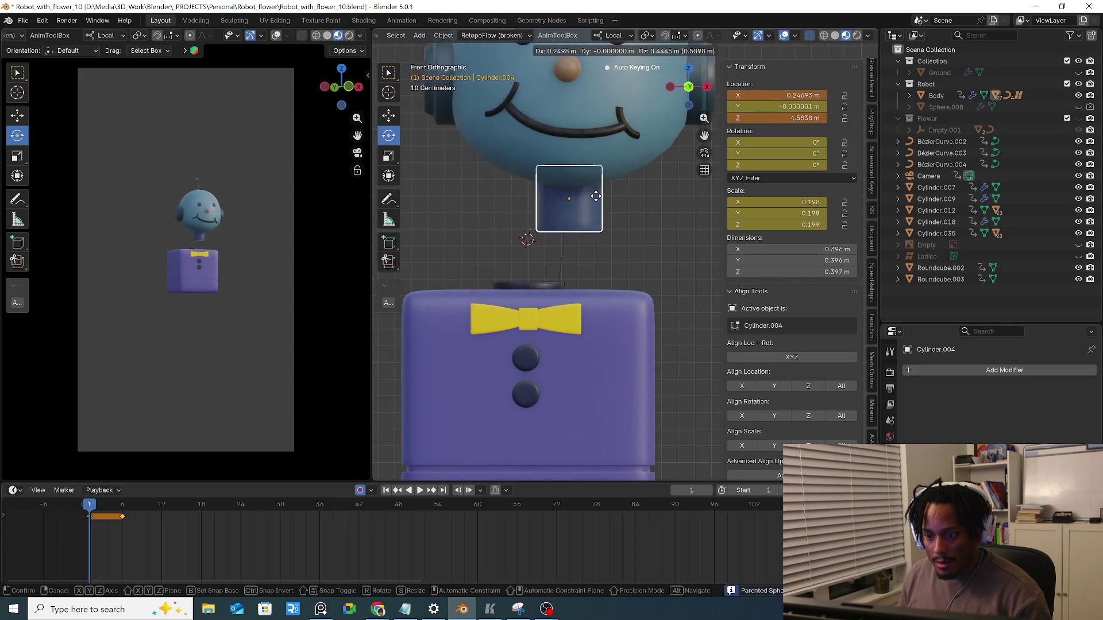
Select the flat neck disc and neck cylinder, test-move the Body and restore the selection
{"action": "key", "text": "Escape"}
{"action": "mouse_move", "coordinate": [525, 246]}
{"action": "middle_mouse_down"}
{"action": "mouse_move", "coordinate": [596, 257]}
{"action": "mouse_move", "coordinate": [547, 291]}
{"action": "middle_mouse_up"}
{"action": "left_click", "coordinate": [566, 286]}
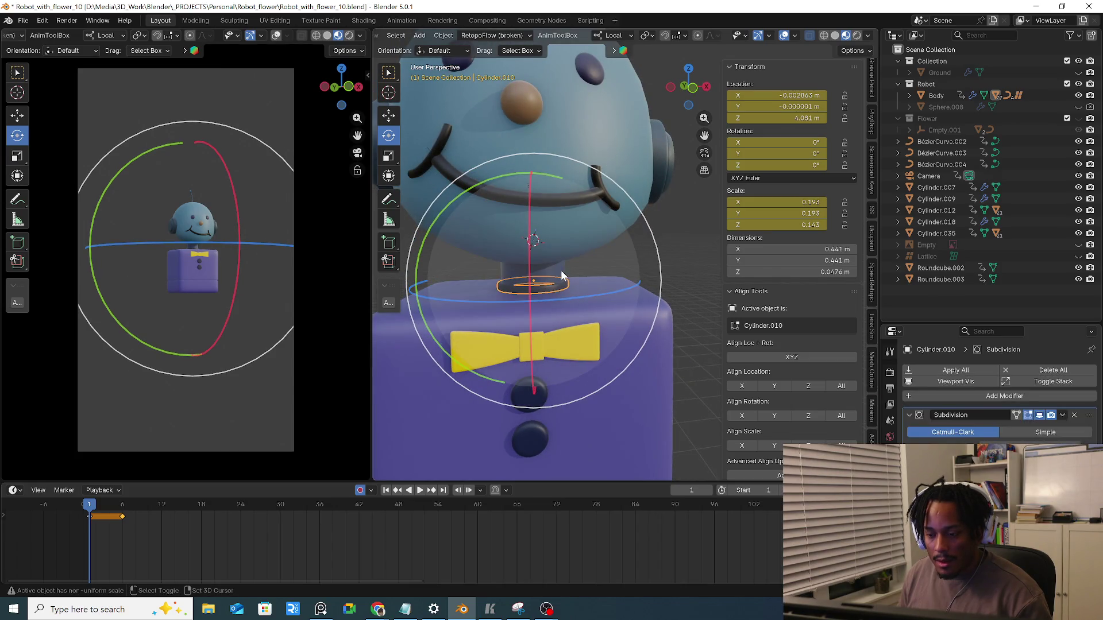
{"action": "left_click", "coordinate": [561, 269], "text": "shift"}
{"action": "left_click", "coordinate": [570, 284], "text": "shift"}
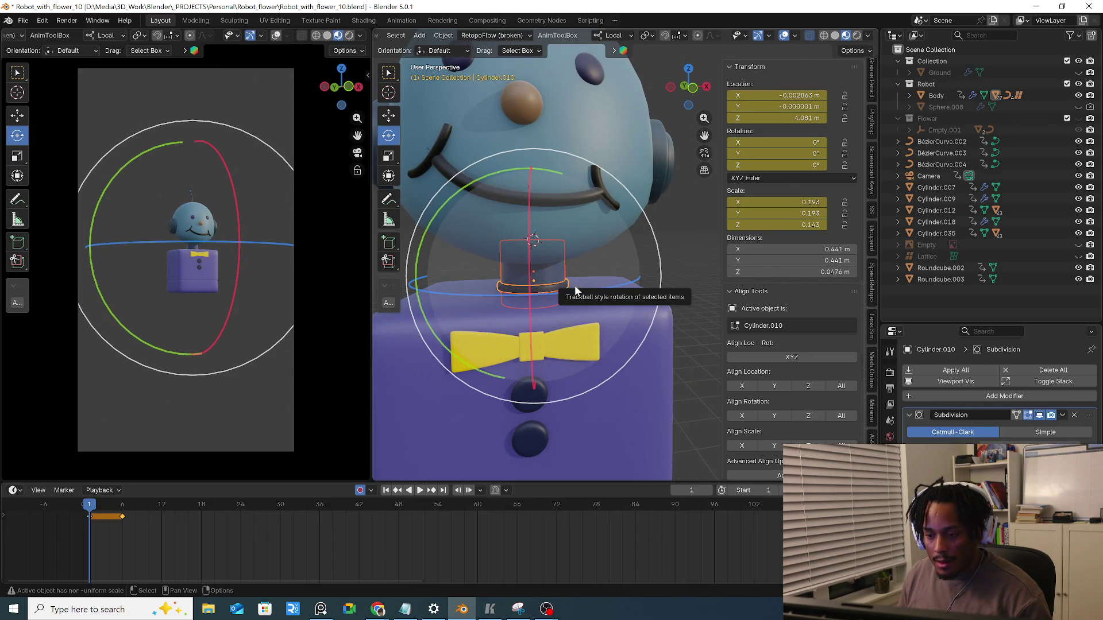
{"action": "left_click", "coordinate": [556, 271]}
{"action": "key", "text": "ctrl+z"}
{"action": "key", "text": "ctrl+z"}
{"action": "key", "text": "ctrl+shift+z"}
{"action": "key", "text": "ctrl+shift+z"}
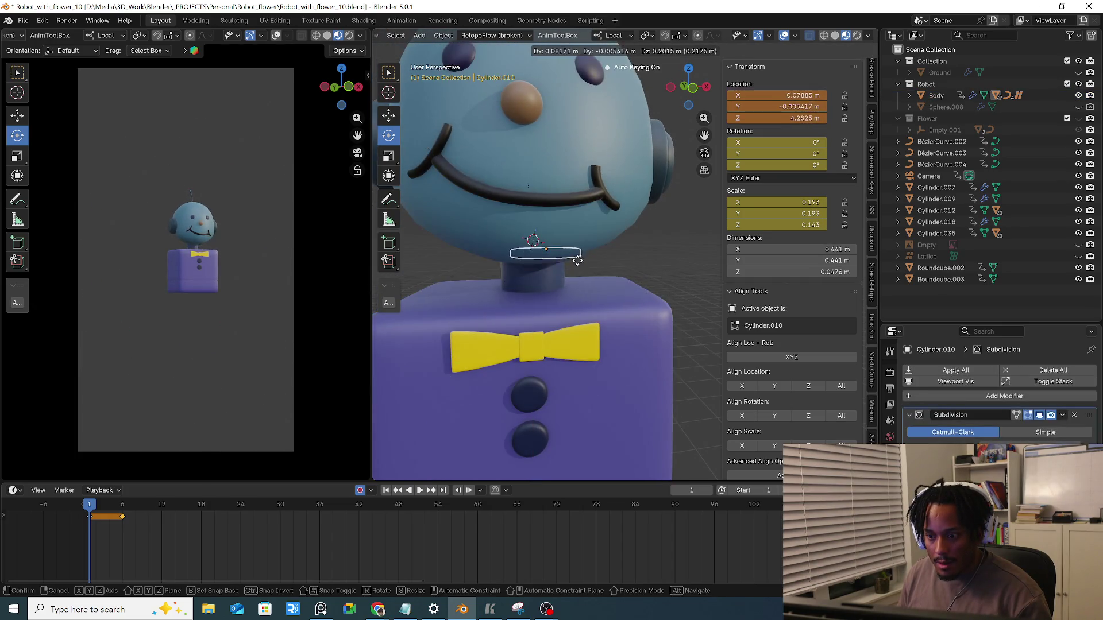
{"action": "left_click", "coordinate": [638, 328]}
{"action": "key", "text": "g"}
{"action": "key", "text": "Escape"}
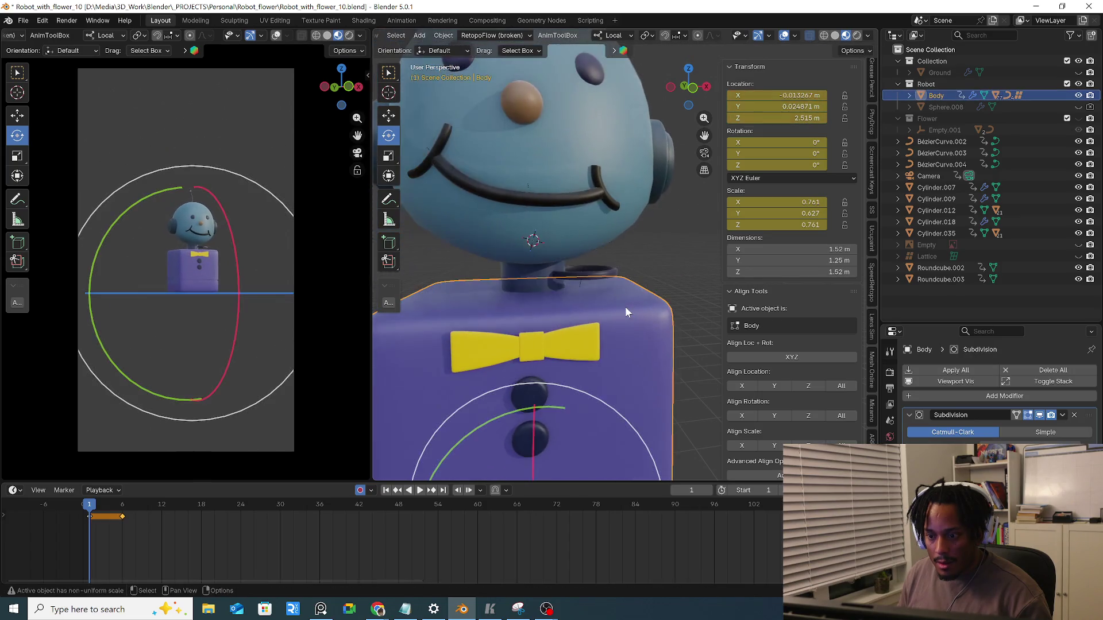
{"action": "key", "text": "ctrl+z"}
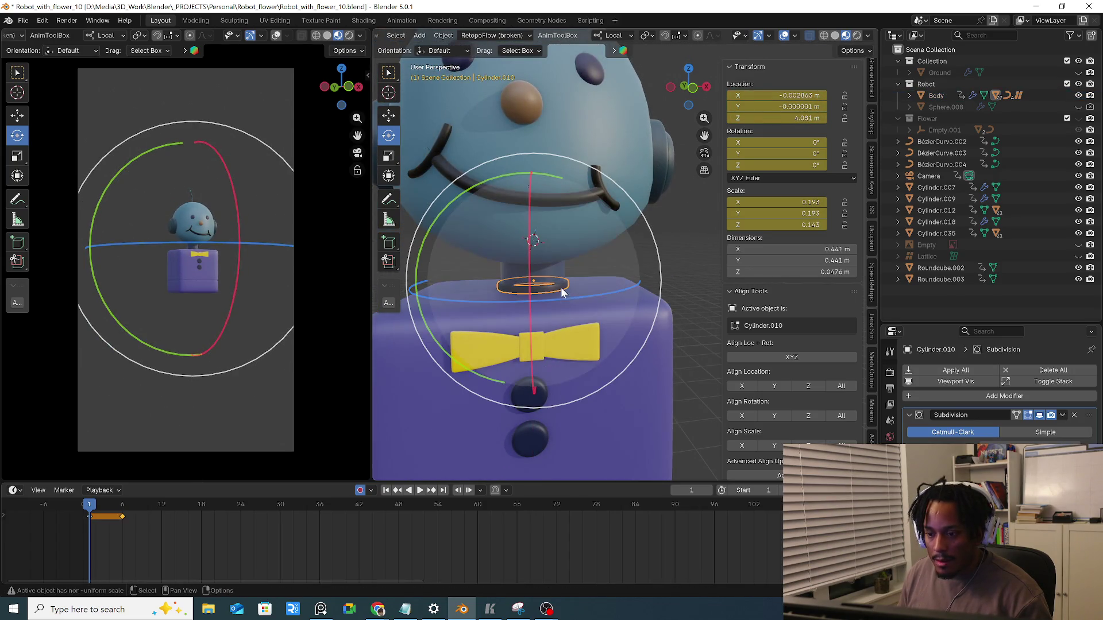
Parent the flat disc and then the neck cylinder to the Body, testing with a Body move
{"action": "left_click", "coordinate": [630, 324]}
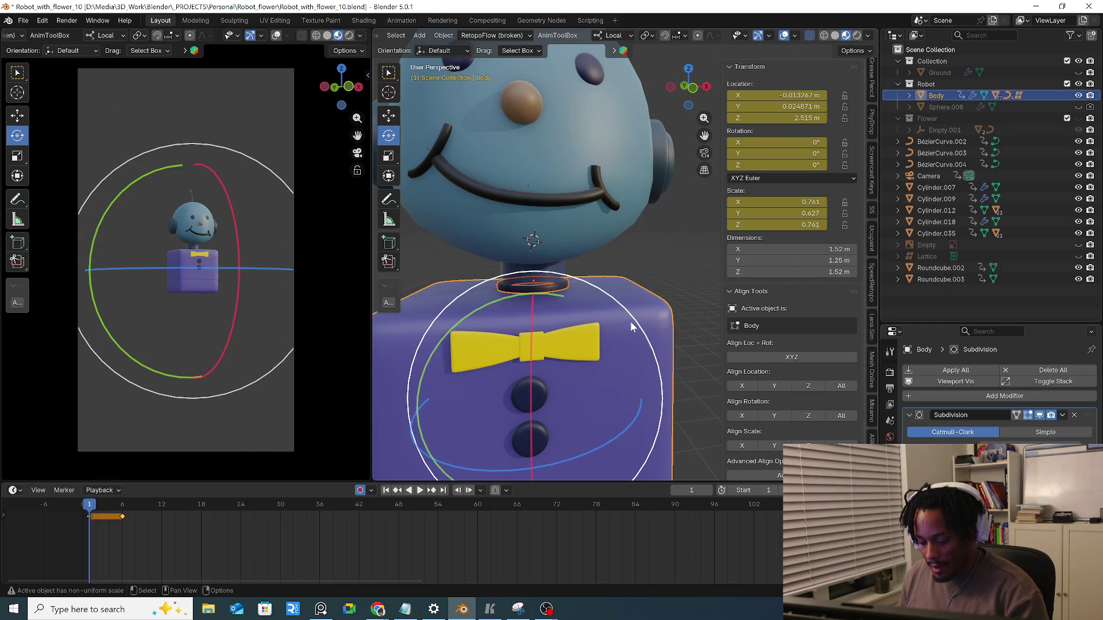
{"action": "key", "text": "ctrl+p"}
{"action": "left_click", "coordinate": [630, 321]}
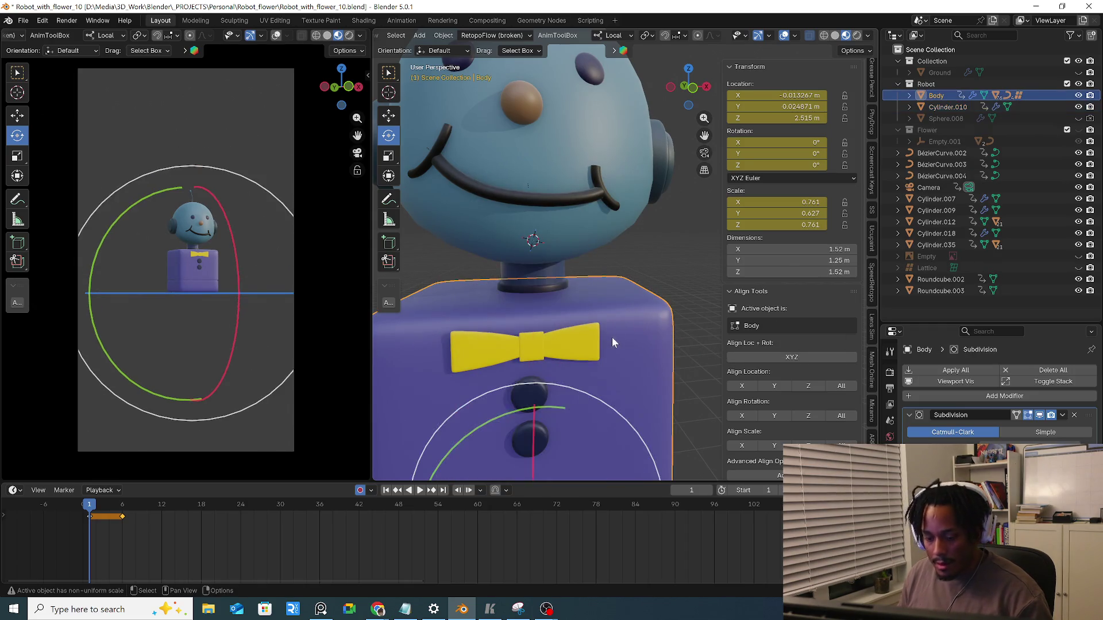
{"action": "key", "text": "g"}
{"action": "left_click", "coordinate": [623, 331]}
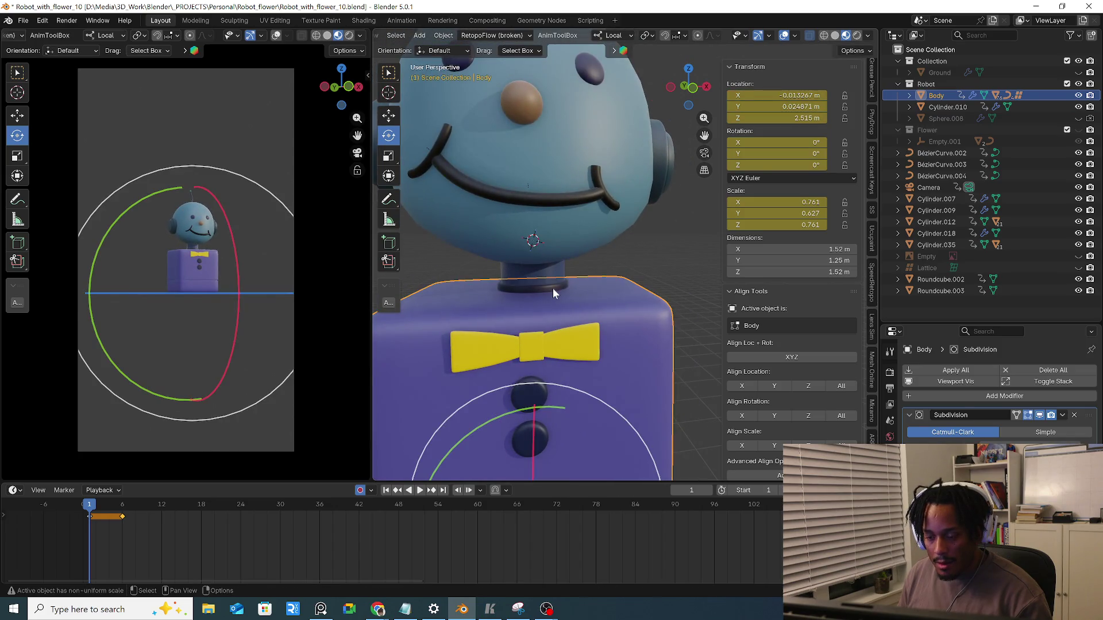
{"action": "left_click", "coordinate": [552, 289]}
{"action": "left_click", "coordinate": [627, 320], "text": "shift"}
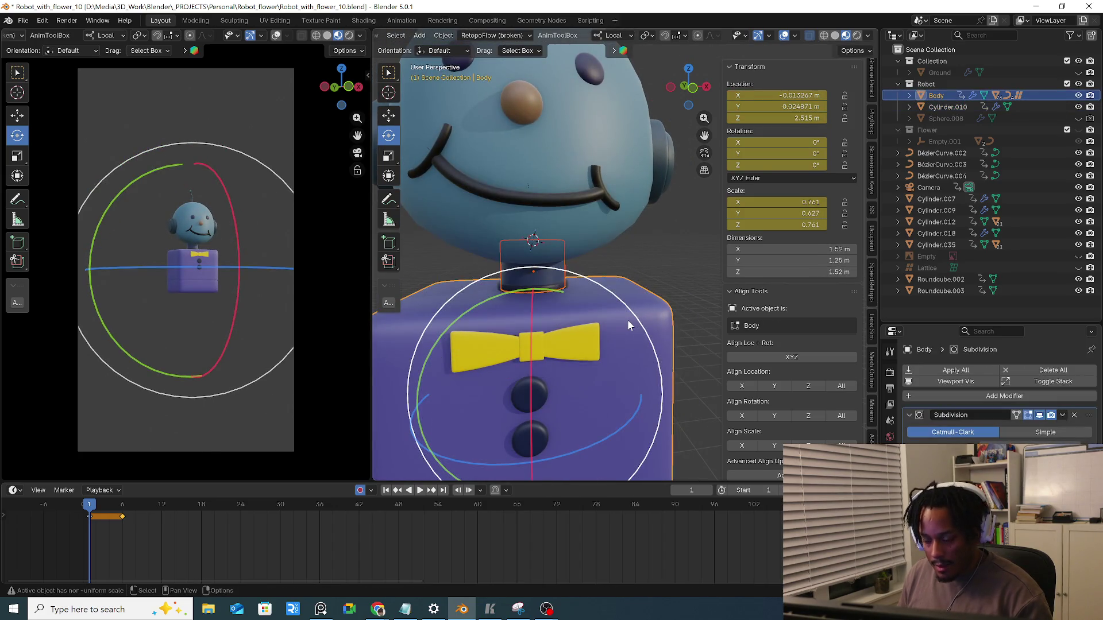
{"action": "key", "text": "ctrl+p"}
{"action": "left_click", "coordinate": [628, 319]}
{"action": "scroll", "coordinate": [598, 318], "scroll_direction": "up", "scroll_amount": 2}
Undo a stray modifier change, then parent both the neck cylinder and thin disk Cylinder.010 to the Body
{"action": "left_click", "coordinate": [544, 286]}
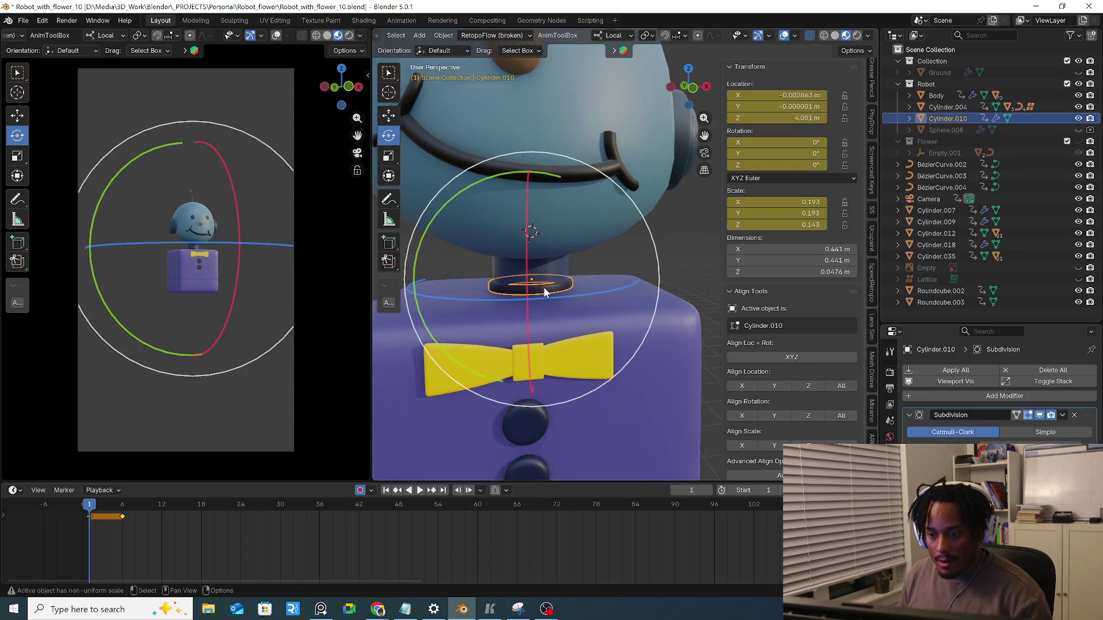
{"action": "left_click", "coordinate": [544, 286]}
{"action": "scroll", "coordinate": [563, 262], "scroll_direction": "up", "scroll_amount": 1}
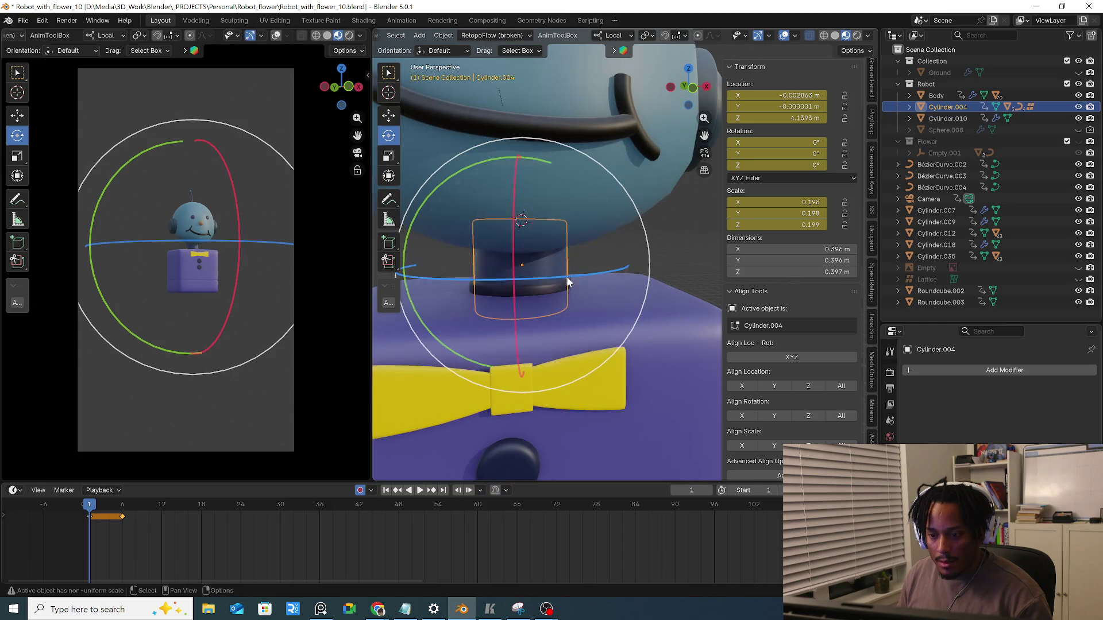
{"action": "middle_click_drag", "start_coordinate": [566, 278], "coordinate": [562, 268]}
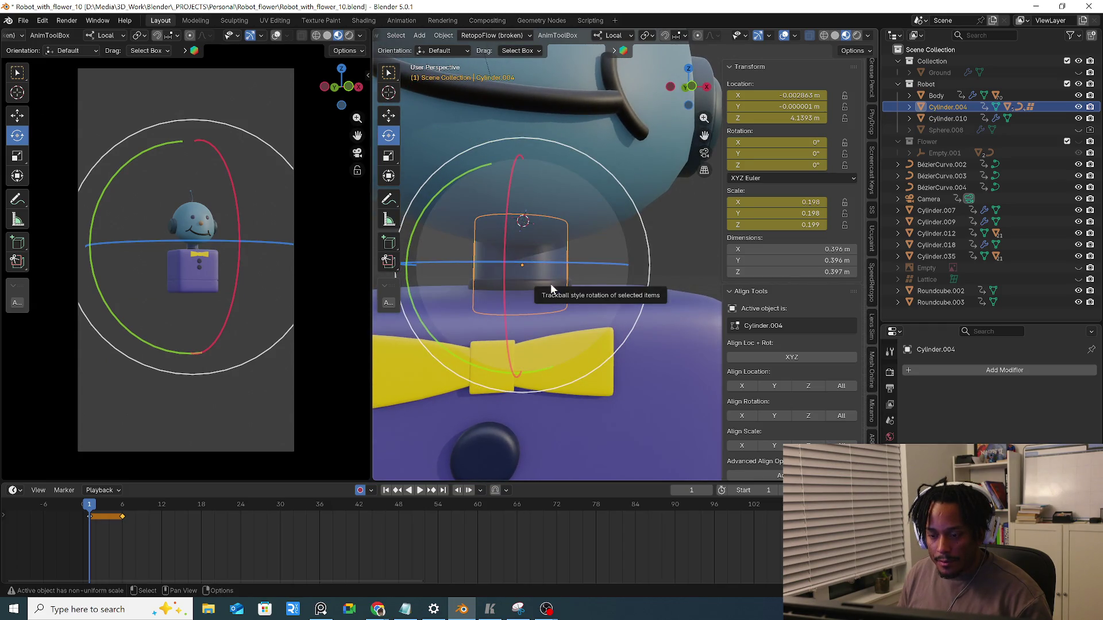
{"action": "key", "text": "ctrl+1"}
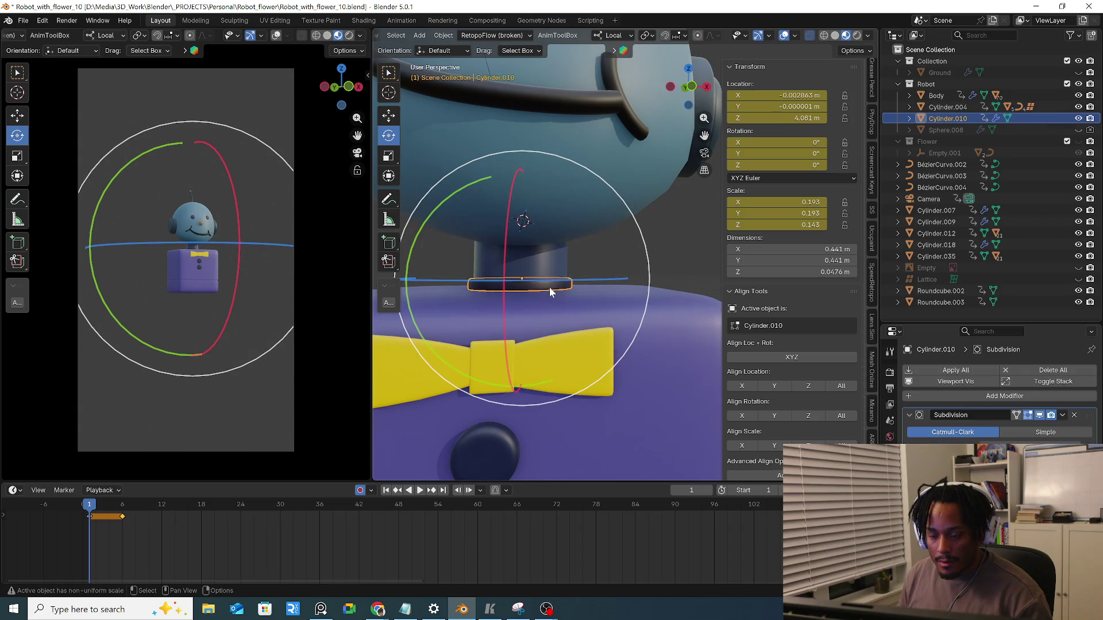
{"action": "key", "text": "ctrl+z"}
{"action": "left_click", "coordinate": [553, 283], "text": "shift"}
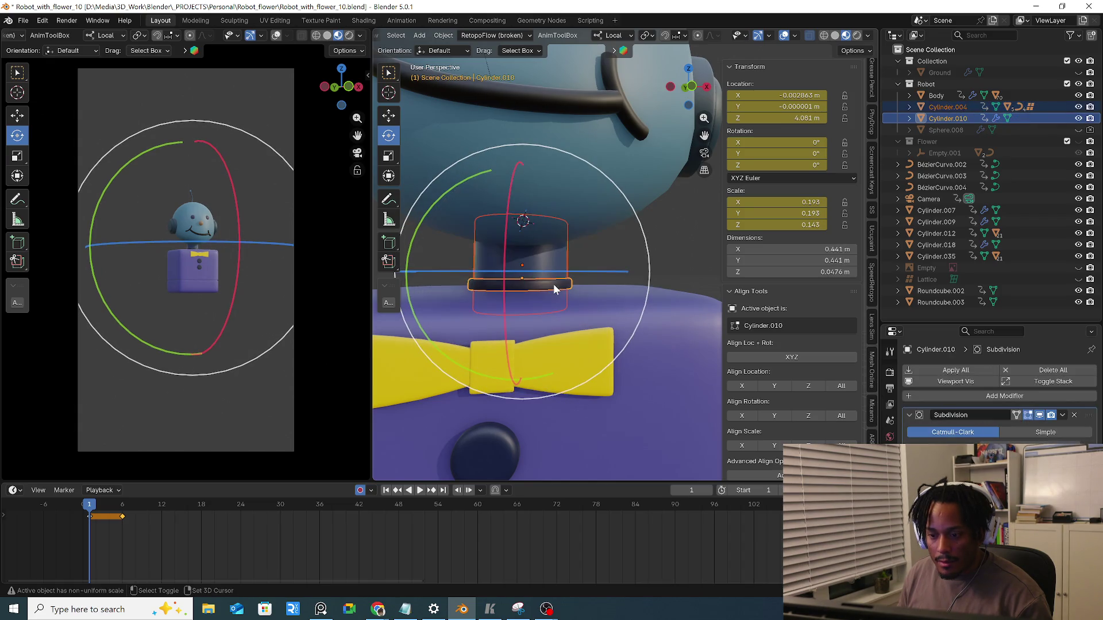
{"action": "left_click", "coordinate": [598, 302], "text": "shift"}
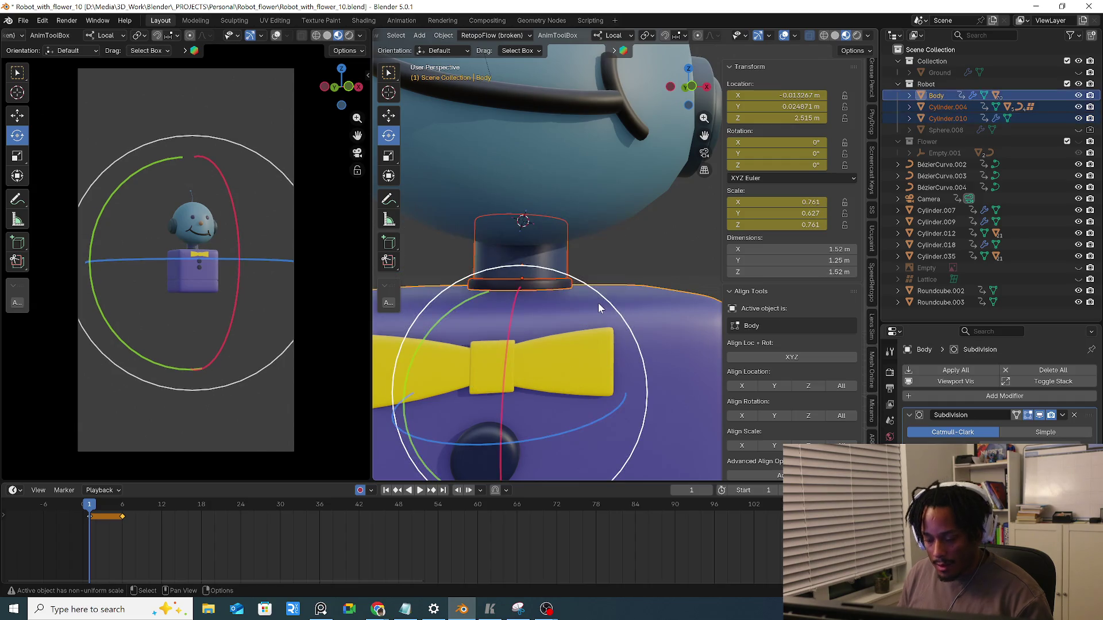
{"action": "key", "text": "ctrl+p"}
{"action": "left_click", "coordinate": [667, 307]}
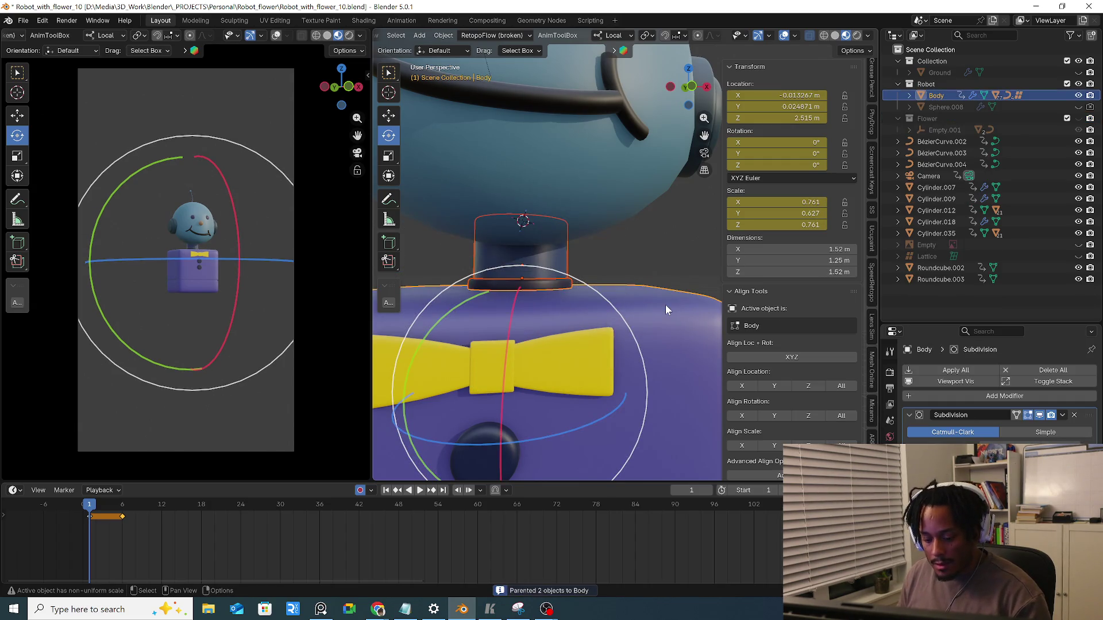
Test-move the disk, the neck and the Body to verify the children follow, undoing the Body move
{"action": "left_click", "coordinate": [525, 281]}
{"action": "key", "text": "g"}
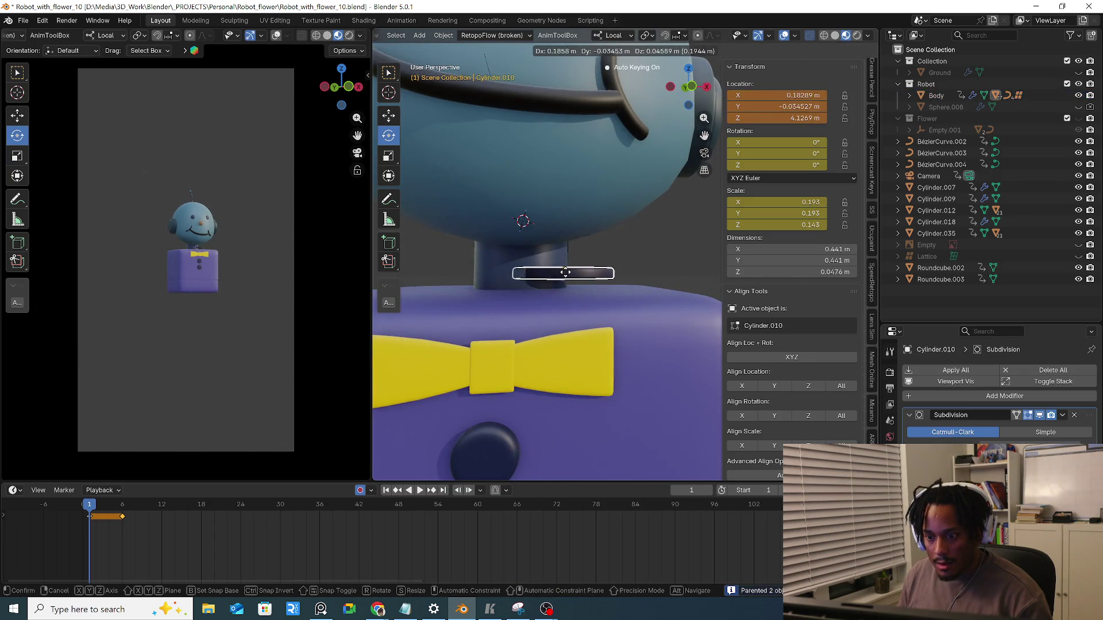
{"action": "left_click", "coordinate": [541, 276]}
{"action": "left_click", "coordinate": [545, 263]}
{"action": "key", "text": "g"}
{"action": "left_click", "coordinate": [549, 282]}
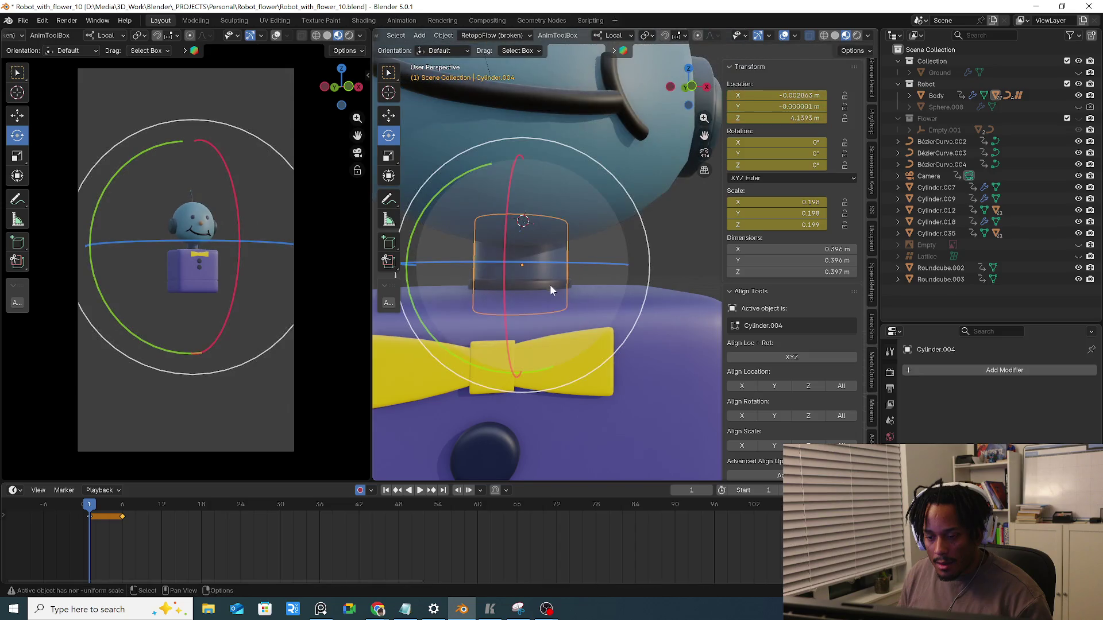
{"action": "left_click", "coordinate": [588, 310]}
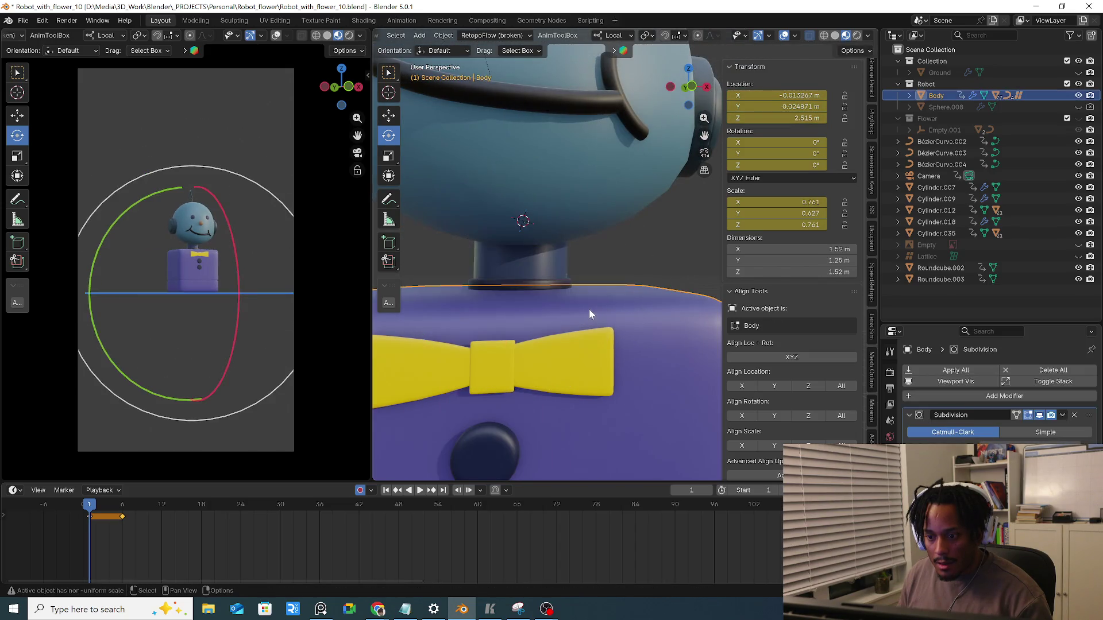
{"action": "key", "text": "g"}
{"action": "left_click", "coordinate": [609, 315]}
{"action": "key", "text": "ctrl+z"}
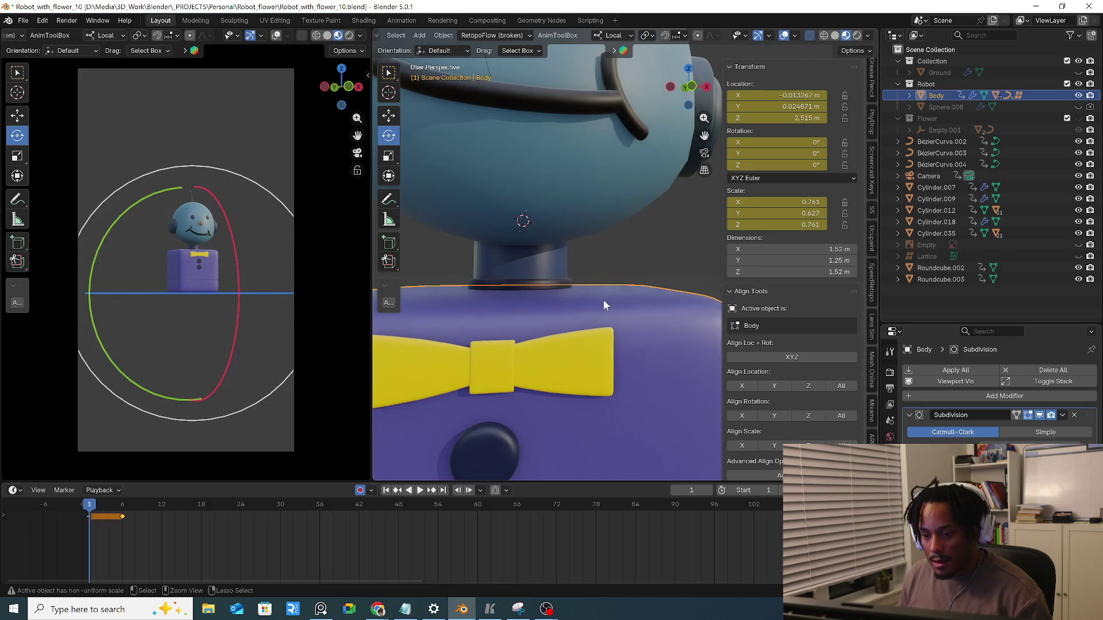
Try vertical moves on the disk and neck cylinder, cancelling each so the neck stays near 4.14 m
{"action": "left_click", "coordinate": [549, 276]}
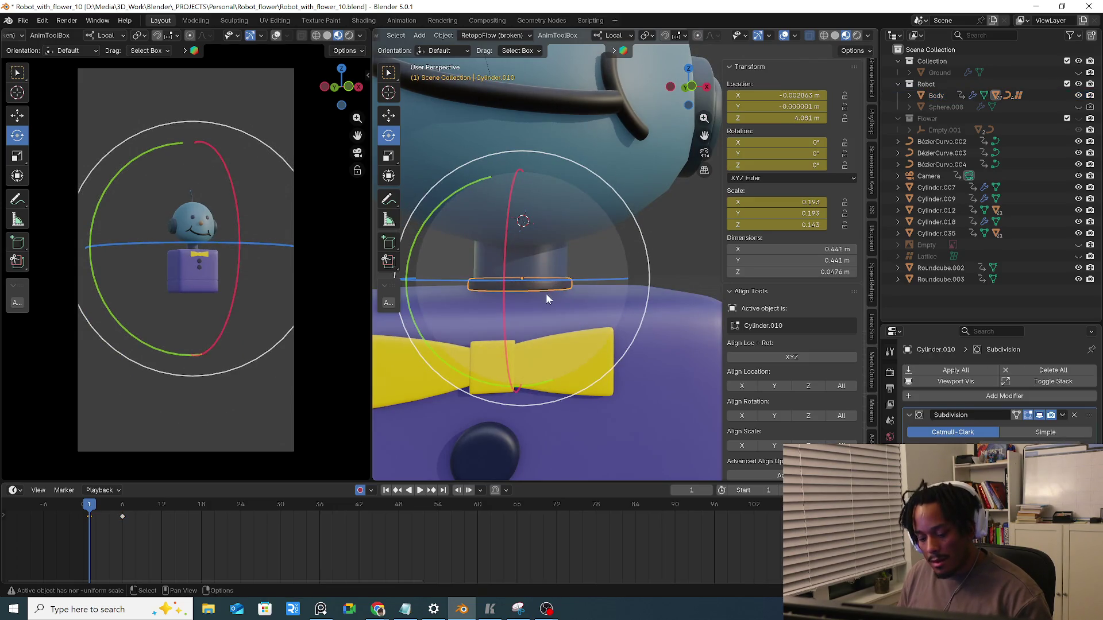
{"action": "key", "text": "g"}
{"action": "key", "text": "Escape"}
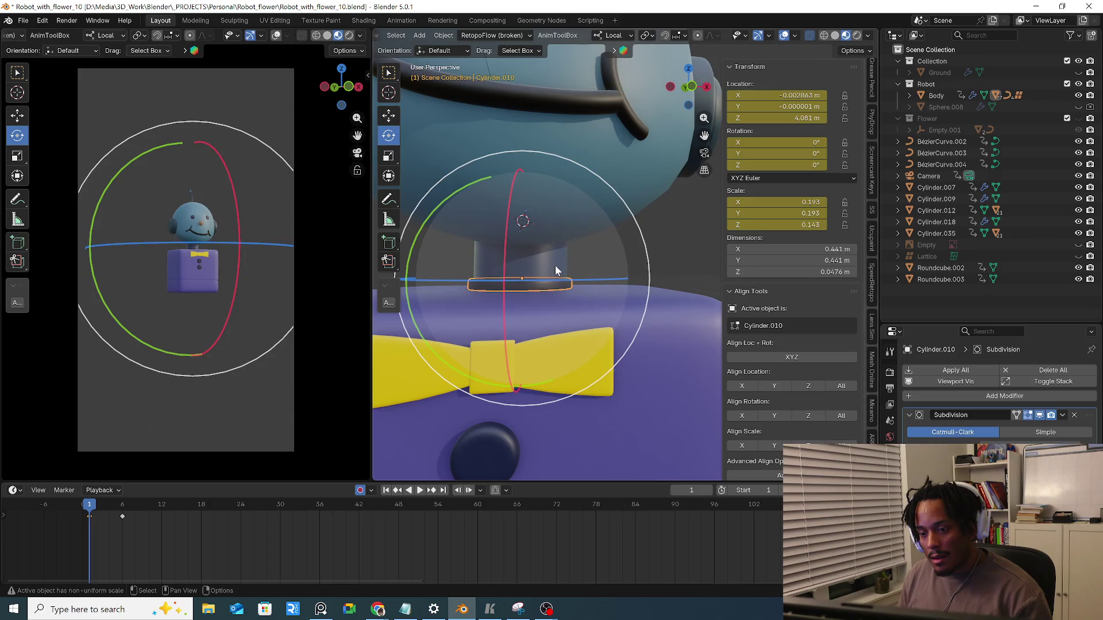
{"action": "left_click", "coordinate": [554, 265]}
{"action": "key", "text": "g"}
{"action": "key", "text": "Escape"}
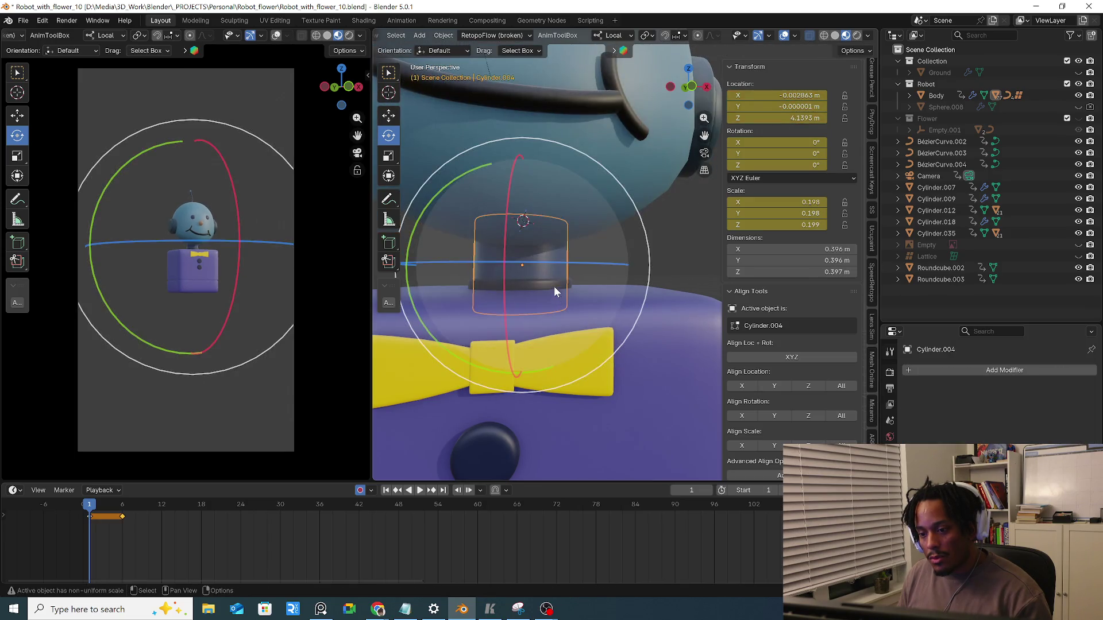
{"action": "left_click", "coordinate": [554, 286]}
{"action": "key", "text": "g"}
{"action": "key", "text": "z"}
{"action": "key", "text": "Escape"}
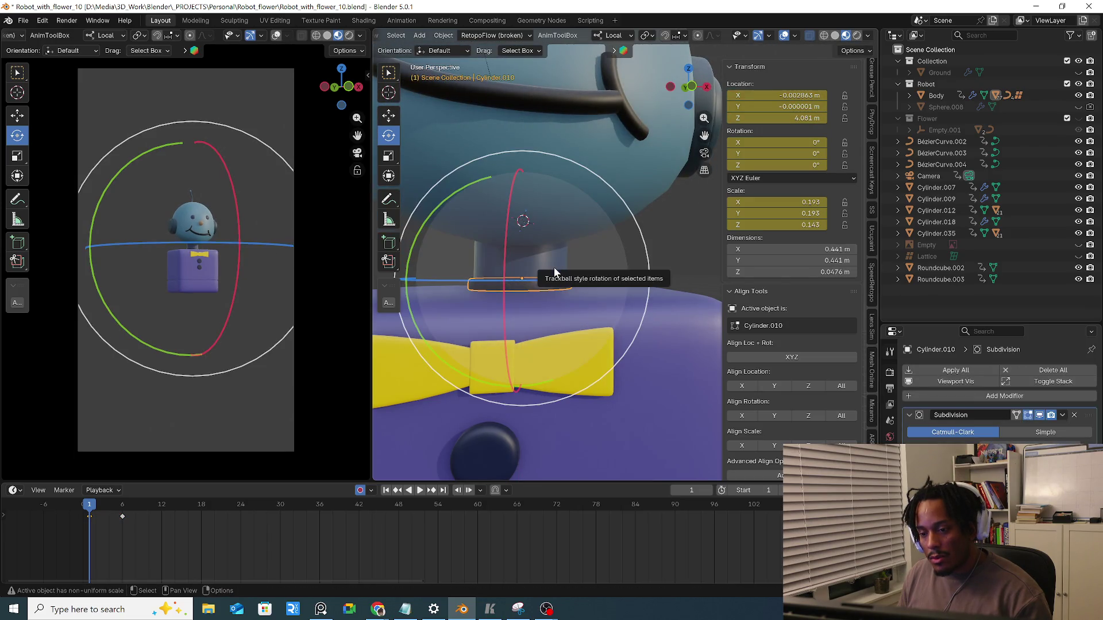
{"action": "left_click", "coordinate": [554, 270]}
{"action": "key", "text": "g"}
{"action": "key", "text": "z"}
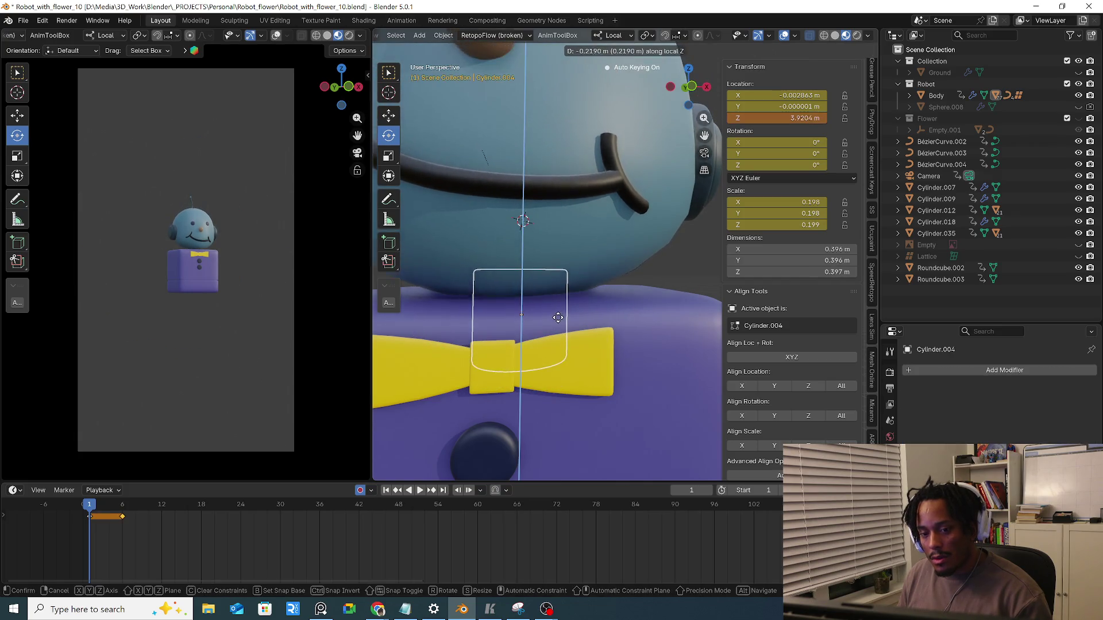
{"action": "key", "text": "Escape"}
{"action": "scroll", "coordinate": [576, 353], "scroll_direction": "down", "scroll_amount": 3}
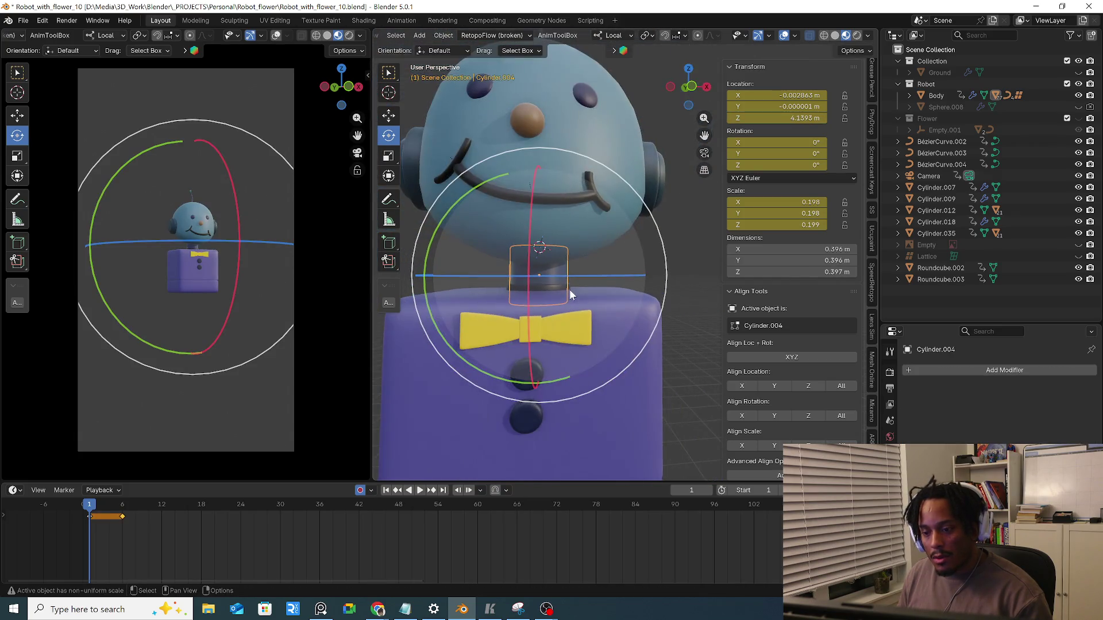
{"action": "key", "text": "g"}
{"action": "key", "text": "z"}
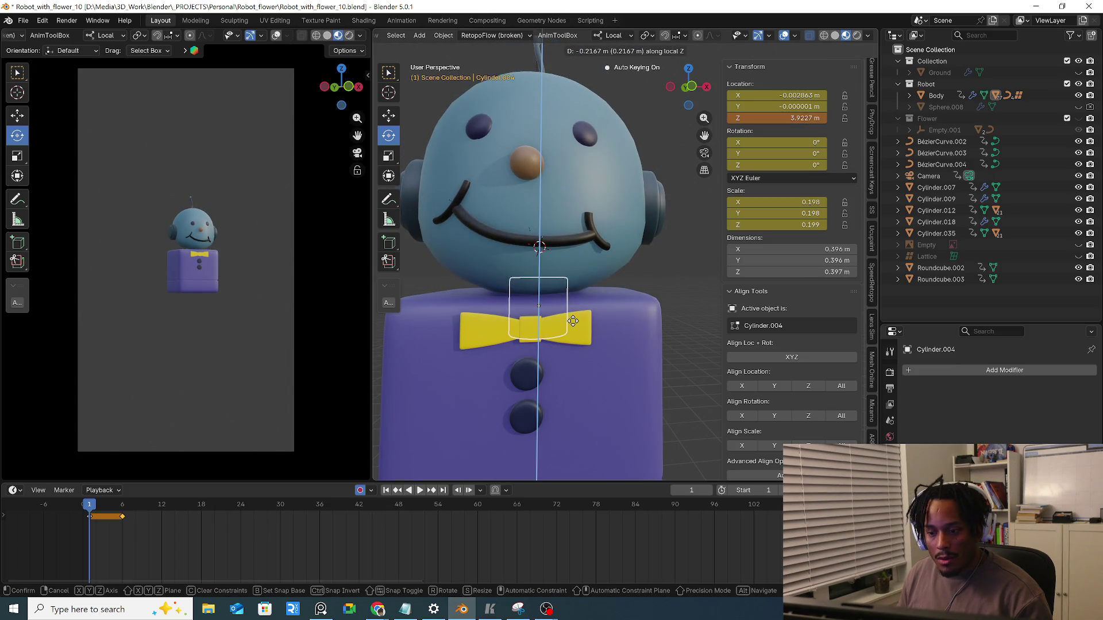
{"action": "key", "text": "Escape"}
{"action": "scroll", "coordinate": [572, 321], "scroll_direction": "up", "scroll_amount": 2}
{"action": "scroll", "coordinate": [554, 291], "scroll_direction": "up", "scroll_amount": 2}
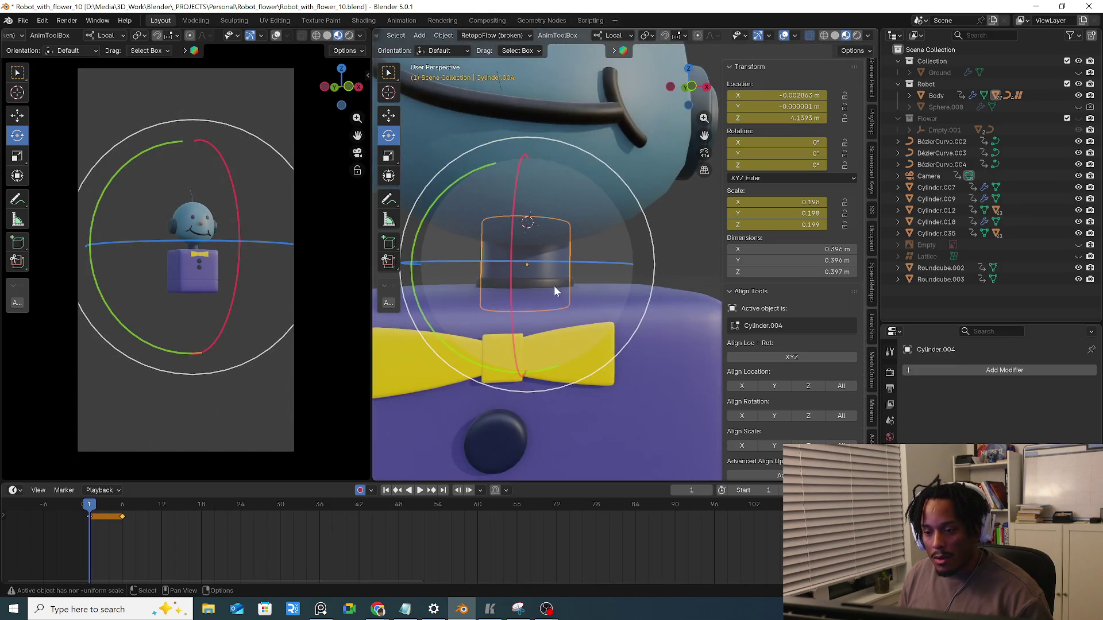
{"action": "left_click", "coordinate": [555, 285]}
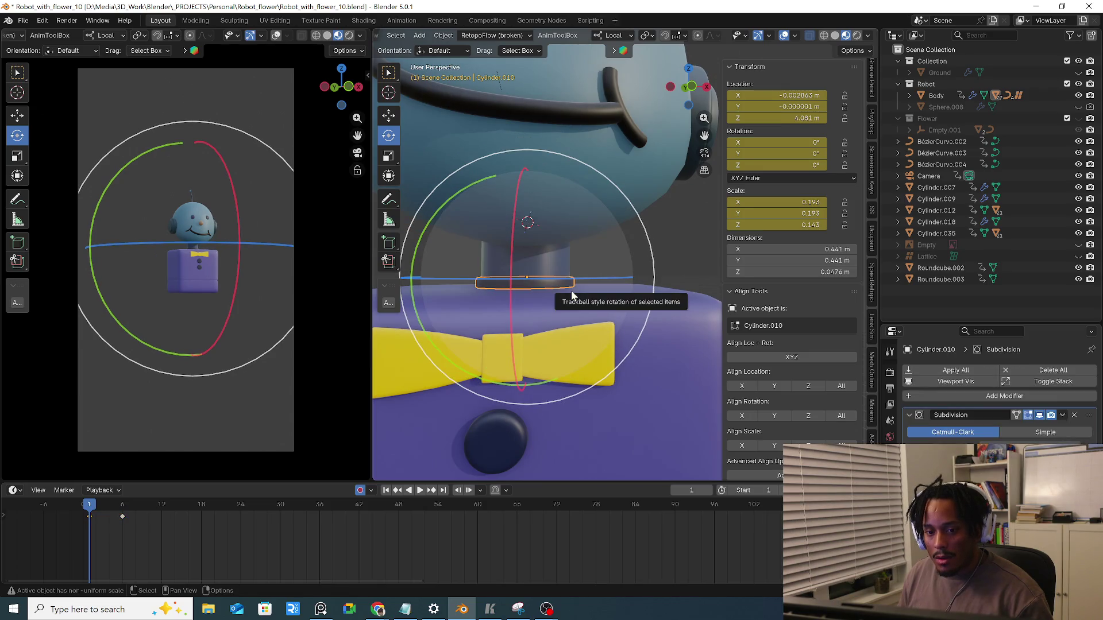
{"action": "left_click", "coordinate": [616, 322]}
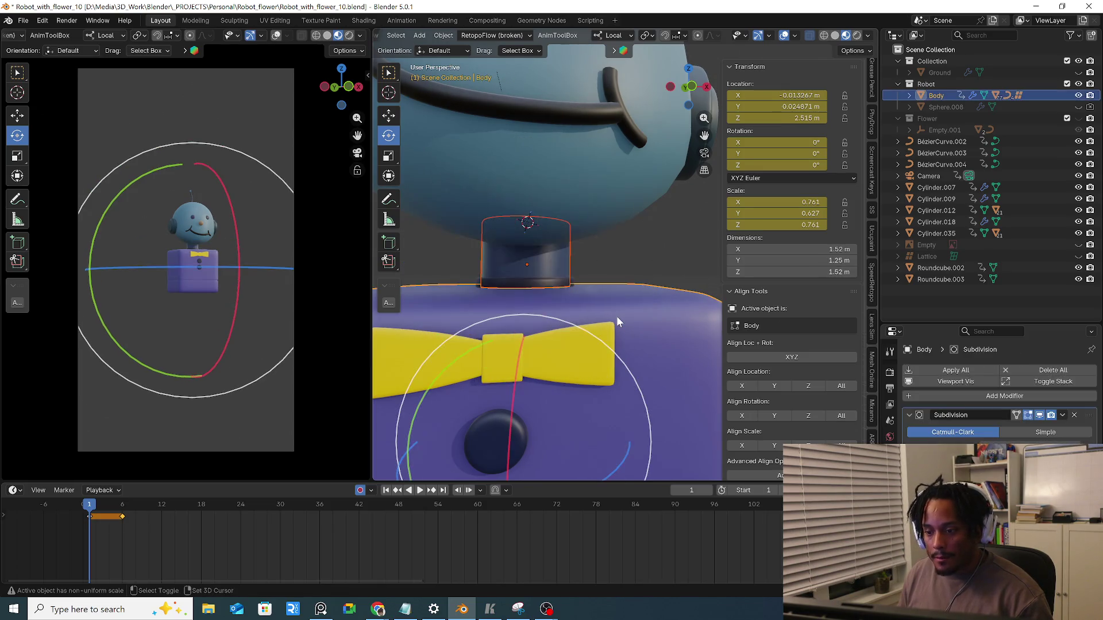
Clear the neck cylinder's parent keeping its transform, cancelling accidental moves
{"action": "key", "text": "alt+p"}
{"action": "left_click", "coordinate": [617, 317]}
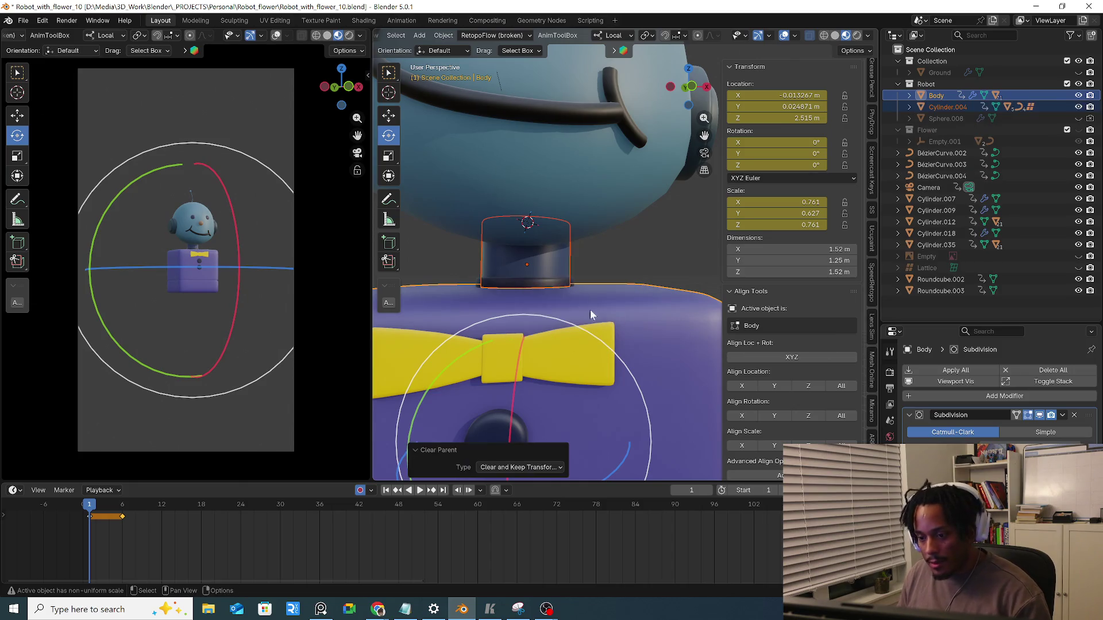
{"action": "left_click", "coordinate": [546, 287]}
{"action": "key", "text": "g"}
{"action": "key", "text": "Escape"}
{"action": "left_click", "coordinate": [569, 354]}
{"action": "key", "text": "g"}
{"action": "key", "text": "Escape"}
Parent the neck cylinder to the thin disk Cylinder.010 and reselect the neck to check it
{"action": "left_click", "coordinate": [649, 314]}
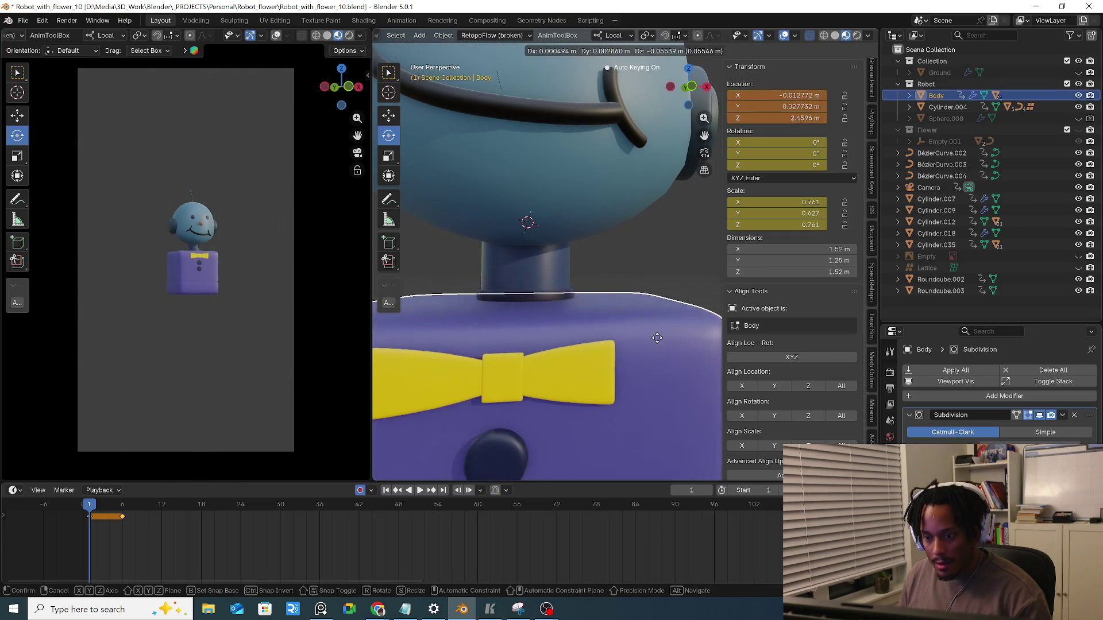
{"action": "left_click", "coordinate": [554, 286]}
{"action": "left_click", "coordinate": [656, 316]}
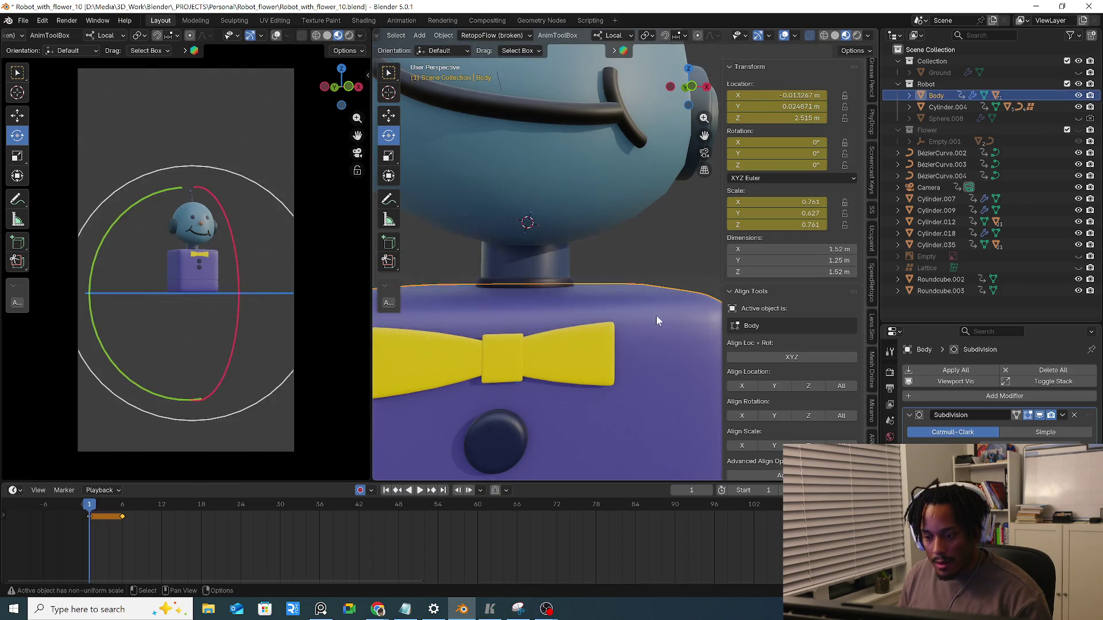
{"action": "left_click", "coordinate": [537, 285]}
{"action": "left_click", "coordinate": [538, 284]}
{"action": "key", "text": "ctrl+p"}
{"action": "left_click", "coordinate": [556, 295]}
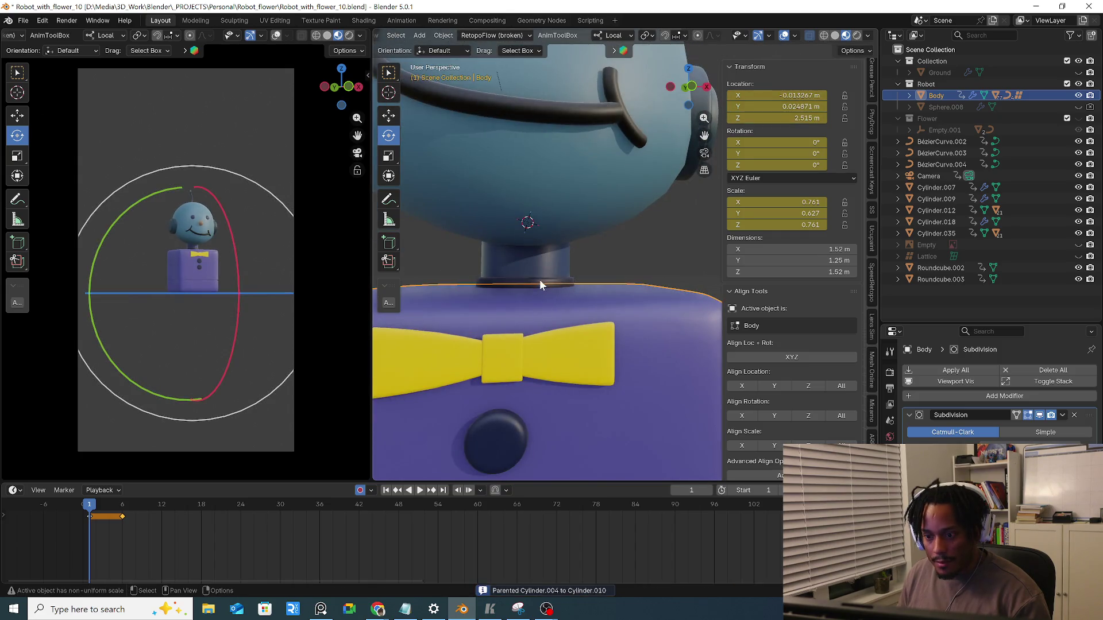
{"action": "left_click", "coordinate": [543, 274]}
{"action": "left_click", "coordinate": [562, 246]}
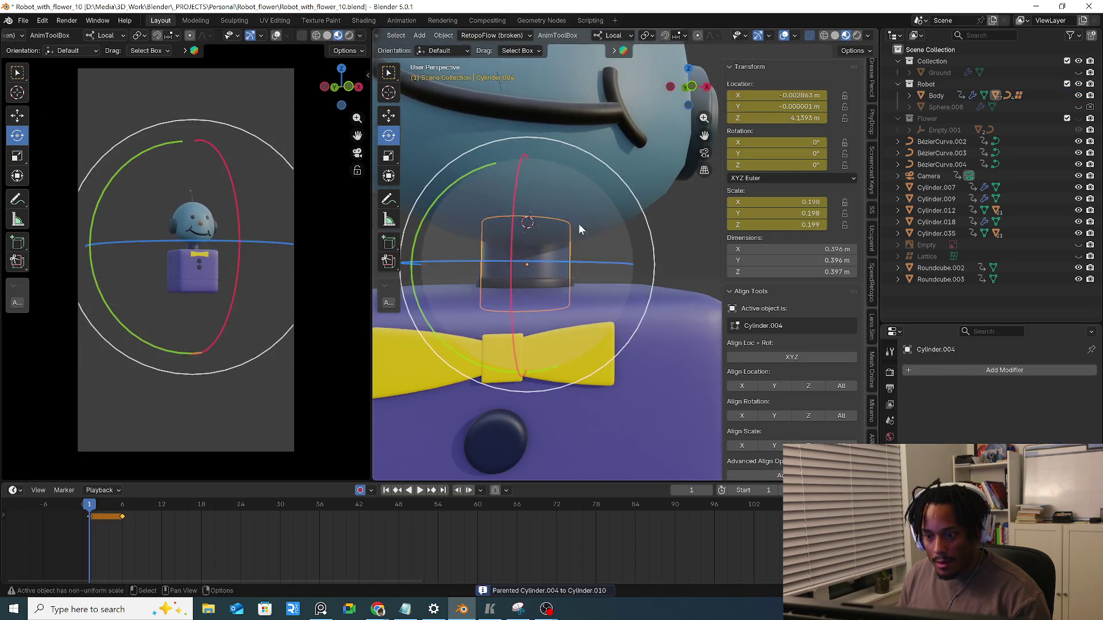
{"action": "left_click", "coordinate": [559, 248]}
{"action": "left_click", "coordinate": [539, 244]}
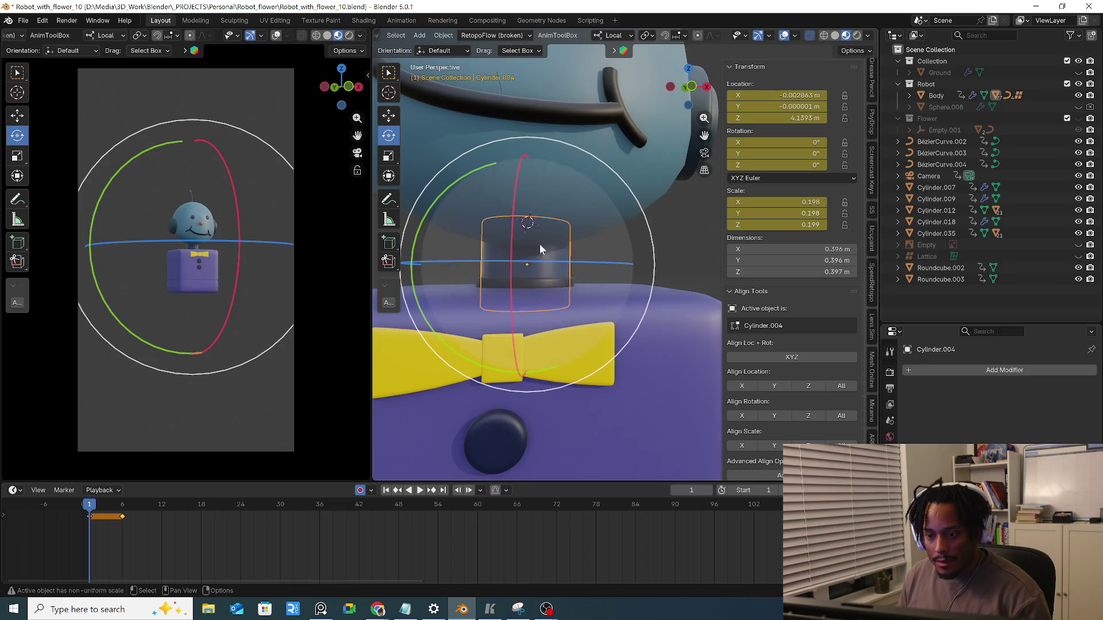
Lower the disk Cylinder.010 about 5 cm along Z to 4.03 m onto the body
{"action": "left_click", "coordinate": [544, 282]}
{"action": "key", "text": "g"}
{"action": "key", "text": "z"}
{"action": "left_click", "coordinate": [541, 297]}
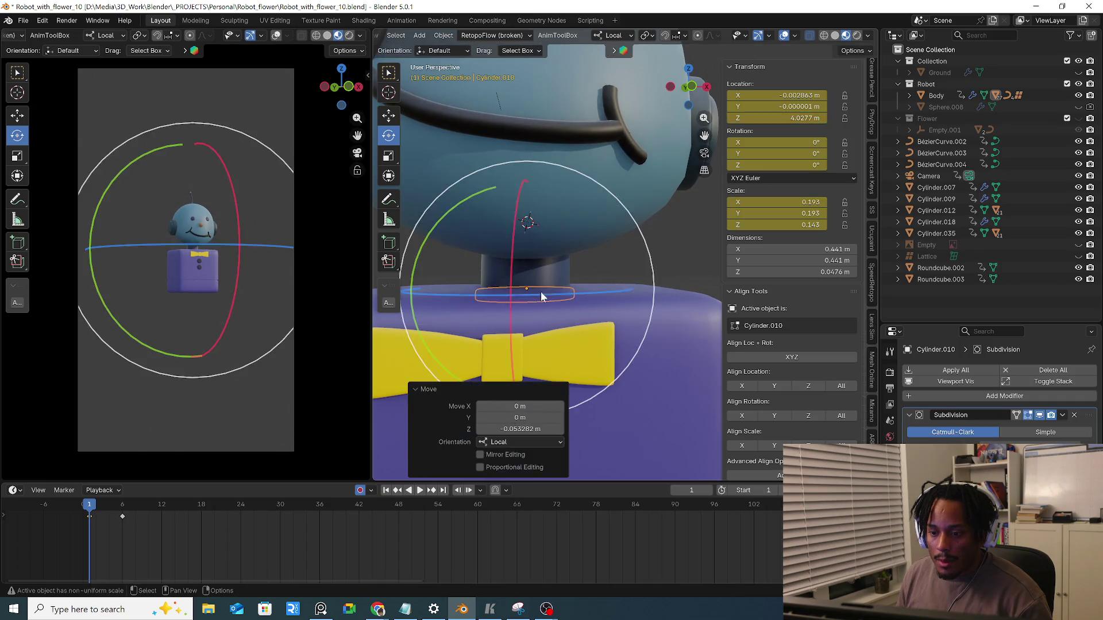
Try lowering the neck and head and shrinking the head, then undo with the body see-through
{"action": "key", "text": "g"}
{"action": "key", "text": "z"}
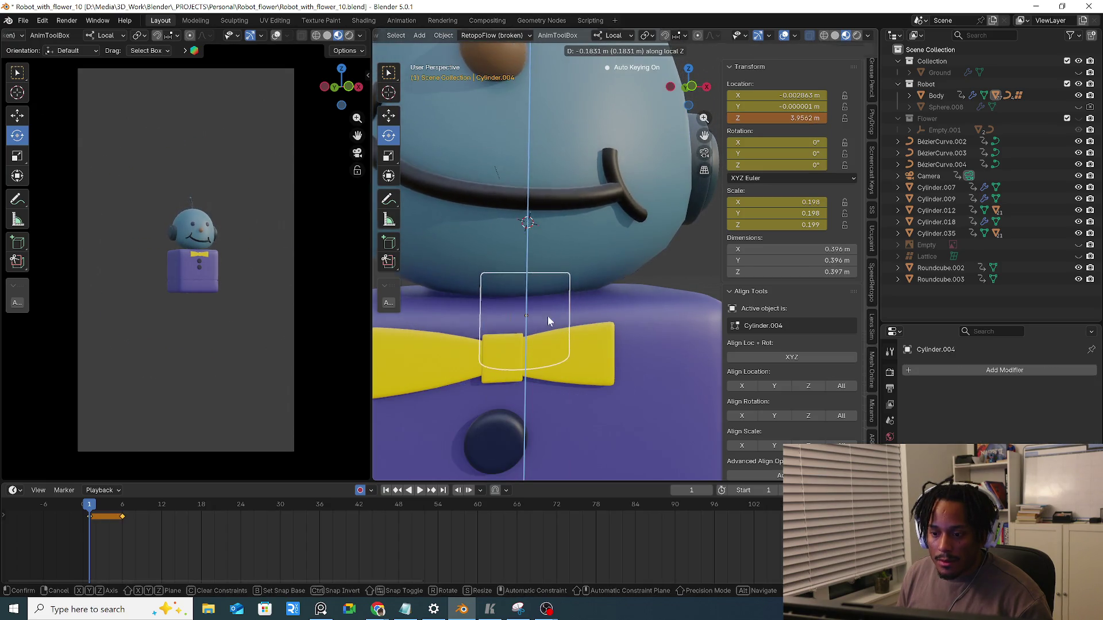
{"action": "left_click", "coordinate": [547, 321]}
{"action": "scroll", "coordinate": [560, 290], "scroll_direction": "down", "scroll_amount": 3}
{"action": "left_click", "coordinate": [559, 223]}
{"action": "key", "text": "g"}
{"action": "key", "text": "z"}
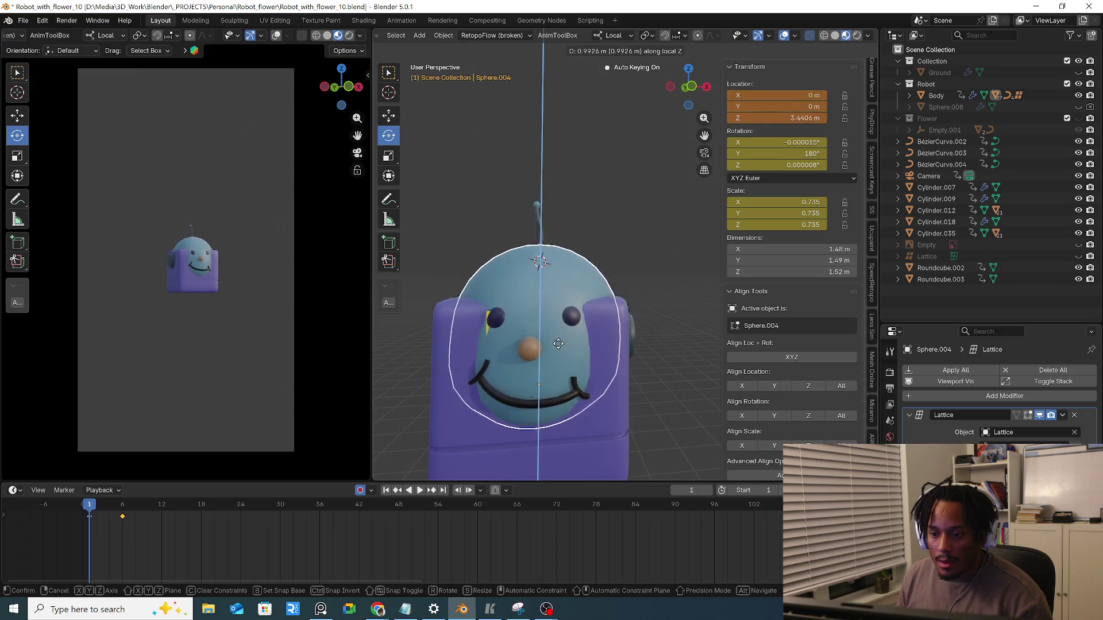
{"action": "left_click", "coordinate": [564, 350]}
{"action": "key", "text": "s"}
{"action": "left_click", "coordinate": [599, 367]}
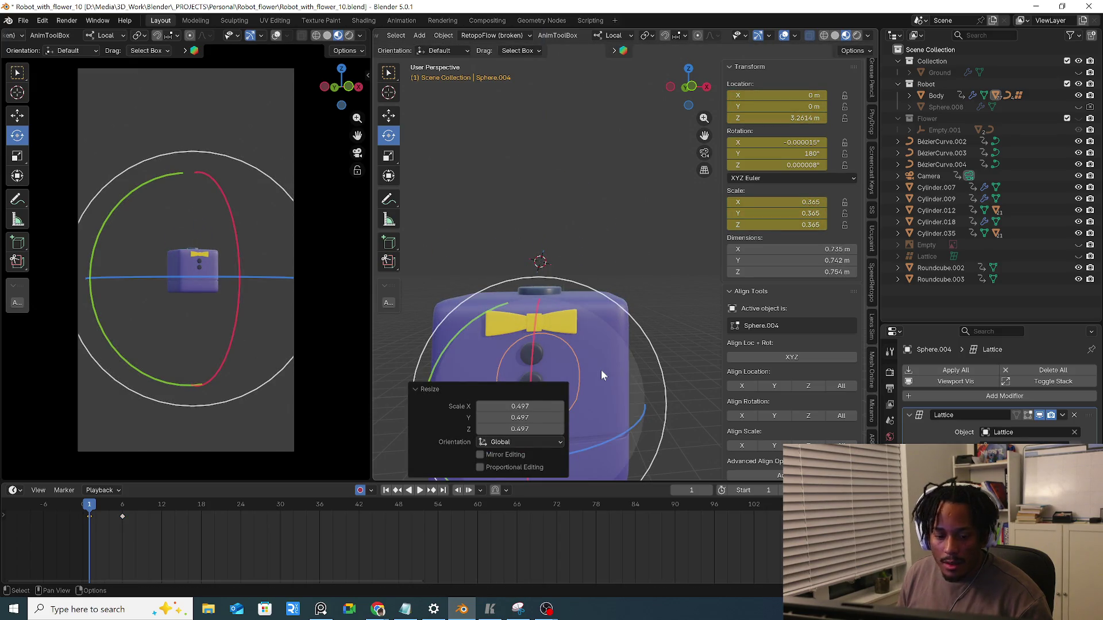
{"action": "middle_click_drag", "start_coordinate": [598, 368], "coordinate": [624, 343]}
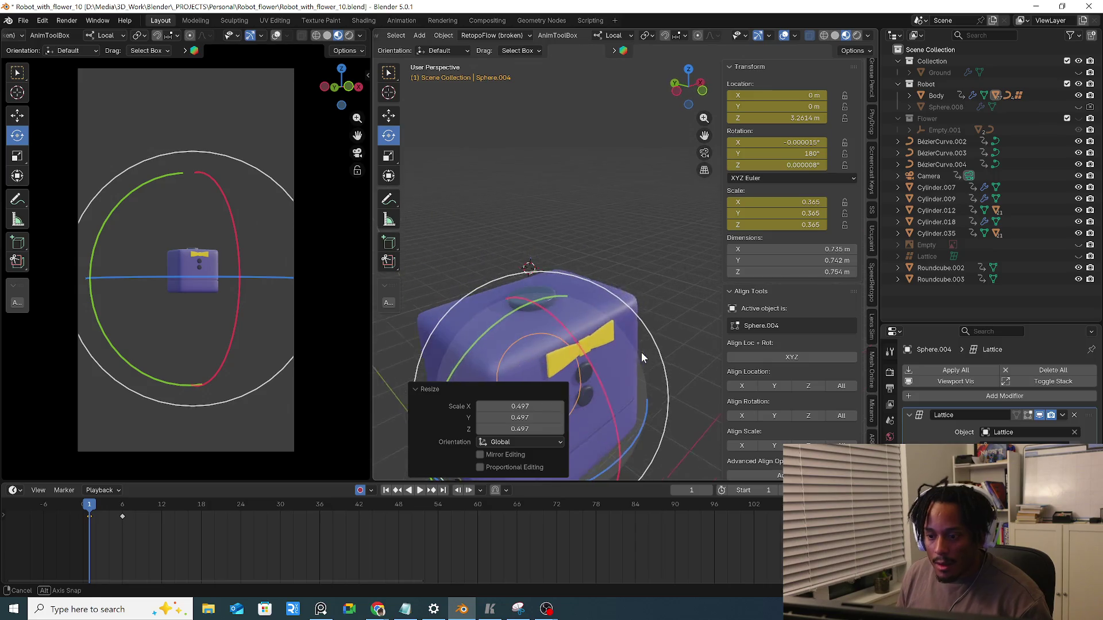
{"action": "key", "text": "ctrl+z"}
{"action": "key", "text": "alt+z"}
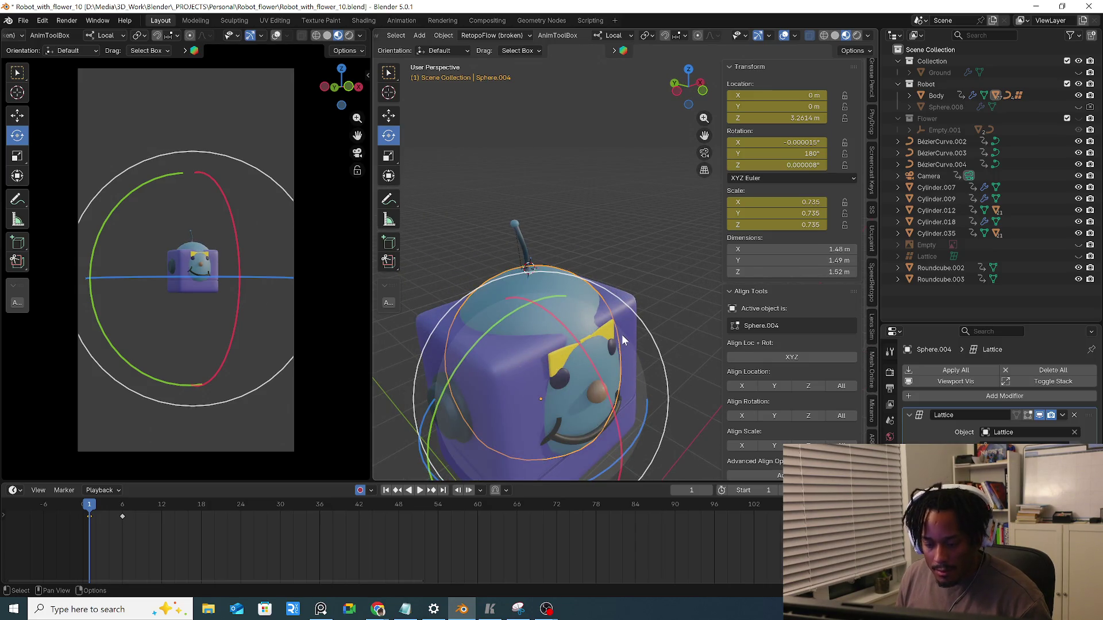
{"action": "key", "text": "ctrl+z"}
Lower the neck cylinder and then the head sphere down into the body along local Z
{"action": "mouse_move", "coordinate": [615, 333]}
{"action": "middle_mouse_down"}
{"action": "mouse_move", "coordinate": [551, 319]}
{"action": "mouse_move", "coordinate": [544, 281]}
{"action": "middle_mouse_up"}
{"action": "left_click", "coordinate": [552, 319]}
{"action": "scroll", "coordinate": [552, 319], "scroll_direction": "up", "scroll_amount": 2}
{"action": "key", "text": "alt+z"}
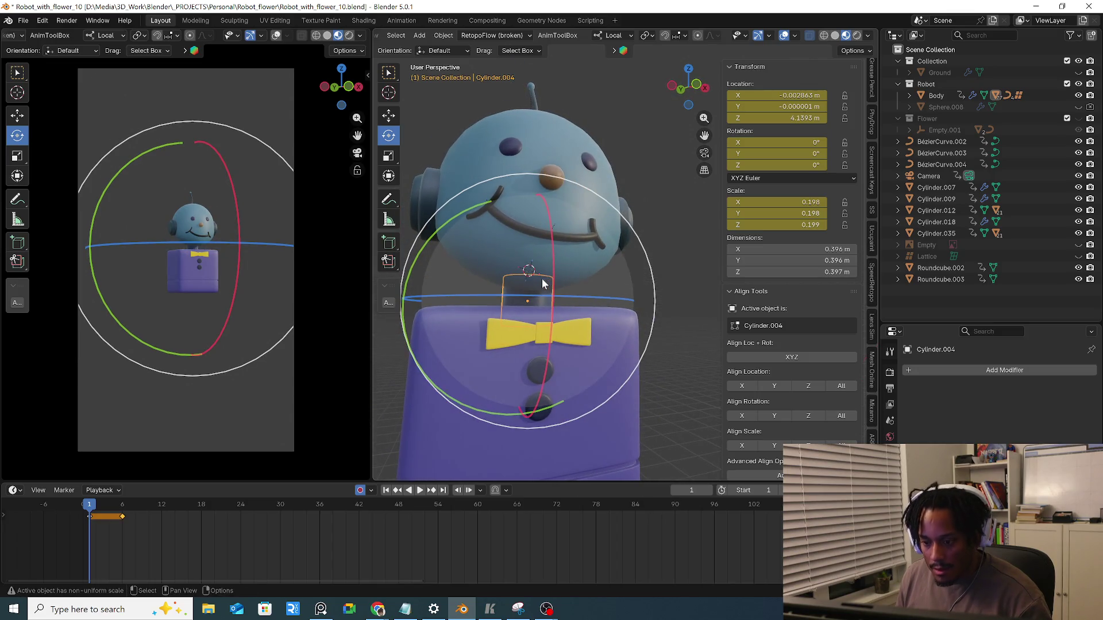
{"action": "key", "text": "g"}
{"action": "key", "text": "z"}
{"action": "key", "text": "z"}
{"action": "left_click", "coordinate": [550, 314]}
{"action": "left_click", "coordinate": [552, 259]}
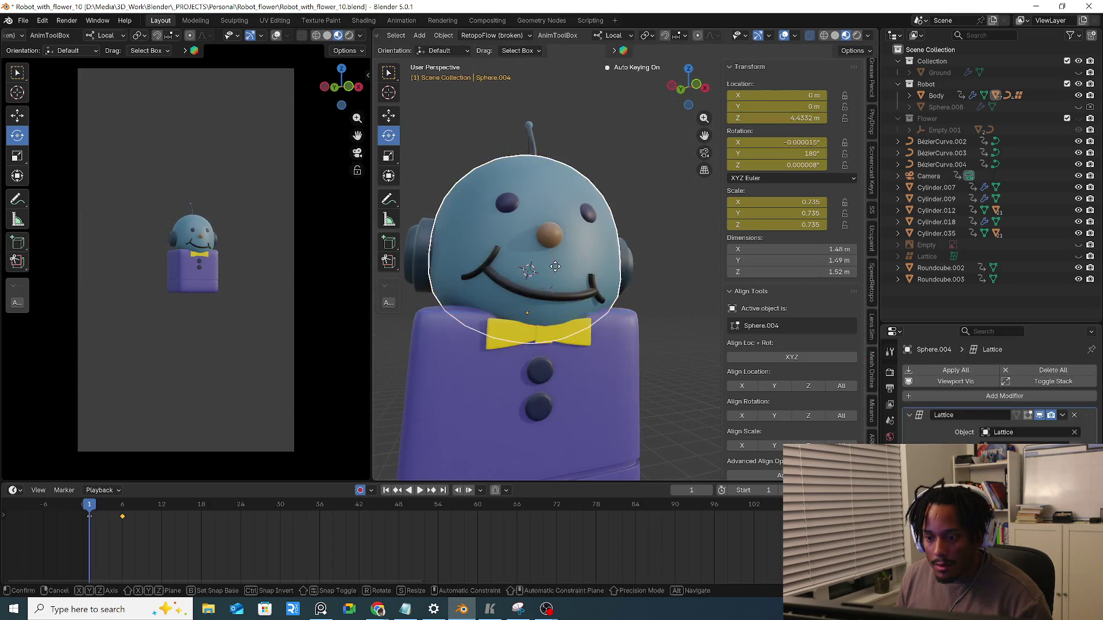
{"action": "key", "text": "g"}
{"action": "key", "text": "z"}
{"action": "key", "text": "z"}
{"action": "left_click", "coordinate": [565, 429]}
Shrink the head to about 0.49 scale at 3.42 m inside the body, then select all parts
{"action": "middle_click_drag", "start_coordinate": [566, 455], "coordinate": [595, 348]}
{"action": "scroll", "coordinate": [595, 347], "scroll_direction": "down", "scroll_amount": 3}
{"action": "mouse_move", "coordinate": [589, 309]}
{"action": "middle_mouse_down"}
{"action": "mouse_move", "coordinate": [594, 265]}
{"action": "mouse_move", "coordinate": [581, 256]}
{"action": "mouse_move", "coordinate": [639, 290]}
{"action": "middle_mouse_up"}
{"action": "key", "text": "s"}
{"action": "left_click", "coordinate": [581, 256]}
{"action": "key", "text": "g"}
{"action": "key", "text": "z"}
{"action": "key", "text": "z"}
{"action": "left_click", "coordinate": [617, 268]}
{"action": "key", "text": "s"}
{"action": "left_click", "coordinate": [619, 269]}
{"action": "key", "text": "a"}
{"action": "left_click", "coordinate": [631, 197]}
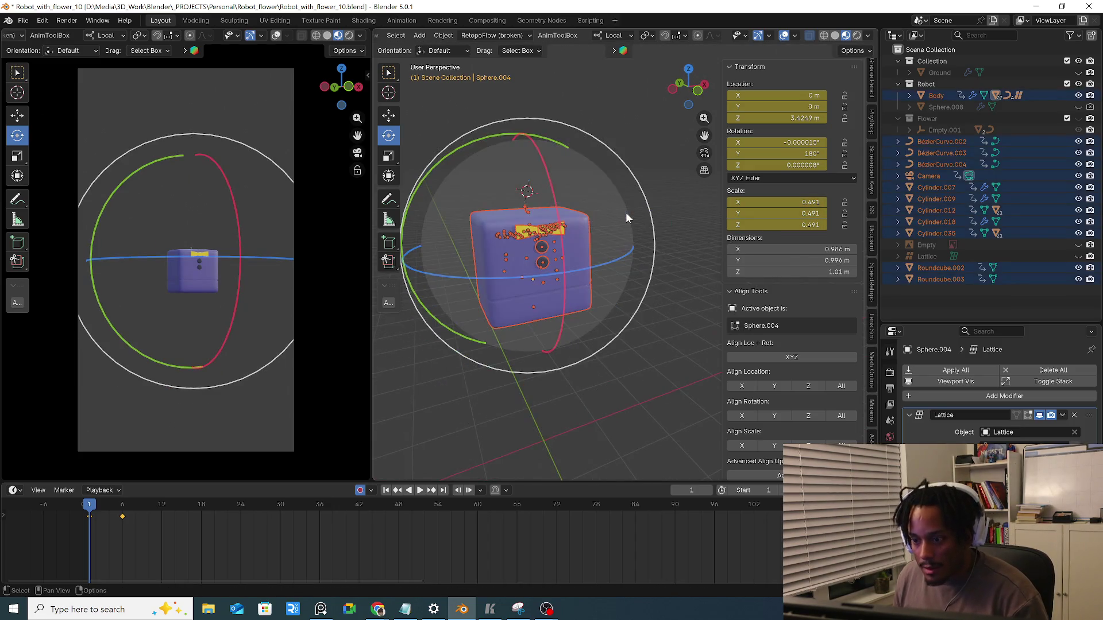
Play back the jump, rewind to frame 1 and make the Ground visible again
{"action": "key", "text": "space"}
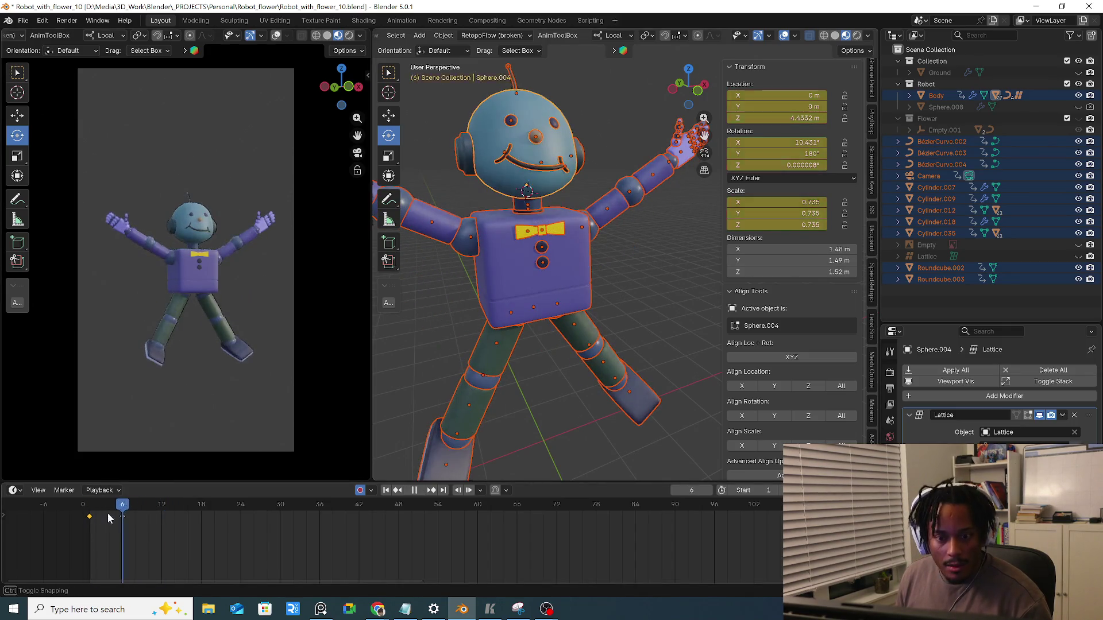
{"action": "left_click_drag", "start_coordinate": [139, 514], "coordinate": [91, 520]}
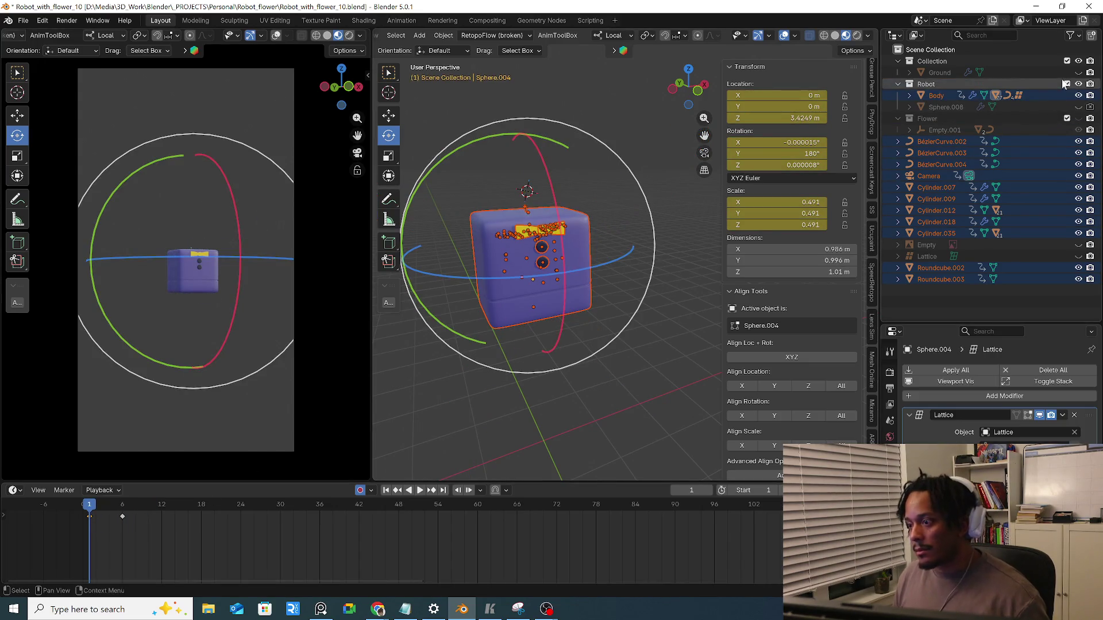
{"action": "left_click", "coordinate": [1078, 72]}
{"action": "left_click", "coordinate": [581, 292]}
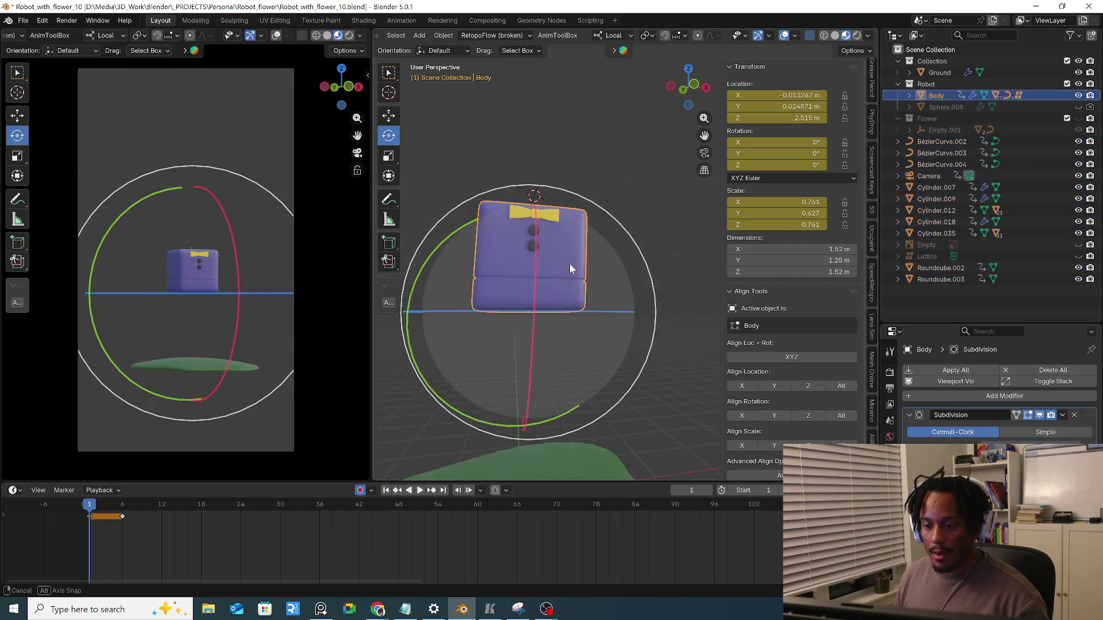
{"action": "scroll", "coordinate": [485, 212], "scroll_direction": "up", "scroll_amount": 3}
Move to frame 6 and orbit up to inspect the antenna tip ball resting on the curve's end
{"action": "left_click", "coordinate": [504, 200]}
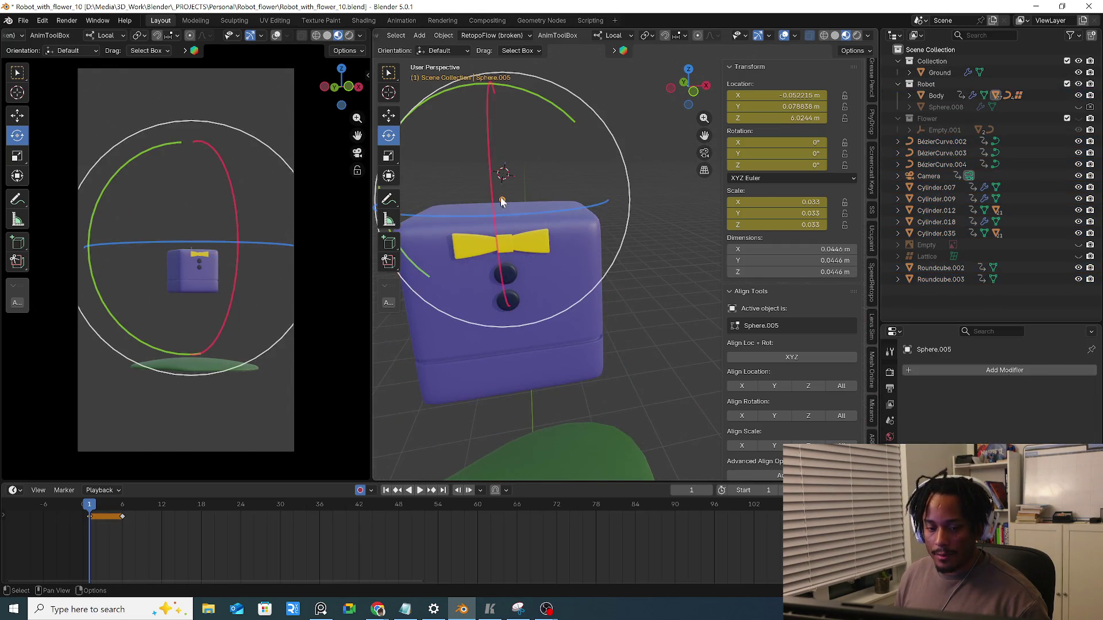
{"action": "left_click_drag", "start_coordinate": [507, 200], "coordinate": [551, 233]}
{"action": "middle_click_drag", "start_coordinate": [552, 233], "coordinate": [569, 246]}
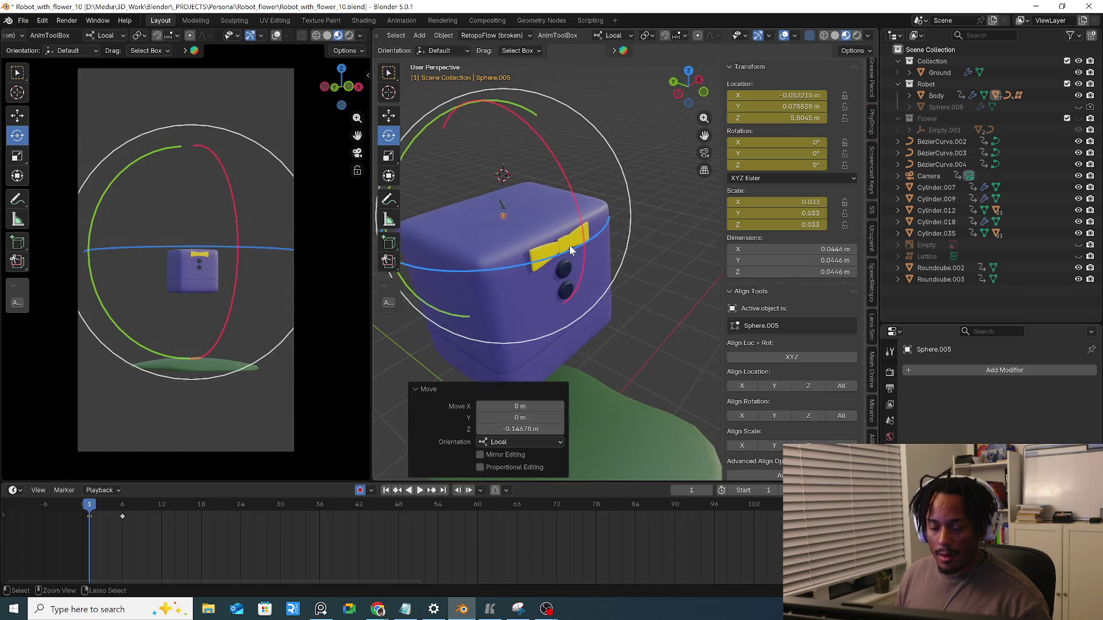
{"action": "key", "text": "ctrl+z"}
{"action": "middle_click_drag", "start_coordinate": [514, 220], "coordinate": [484, 204]}
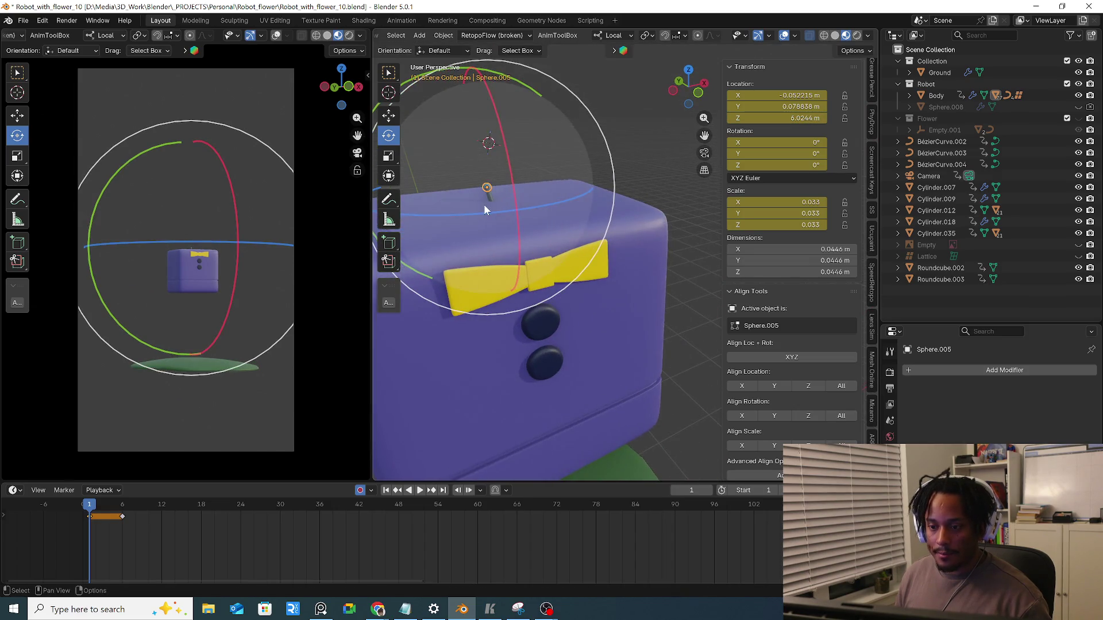
{"action": "left_click", "coordinate": [125, 509]}
{"action": "scroll", "coordinate": [571, 278], "scroll_direction": "up", "scroll_amount": 4}
{"action": "mouse_move", "coordinate": [571, 278]}
{"action": "middle_mouse_down"}
{"action": "mouse_move", "coordinate": [600, 172]}
{"action": "mouse_move", "coordinate": [545, 132]}
{"action": "mouse_move", "coordinate": [584, 186]}
{"action": "mouse_move", "coordinate": [541, 196]}
{"action": "mouse_move", "coordinate": [546, 168]}
{"action": "mouse_move", "coordinate": [526, 178]}
{"action": "mouse_move", "coordinate": [543, 187]}
{"action": "mouse_move", "coordinate": [540, 199]}
{"action": "middle_mouse_up"}
{"action": "left_click", "coordinate": [545, 167]}
Toggle the antenna curve and tip sphere in and out of Edit Mode to inspect their geometry
{"action": "key", "text": "g"}
{"action": "left_click", "coordinate": [532, 177]}
{"action": "left_click", "coordinate": [526, 169]}
{"action": "left_click", "coordinate": [539, 199]}
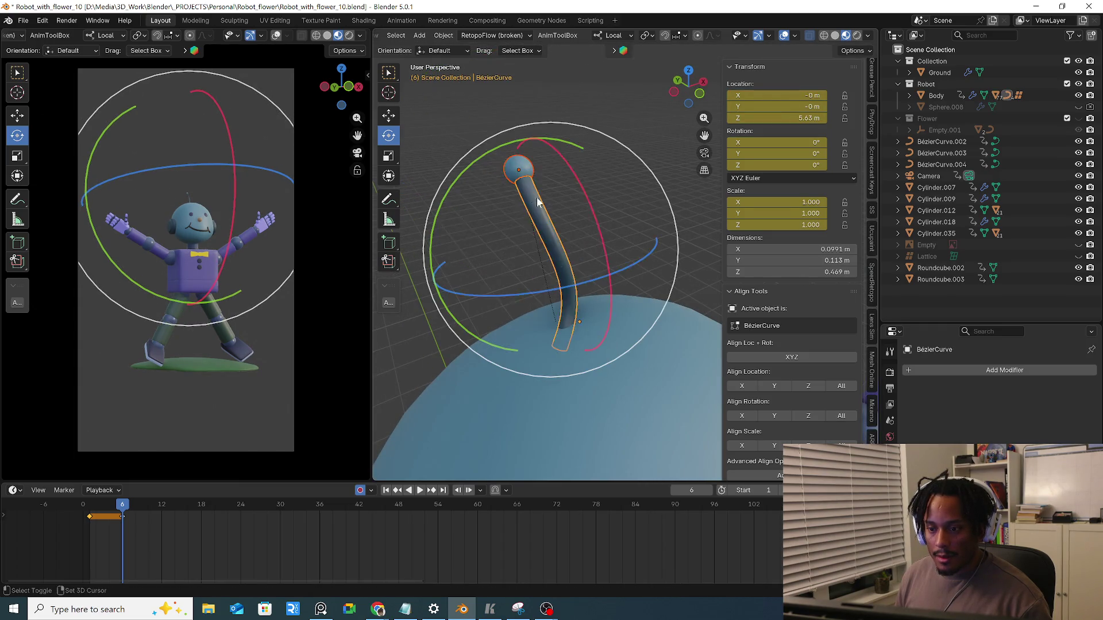
{"action": "scroll", "coordinate": [407, 39], "scroll_direction": "up", "scroll_amount": 3}
{"action": "left_click", "coordinate": [442, 40]}
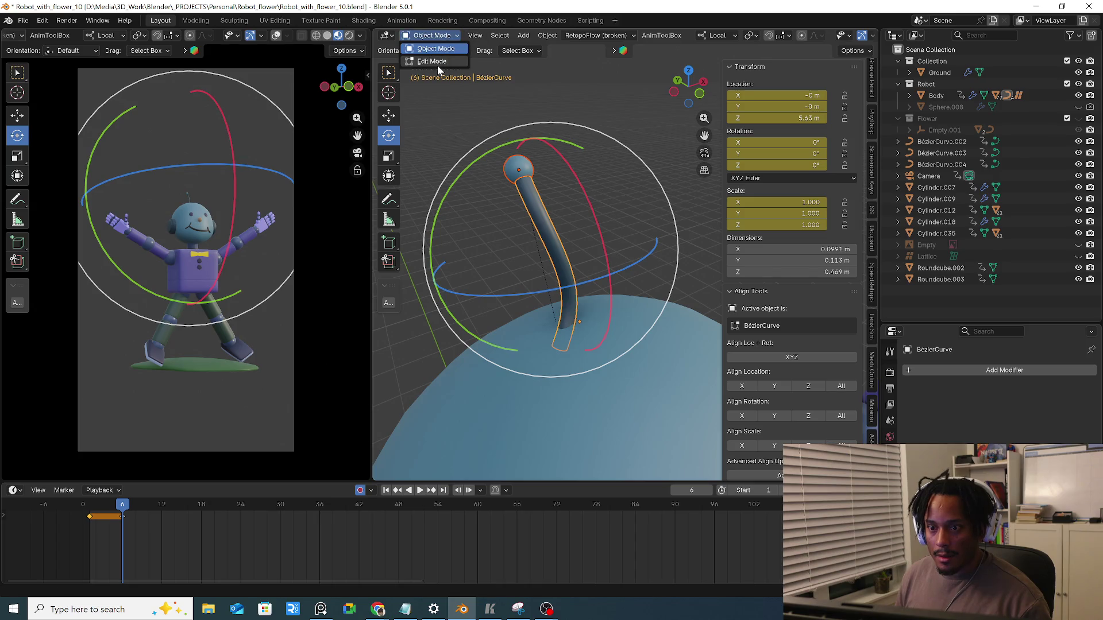
{"action": "left_click", "coordinate": [439, 65]}
{"action": "left_click", "coordinate": [408, 34]}
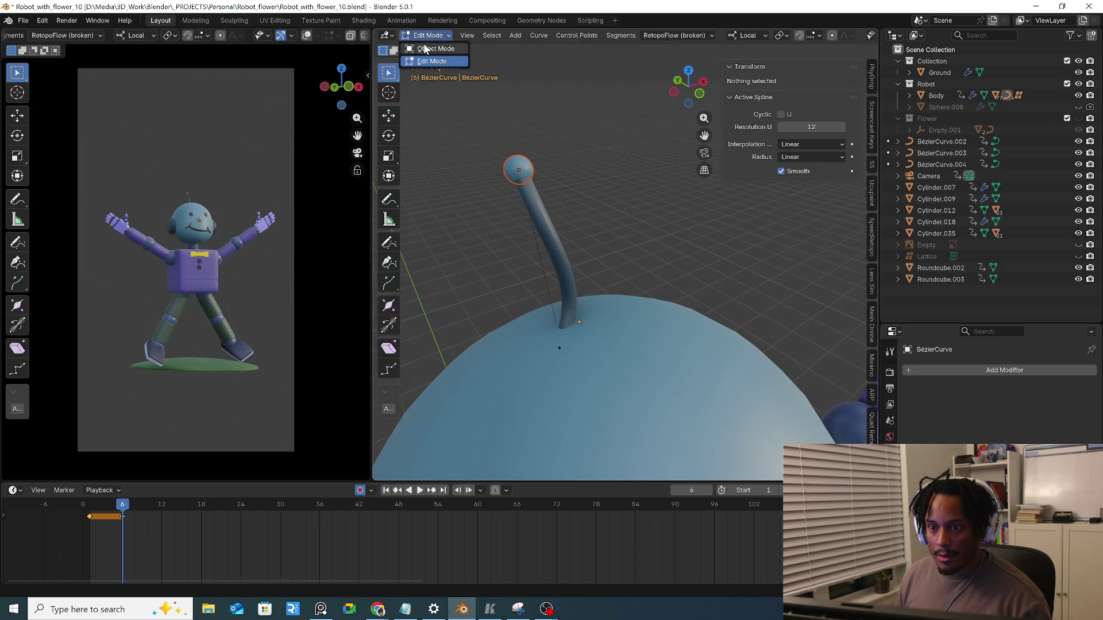
{"action": "left_click", "coordinate": [427, 51]}
{"action": "left_click", "coordinate": [519, 169]}
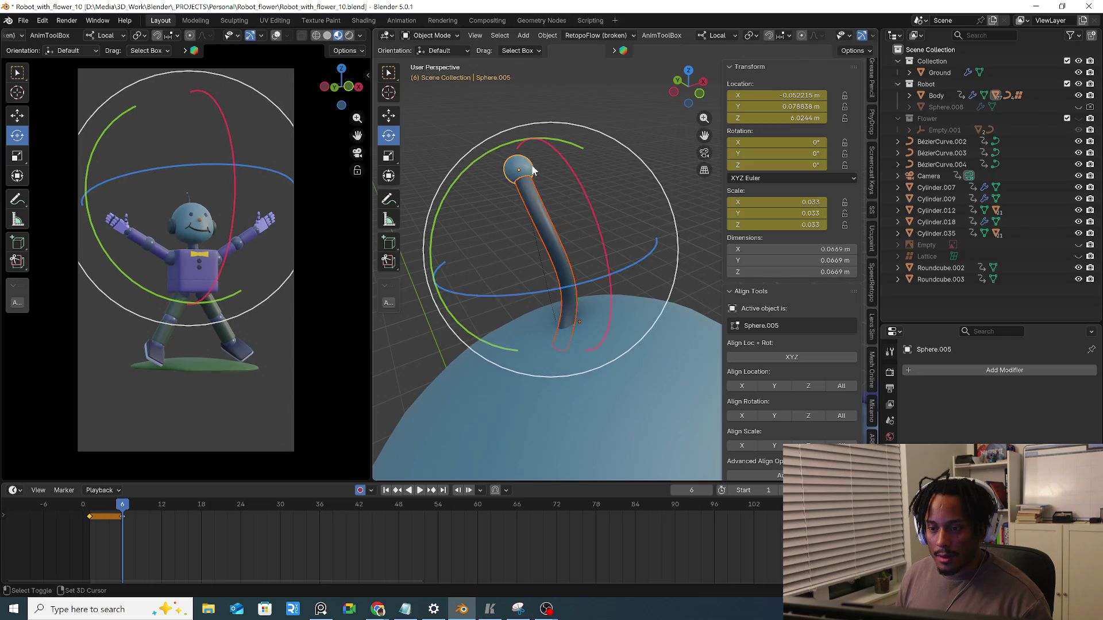
{"action": "left_click", "coordinate": [430, 36]}
{"action": "left_click", "coordinate": [438, 61]}
{"action": "left_click", "coordinate": [431, 36]}
{"action": "left_click", "coordinate": [530, 200]}
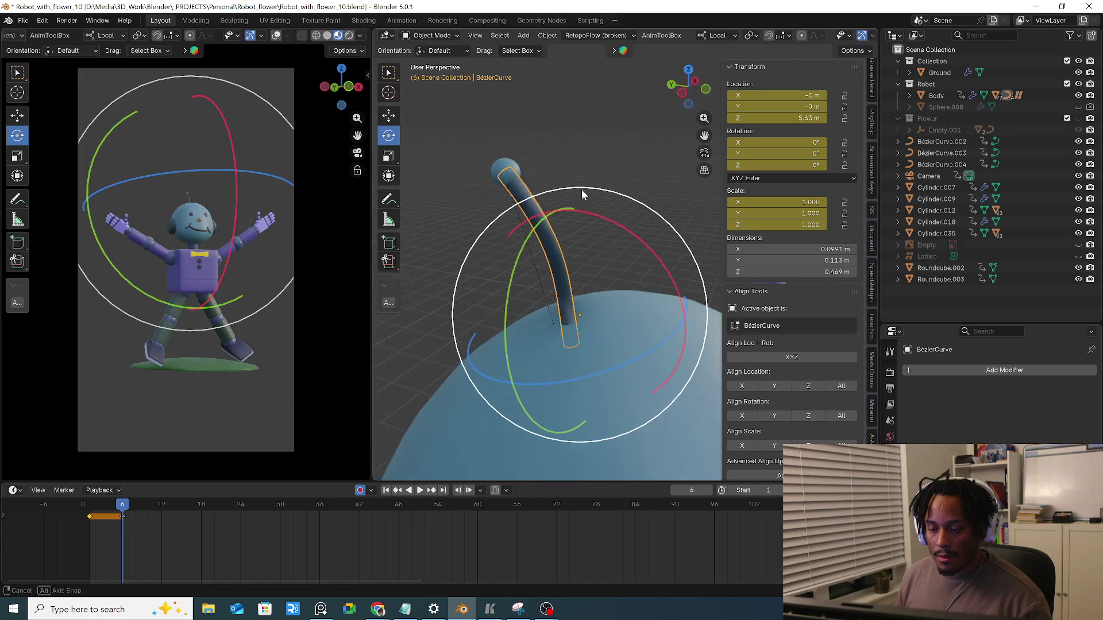
{"action": "left_click", "coordinate": [504, 166]}
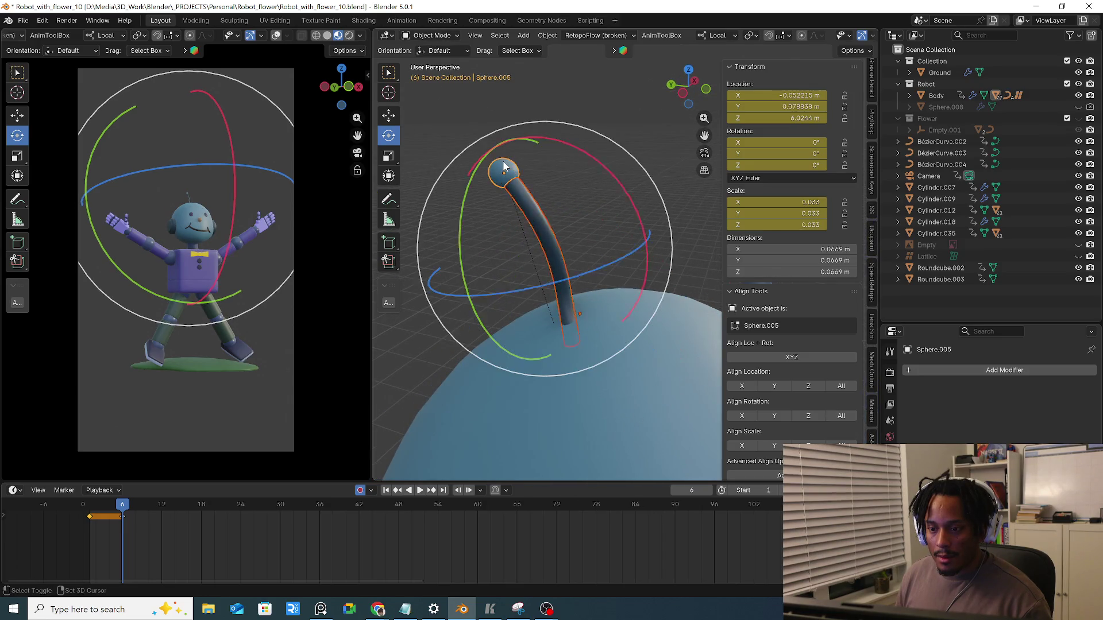
Snap the cursor to Sphere.005's vertices and hook them by mistake, then undo the hook
{"action": "key", "text": "ctrl+Tab"}
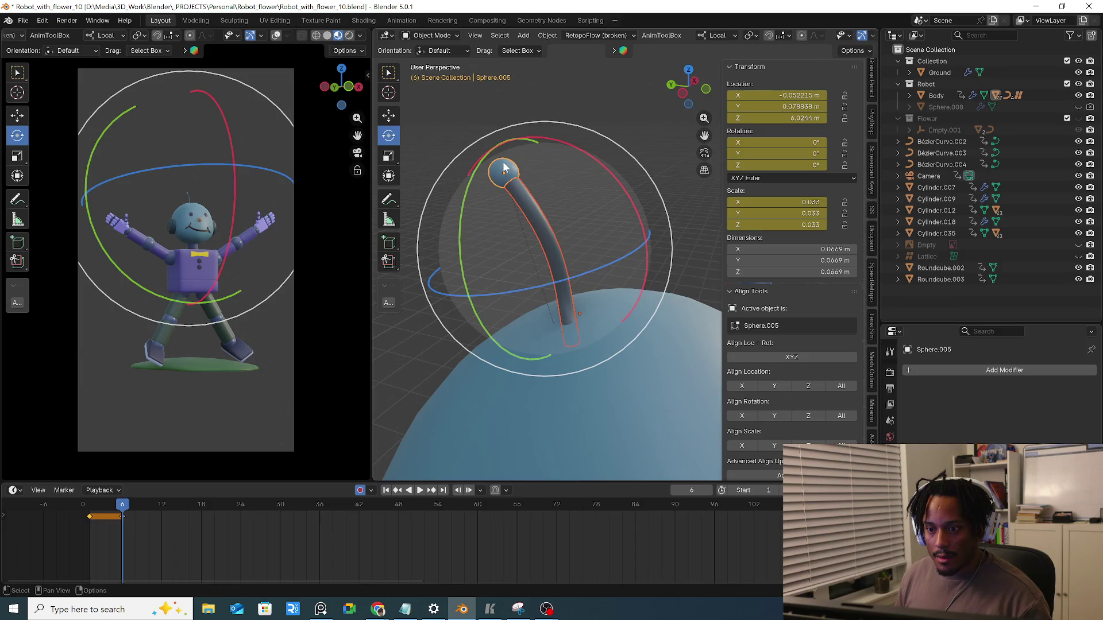
{"action": "key", "text": "Tab"}
{"action": "middle_click_drag", "start_coordinate": [499, 171], "coordinate": [468, 175]}
{"action": "left_click", "coordinate": [468, 175]}
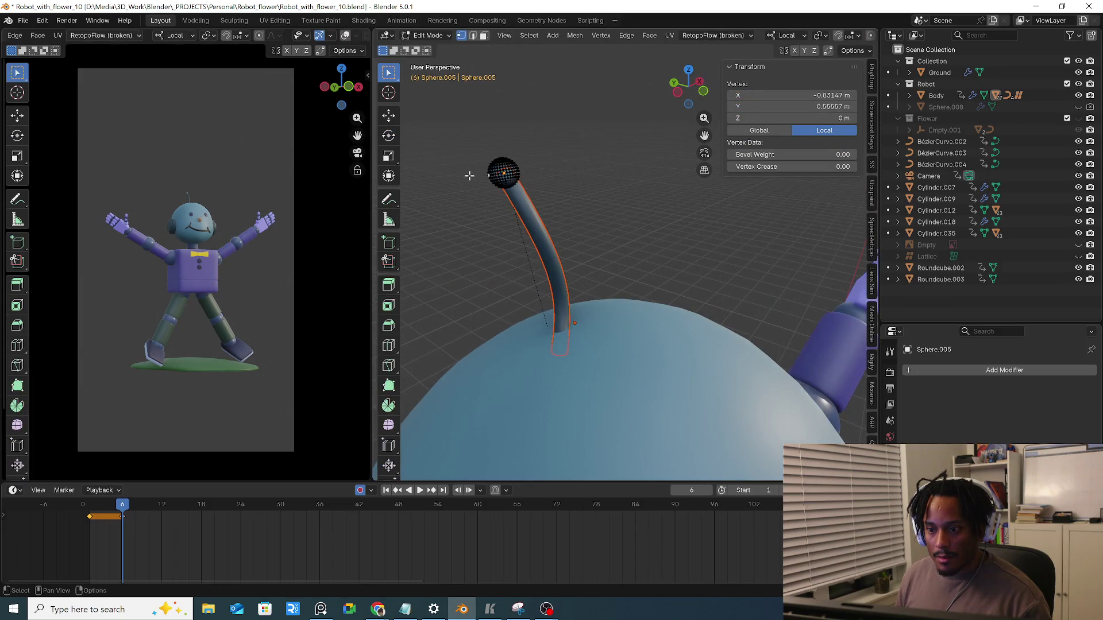
{"action": "key", "text": "a"}
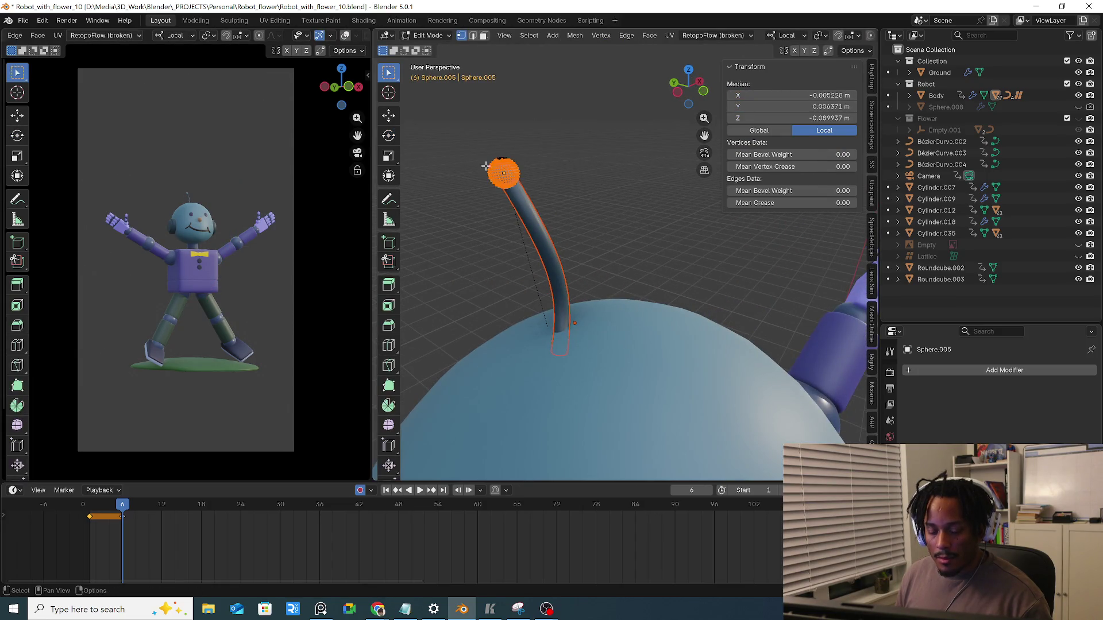
{"action": "key", "text": "shift+s"}
{"action": "left_click", "coordinate": [518, 120]}
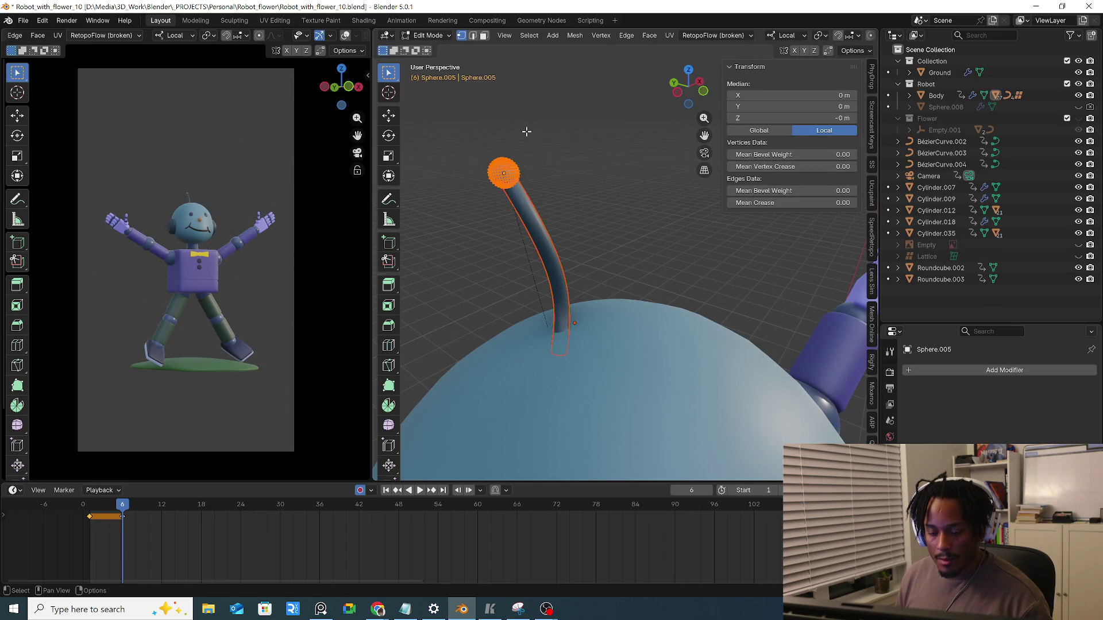
{"action": "key", "text": "ctrl+h"}
{"action": "left_click", "coordinate": [526, 135]}
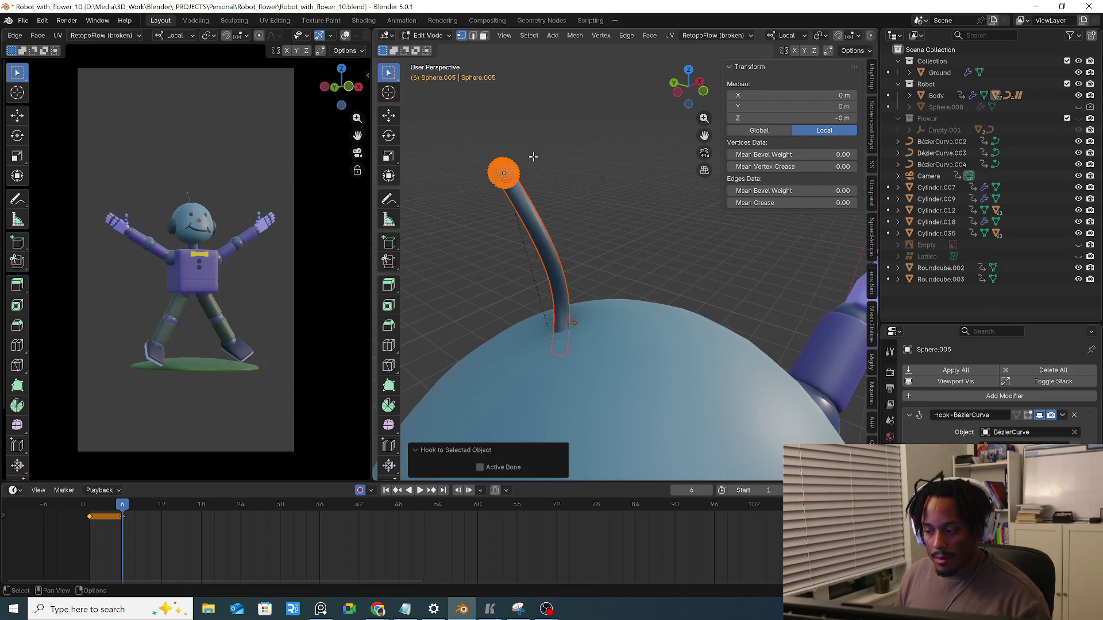
{"action": "key", "text": "Tab"}
{"action": "left_click", "coordinate": [510, 165], "text": "shift"}
{"action": "left_click", "coordinate": [552, 165]}
{"action": "key", "text": "ctrl+z"}
Frame the antenna stem and clear the sphere's vertex and face selections in Edit Mode
{"action": "key", "text": "Tab"}
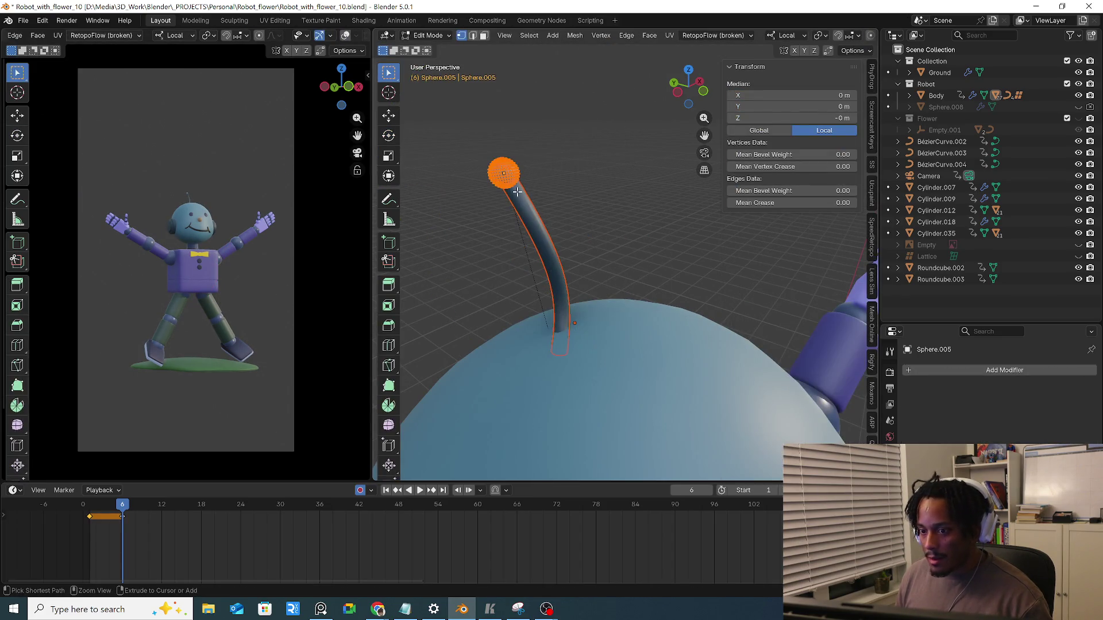
{"action": "key", "text": "Tab"}
{"action": "left_click", "coordinate": [515, 189]}
{"action": "key", "text": "Tab"}
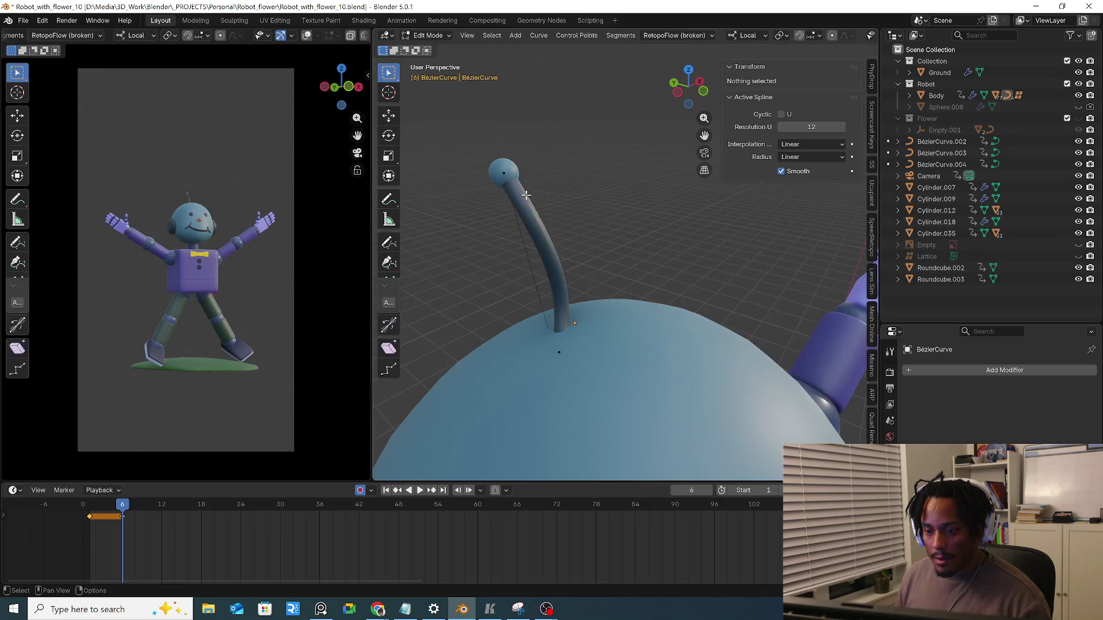
{"action": "key", "text": "Tab"}
{"action": "key", "text": "KP_Decimal"}
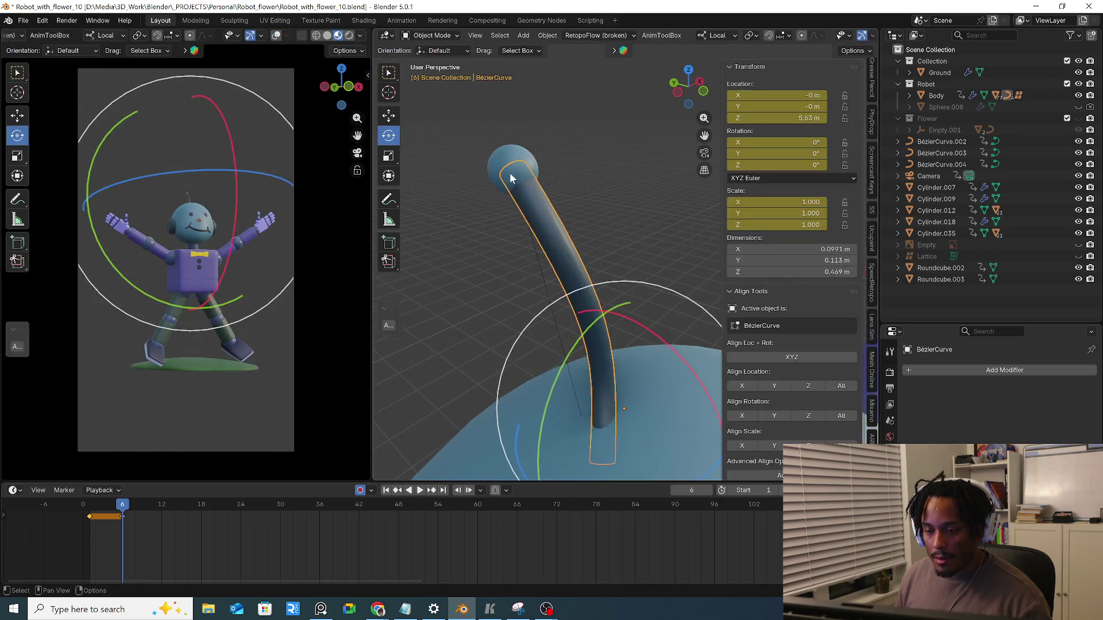
{"action": "key", "text": "Tab"}
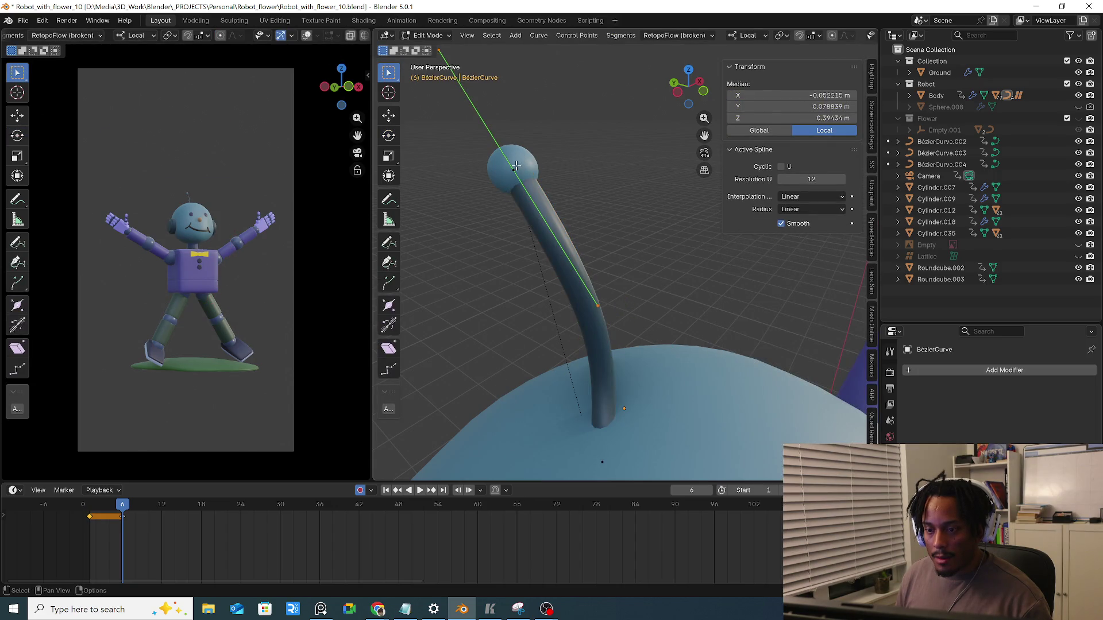
{"action": "key", "text": "Tab"}
{"action": "left_click", "coordinate": [522, 152]}
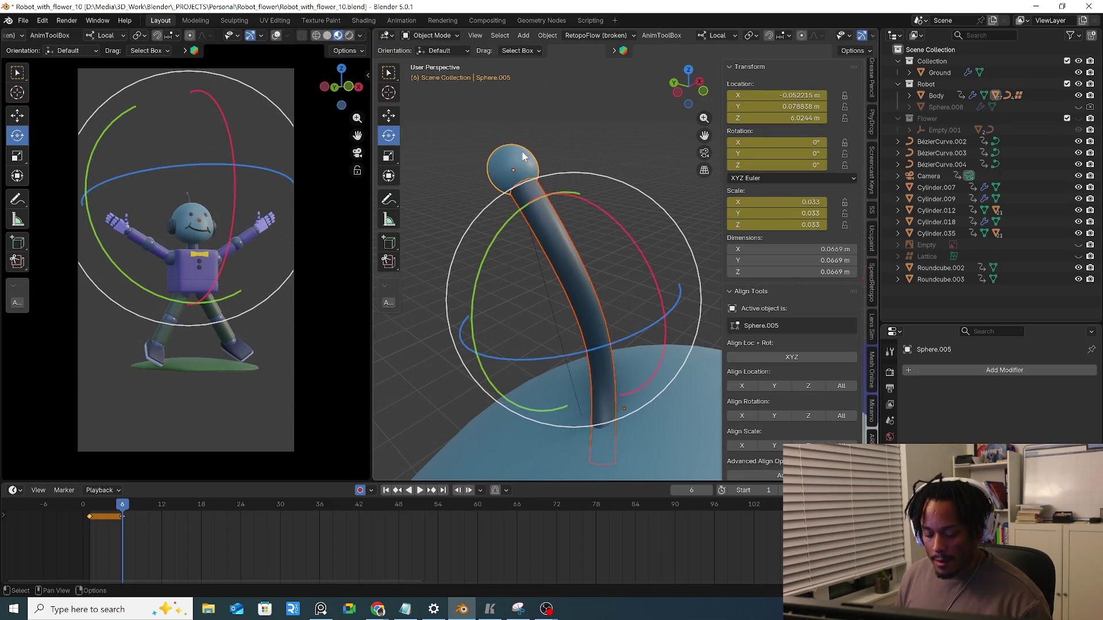
{"action": "key", "text": "Tab"}
{"action": "key", "text": "alt+a"}
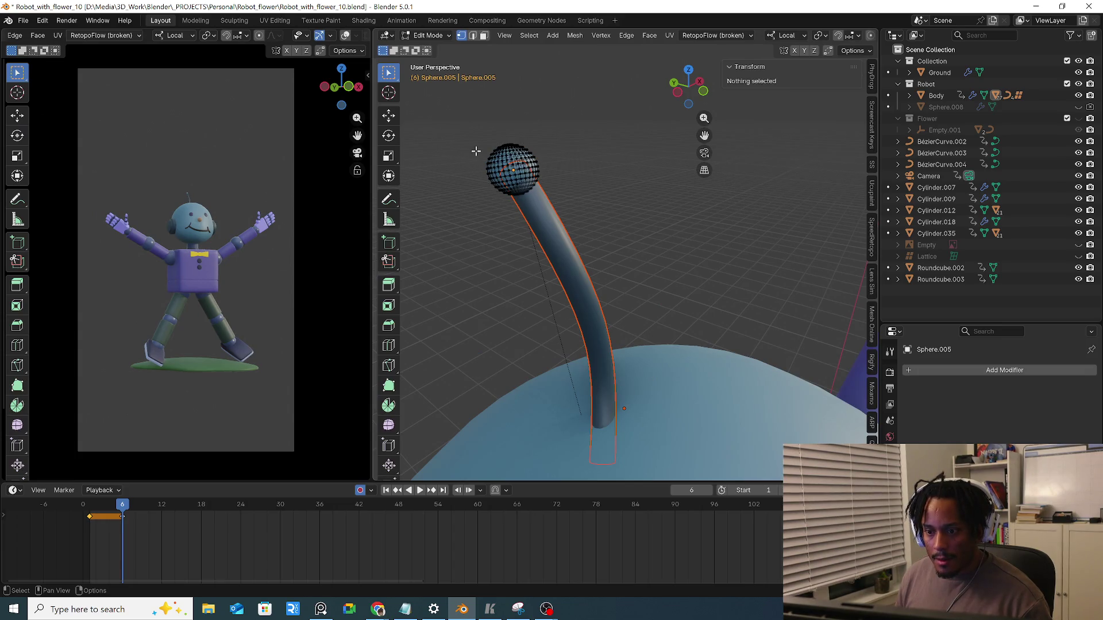
{"action": "key", "text": "3"}
{"action": "left_click_drag", "start_coordinate": [453, 147], "coordinate": [537, 218]}
{"action": "key", "text": "alt+a"}
{"action": "key", "text": "Tab"}
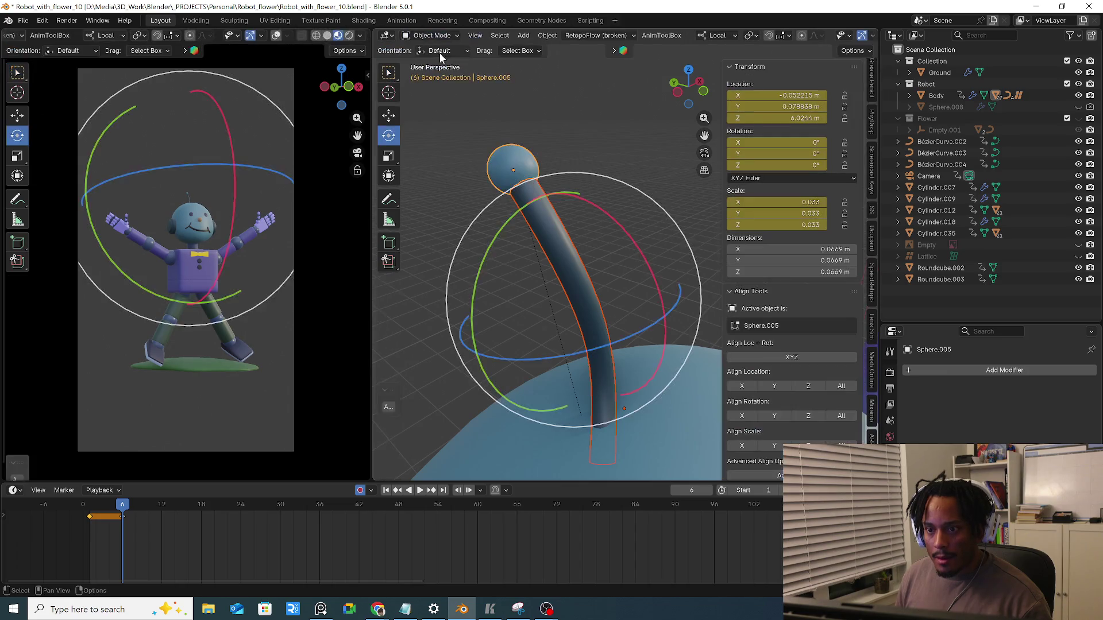
Hook the BézierCurve's tip point to Sphere.005 so moving the ball bends the antenna
{"action": "left_click", "coordinate": [537, 203]}
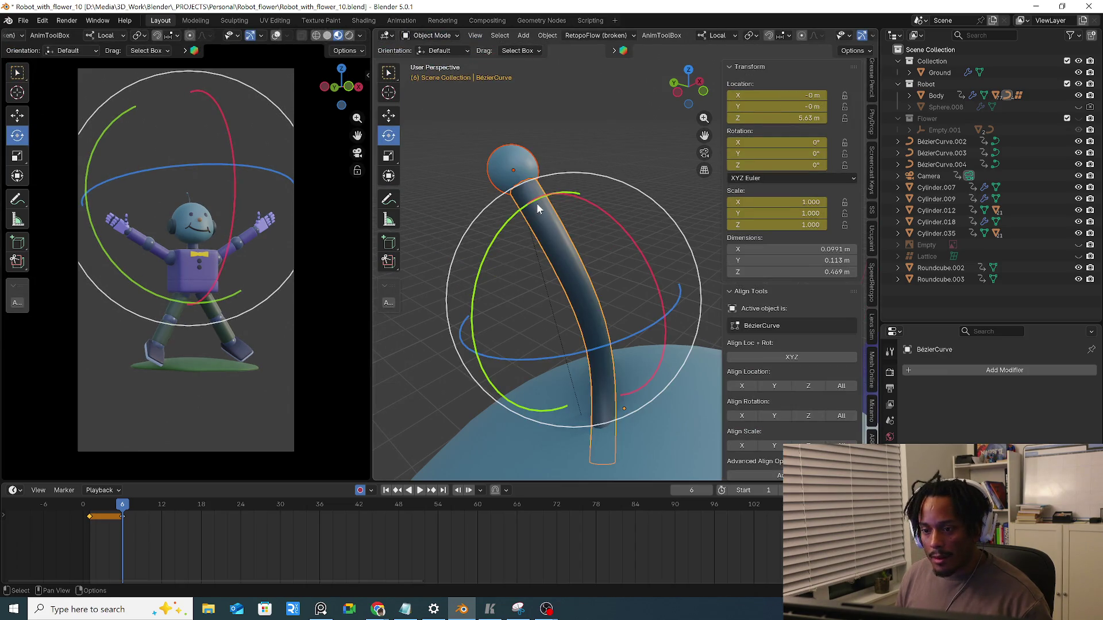
{"action": "key", "text": "Tab"}
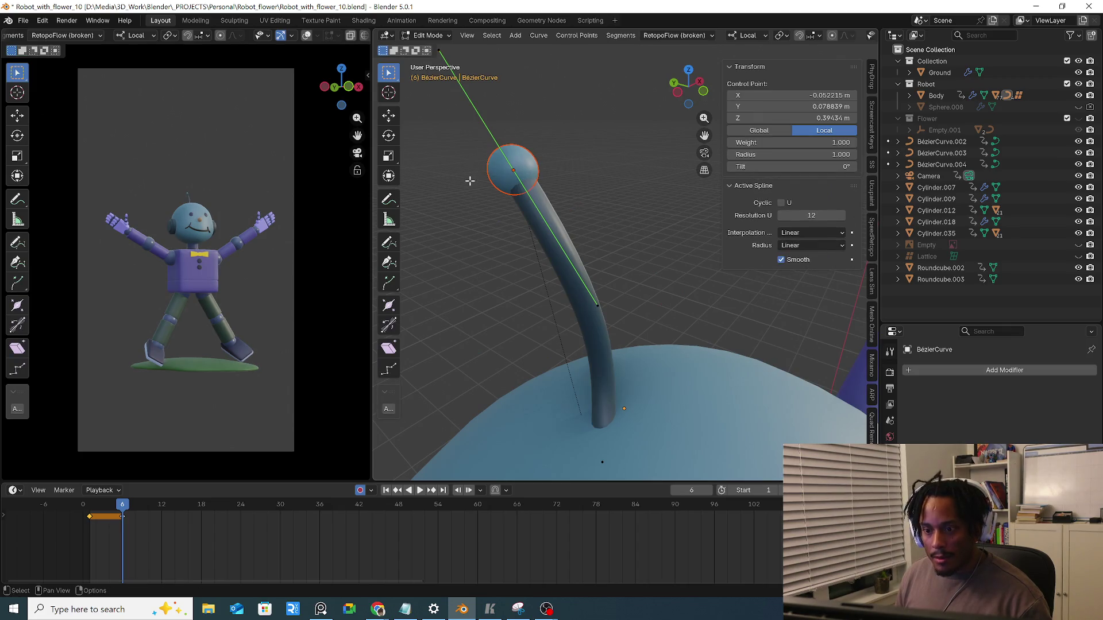
{"action": "key", "text": "ctrl+h"}
{"action": "left_click", "coordinate": [470, 182]}
{"action": "key", "text": "Tab"}
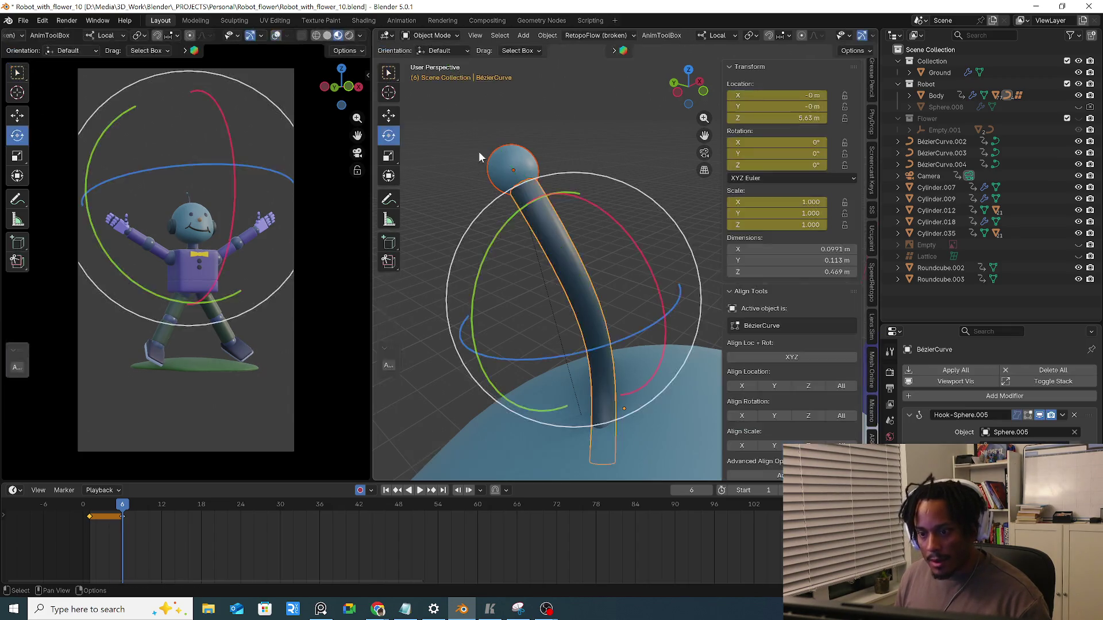
{"action": "key", "text": "alt+a"}
{"action": "left_click", "coordinate": [496, 174]}
{"action": "key", "text": "g"}
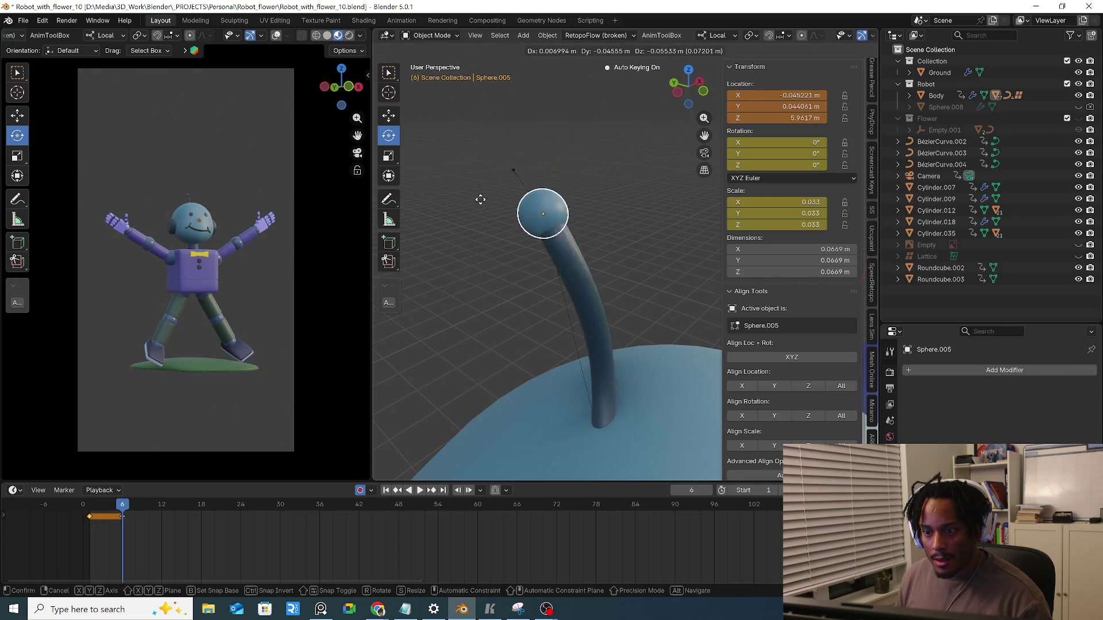
Place the antenna-tip sphere, go to frame 1 and move it to a new keyed position near the body
{"action": "left_click", "coordinate": [548, 192]}
{"action": "left_click_drag", "start_coordinate": [165, 499], "coordinate": [92, 517]}
{"action": "key", "text": "KP_Decimal"}
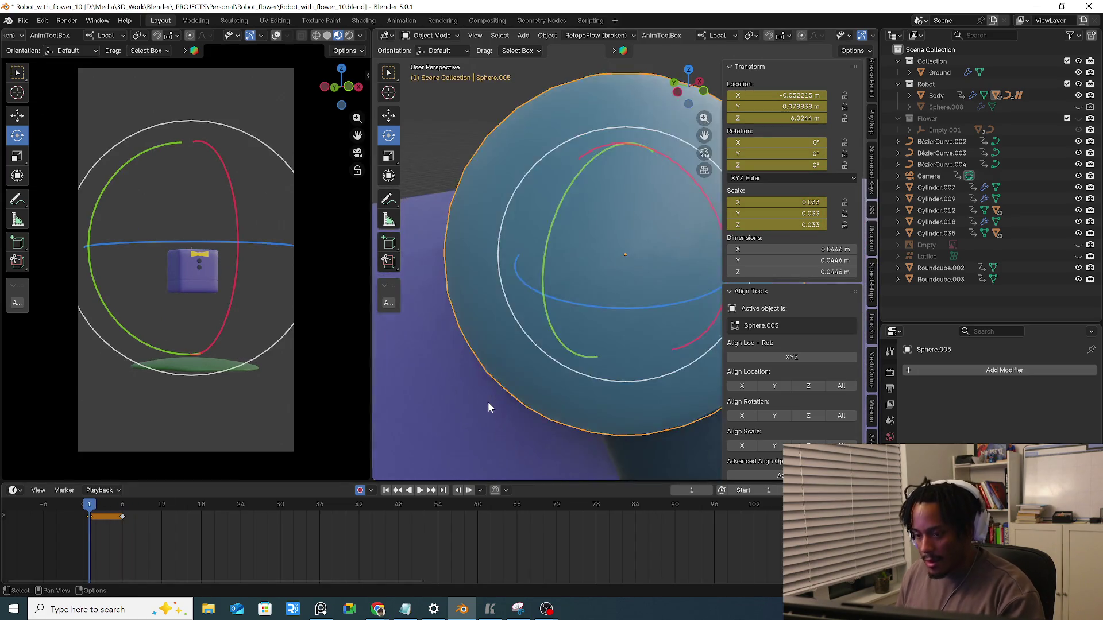
{"action": "middle_click_drag", "start_coordinate": [520, 393], "coordinate": [542, 282]}
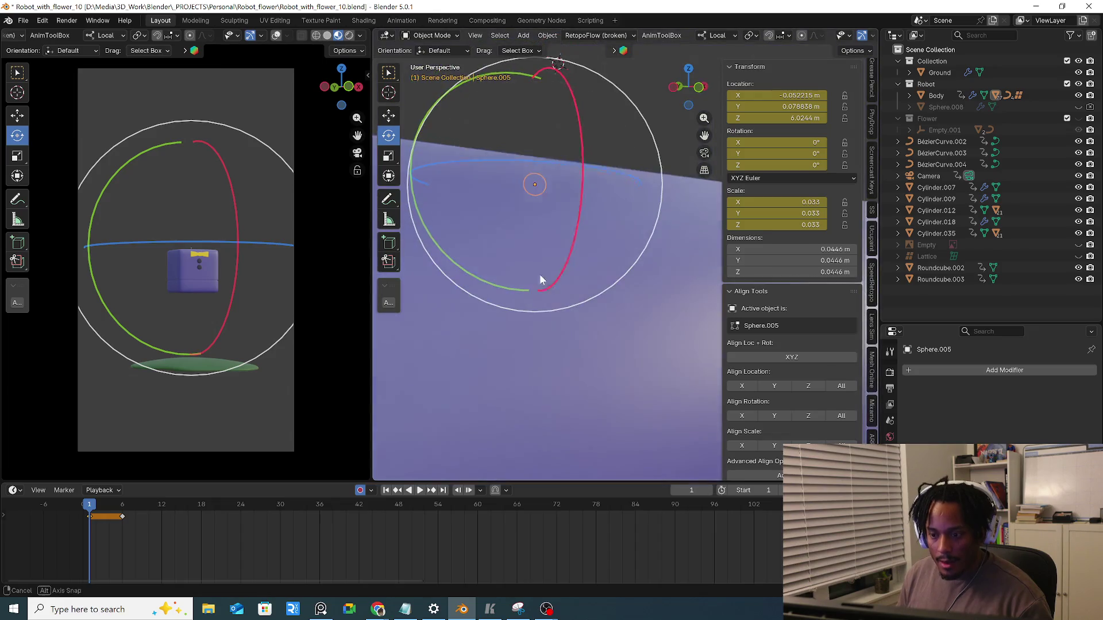
{"action": "key", "text": "g"}
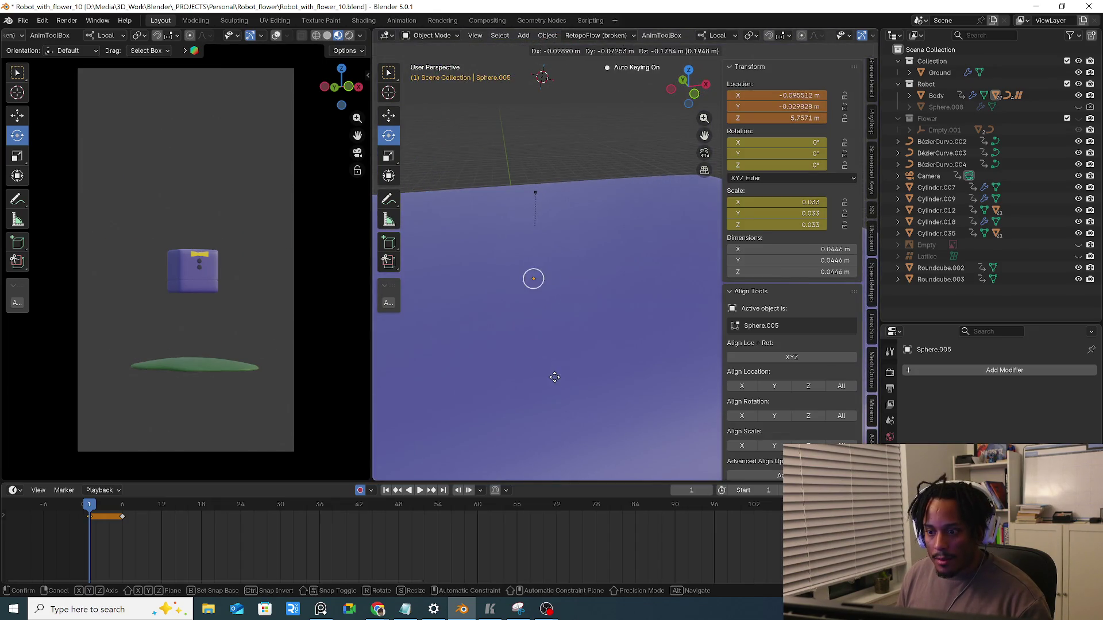
{"action": "left_click", "coordinate": [564, 387]}
{"action": "scroll", "coordinate": [840, 36], "scroll_direction": "down", "scroll_amount": 3}
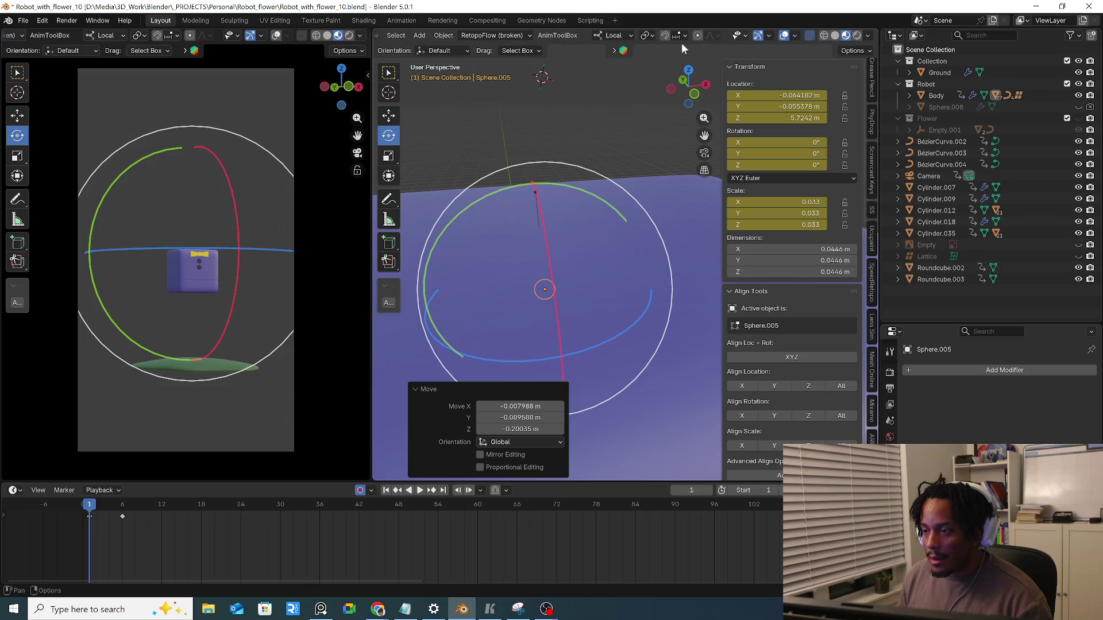
Hide relationship lines in the overlays, scrub to frame 2 and select the robot Body
{"action": "left_click", "coordinate": [794, 36]}
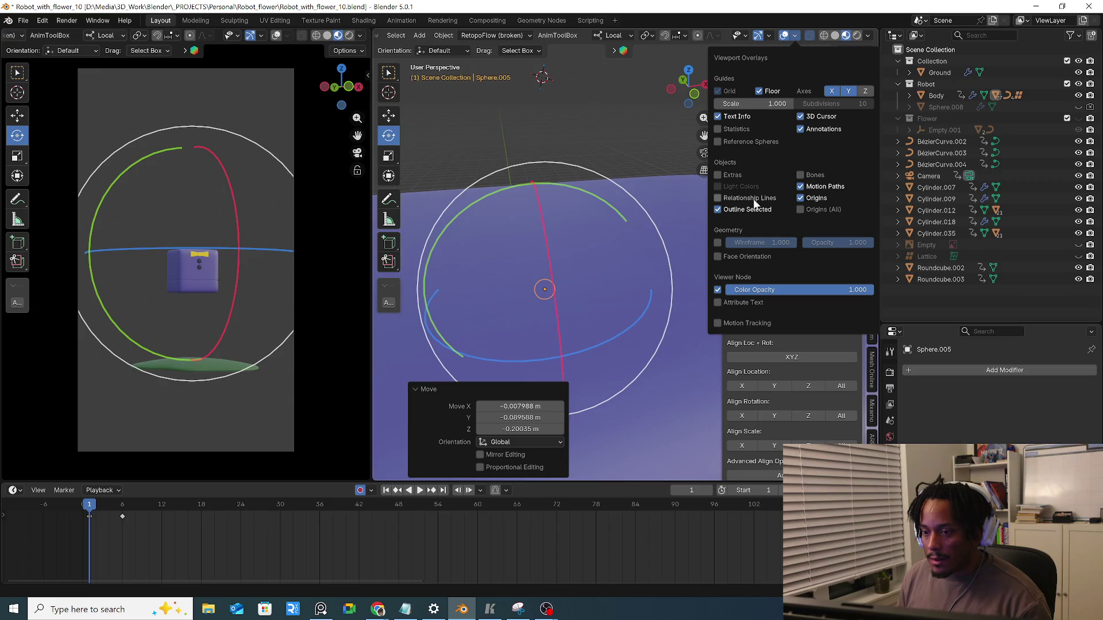
{"action": "middle_click_drag", "start_coordinate": [533, 129], "coordinate": [602, 133]}
{"action": "key", "text": "shift+s"}
{"action": "left_click", "coordinate": [416, 400]}
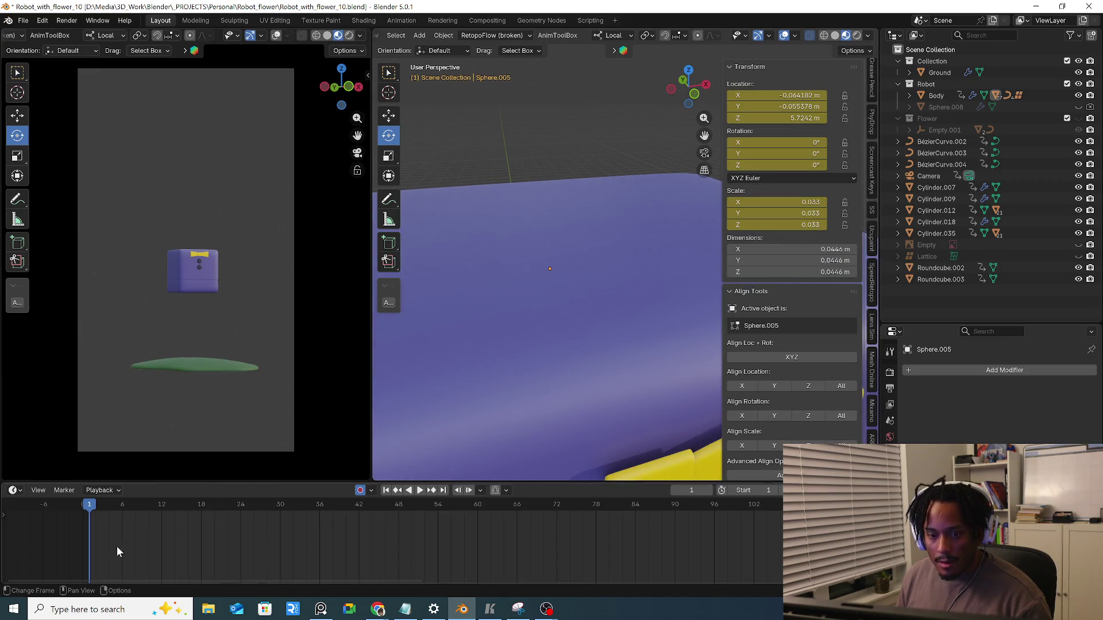
{"action": "mouse_move", "coordinate": [93, 517]}
{"action": "left_mouse_down"}
{"action": "mouse_move", "coordinate": [86, 505]}
{"action": "mouse_move", "coordinate": [146, 503]}
{"action": "mouse_move", "coordinate": [56, 505]}
{"action": "left_mouse_up"}
{"action": "left_click", "coordinate": [211, 281]}
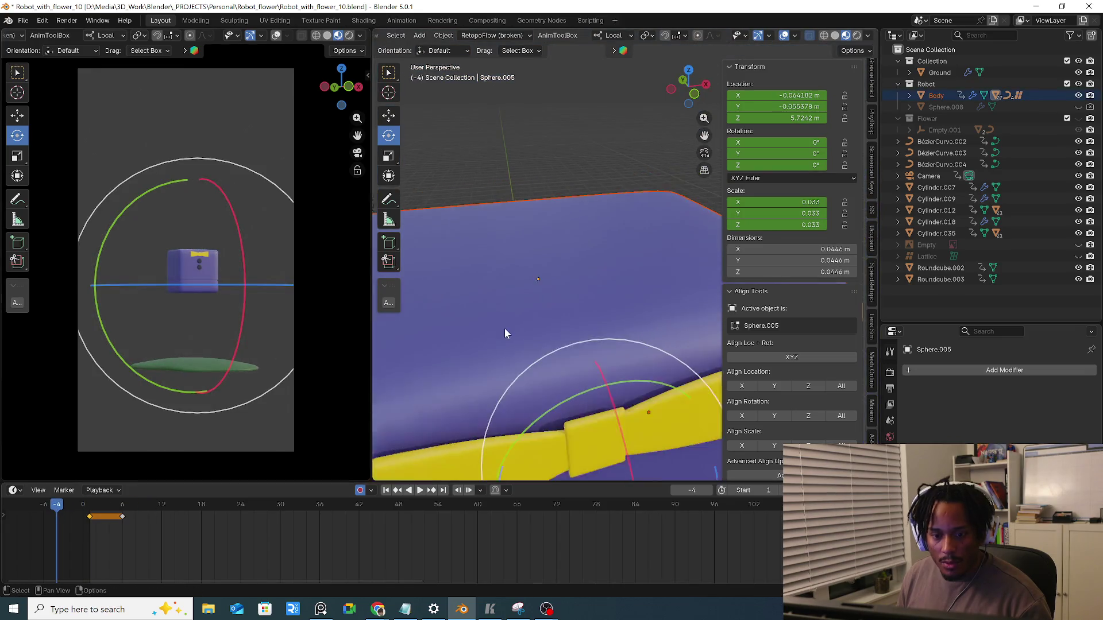
{"action": "scroll", "coordinate": [504, 328], "scroll_direction": "down", "scroll_amount": 3}
{"action": "scroll", "coordinate": [494, 308], "scroll_direction": "down", "scroll_amount": 3}
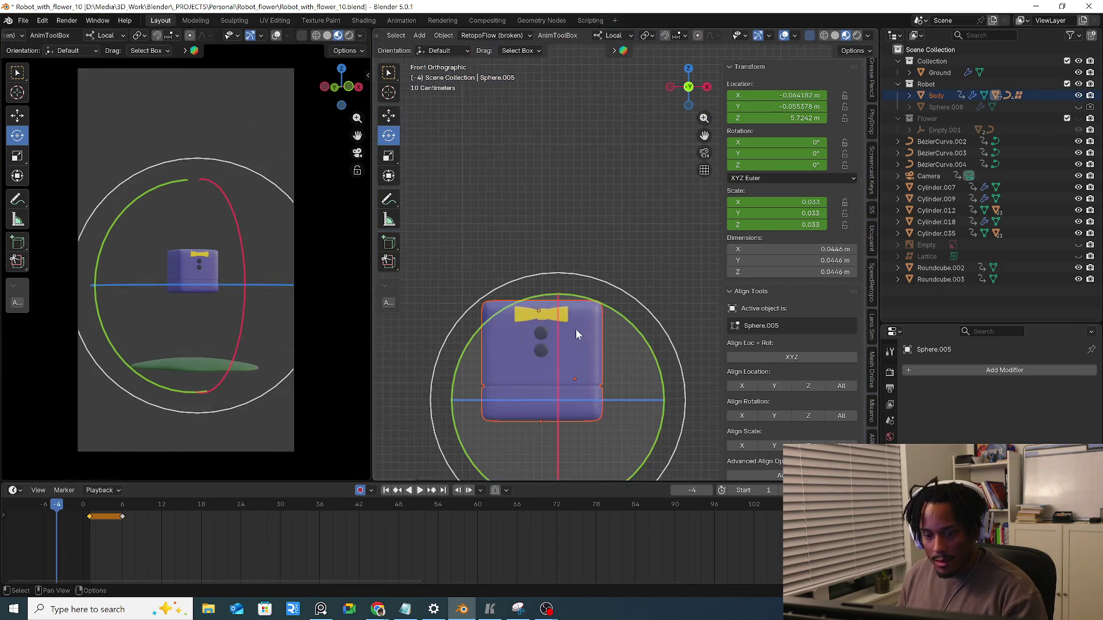
From Front view, lower the Body along local Z into its crouched frame 1 pose
{"action": "middle_click_drag", "start_coordinate": [572, 330], "coordinate": [601, 308]}
{"action": "key", "text": "g"}
{"action": "key", "text": "z"}
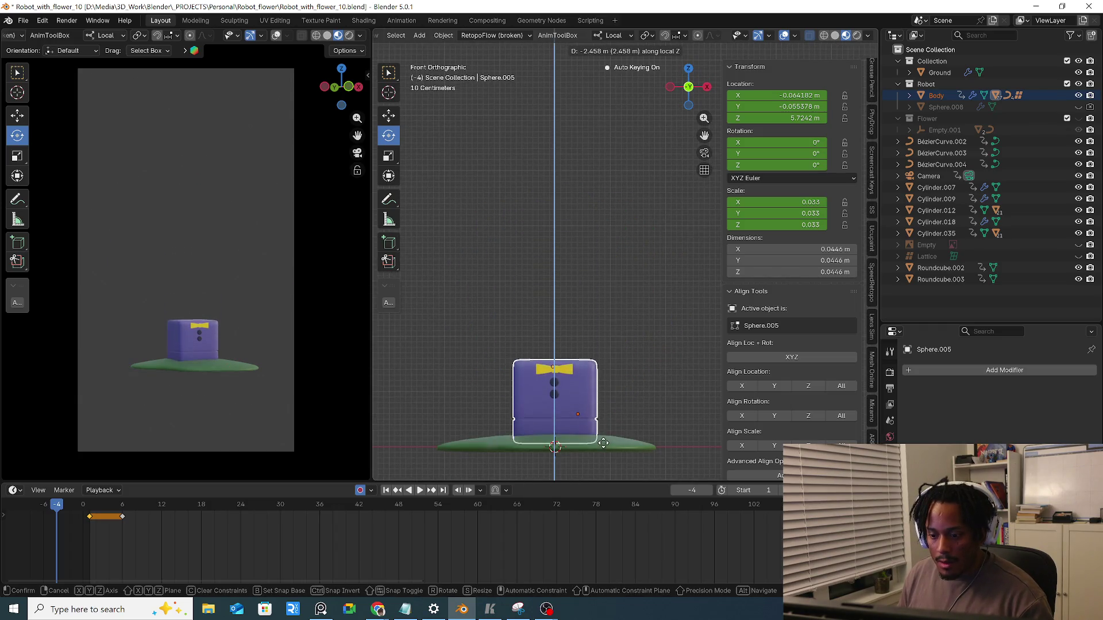
{"action": "left_click", "coordinate": [607, 441]}
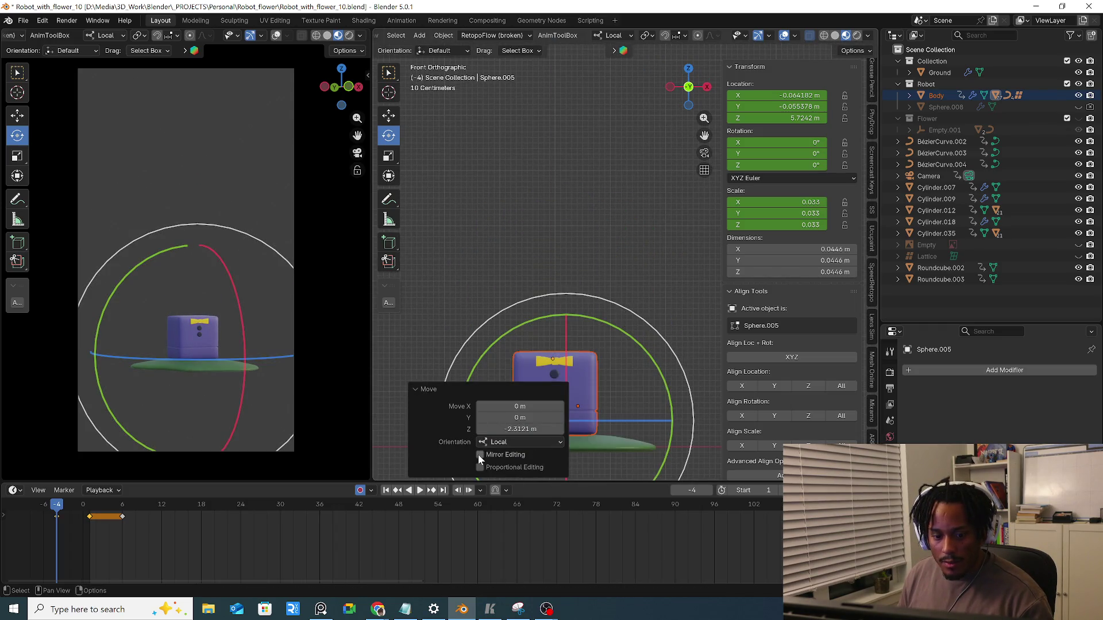
{"action": "key", "text": "ctrl+z"}
{"action": "left_click_drag", "start_coordinate": [64, 510], "coordinate": [86, 509]}
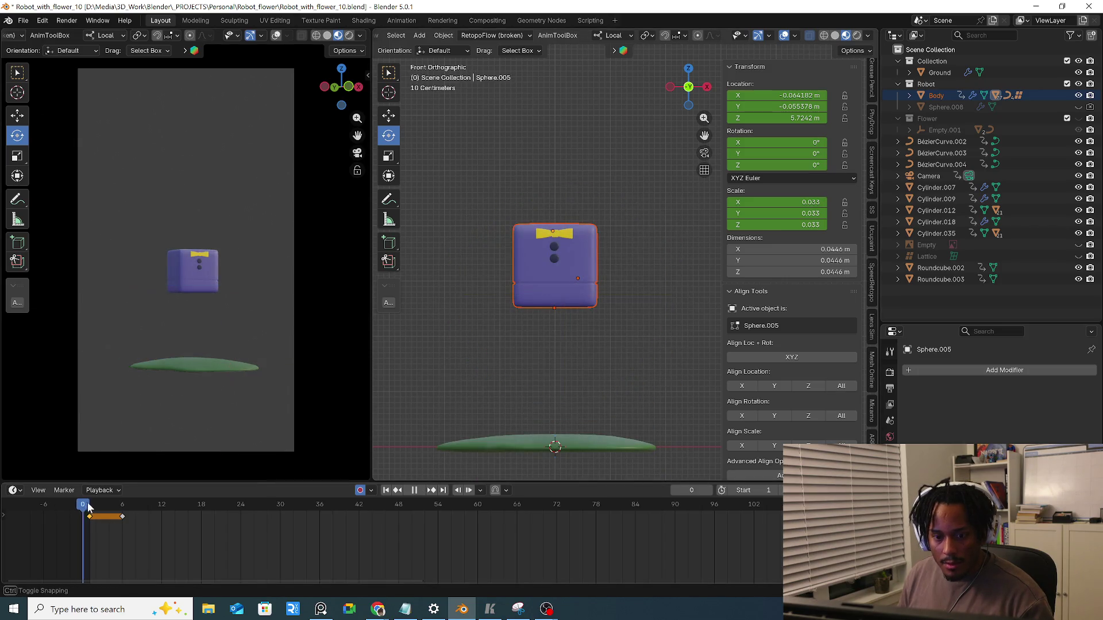
{"action": "key", "text": "g"}
{"action": "key", "text": "z"}
{"action": "key", "text": "z"}
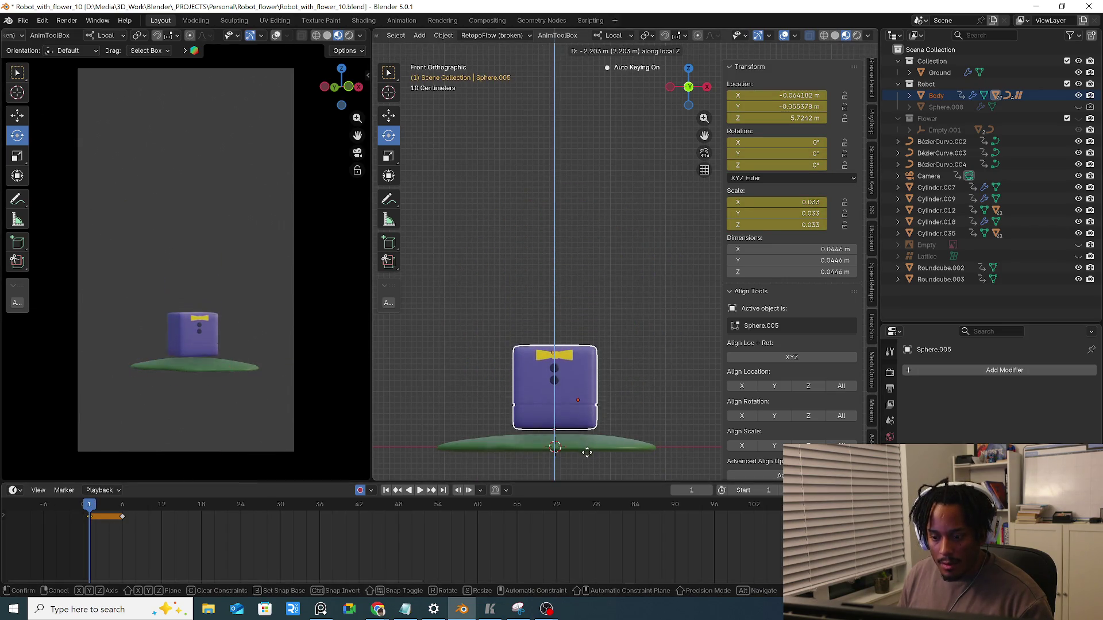
{"action": "left_click", "coordinate": [587, 457]}
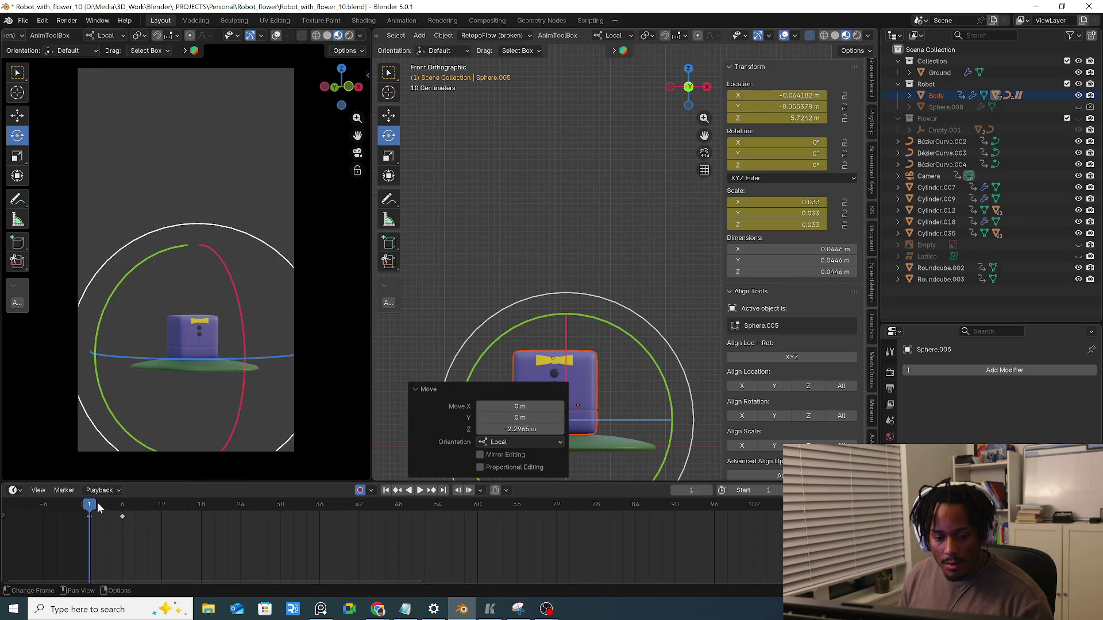
Preview the jump twice, return to frame 1 and save incrementally as Robot_with_flower_11.blend
{"action": "key", "text": "space"}
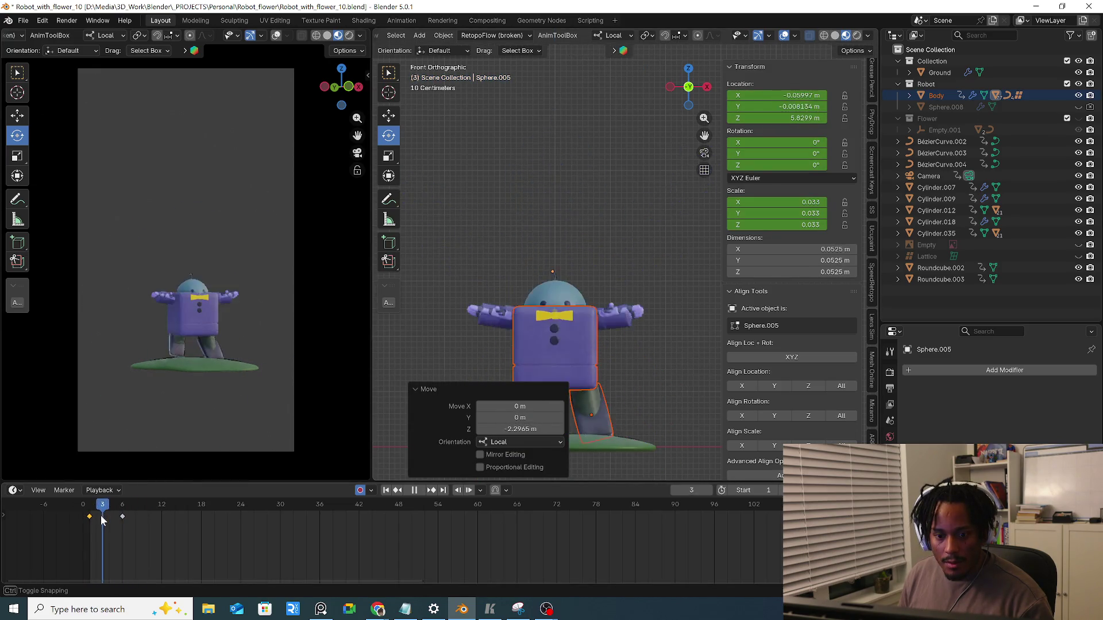
{"action": "key", "text": "space"}
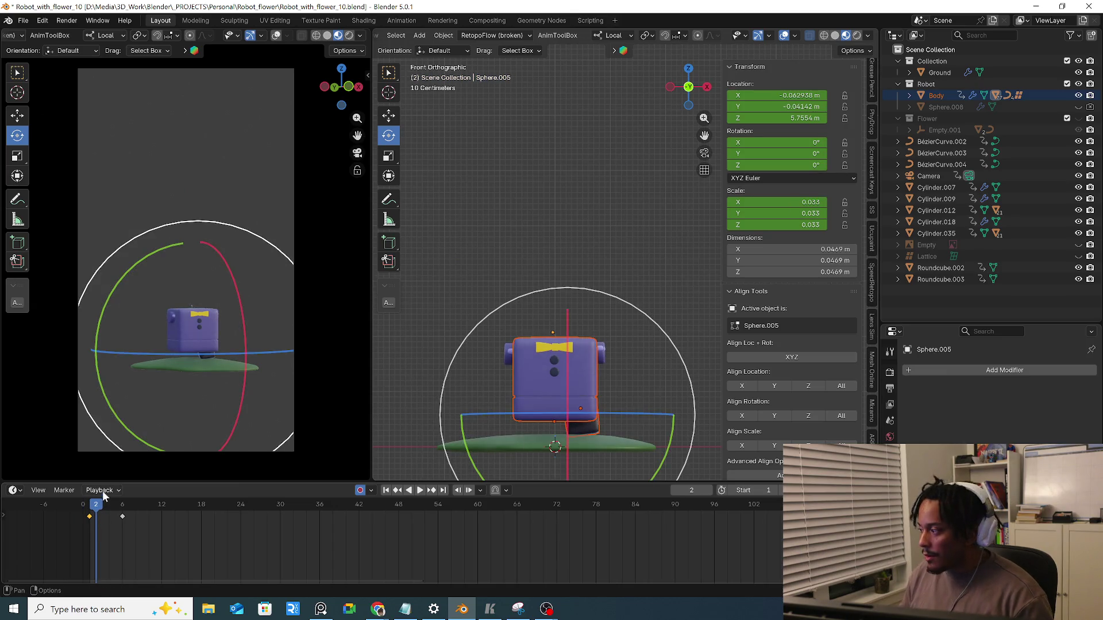
{"action": "left_click_drag", "start_coordinate": [96, 517], "coordinate": [87, 517]}
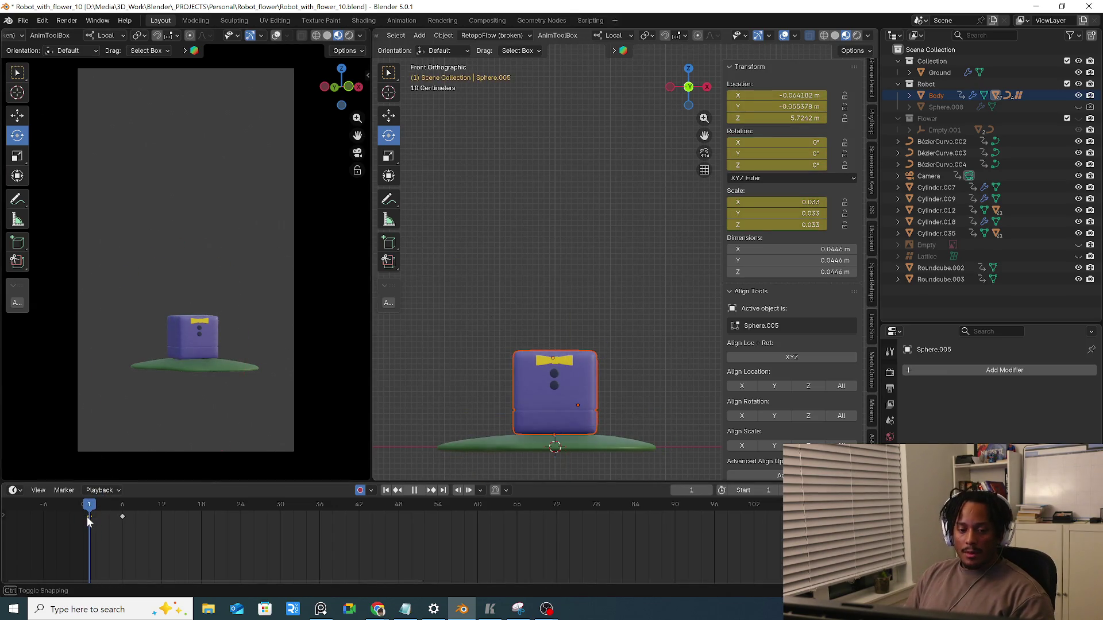
{"action": "key", "text": "space"}
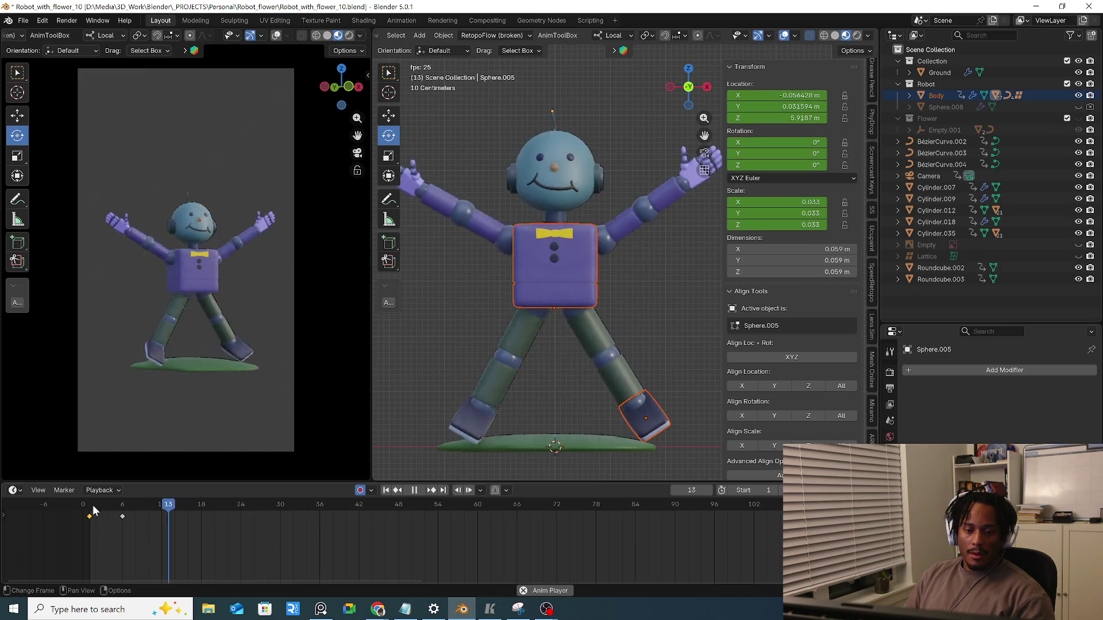
{"action": "key", "text": "space"}
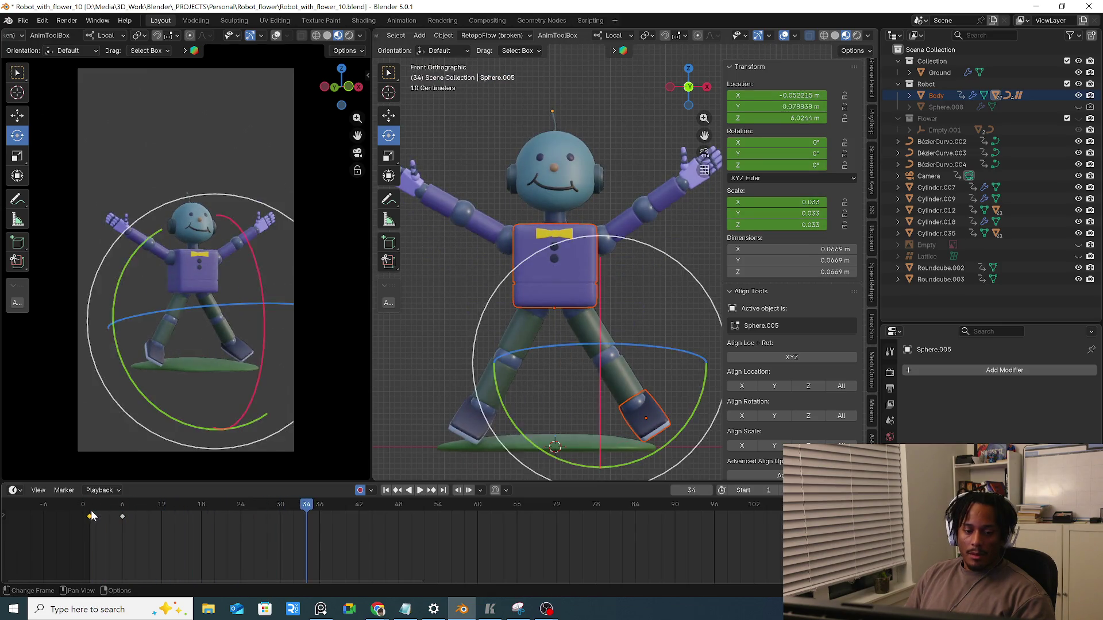
{"action": "key", "text": "shift+Left"}
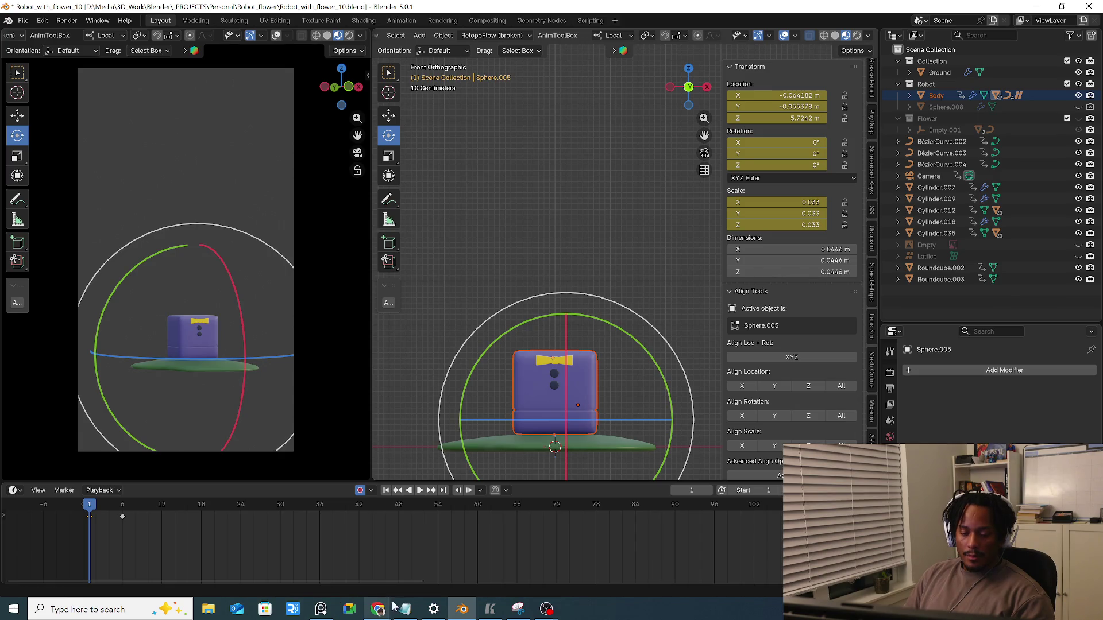
{"action": "left_click", "coordinate": [24, 22]}
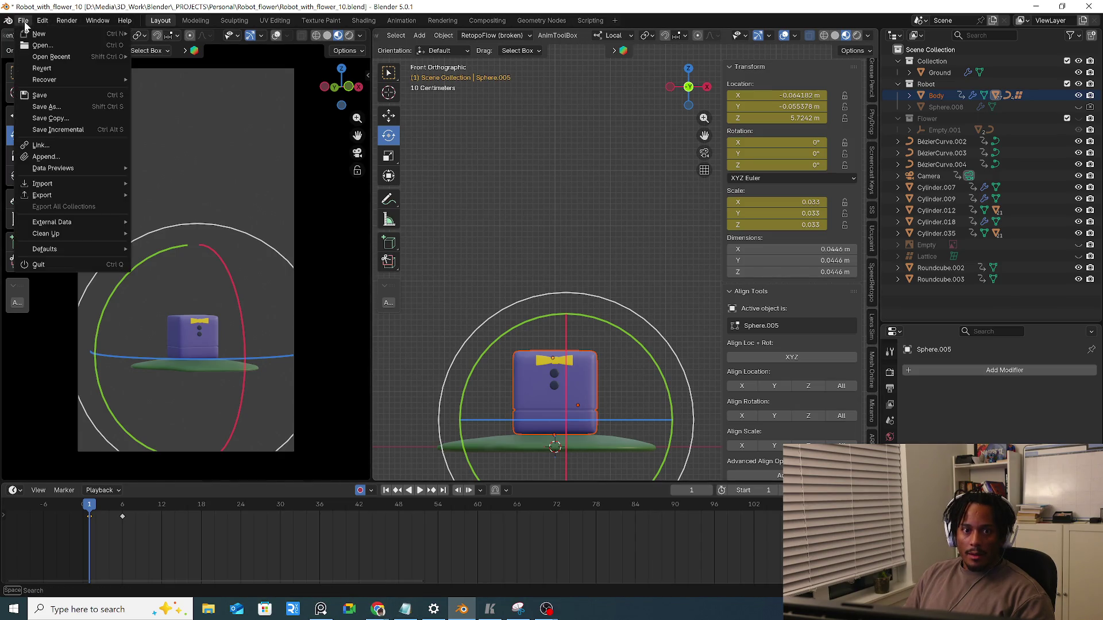
{"action": "left_click", "coordinate": [82, 128]}
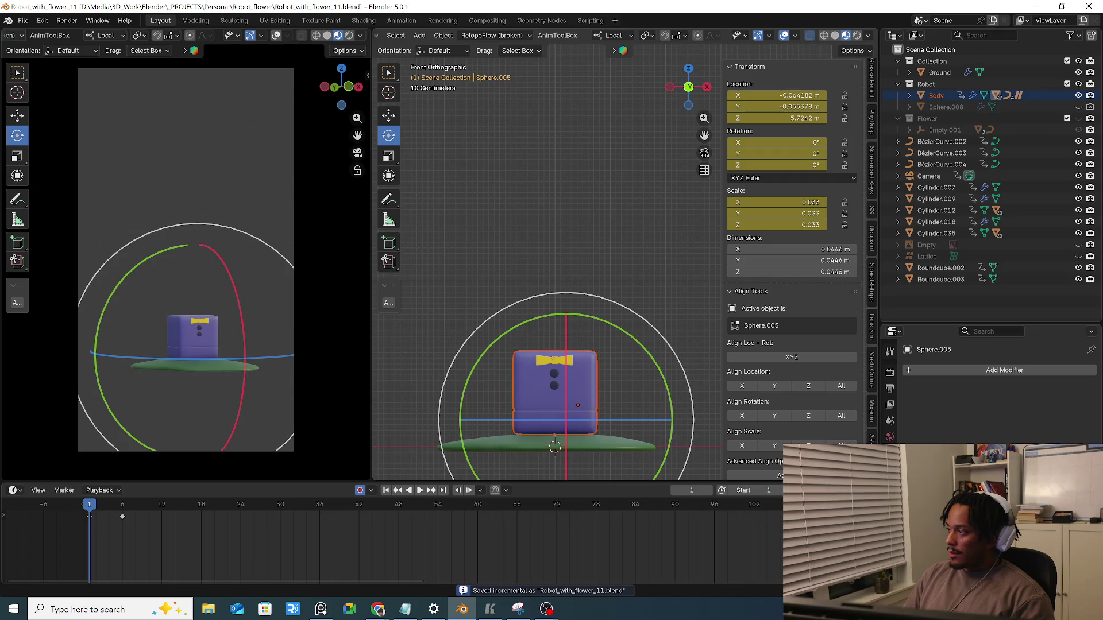
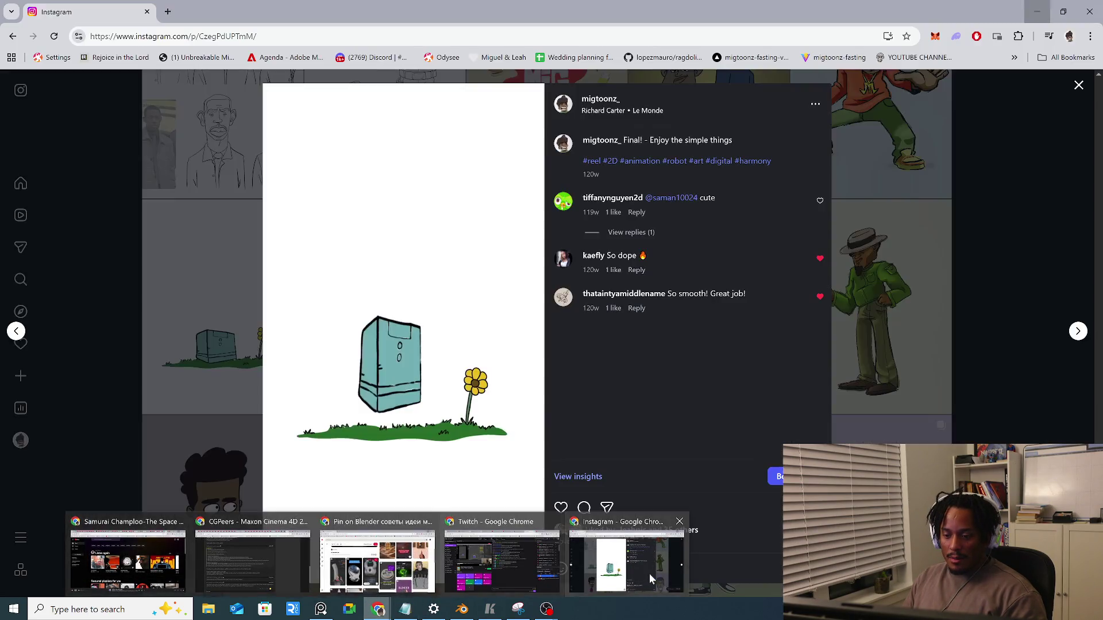
Check the Instagram reference, then select the whole robot and preview the unfold animation
{"action": "left_click", "coordinate": [649, 573]}
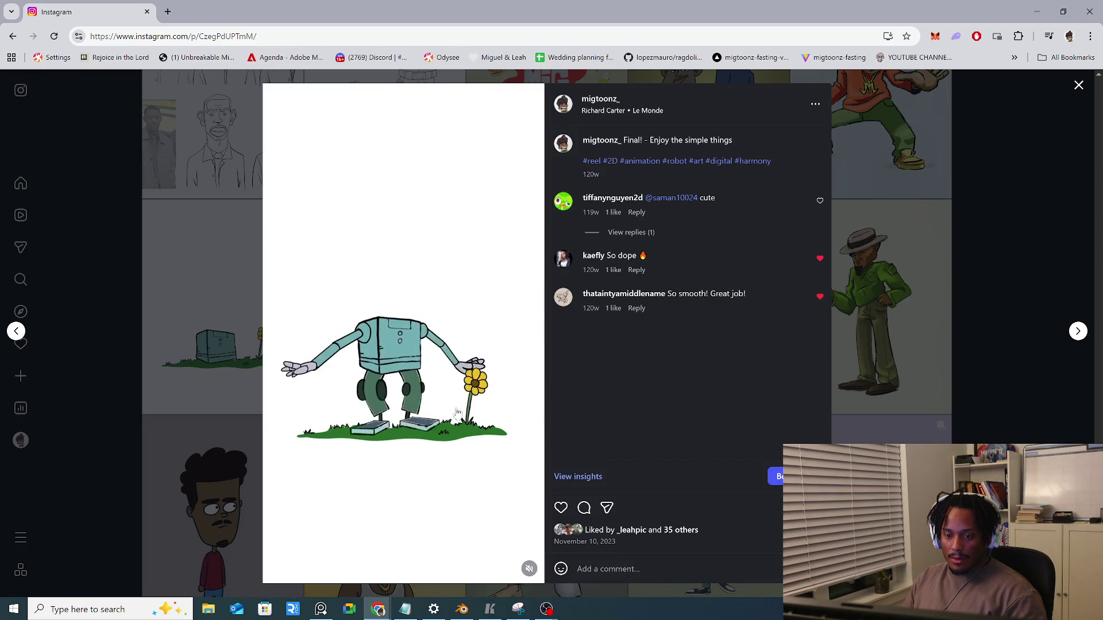
{"action": "key", "text": "alt+Tab"}
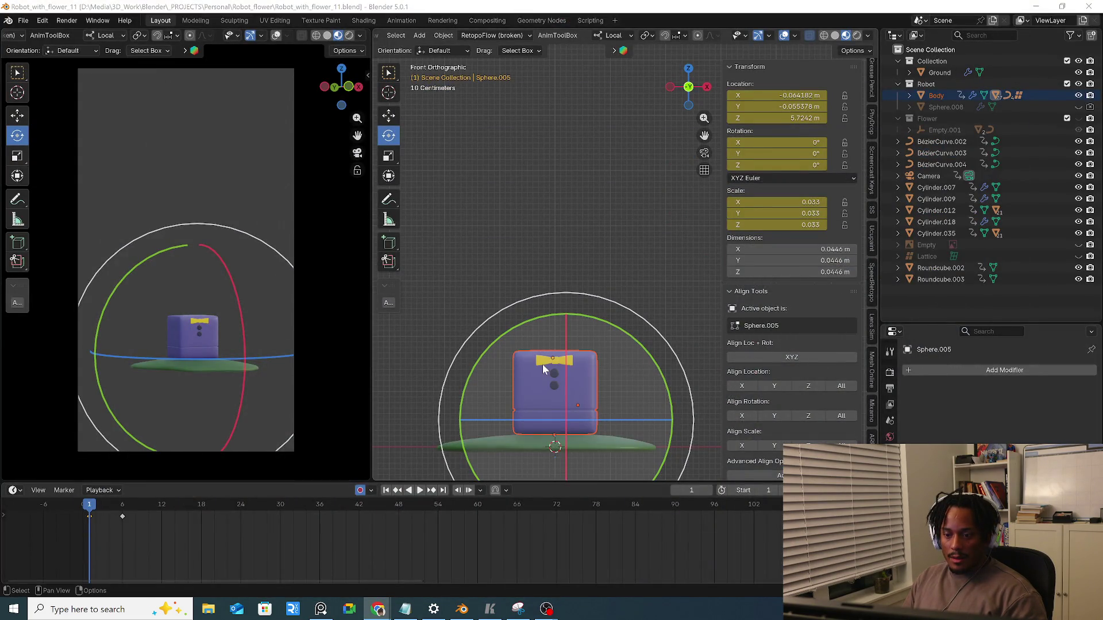
{"action": "left_click", "coordinate": [546, 294]}
{"action": "left_click", "coordinate": [556, 275]}
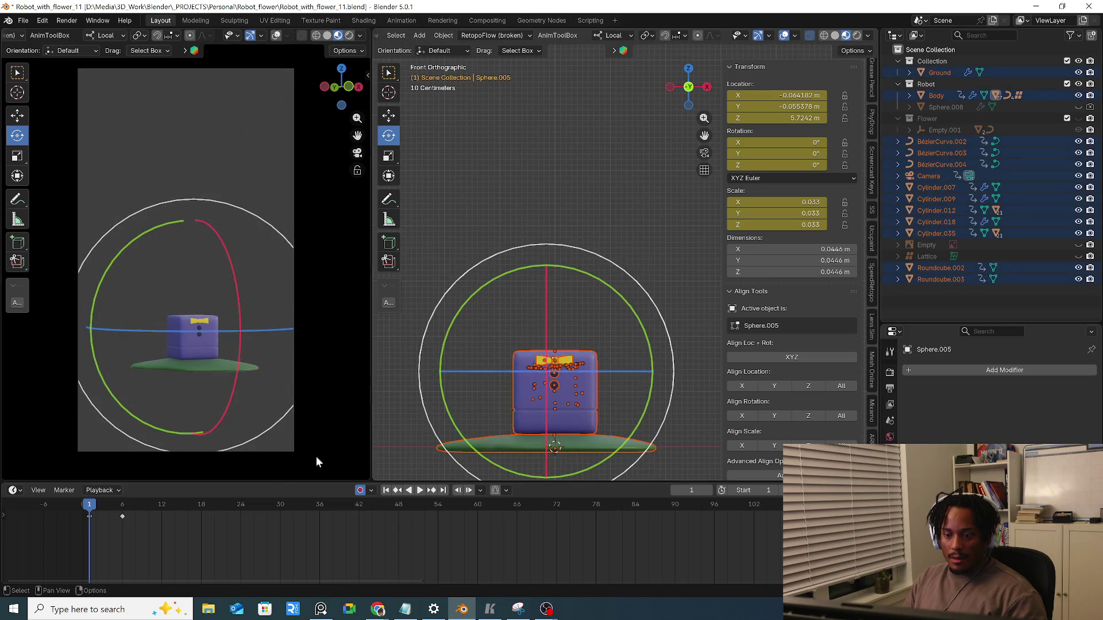
{"action": "key", "text": "g"}
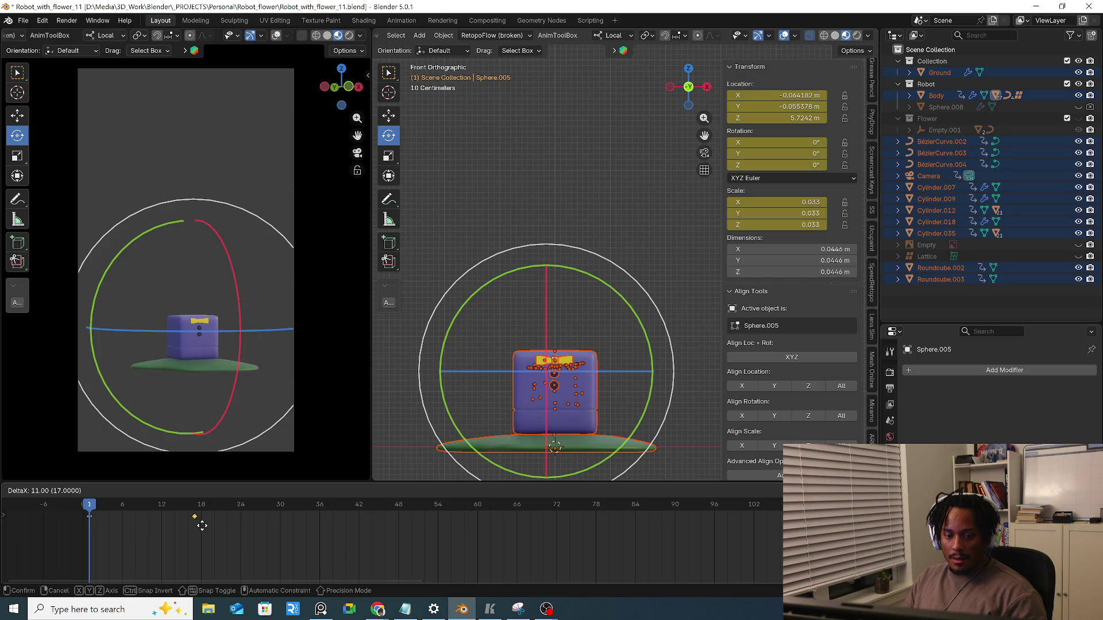
{"action": "key", "text": "Escape"}
{"action": "key", "text": "space"}
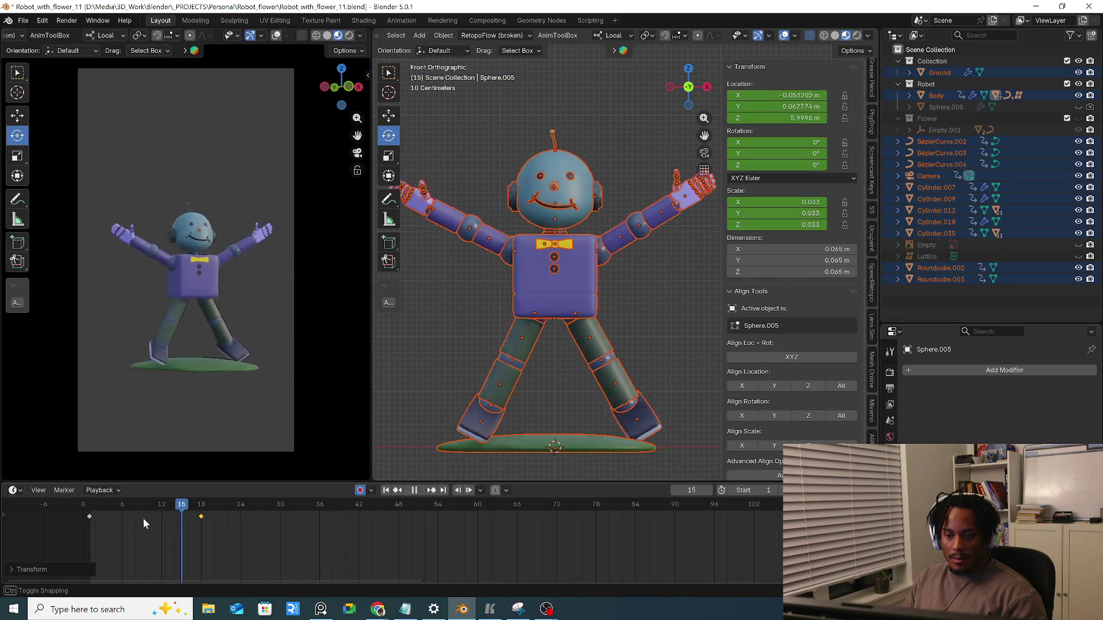
{"action": "key", "text": "Escape"}
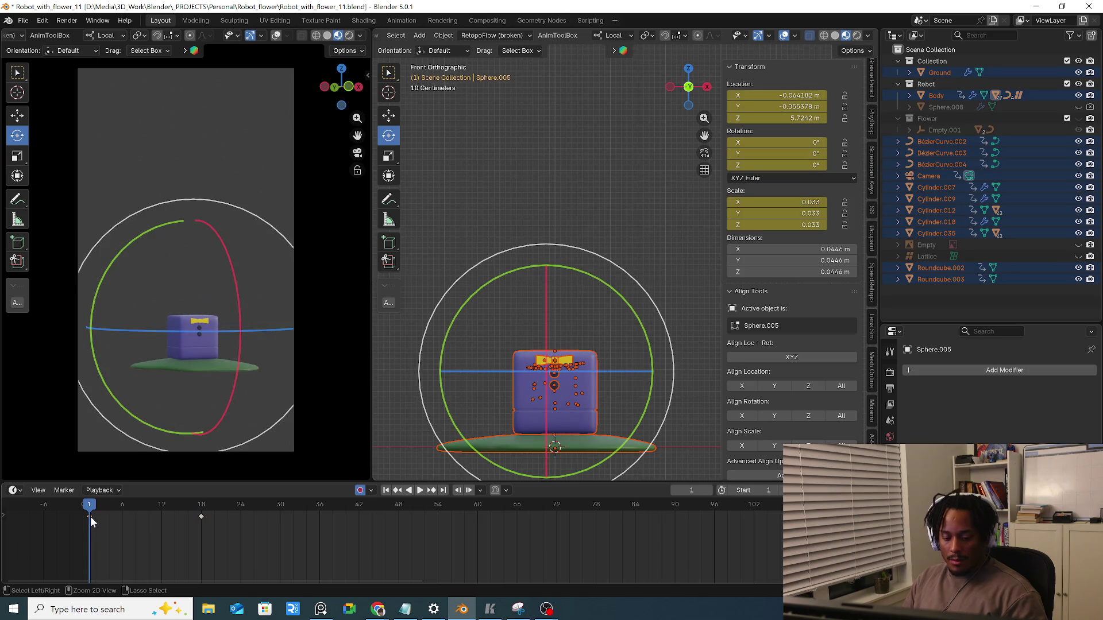
Paste the folded pose at frame 12 to hold the cube, then tilt the body sideways at frame 5
{"action": "mouse_move", "coordinate": [90, 516]}
{"action": "left_mouse_down"}
{"action": "mouse_move", "coordinate": [201, 516]}
{"action": "mouse_move", "coordinate": [184, 521]}
{"action": "left_mouse_up"}
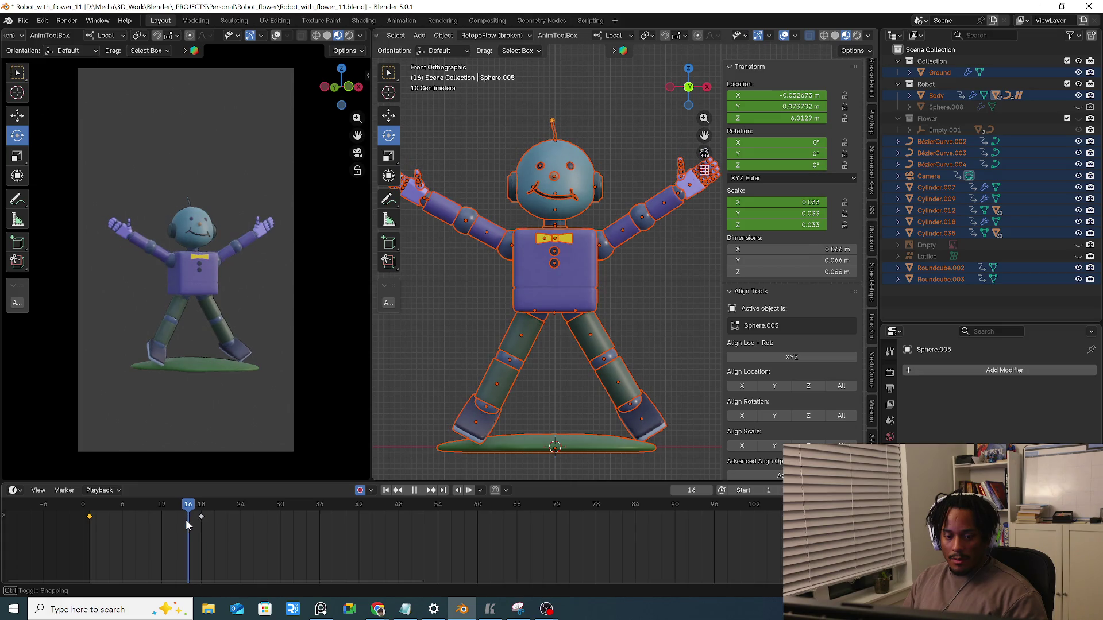
{"action": "left_click_drag", "start_coordinate": [183, 519], "coordinate": [166, 526]}
{"action": "key", "text": "ctrl+v"}
{"action": "left_click", "coordinate": [94, 510]}
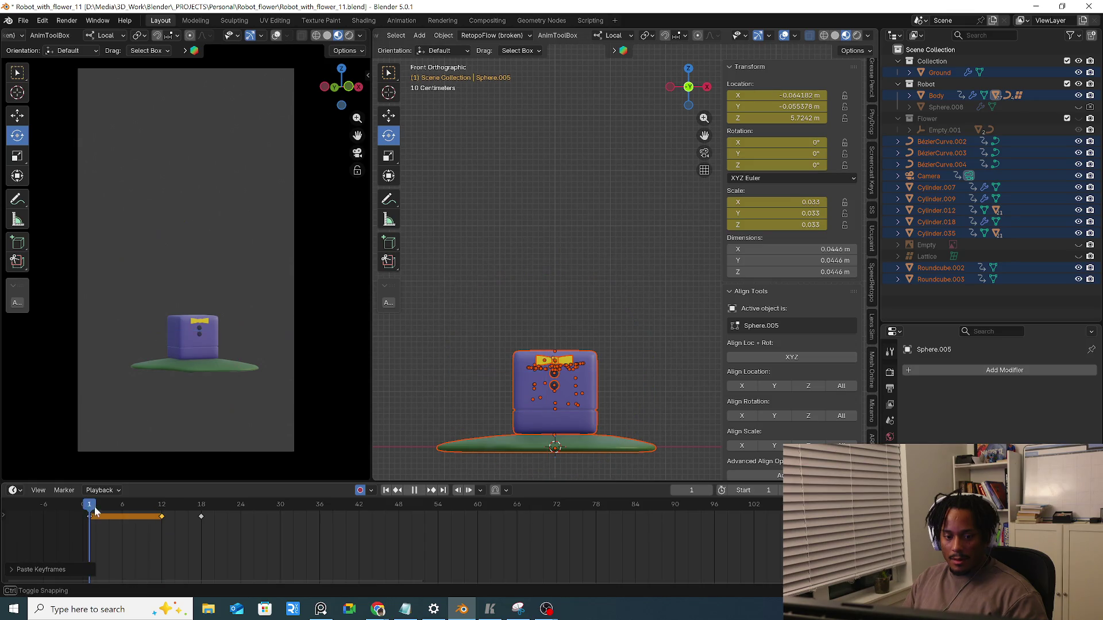
{"action": "left_click_drag", "start_coordinate": [97, 516], "coordinate": [116, 515]}
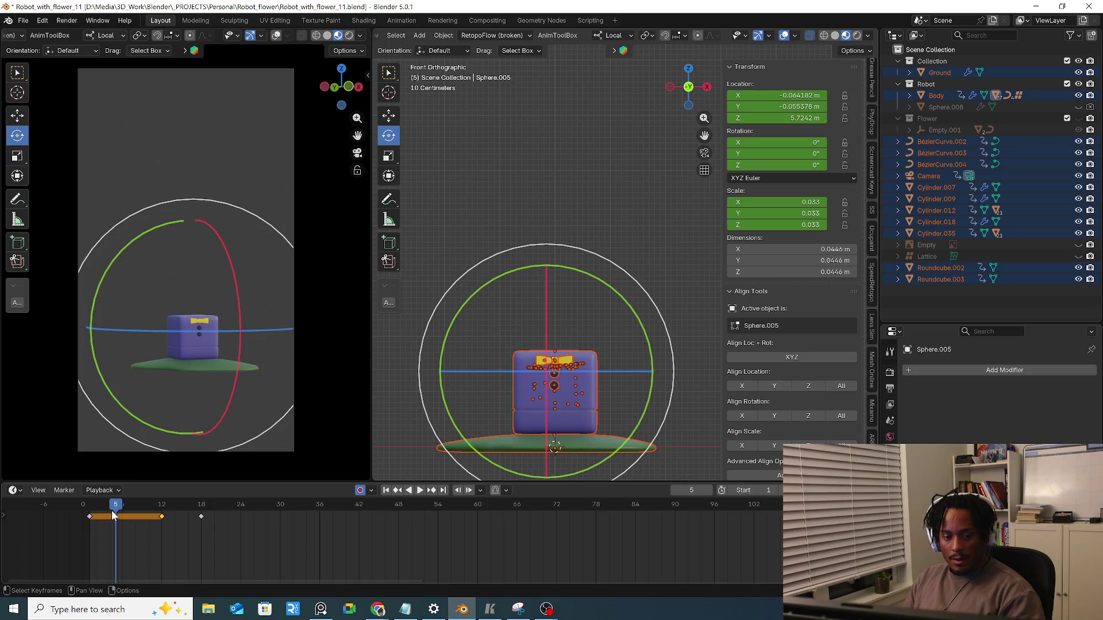
{"action": "left_click", "coordinate": [600, 393]}
{"action": "left_click_drag", "start_coordinate": [625, 362], "coordinate": [631, 362]}
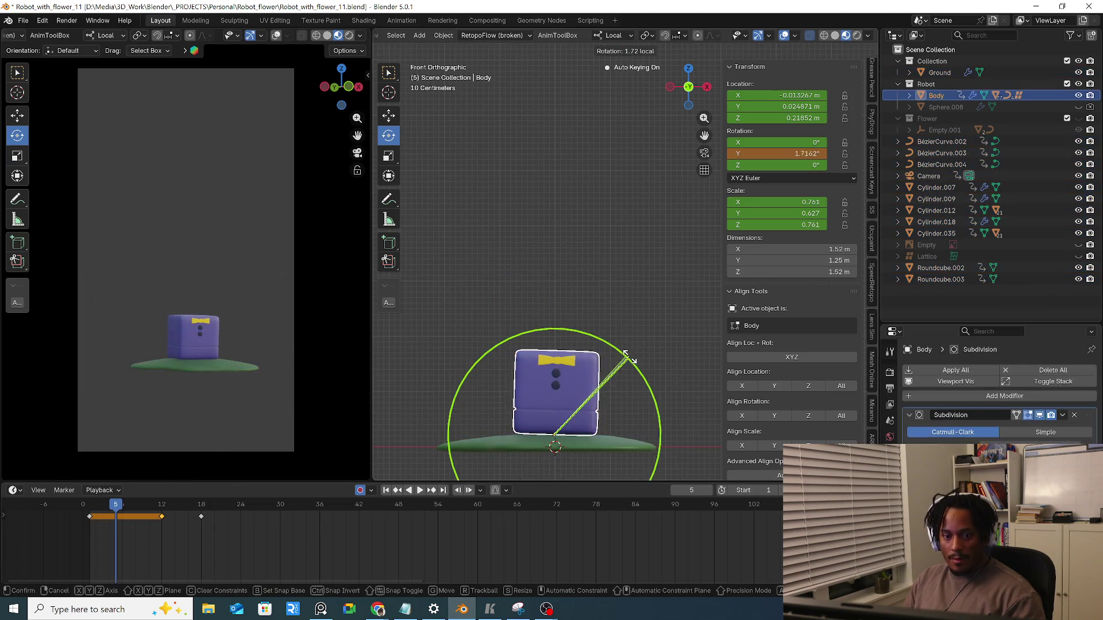
Key the tilted body at frame 5 and the opposite tilt at frame 9 so the cube wobbles
{"action": "key", "text": "i"}
{"action": "key", "text": "Right"}
{"action": "key", "text": "Right"}
{"action": "key", "text": "Right"}
{"action": "key", "text": "Right"}
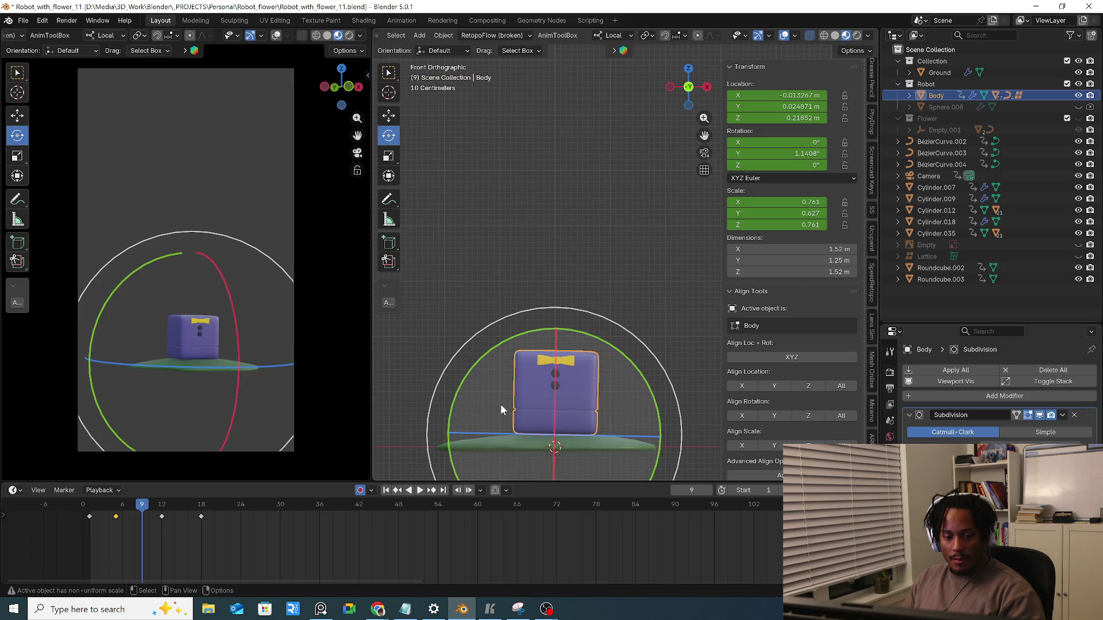
{"action": "key", "text": "ctrl+v"}
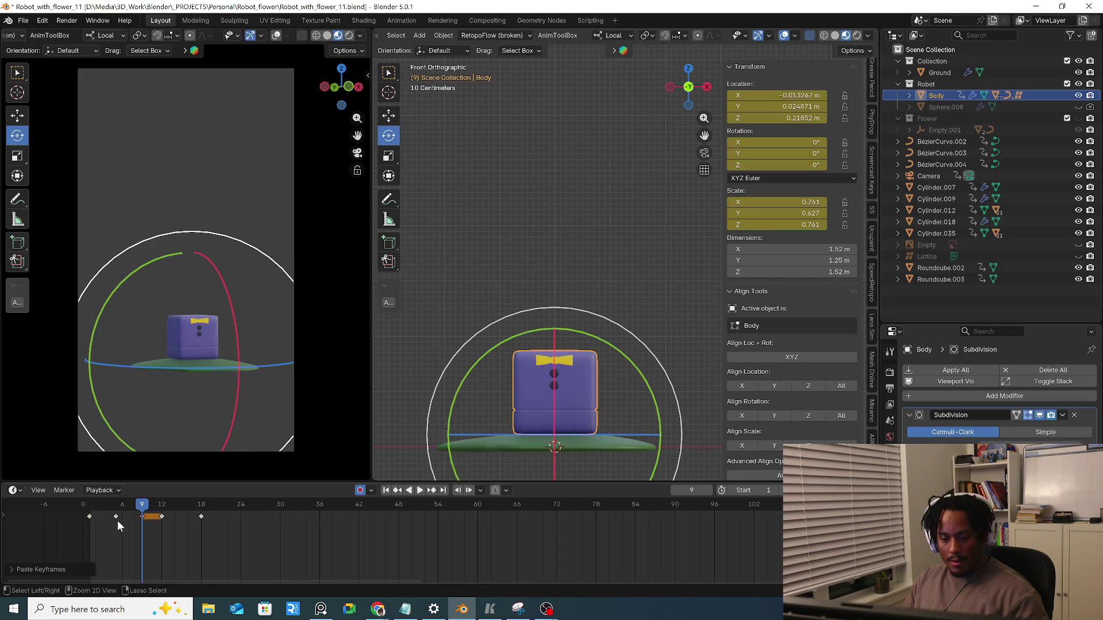
{"action": "left_click_drag", "start_coordinate": [642, 385], "coordinate": [642, 377]}
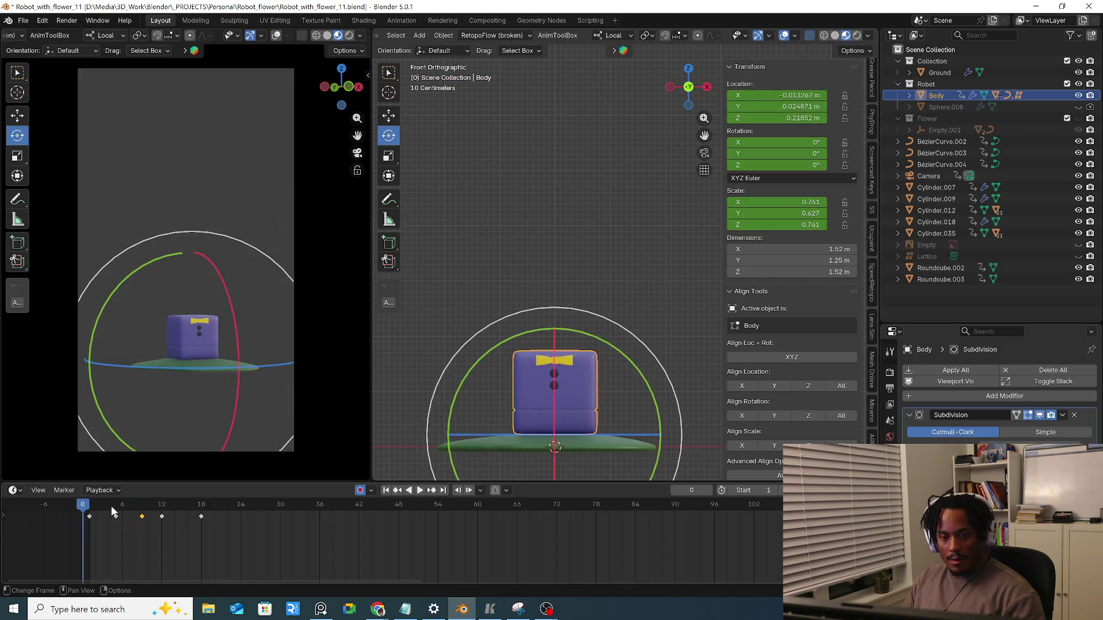
{"action": "key", "text": "space"}
{"action": "mouse_move", "coordinate": [115, 509]}
{"action": "left_mouse_down"}
{"action": "mouse_move", "coordinate": [100, 505]}
{"action": "mouse_move", "coordinate": [164, 509]}
{"action": "left_mouse_up"}
{"action": "key", "text": "space"}
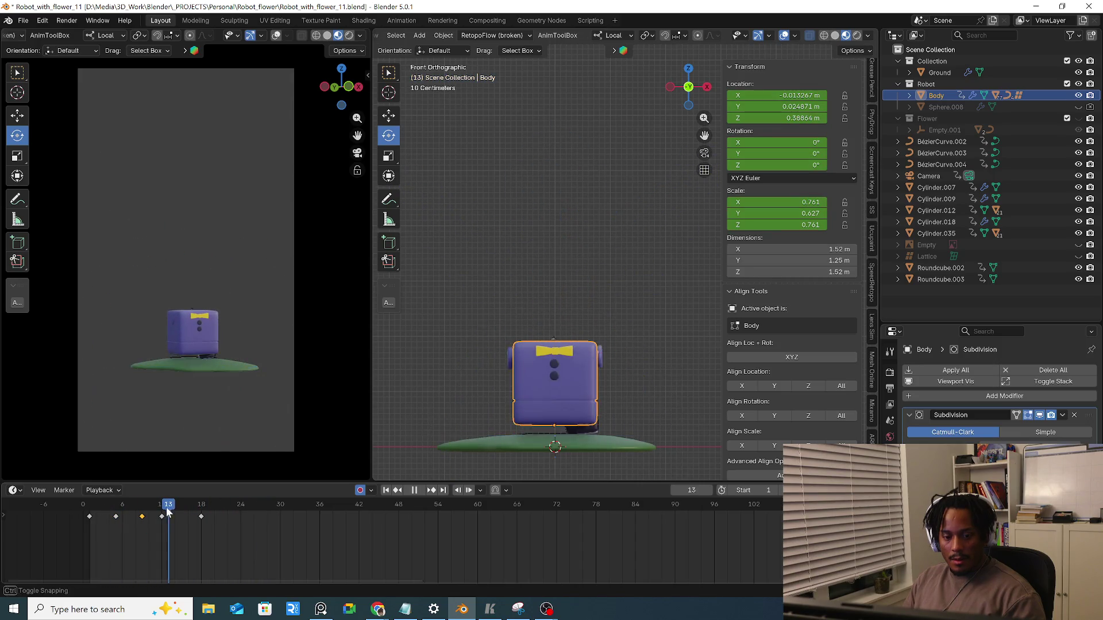
Move the whole robot's star-jump keys from frame 18 to 24 and paste the folded pose at frame 18
{"action": "key", "text": "a"}
{"action": "left_click", "coordinate": [573, 349]}
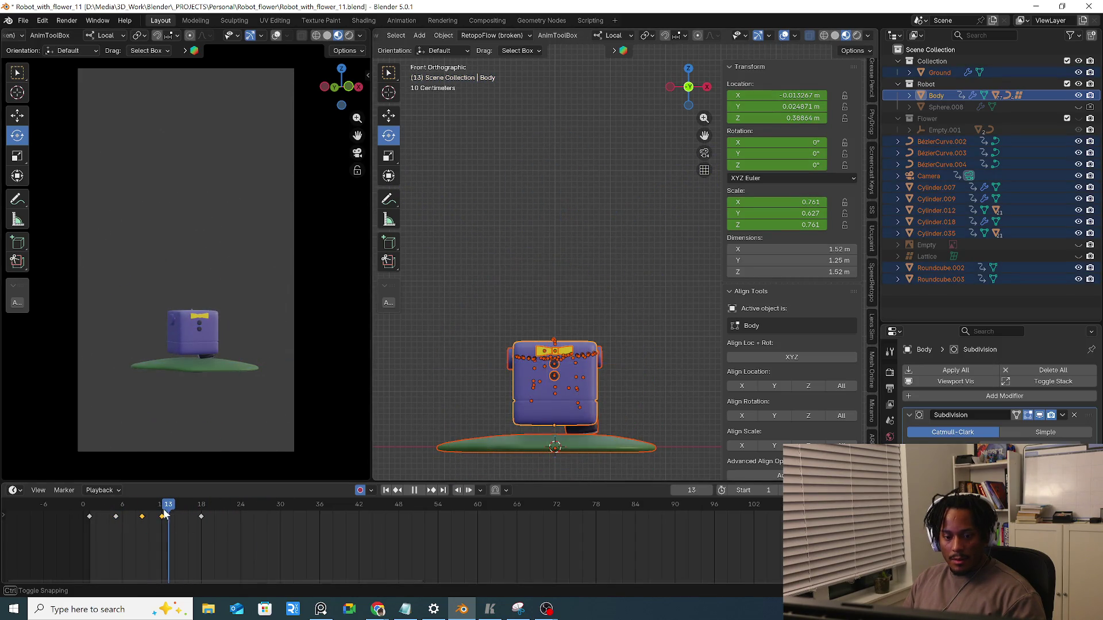
{"action": "left_click", "coordinate": [203, 515]}
{"action": "key", "text": "g"}
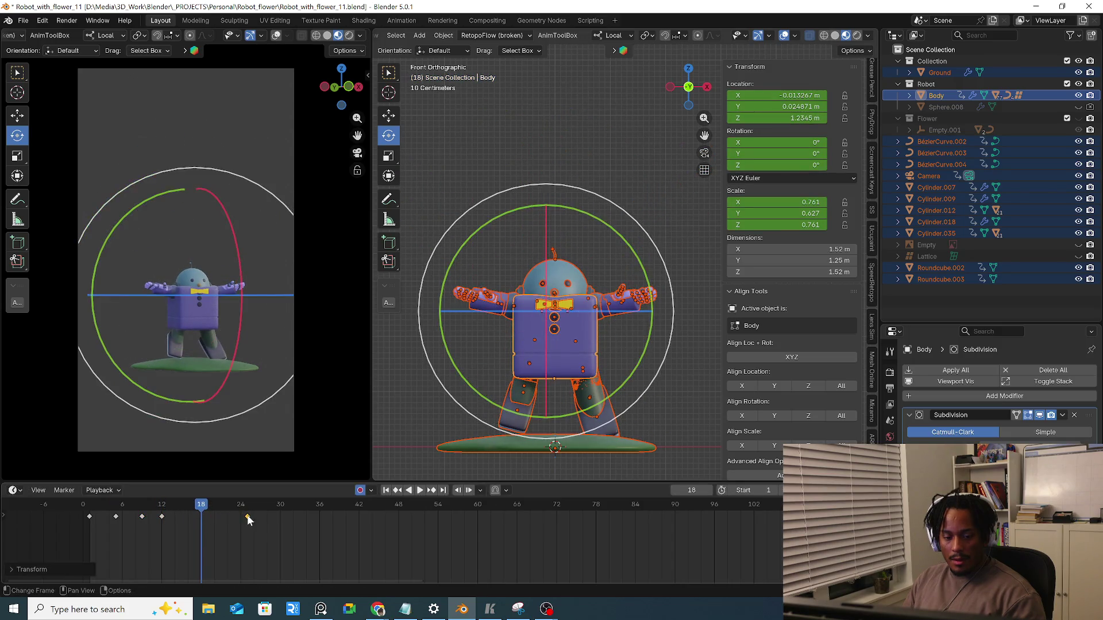
{"action": "left_click", "coordinate": [241, 517]}
{"action": "left_click", "coordinate": [163, 507]}
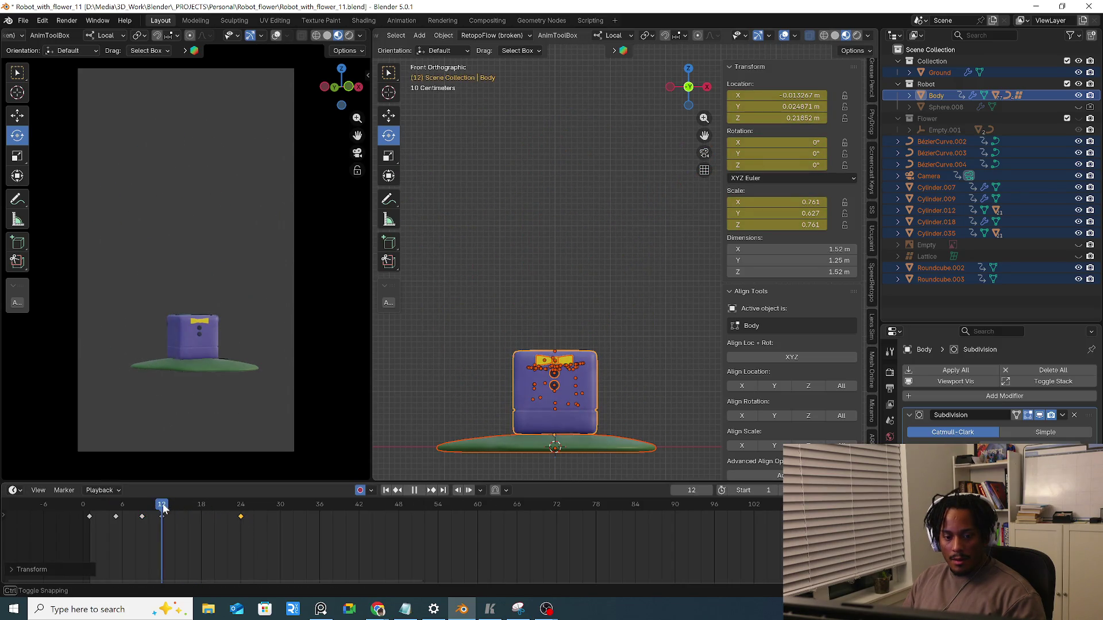
{"action": "key", "text": "Escape"}
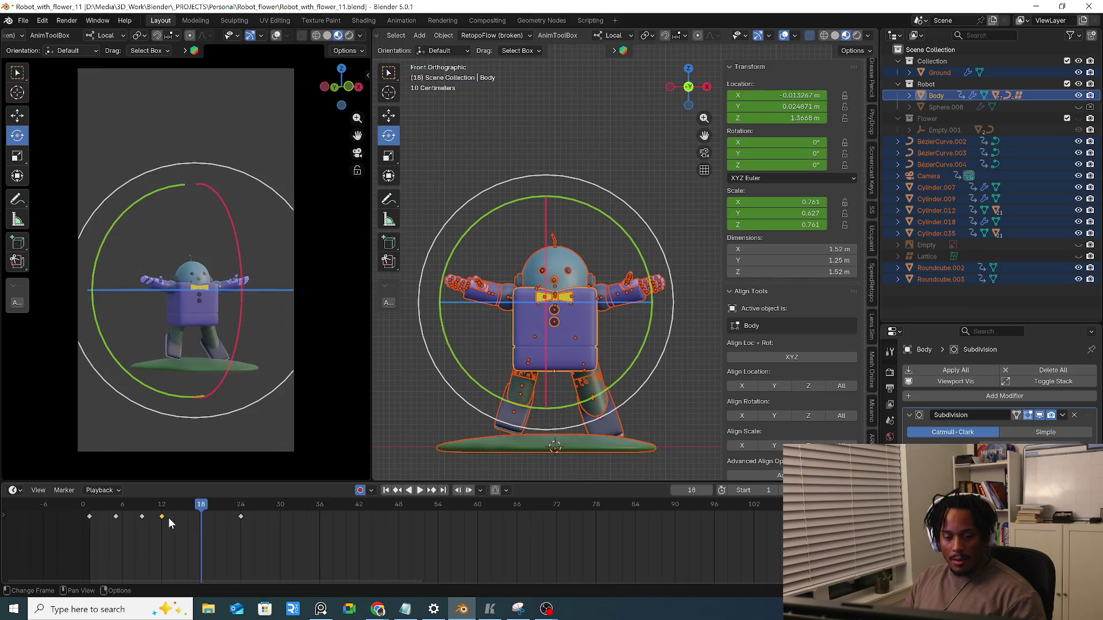
{"action": "key", "text": "ctrl+v"}
{"action": "left_click_drag", "start_coordinate": [162, 508], "coordinate": [168, 511]}
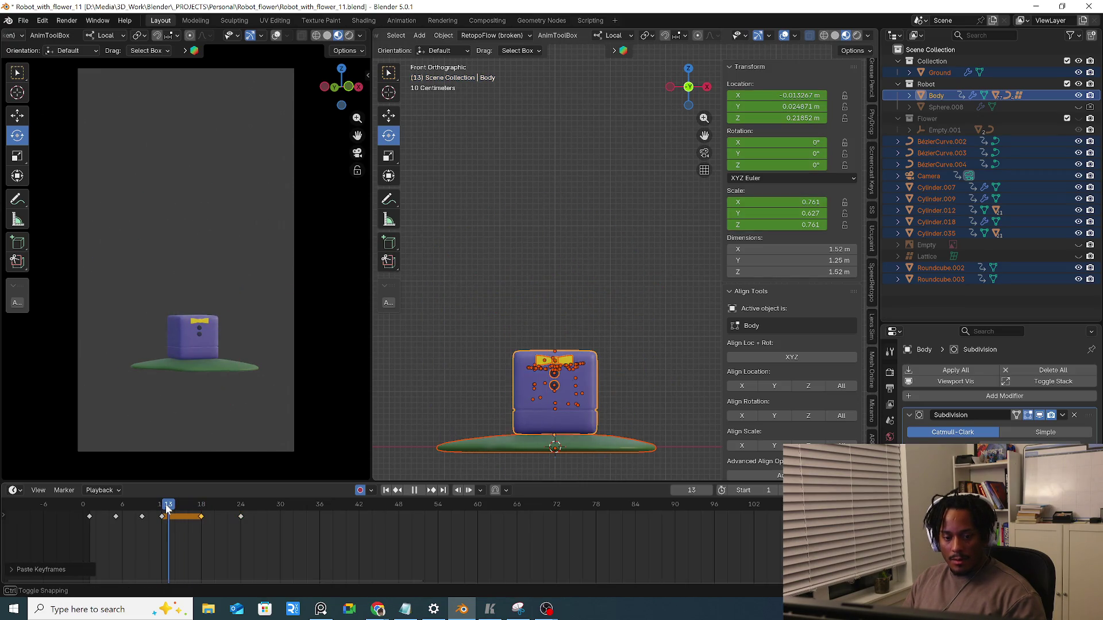
{"action": "key", "text": "Left"}
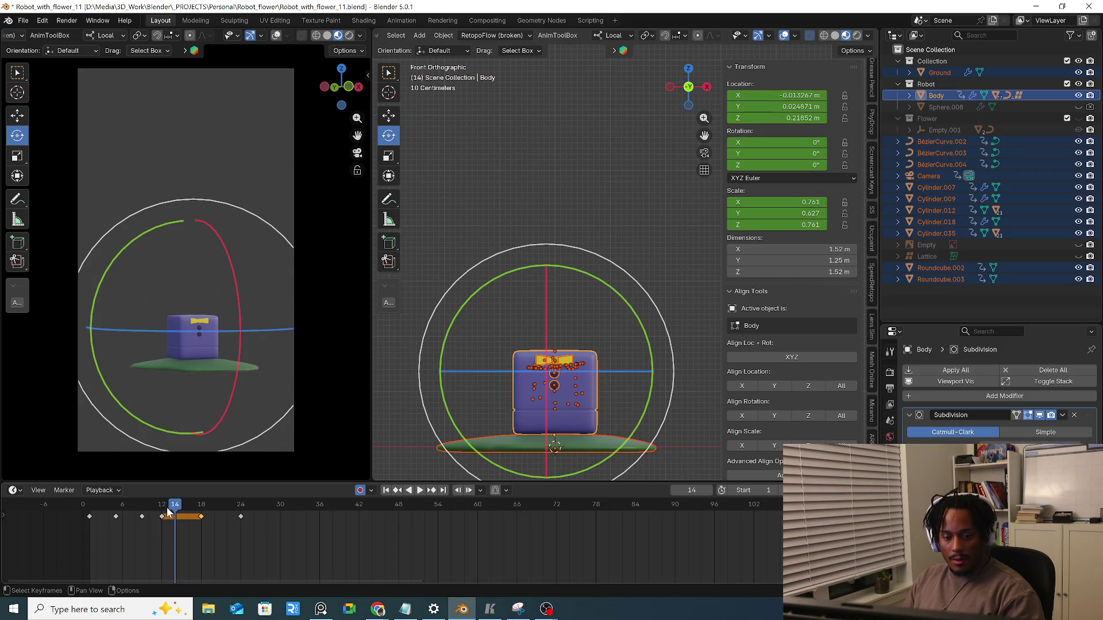
Begin squashing the body along its height around frame 12
{"action": "key", "text": "s"}
{"action": "key", "text": "z"}
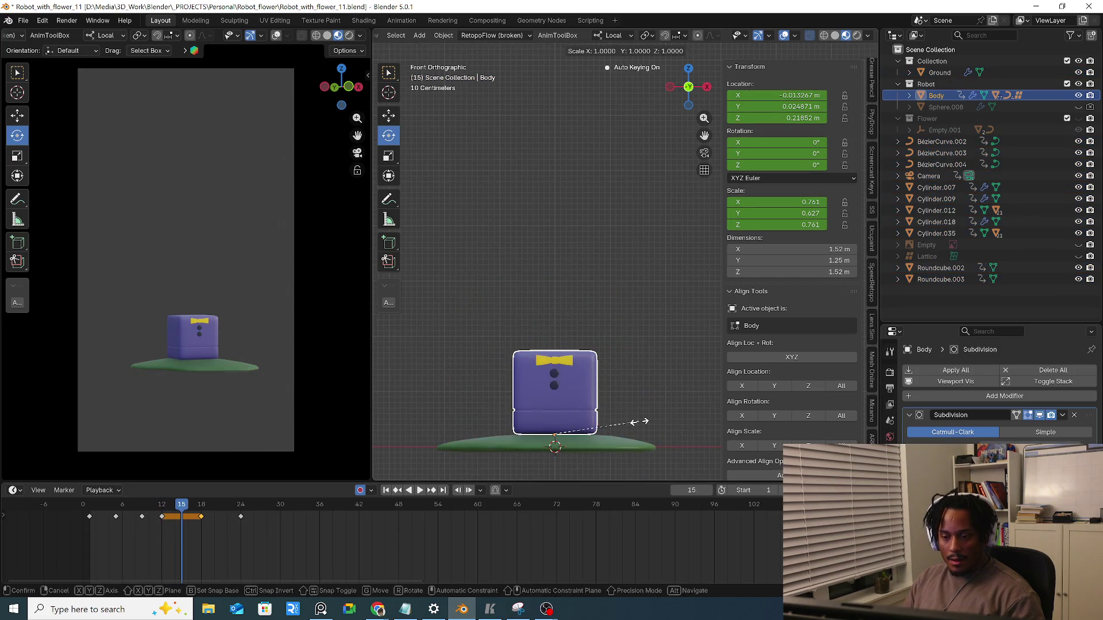
Squash the body vertically and stretch it sideways, then play back the anticipation from the start
{"action": "left_click", "coordinate": [633, 420]}
{"action": "key", "text": "s"}
{"action": "key", "text": "x"}
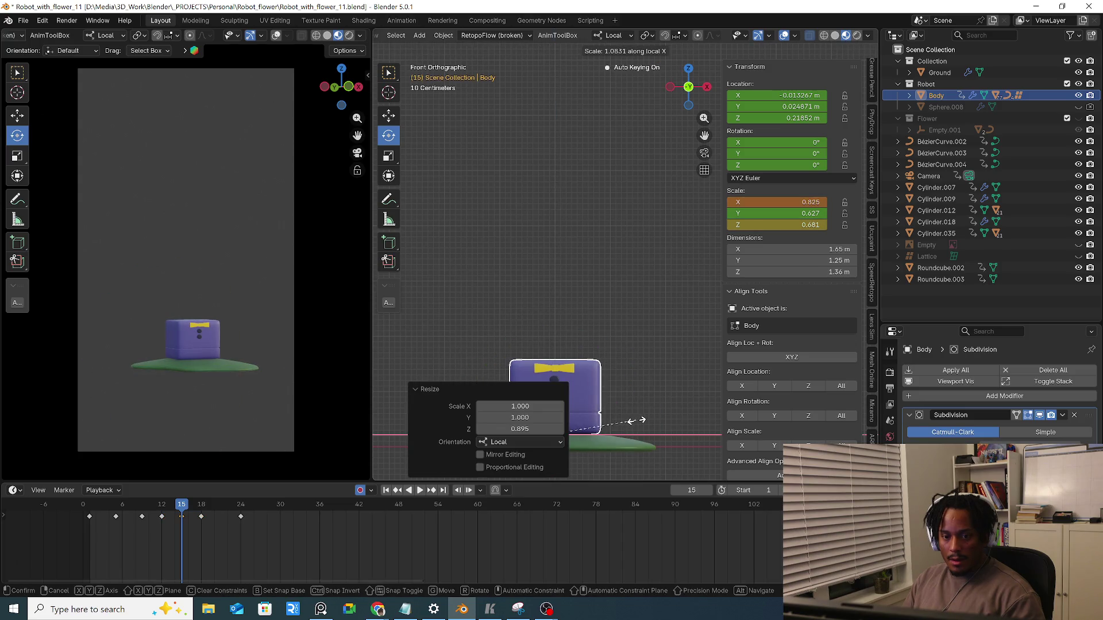
{"action": "left_click", "coordinate": [642, 419]}
{"action": "left_click_drag", "start_coordinate": [161, 508], "coordinate": [202, 509]}
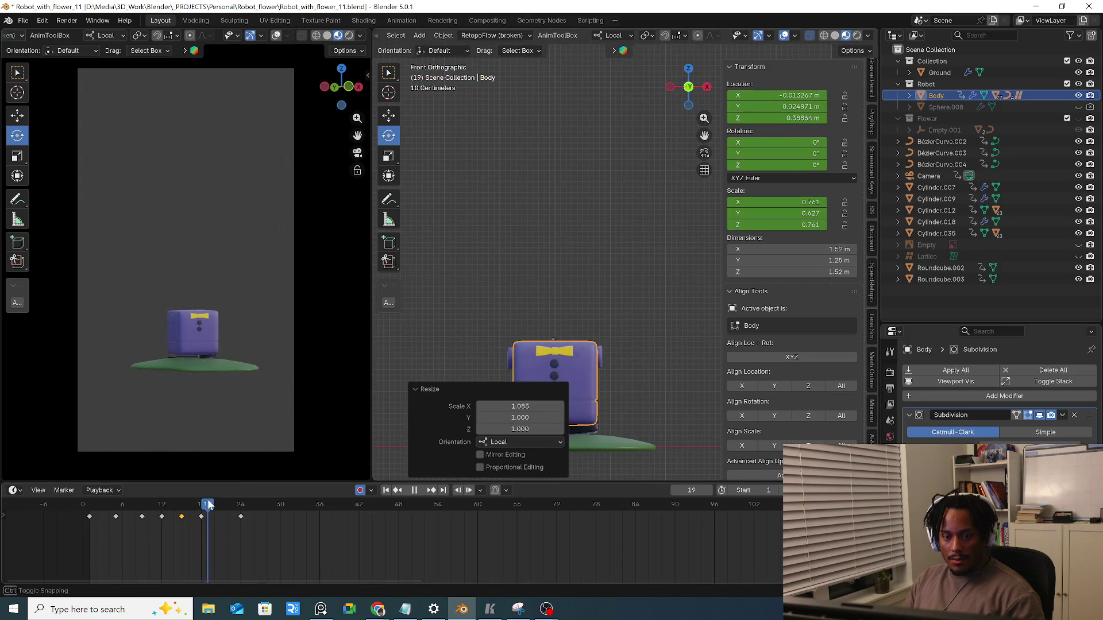
{"action": "key", "text": "space"}
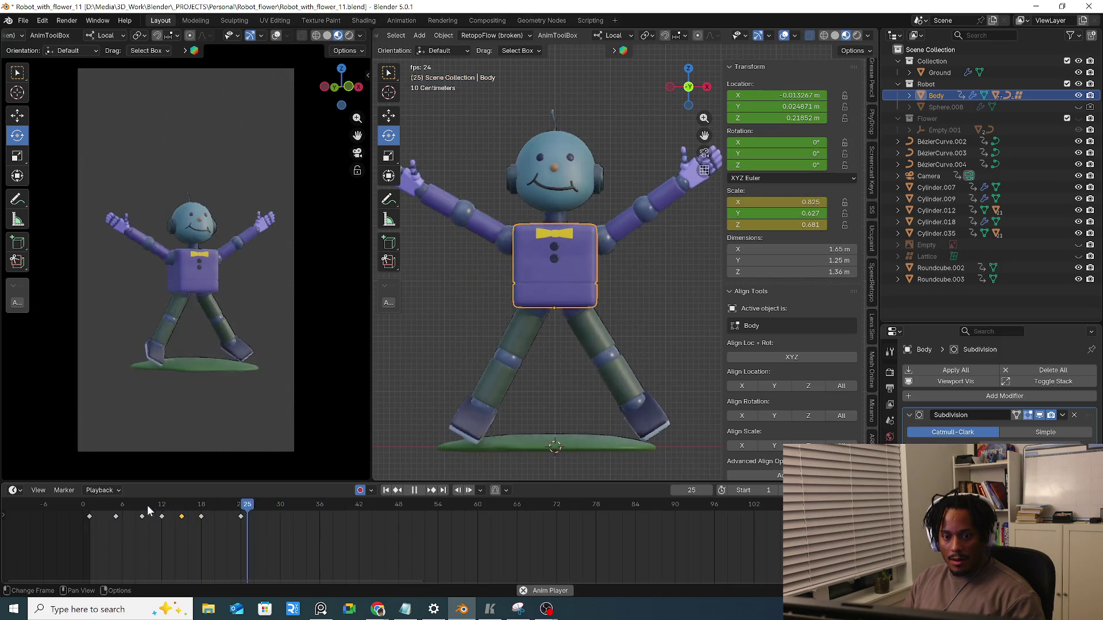
{"action": "key", "text": "space"}
{"action": "left_click", "coordinate": [86, 503]}
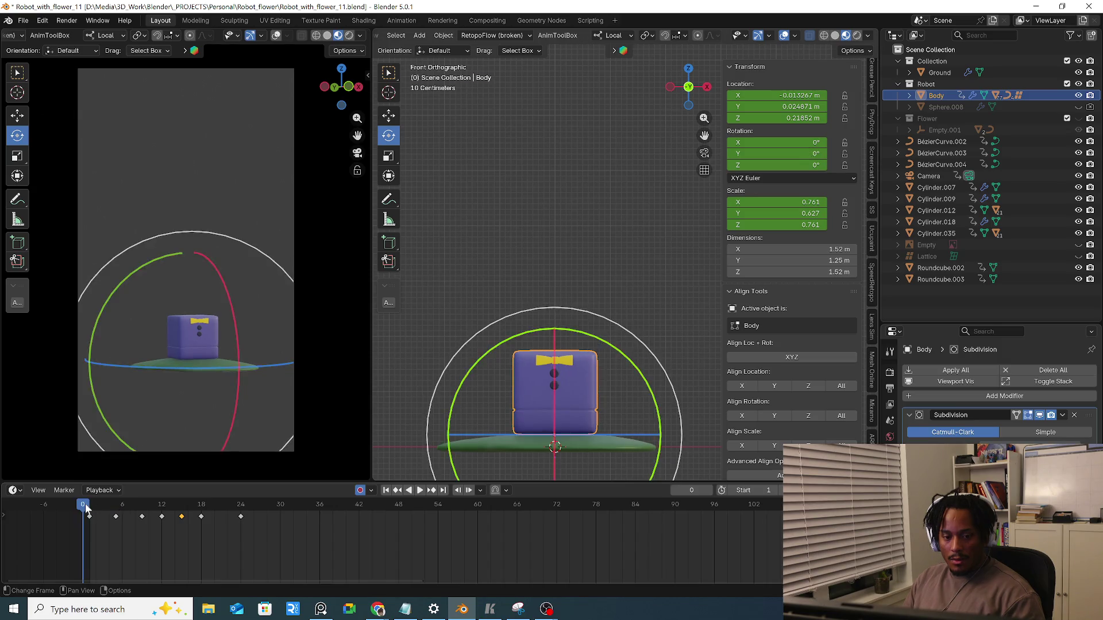
{"action": "key", "text": "space"}
Select the whole robot, push the final pose key later and paste the folded pose so it spans frames 18–26
{"action": "left_click_drag", "start_coordinate": [131, 508], "coordinate": [208, 514]}
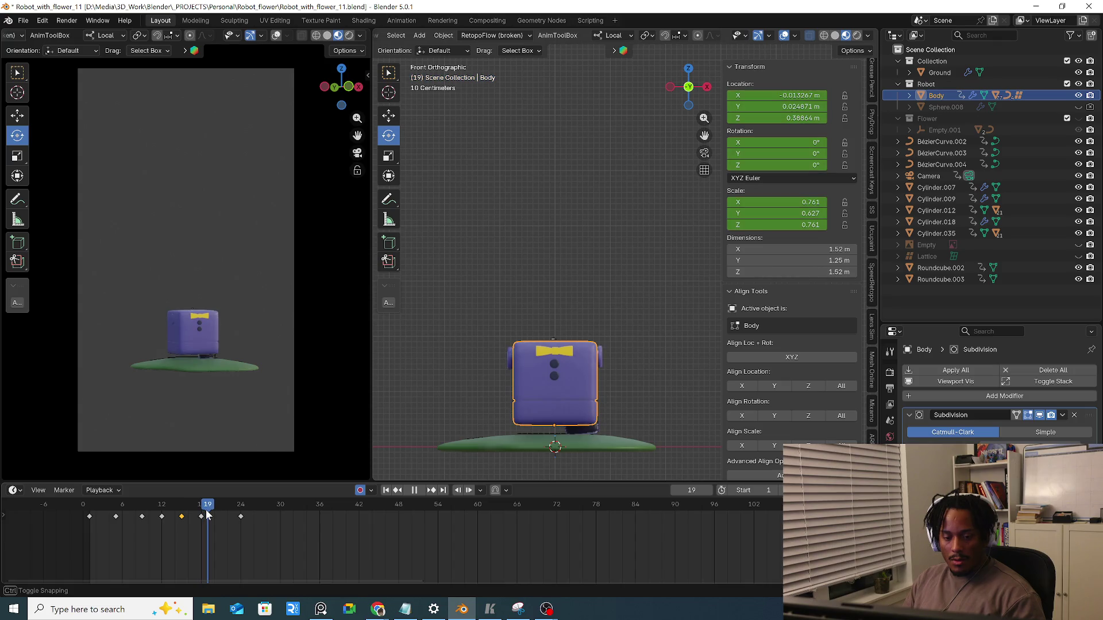
{"action": "key", "text": "space"}
{"action": "key", "text": "a"}
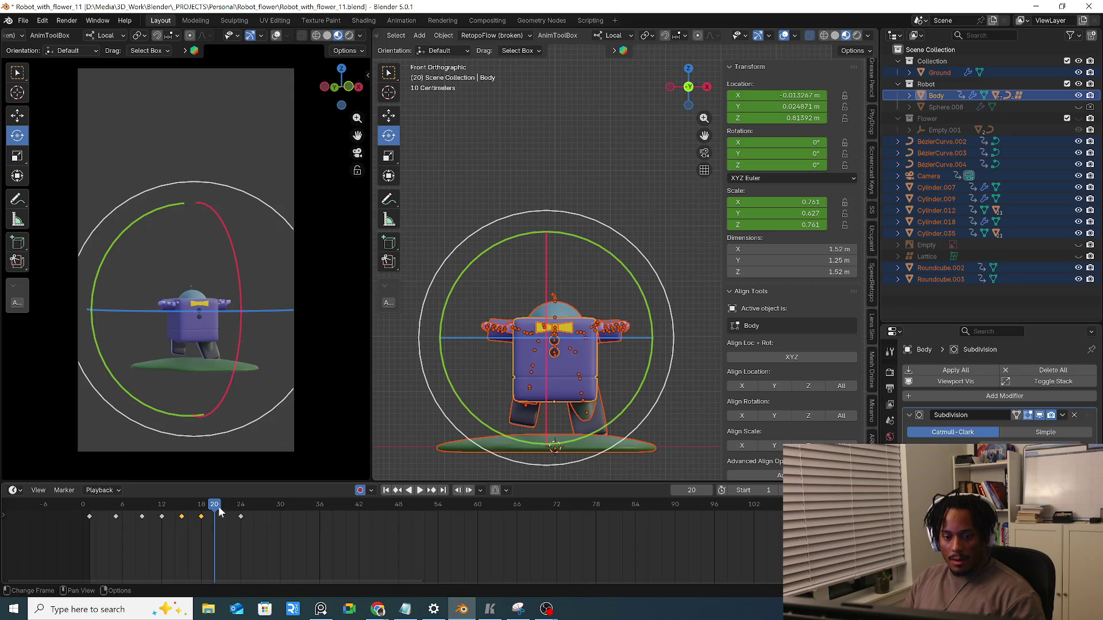
{"action": "left_click_drag", "start_coordinate": [242, 516], "coordinate": [273, 516]}
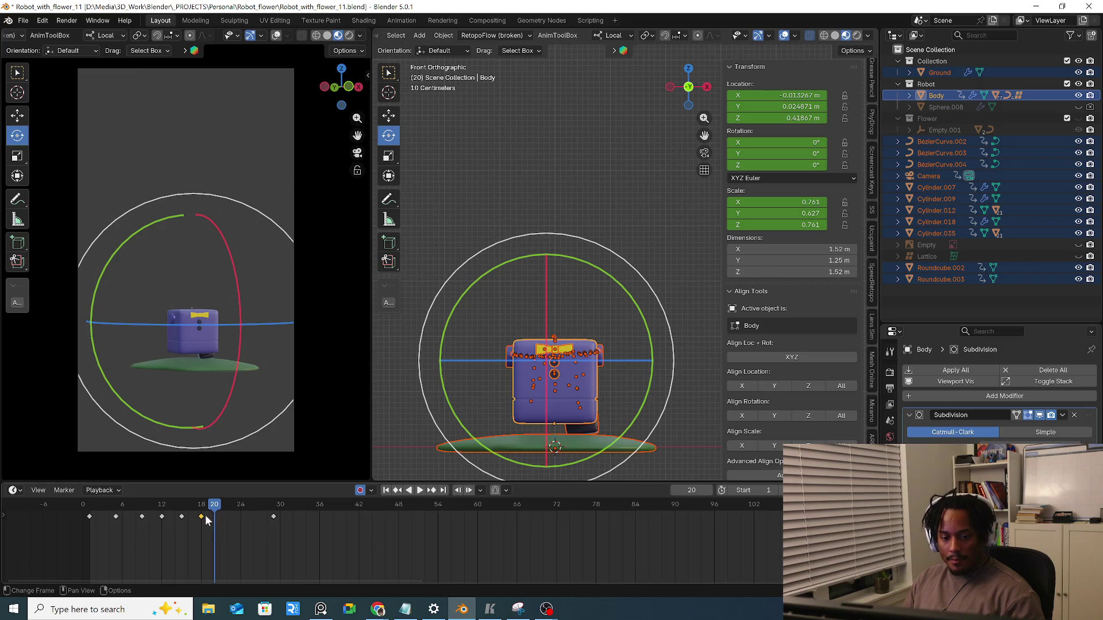
{"action": "key", "text": "space"}
{"action": "key", "text": "ctrl+v"}
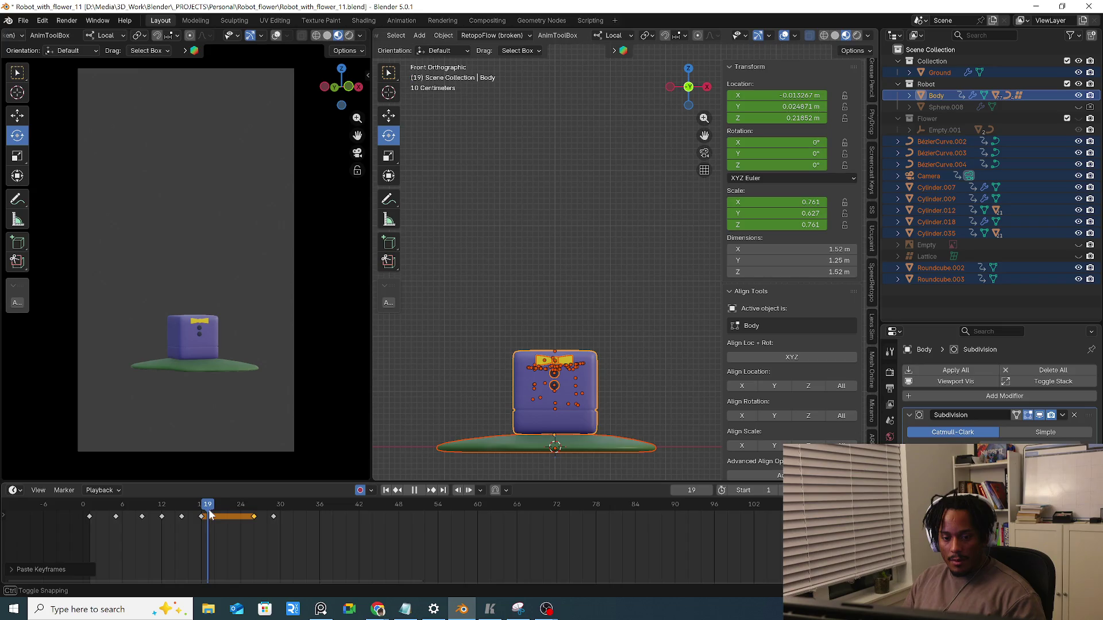
{"action": "key", "text": "space"}
Raise the folded body vertically off the ground at frame 20 and play the jump through
{"action": "left_click", "coordinate": [576, 426]}
{"action": "key", "text": "g"}
{"action": "key", "text": "z"}
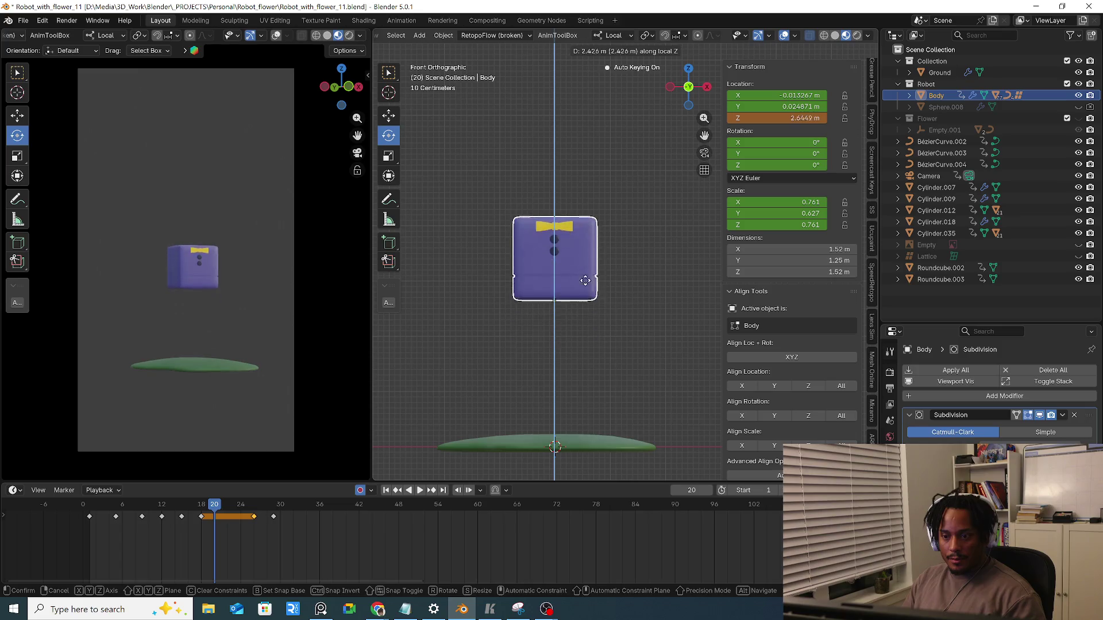
{"action": "left_click", "coordinate": [591, 305]}
{"action": "left_click", "coordinate": [280, 508]}
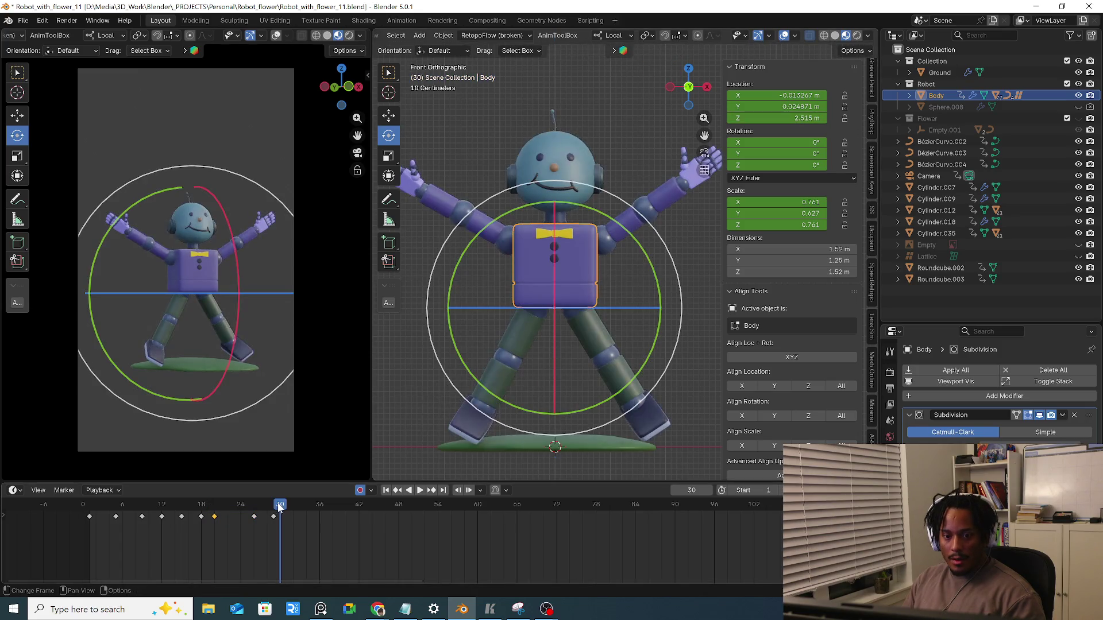
{"action": "key", "text": "space"}
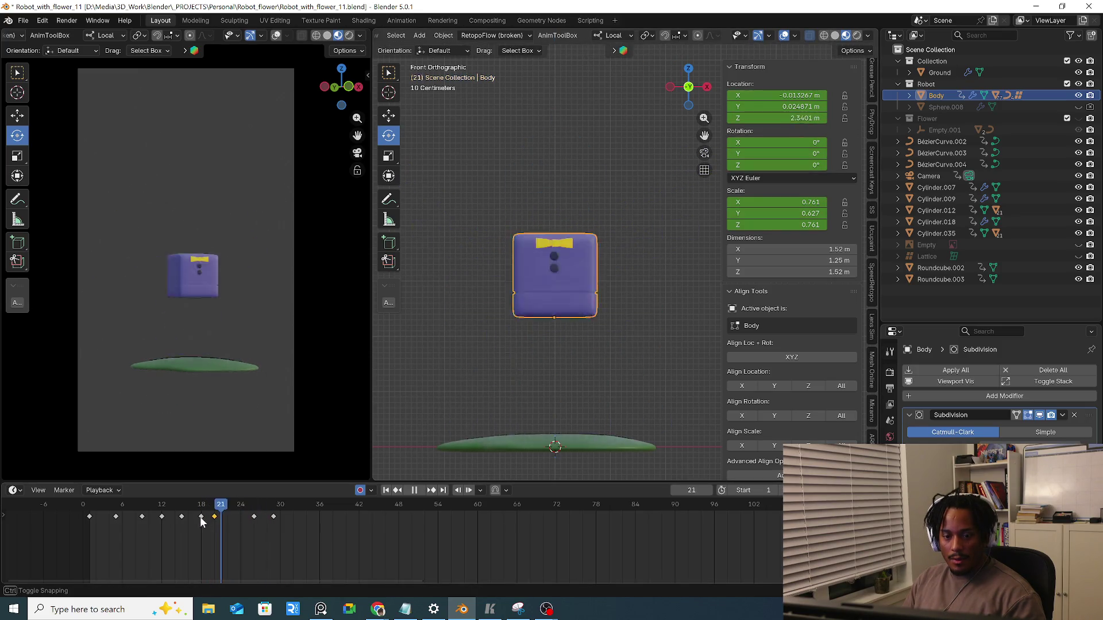
{"action": "key", "text": "space"}
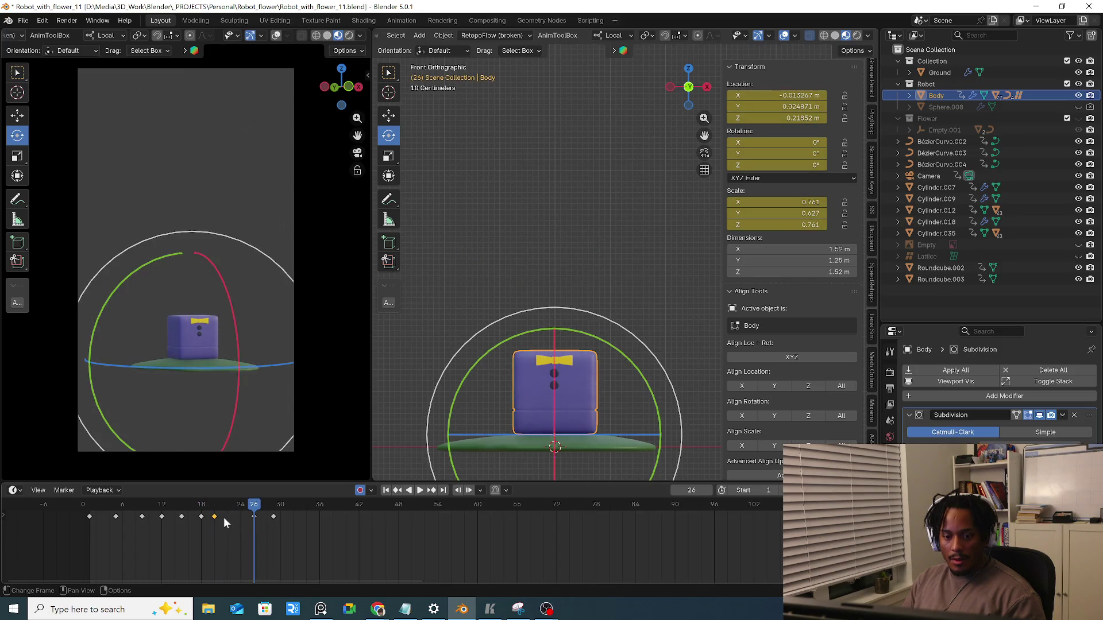
Try pasting the copied keyframe at frame 26, undoing each time, and replay the jump from frame 20
{"action": "key", "text": "ctrl+v"}
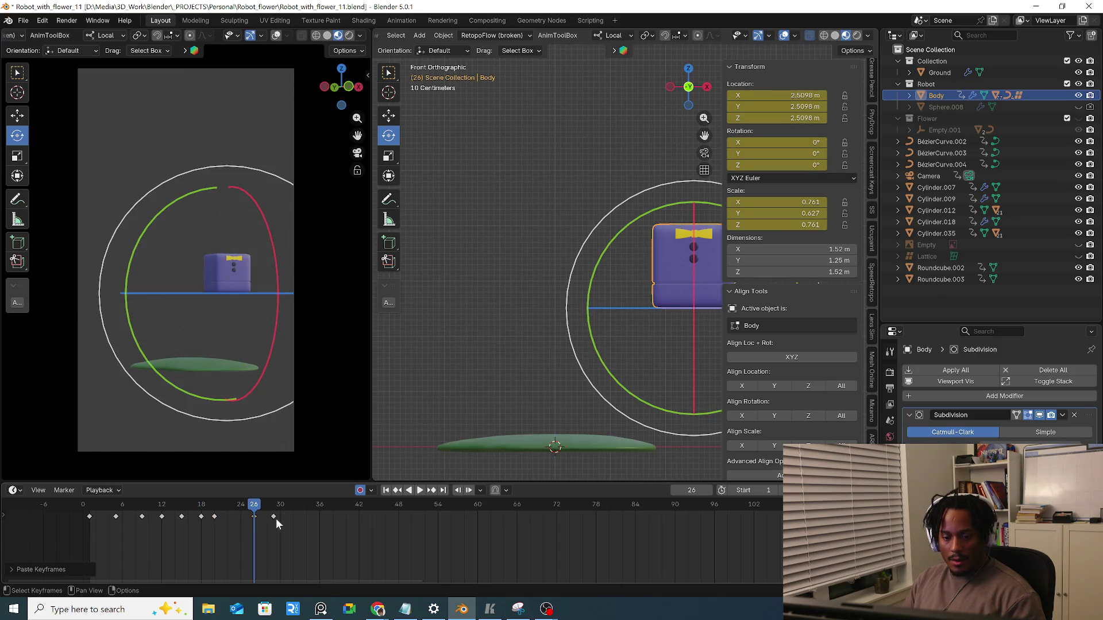
{"action": "key", "text": "ctrl+z"}
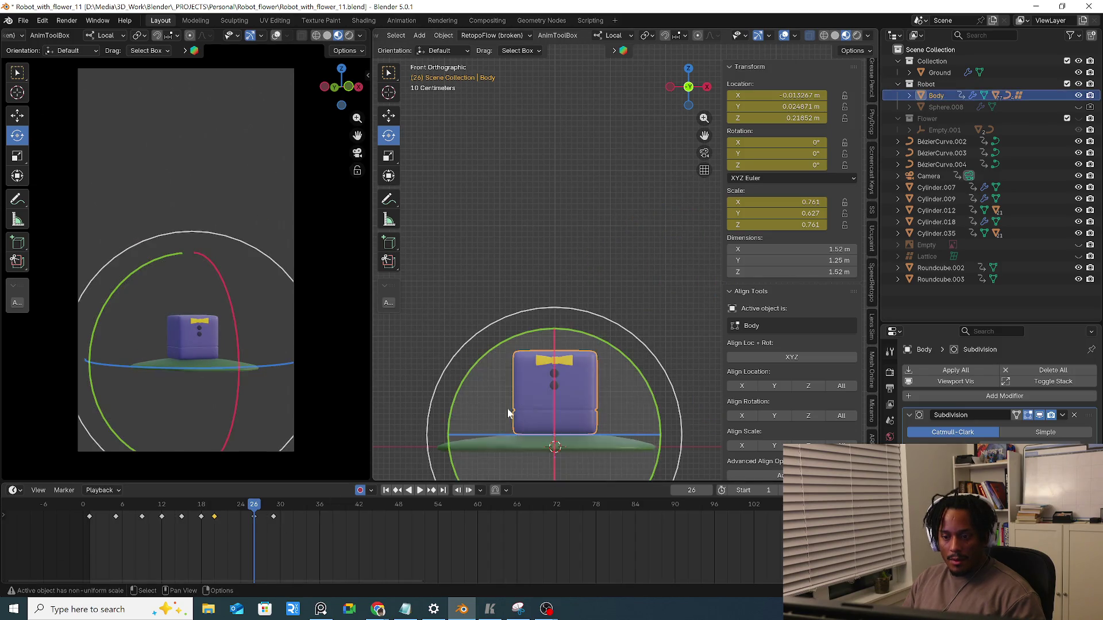
{"action": "key", "text": "ctrl+v"}
{"action": "key", "text": "ctrl+z"}
{"action": "key", "text": "space"}
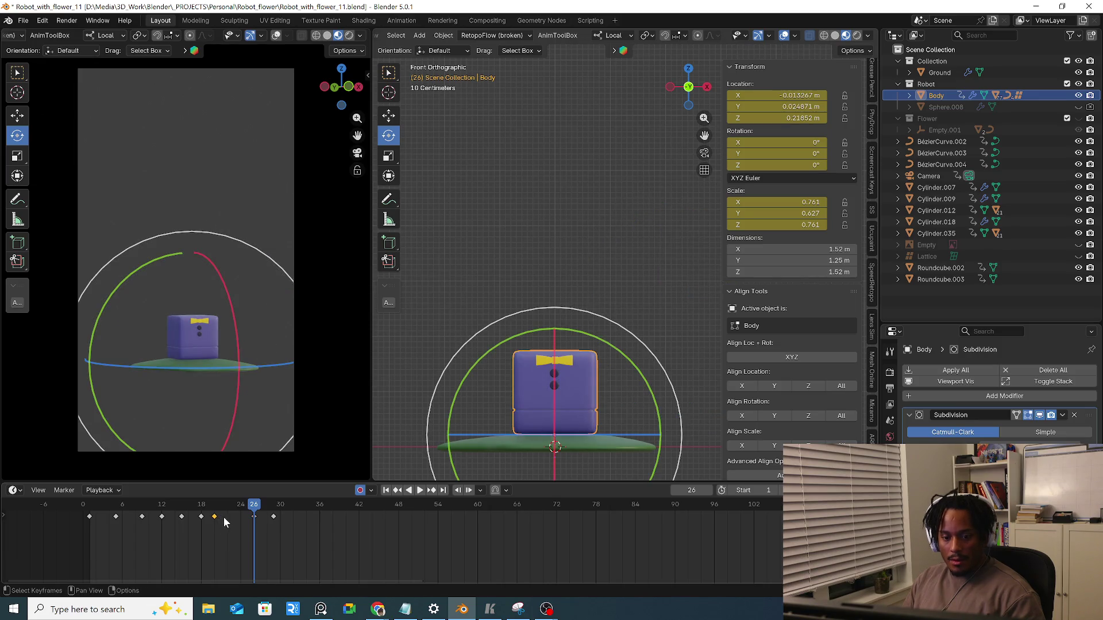
{"action": "left_click_drag", "start_coordinate": [208, 508], "coordinate": [215, 508]}
{"action": "key", "text": "space"}
Select the whole robot, test snapping it to the standing pose, undo it and review playback
{"action": "key", "text": "a"}
{"action": "left_click", "coordinate": [471, 414]}
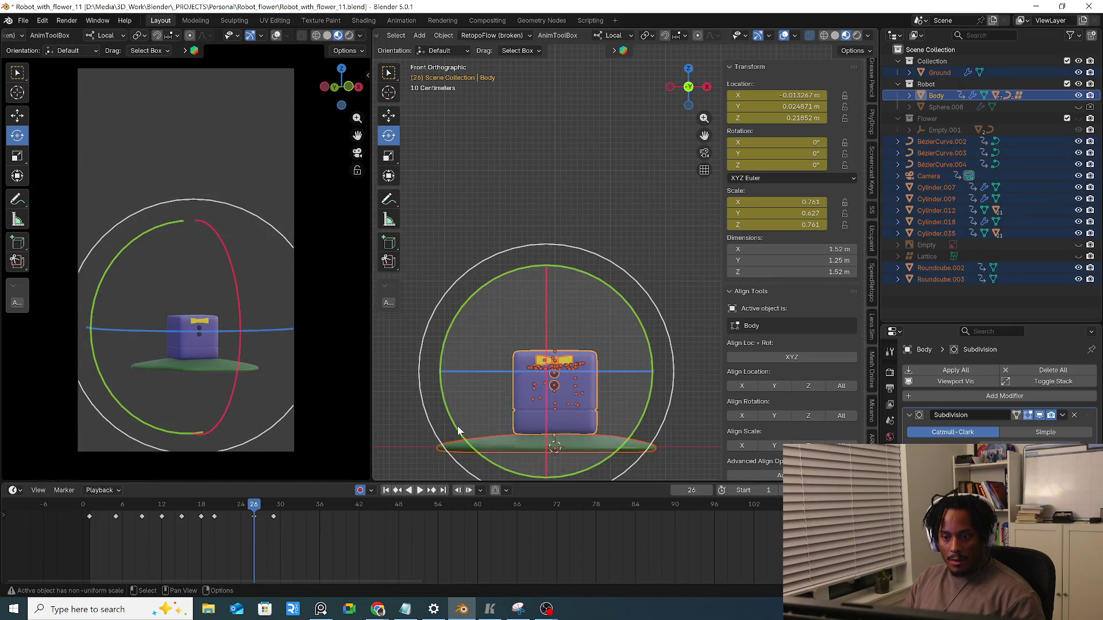
{"action": "key", "text": "x"}
{"action": "left_click", "coordinate": [216, 518]}
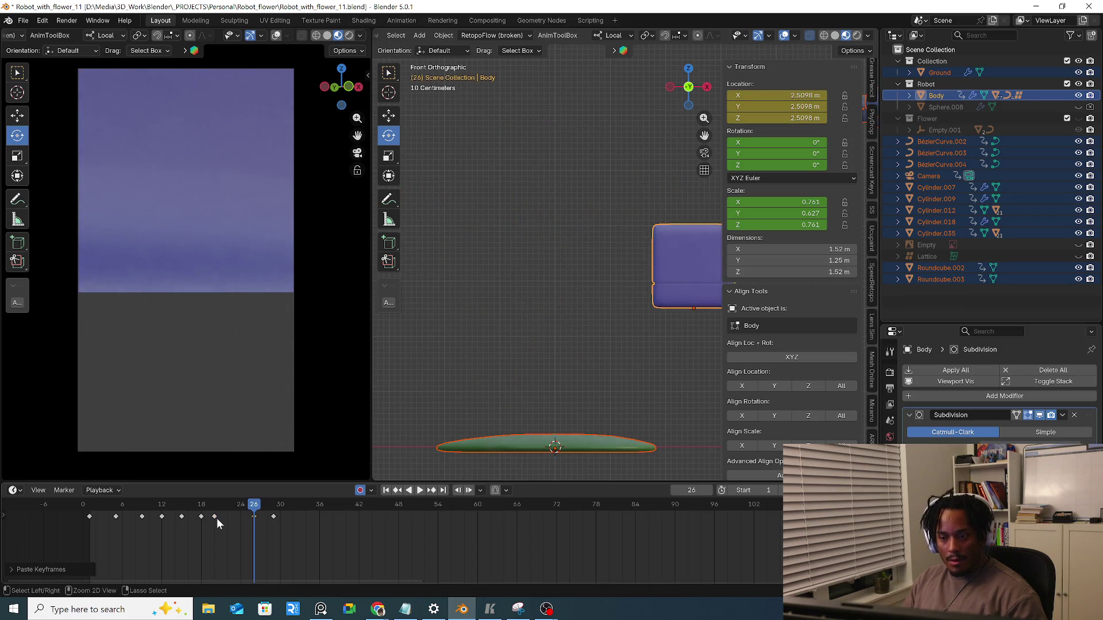
{"action": "key", "text": "ctrl+z"}
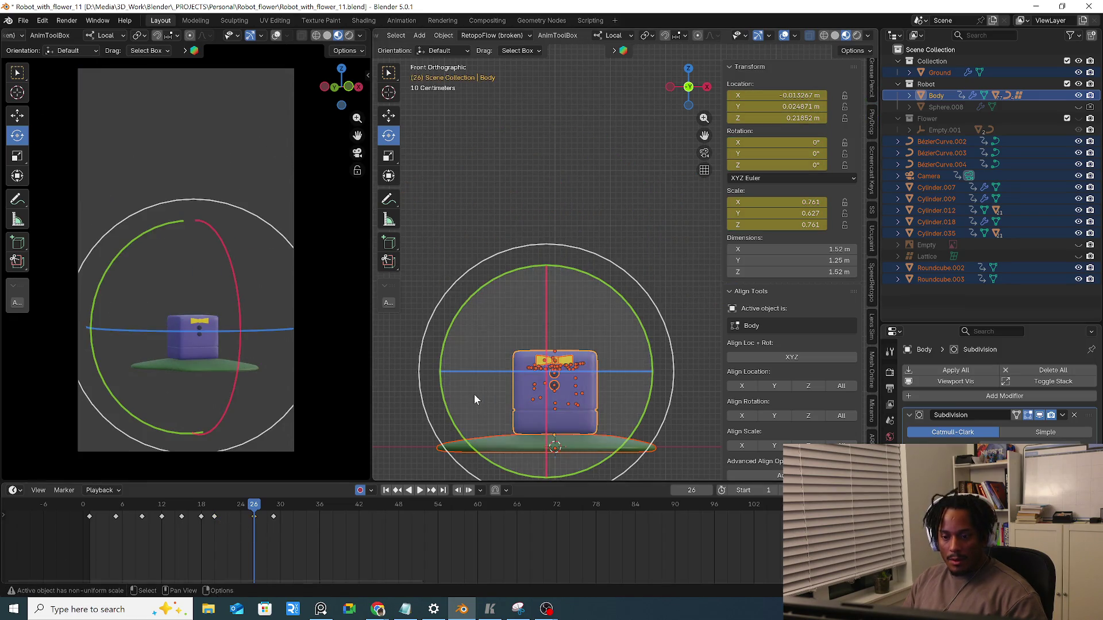
{"action": "left_click_drag", "start_coordinate": [199, 512], "coordinate": [216, 513]}
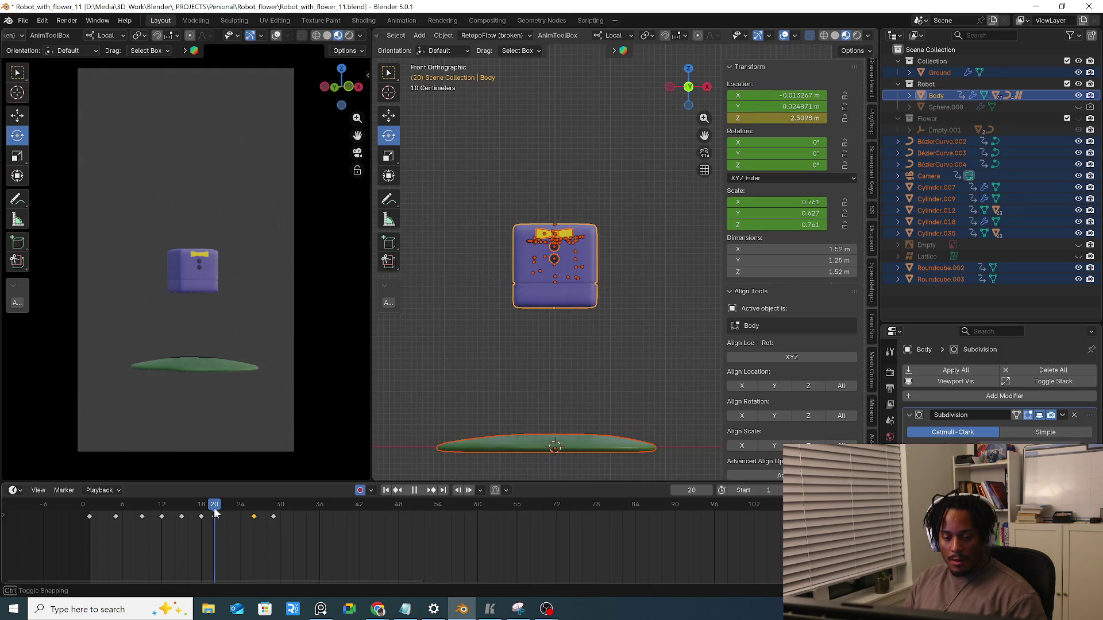
{"action": "left_click_drag", "start_coordinate": [215, 512], "coordinate": [259, 532]}
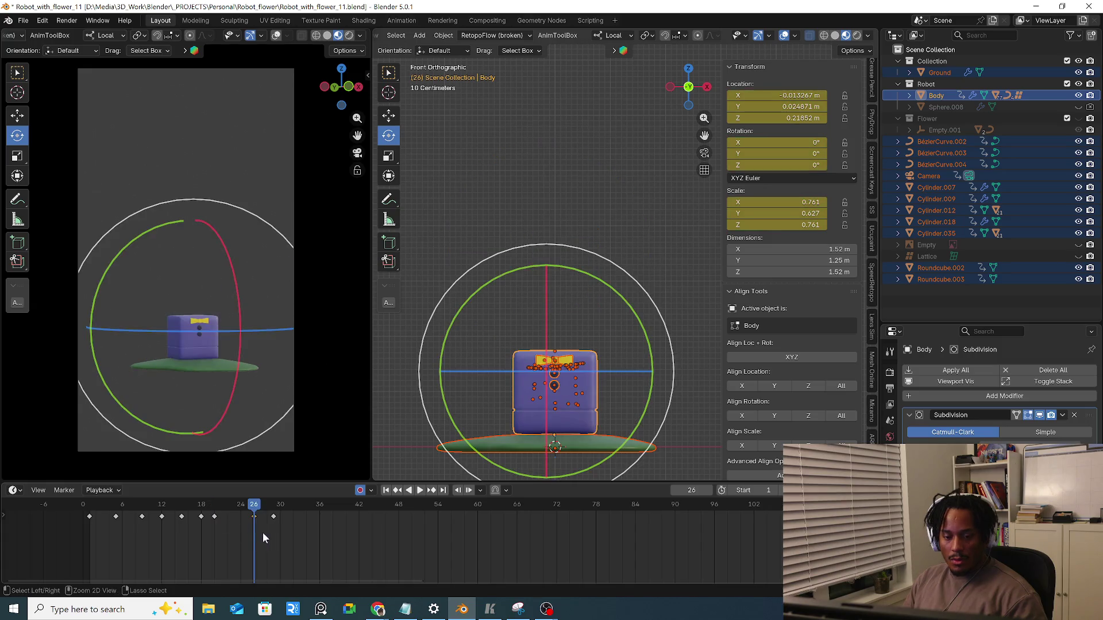
{"action": "key", "text": "space"}
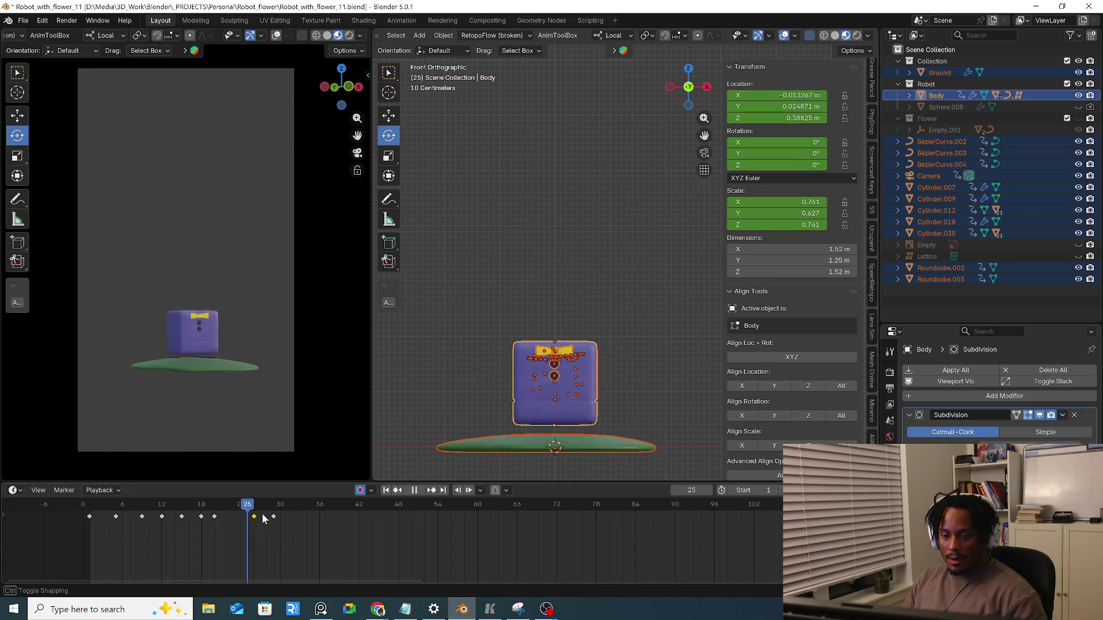
{"action": "left_click_drag", "start_coordinate": [87, 525], "coordinate": [276, 520]}
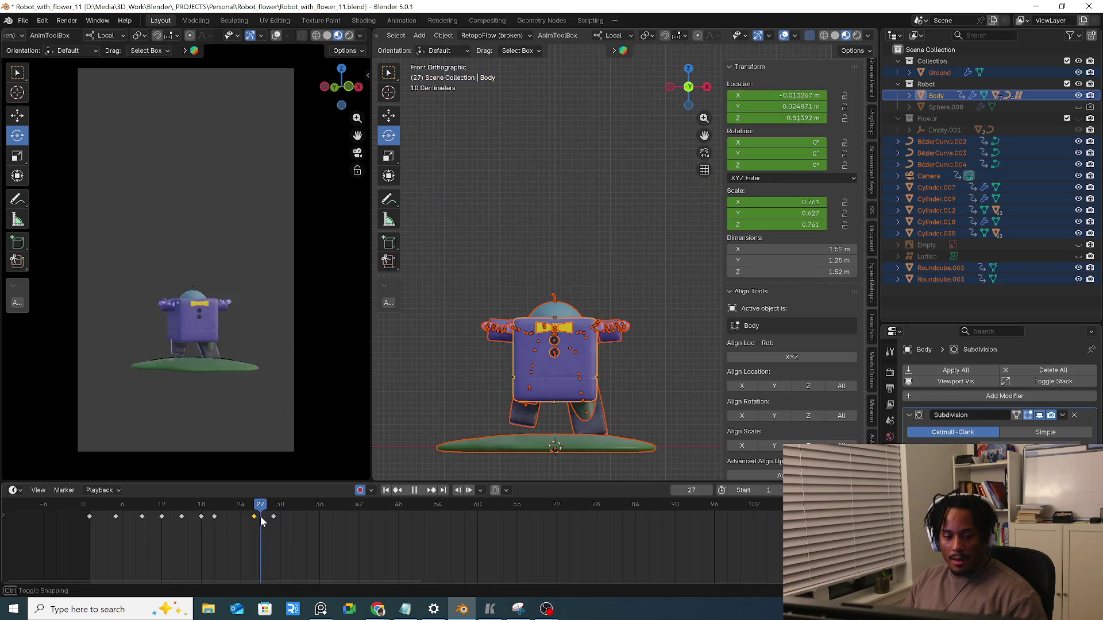
{"action": "key", "text": "space"}
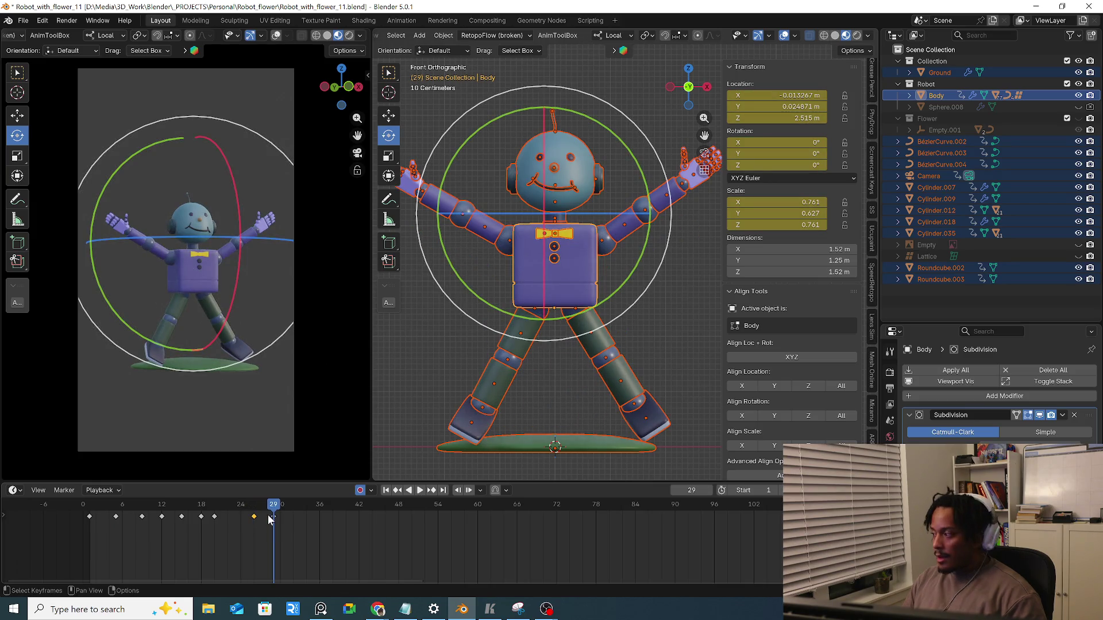
Select the hold keyframes from frames 8 to 20 for retiming, review, and undo recent changes
{"action": "left_click_drag", "start_coordinate": [121, 525], "coordinate": [227, 520]}
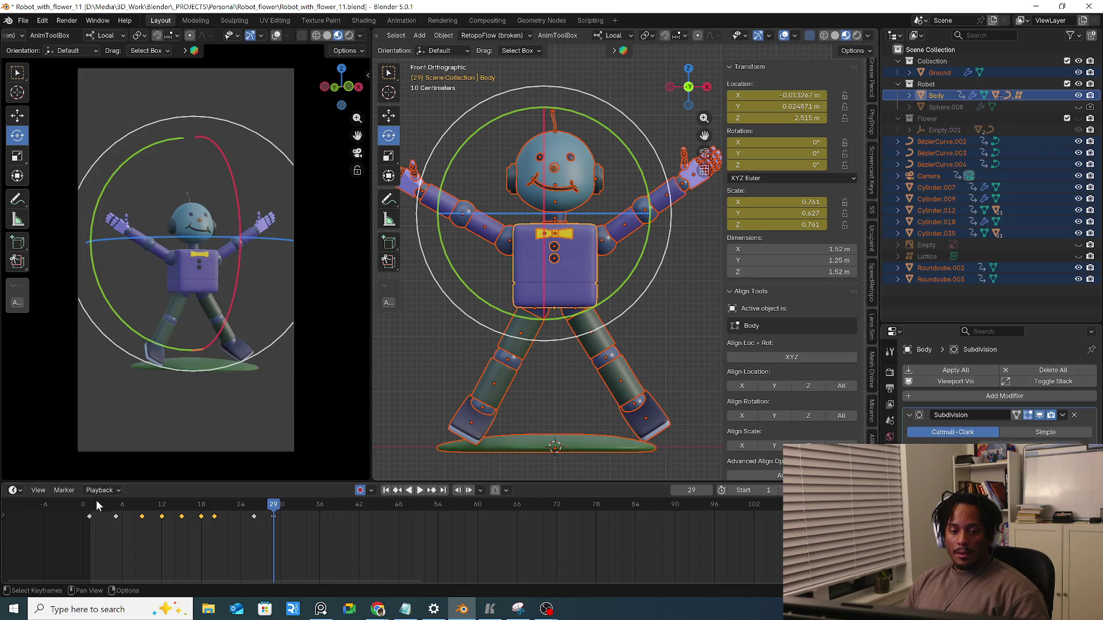
{"action": "key", "text": "space"}
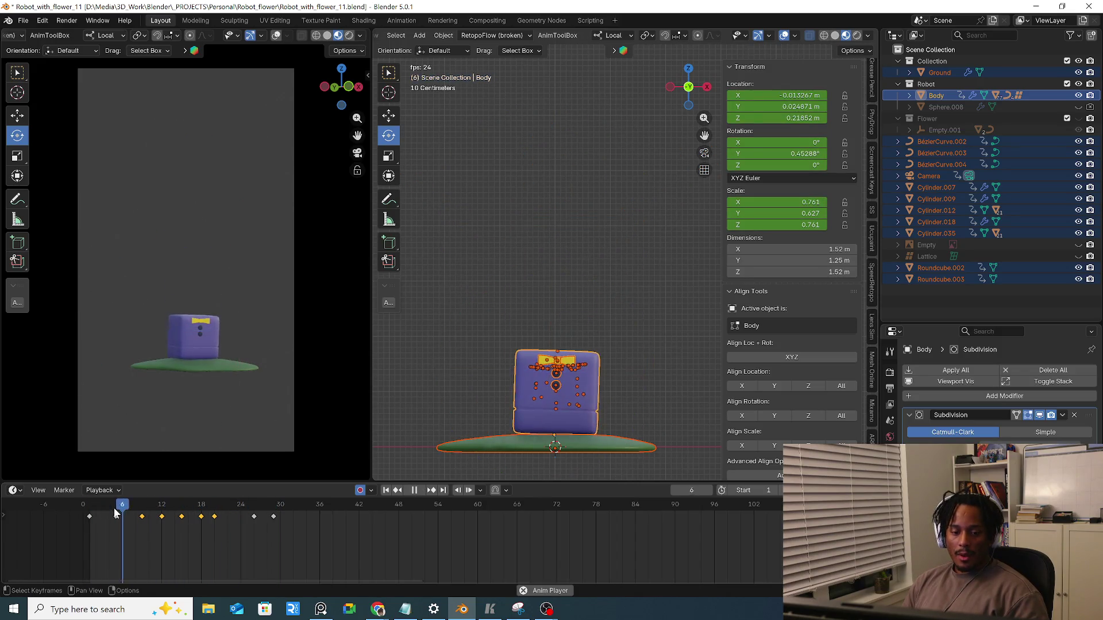
{"action": "key", "text": "space"}
{"action": "key", "text": "shift+Left"}
{"action": "key", "text": "ctrl+z"}
{"action": "key", "text": "ctrl+z"}
{"action": "key", "text": "ctrl+z"}
{"action": "key", "text": "ctrl+z"}
{"action": "key", "text": "ctrl+z"}
Step back and forth through the undo history until the robot stands unfolded with arms out at frame 1
{"action": "key", "text": "ctrl+z"}
{"action": "key", "text": "ctrl+z"}
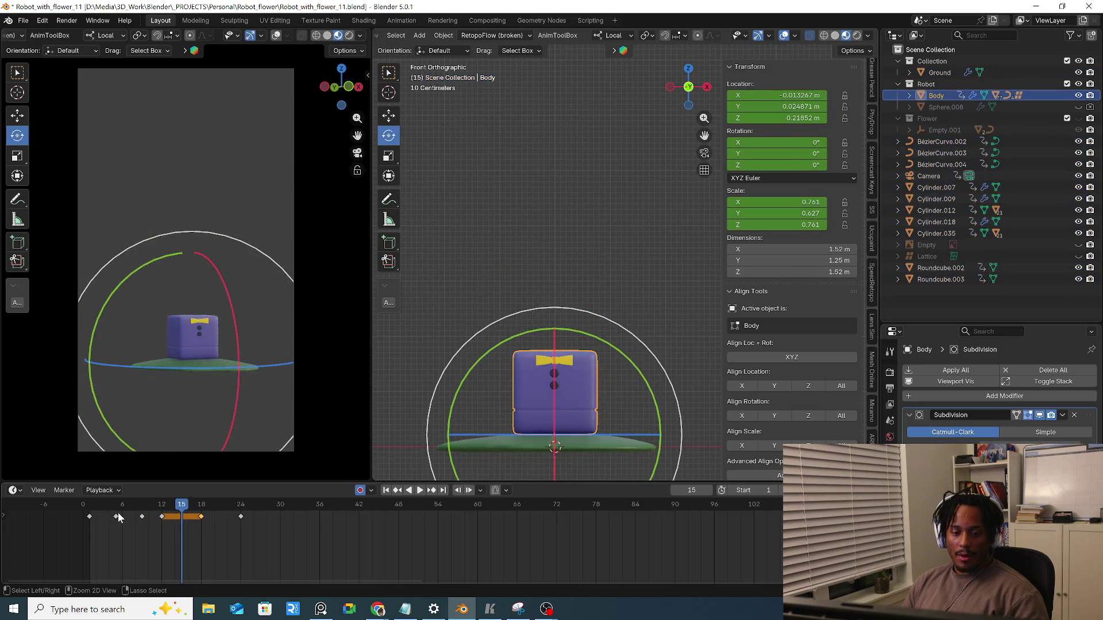
{"action": "key", "text": "ctrl+z"}
{"action": "key", "text": "ctrl+z"}
{"action": "key", "text": "ctrl+z"}
{"action": "key", "text": "ctrl+z"}
{"action": "key", "text": "ctrl+z"}
{"action": "key", "text": "ctrl+z"}
{"action": "key", "text": "ctrl+z"}
{"action": "key", "text": "ctrl+z"}
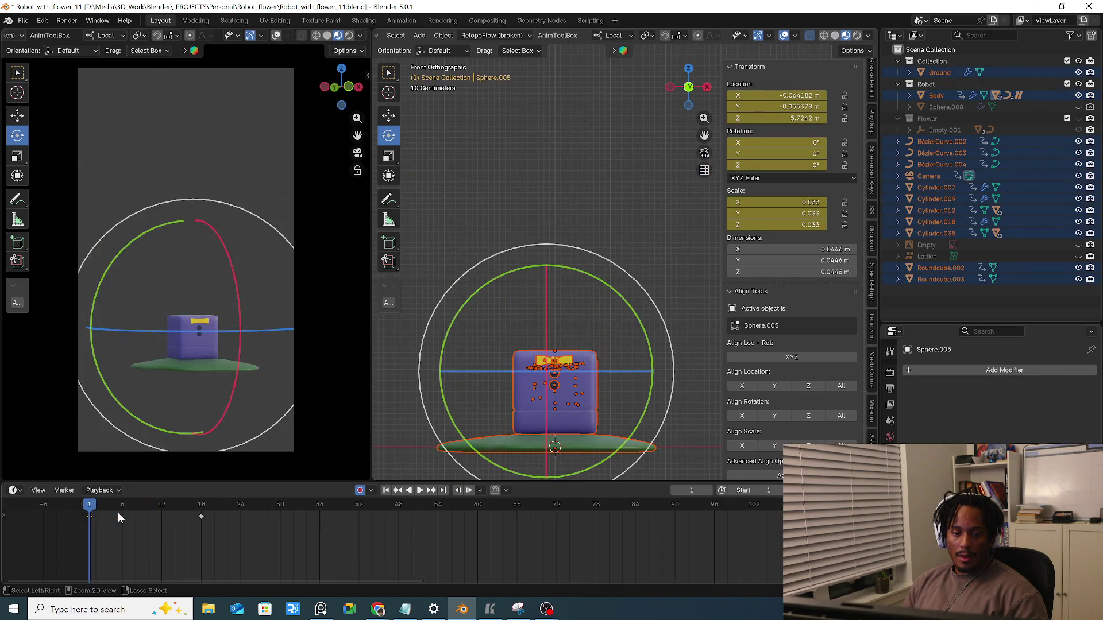
{"action": "key", "text": "ctrl+z"}
{"action": "key", "text": "ctrl+z"}
{"action": "key", "text": "ctrl+shift+z"}
{"action": "key", "text": "ctrl+shift+z"}
{"action": "key", "text": "ctrl+shift+z"}
{"action": "key", "text": "ctrl+shift+z"}
{"action": "key", "text": "ctrl+shift+z"}
{"action": "key", "text": "ctrl+shift+z"}
{"action": "key", "text": "ctrl+shift+z"}
{"action": "key", "text": "ctrl+shift+z"}
{"action": "key", "text": "ctrl+shift+z"}
{"action": "key", "text": "ctrl+shift+z"}
{"action": "key", "text": "ctrl+shift+z"}
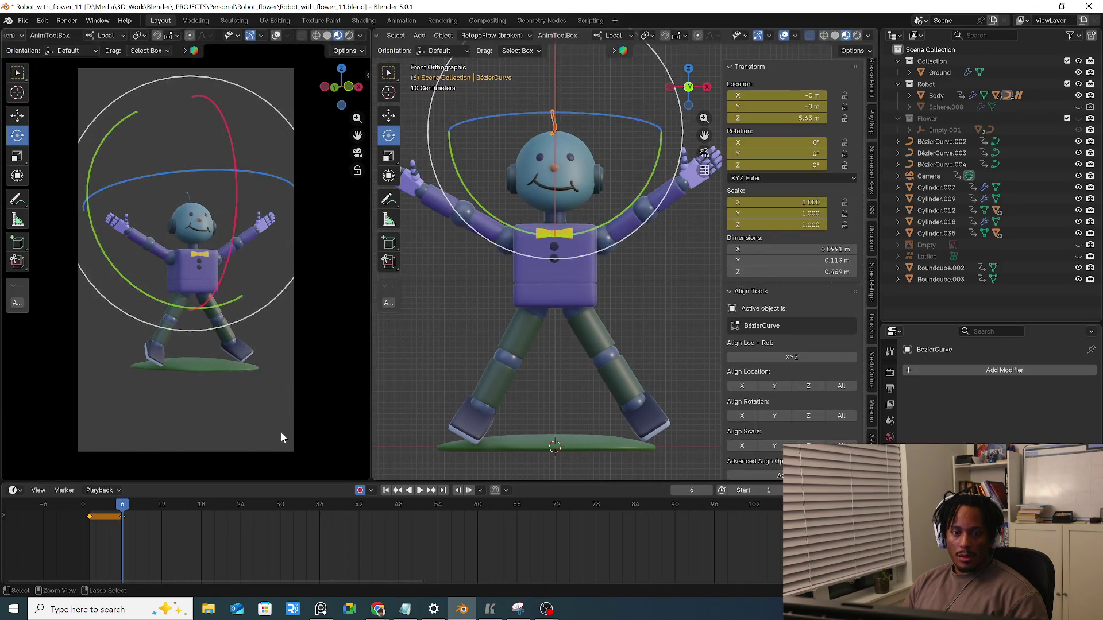
{"action": "key", "text": "ctrl+shift+z"}
{"action": "key", "text": "ctrl+shift+z"}
{"action": "key", "text": "ctrl+shift+z"}
{"action": "key", "text": "ctrl+shift+z"}
{"action": "key", "text": "ctrl+shift+z"}
{"action": "key", "text": "ctrl+shift+z"}
{"action": "key", "text": "ctrl+shift+z"}
{"action": "key", "text": "ctrl+shift+z"}
{"action": "key", "text": "ctrl+shift+z"}
{"action": "key", "text": "ctrl+shift+z"}
{"action": "key", "text": "ctrl+shift+z"}
{"action": "key", "text": "ctrl+shift+z"}
{"action": "key", "text": "ctrl+shift+z"}
{"action": "key", "text": "ctrl+shift+z"}
{"action": "key", "text": "ctrl+shift+z"}
{"action": "key", "text": "ctrl+shift+z"}
{"action": "key", "text": "ctrl+shift+z"}
{"action": "key", "text": "ctrl+shift+z"}
{"action": "key", "text": "ctrl+shift+z"}
{"action": "key", "text": "ctrl+shift+z"}
{"action": "key", "text": "ctrl+shift+z"}
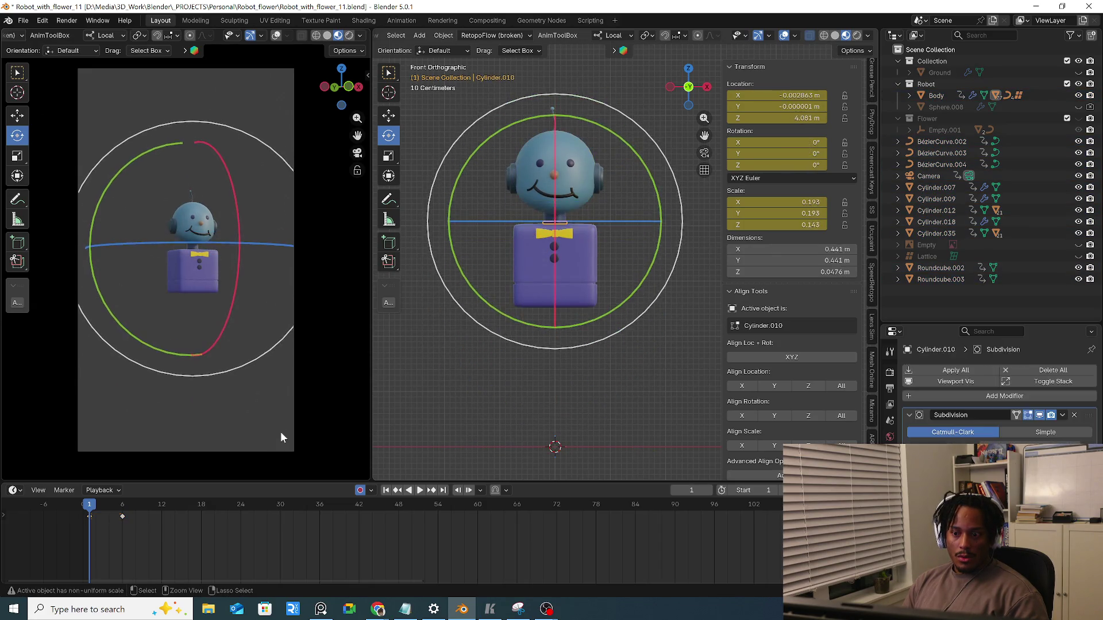
{"action": "key", "text": "ctrl+shift+z"}
{"action": "key", "text": "ctrl+shift+z"}
{"action": "key", "text": "ctrl+shift+z"}
{"action": "key", "text": "ctrl+shift+z"}
{"action": "key", "text": "ctrl+shift+z"}
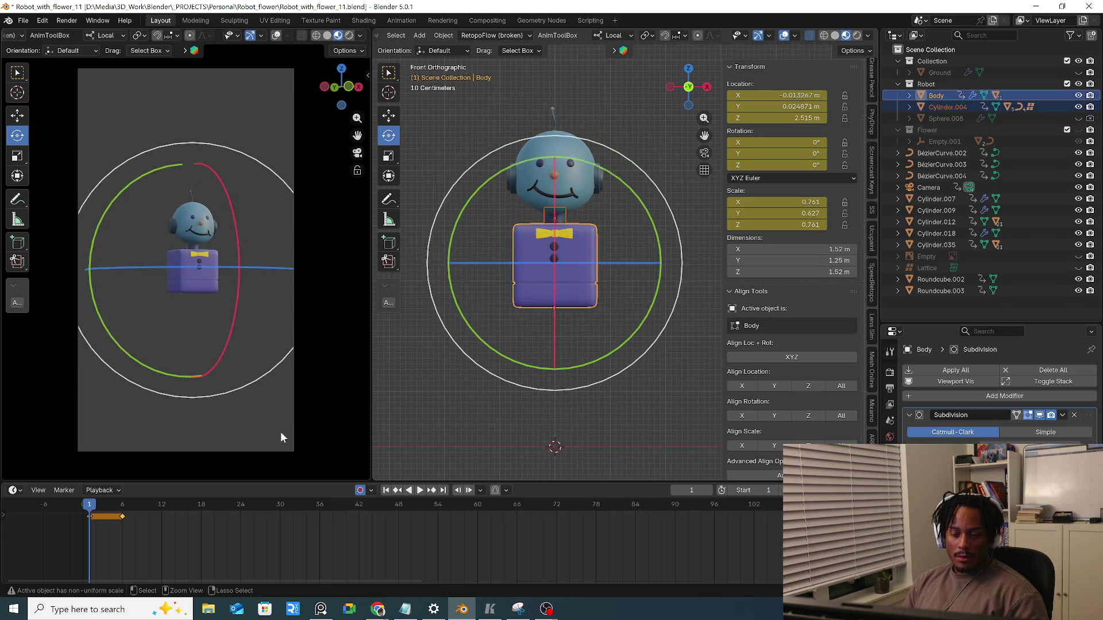
{"action": "key", "text": "ctrl+shift+z"}
{"action": "key", "text": "ctrl+shift+z"}
{"action": "key", "text": "ctrl+shift+z"}
{"action": "key", "text": "ctrl+shift+z"}
{"action": "key", "text": "ctrl+shift+z"}
{"action": "key", "text": "ctrl+shift+z"}
{"action": "key", "text": "ctrl+shift+z"}
{"action": "key", "text": "ctrl+shift+z"}
{"action": "key", "text": "ctrl+shift+z"}
{"action": "key", "text": "ctrl+shift+z"}
{"action": "key", "text": "ctrl+shift+z"}
{"action": "key", "text": "ctrl+shift+z"}
{"action": "key", "text": "ctrl+shift+z"}
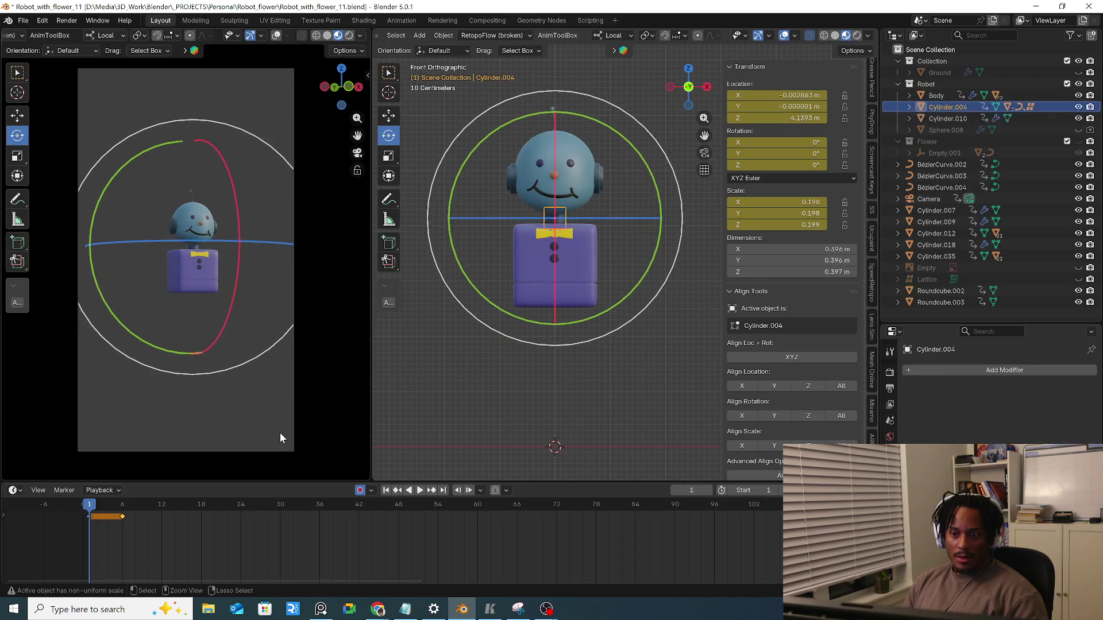
{"action": "key", "text": "ctrl+shift+z"}
{"action": "key", "text": "ctrl+shift+z"}
{"action": "key", "text": "ctrl+shift+z"}
{"action": "key", "text": "ctrl+shift+z"}
{"action": "key", "text": "ctrl+shift+z"}
{"action": "key", "text": "ctrl+shift+z"}
{"action": "key", "text": "ctrl+shift+z"}
{"action": "key", "text": "ctrl+shift+z"}
{"action": "key", "text": "ctrl+shift+z"}
{"action": "key", "text": "ctrl+shift+z"}
{"action": "key", "text": "ctrl+shift+z"}
{"action": "key", "text": "ctrl+shift+z"}
{"action": "key", "text": "ctrl+shift+z"}
{"action": "key", "text": "ctrl+shift+z"}
{"action": "key", "text": "ctrl+shift+z"}
{"action": "key", "text": "ctrl+shift+z"}
{"action": "key", "text": "ctrl+shift+z"}
{"action": "key", "text": "ctrl+z"}
{"action": "key", "text": "ctrl+shift+z"}
{"action": "key", "text": "ctrl+z"}
{"action": "key", "text": "ctrl+shift+z"}
{"action": "key", "text": "ctrl+shift+z"}
{"action": "key", "text": "ctrl+shift+z"}
{"action": "key", "text": "ctrl+shift+z"}
{"action": "key", "text": "ctrl+shift+z"}
{"action": "key", "text": "ctrl+shift+z"}
{"action": "key", "text": "ctrl+shift+z"}
{"action": "key", "text": "ctrl+shift+z"}
{"action": "key", "text": "ctrl+shift+z"}
{"action": "key", "text": "ctrl+shift+z"}
{"action": "key", "text": "ctrl+shift+z"}
{"action": "key", "text": "ctrl+shift+z"}
{"action": "key", "text": "ctrl+shift+z"}
{"action": "key", "text": "ctrl+shift+z"}
{"action": "key", "text": "ctrl+shift+z"}
{"action": "key", "text": "ctrl+shift+z"}
Redo to restore the second leg, then inspect the transform values of the hand, arm and leg pieces
{"action": "key", "text": "ctrl+shift+z"}
{"action": "key", "text": "ctrl+shift+z"}
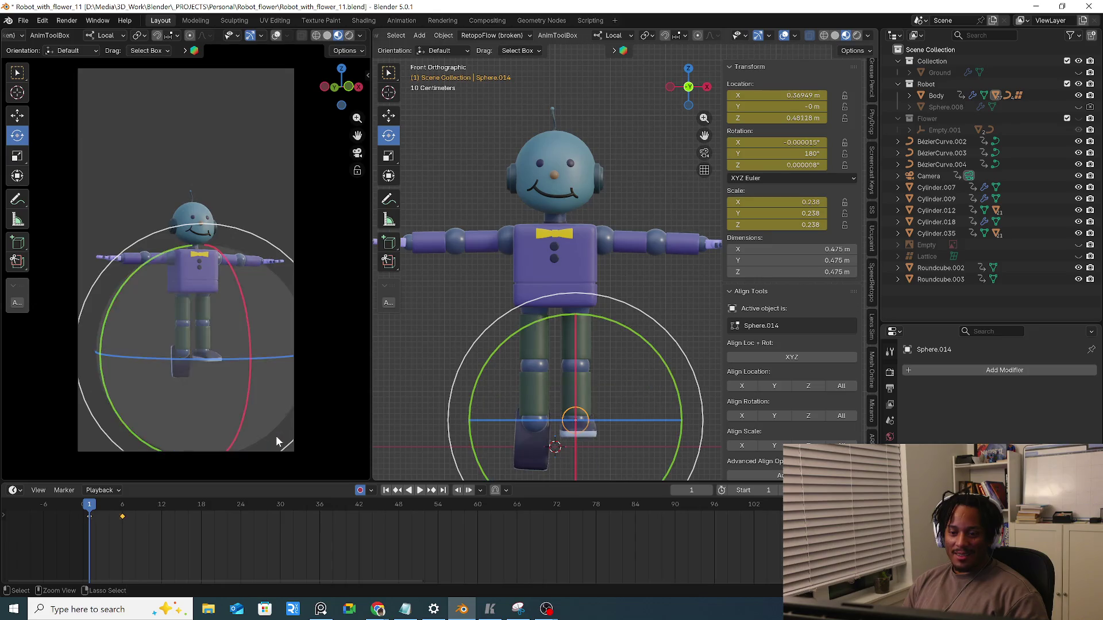
{"action": "key", "text": "ctrl+shift+z"}
{"action": "key", "text": "ctrl+shift+z"}
{"action": "key", "text": "ctrl+shift+z"}
{"action": "key", "text": "ctrl+shift+z"}
{"action": "key", "text": "ctrl+shift+z"}
{"action": "key", "text": "ctrl+shift+z"}
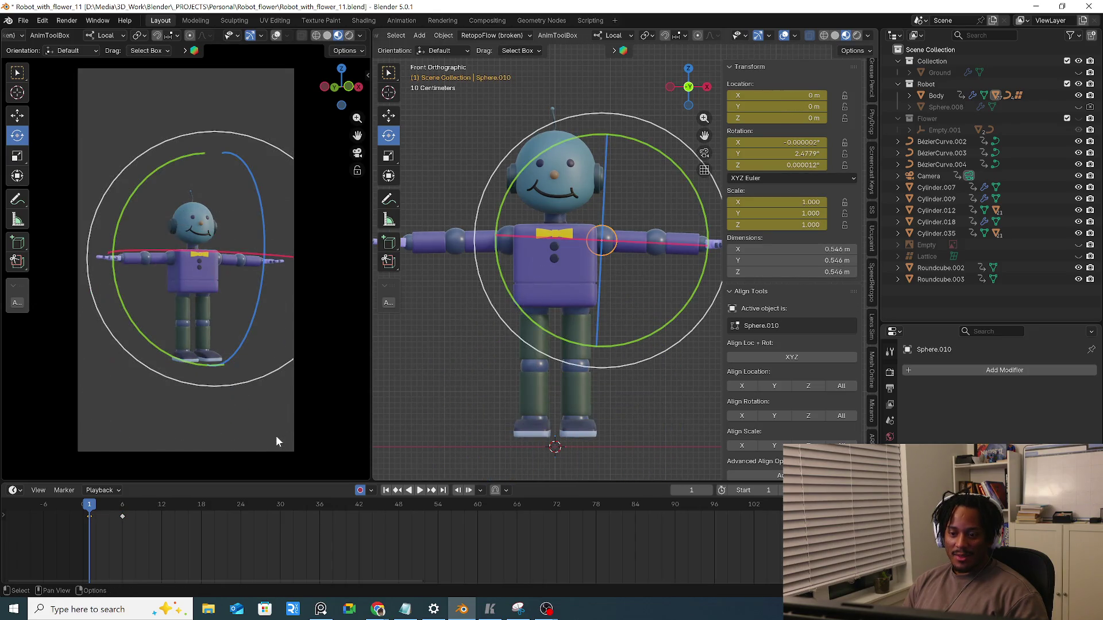
{"action": "scroll", "coordinate": [435, 315], "scroll_direction": "down", "scroll_amount": 2}
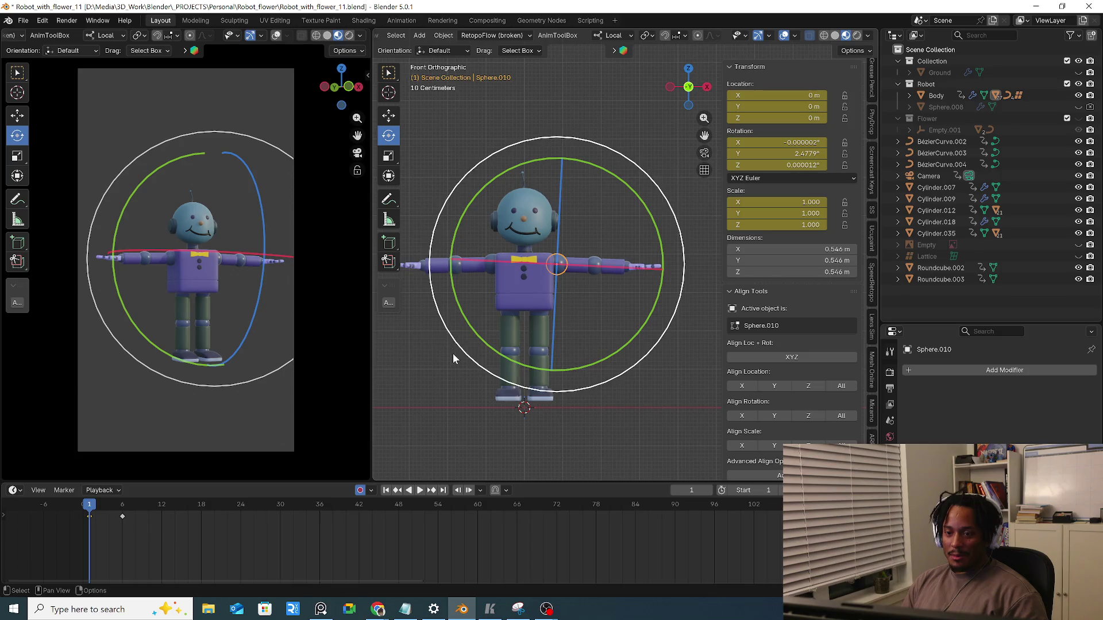
{"action": "key", "text": "a"}
{"action": "left_click", "coordinate": [461, 323]}
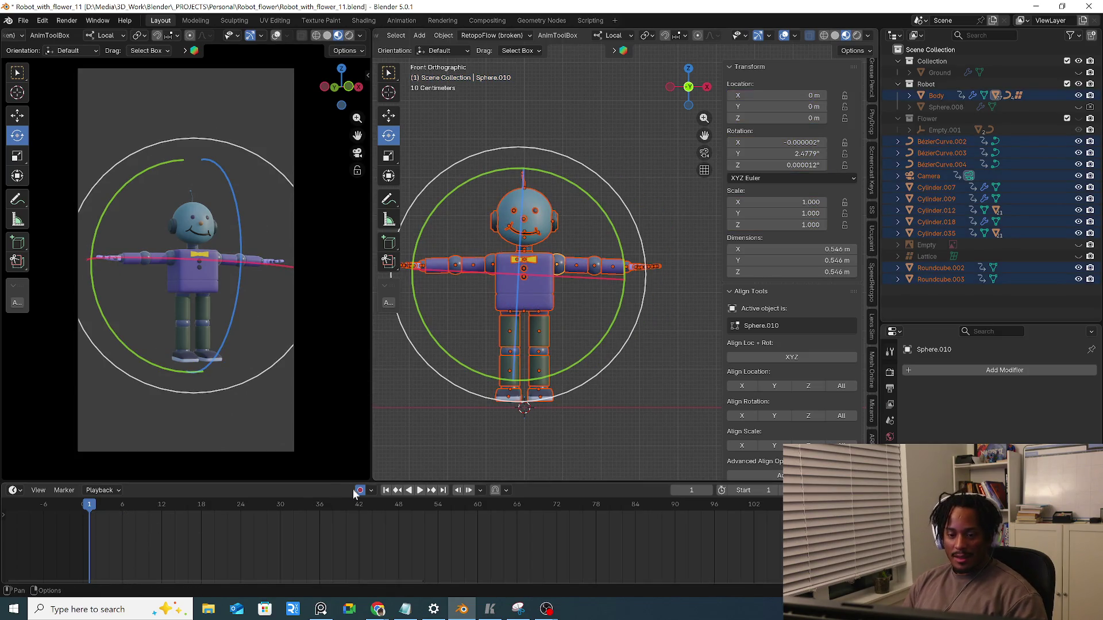
{"action": "left_click", "coordinate": [447, 431]}
{"action": "left_click", "coordinate": [514, 317]}
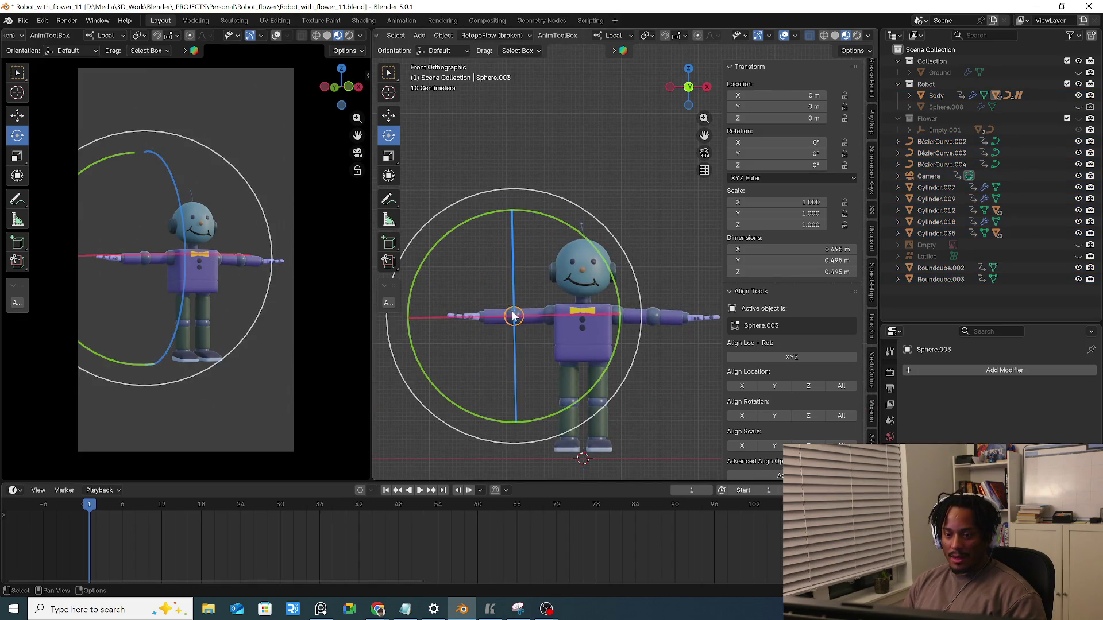
{"action": "left_click", "coordinate": [604, 311]}
{"action": "left_click", "coordinate": [671, 317]}
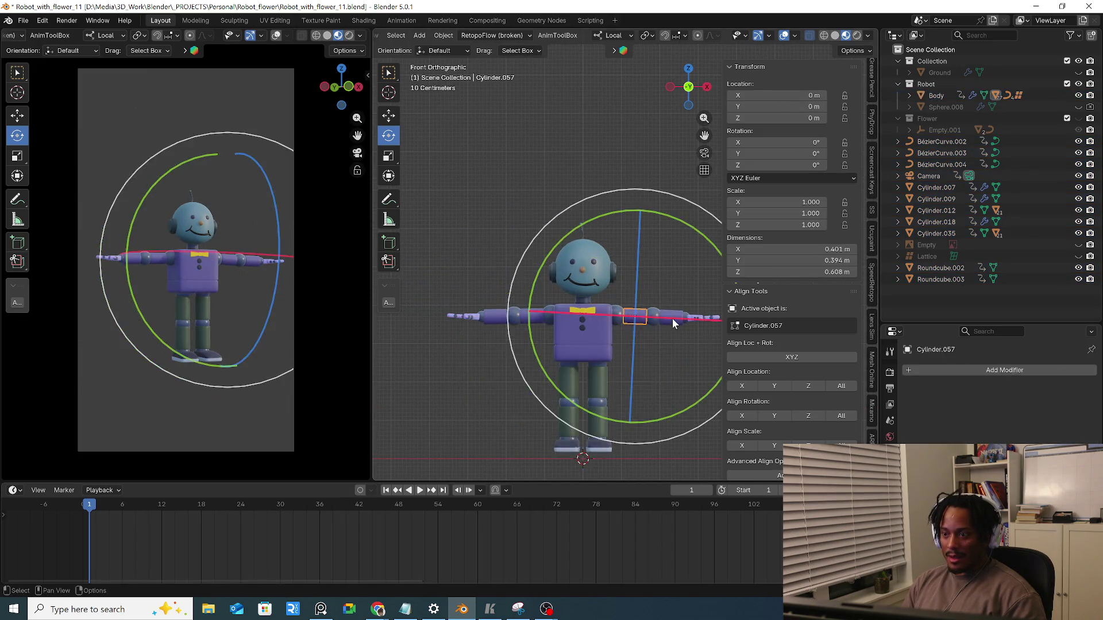
{"action": "left_click", "coordinate": [598, 366]}
{"action": "left_click", "coordinate": [552, 402]}
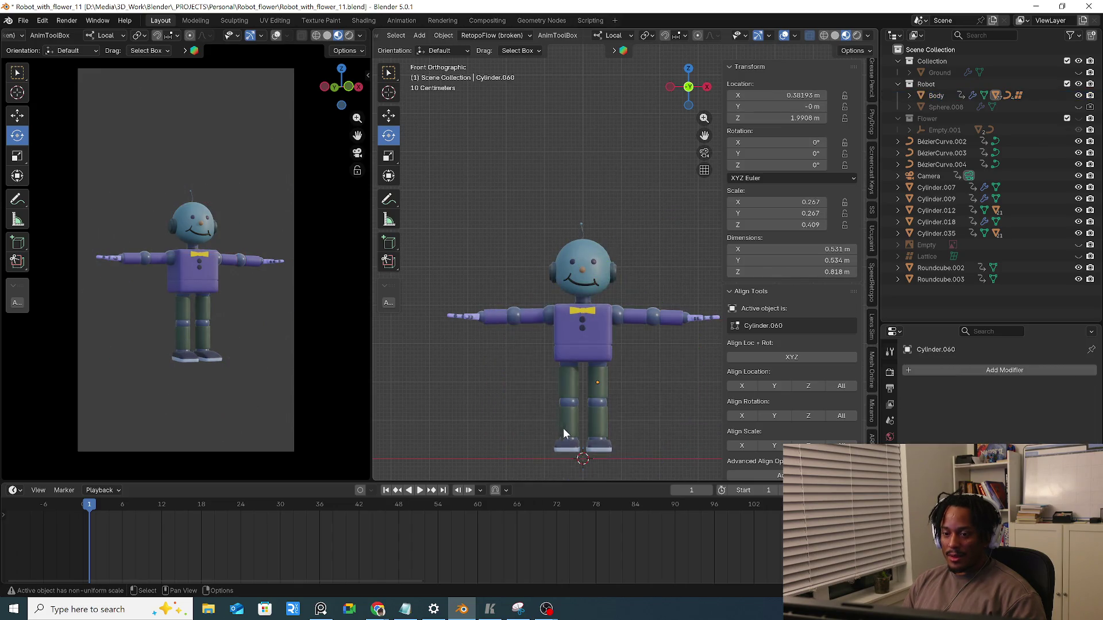
Check the foot and head transforms, select every robot part and bring up the Object operations
{"action": "left_click", "coordinate": [556, 393]}
{"action": "left_click", "coordinate": [529, 422]}
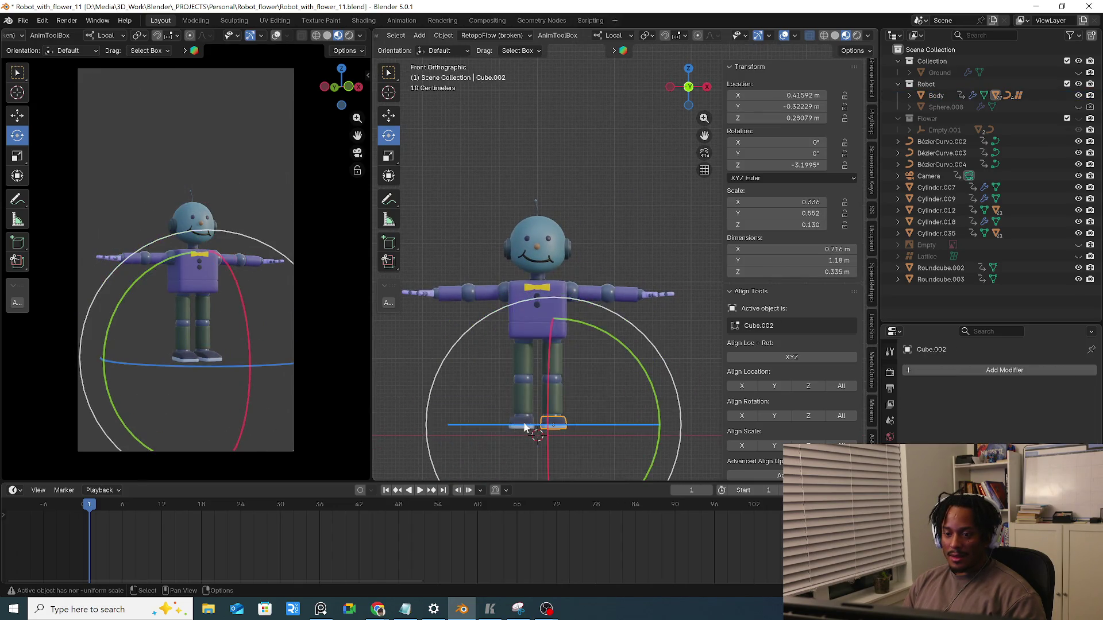
{"action": "left_click", "coordinate": [536, 243]}
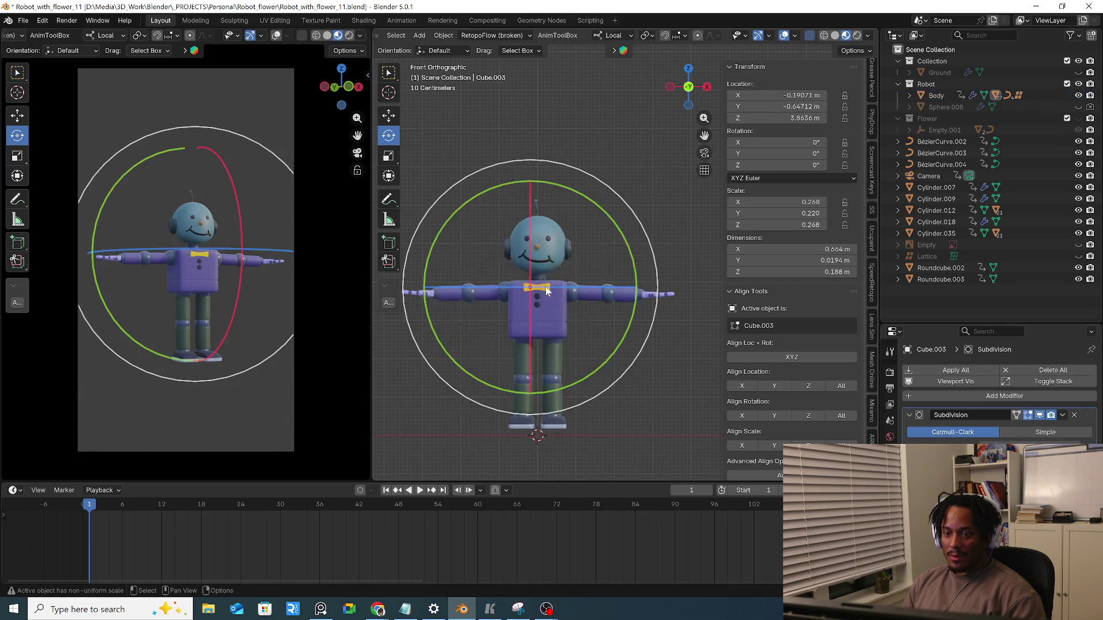
{"action": "scroll", "coordinate": [554, 297], "scroll_direction": "down", "scroll_amount": 2}
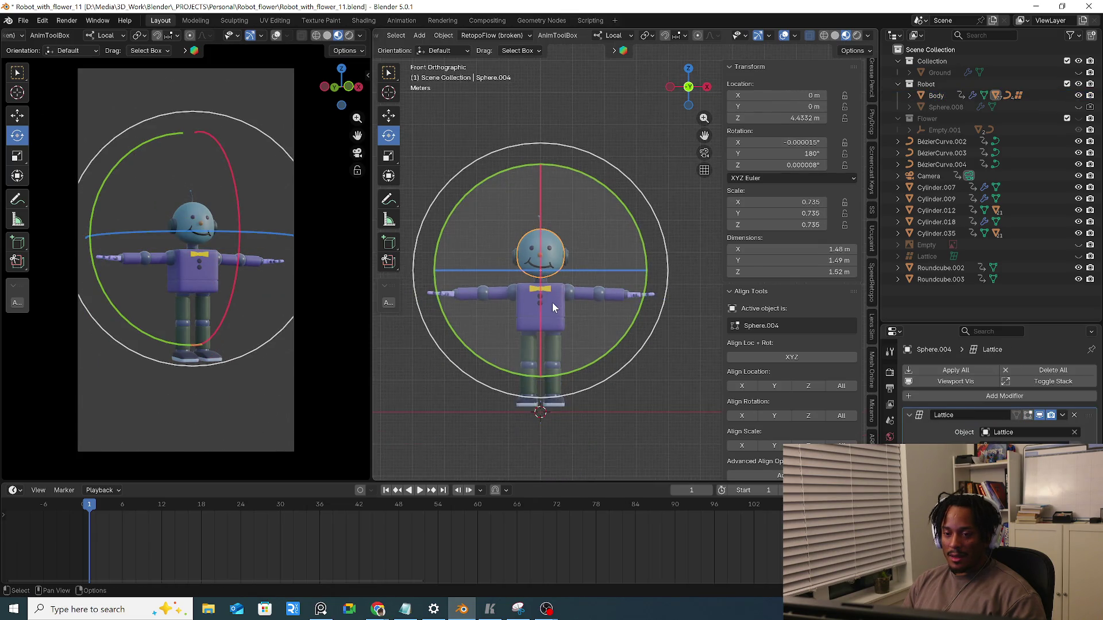
{"action": "key", "text": "a"}
{"action": "left_click", "coordinate": [556, 263]}
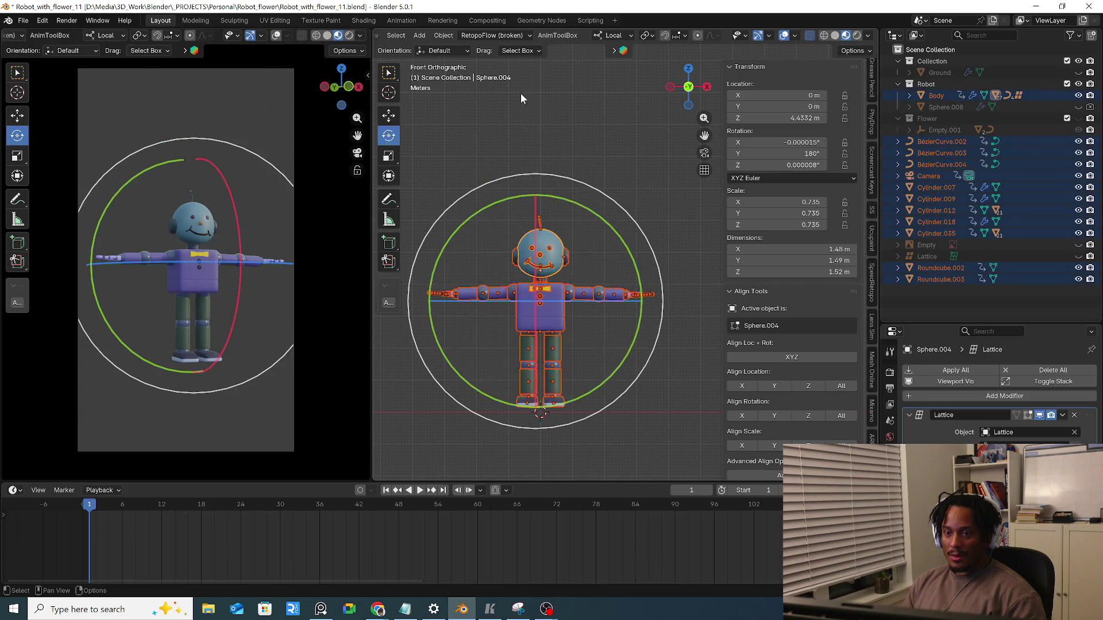
{"action": "left_click", "coordinate": [438, 37]}
{"action": "mouse_move", "coordinate": [482, 95]}
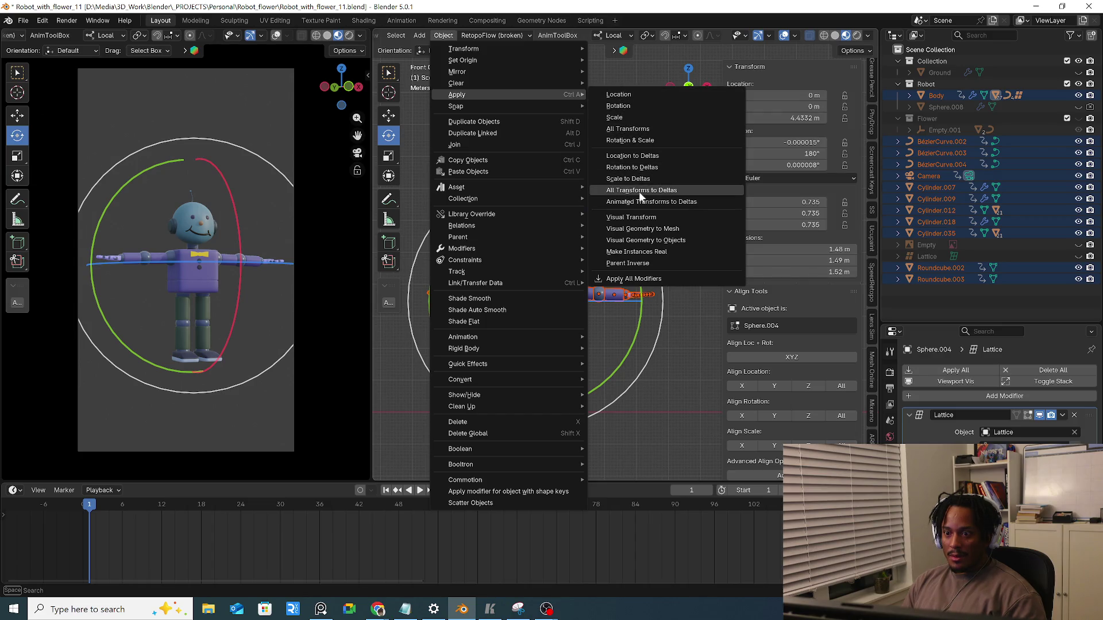
Apply All Transforms to Deltas, test-move the Body upward and clear its location back to zero
{"action": "left_click", "coordinate": [671, 190]}
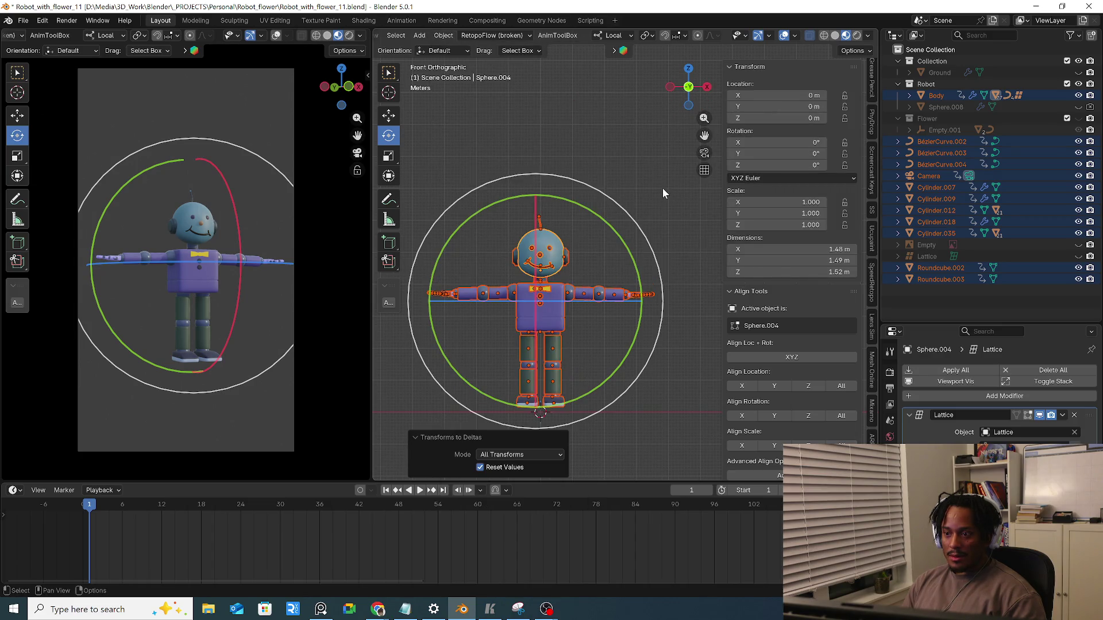
{"action": "left_click", "coordinate": [663, 188]}
{"action": "left_click", "coordinate": [565, 326]}
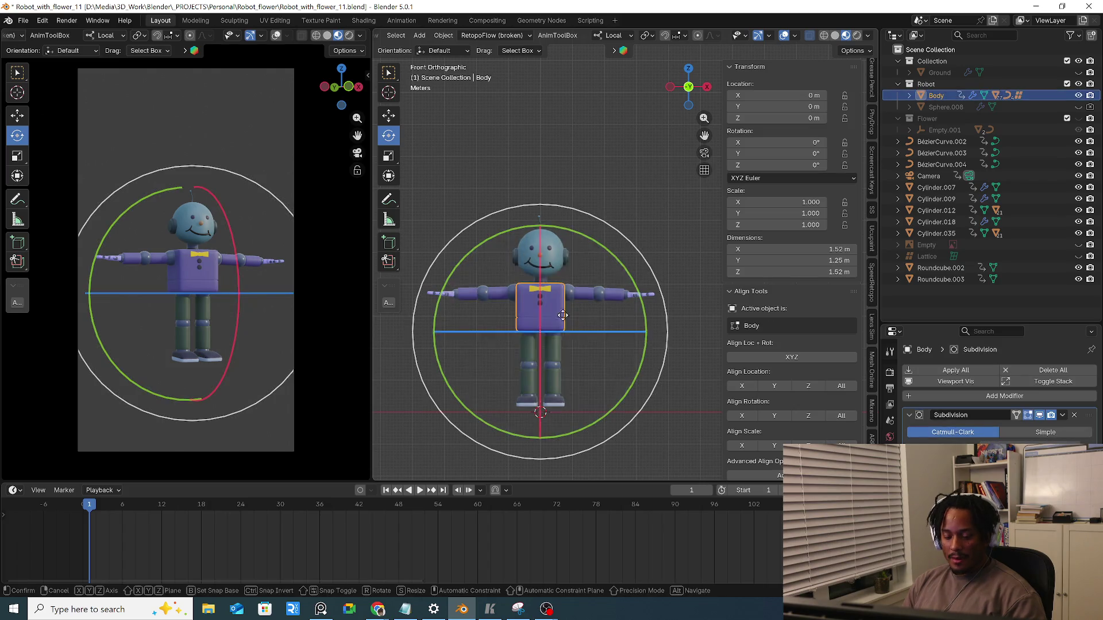
{"action": "key", "text": "g"}
{"action": "left_click", "coordinate": [605, 244]}
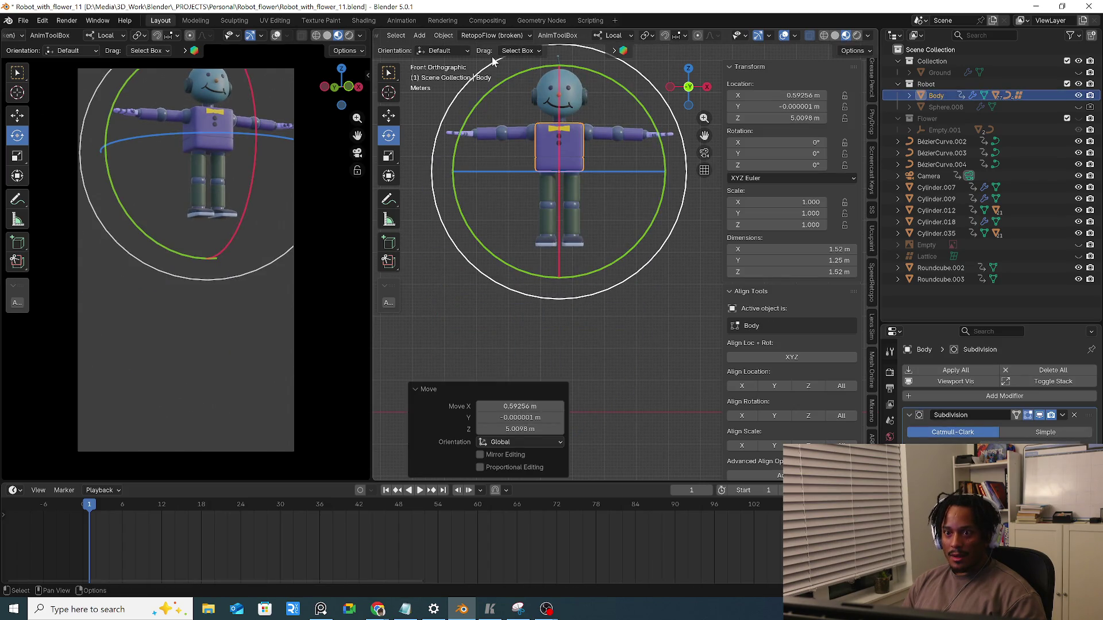
{"action": "left_click", "coordinate": [441, 37]}
{"action": "mouse_move", "coordinate": [483, 83]}
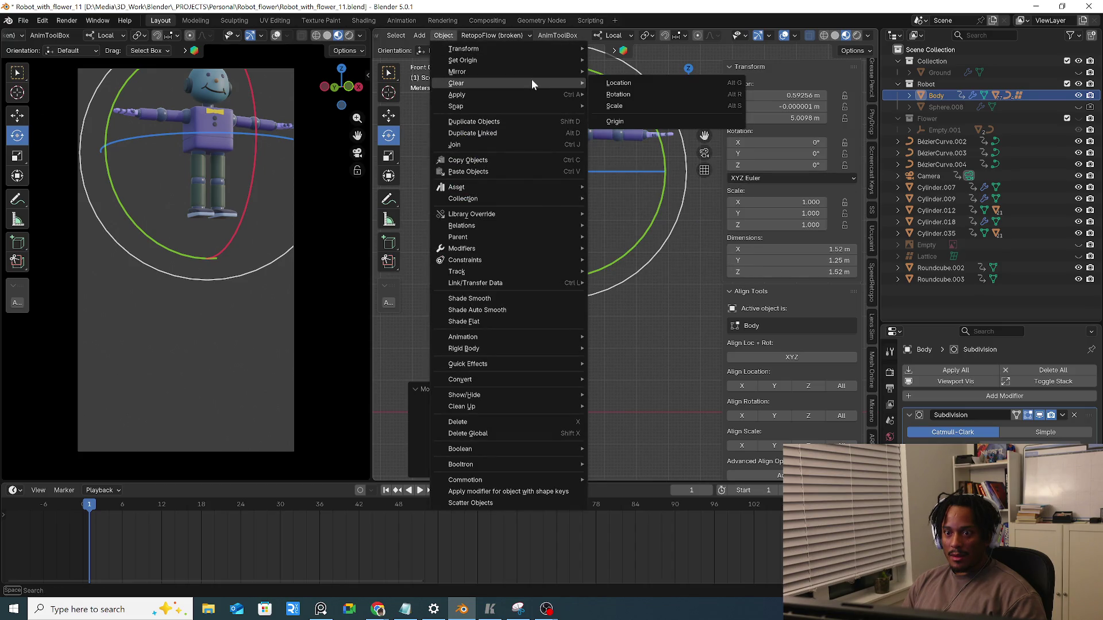
{"action": "left_click", "coordinate": [625, 85]}
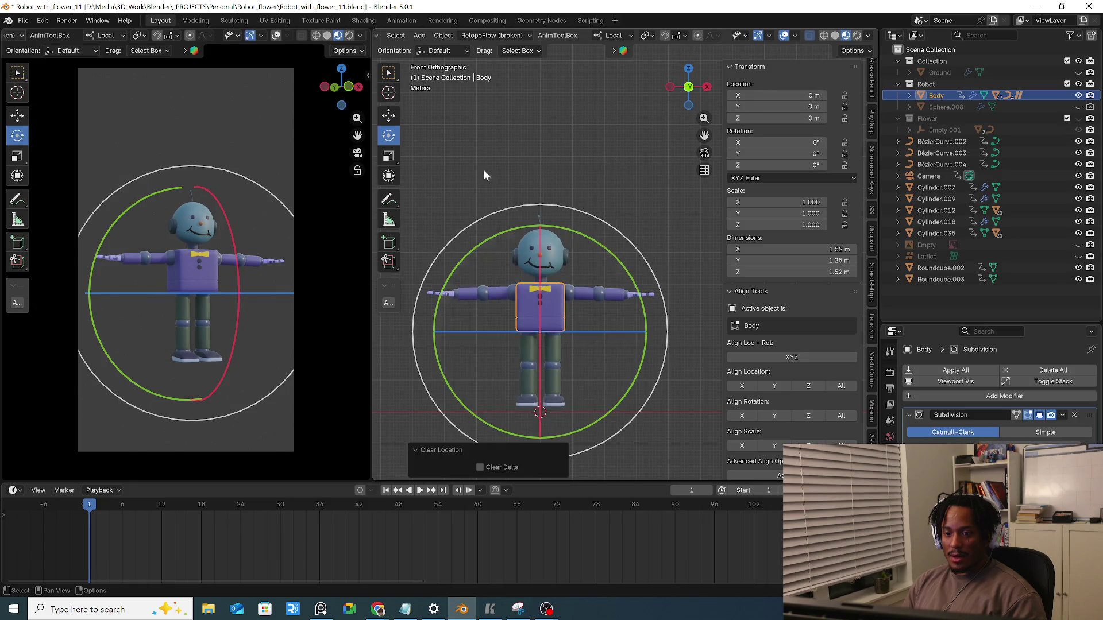
Click through an arm sphere and the Body to show their zeroed transform properties
{"action": "left_click", "coordinate": [497, 255]}
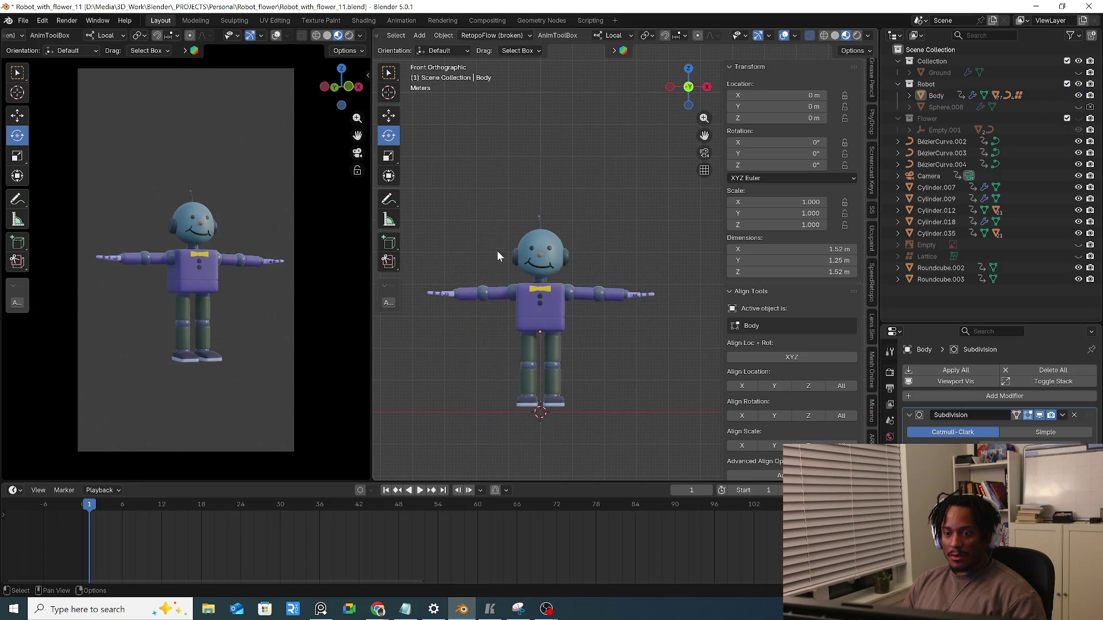
{"action": "left_click", "coordinate": [607, 301]}
{"action": "left_click", "coordinate": [599, 298]}
{"action": "left_click", "coordinate": [556, 338]}
{"action": "left_click", "coordinate": [553, 378]}
{"action": "left_click", "coordinate": [559, 326]}
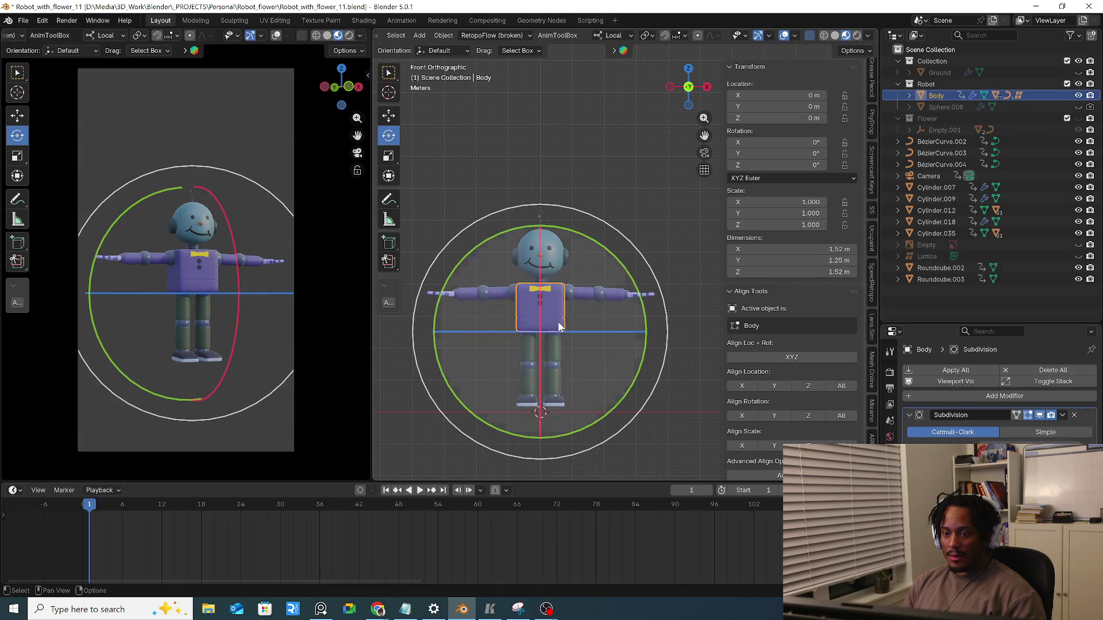
{"action": "scroll", "coordinate": [991, 397], "scroll_direction": "up", "scroll_amount": 1, "text": "ctrl"}
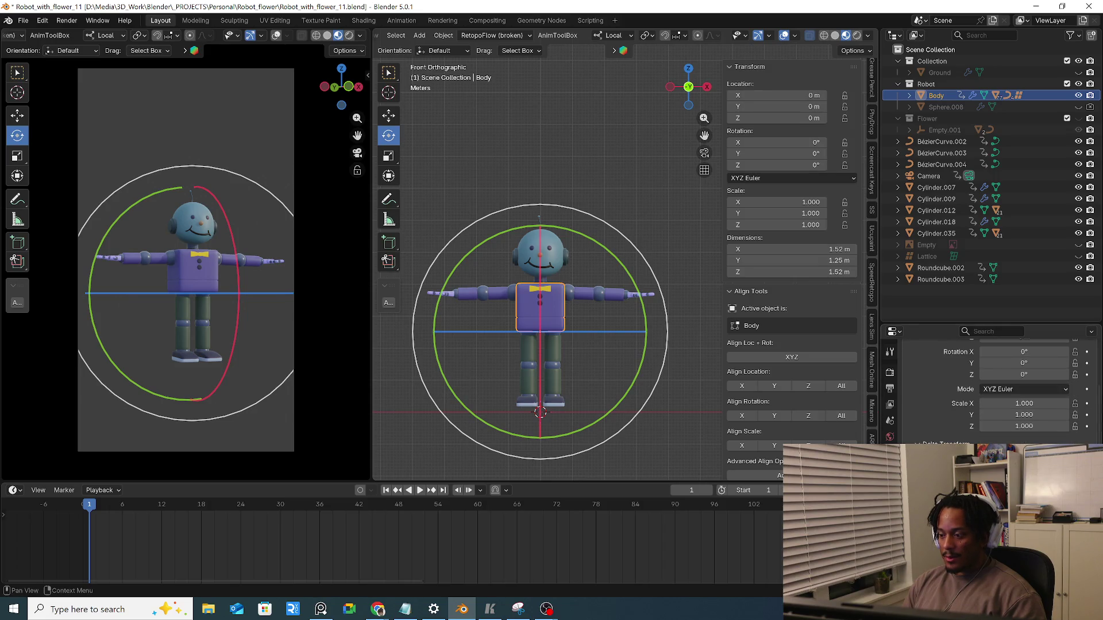
{"action": "scroll", "coordinate": [990, 387], "scroll_direction": "up", "scroll_amount": 2}
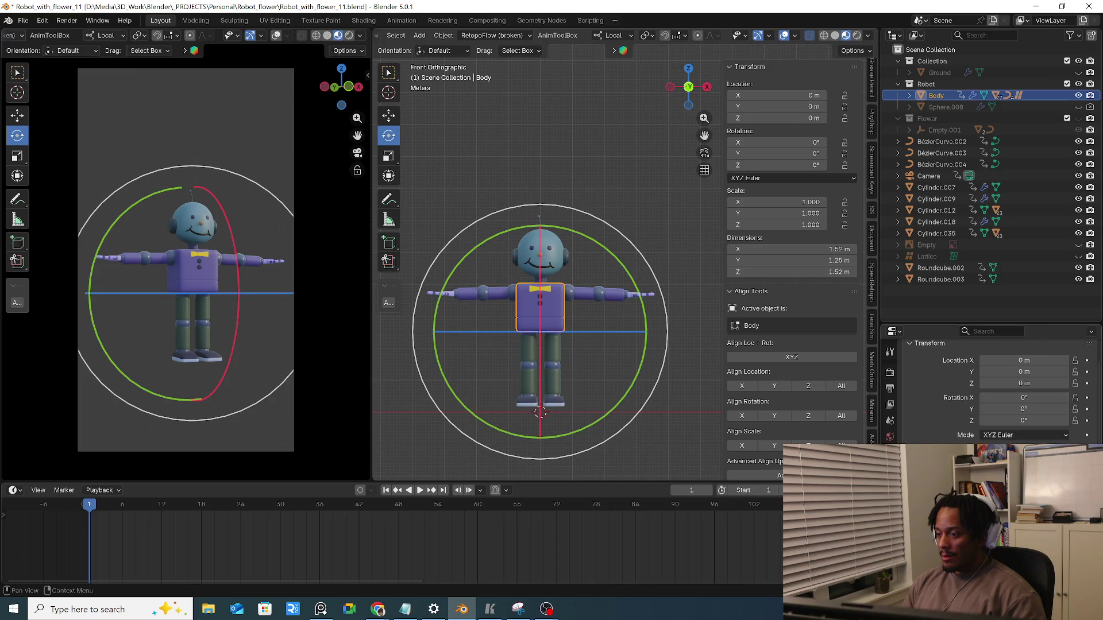
Orbit to a perspective view, select the whole robot, enable Auto Keying and key its pose at frame 1
{"action": "left_click", "coordinate": [485, 294]}
{"action": "mouse_move", "coordinate": [547, 332]}
{"action": "middle_mouse_down"}
{"action": "mouse_move", "coordinate": [647, 318]}
{"action": "mouse_move", "coordinate": [678, 287]}
{"action": "mouse_move", "coordinate": [514, 303]}
{"action": "mouse_move", "coordinate": [420, 293]}
{"action": "mouse_move", "coordinate": [509, 258]}
{"action": "mouse_move", "coordinate": [627, 288]}
{"action": "mouse_move", "coordinate": [545, 309]}
{"action": "mouse_move", "coordinate": [496, 298]}
{"action": "mouse_move", "coordinate": [664, 306]}
{"action": "mouse_move", "coordinate": [515, 292]}
{"action": "middle_mouse_up"}
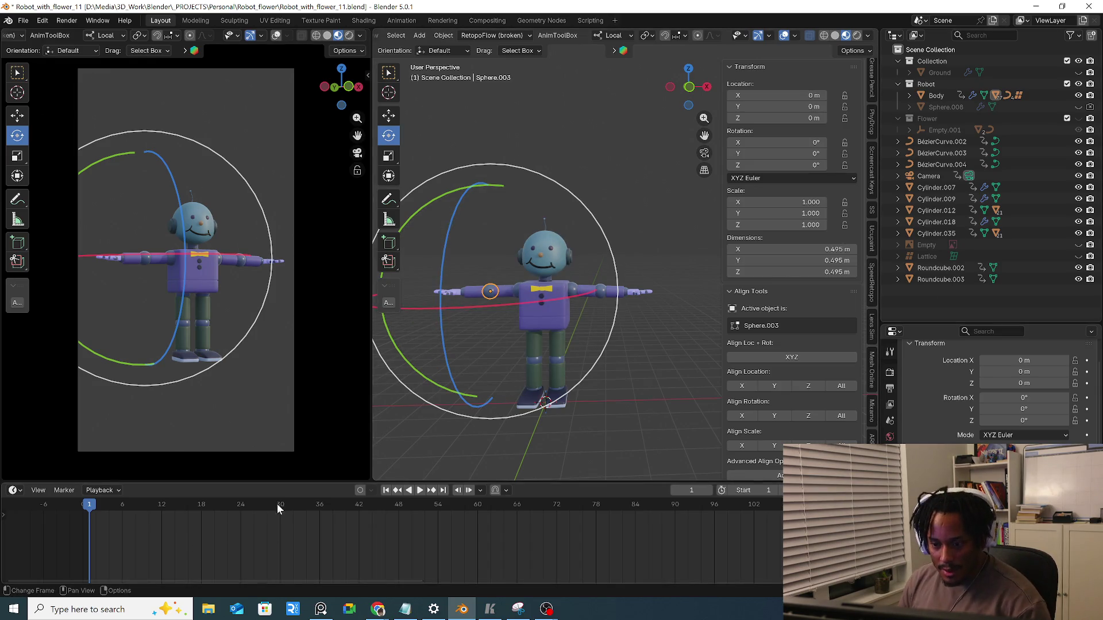
{"action": "scroll", "coordinate": [551, 383], "scroll_direction": "up", "scroll_amount": 2}
{"action": "middle_click_drag", "start_coordinate": [537, 392], "coordinate": [565, 388]}
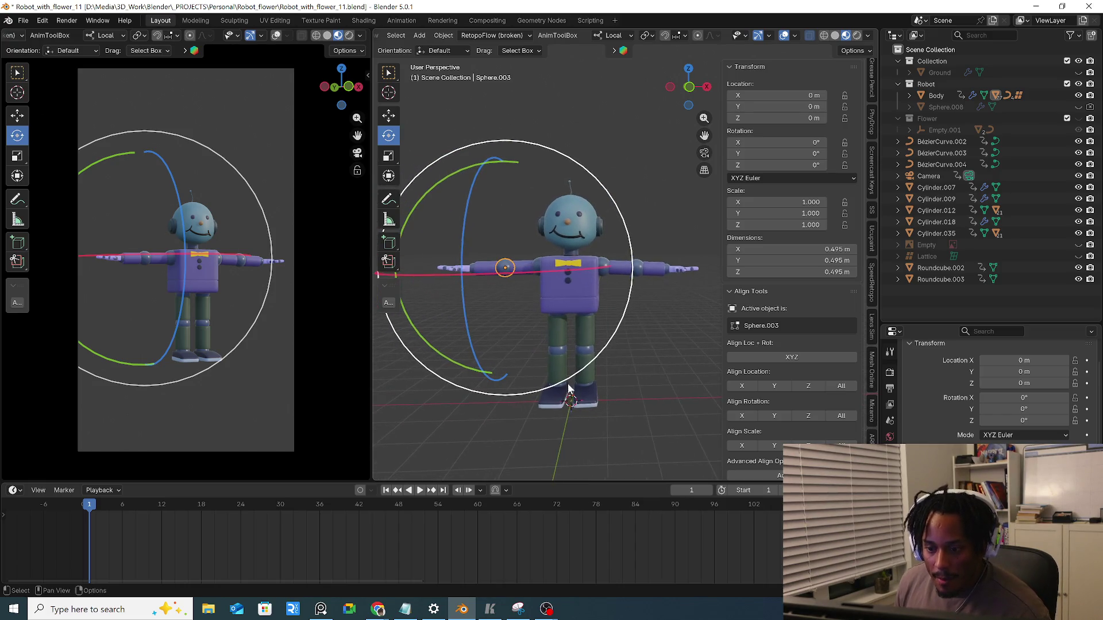
{"action": "key", "text": "a"}
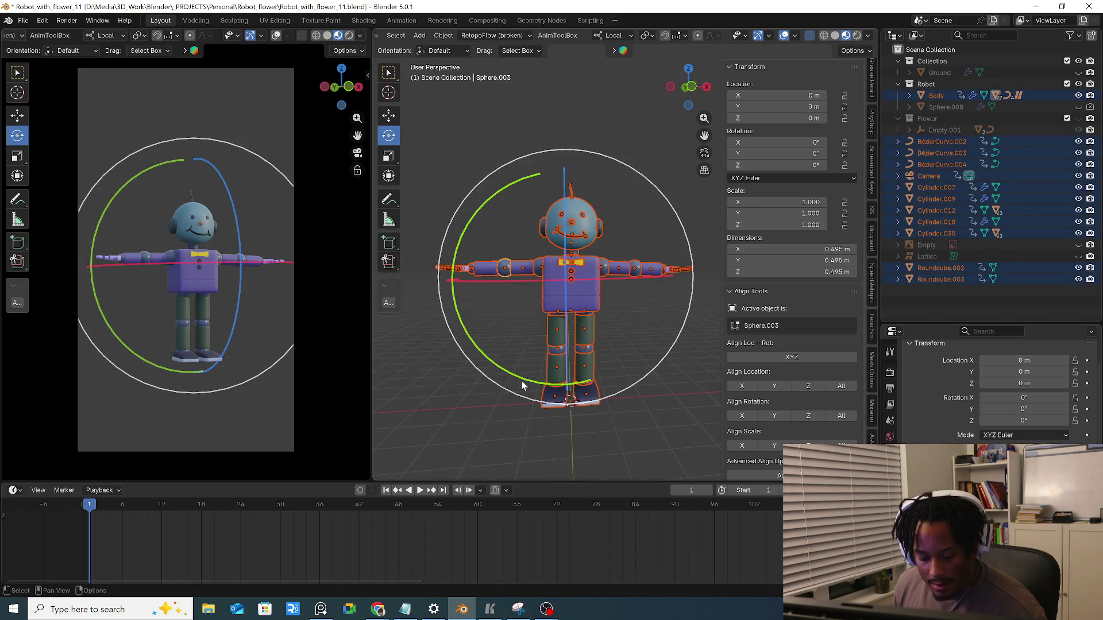
{"action": "left_click", "coordinate": [360, 490]}
{"action": "key", "text": "i"}
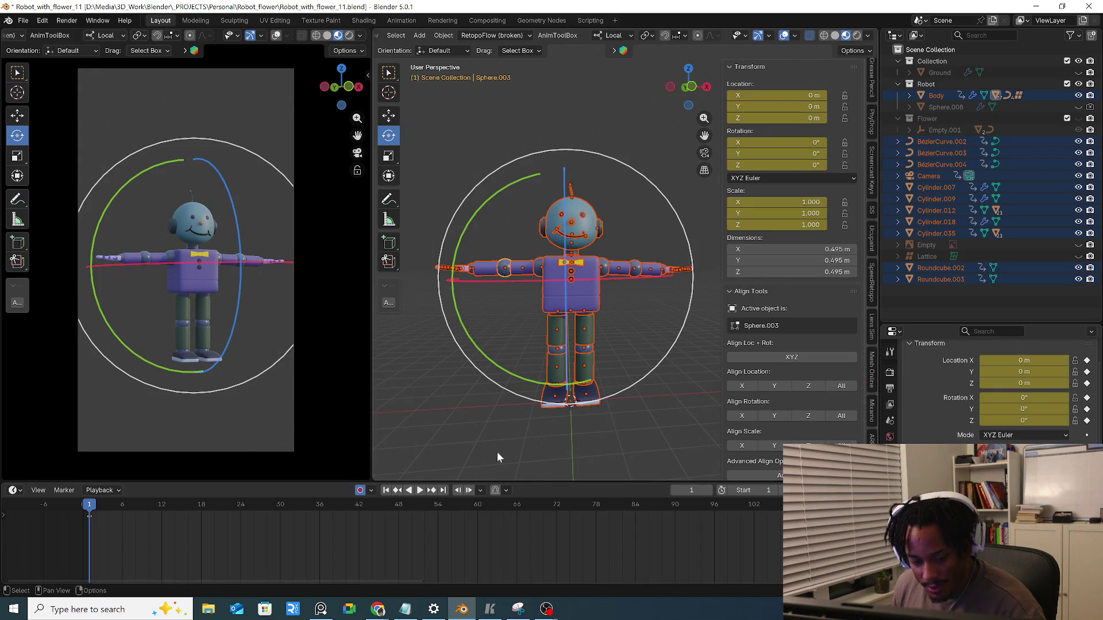
Scrub and play to frame 30, key the same pose there, and switch to front view
{"action": "left_click_drag", "start_coordinate": [106, 508], "coordinate": [122, 515]}
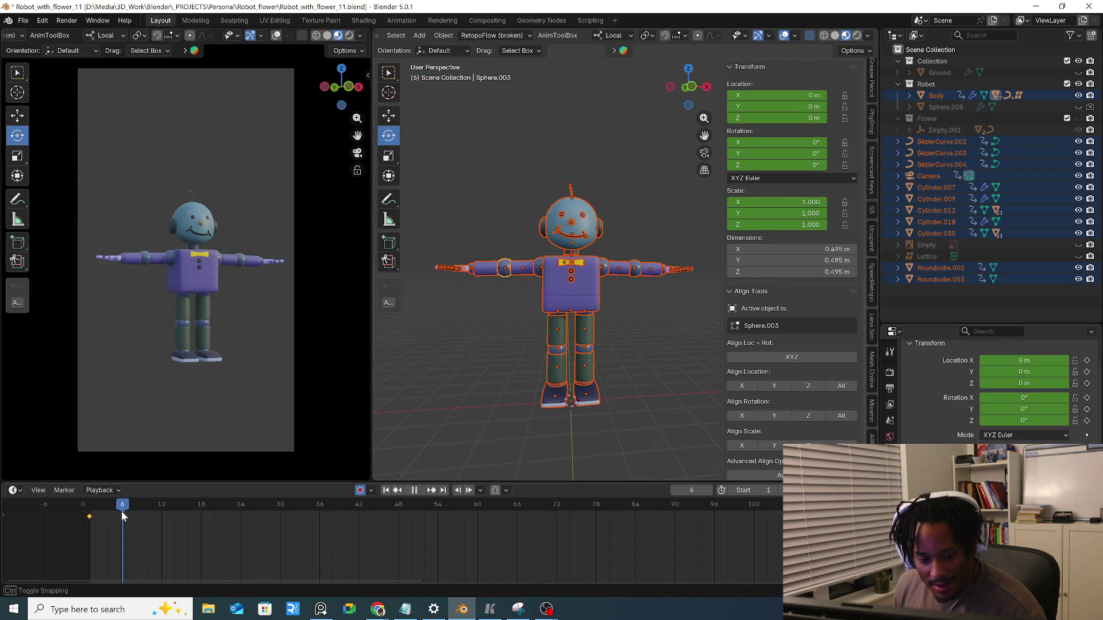
{"action": "left_click_drag", "start_coordinate": [122, 511], "coordinate": [92, 518]}
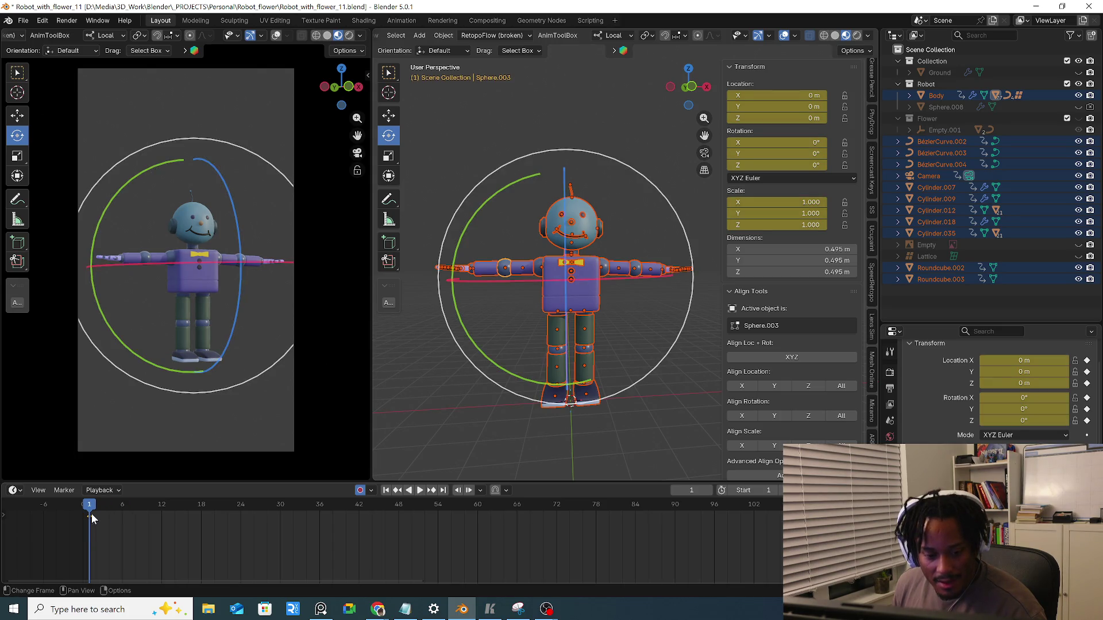
{"action": "key", "text": "space"}
{"action": "left_click_drag", "start_coordinate": [289, 528], "coordinate": [280, 530]}
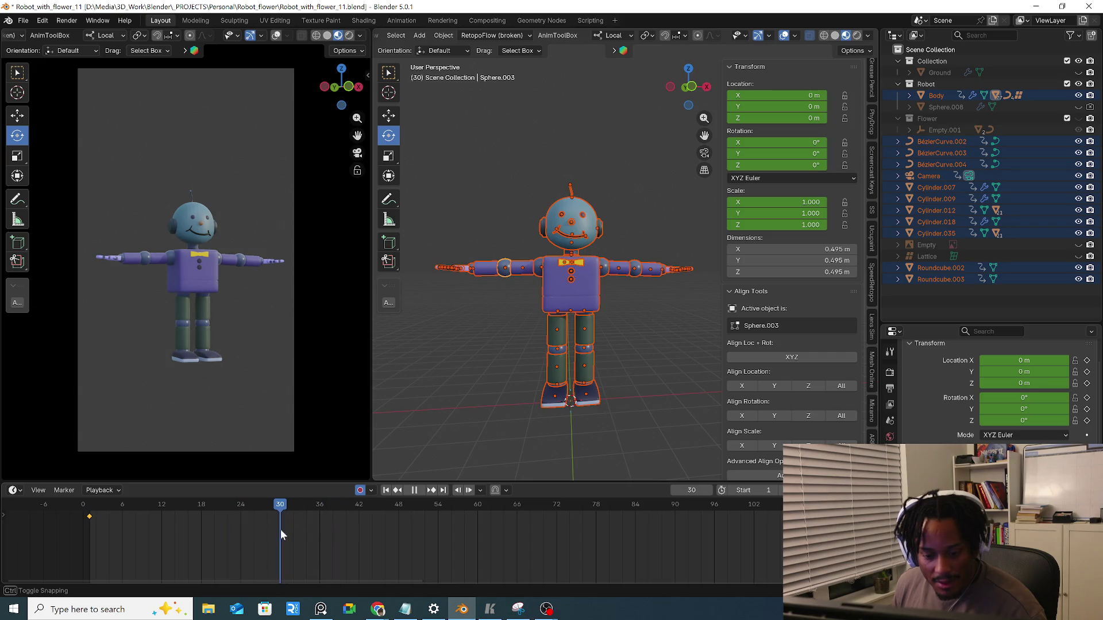
{"action": "key", "text": "i"}
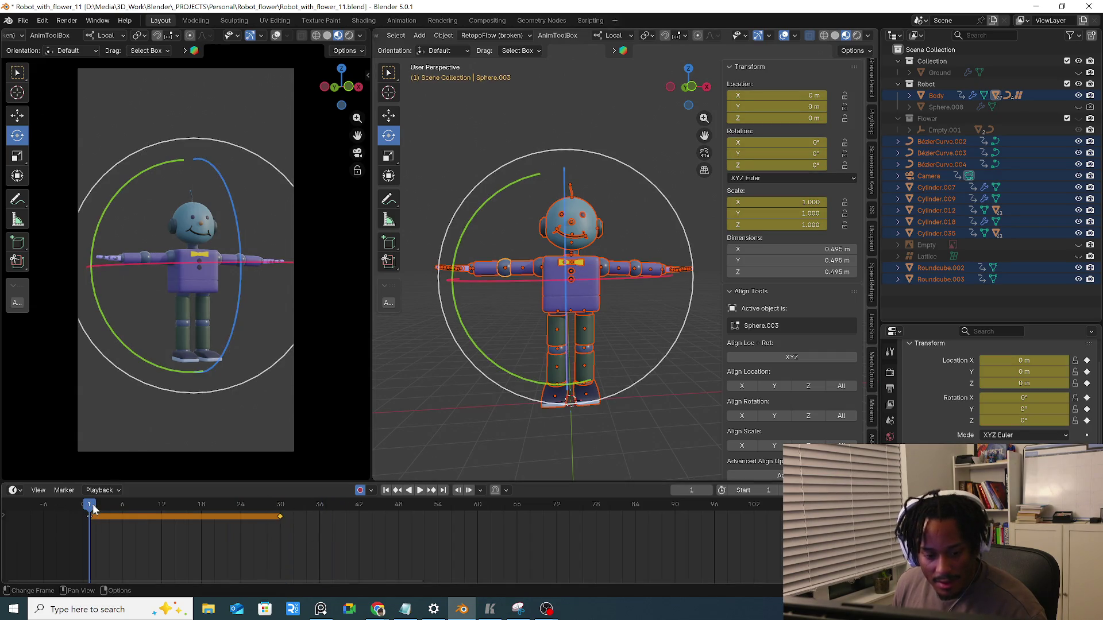
{"action": "key", "text": "KP_1"}
{"action": "scroll", "coordinate": [523, 402], "scroll_direction": "up", "scroll_amount": 2}
{"action": "scroll", "coordinate": [560, 380], "scroll_direction": "up", "scroll_amount": 2}
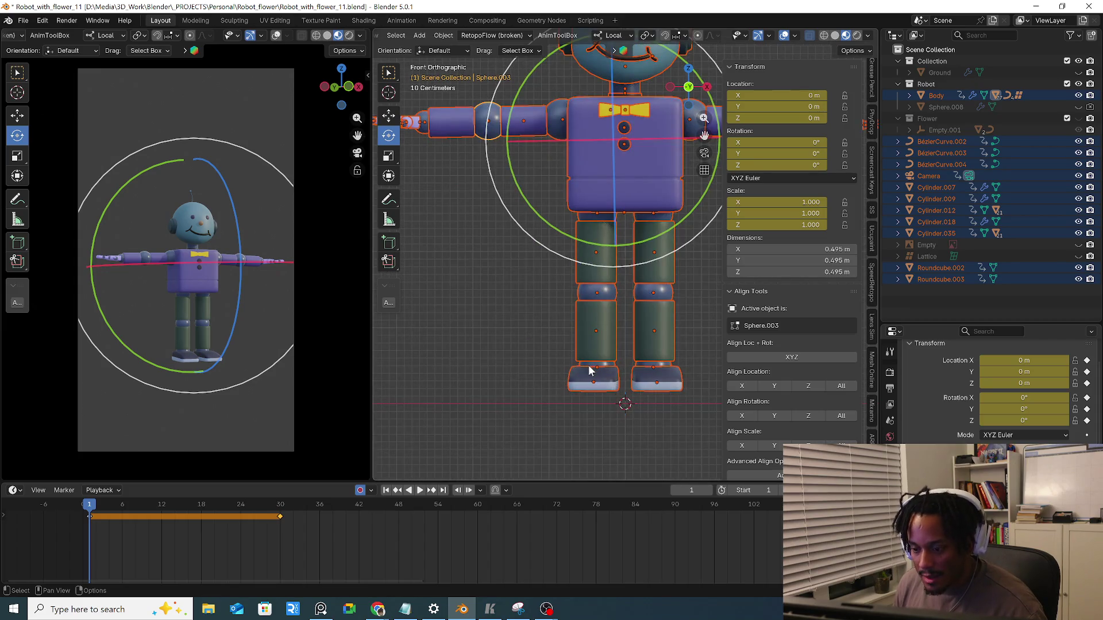
Test-tilt the ankle spheres around X, undoing the first attempt
{"action": "left_click", "coordinate": [589, 362]}
{"action": "mouse_move", "coordinate": [548, 394]}
{"action": "middle_mouse_down"}
{"action": "mouse_move", "coordinate": [662, 352]}
{"action": "mouse_move", "coordinate": [682, 308]}
{"action": "middle_mouse_up"}
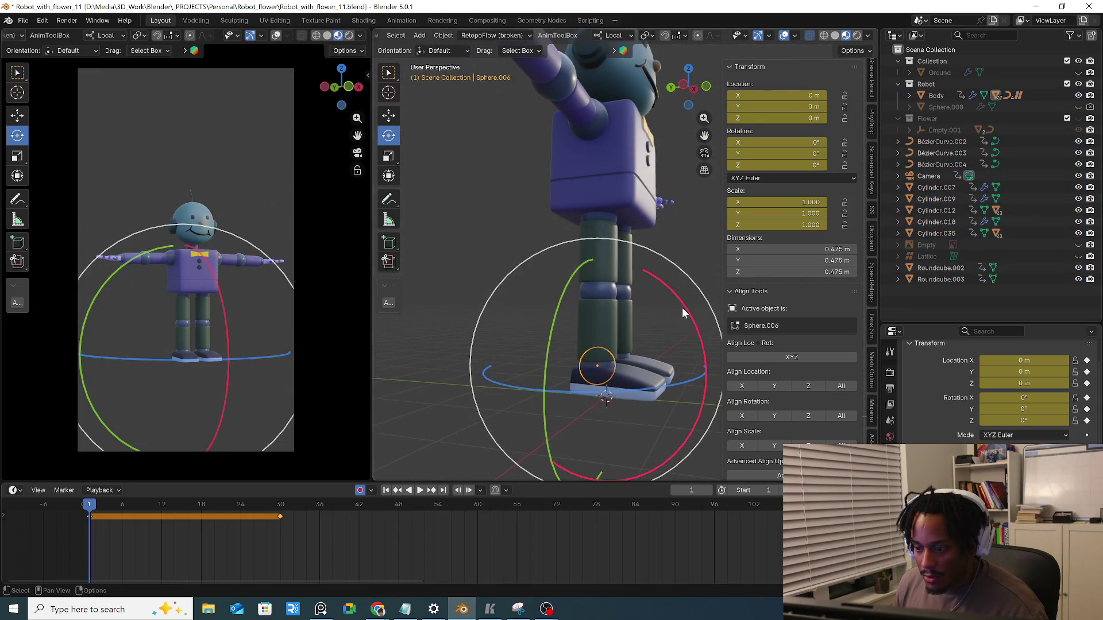
{"action": "left_click_drag", "start_coordinate": [687, 310], "coordinate": [655, 392]}
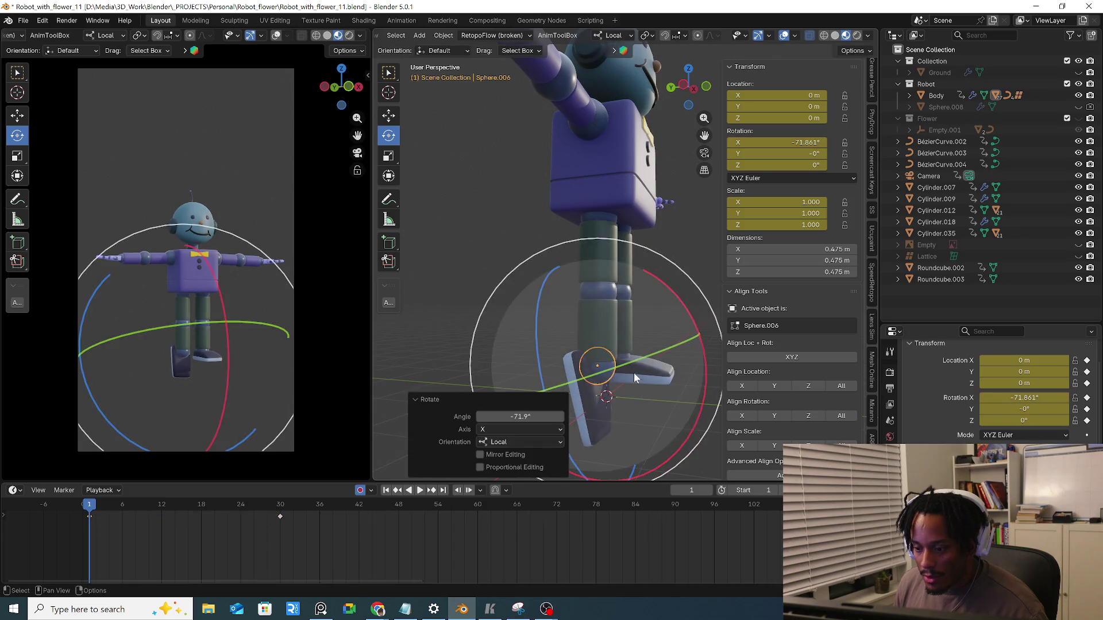
{"action": "key", "text": "ctrl+z"}
{"action": "left_click", "coordinate": [623, 353]}
{"action": "mouse_move", "coordinate": [678, 286]}
{"action": "left_mouse_down"}
{"action": "mouse_move", "coordinate": [696, 341]}
{"action": "mouse_move", "coordinate": [682, 293]}
{"action": "left_mouse_up"}
Raise the knee spheres to a new height along local Z
{"action": "left_click", "coordinate": [627, 287]}
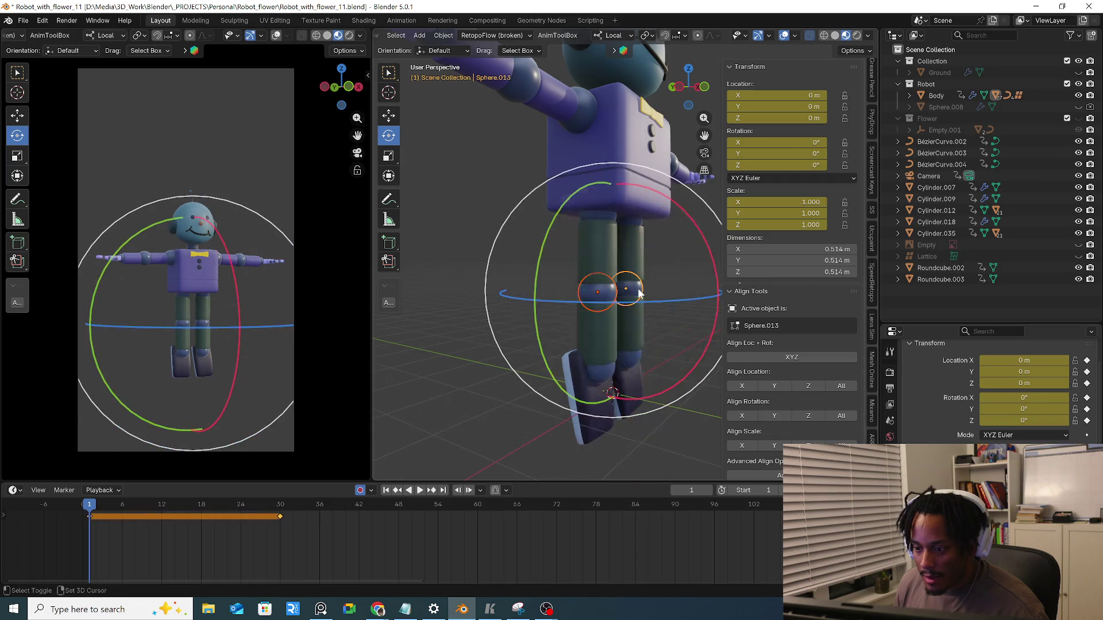
{"action": "key", "text": "g"}
{"action": "key", "text": "z"}
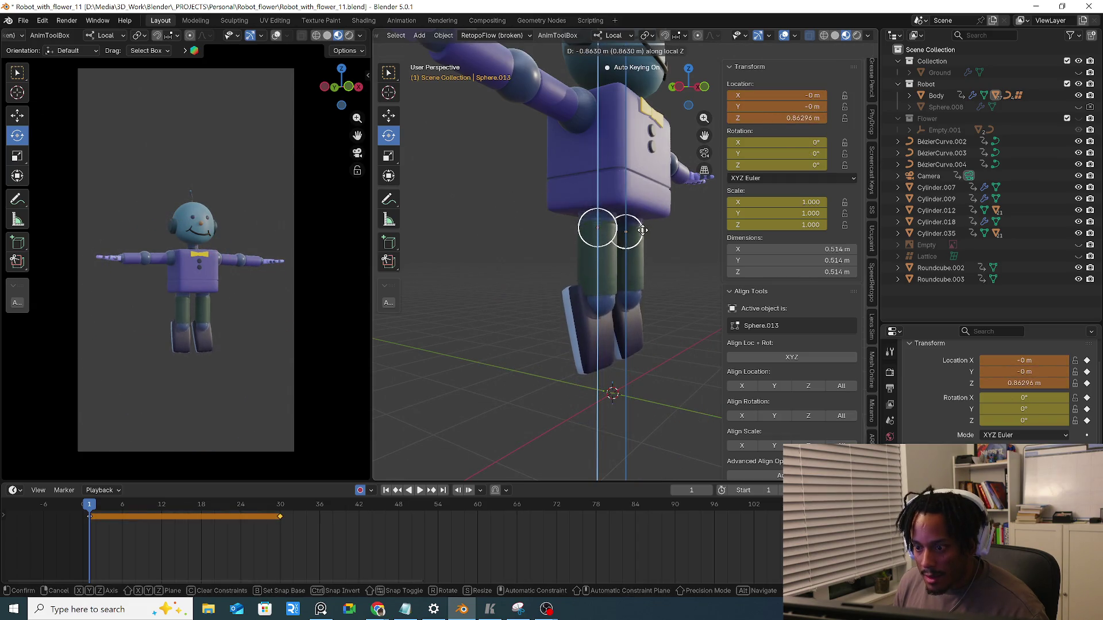
{"action": "left_click", "coordinate": [642, 242]}
Move the Sphere.012 pair along local Z, then lower it to the chest
{"action": "left_click", "coordinate": [609, 221], "text": "shift"}
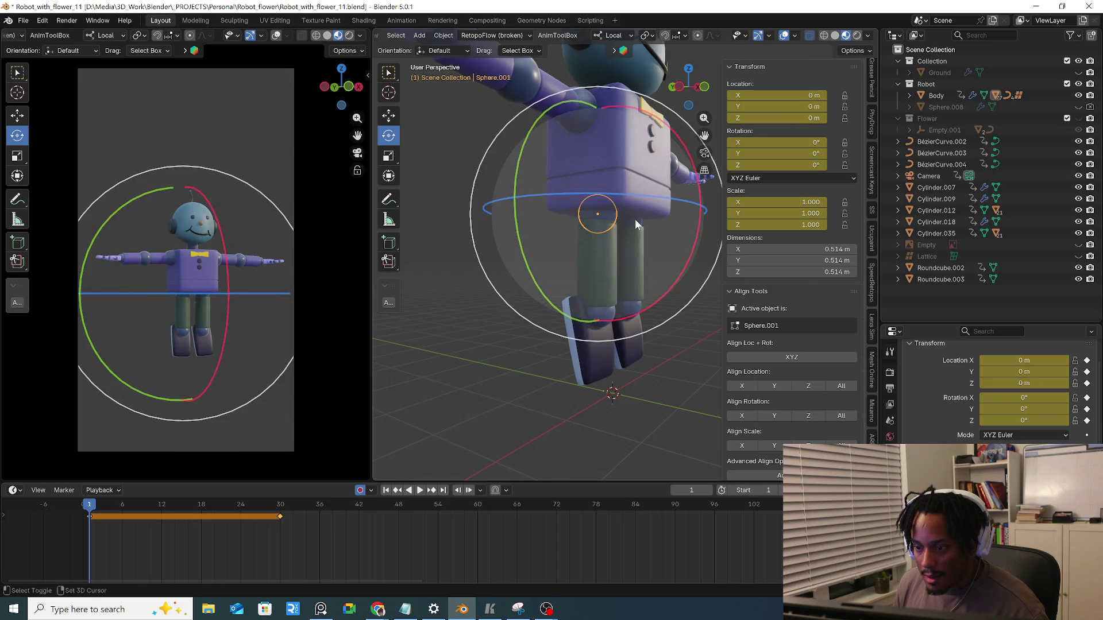
{"action": "key", "text": "g"}
{"action": "key", "text": "z"}
{"action": "left_click", "coordinate": [659, 110]}
{"action": "scroll", "coordinate": [596, 148], "scroll_direction": "up", "scroll_amount": 3}
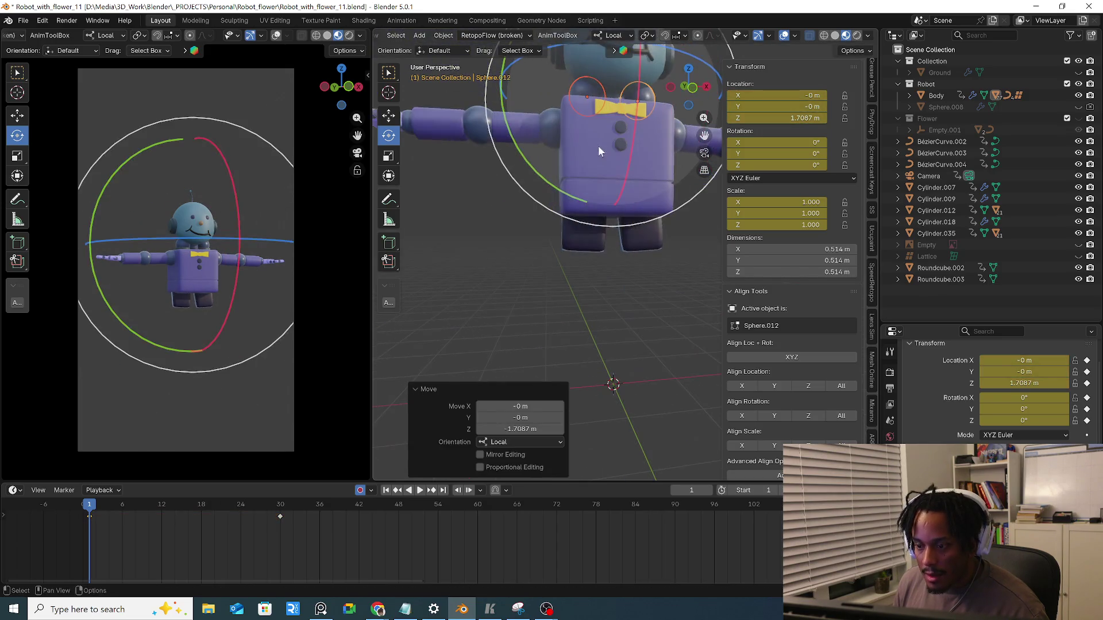
{"action": "middle_click_drag", "start_coordinate": [613, 164], "coordinate": [576, 237]}
{"action": "scroll", "coordinate": [624, 250], "scroll_direction": "down", "scroll_amount": 3}
{"action": "key", "text": "g"}
{"action": "key", "text": "z"}
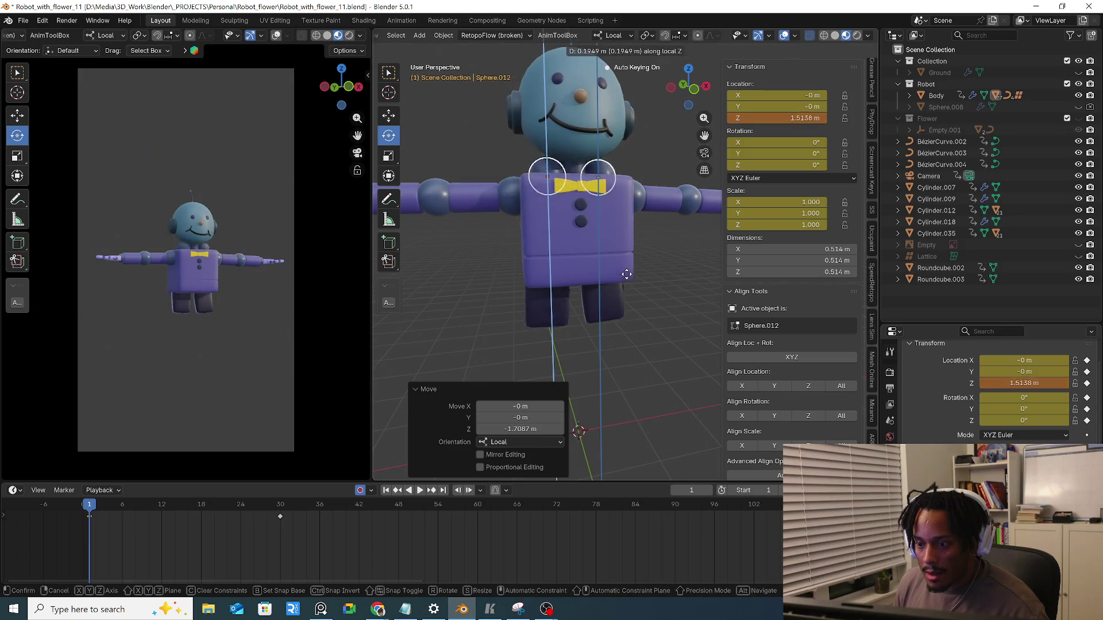
{"action": "left_click", "coordinate": [628, 278]}
Check placement in wireframe and X-ray, then begin moving Sphere.013 along Z in front view
{"action": "key", "text": "shift+z"}
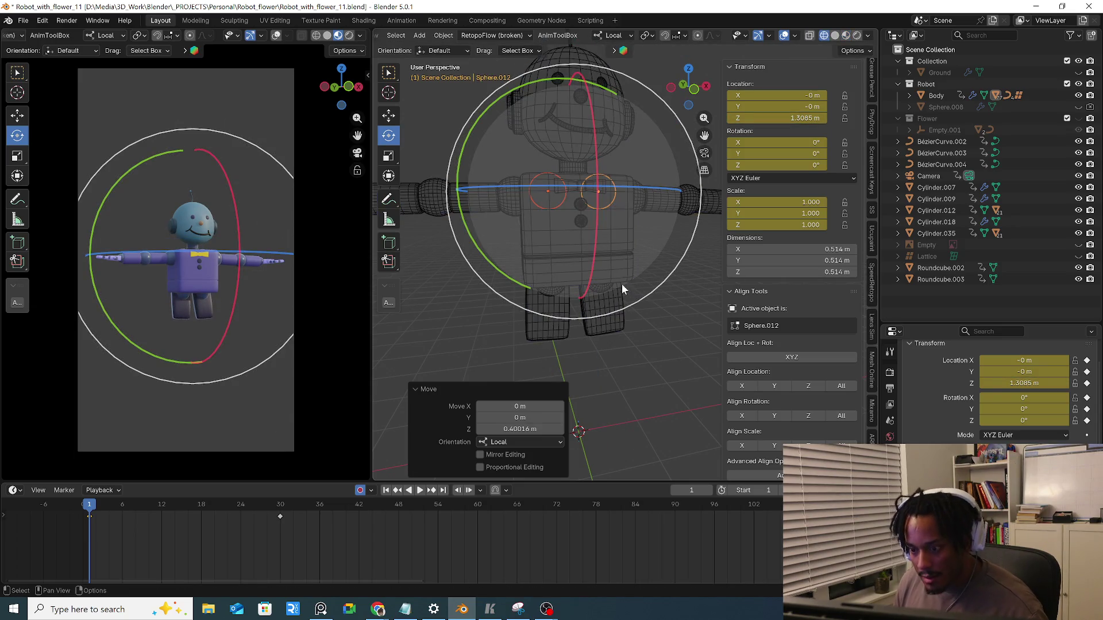
{"action": "key", "text": "shift+z"}
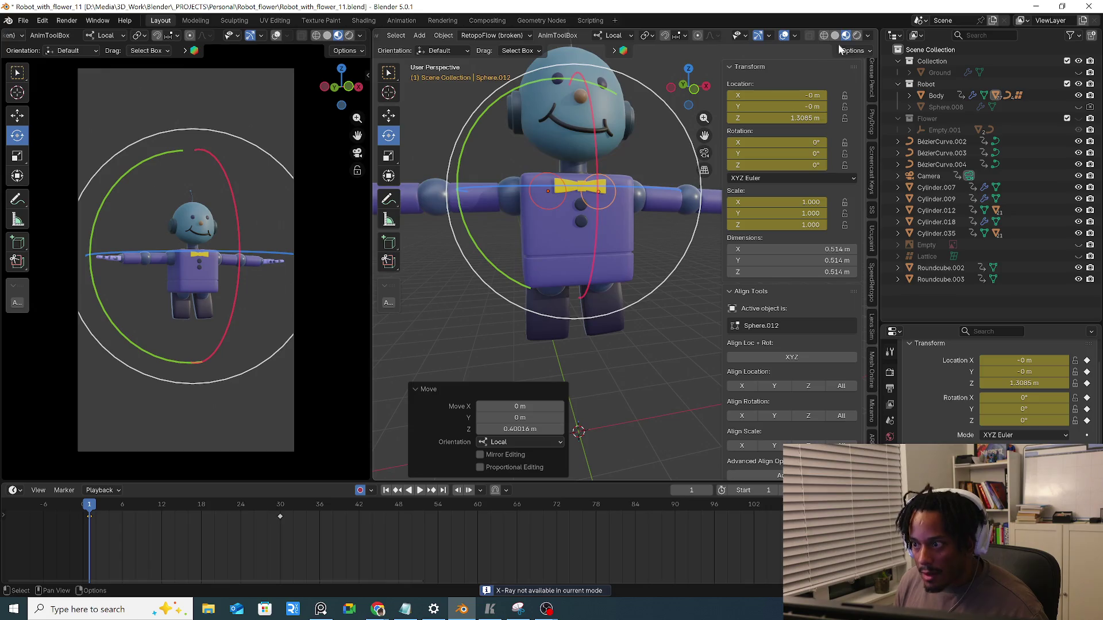
{"action": "key", "text": "alt+z"}
{"action": "left_click", "coordinate": [555, 291]}
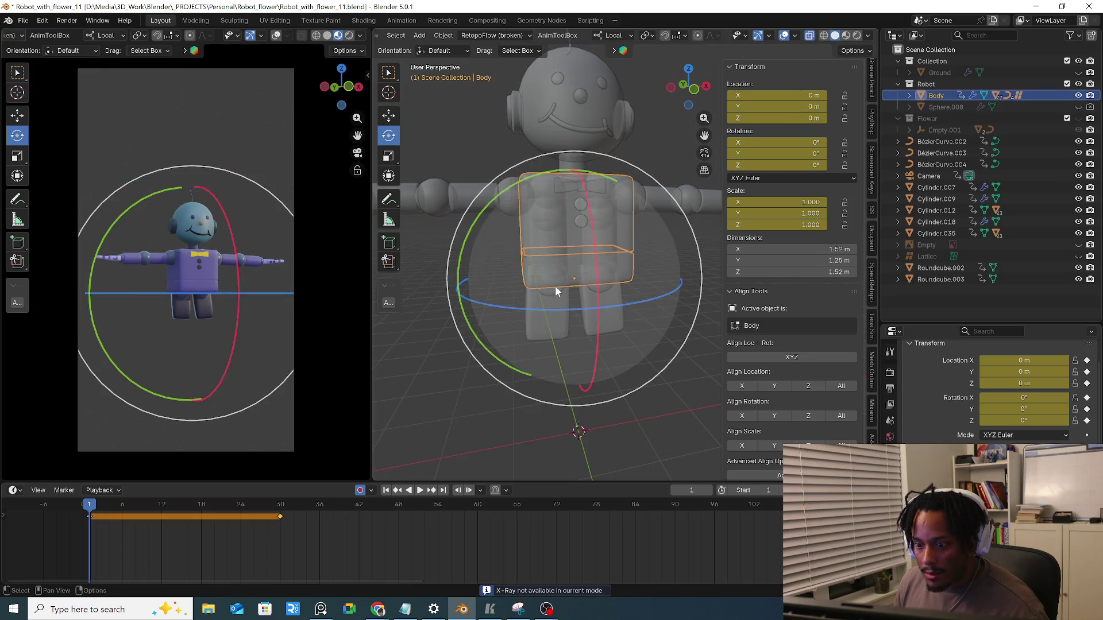
{"action": "left_click", "coordinate": [553, 212], "text": "shift"}
{"action": "left_click", "coordinate": [593, 212], "text": "shift"}
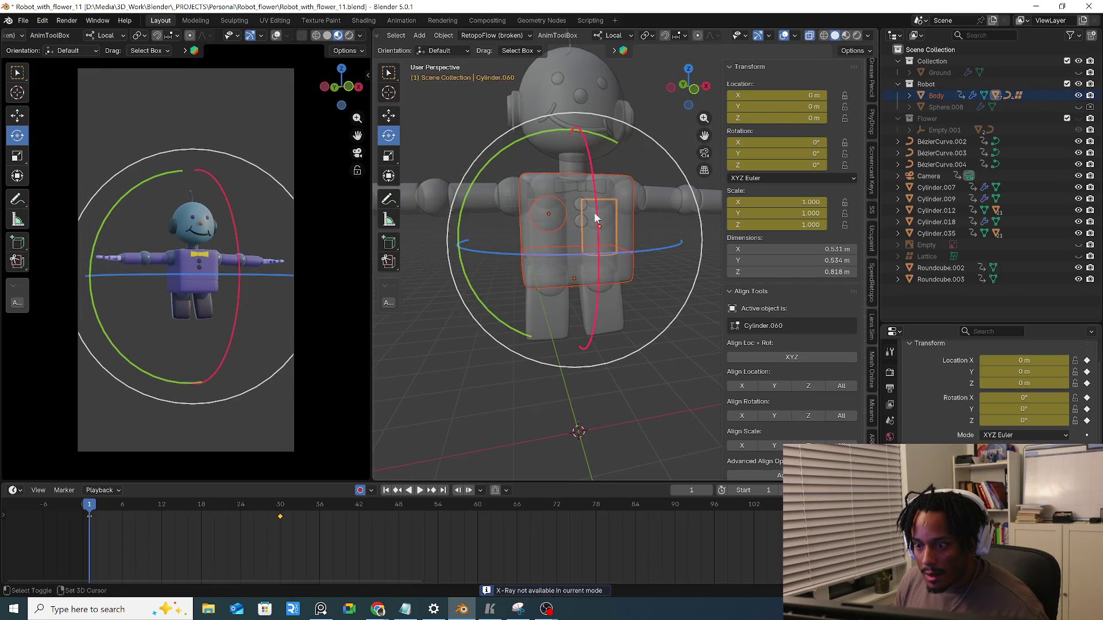
{"action": "left_click_drag", "start_coordinate": [658, 244], "coordinate": [629, 263]}
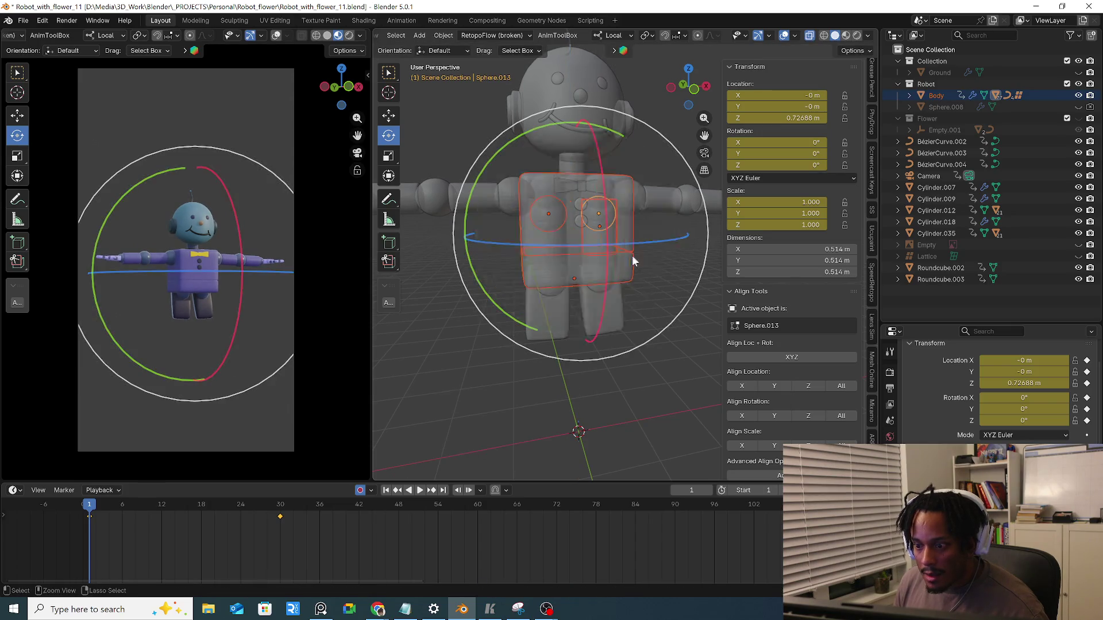
{"action": "left_click", "coordinate": [594, 250]}
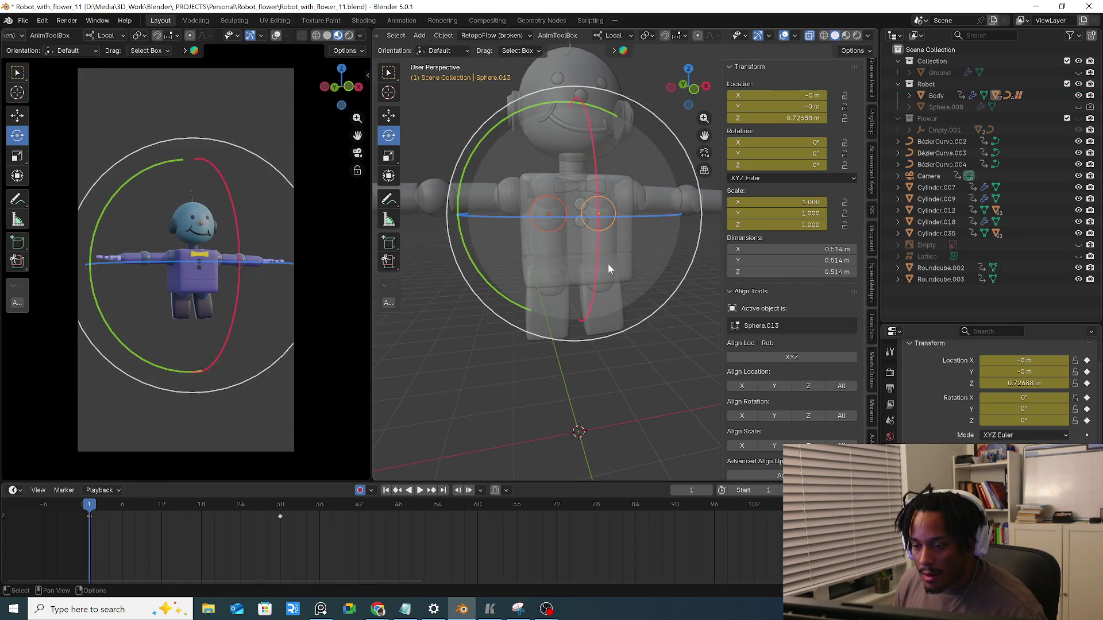
{"action": "key", "text": "KP_1"}
{"action": "key", "text": "g"}
{"action": "key", "text": "z"}
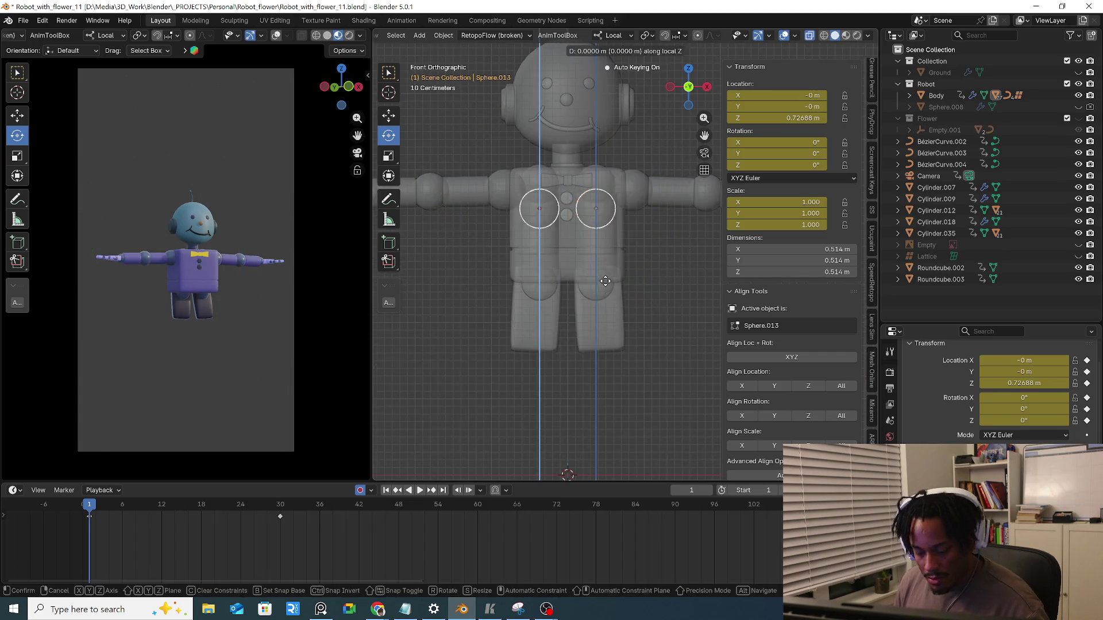
{"action": "scroll", "coordinate": [609, 262], "scroll_direction": "up", "scroll_amount": 3}
Undo the sphere raise and shrink the two chest spheres to about 0.62
{"action": "left_click", "coordinate": [600, 169]}
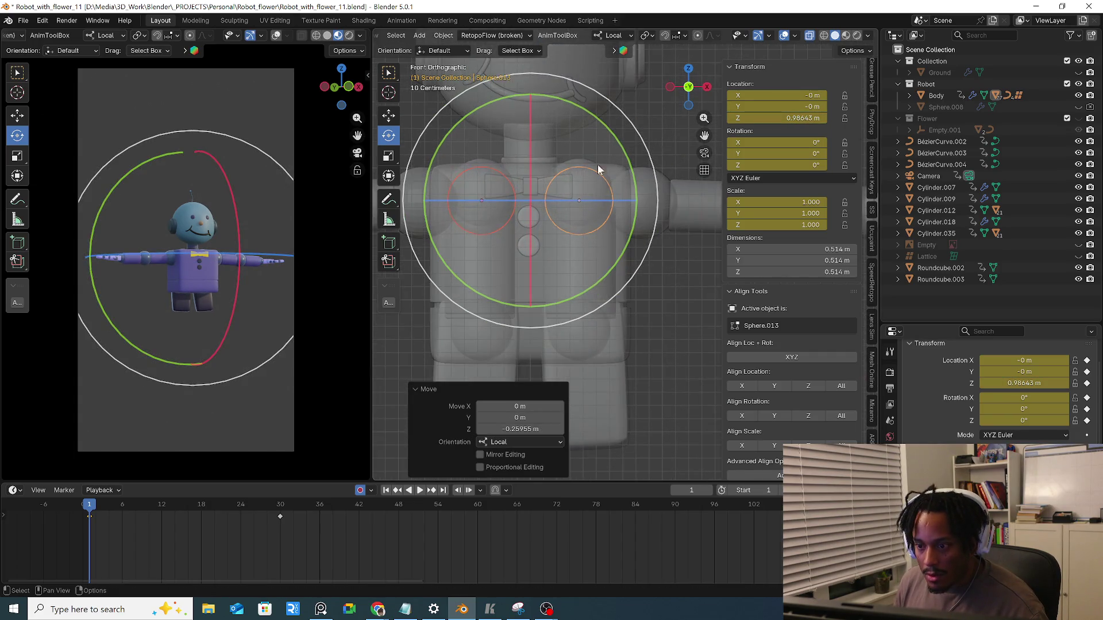
{"action": "key", "text": "ctrl+z"}
{"action": "key", "text": "ctrl+z"}
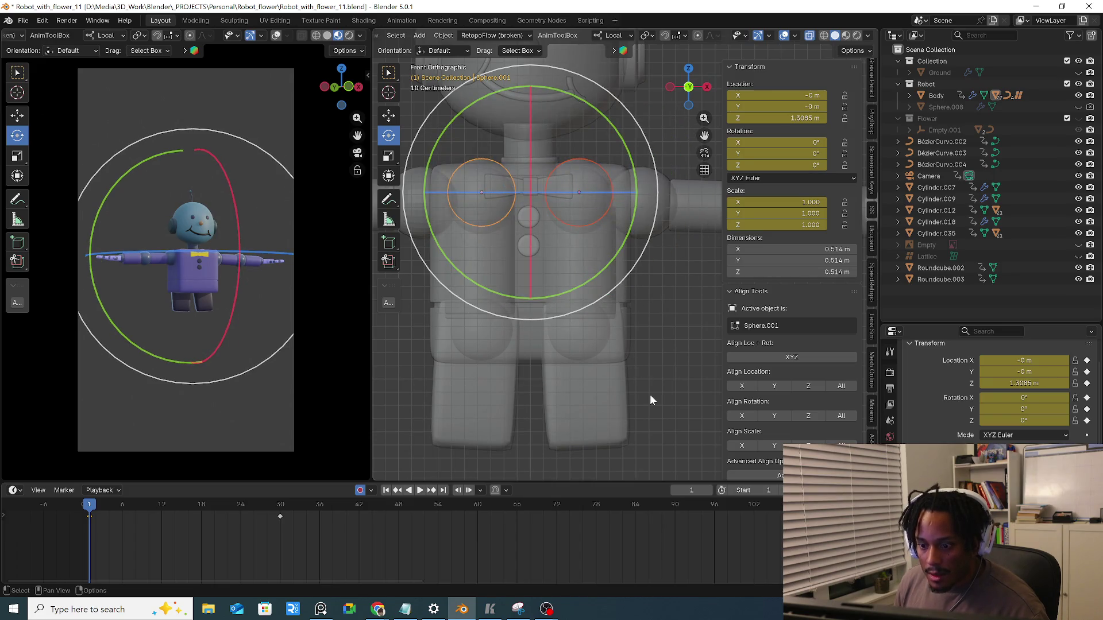
{"action": "key", "text": "s"}
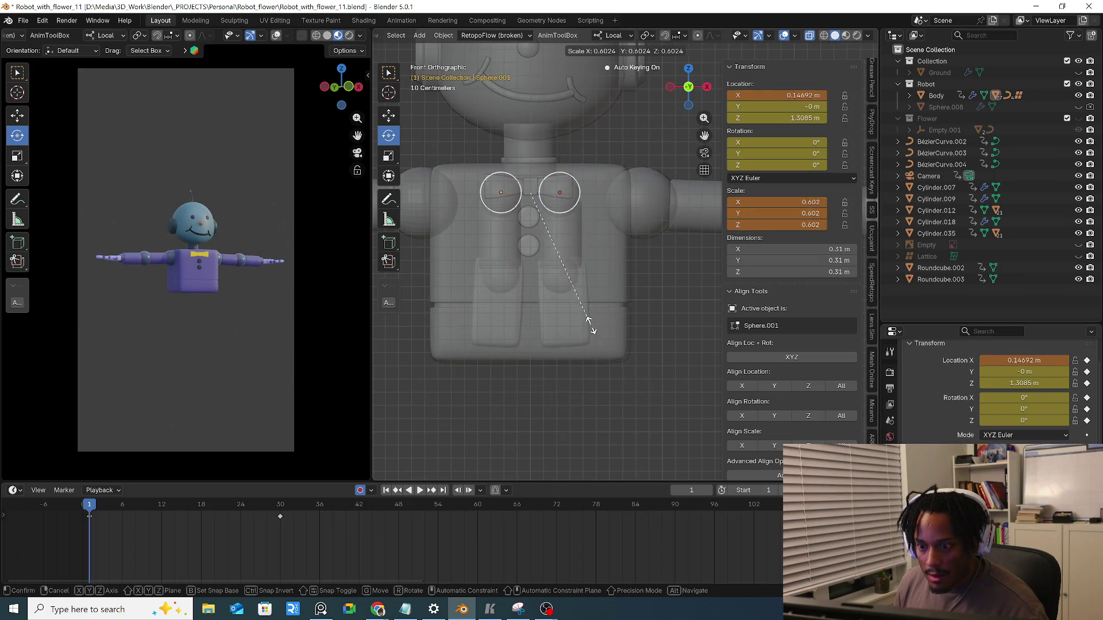
{"action": "key", "text": "Escape"}
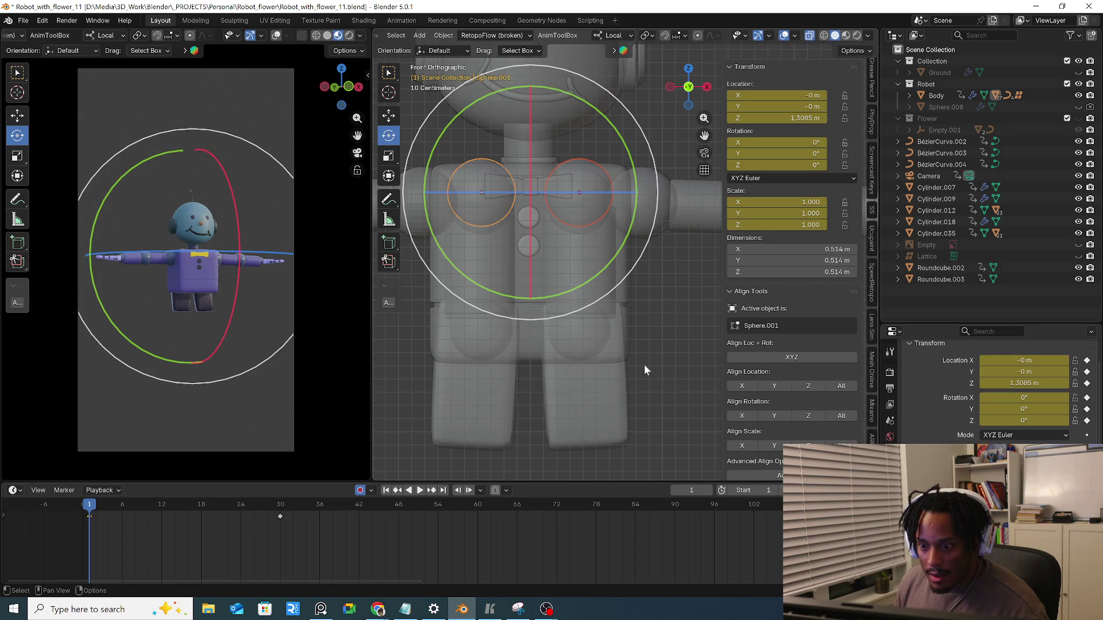
{"action": "key", "text": "s"}
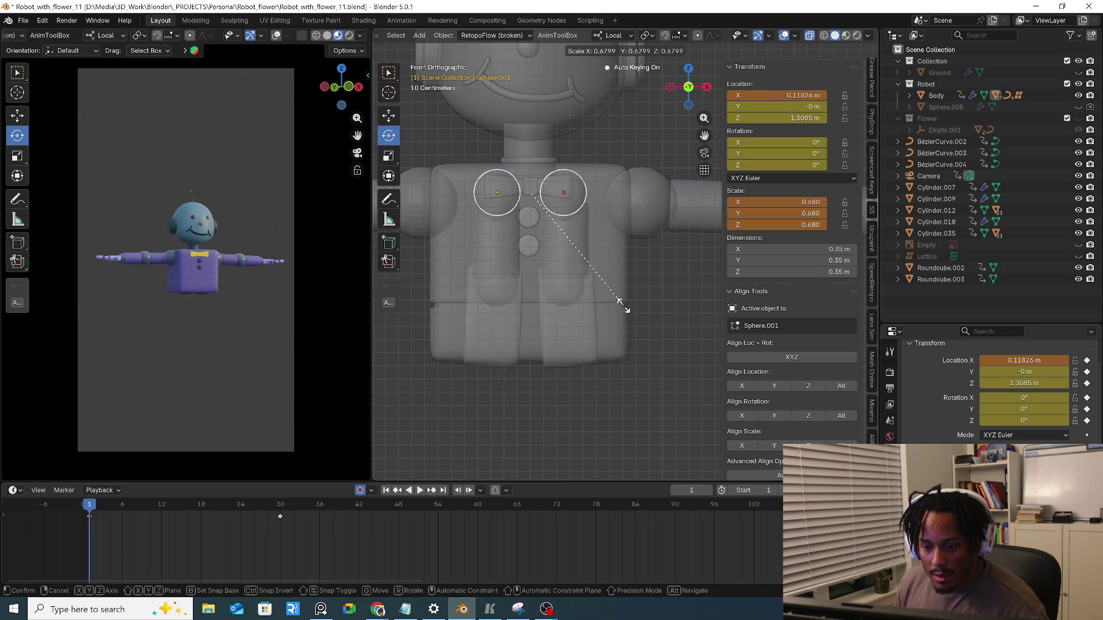
{"action": "left_click", "coordinate": [613, 297]}
{"action": "scroll", "coordinate": [621, 311], "scroll_direction": "down", "scroll_amount": 2}
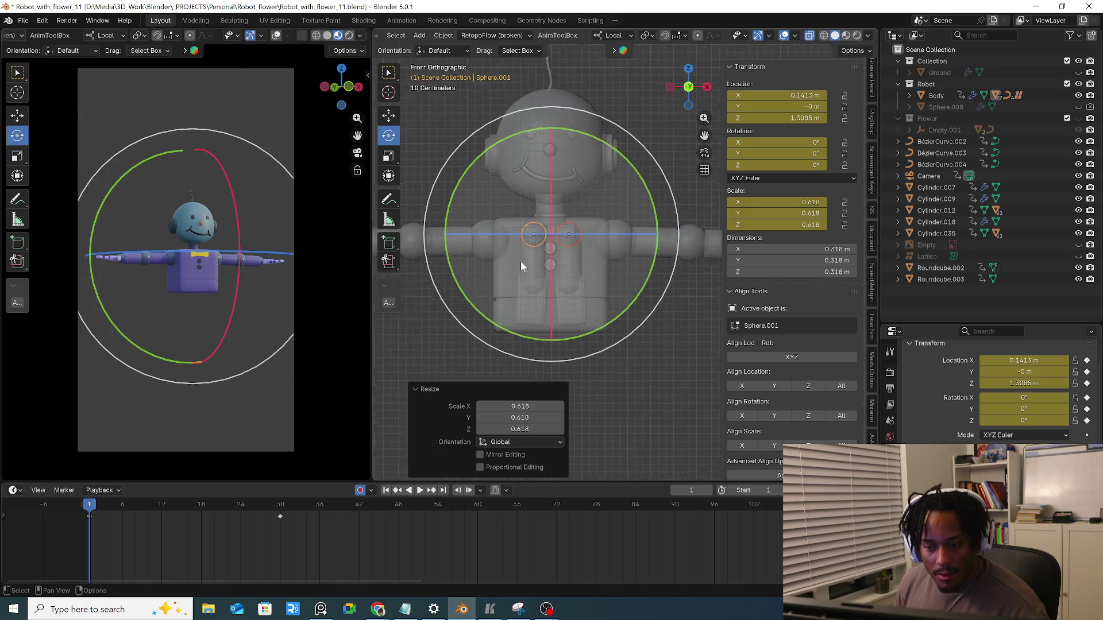
Slide three arm spheres along X toward the body
{"action": "left_click", "coordinate": [490, 248]}
{"action": "key", "text": "g"}
{"action": "key", "text": "x"}
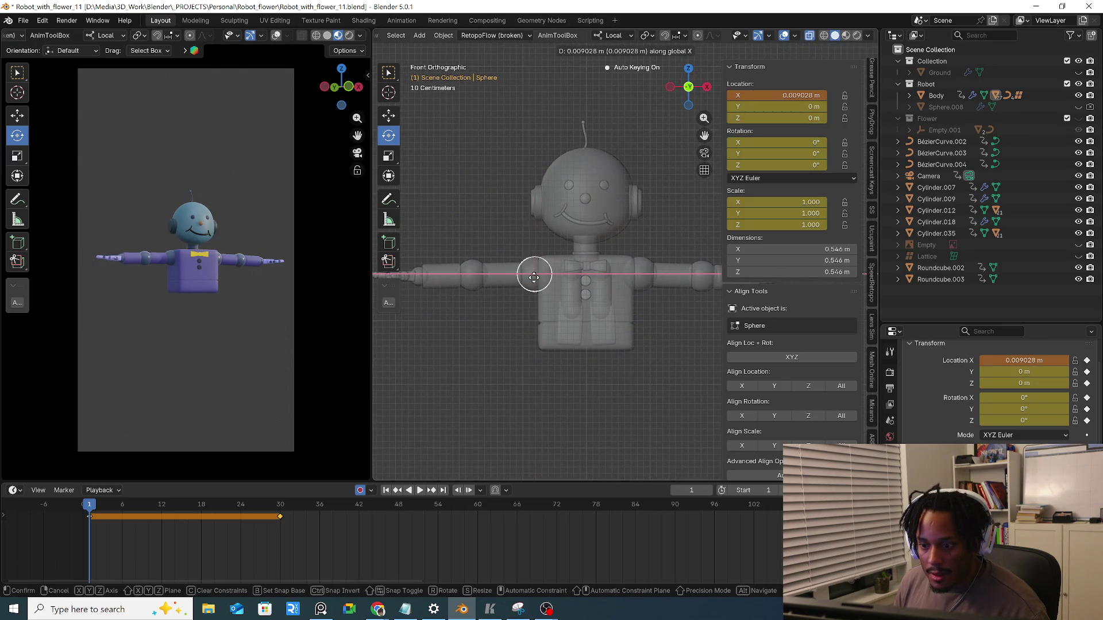
{"action": "left_click", "coordinate": [602, 285]}
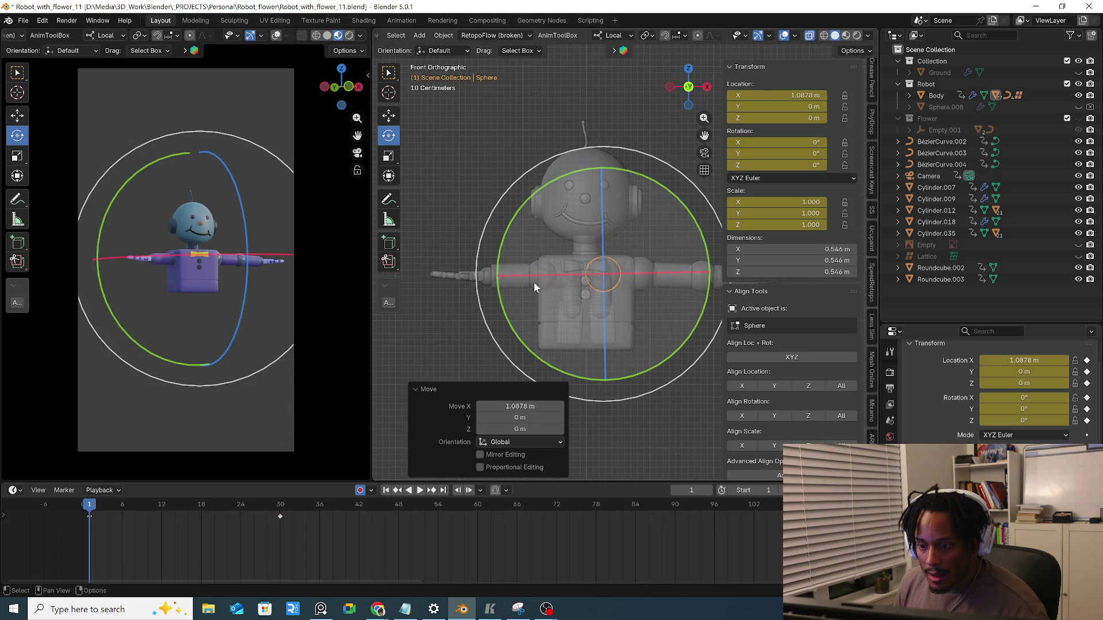
{"action": "left_click", "coordinate": [581, 281]}
{"action": "key", "text": "g"}
{"action": "key", "text": "x"}
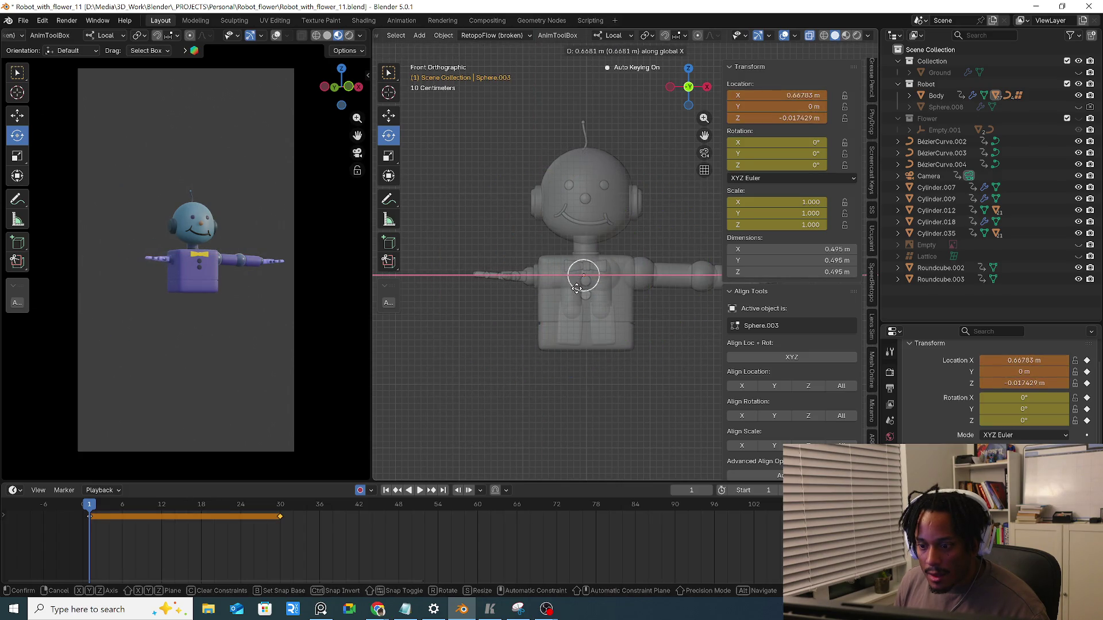
{"action": "left_click", "coordinate": [578, 289]}
{"action": "left_click", "coordinate": [534, 282]}
{"action": "key", "text": "g"}
{"action": "key", "text": "x"}
{"action": "key", "text": "x"}
{"action": "left_click", "coordinate": [604, 289]}
Nudge the chest-centre sphere sideways along X
{"action": "middle_click_drag", "start_coordinate": [604, 289], "coordinate": [546, 296], "text": "shift"}
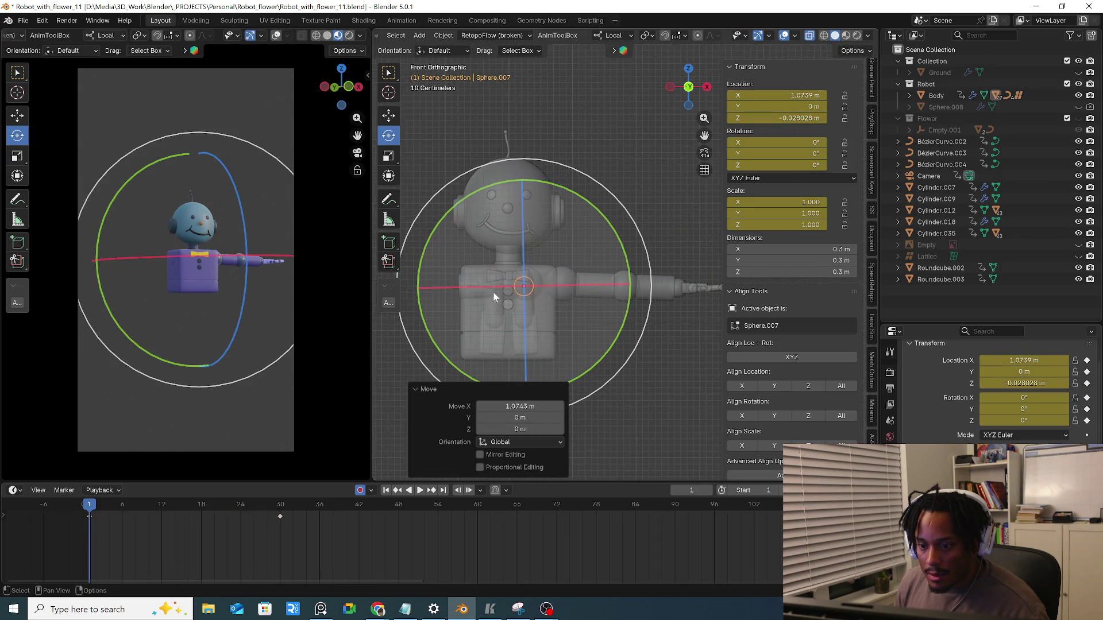
{"action": "scroll", "coordinate": [513, 297], "scroll_direction": "up", "scroll_amount": 2}
{"action": "scroll", "coordinate": [526, 310], "scroll_direction": "up", "scroll_amount": 2}
{"action": "left_click", "coordinate": [534, 307]}
{"action": "left_click", "coordinate": [496, 313]}
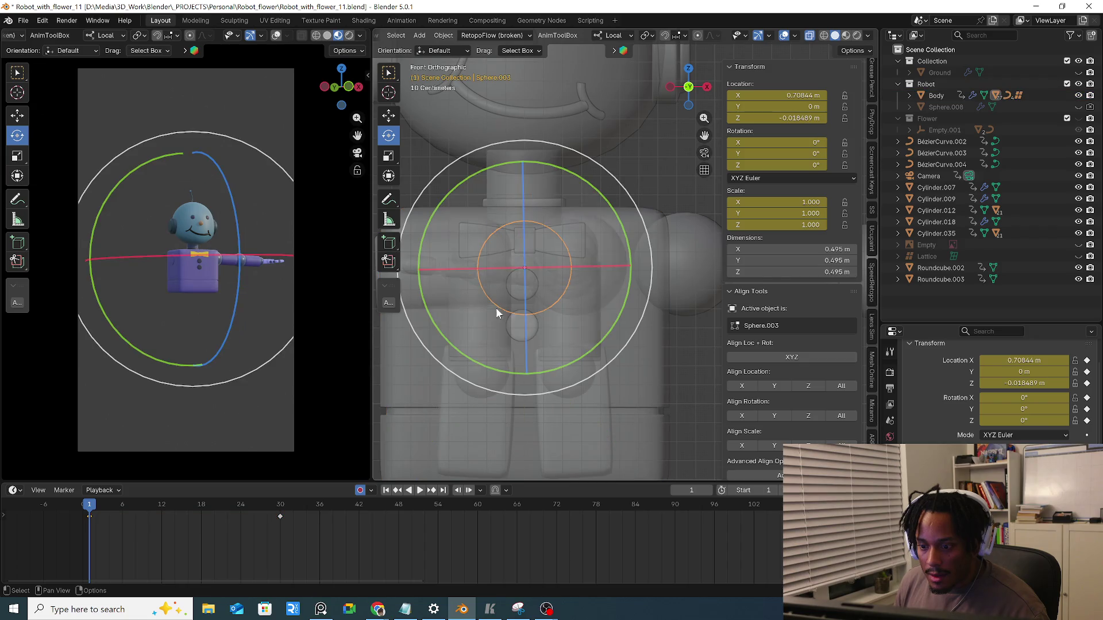
{"action": "middle_click_drag", "start_coordinate": [497, 312], "coordinate": [584, 317], "text": "shift"}
{"action": "key", "text": "g"}
{"action": "key", "text": "x"}
{"action": "key", "text": "x"}
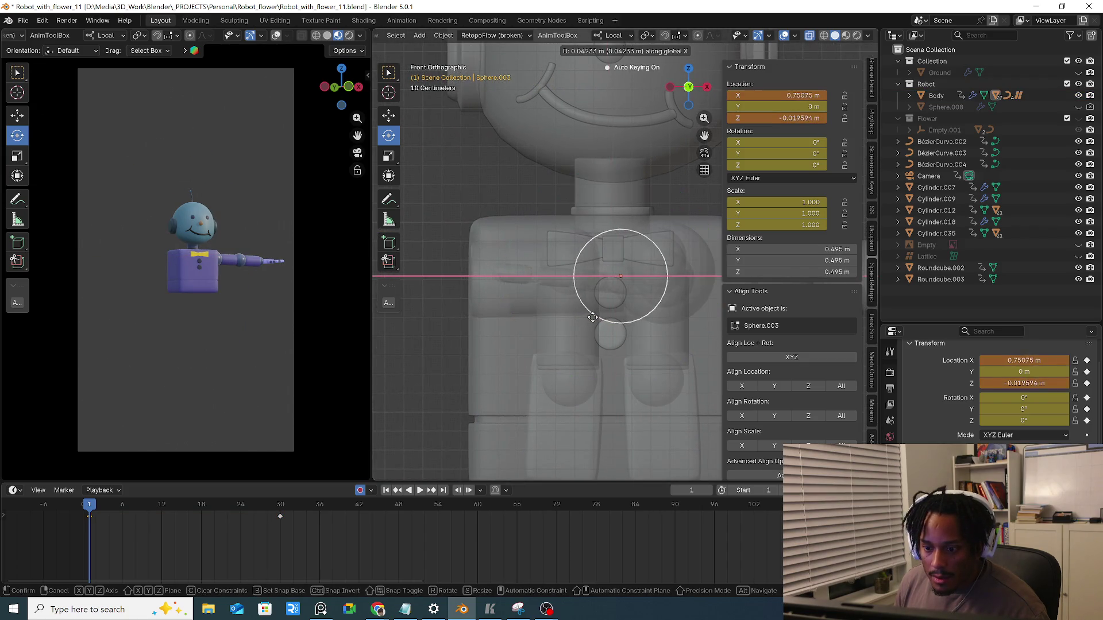
{"action": "left_click", "coordinate": [602, 316]}
{"action": "scroll", "coordinate": [602, 316], "scroll_direction": "down", "scroll_amount": 3}
Slightly rotate the shoulder sphere and slide it and nearby spheres along X into the body
{"action": "mouse_move", "coordinate": [602, 316]}
{"action": "middle_mouse_down", "text": "shift"}
{"action": "mouse_move", "coordinate": [487, 312]}
{"action": "mouse_move", "coordinate": [599, 305]}
{"action": "middle_mouse_up", "text": "shift"}
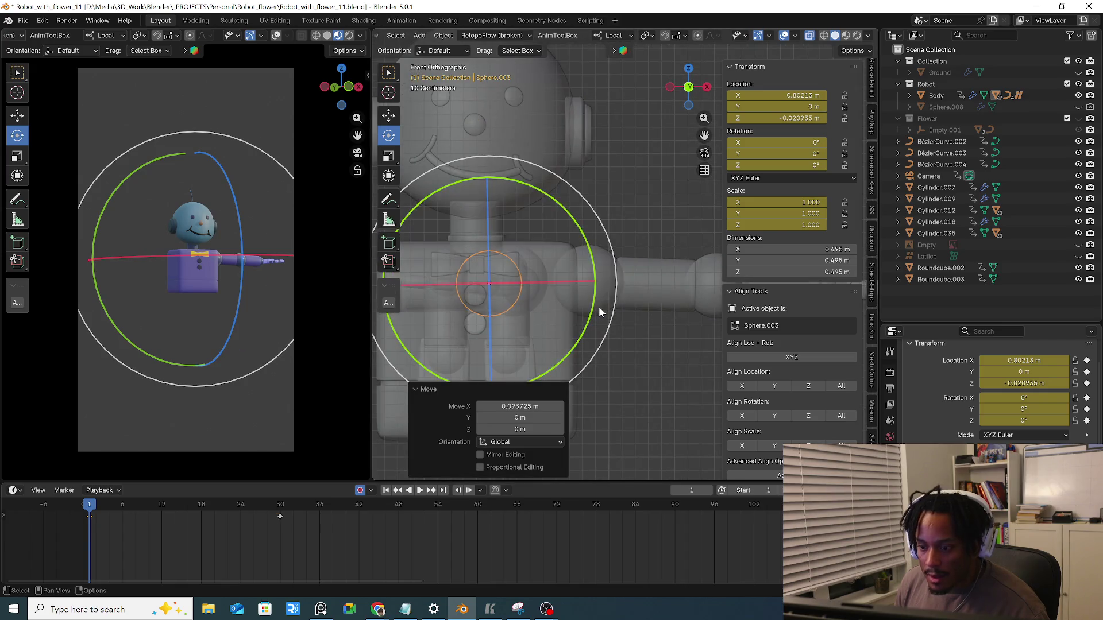
{"action": "scroll", "coordinate": [614, 313], "scroll_direction": "down", "scroll_amount": 2}
{"action": "left_click", "coordinate": [575, 307]}
{"action": "key", "text": "r"}
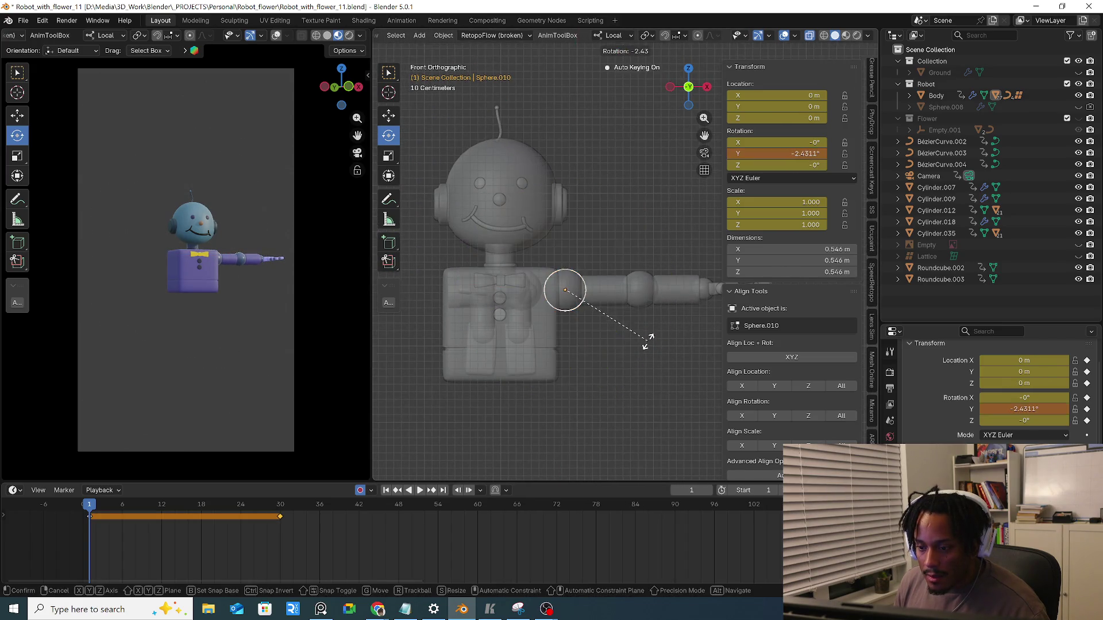
{"action": "left_click", "coordinate": [646, 345]}
{"action": "key", "text": "g"}
{"action": "key", "text": "x"}
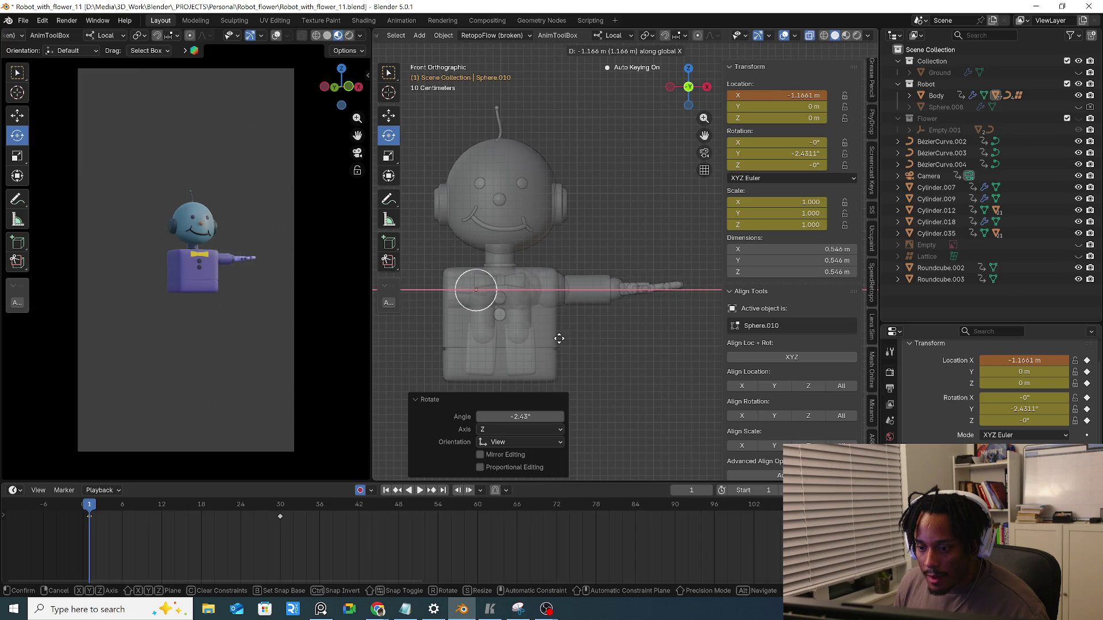
{"action": "left_click", "coordinate": [563, 298]}
{"action": "key", "text": "g"}
{"action": "key", "text": "x"}
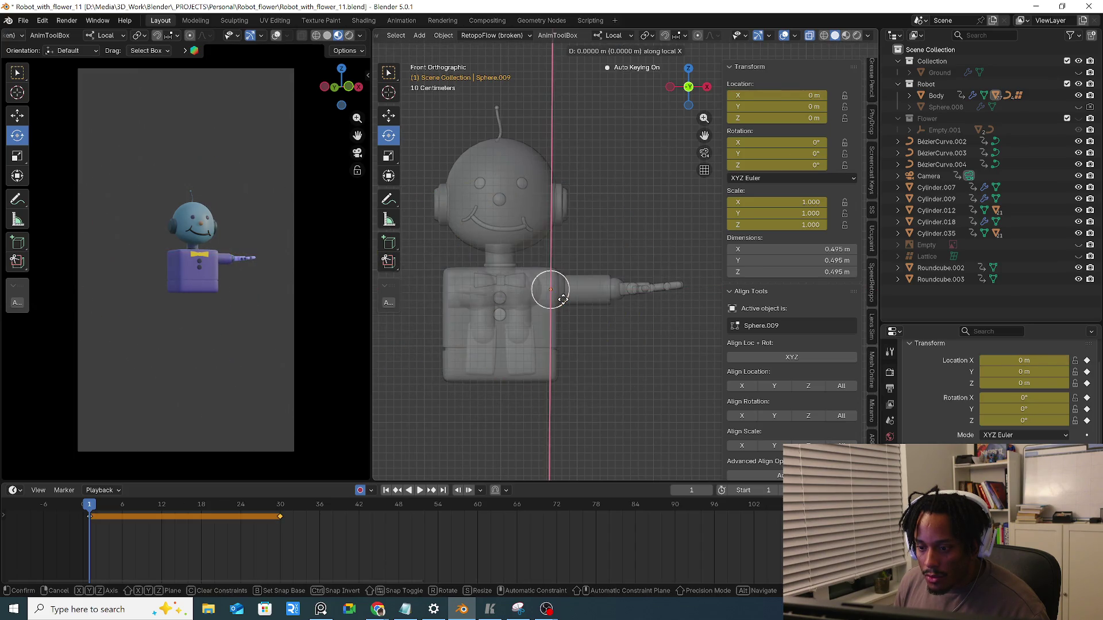
{"action": "left_click", "coordinate": [507, 301]}
{"action": "left_click", "coordinate": [565, 299]}
{"action": "key", "text": "g"}
{"action": "key", "text": "x"}
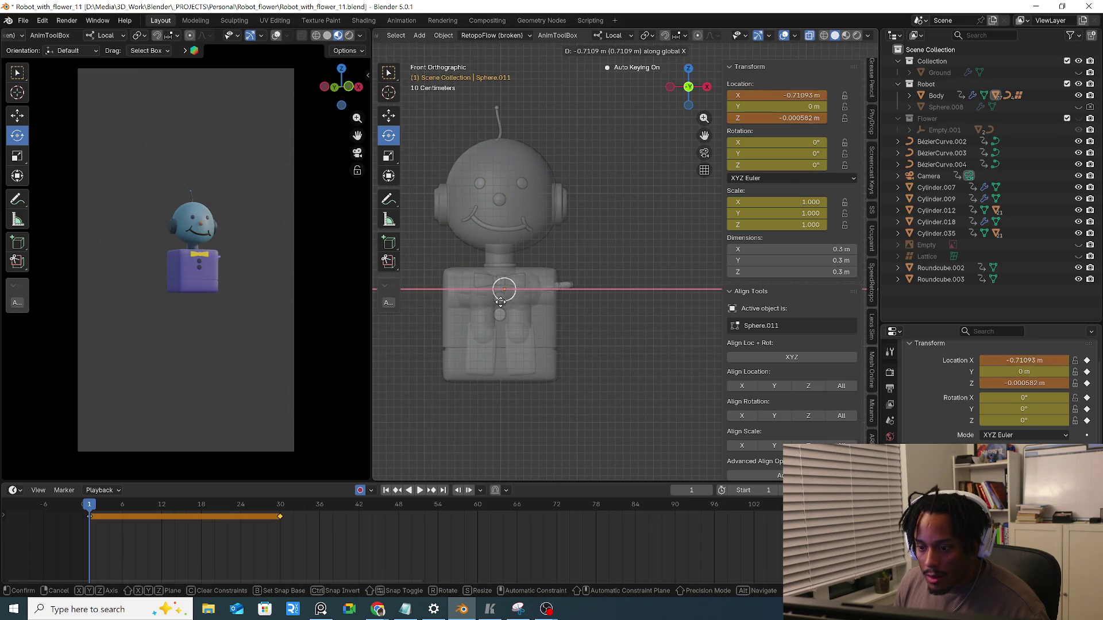
{"action": "left_click", "coordinate": [490, 303]}
{"action": "scroll", "coordinate": [499, 265], "scroll_direction": "up", "scroll_amount": 2}
Lower the neck ring slightly along Z, then pick the head sphere and the body
{"action": "left_click", "coordinate": [505, 265]}
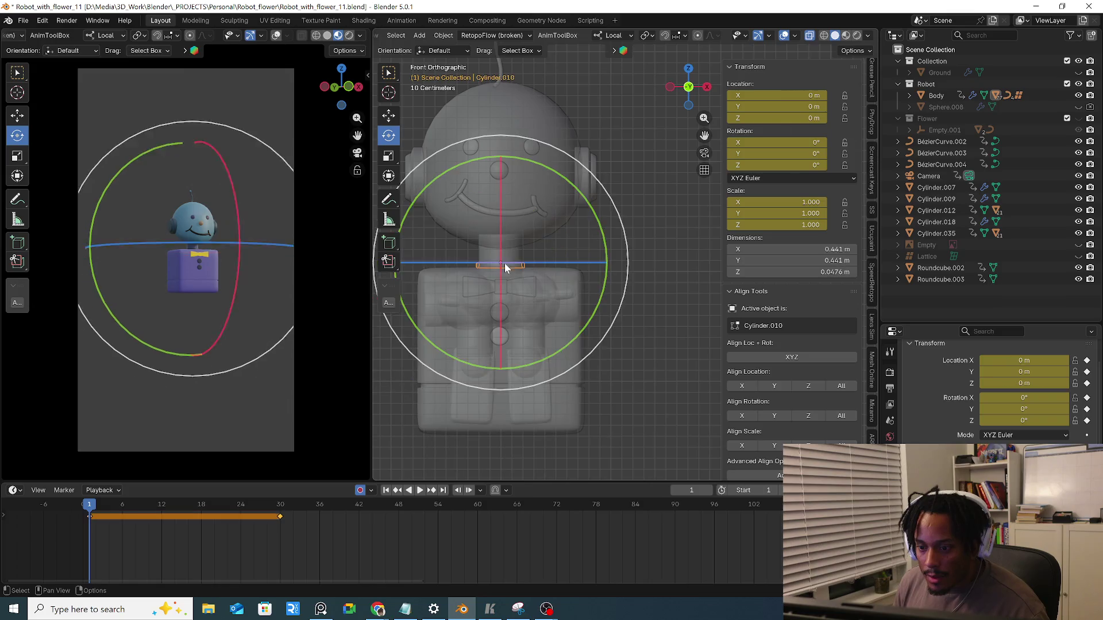
{"action": "key", "text": "g"}
{"action": "key", "text": "x"}
{"action": "key", "text": "z"}
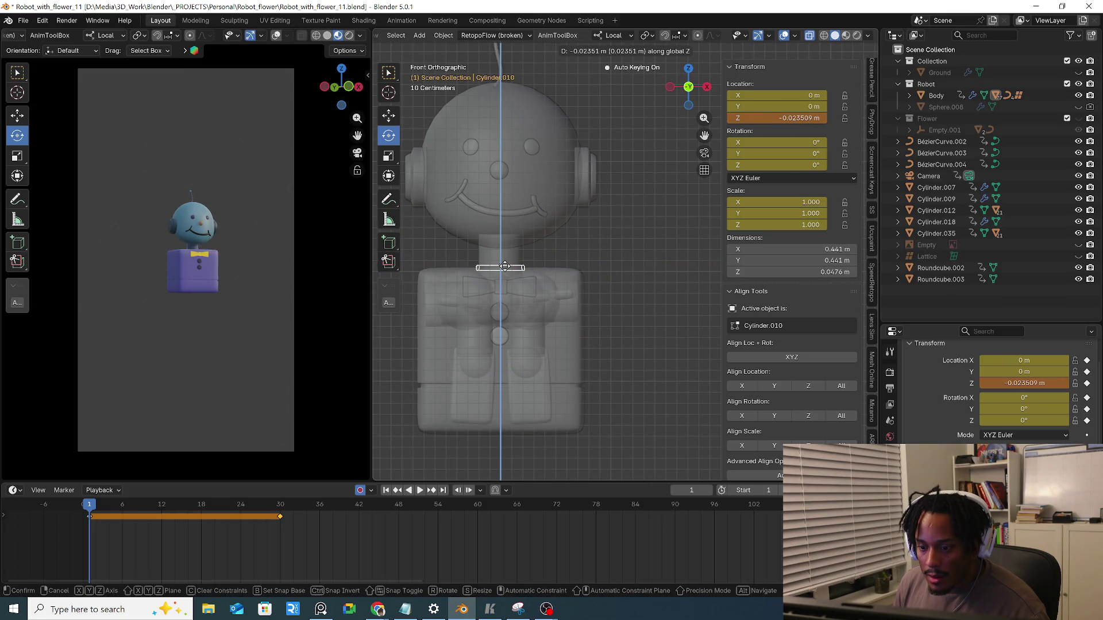
{"action": "left_click", "coordinate": [504, 274]}
{"action": "left_click", "coordinate": [509, 264]}
{"action": "scroll", "coordinate": [509, 264], "scroll_direction": "up", "scroll_amount": 1}
{"action": "scroll", "coordinate": [519, 256], "scroll_direction": "up", "scroll_amount": 1}
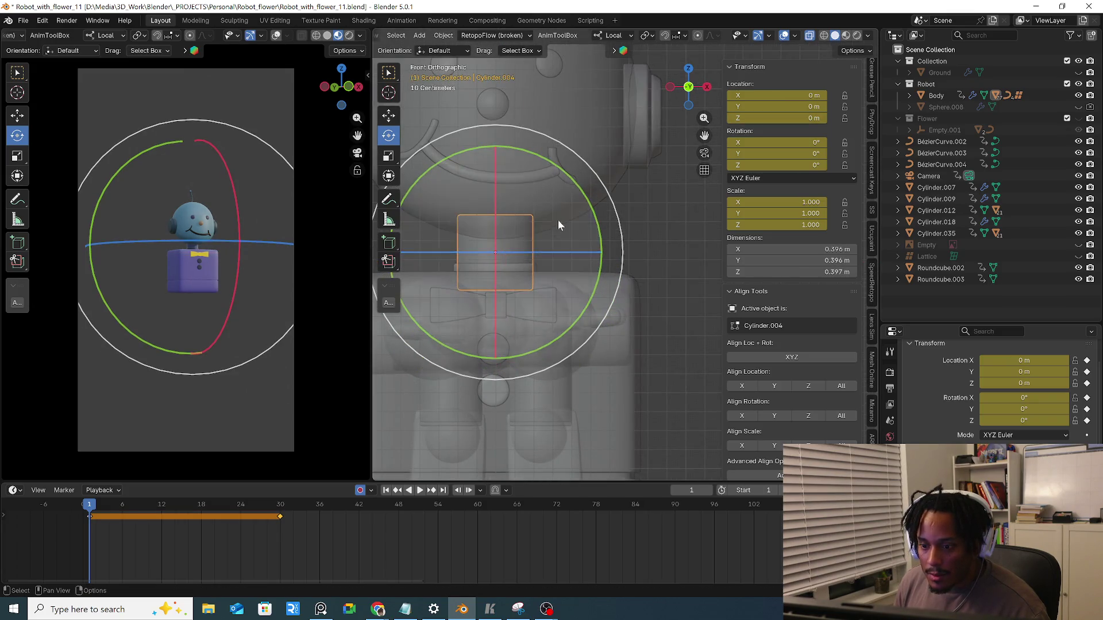
{"action": "scroll", "coordinate": [554, 221], "scroll_direction": "up", "scroll_amount": 1}
{"action": "left_click", "coordinate": [621, 287]}
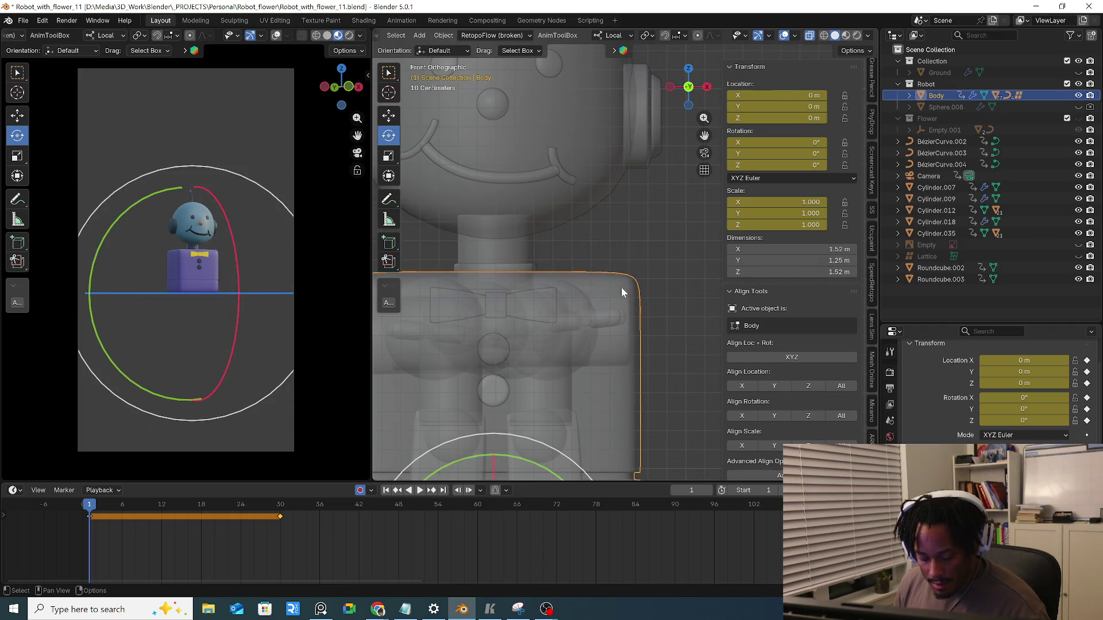
Test-move the body, then unparent the head from it keeping transformation
{"action": "key", "text": "g"}
{"action": "right_click", "coordinate": [603, 261]}
{"action": "left_click", "coordinate": [567, 237]}
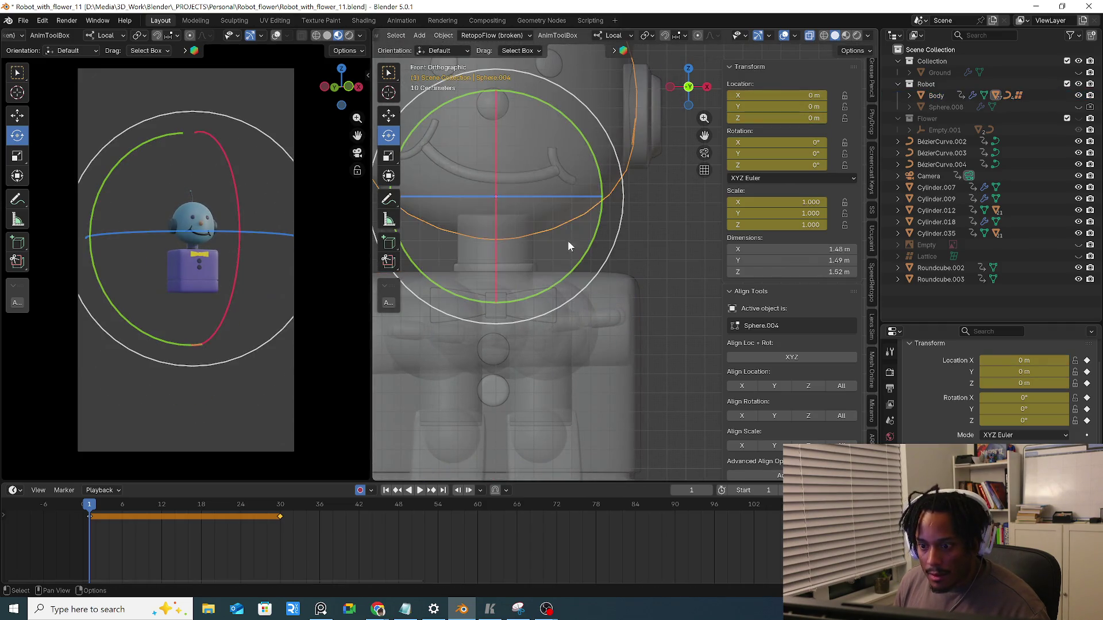
{"action": "left_click", "coordinate": [619, 282]}
{"action": "key", "text": "alt+p"}
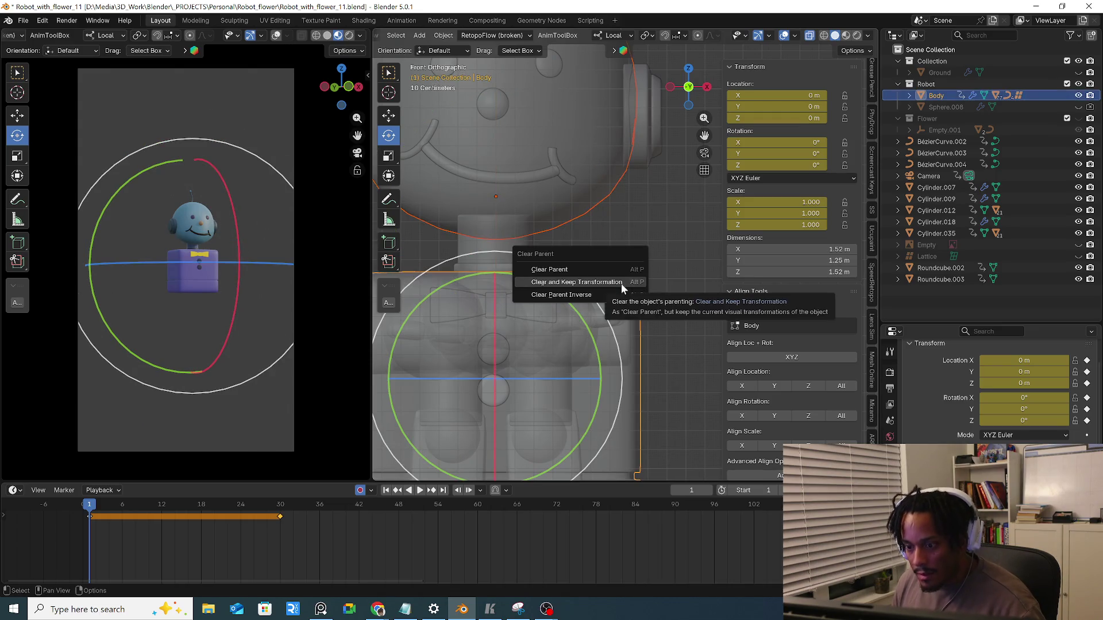
{"action": "left_click", "coordinate": [612, 282]}
Test-move Cylinder.058 and the body, then detach neck Cylinder.004 from the body keeping transformation
{"action": "left_click", "coordinate": [554, 289]}
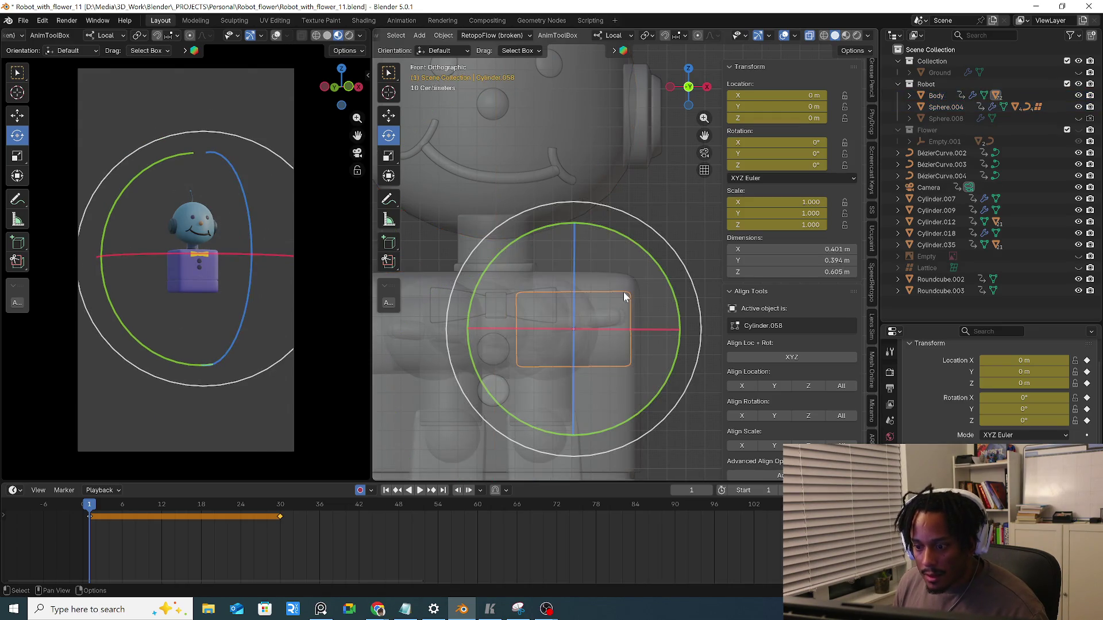
{"action": "key", "text": "g"}
{"action": "right_click", "coordinate": [639, 320]}
{"action": "left_click", "coordinate": [615, 284]}
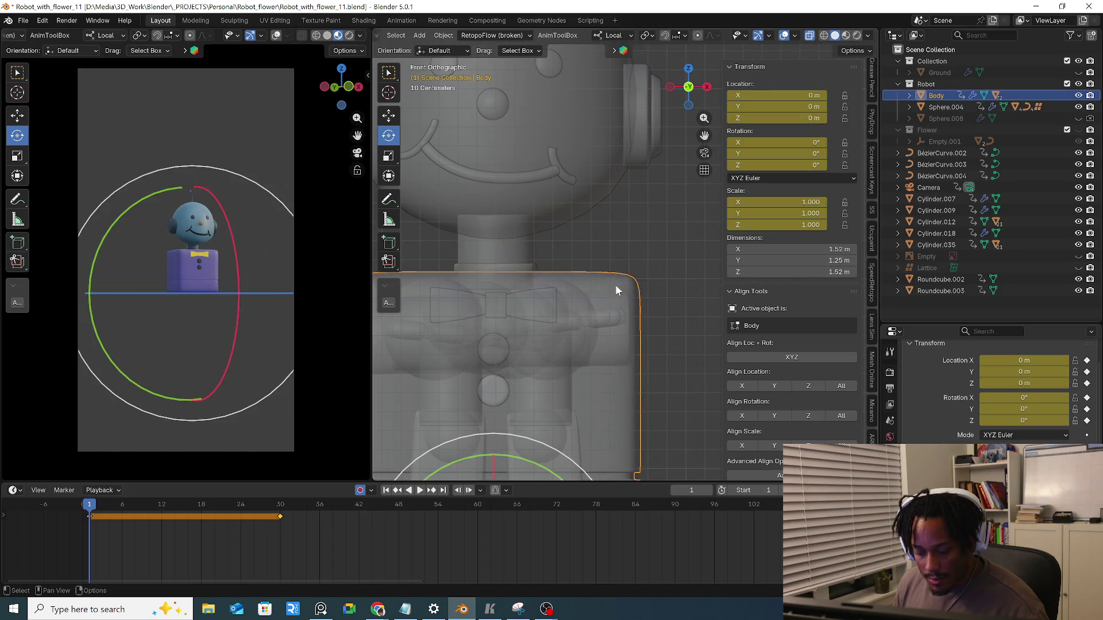
{"action": "key", "text": "g"}
{"action": "right_click", "coordinate": [568, 302]}
{"action": "left_click", "coordinate": [521, 264]}
{"action": "left_click", "coordinate": [612, 289]}
{"action": "key", "text": "alt+p"}
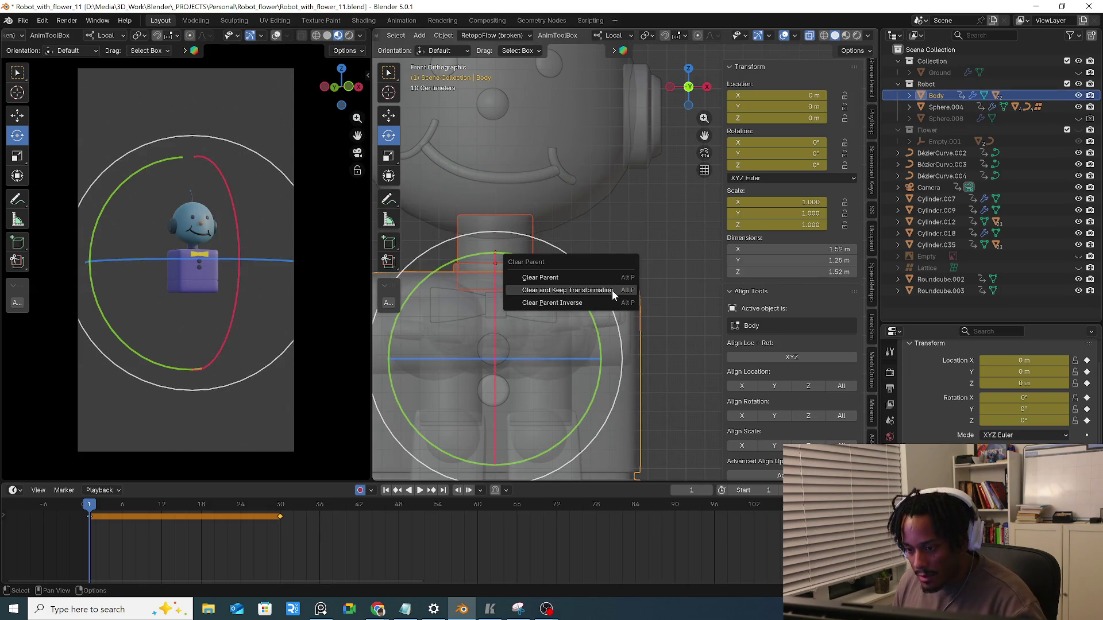
{"action": "left_click", "coordinate": [612, 290]}
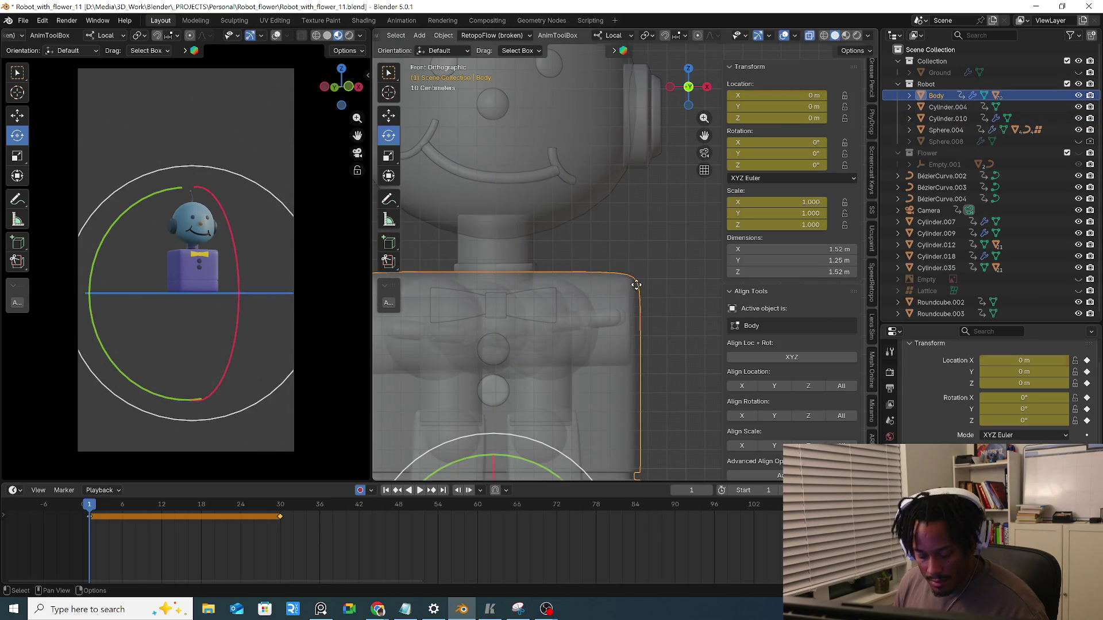
Parent Sphere.004 to Cylinder.004, Cylinder.004 to Cylinder.010, and start parenting the disc to Body
{"action": "left_click", "coordinate": [521, 270]}
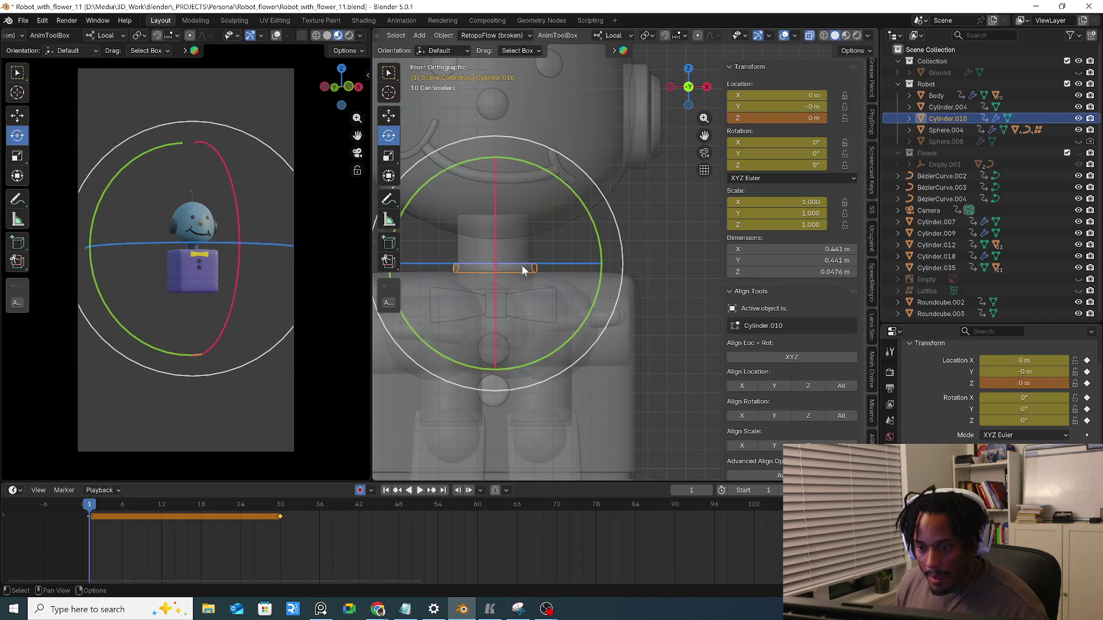
{"action": "left_click", "coordinate": [550, 213]}
{"action": "left_click", "coordinate": [527, 250], "text": "shift"}
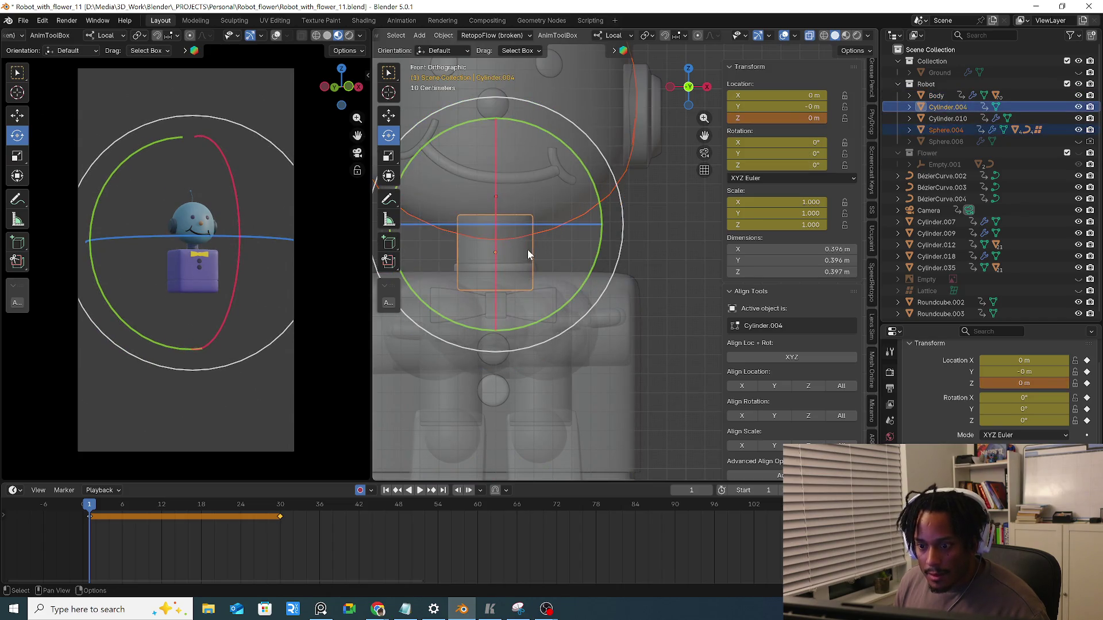
{"action": "key", "text": "ctrl+p"}
{"action": "left_click", "coordinate": [527, 252]}
{"action": "left_click", "coordinate": [514, 269]}
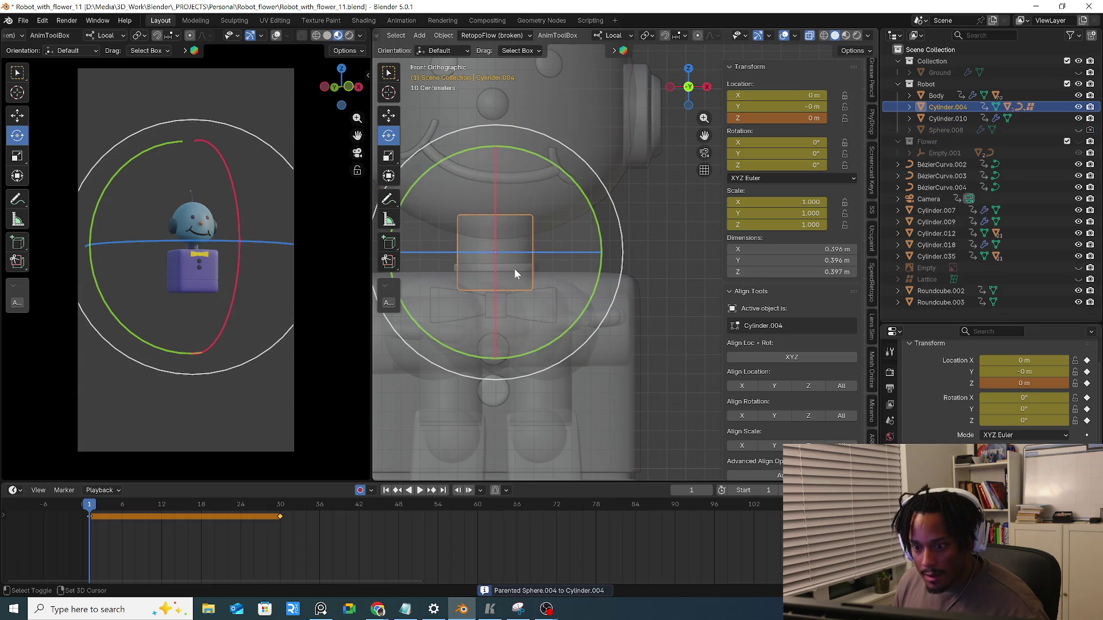
{"action": "key", "text": "ctrl+p"}
{"action": "left_click", "coordinate": [515, 268]}
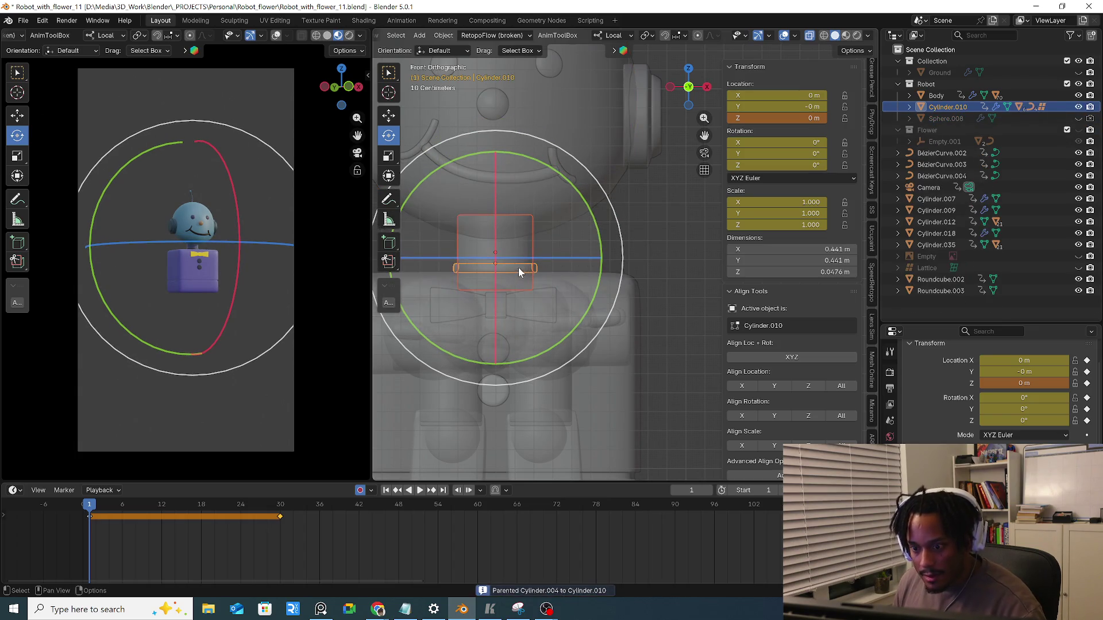
{"action": "left_click", "coordinate": [554, 284], "text": "shift"}
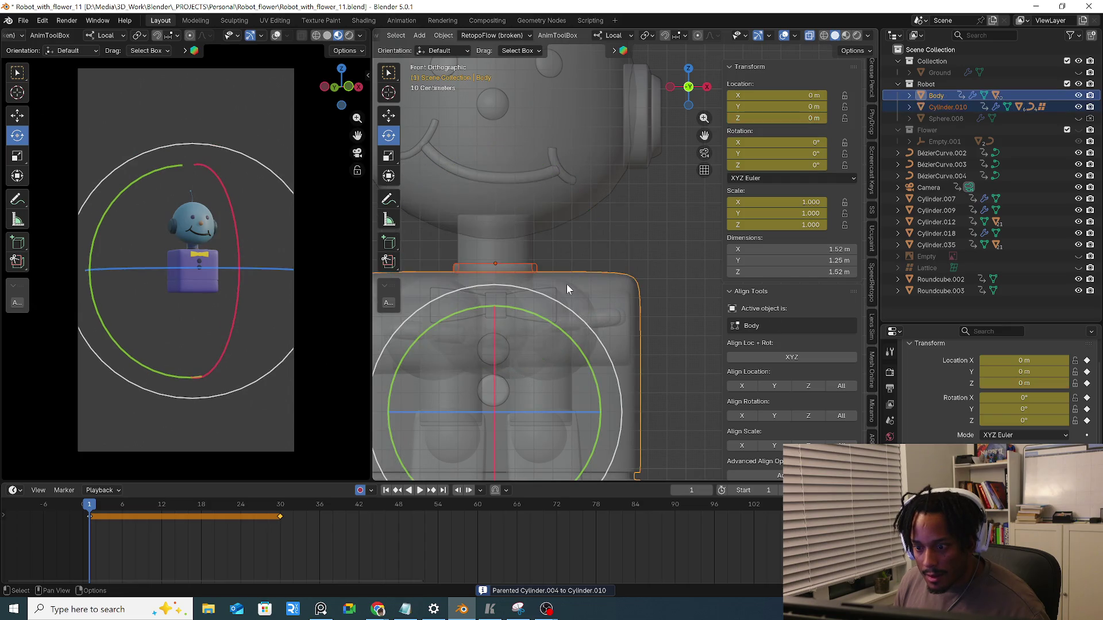
{"action": "key", "text": "ctrl+p"}
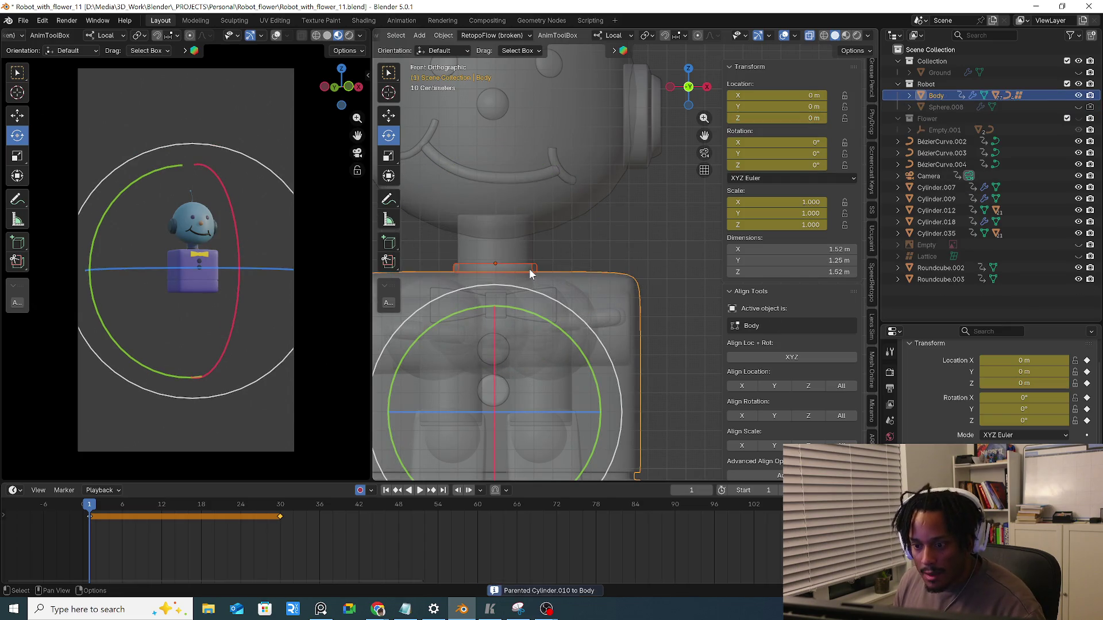
Make collar disc Cylinder.010 a child of the body and check the pieces' selection
{"action": "left_click", "coordinate": [529, 269]}
{"action": "left_click", "coordinate": [515, 255]}
{"action": "left_click", "coordinate": [540, 220]}
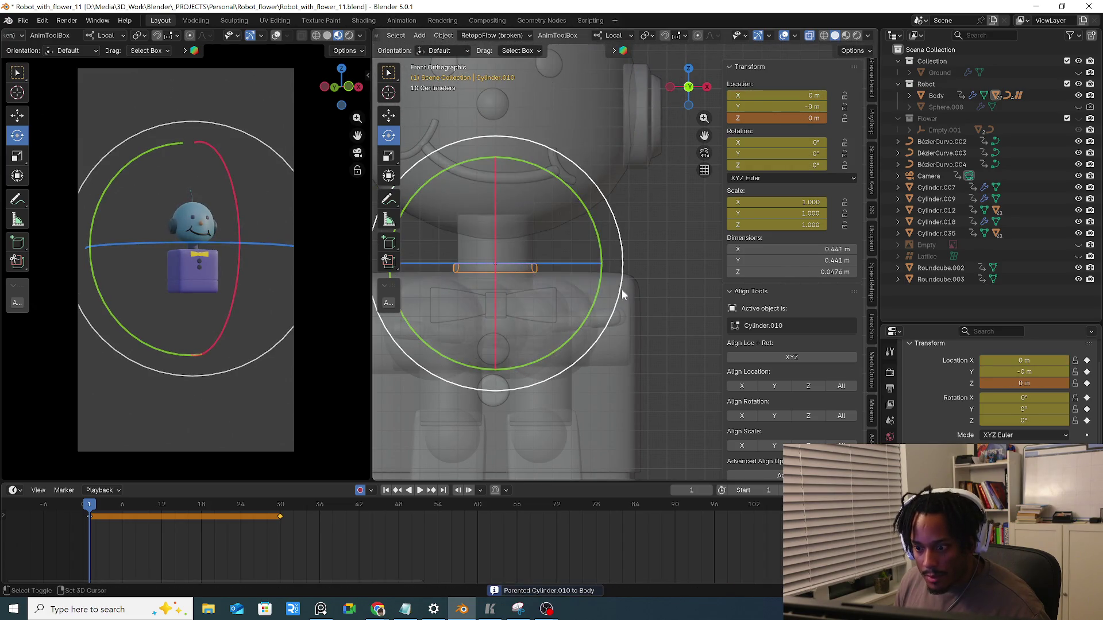
{"action": "left_click", "coordinate": [622, 295]}
{"action": "left_click", "coordinate": [622, 290]}
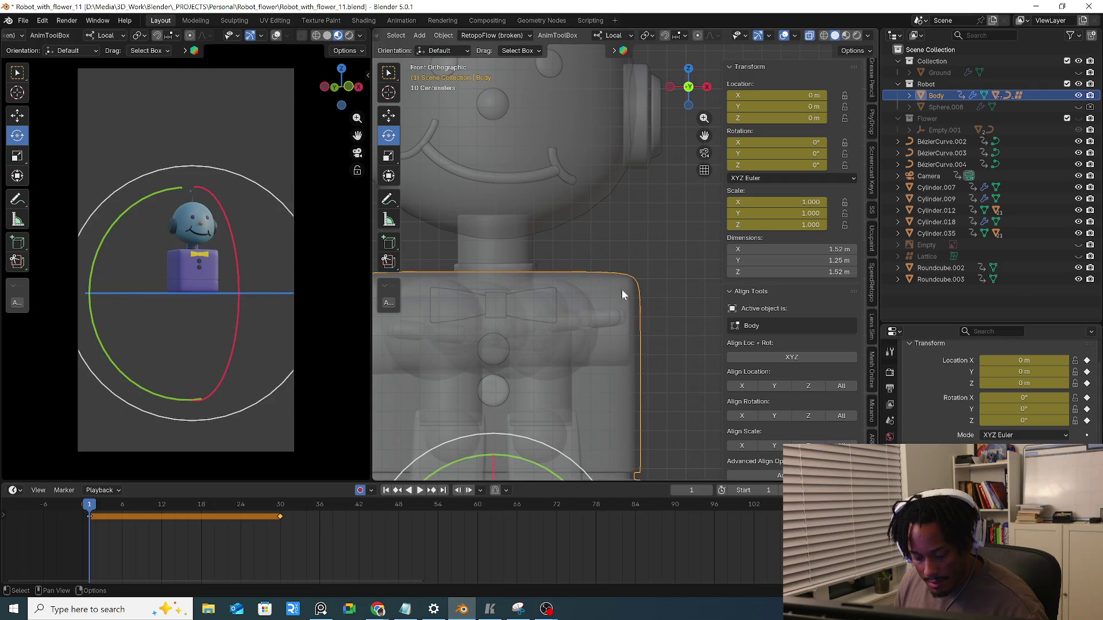
{"action": "scroll", "coordinate": [621, 290], "scroll_direction": "down", "scroll_amount": 3}
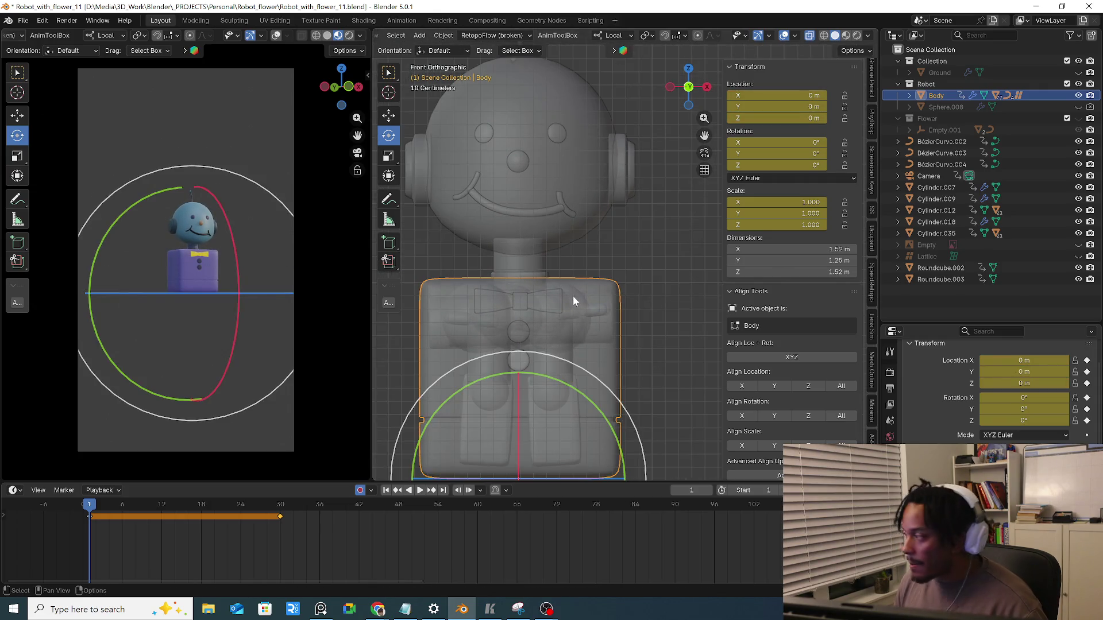
{"action": "scroll", "coordinate": [530, 276], "scroll_direction": "up", "scroll_amount": 3}
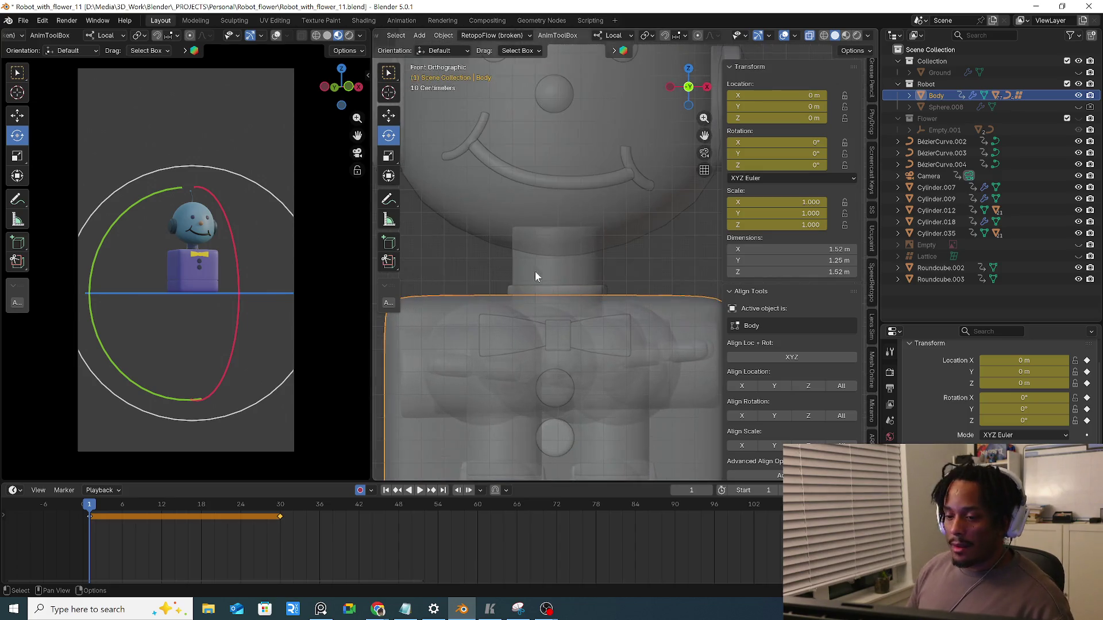
Test-rotate the disc to confirm the head follows, then start lowering it along local Z
{"action": "left_click", "coordinate": [539, 291]}
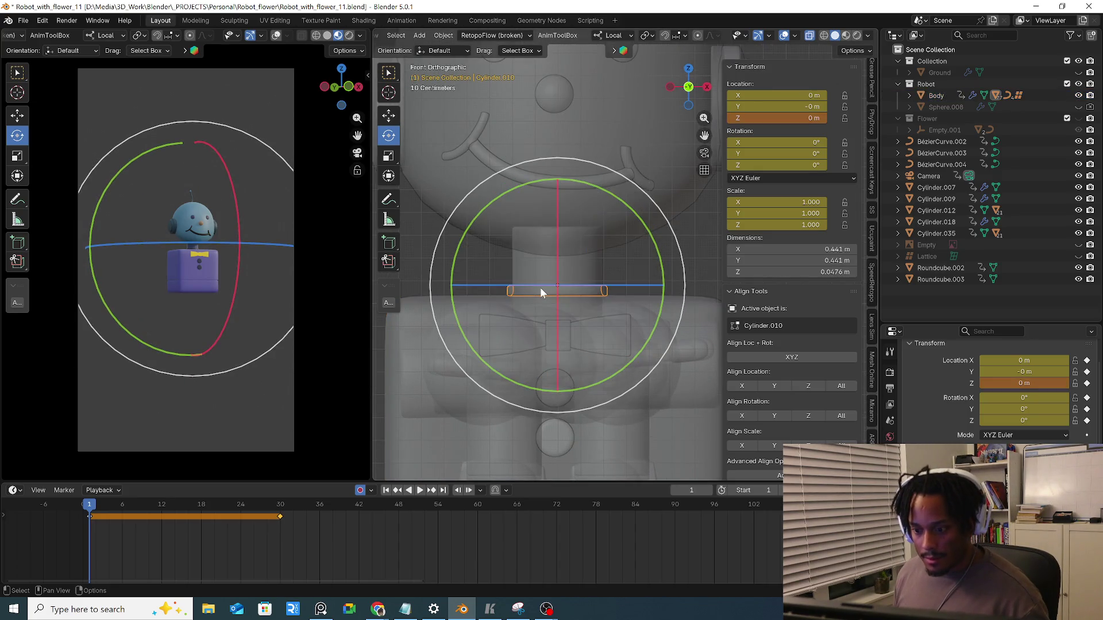
{"action": "key", "text": "r"}
{"action": "key", "text": "Escape"}
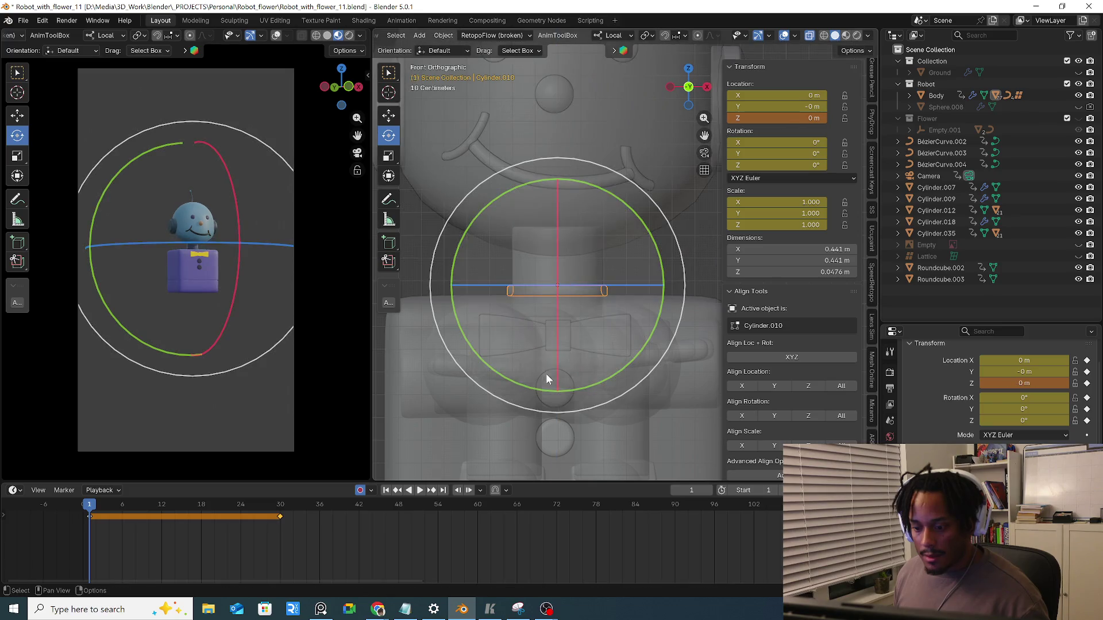
{"action": "scroll", "coordinate": [545, 377], "scroll_direction": "down", "scroll_amount": 4}
{"action": "key", "text": "g"}
{"action": "key", "text": "z"}
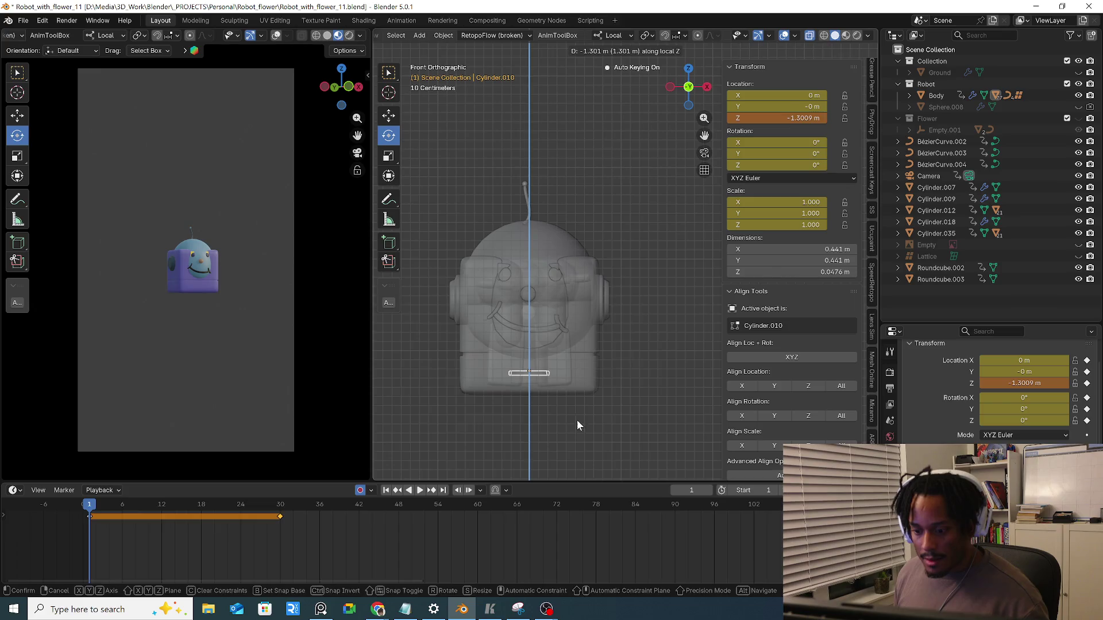
Undo the large disc drop and lower Cylinder.010 only slightly along local Z
{"action": "left_click", "coordinate": [576, 419]}
{"action": "left_click", "coordinate": [541, 361]}
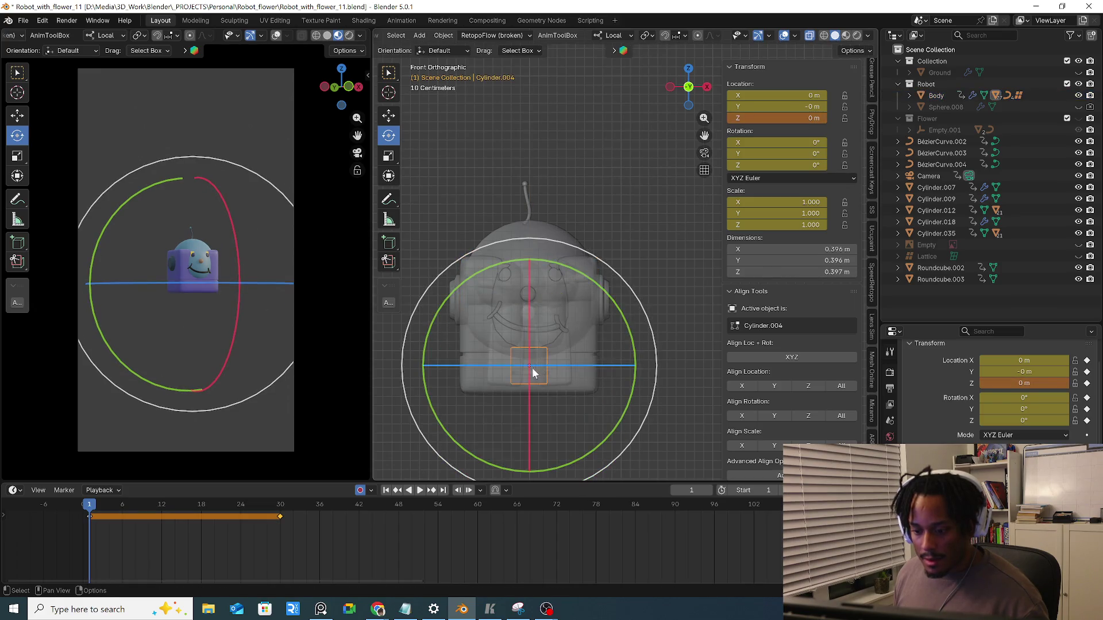
{"action": "key", "text": "ctrl+z"}
{"action": "key", "text": "ctrl+z"}
{"action": "key", "text": "ctrl+z"}
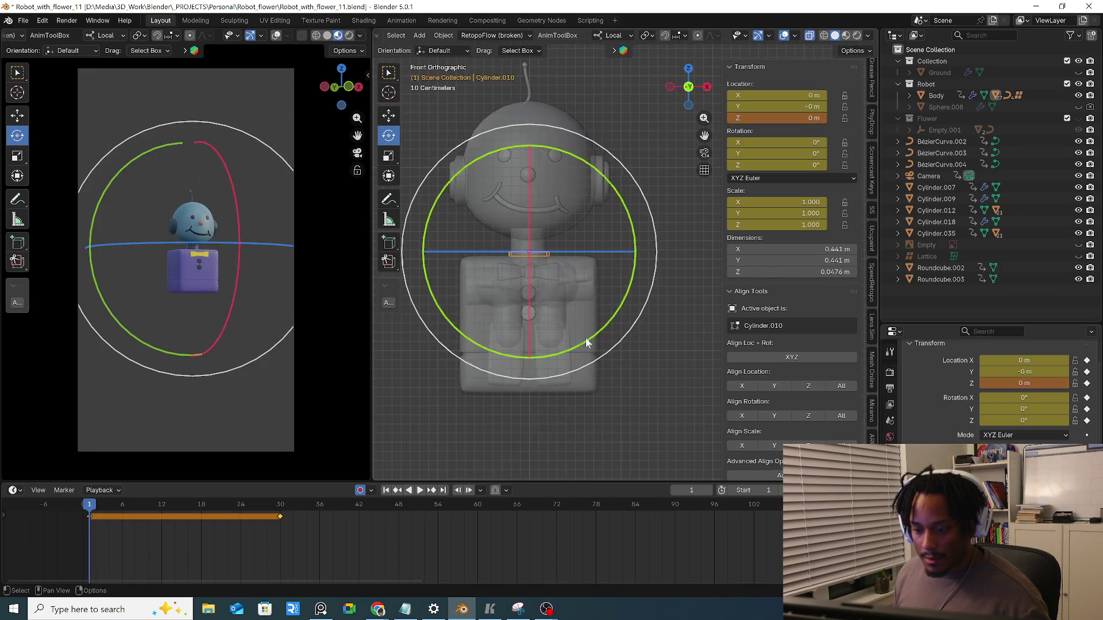
{"action": "key", "text": "g"}
{"action": "key", "text": "z"}
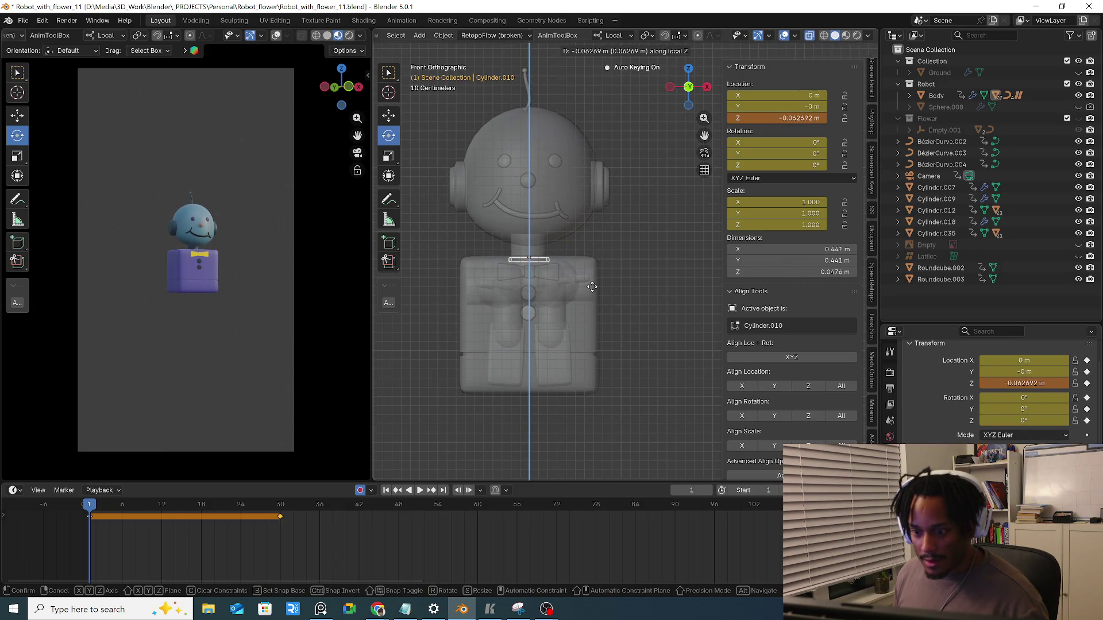
{"action": "left_click", "coordinate": [592, 288]}
{"action": "scroll", "coordinate": [549, 267], "scroll_direction": "up", "scroll_amount": 2}
{"action": "scroll", "coordinate": [538, 249], "scroll_direction": "up", "scroll_amount": 2}
Sink neck Cylinder.004 about 0.44 m down into the body
{"action": "key", "text": "g"}
{"action": "key", "text": "z"}
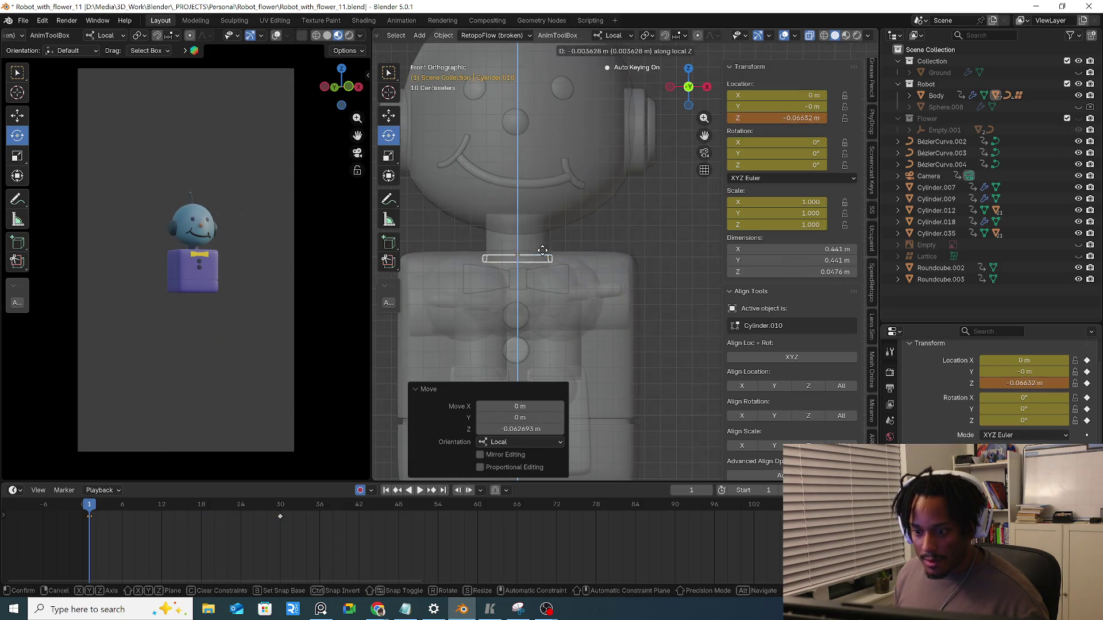
{"action": "key", "text": "Escape"}
{"action": "left_click", "coordinate": [542, 245]}
{"action": "key", "text": "g"}
{"action": "key", "text": "z"}
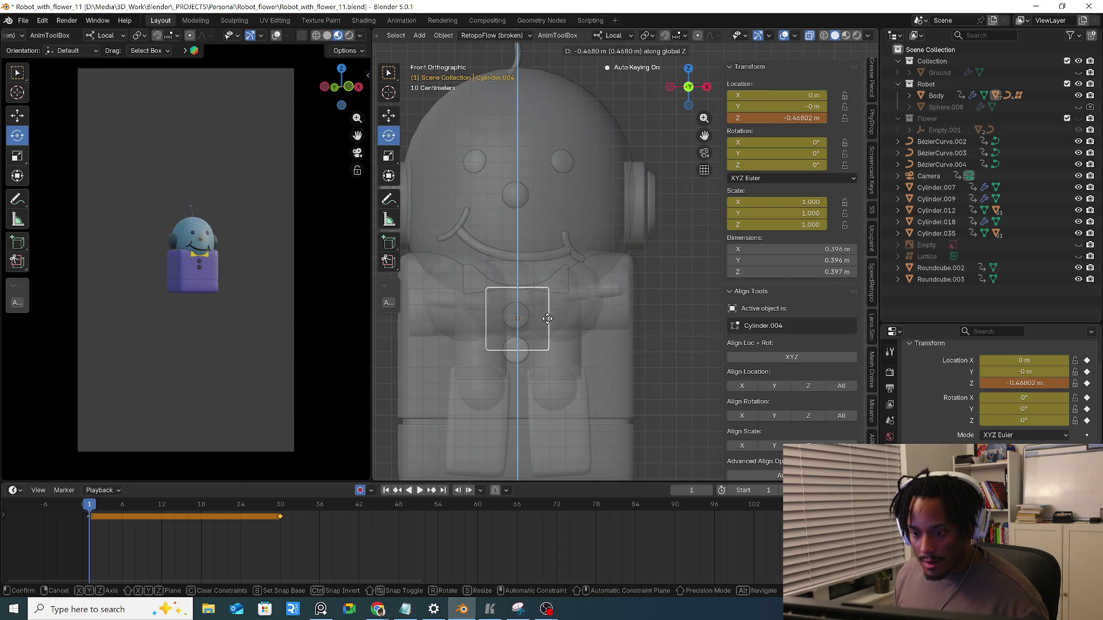
{"action": "left_click", "coordinate": [552, 315]}
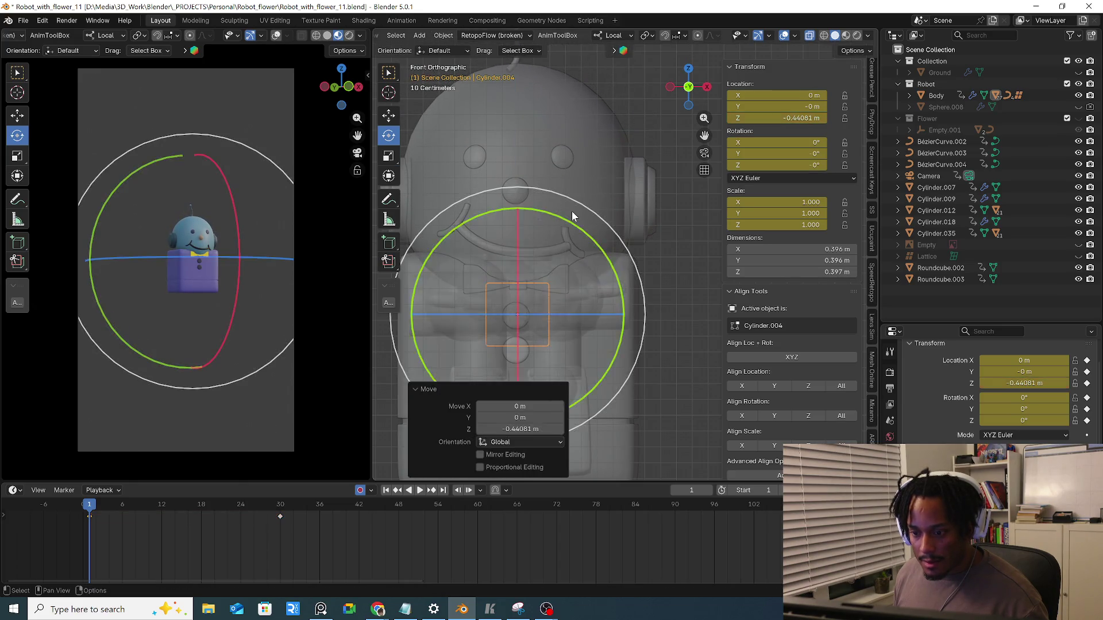
{"action": "scroll", "coordinate": [572, 211], "scroll_direction": "down", "scroll_amount": 3}
Begin lowering and shrinking head Sphere.004 into the body
{"action": "left_click", "coordinate": [573, 212]}
{"action": "key", "text": "g"}
{"action": "key", "text": "z"}
{"action": "key", "text": "s"}
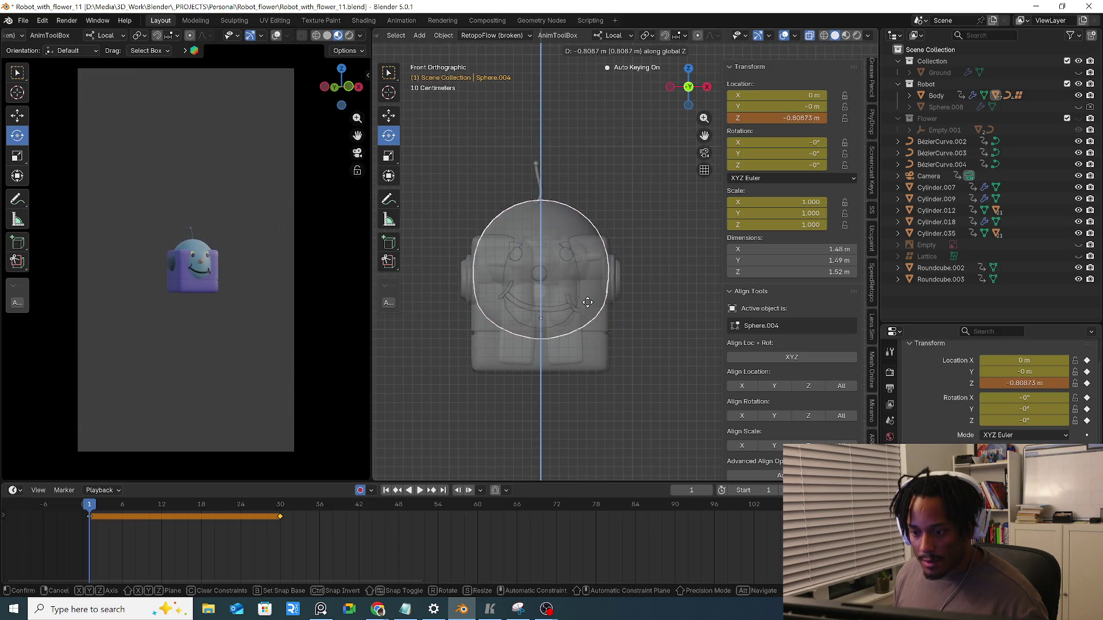
Shrink the head to about two-thirds size and lower it along Z into the body
{"action": "left_click", "coordinate": [665, 320]}
{"action": "key", "text": "g"}
{"action": "key", "text": "z"}
{"action": "key", "text": "z"}
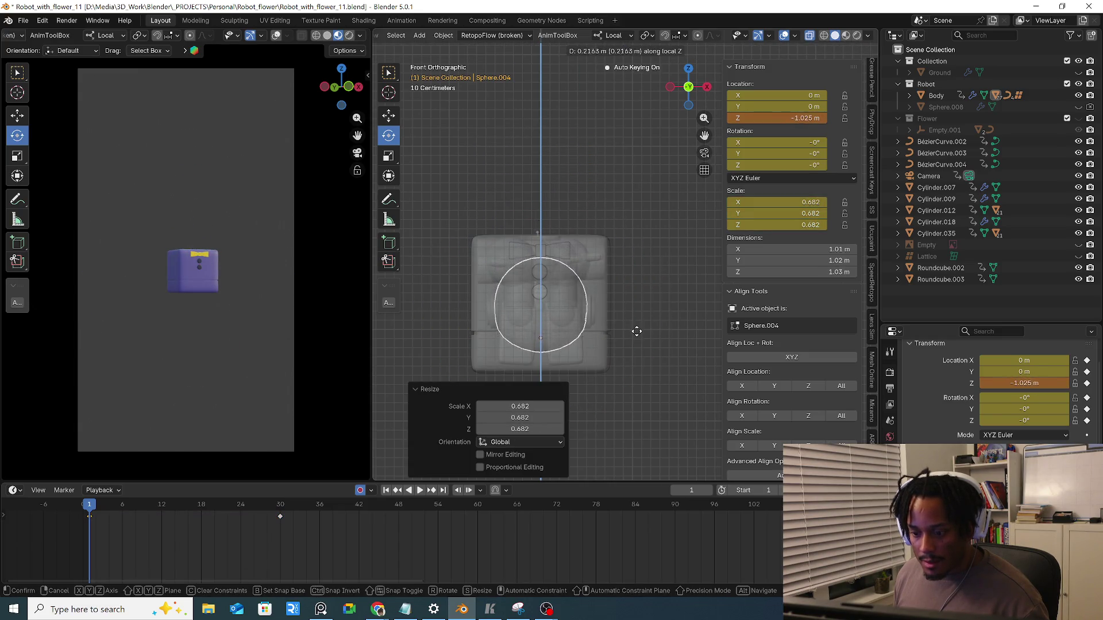
{"action": "left_click", "coordinate": [636, 345]}
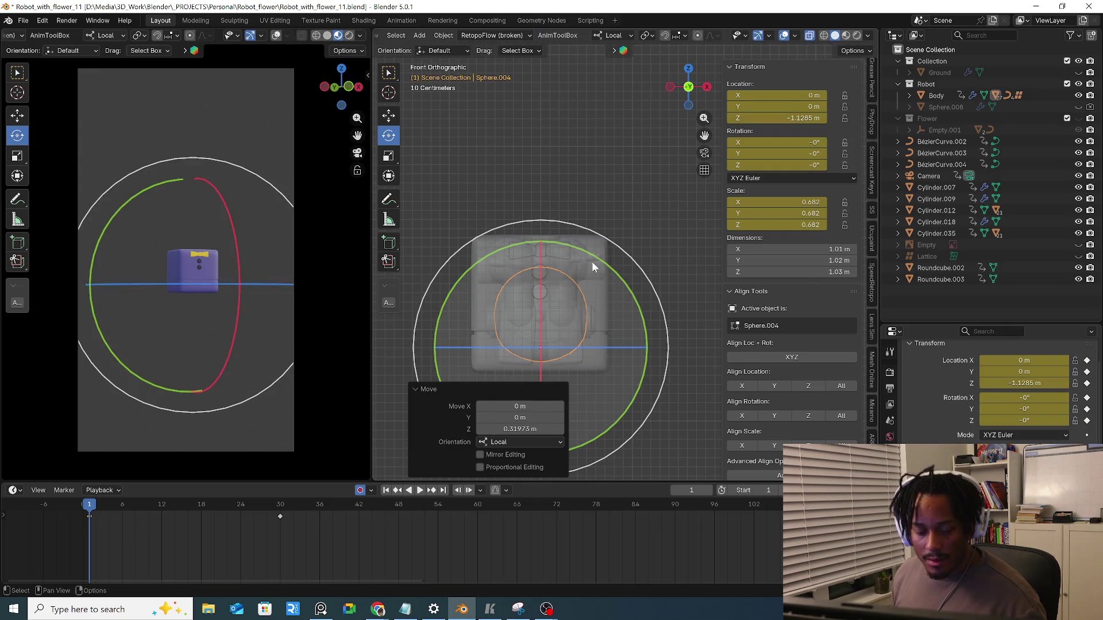
Select all objects, preview the unfolding from frame 1, then undo back to the body selection
{"action": "key", "text": "a"}
{"action": "left_click", "coordinate": [583, 274]}
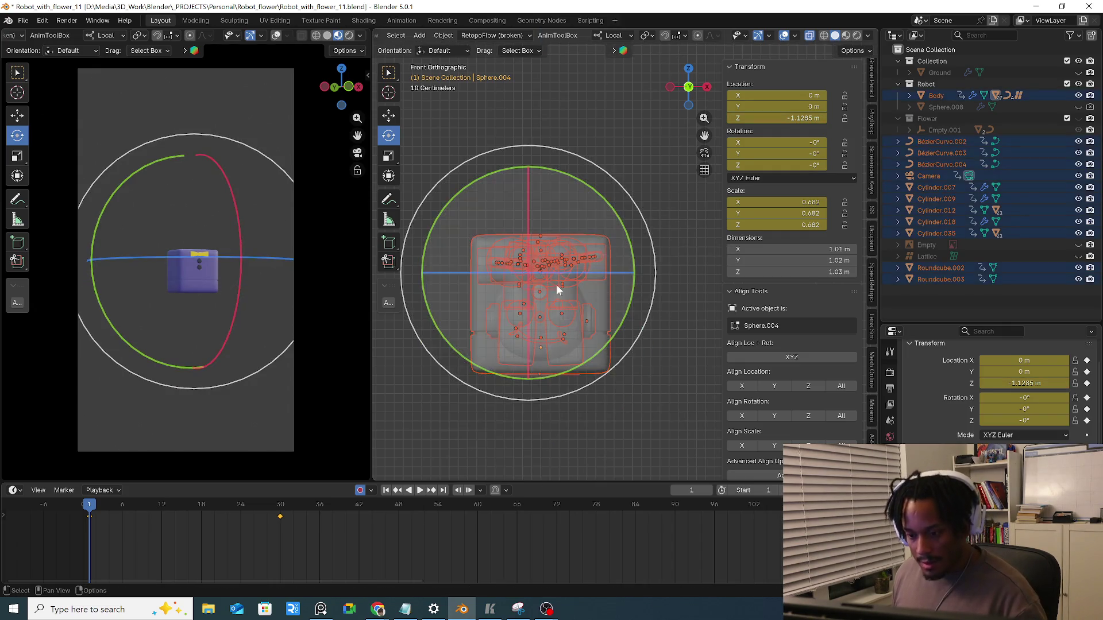
{"action": "mouse_move", "coordinate": [93, 515]}
{"action": "left_mouse_down"}
{"action": "mouse_move", "coordinate": [350, 522]}
{"action": "mouse_move", "coordinate": [90, 532]}
{"action": "left_mouse_up"}
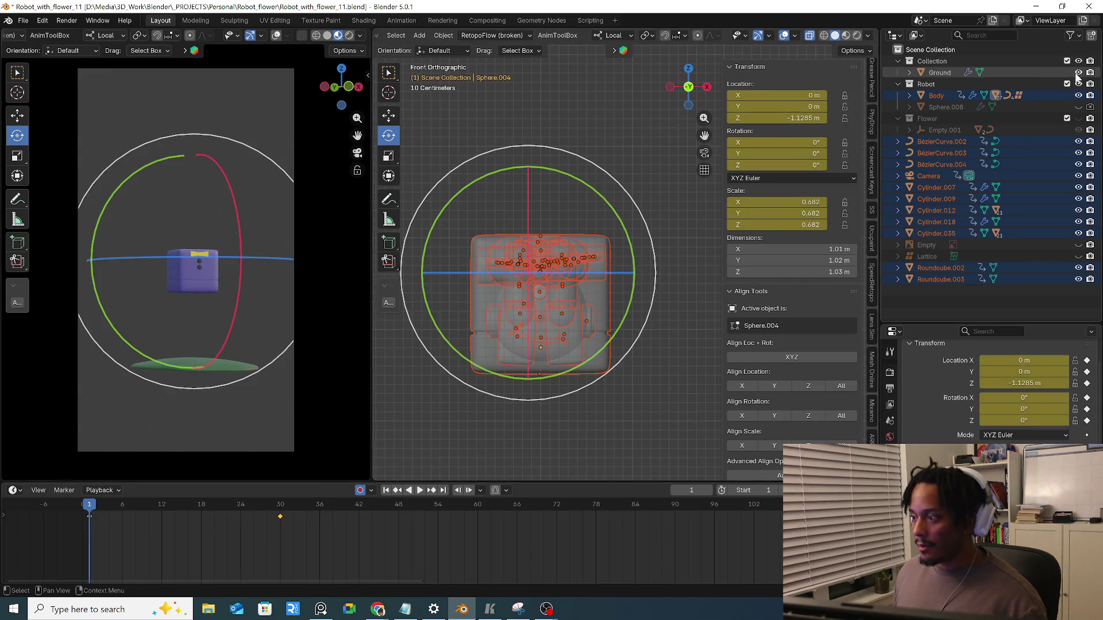
{"action": "key", "text": "ctrl+z"}
{"action": "key", "text": "ctrl+z"}
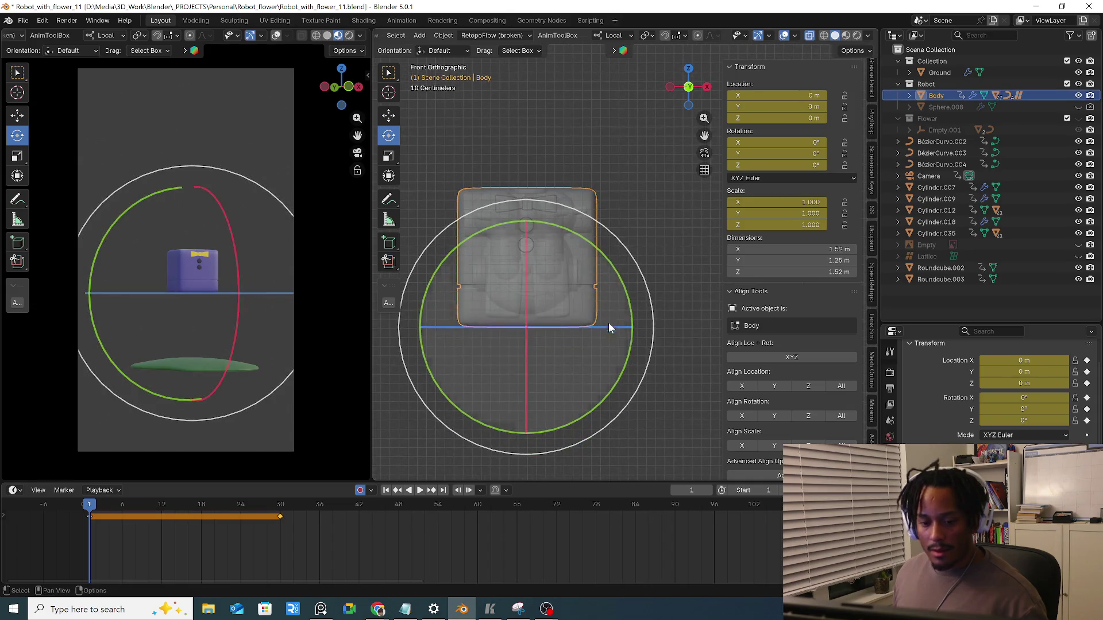
Lower the Body along local Z to -2.3541 m and preview the animation to frame 30
{"action": "key", "text": "g"}
{"action": "key", "text": "z"}
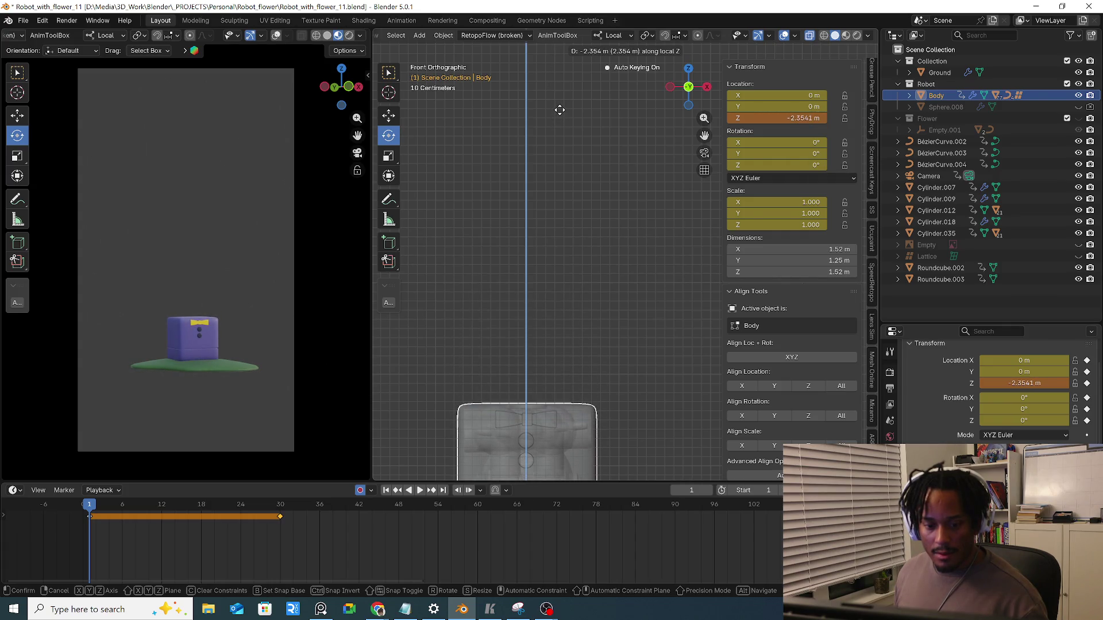
{"action": "left_click", "coordinate": [559, 109]}
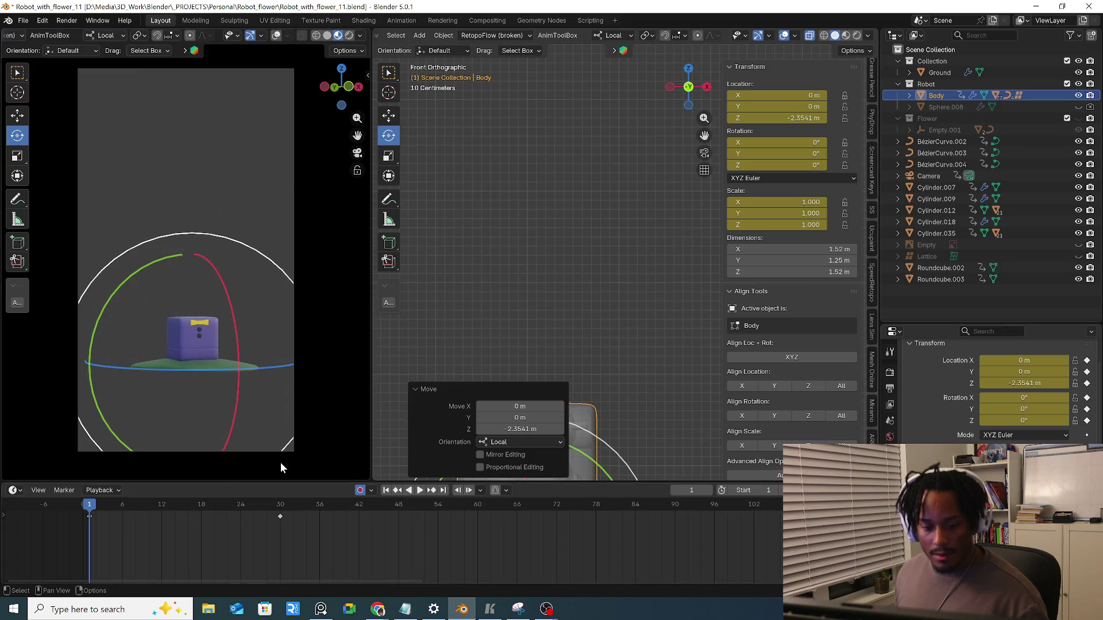
{"action": "left_click_drag", "start_coordinate": [95, 508], "coordinate": [284, 515]}
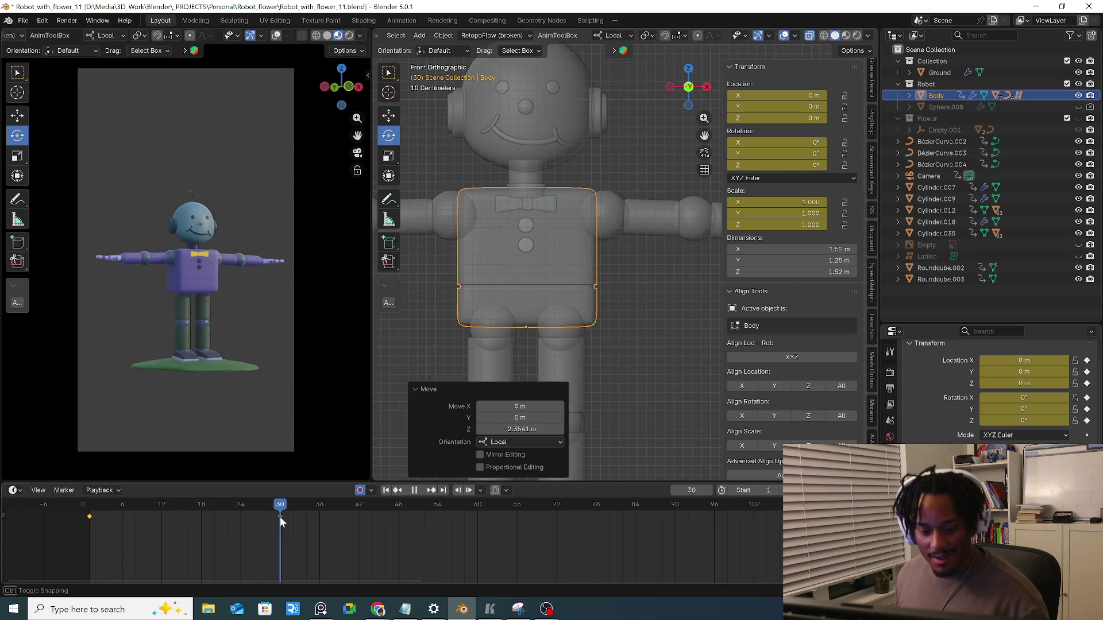
With everything selected, copy the frame-0 folded-cube keys and paste them at frame 24
{"action": "key", "text": "Escape"}
{"action": "key", "text": "a"}
{"action": "left_click", "coordinate": [623, 258]}
{"action": "left_click_drag", "start_coordinate": [151, 502], "coordinate": [281, 515]}
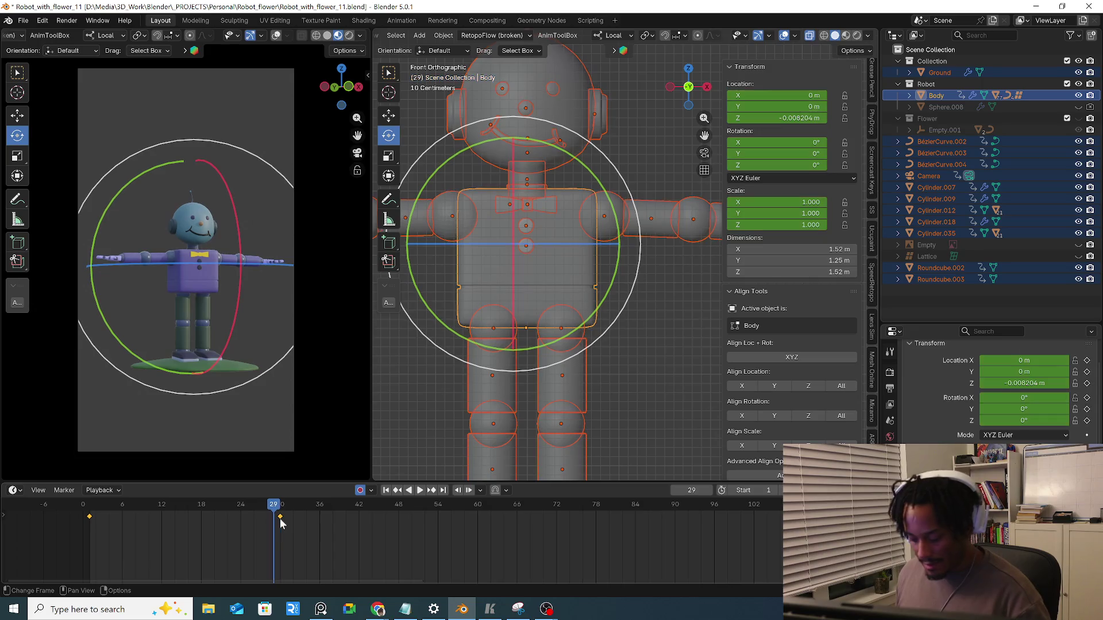
{"action": "key", "text": "Left"}
{"action": "key", "text": "Left"}
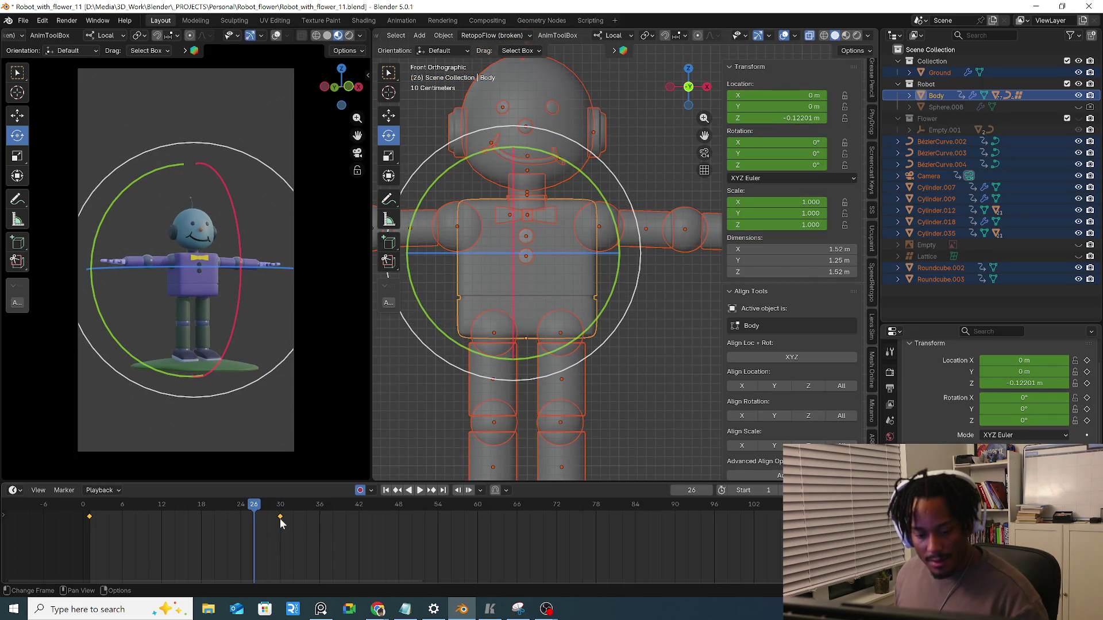
{"action": "key", "text": "Left"}
{"action": "key", "text": "Left"}
{"action": "left_click", "coordinate": [90, 517]}
{"action": "key", "text": "ctrl+c"}
{"action": "key", "text": "ctrl+v"}
At frame 30, raise the Body along local Z to 1.5866 m for the leap
{"action": "left_click", "coordinate": [249, 506]}
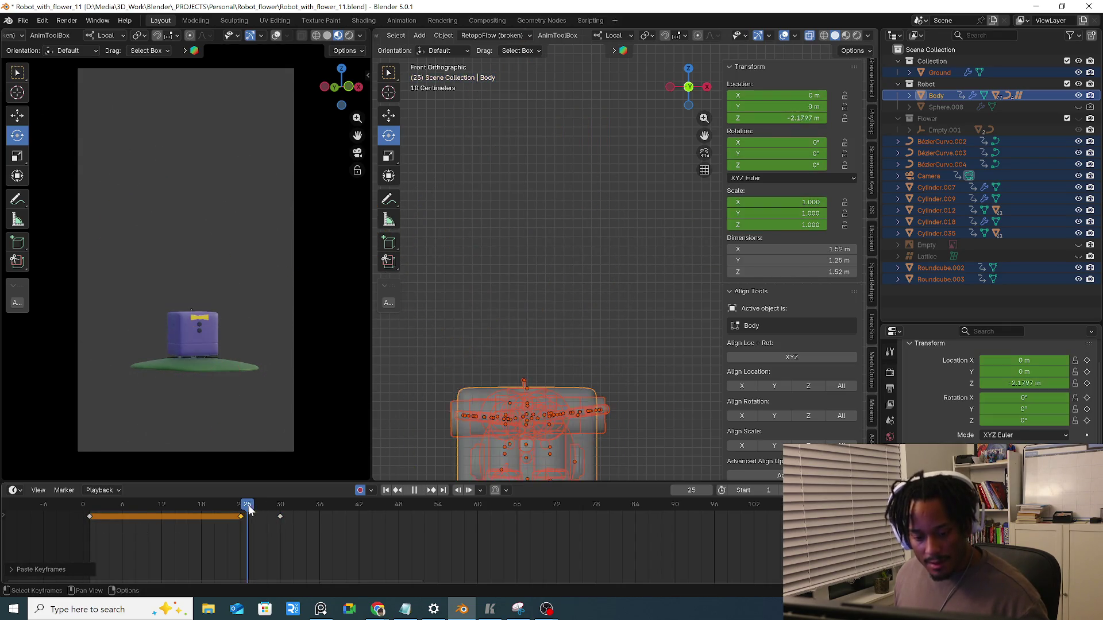
{"action": "left_click", "coordinate": [209, 277]}
{"action": "key", "text": "g"}
{"action": "key", "text": "z"}
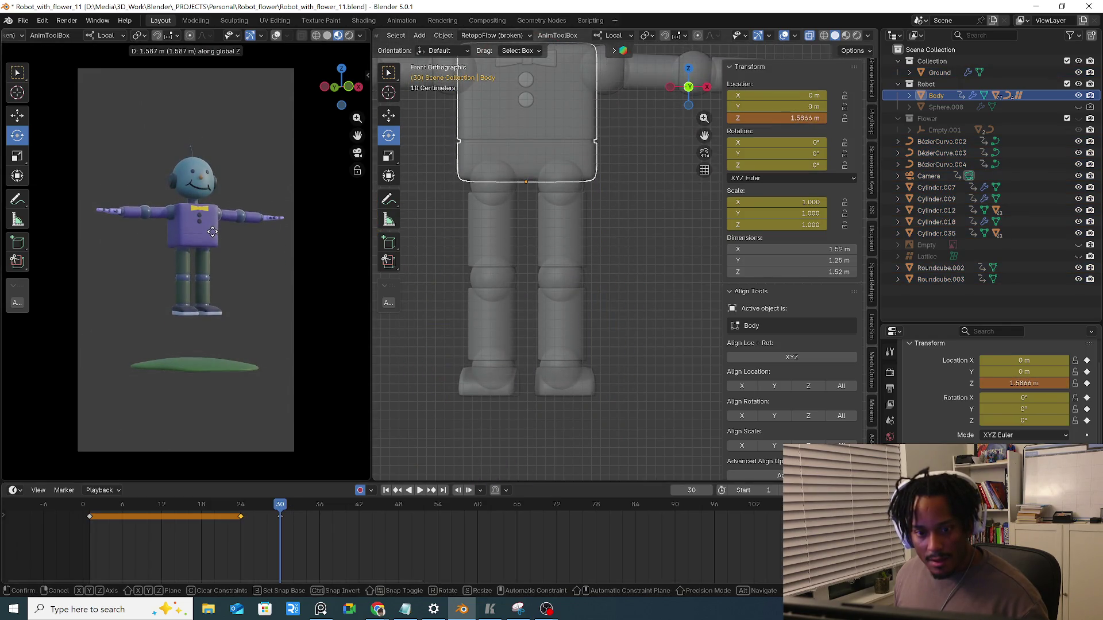
{"action": "left_click", "coordinate": [243, 235]}
{"action": "left_click", "coordinate": [503, 258]}
Swing one lower leg outward about 23 degrees and bend it at the knee
{"action": "mouse_move", "coordinate": [505, 263]}
{"action": "middle_mouse_down"}
{"action": "mouse_move", "coordinate": [579, 267]}
{"action": "mouse_move", "coordinate": [562, 285]}
{"action": "mouse_move", "coordinate": [598, 278]}
{"action": "middle_mouse_up"}
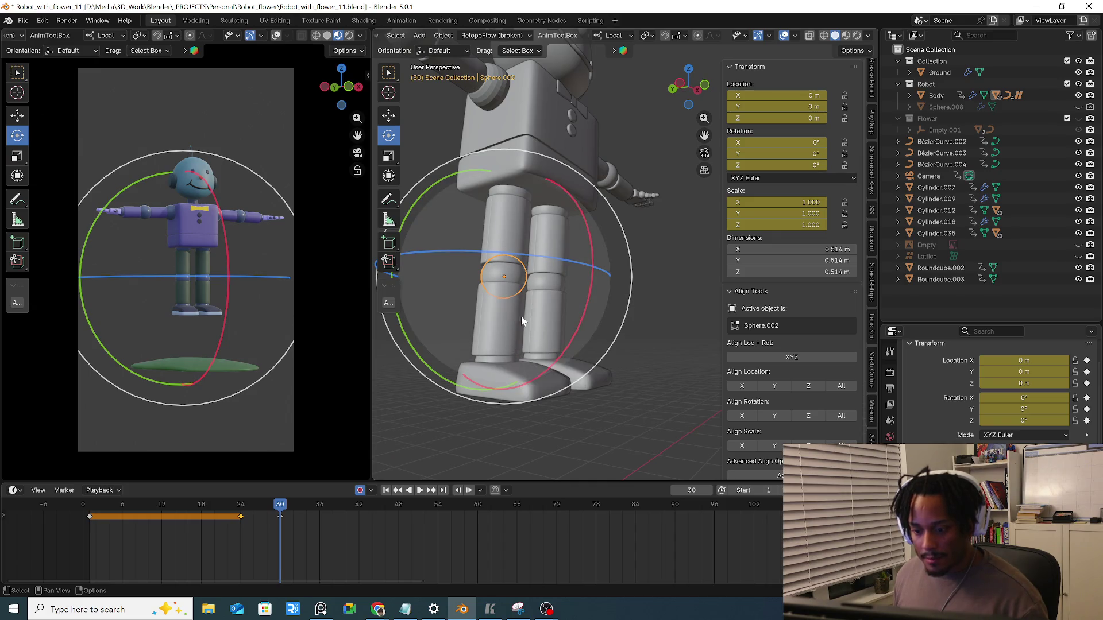
{"action": "middle_click_drag", "start_coordinate": [517, 328], "coordinate": [574, 316]}
{"action": "left_click", "coordinate": [516, 193]}
{"action": "mouse_move", "coordinate": [516, 196]}
{"action": "middle_mouse_down"}
{"action": "mouse_move", "coordinate": [536, 271]}
{"action": "mouse_move", "coordinate": [475, 298]}
{"action": "mouse_move", "coordinate": [509, 345]}
{"action": "mouse_move", "coordinate": [585, 366]}
{"action": "middle_mouse_up"}
{"action": "left_click", "coordinate": [509, 345]}
{"action": "left_click_drag", "start_coordinate": [560, 370], "coordinate": [505, 353]}
{"action": "mouse_move", "coordinate": [505, 354]}
{"action": "middle_mouse_down"}
{"action": "mouse_move", "coordinate": [584, 368]}
{"action": "mouse_move", "coordinate": [680, 314]}
{"action": "middle_mouse_up"}
{"action": "left_click", "coordinate": [584, 367]}
{"action": "left_click_drag", "start_coordinate": [681, 314], "coordinate": [682, 336]}
Spread the other leg outward at its hip joint
{"action": "middle_click_drag", "start_coordinate": [683, 335], "coordinate": [540, 301]}
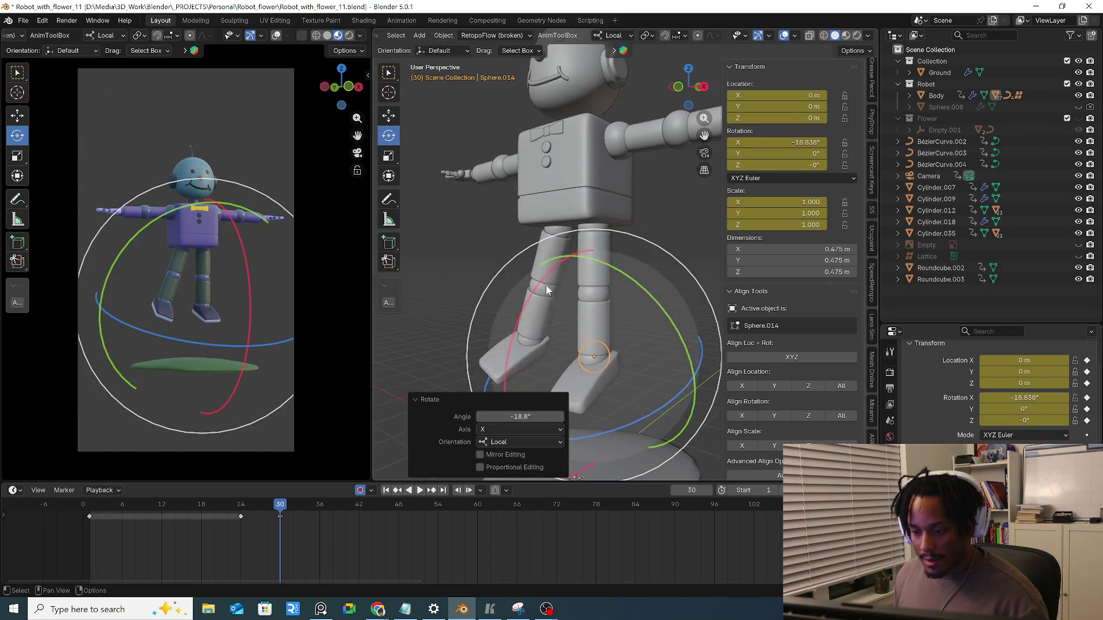
{"action": "left_click", "coordinate": [593, 226]}
{"action": "middle_click_drag", "start_coordinate": [593, 226], "coordinate": [656, 312]}
{"action": "left_click_drag", "start_coordinate": [657, 312], "coordinate": [669, 272]}
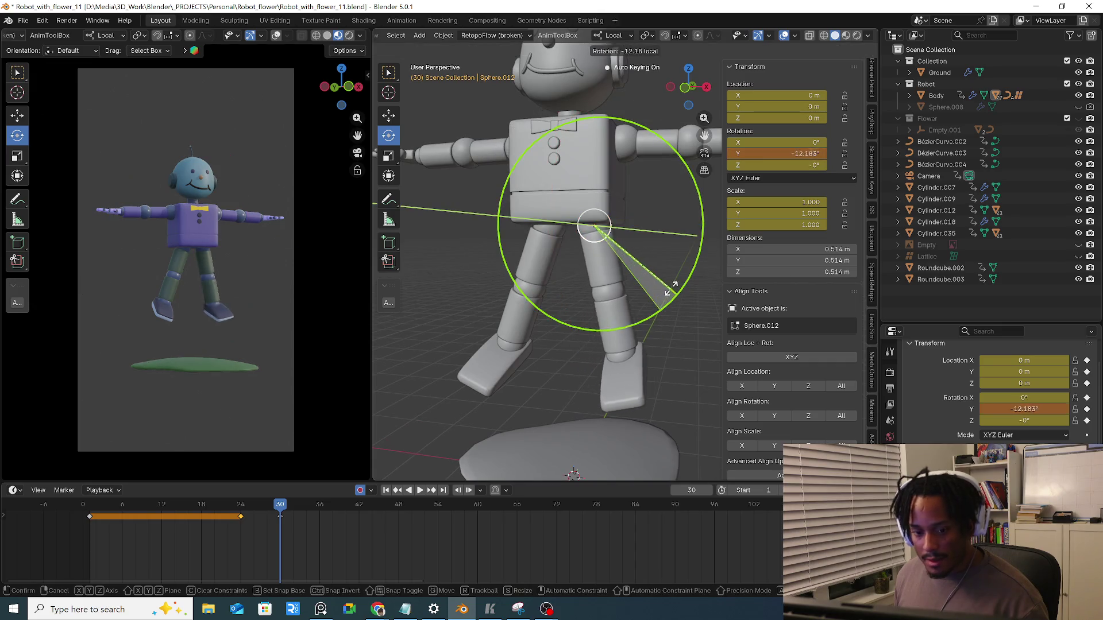
{"action": "mouse_move", "coordinate": [669, 273]}
{"action": "middle_mouse_down"}
{"action": "mouse_move", "coordinate": [563, 135]}
{"action": "mouse_move", "coordinate": [657, 180]}
{"action": "middle_mouse_up"}
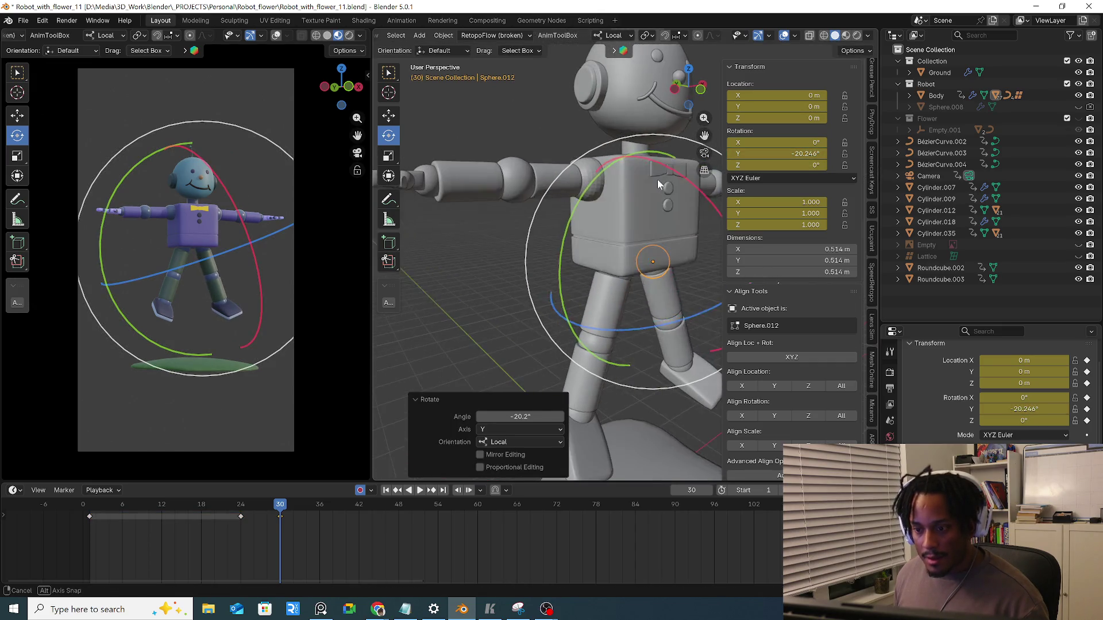
Shade the shoulder sphere smooth and raise that arm with a free trackball rotation
{"action": "left_click", "coordinate": [603, 180]}
{"action": "right_click", "coordinate": [595, 176]}
{"action": "left_click", "coordinate": [586, 149]}
{"action": "mouse_move", "coordinate": [586, 149]}
{"action": "middle_mouse_down"}
{"action": "mouse_move", "coordinate": [508, 205]}
{"action": "mouse_move", "coordinate": [549, 209]}
{"action": "middle_mouse_up"}
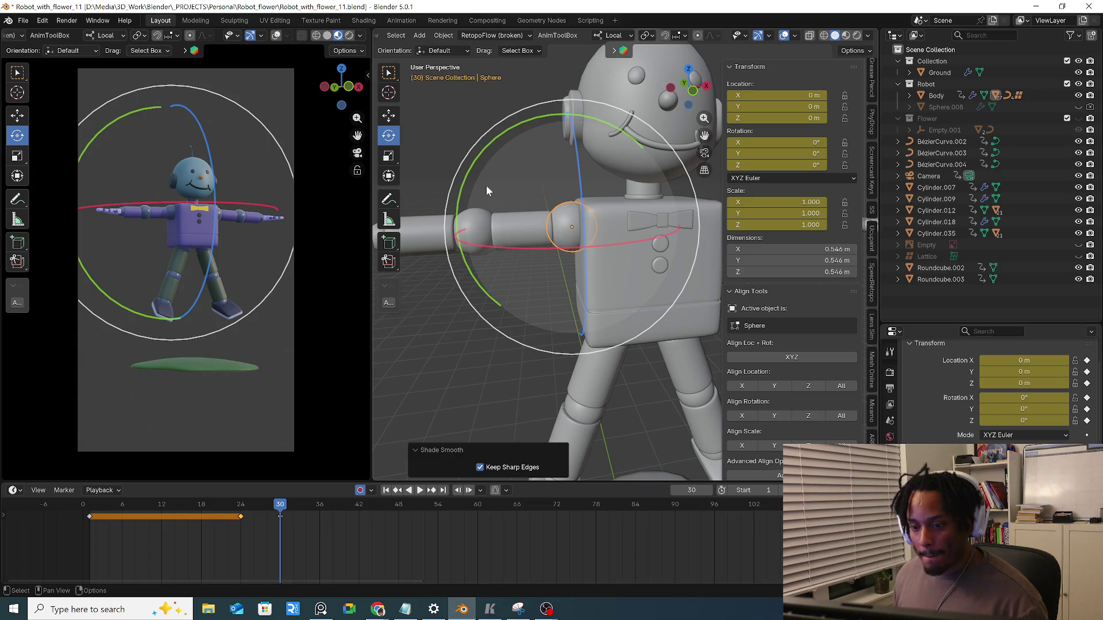
{"action": "middle_click_drag", "start_coordinate": [518, 187], "coordinate": [552, 198]}
{"action": "left_click_drag", "start_coordinate": [552, 198], "coordinate": [585, 184]}
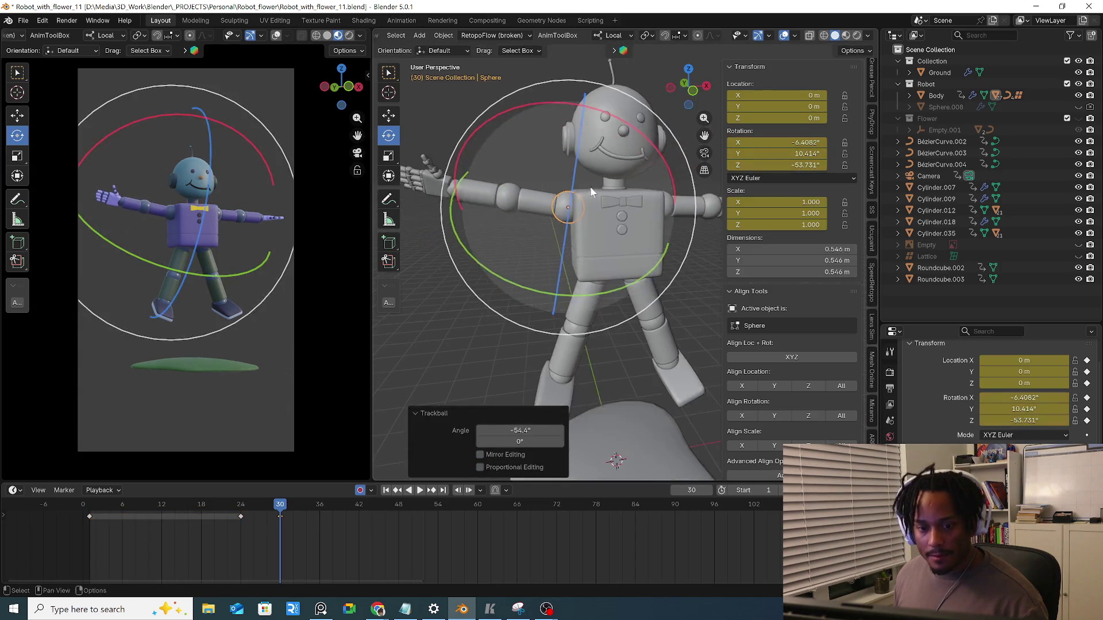
{"action": "scroll", "coordinate": [612, 202], "scroll_direction": "up", "scroll_amount": 2}
Raise the other arm at its shoulder with a free rotation
{"action": "left_click", "coordinate": [631, 198]}
{"action": "middle_click_drag", "start_coordinate": [650, 200], "coordinate": [604, 240]}
{"action": "mouse_move", "coordinate": [604, 240]}
{"action": "left_mouse_down"}
{"action": "mouse_move", "coordinate": [620, 226]}
{"action": "mouse_move", "coordinate": [638, 129]}
{"action": "mouse_move", "coordinate": [599, 232]}
{"action": "left_mouse_up"}
{"action": "left_click", "coordinate": [599, 232]}
Tilt the head back about 10.5 degrees on X, then select every object
{"action": "left_click", "coordinate": [505, 185]}
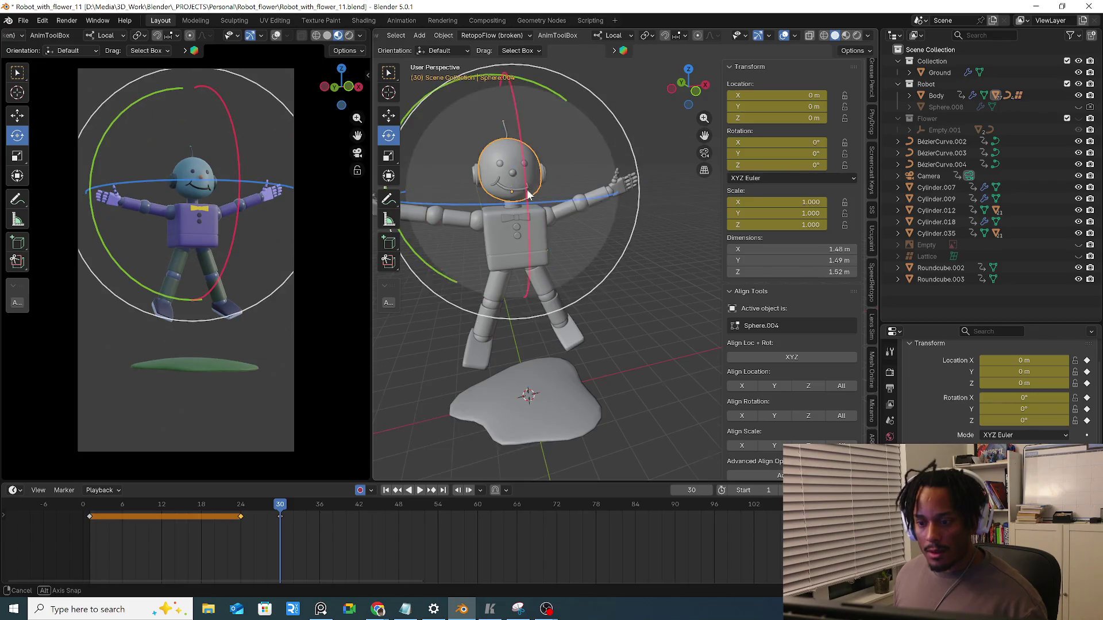
{"action": "middle_click_drag", "start_coordinate": [506, 184], "coordinate": [623, 172]}
{"action": "left_click_drag", "start_coordinate": [613, 172], "coordinate": [605, 185]}
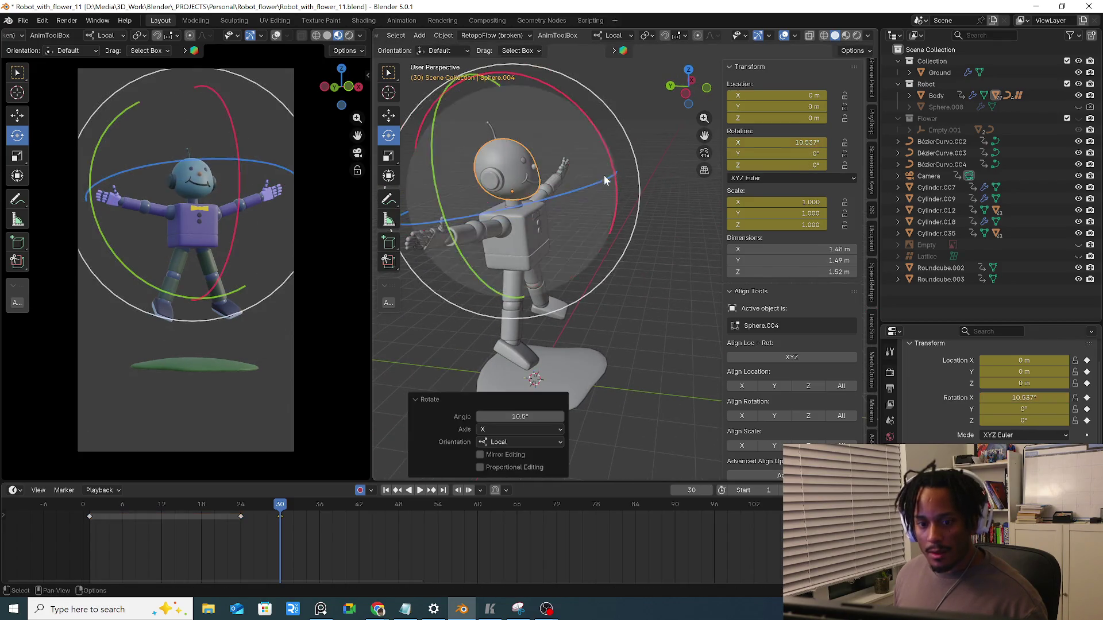
{"action": "middle_click_drag", "start_coordinate": [605, 184], "coordinate": [587, 220]}
{"action": "key", "text": "a"}
{"action": "left_click", "coordinate": [590, 166]}
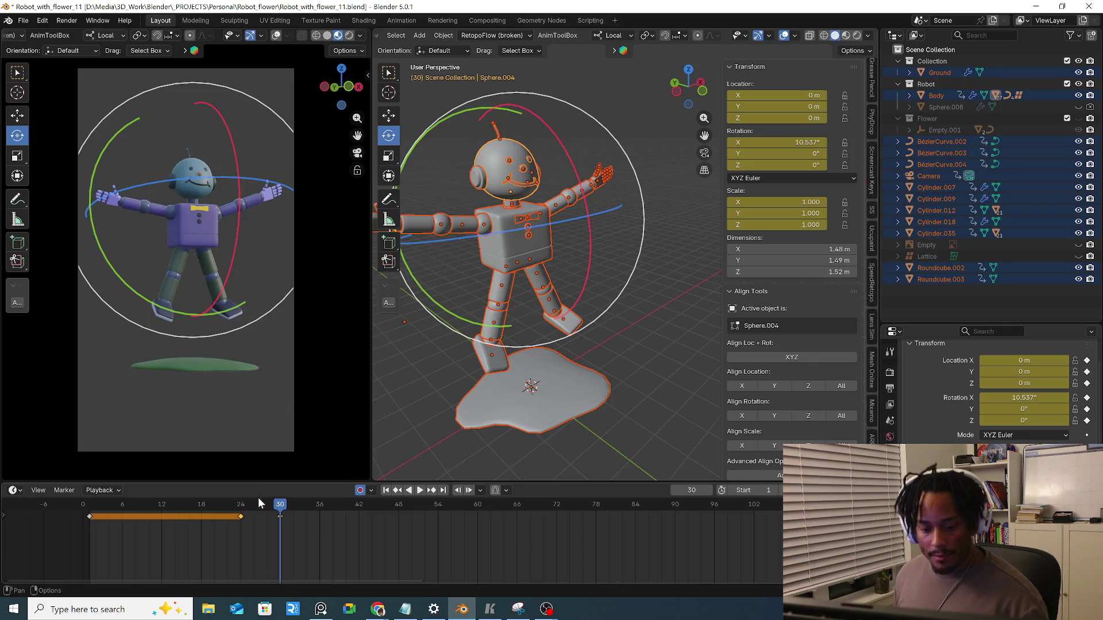
{"action": "key", "text": "space"}
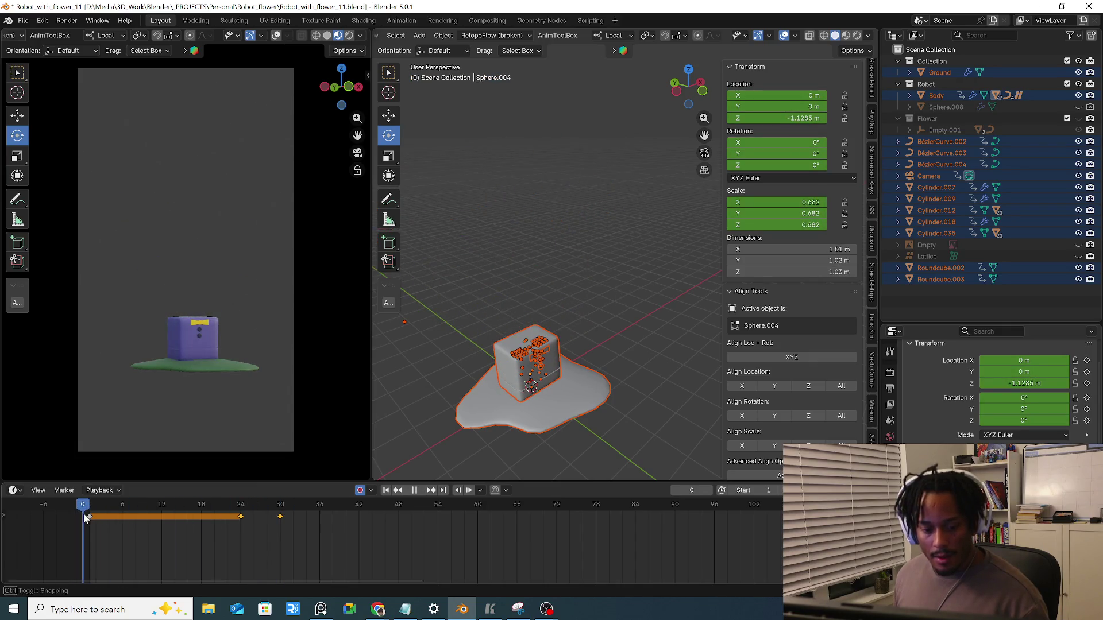
{"action": "key", "text": "space"}
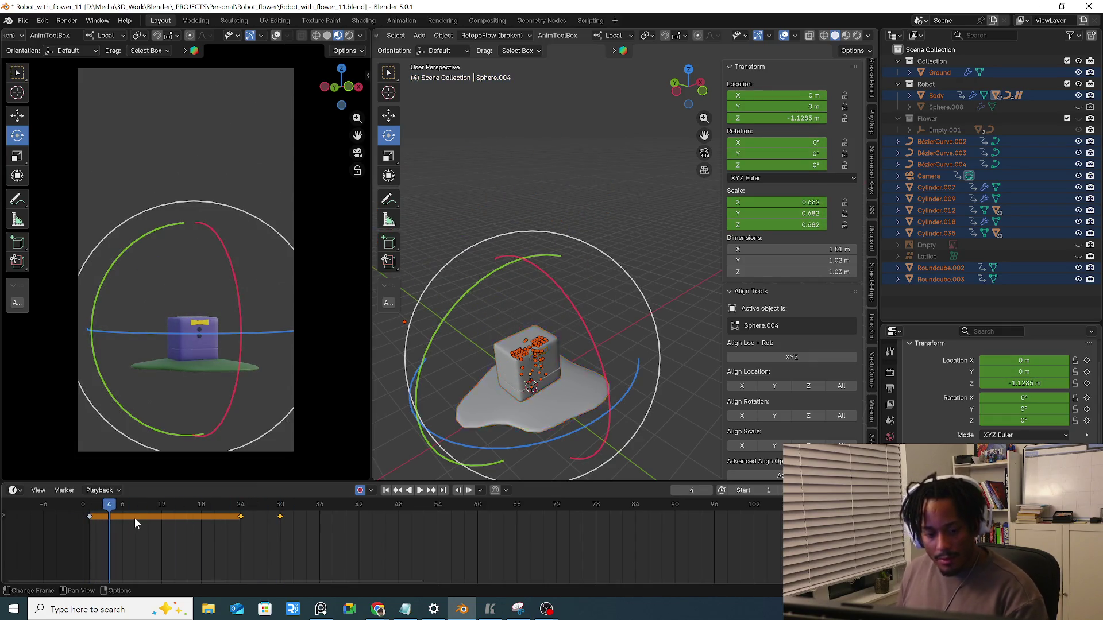
{"action": "left_click", "coordinate": [517, 362]}
{"action": "key", "text": "Right"}
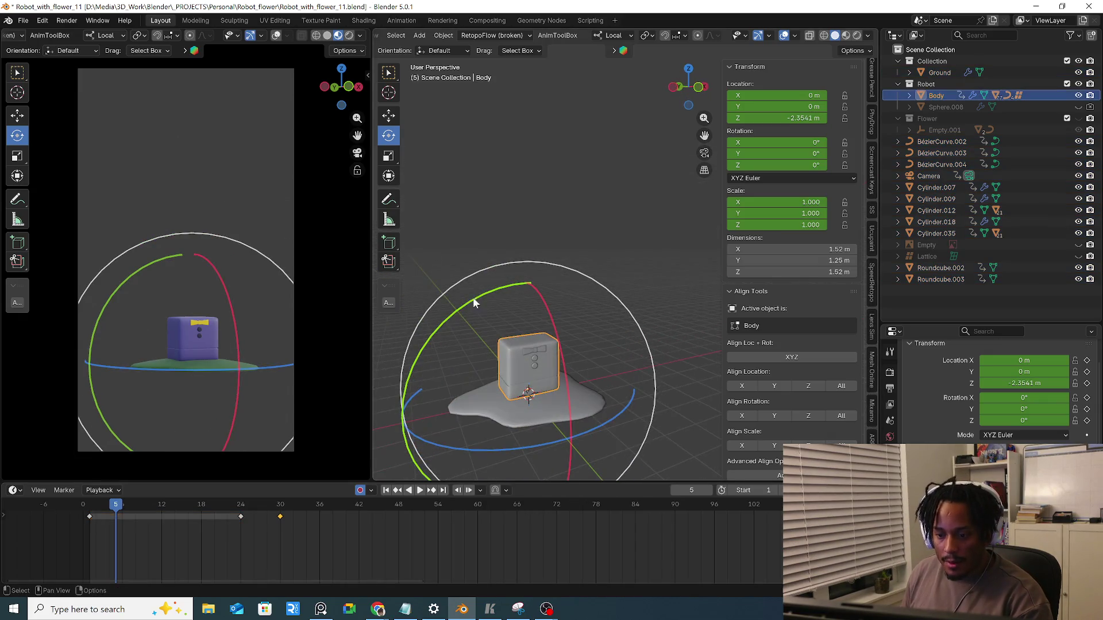
{"action": "key", "text": "r"}
{"action": "key", "text": "y"}
{"action": "key", "text": "y"}
{"action": "left_click", "coordinate": [467, 301]}
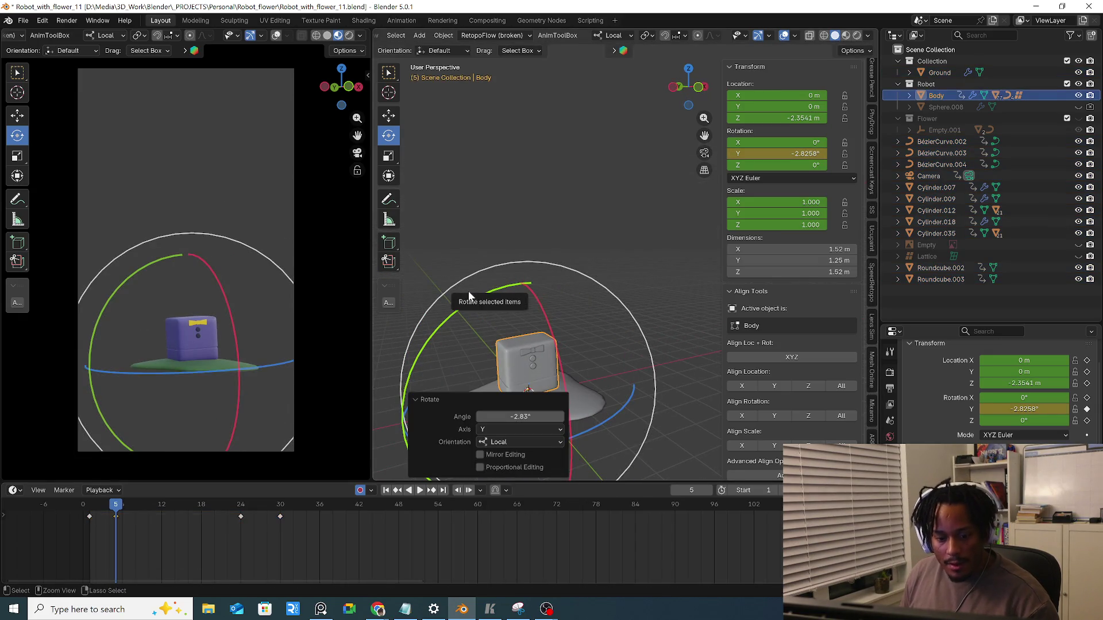
{"action": "key", "text": "ctrl+z"}
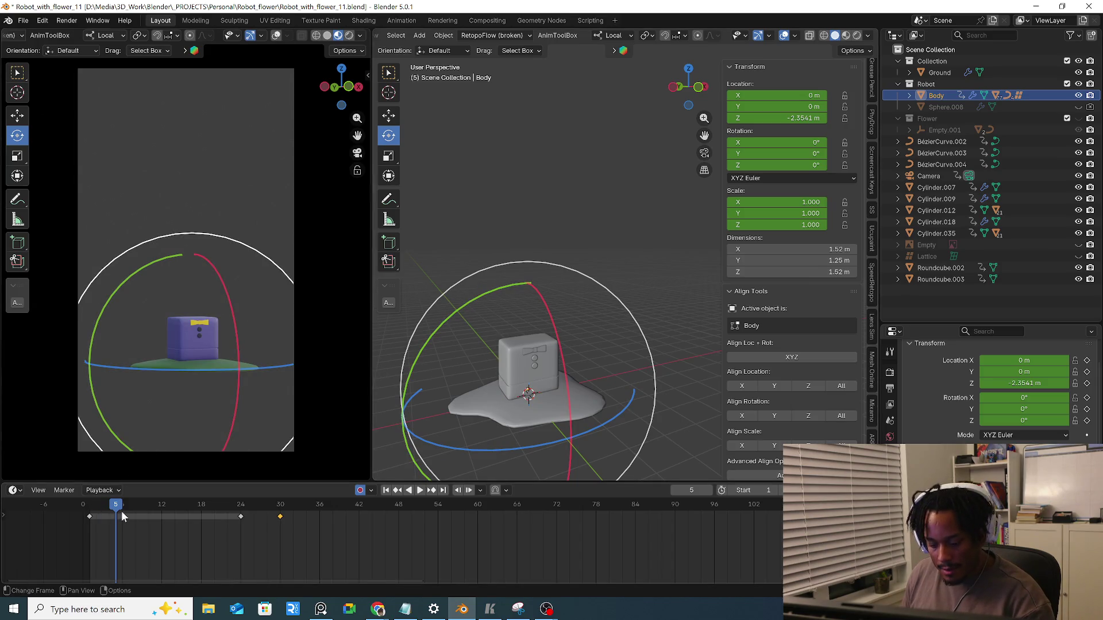